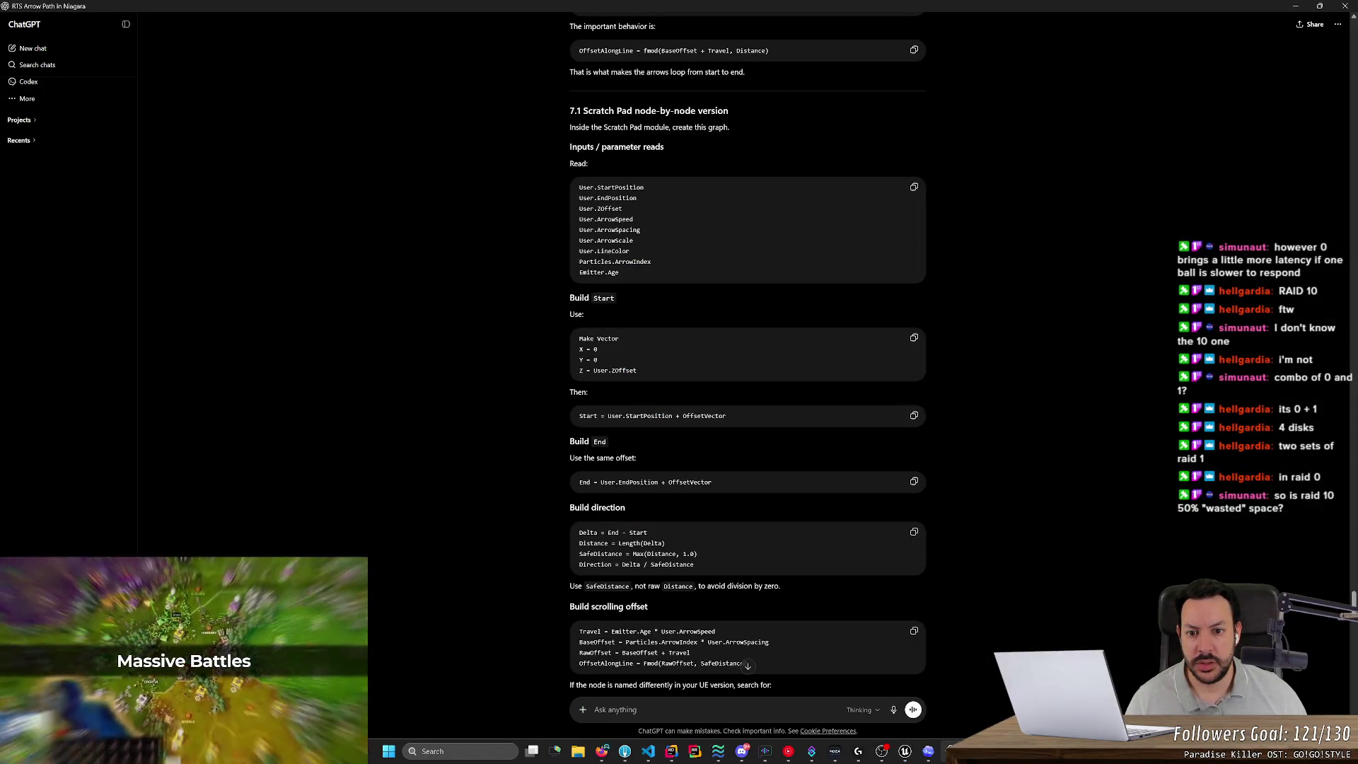
Open and dismiss the new user parameter list, checking the ChatGPT graph instructions.
{"action": "key", "text": "alt+Tab"}
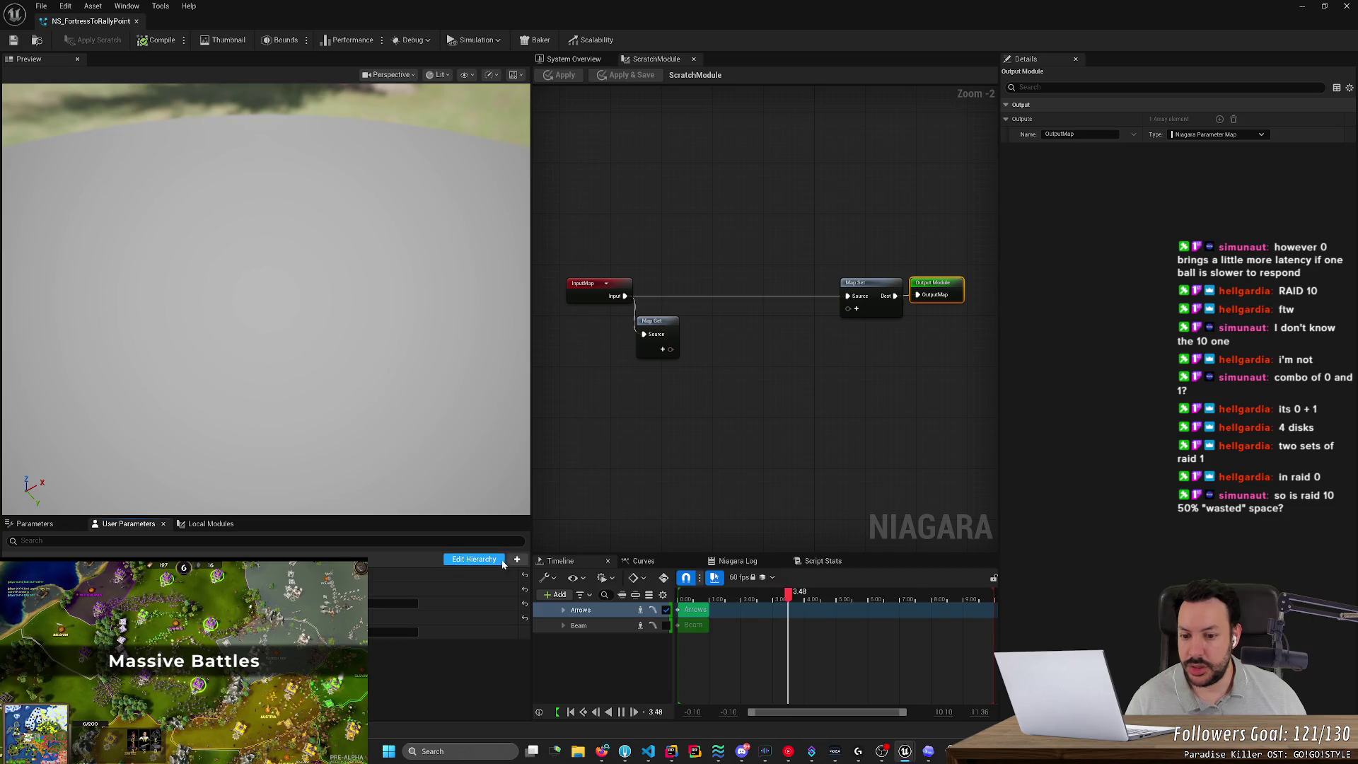
{"action": "left_click", "coordinate": [517, 559]}
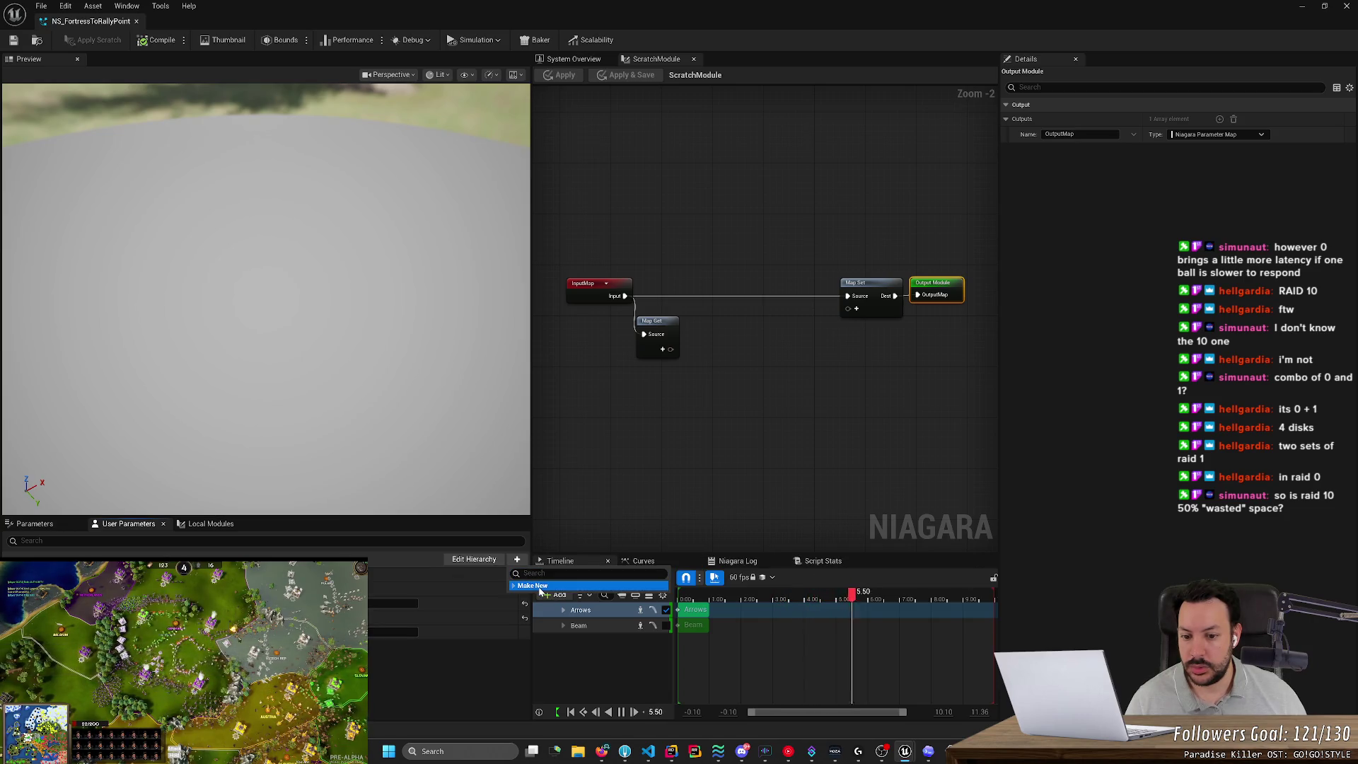
{"action": "left_click", "coordinate": [439, 686]}
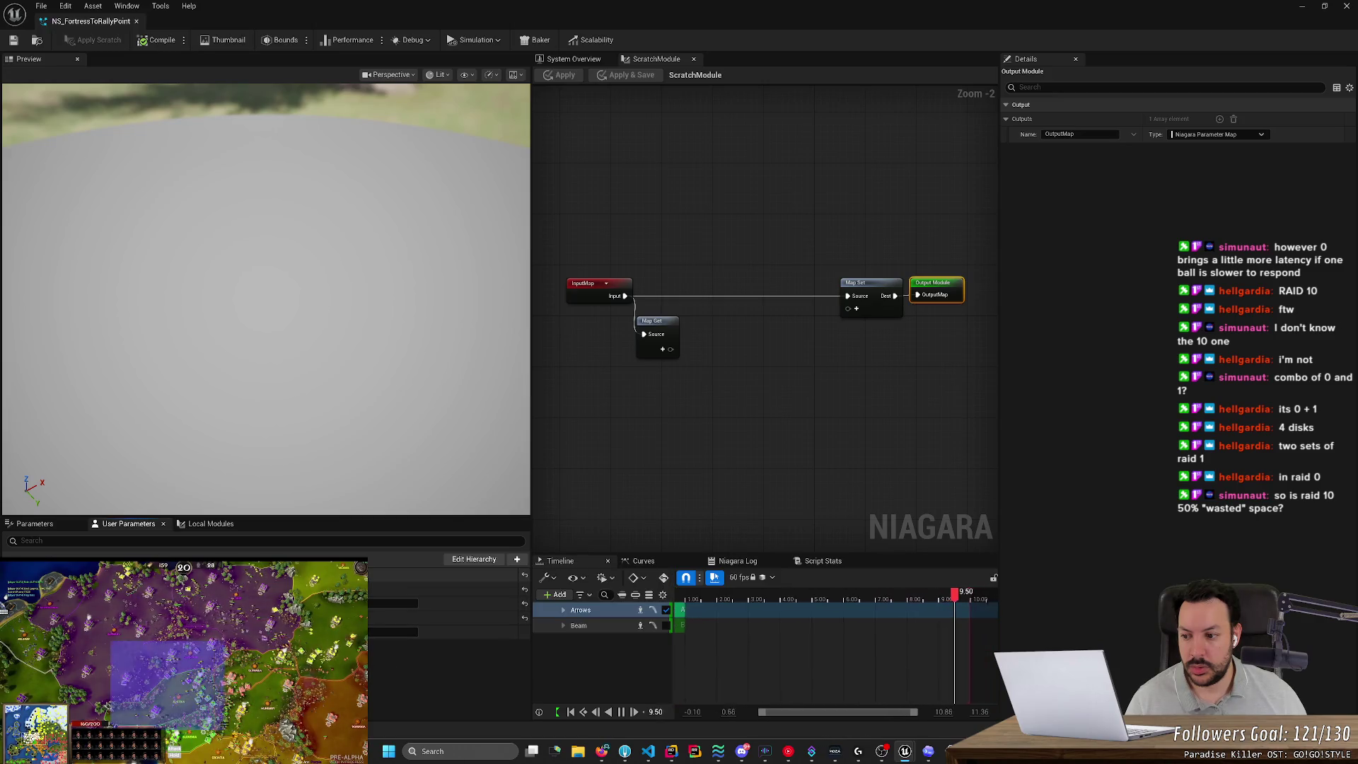
{"action": "key", "text": "alt+Tab"}
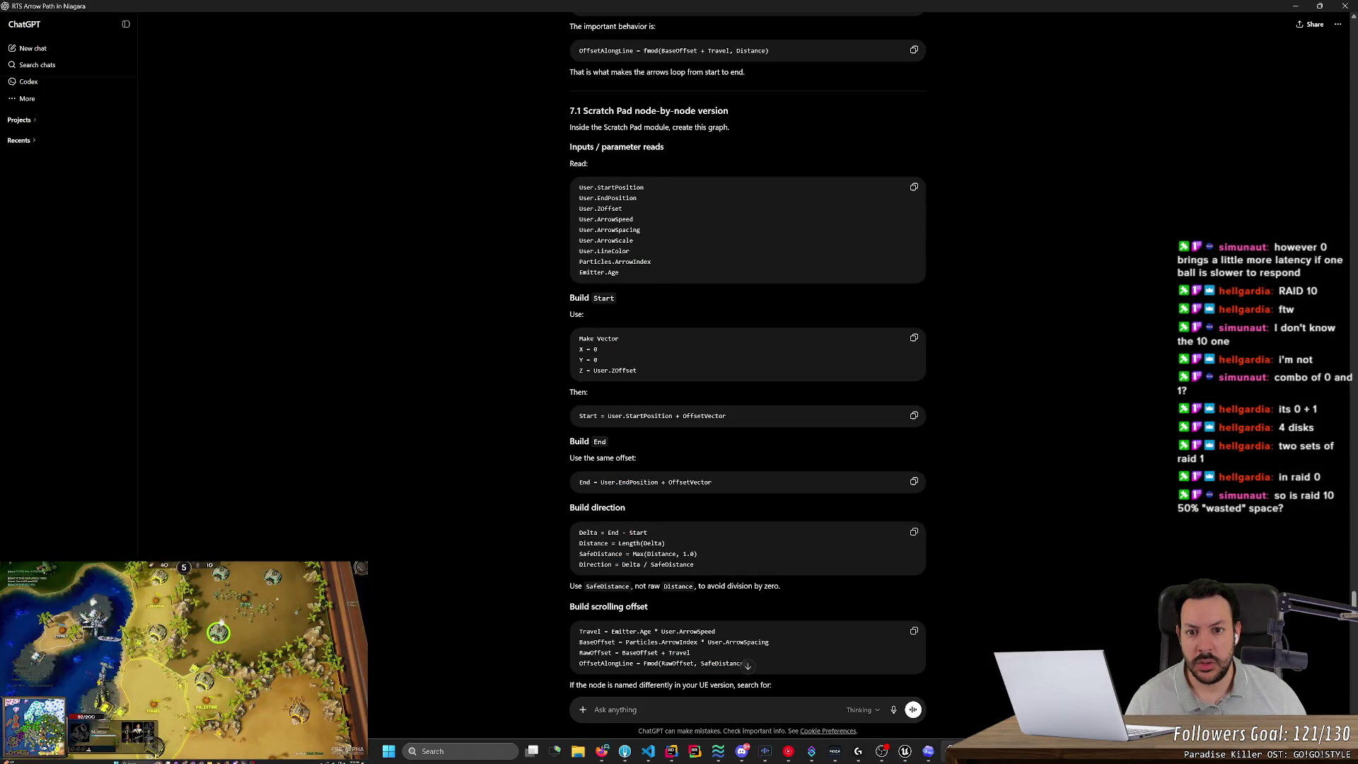
{"action": "key", "text": "alt+Tab"}
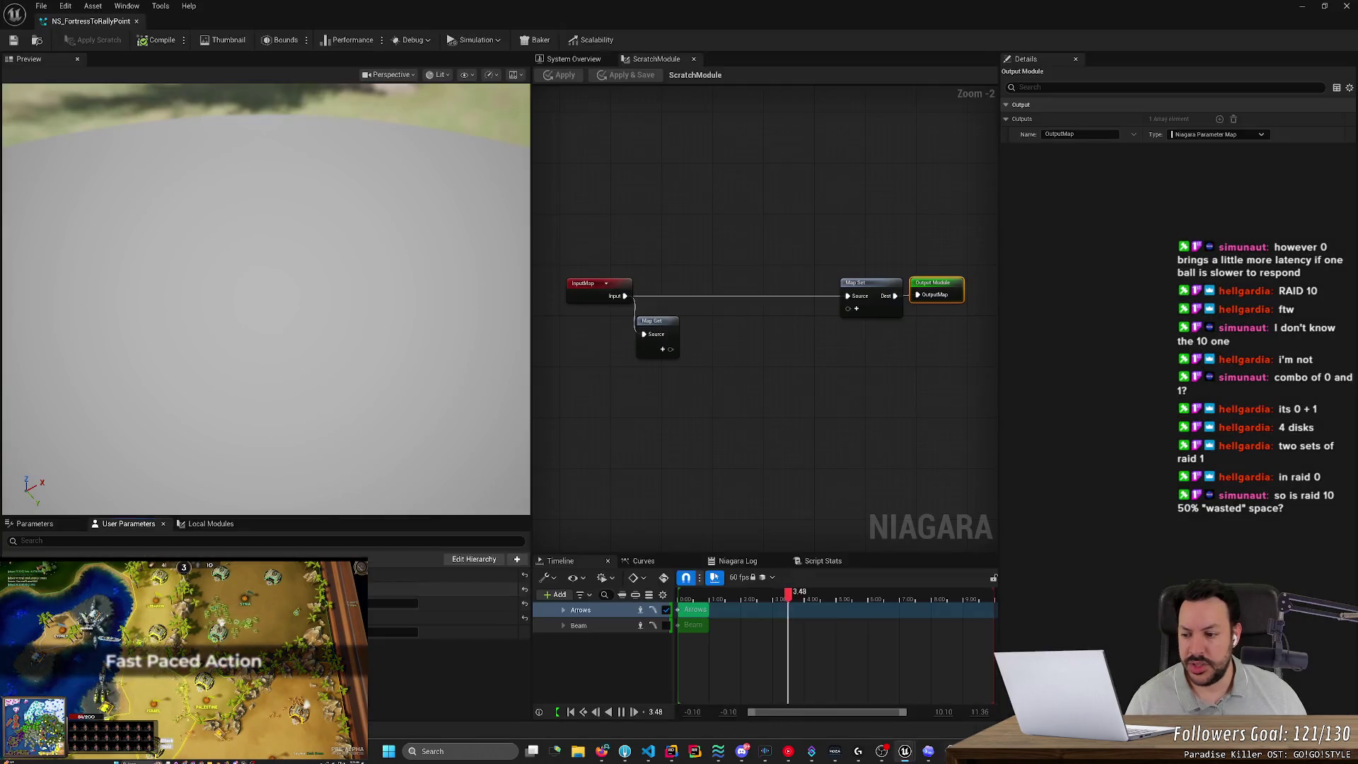
Add EMITTER Age to the scratch module's parameters and place an Emitter Age read in the graph.
{"action": "left_click", "coordinate": [58, 529]}
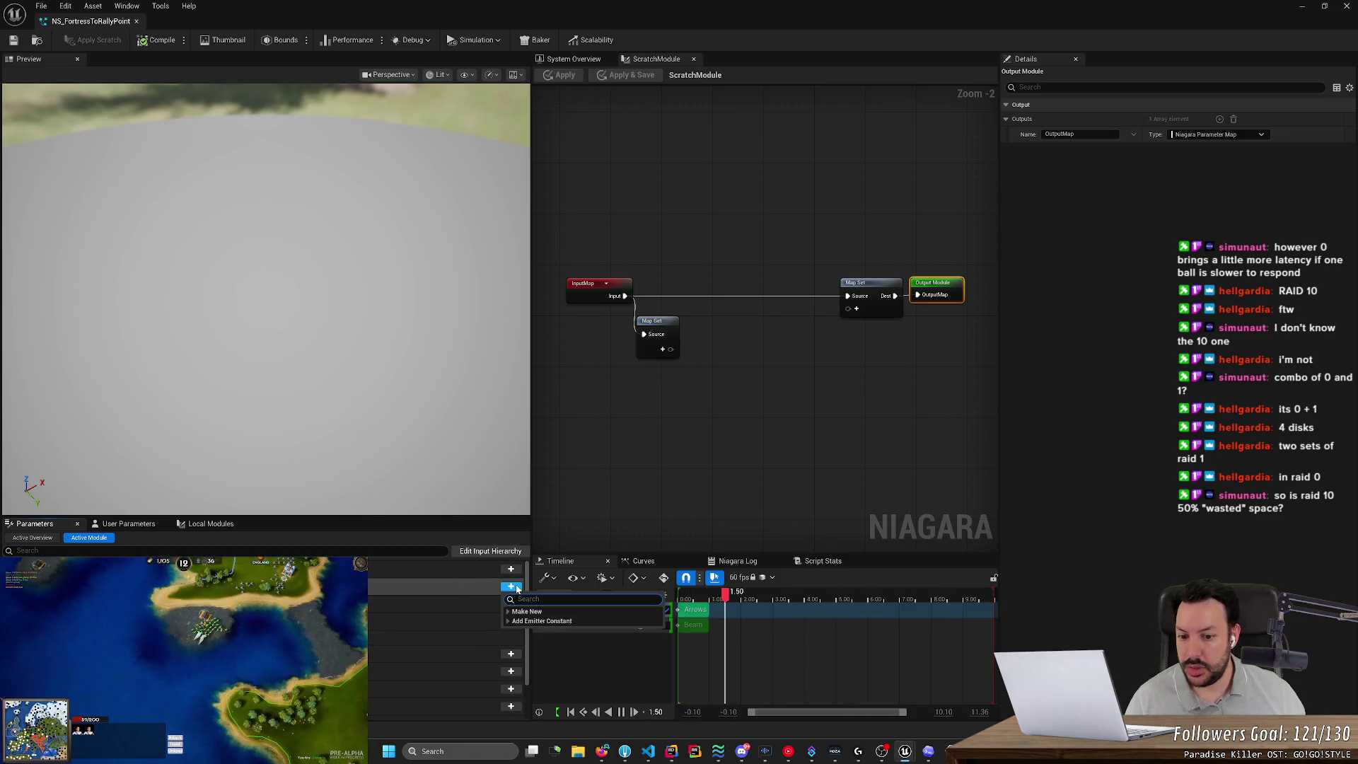
{"action": "left_click", "coordinate": [513, 587]}
{"action": "type", "text": "age"}
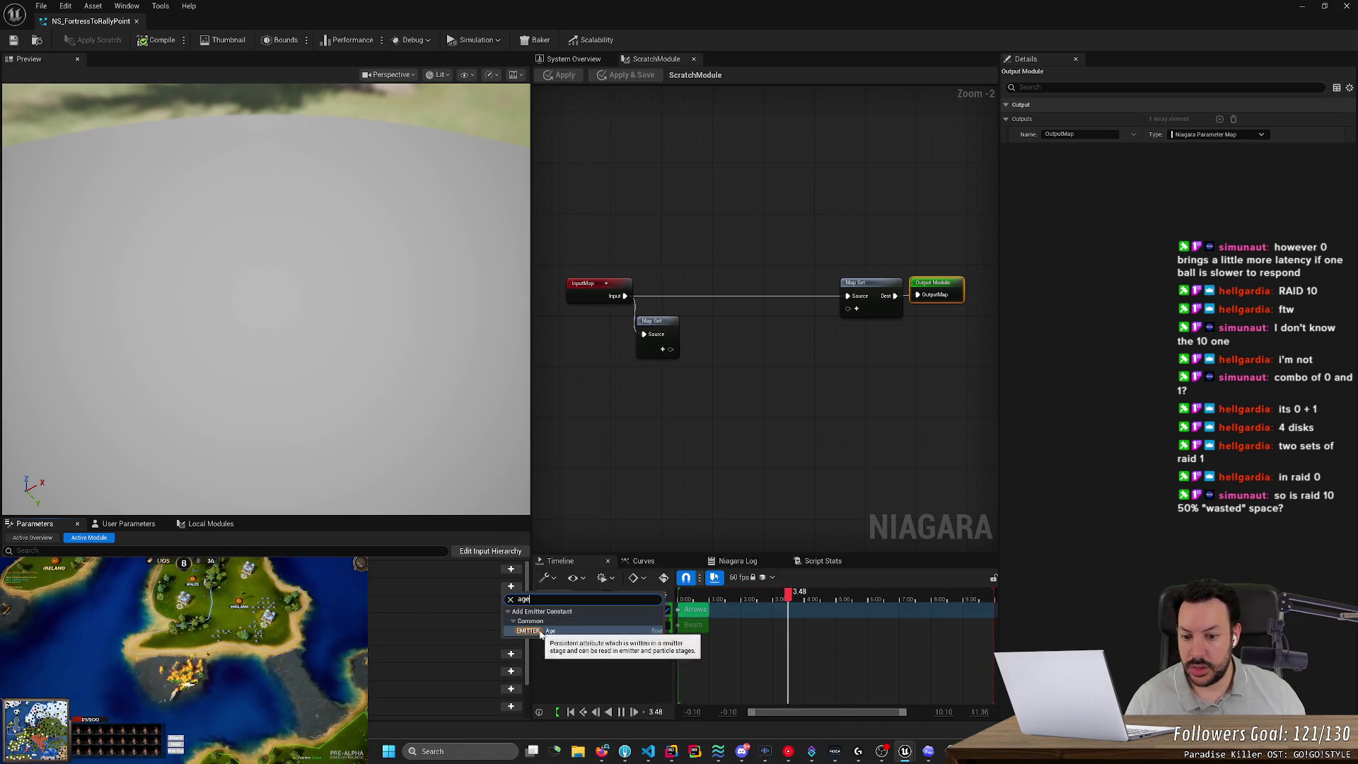
{"action": "left_click", "coordinate": [549, 631]}
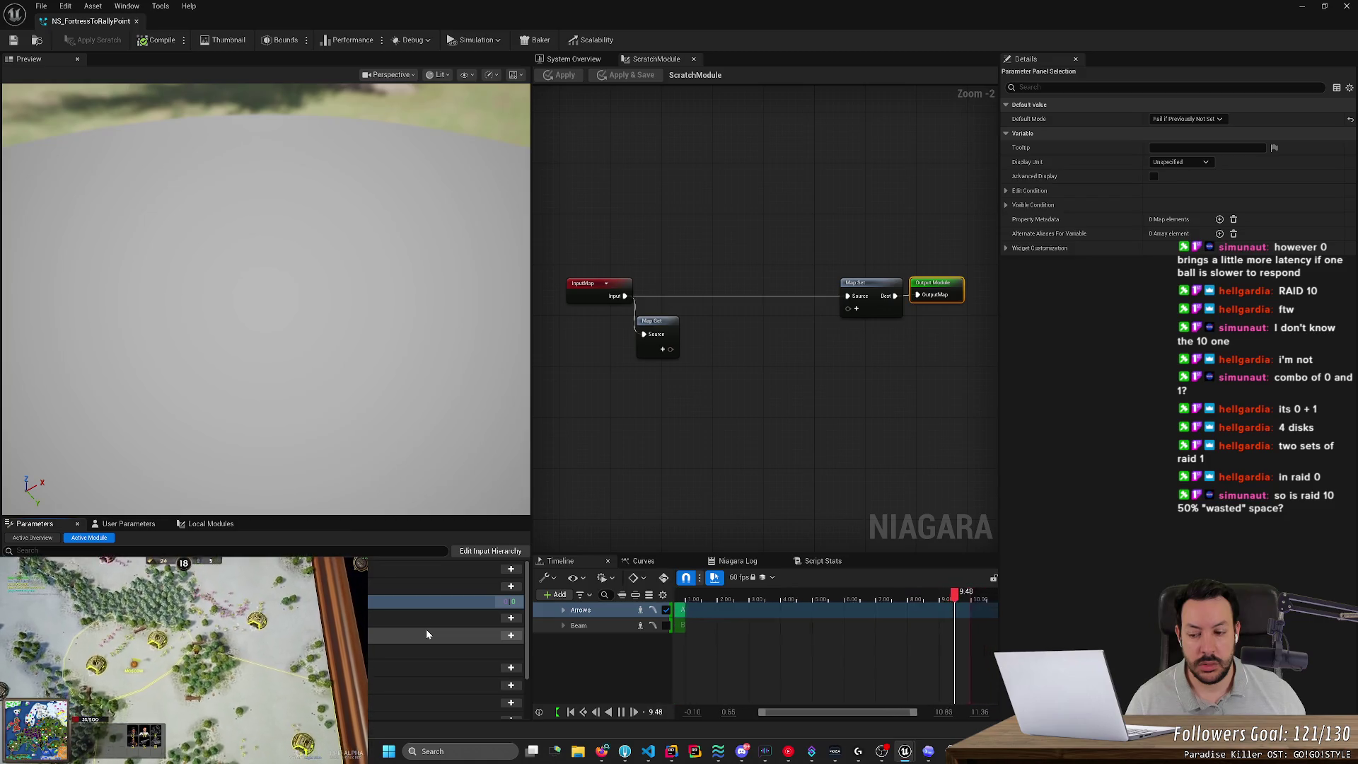
{"action": "mouse_move", "coordinate": [424, 601]}
{"action": "left_mouse_down"}
{"action": "mouse_move", "coordinate": [710, 491]}
{"action": "mouse_move", "coordinate": [754, 439]}
{"action": "left_mouse_up"}
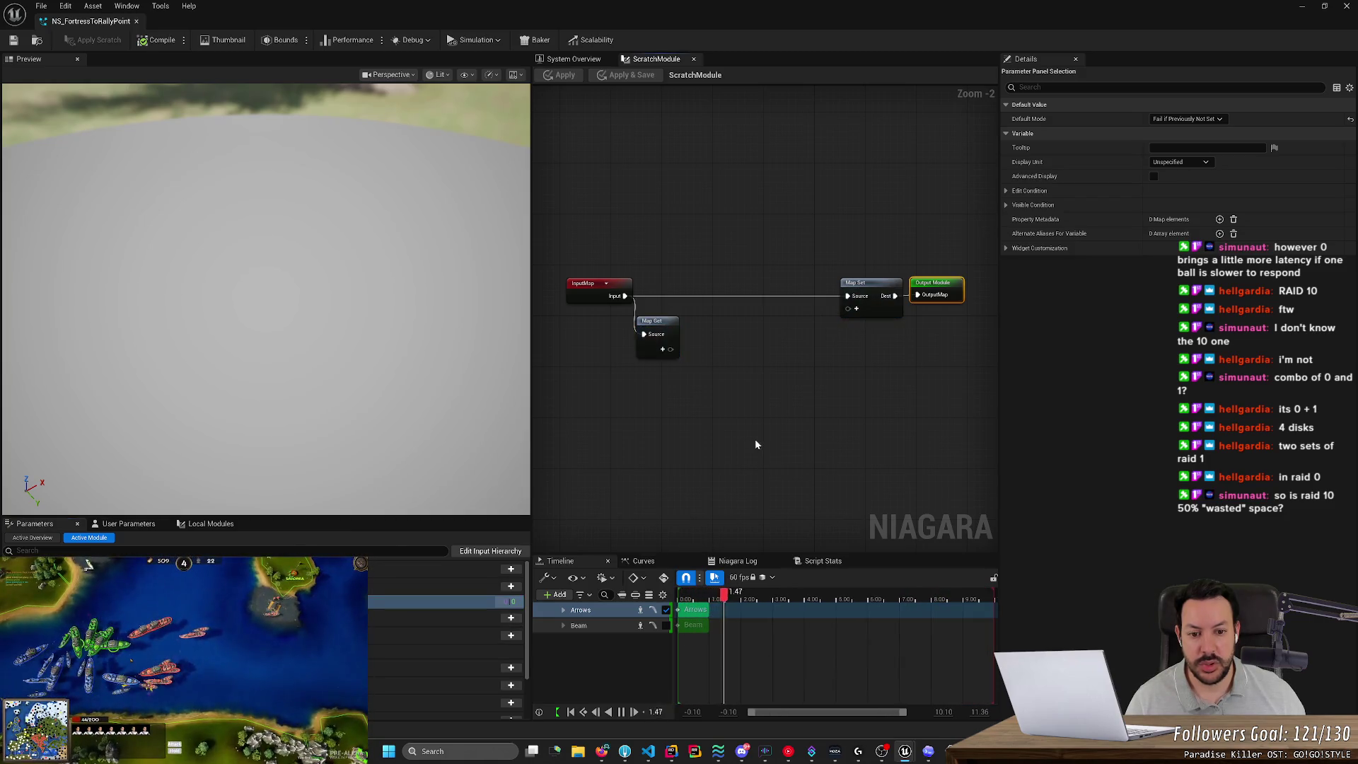
Search the add-parameter list for ArrowIndex ('arrow', 'index') without adding anything.
{"action": "key", "text": "alt+Tab"}
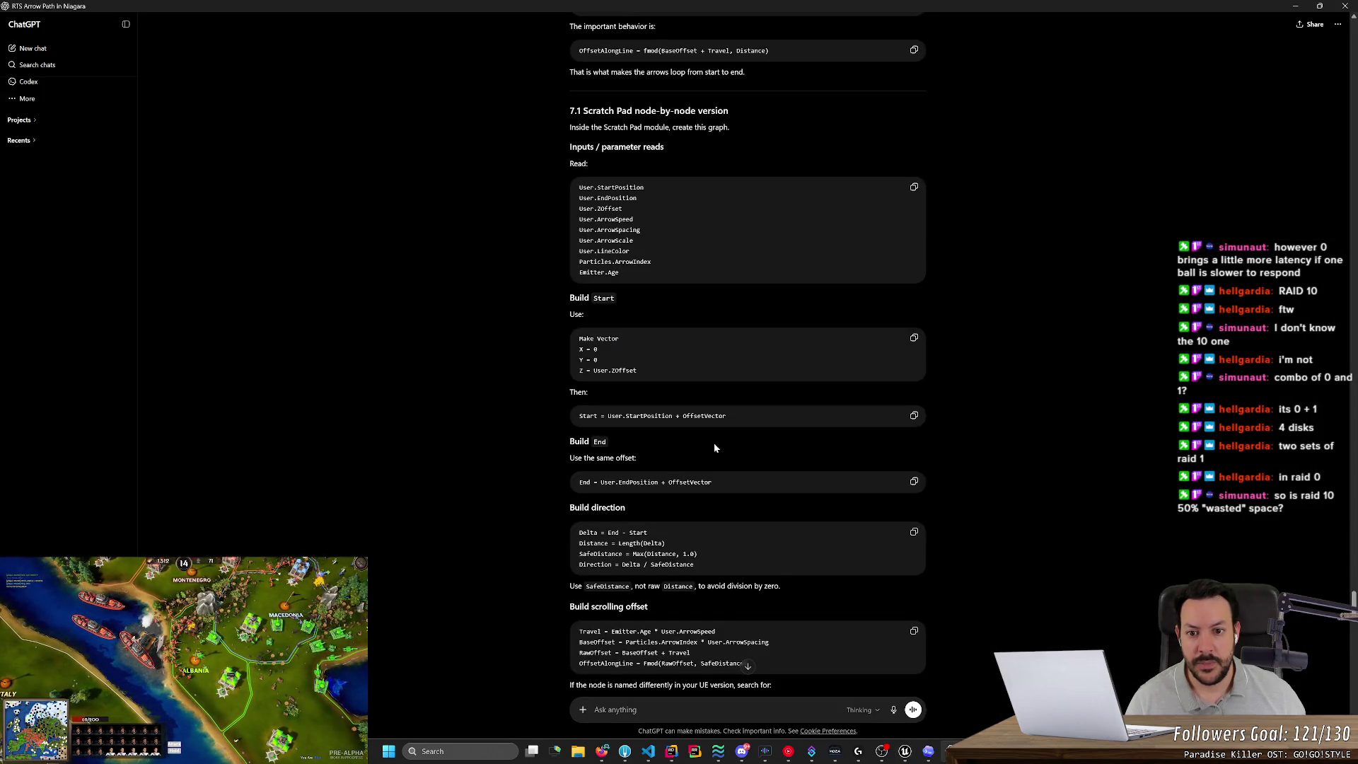
{"action": "key", "text": "alt+Tab"}
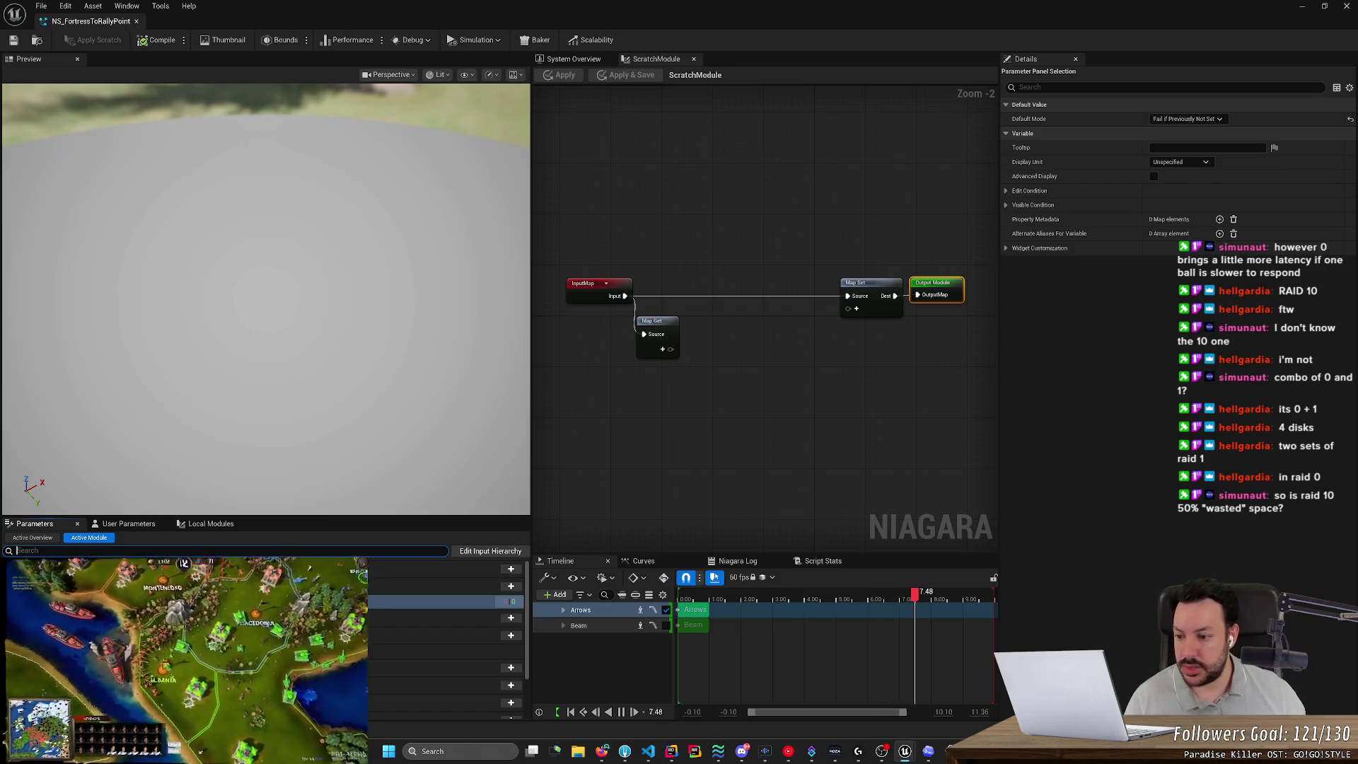
{"action": "left_click", "coordinate": [510, 617]}
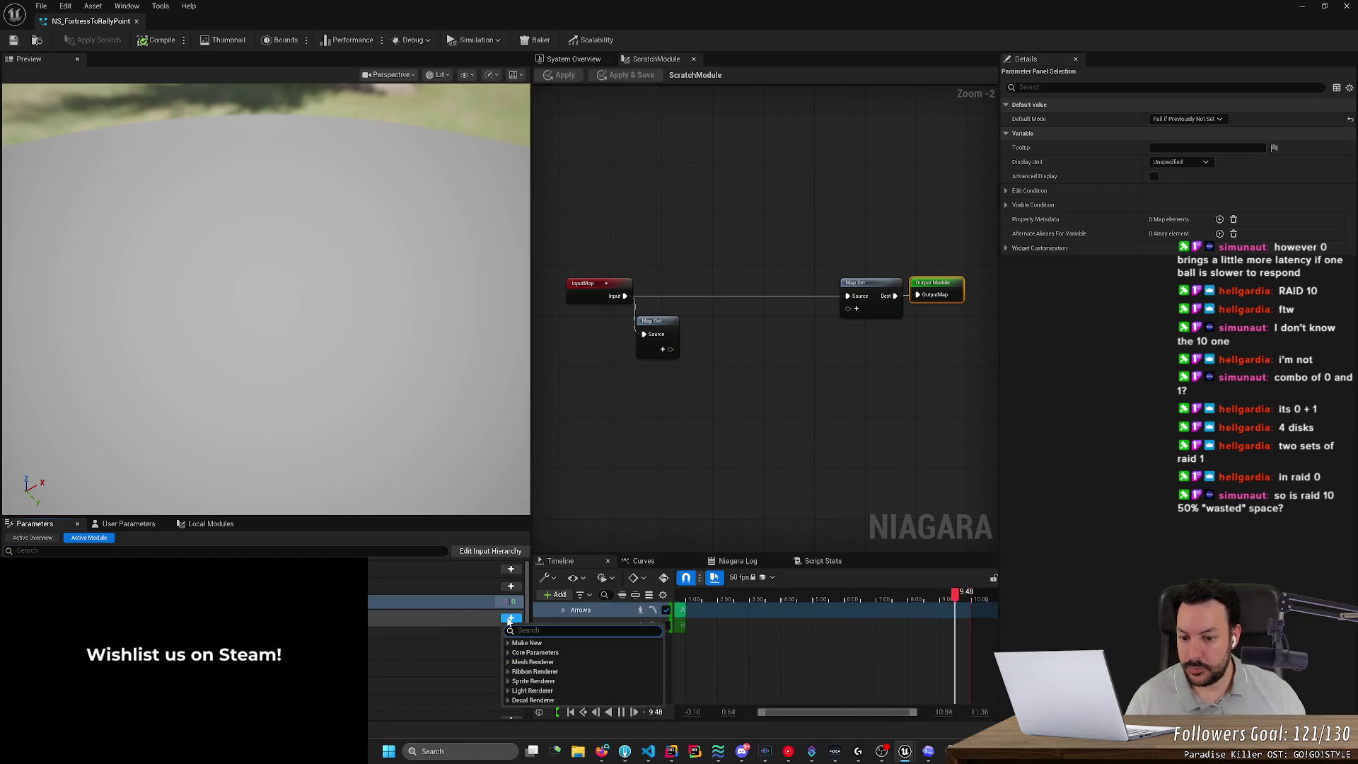
{"action": "type", "text": "arrow"}
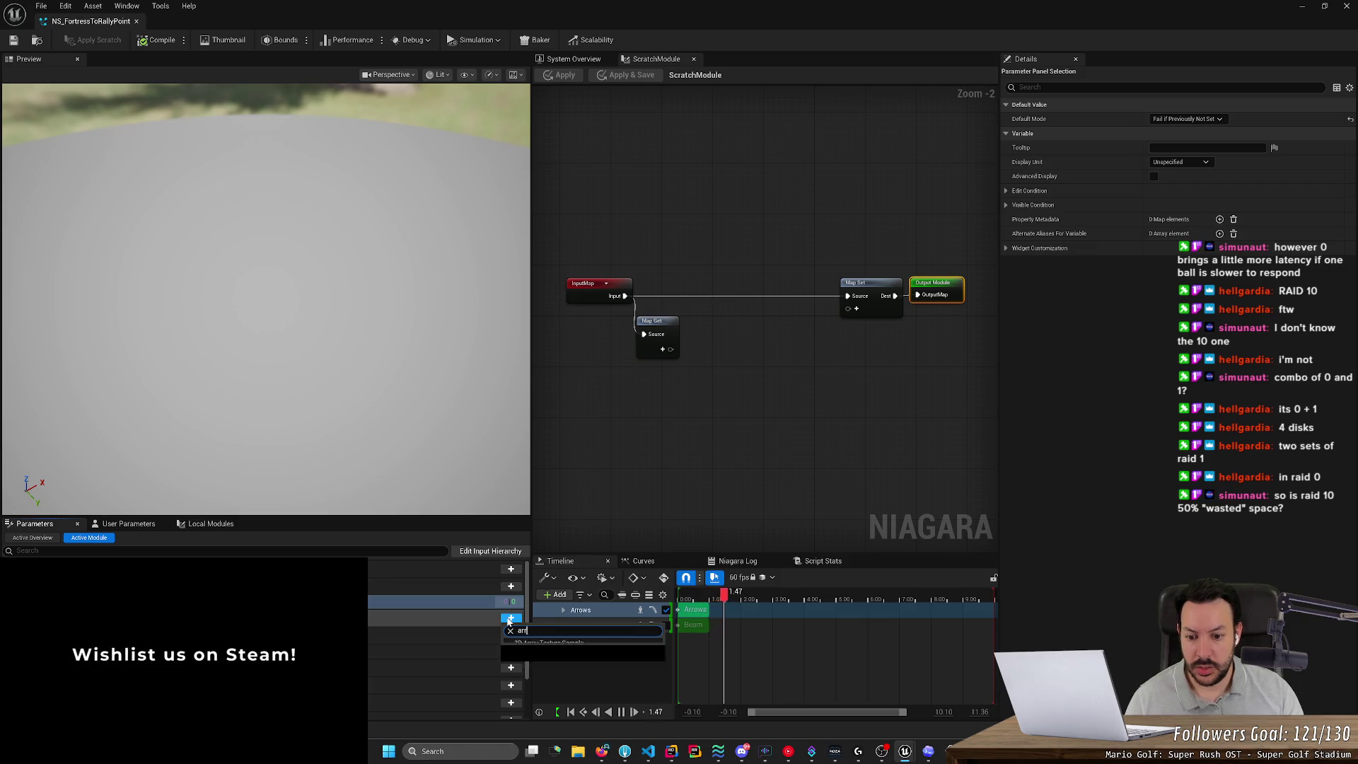
{"action": "key", "text": "BackSpace"}
{"action": "key", "text": "BackSpace"}
{"action": "key", "text": "BackSpace"}
{"action": "type", "text": "index"}
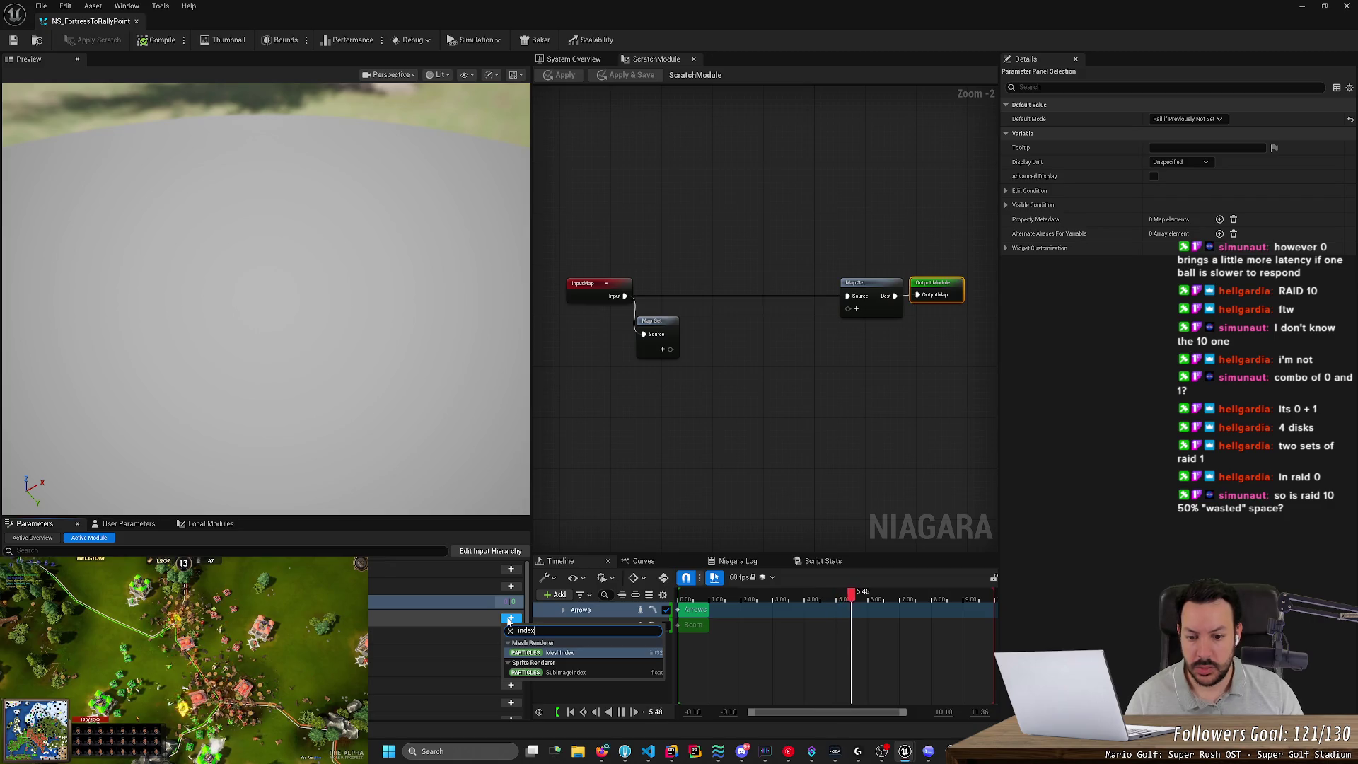
{"action": "key", "text": "Escape"}
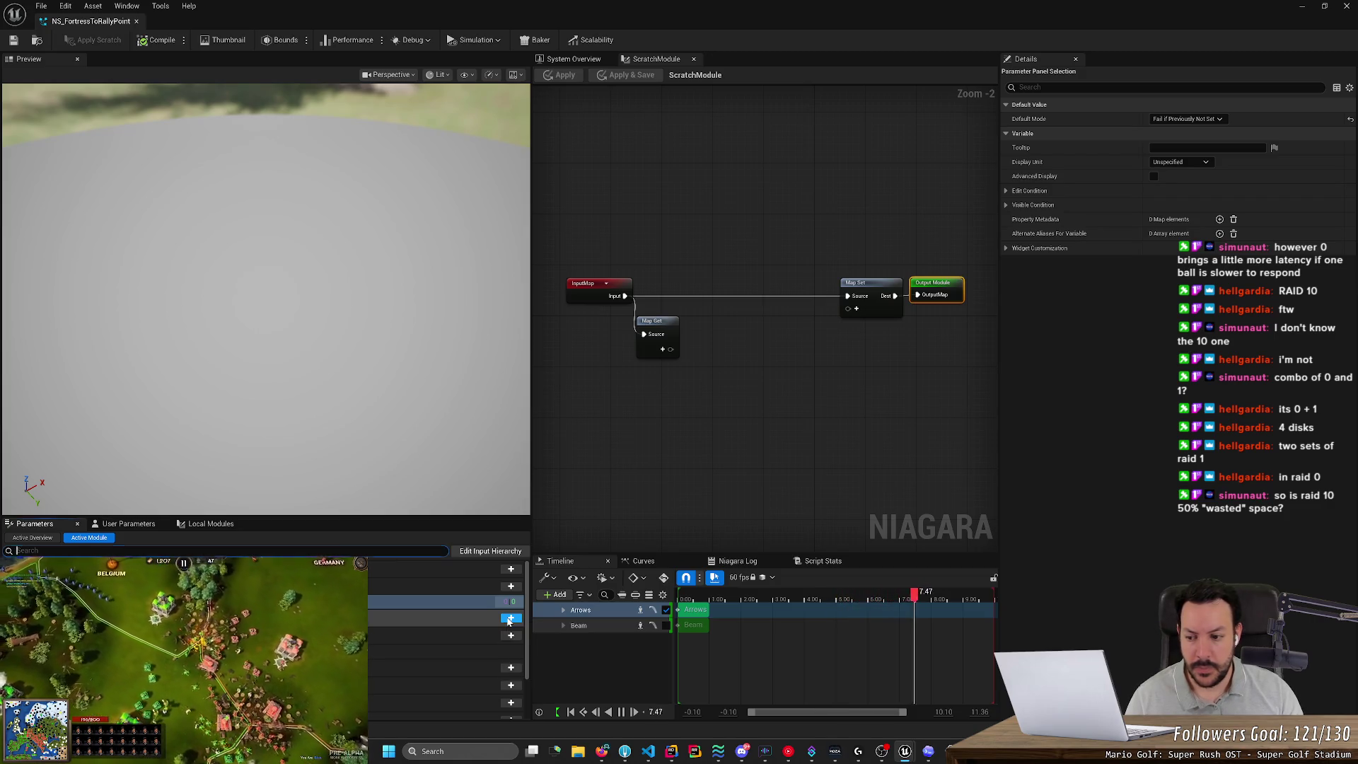
Recheck the ChatGPT parameter list and return to the NS_FortressToRallyPoint system overview.
{"action": "key", "text": "alt+Tab"}
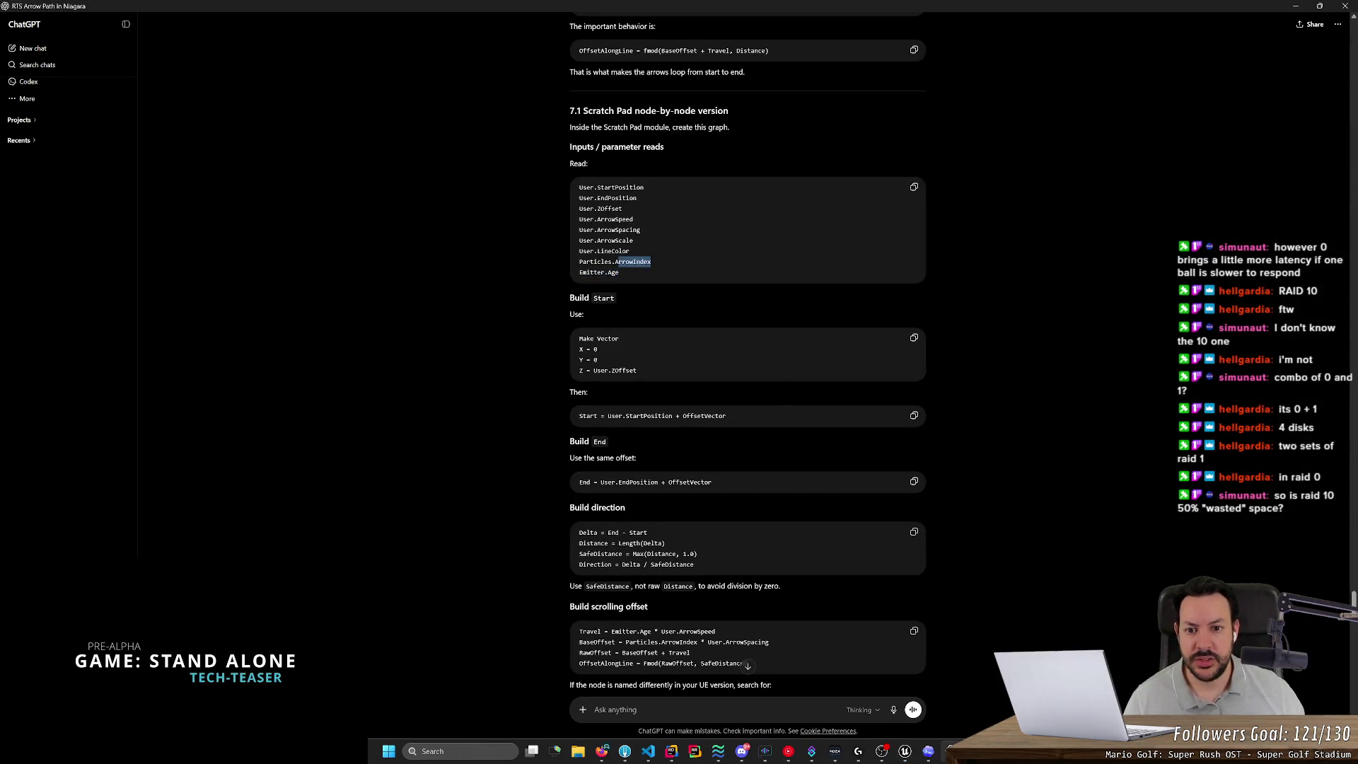
{"action": "key", "text": "alt+Tab"}
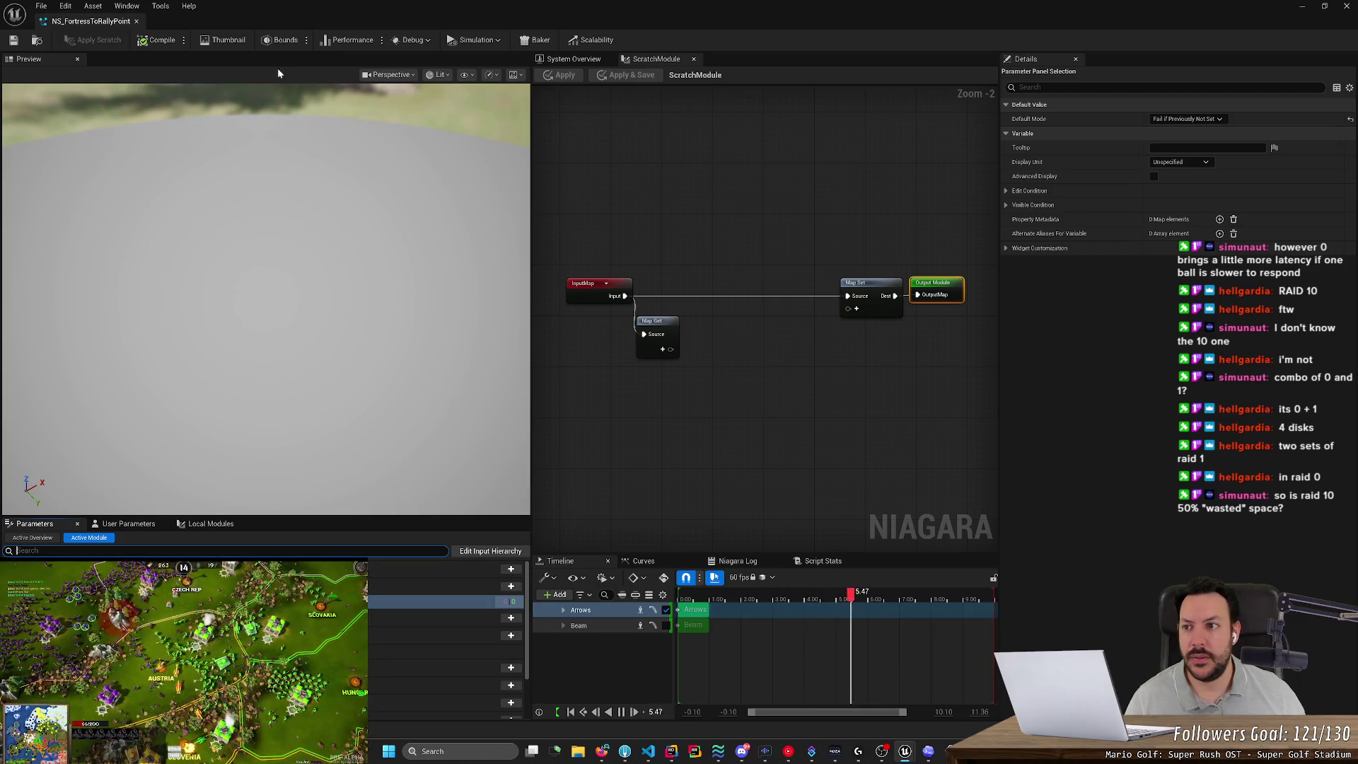
{"action": "left_click", "coordinate": [573, 59]}
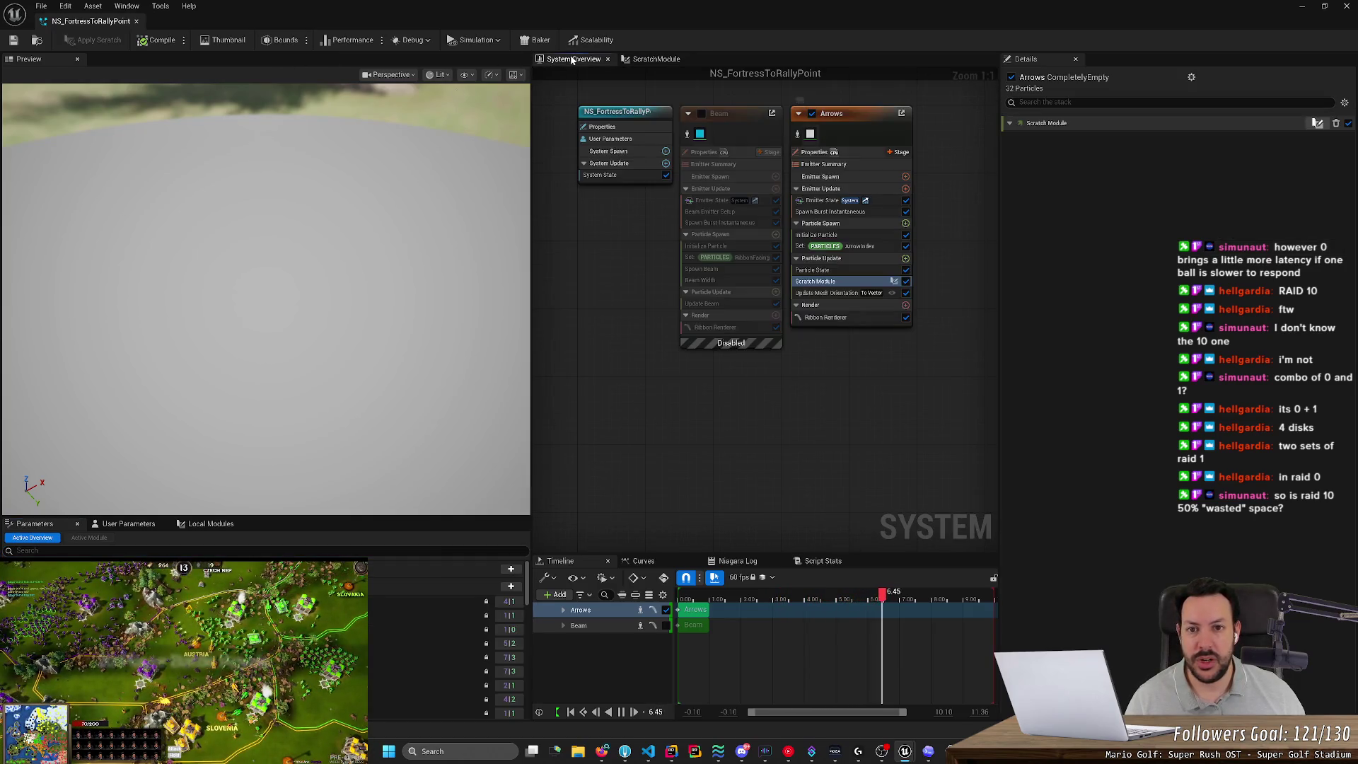
{"action": "left_click", "coordinate": [855, 246]}
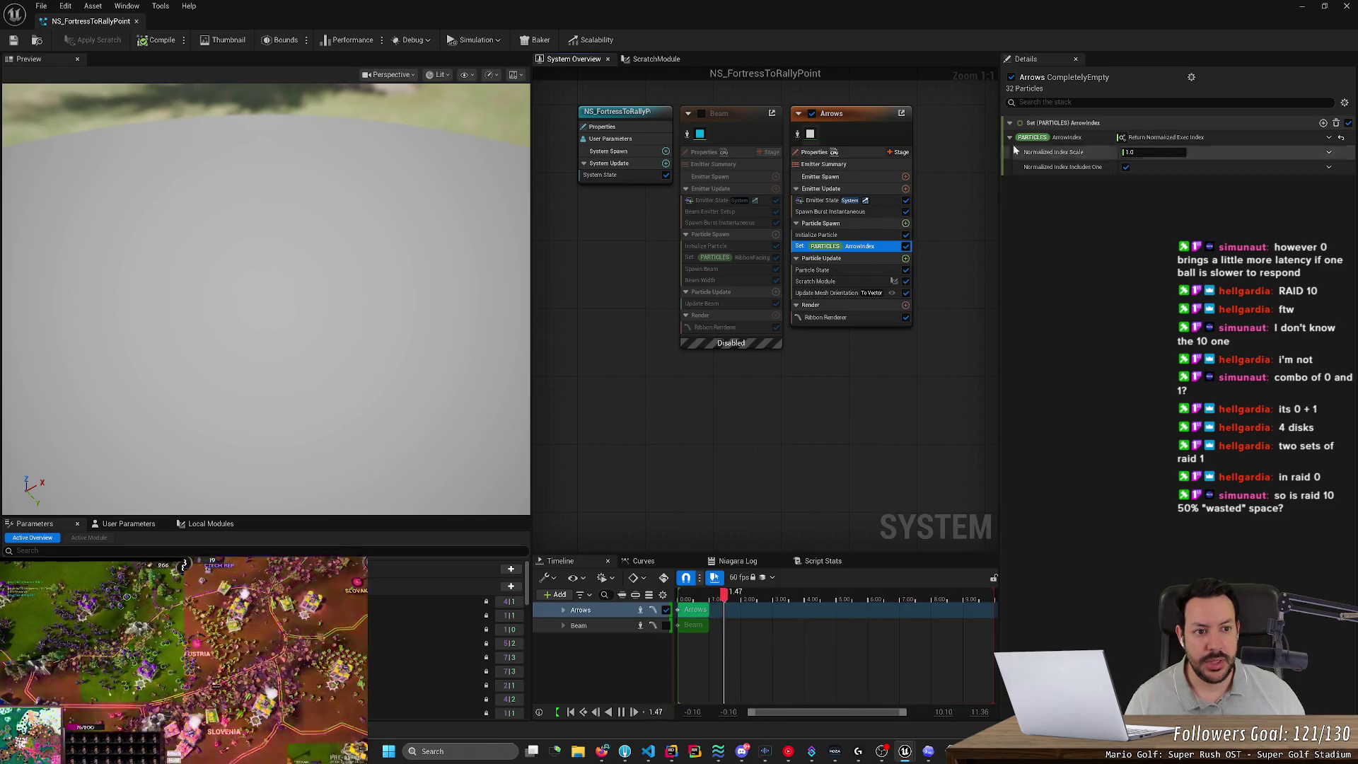
{"action": "right_click", "coordinate": [1036, 139]}
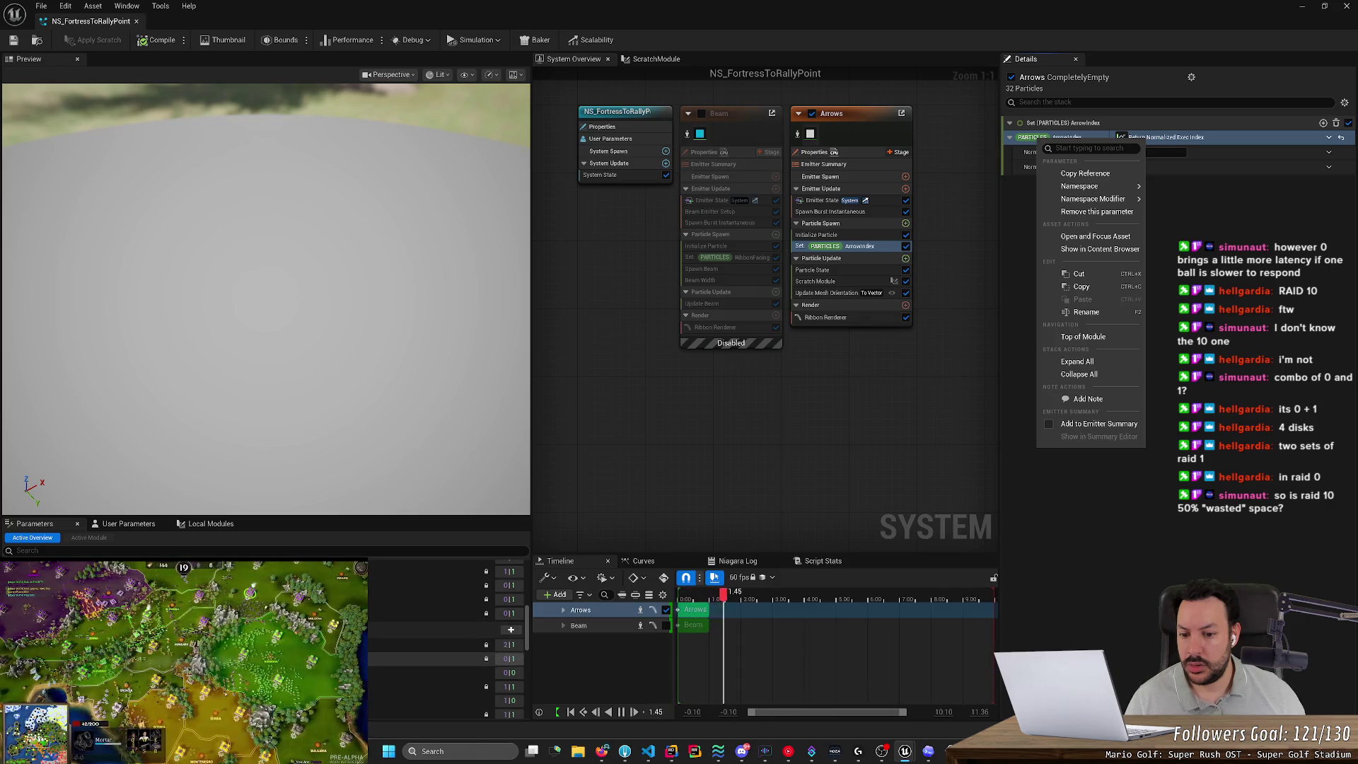
{"action": "key", "text": "Escape"}
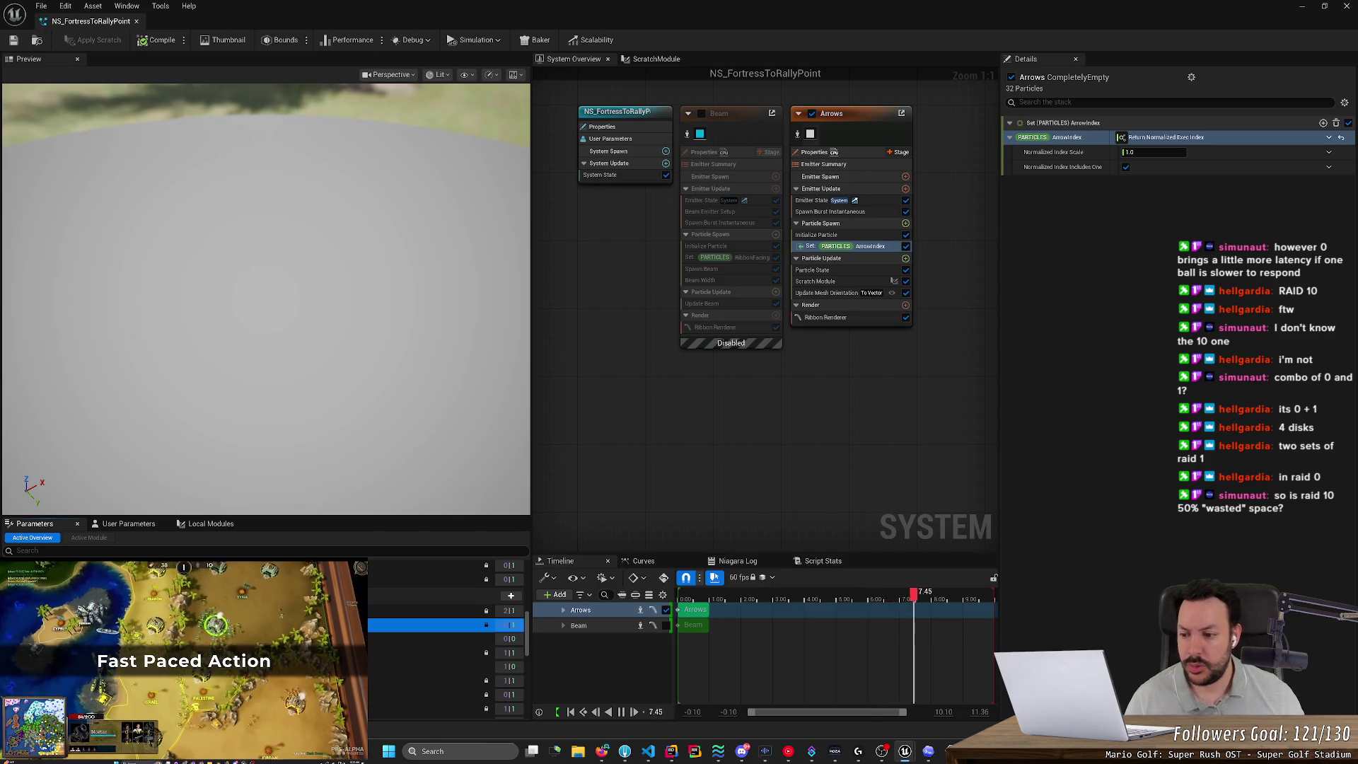
{"action": "right_click", "coordinate": [75, 625]}
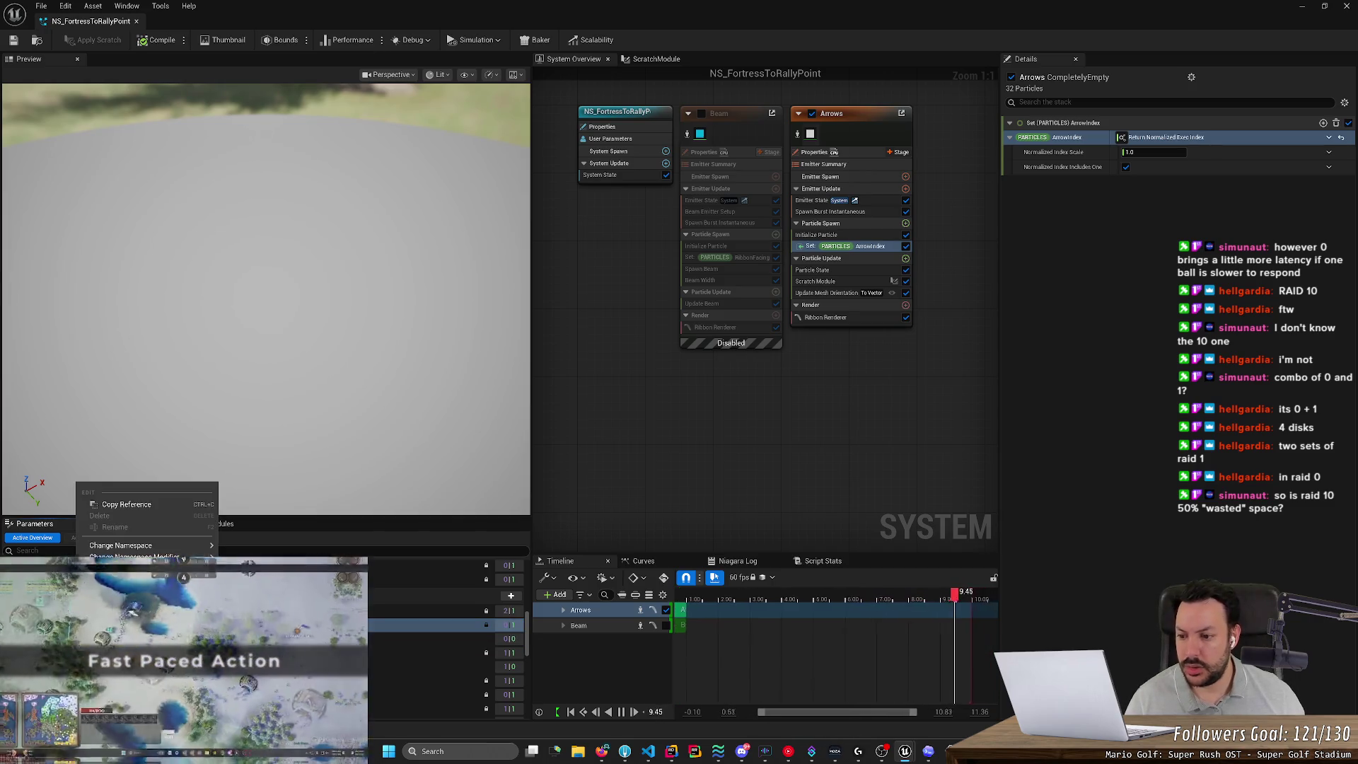
{"action": "right_click", "coordinate": [74, 639]}
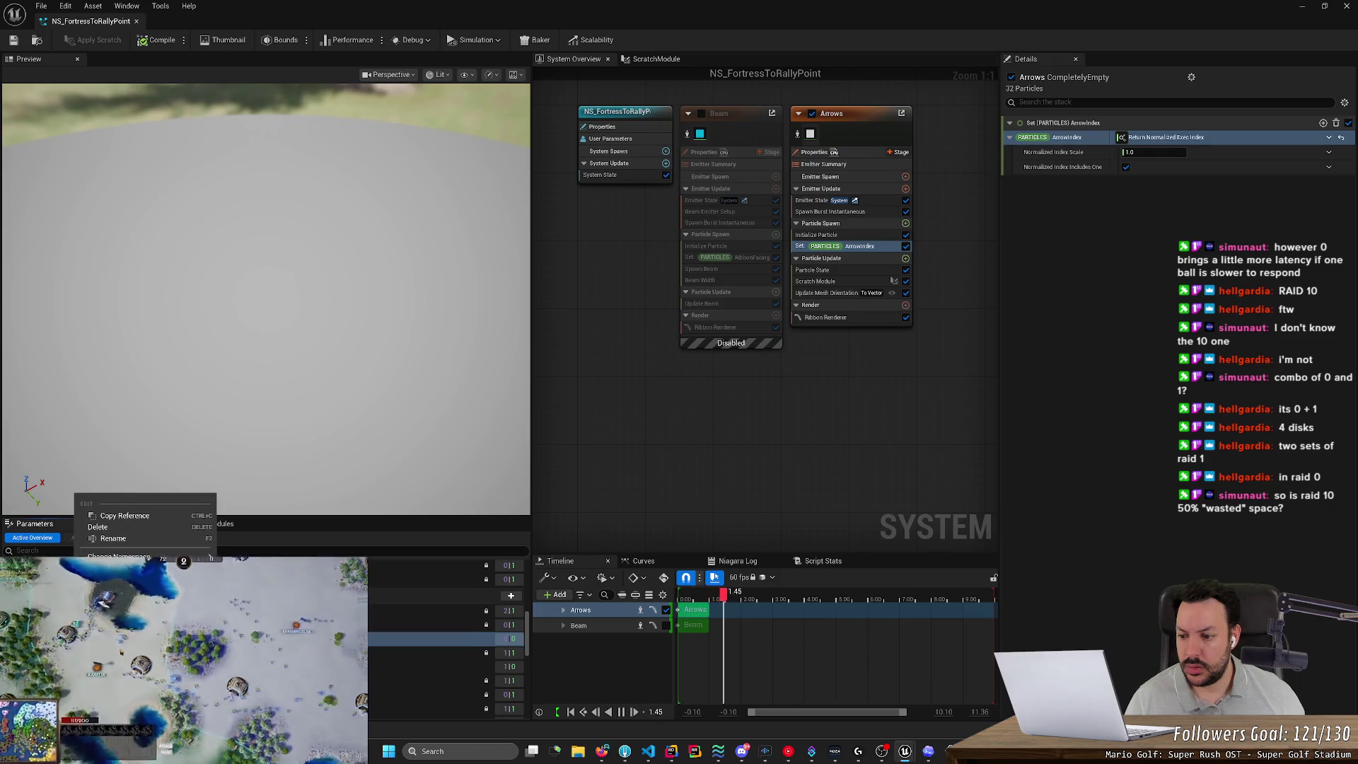
{"action": "left_click", "coordinate": [129, 528]}
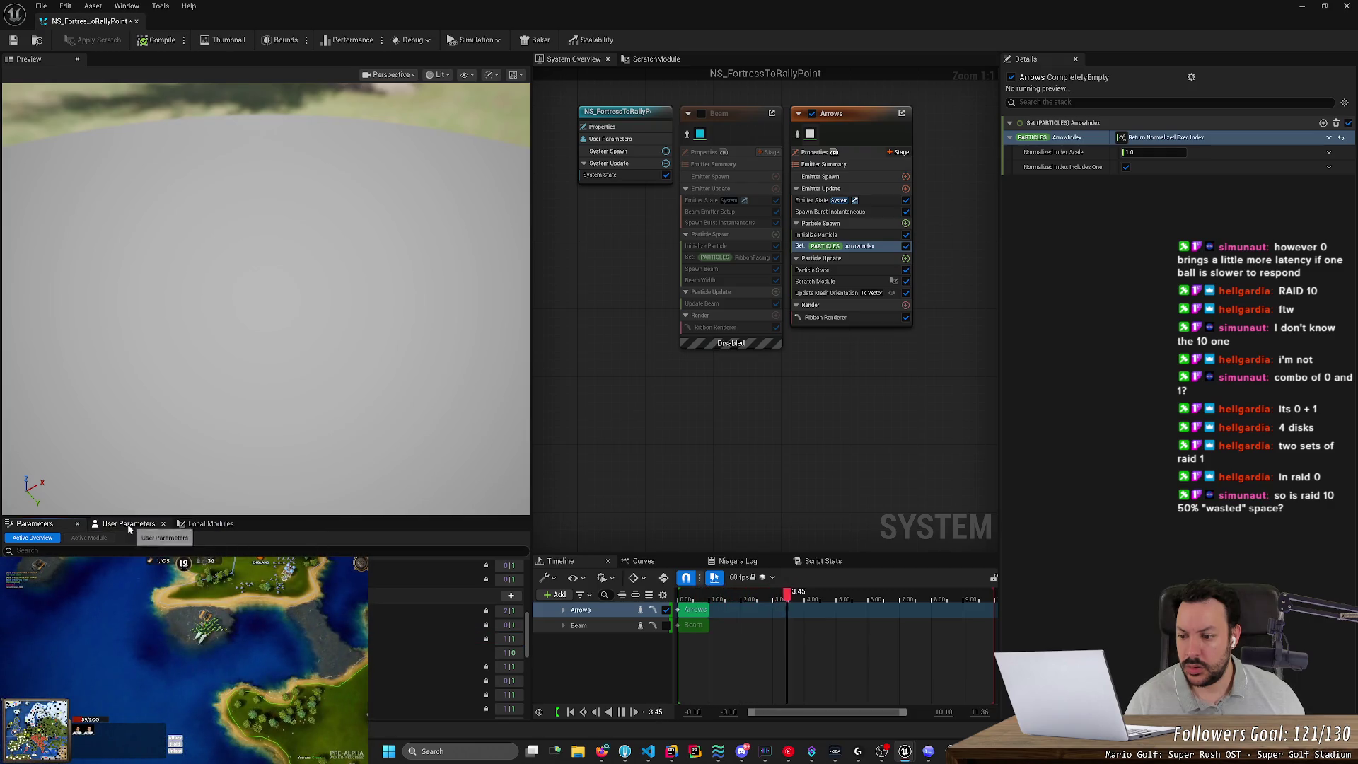
{"action": "left_click", "coordinate": [75, 625]}
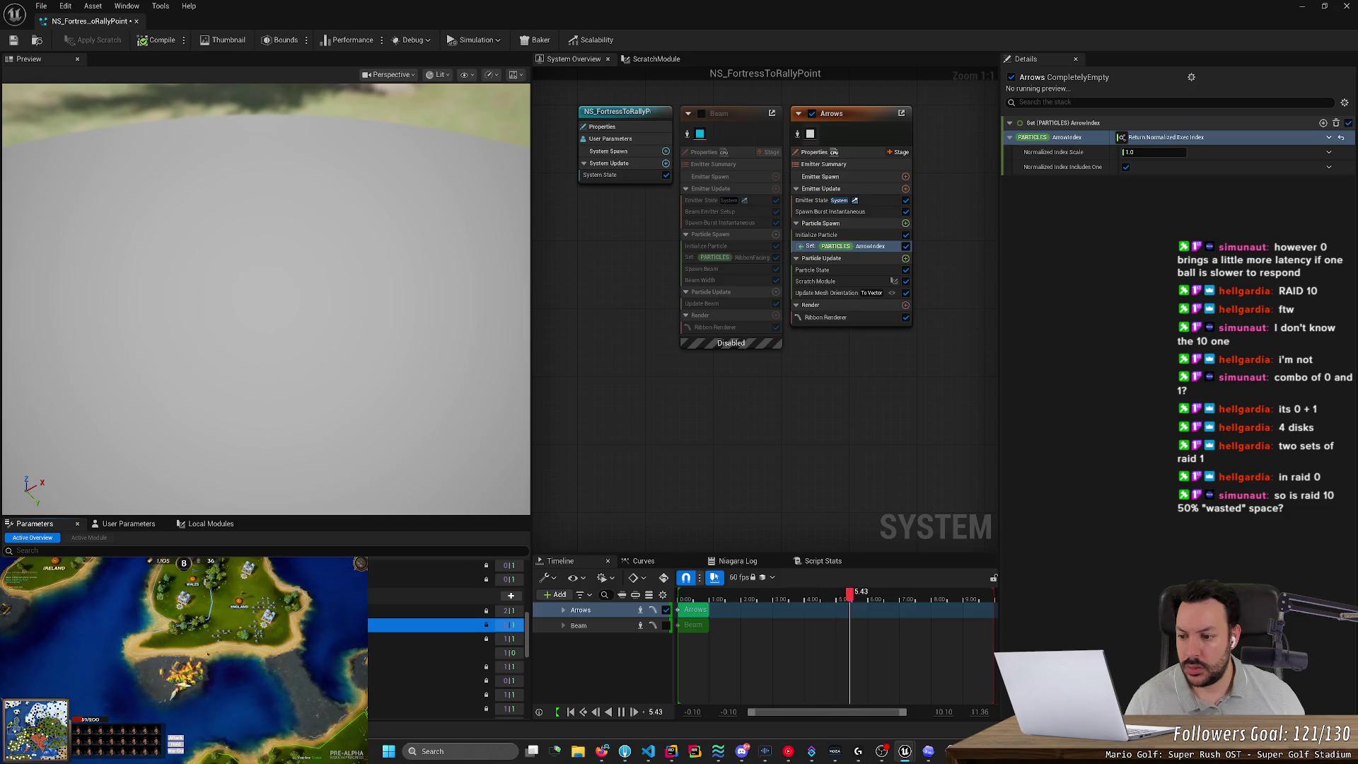
{"action": "right_click", "coordinate": [106, 624]}
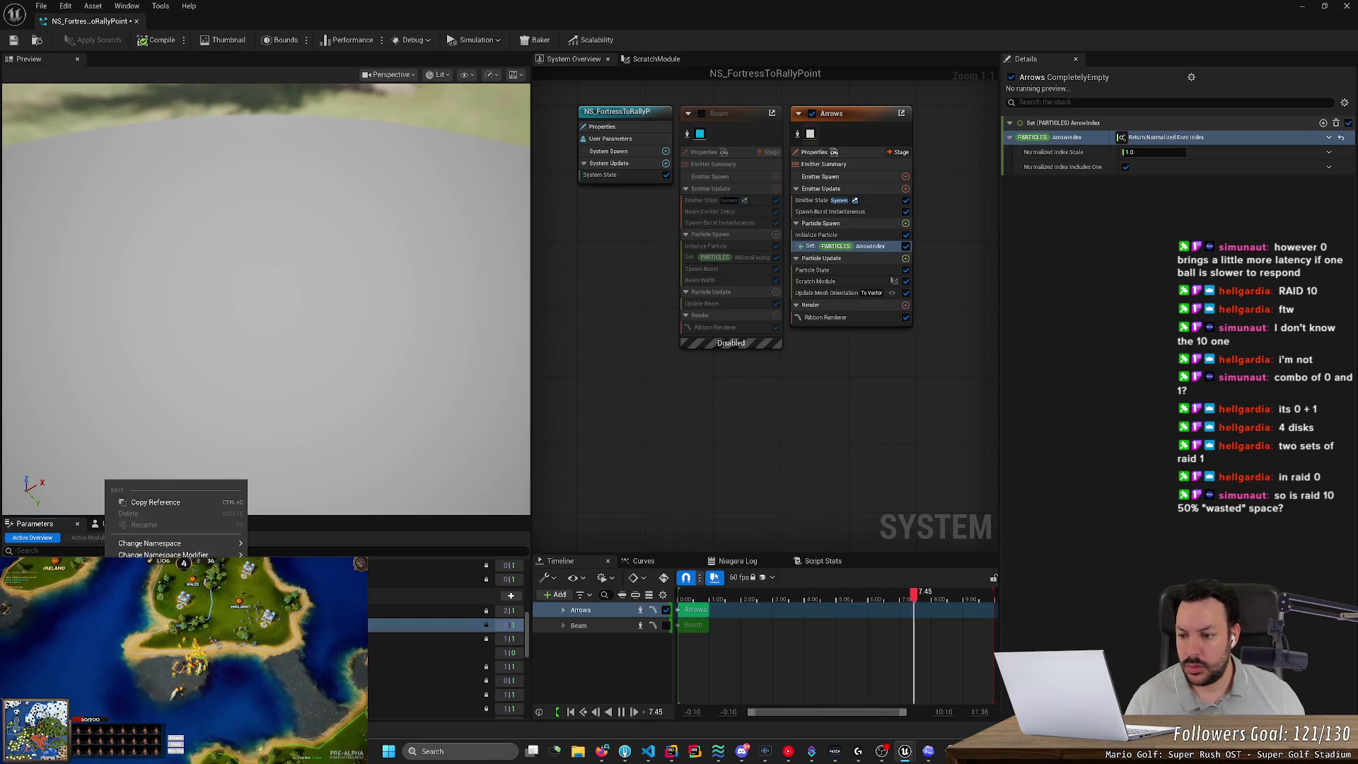
{"action": "key", "text": "Escape"}
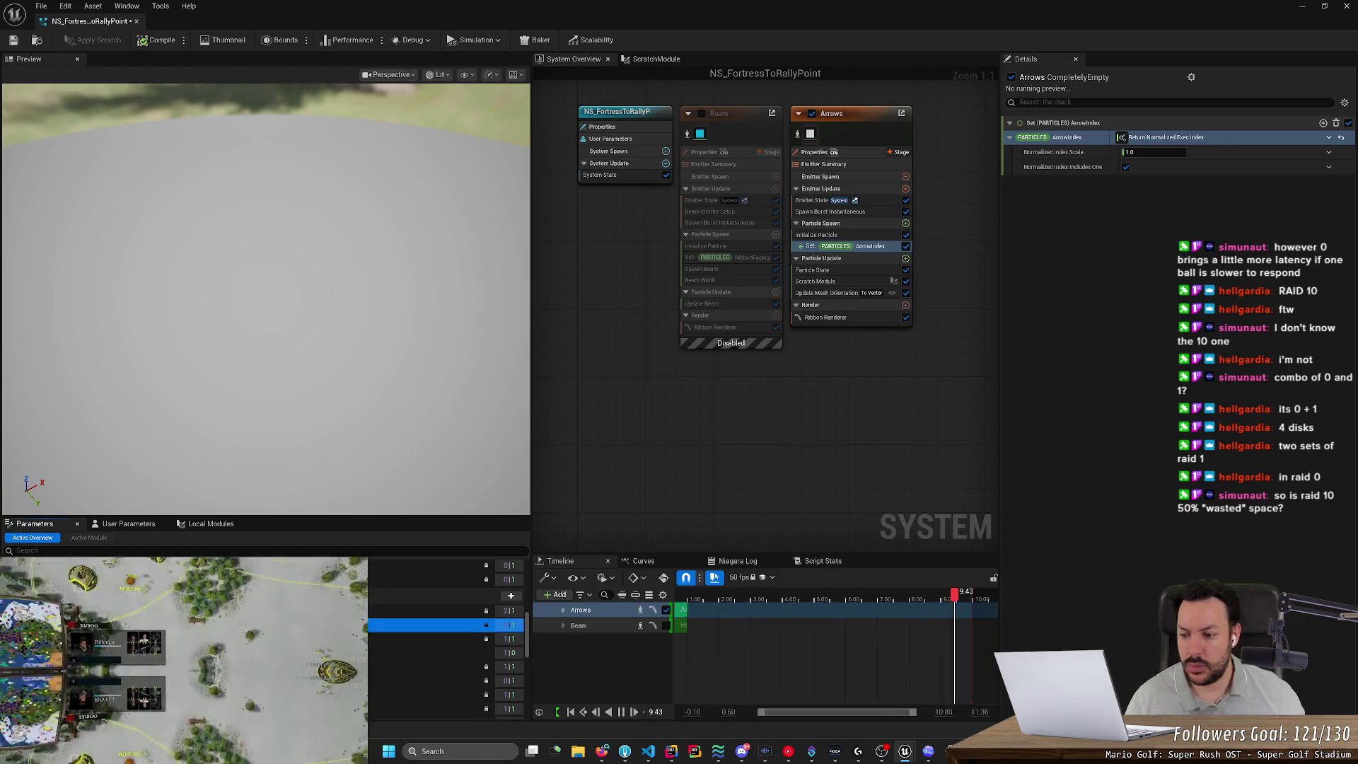
{"action": "right_click", "coordinate": [220, 625]}
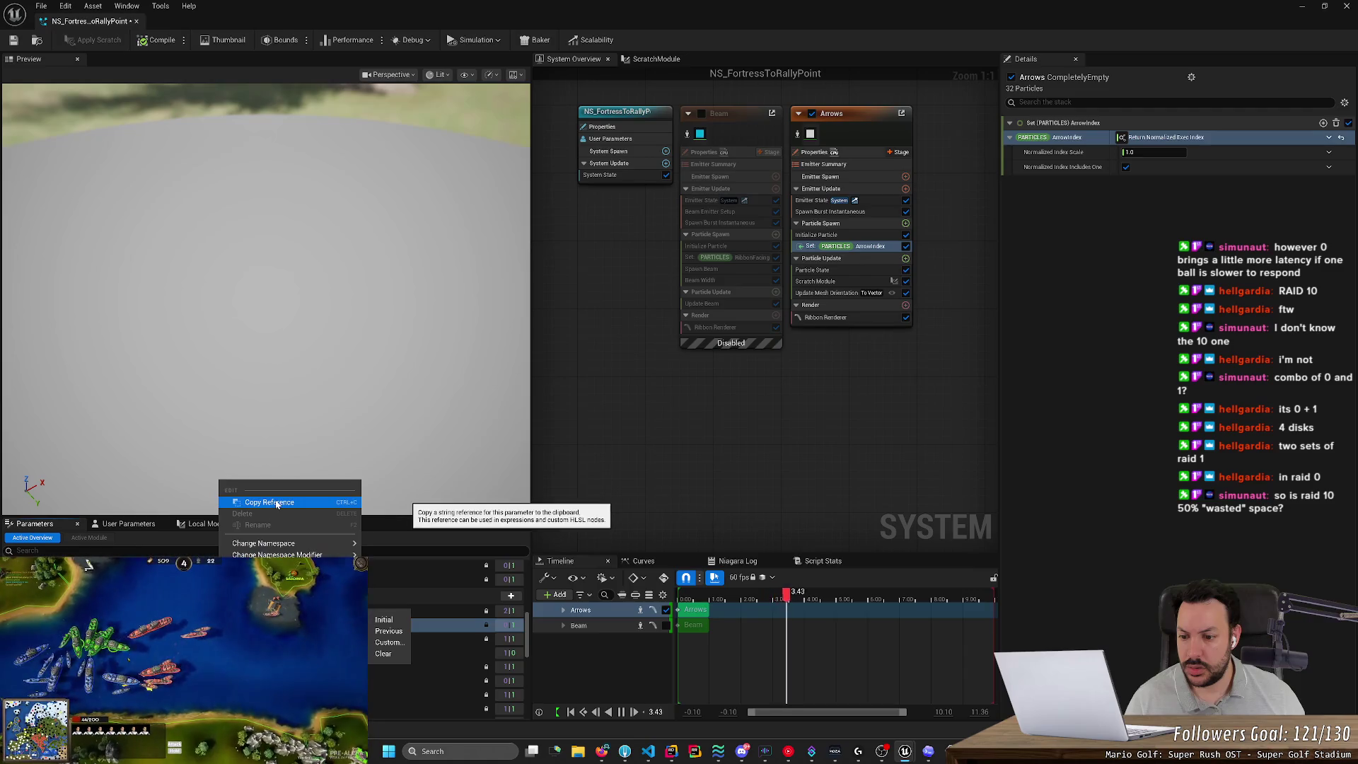
{"action": "left_click", "coordinate": [141, 40]}
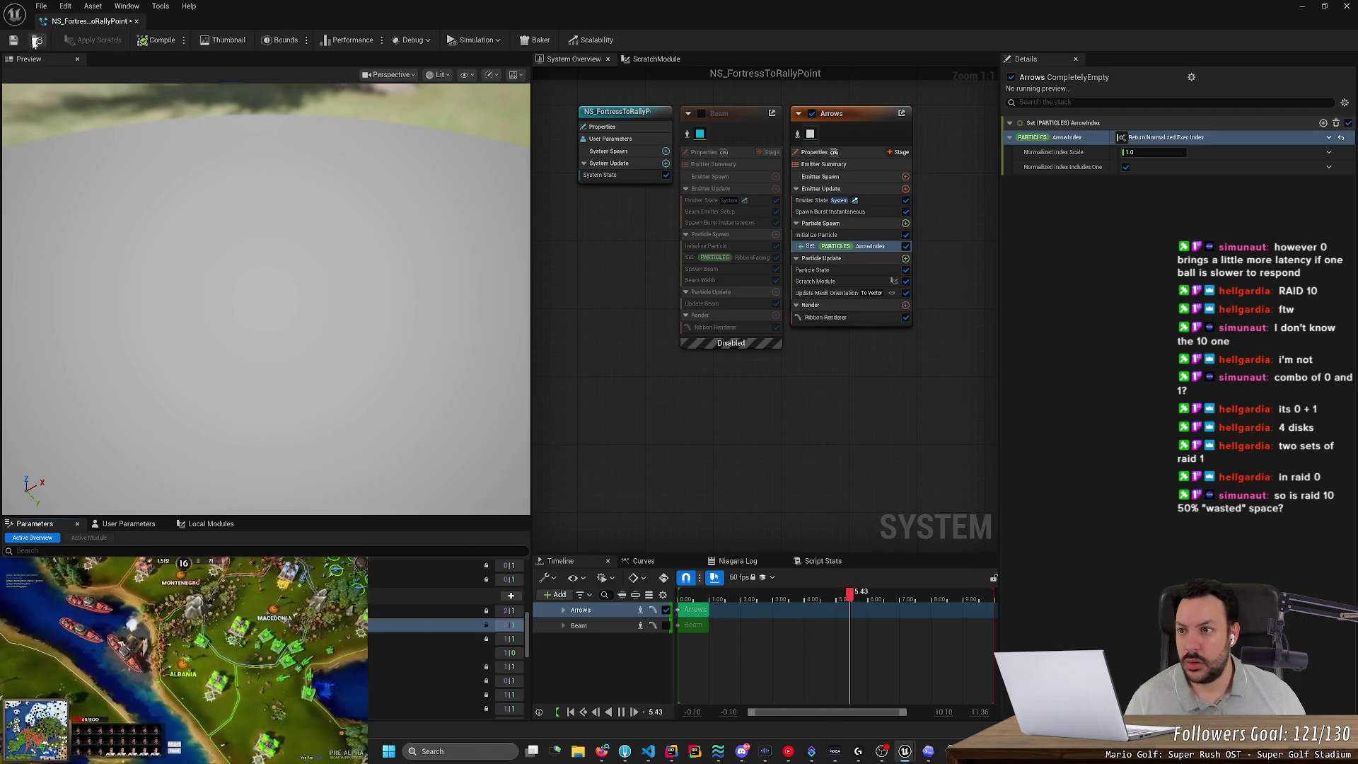
{"action": "left_click", "coordinate": [20, 41]}
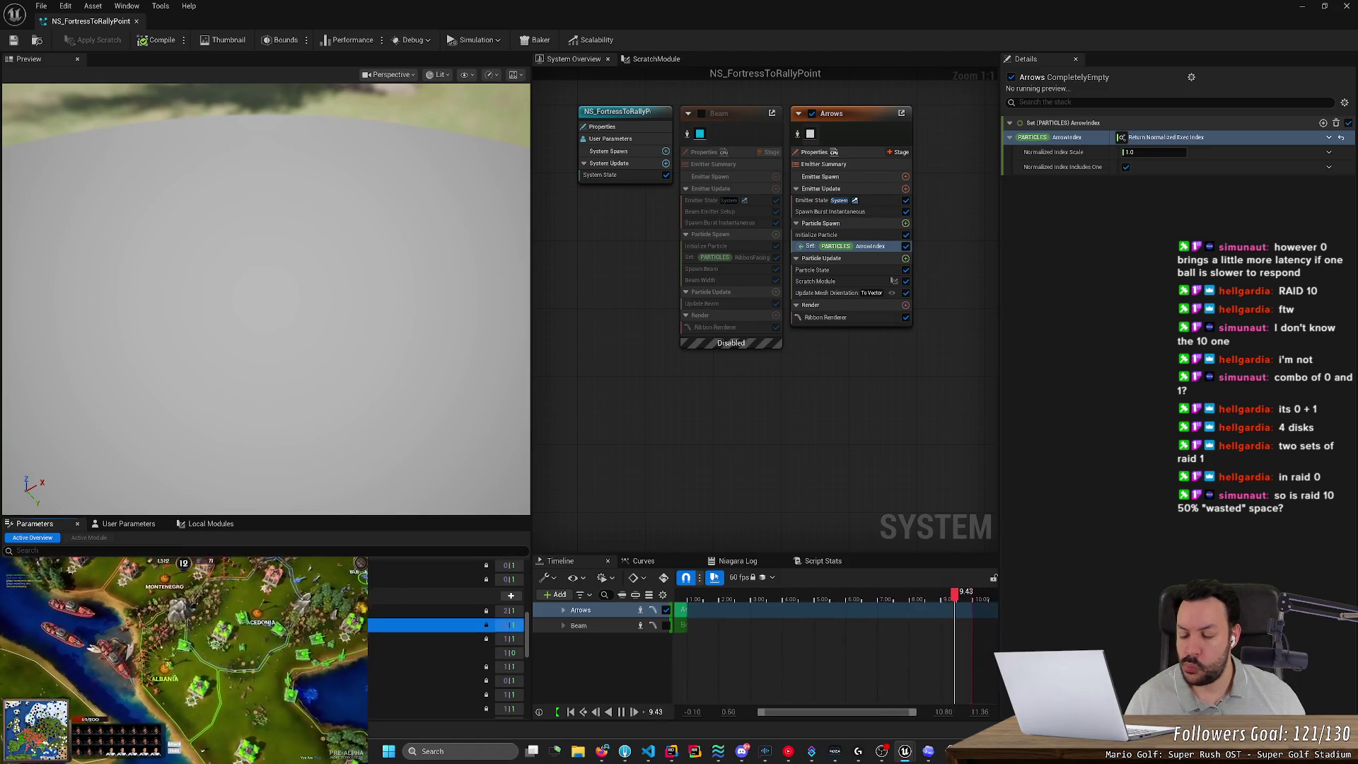
{"action": "right_click", "coordinate": [142, 625]}
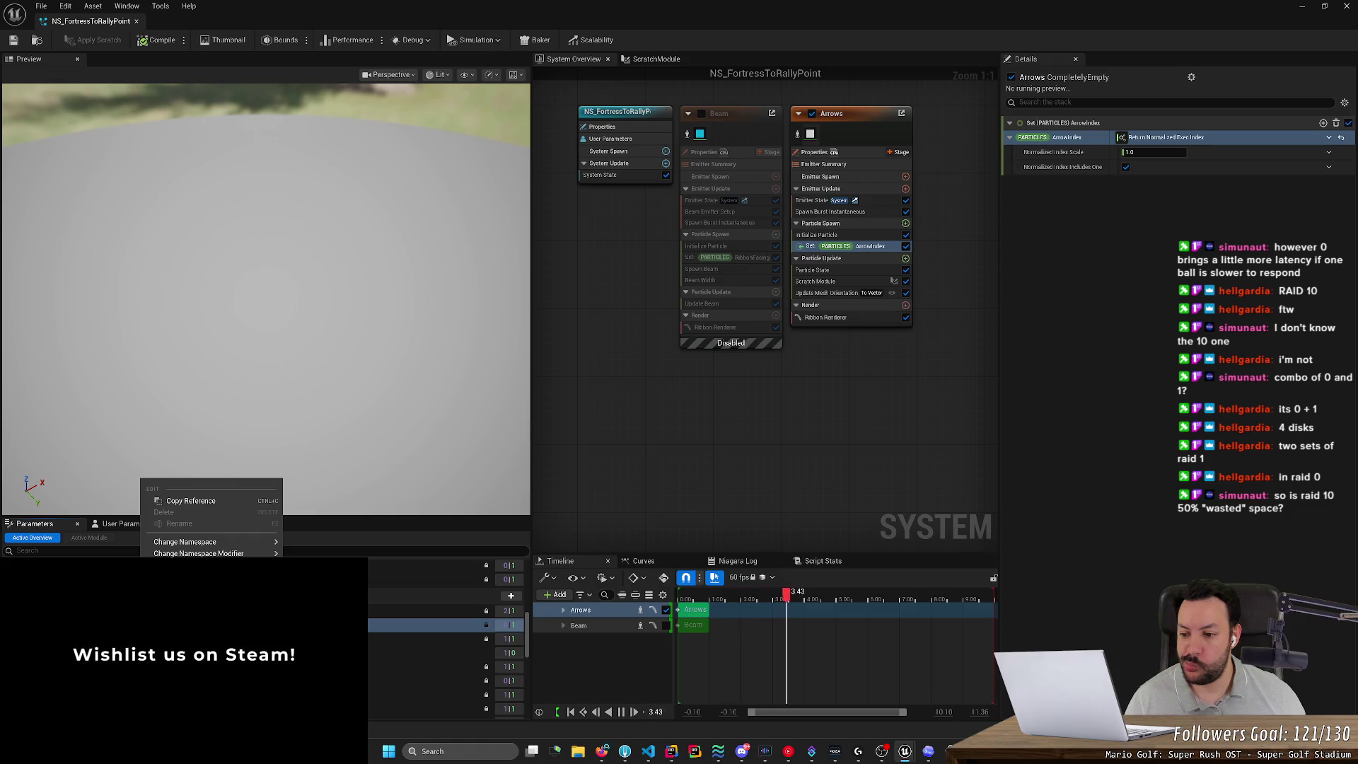
{"action": "left_click", "coordinate": [124, 518]}
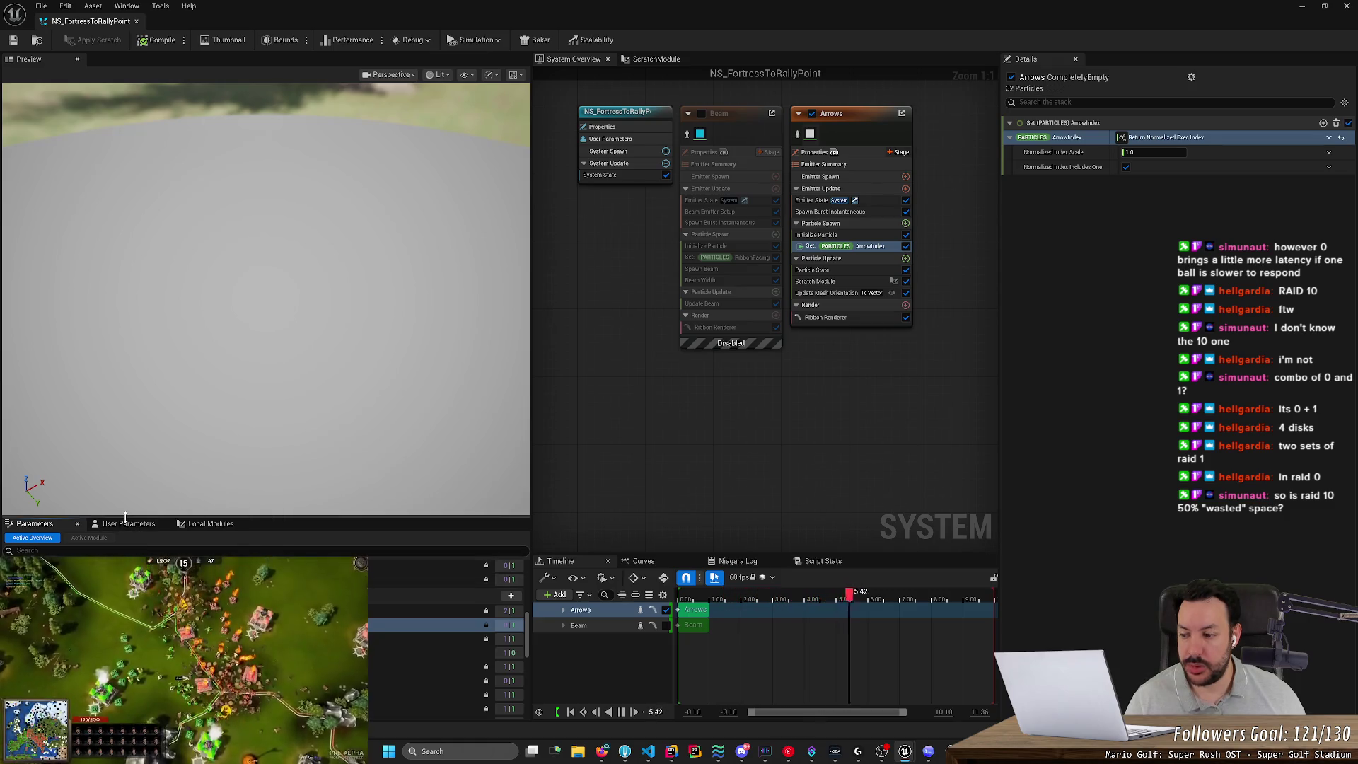
{"action": "left_click_drag", "start_coordinate": [125, 519], "coordinate": [125, 107]}
Scroll to the ArrowIndex particle attribute, inspect its actions, then switch to the ScratchModule graph.
{"action": "scroll", "coordinate": [168, 230], "scroll_direction": "up", "scroll_amount": 5}
{"action": "left_click", "coordinate": [181, 271]}
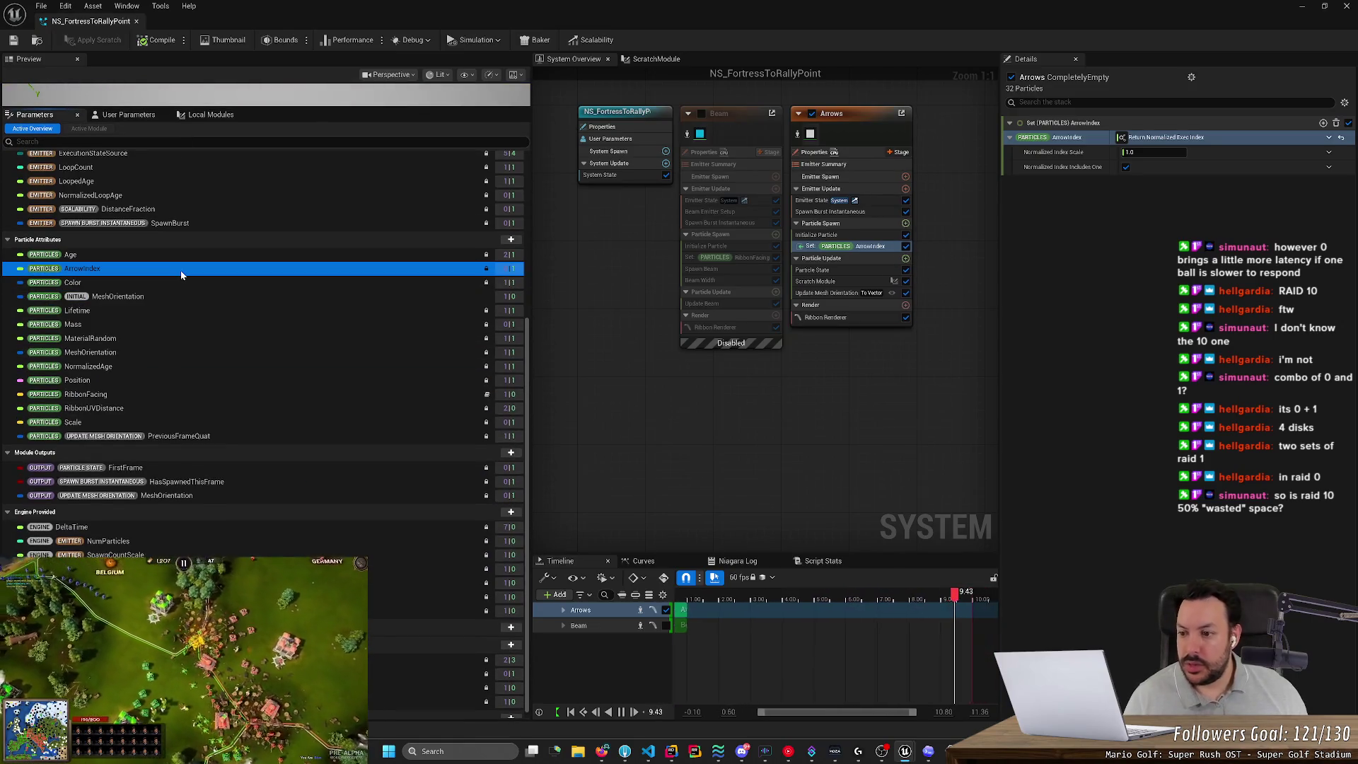
{"action": "right_click", "coordinate": [180, 271]}
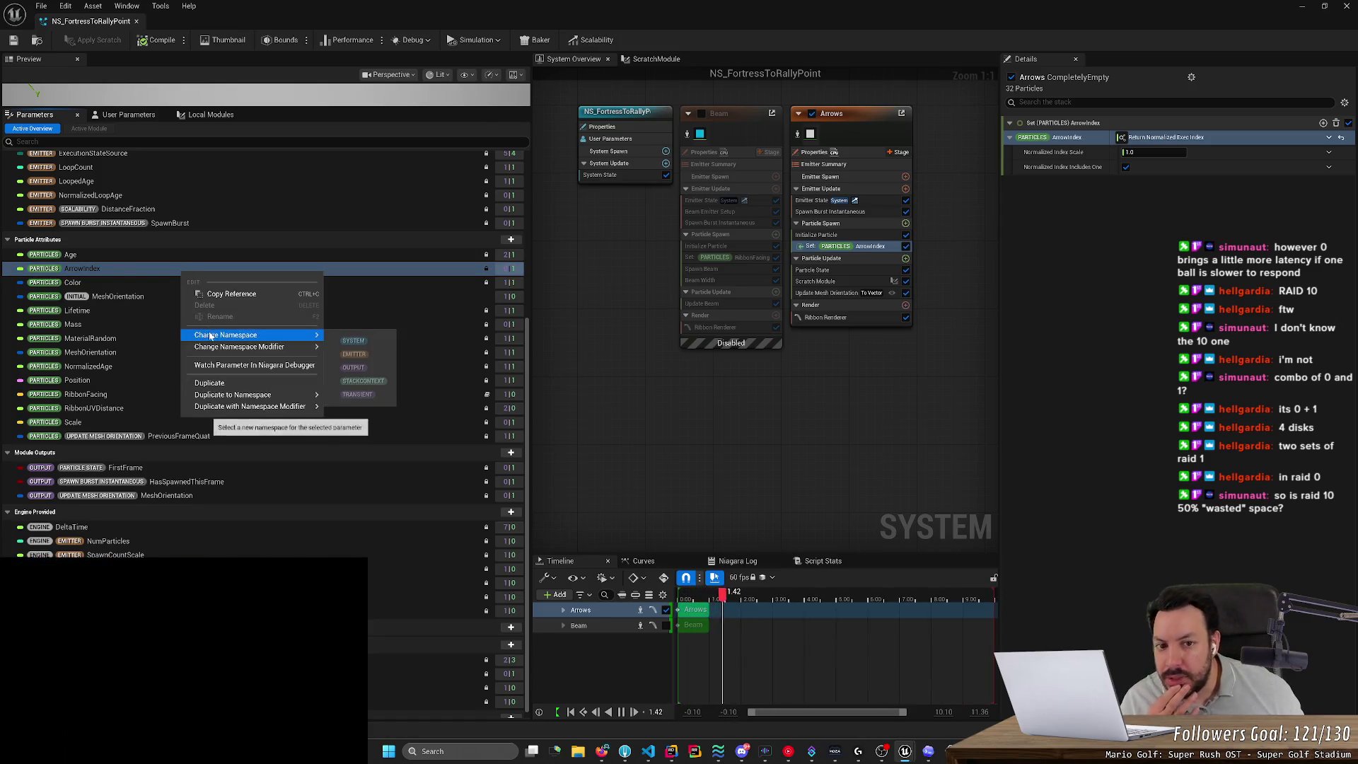
{"action": "left_click", "coordinate": [698, 392]}
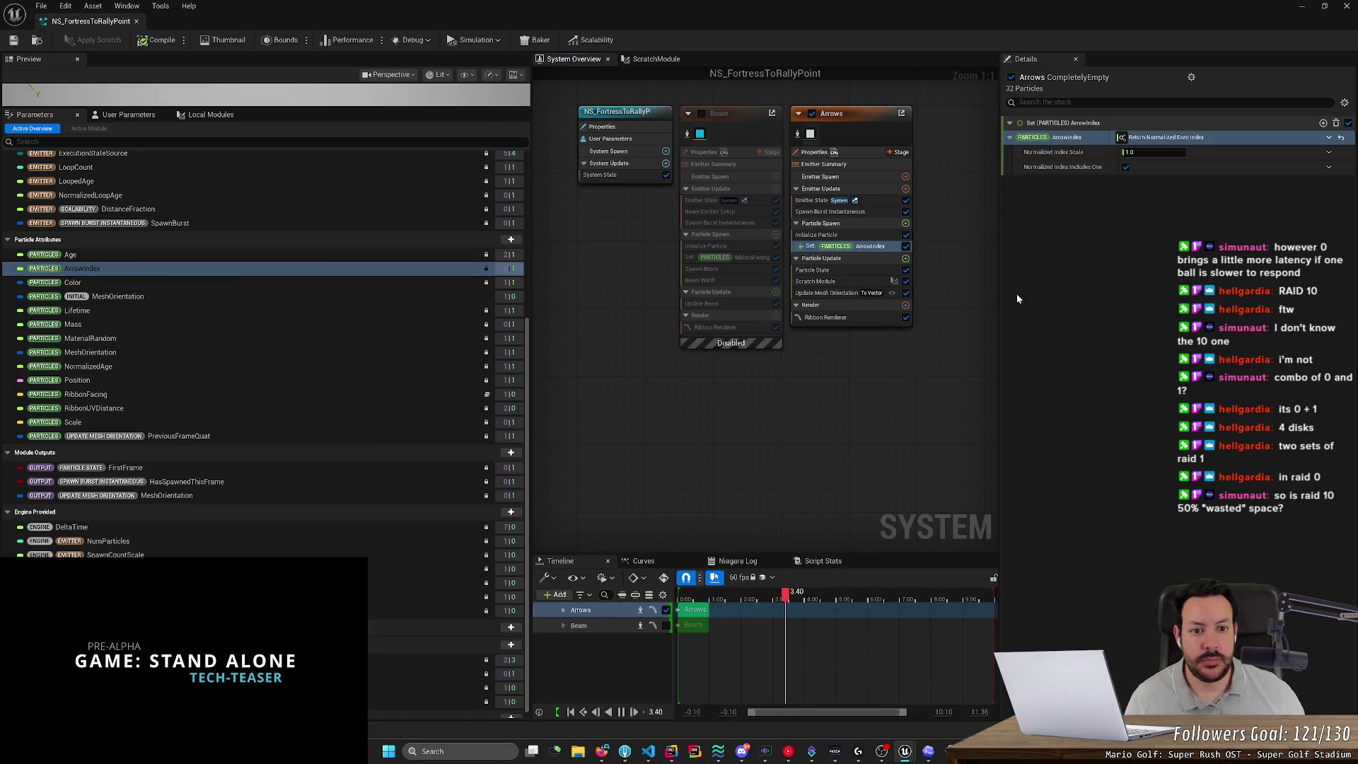
{"action": "left_click", "coordinate": [250, 272]}
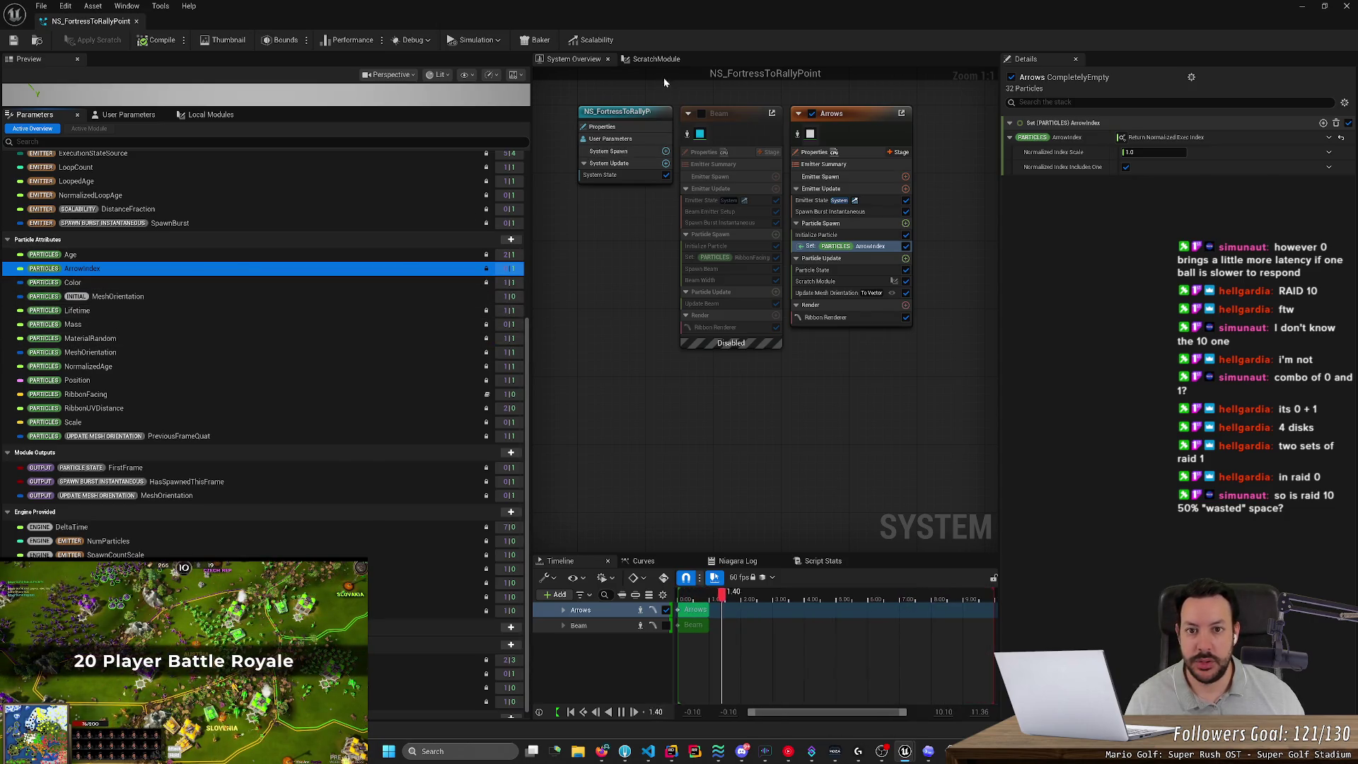
{"action": "left_click", "coordinate": [656, 59]}
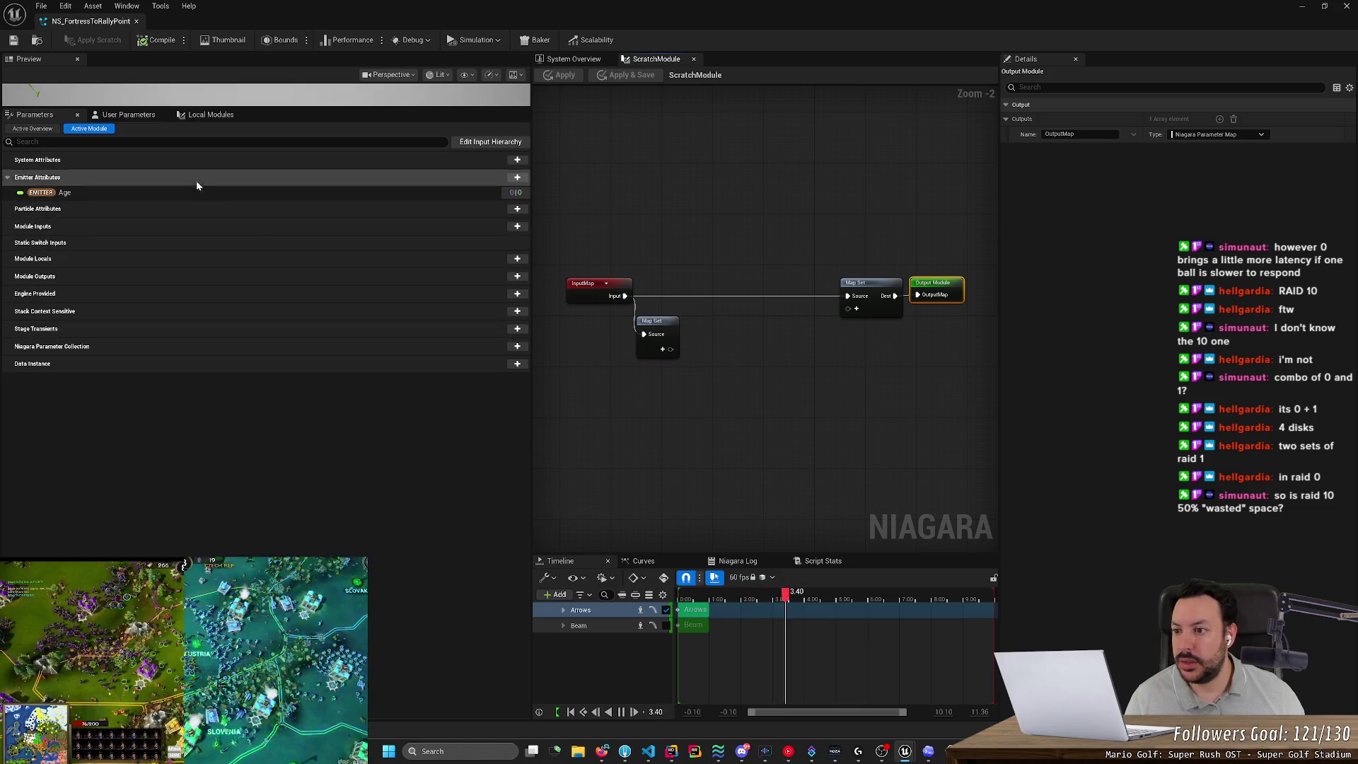
Browse Module Locals and particle attribute choices ('arro', Core Parameters) without adding any, then return to System Overview.
{"action": "left_click", "coordinate": [525, 259]}
{"action": "type", "text": "arr"}
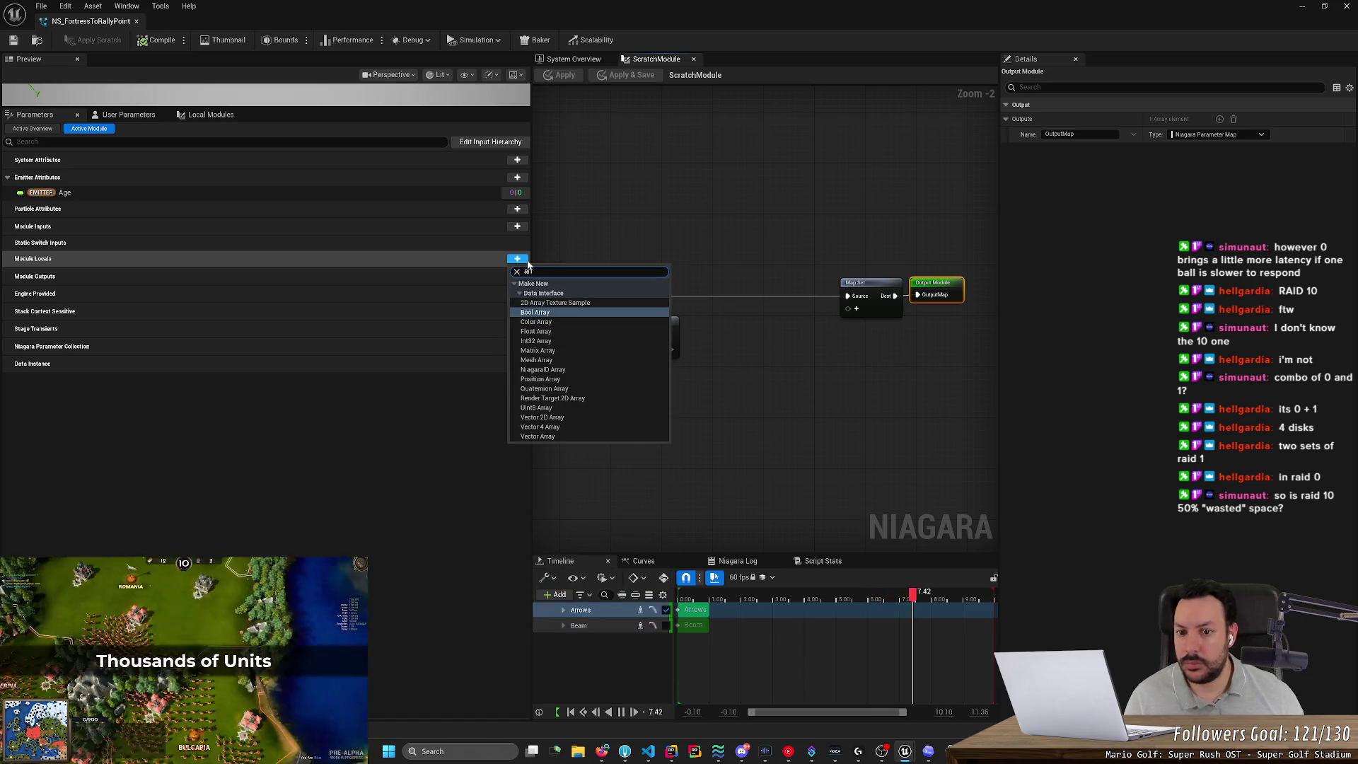
{"action": "left_click", "coordinate": [377, 221]}
{"action": "left_click", "coordinate": [517, 209]}
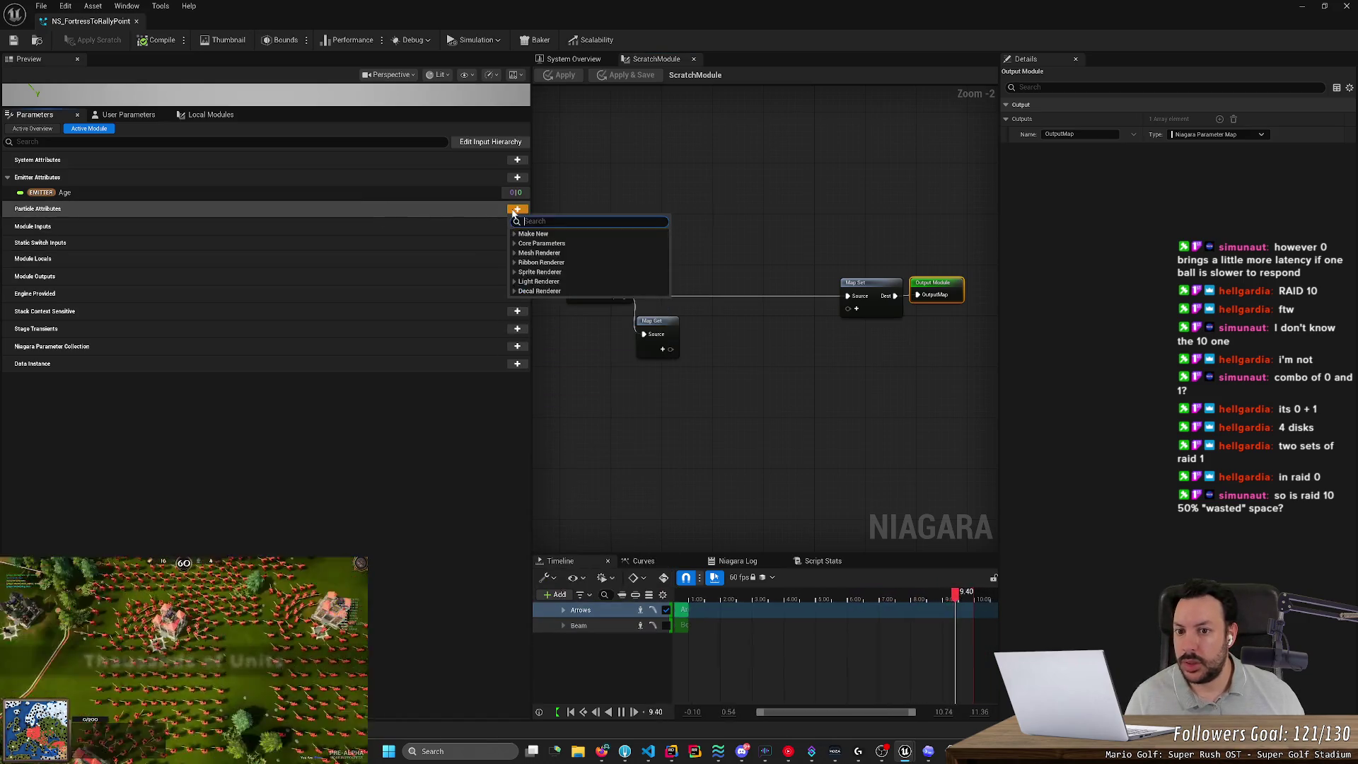
{"action": "type", "text": "arro"}
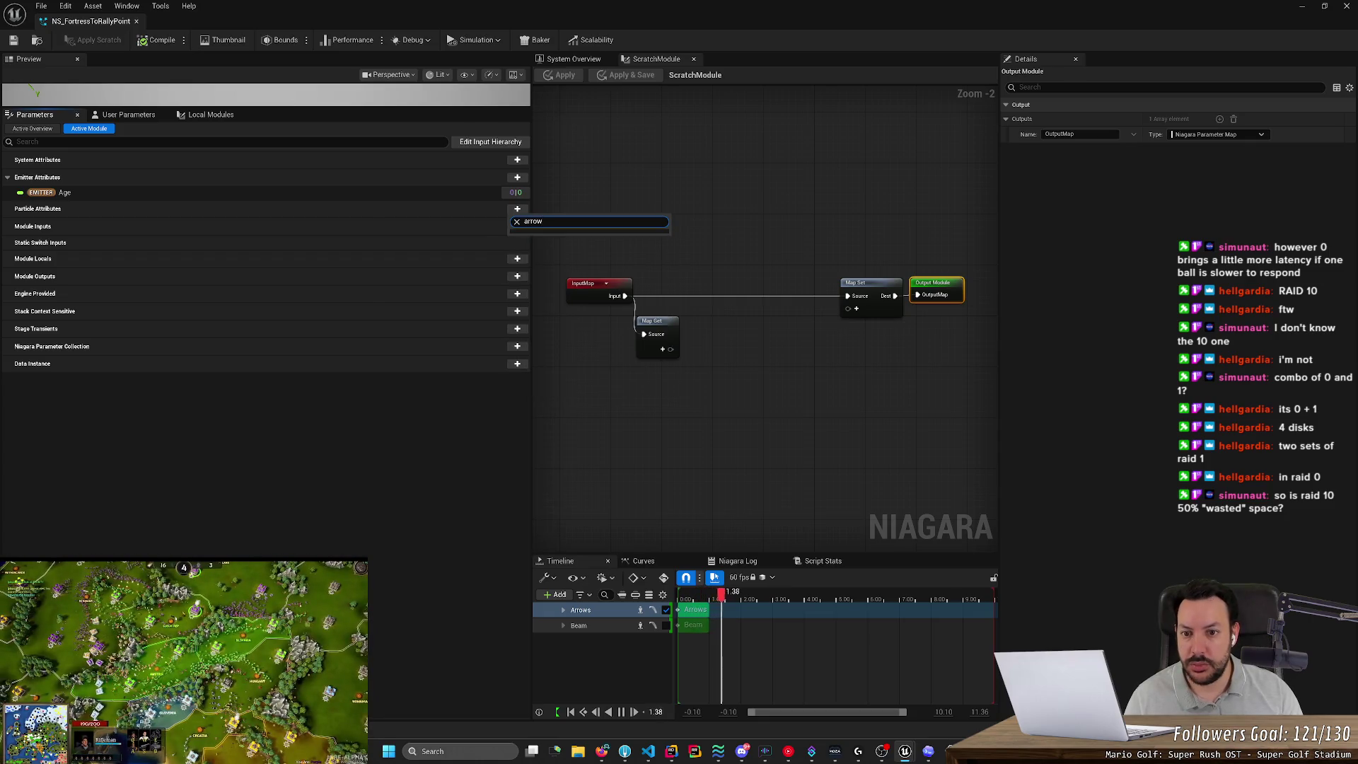
{"action": "left_click", "coordinate": [517, 221]}
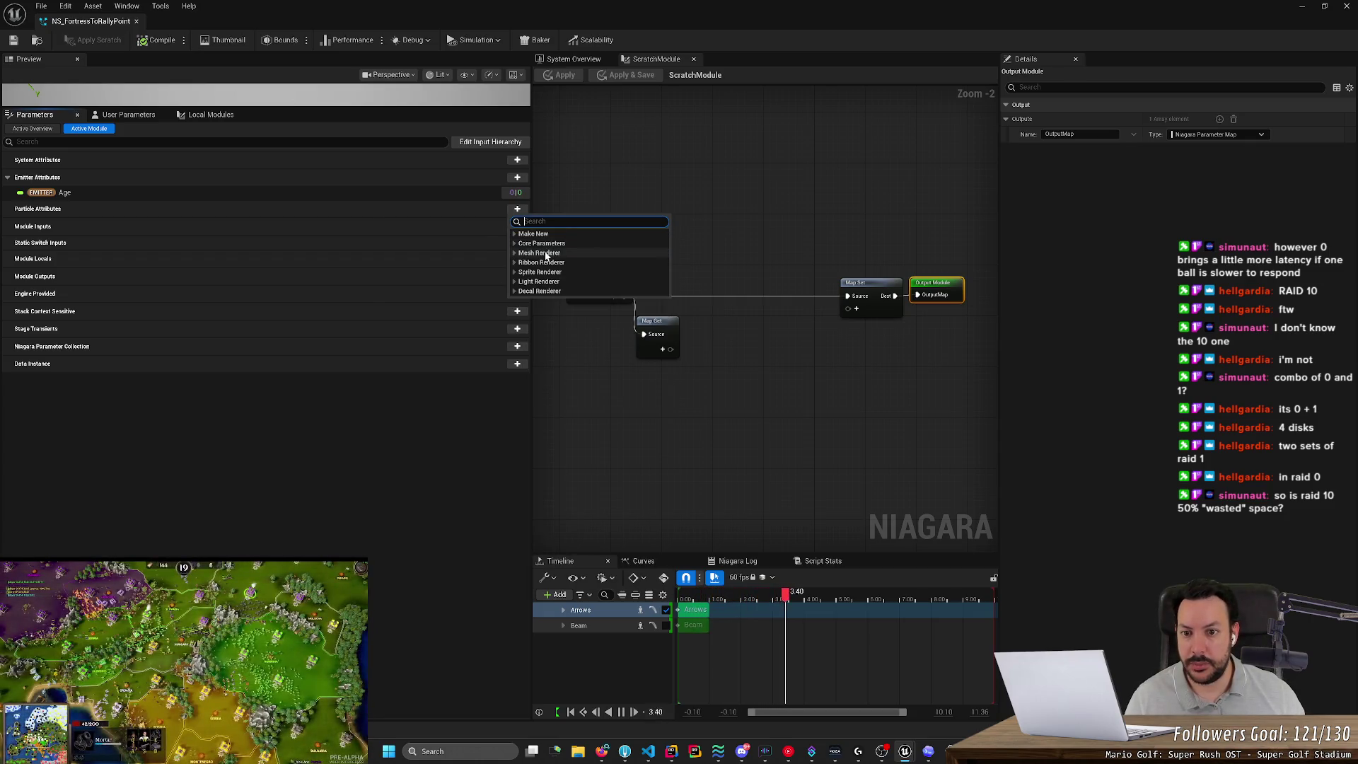
{"action": "left_click", "coordinate": [523, 244]}
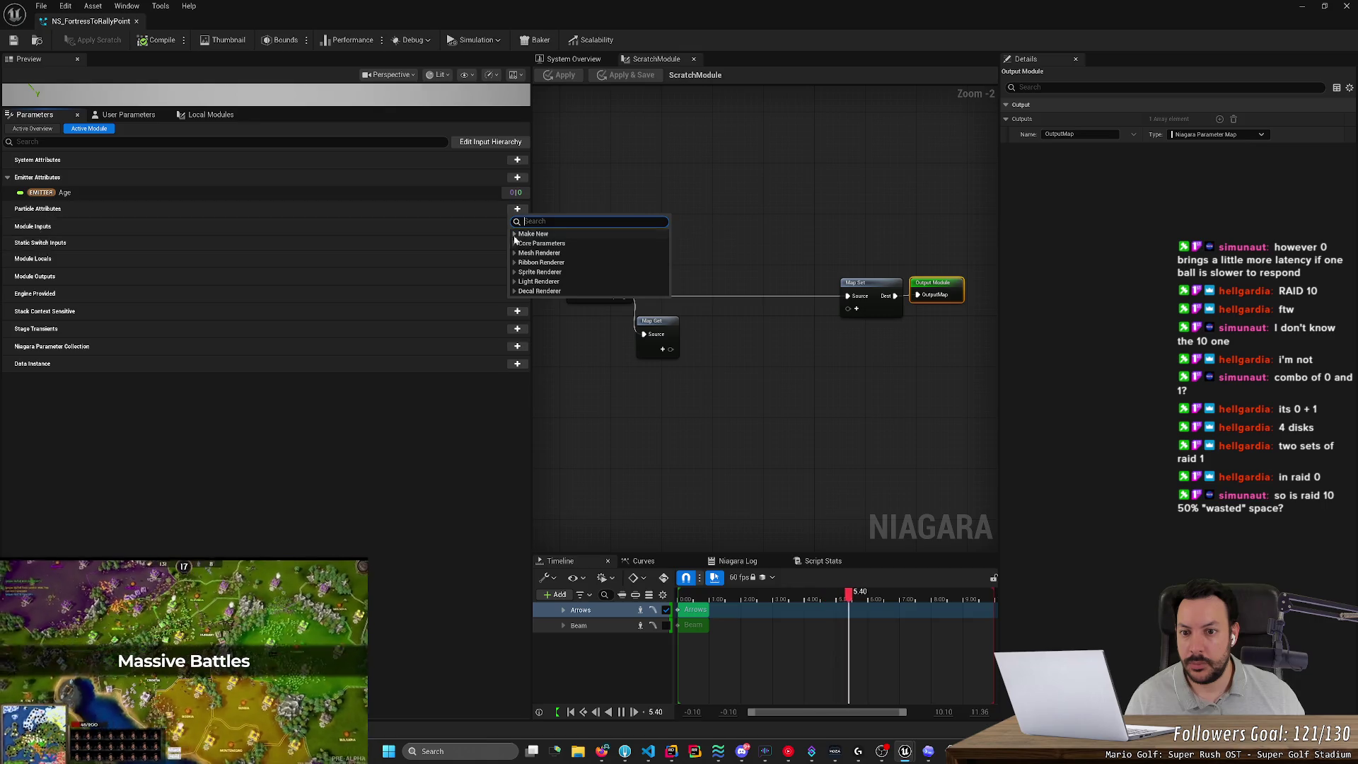
{"action": "left_click", "coordinate": [516, 244]}
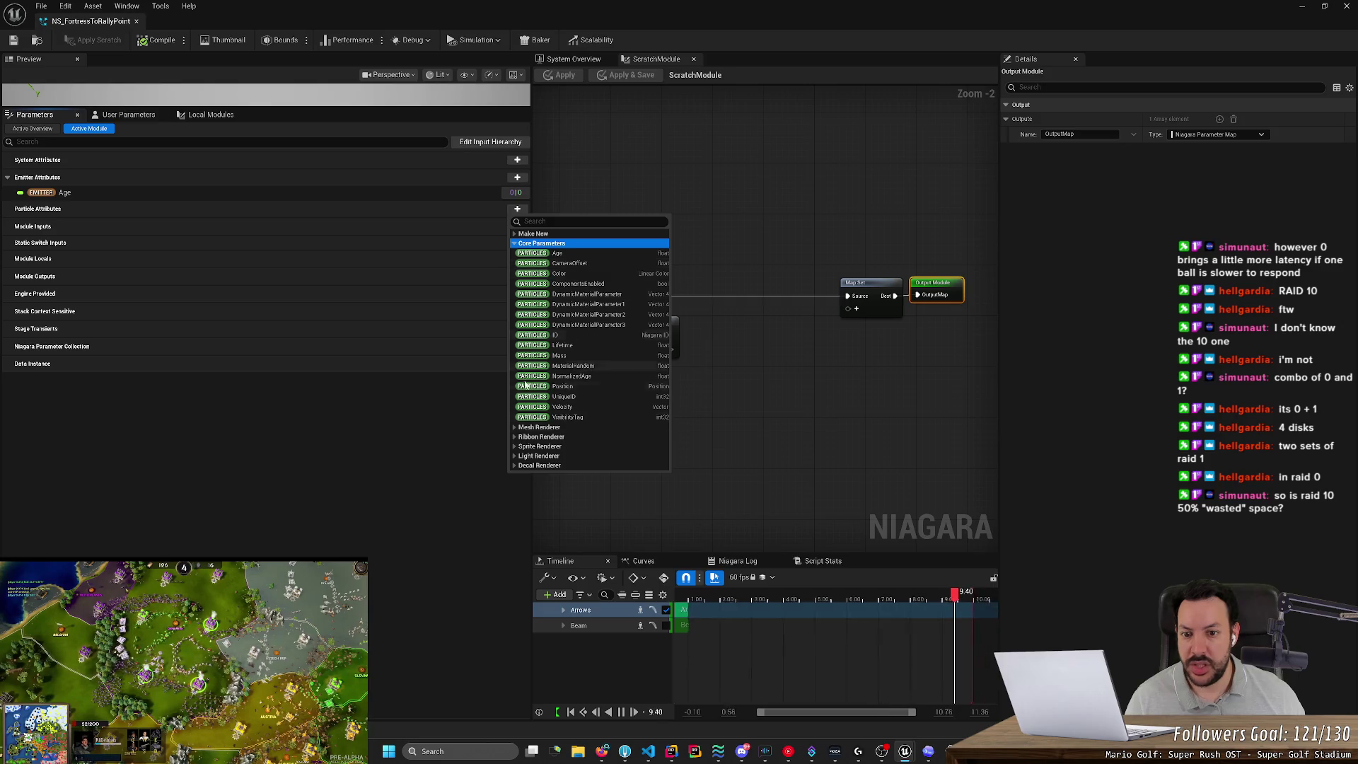
{"action": "left_click", "coordinate": [574, 58]}
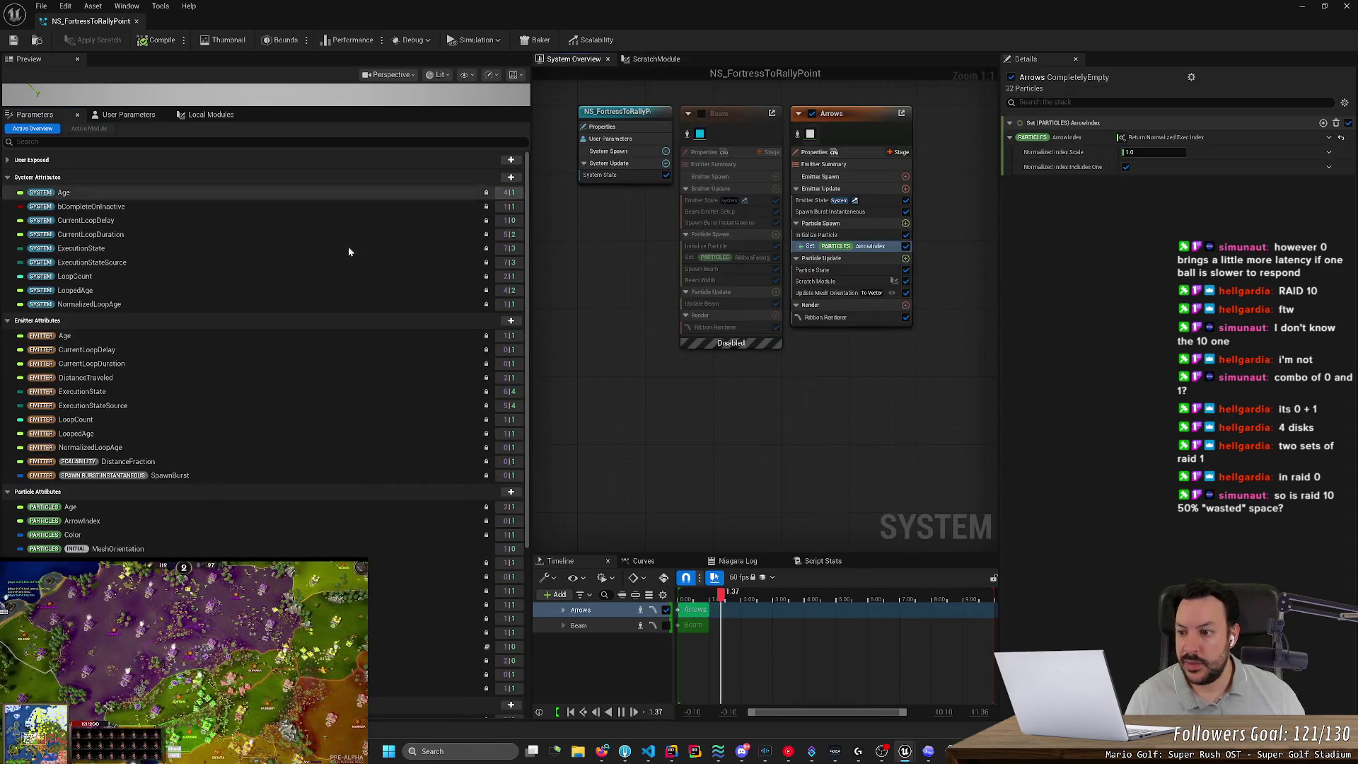
Inspect the ArrowIndex attribute's actions, then delete the Set ArrowIndex module from Particle Spawn.
{"action": "left_click", "coordinate": [92, 520]}
{"action": "right_click", "coordinate": [83, 523]}
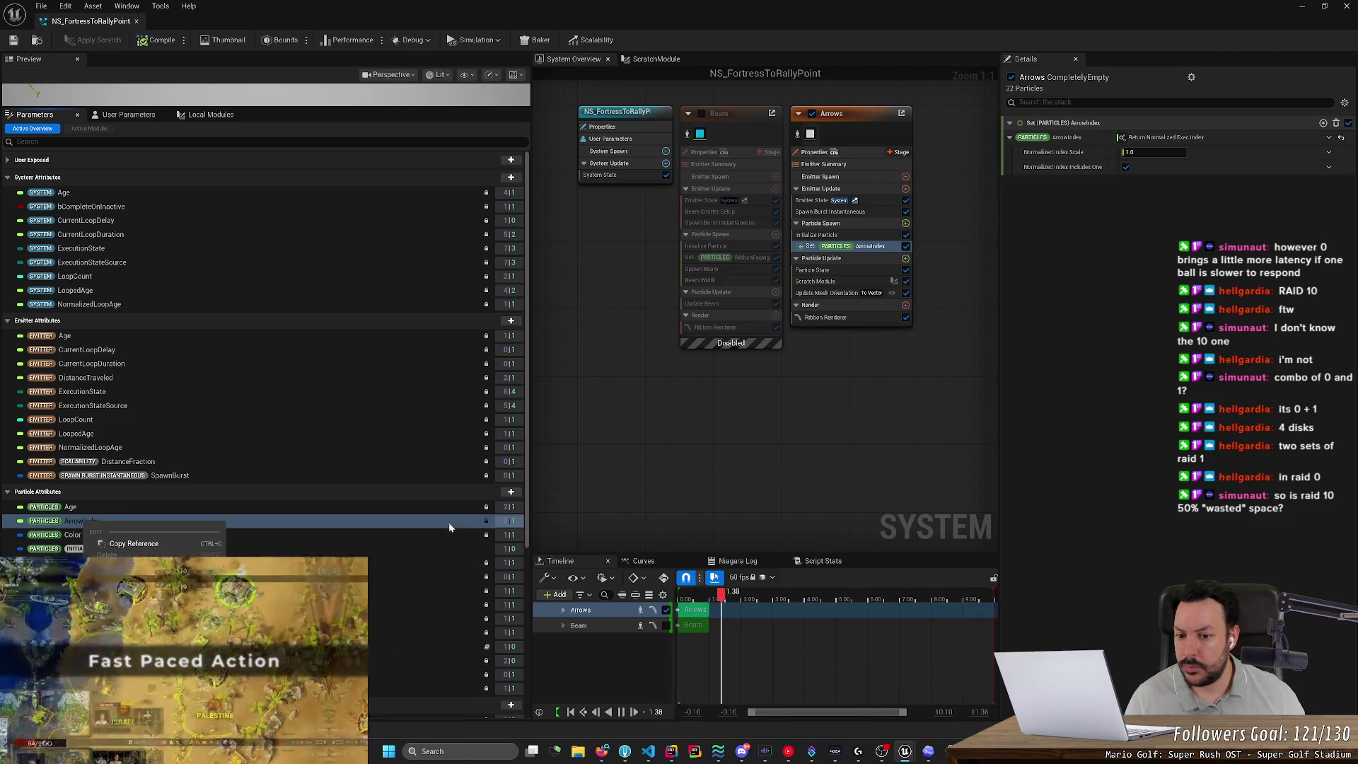
{"action": "left_click", "coordinate": [484, 520]}
{"action": "mouse_move", "coordinate": [486, 522]}
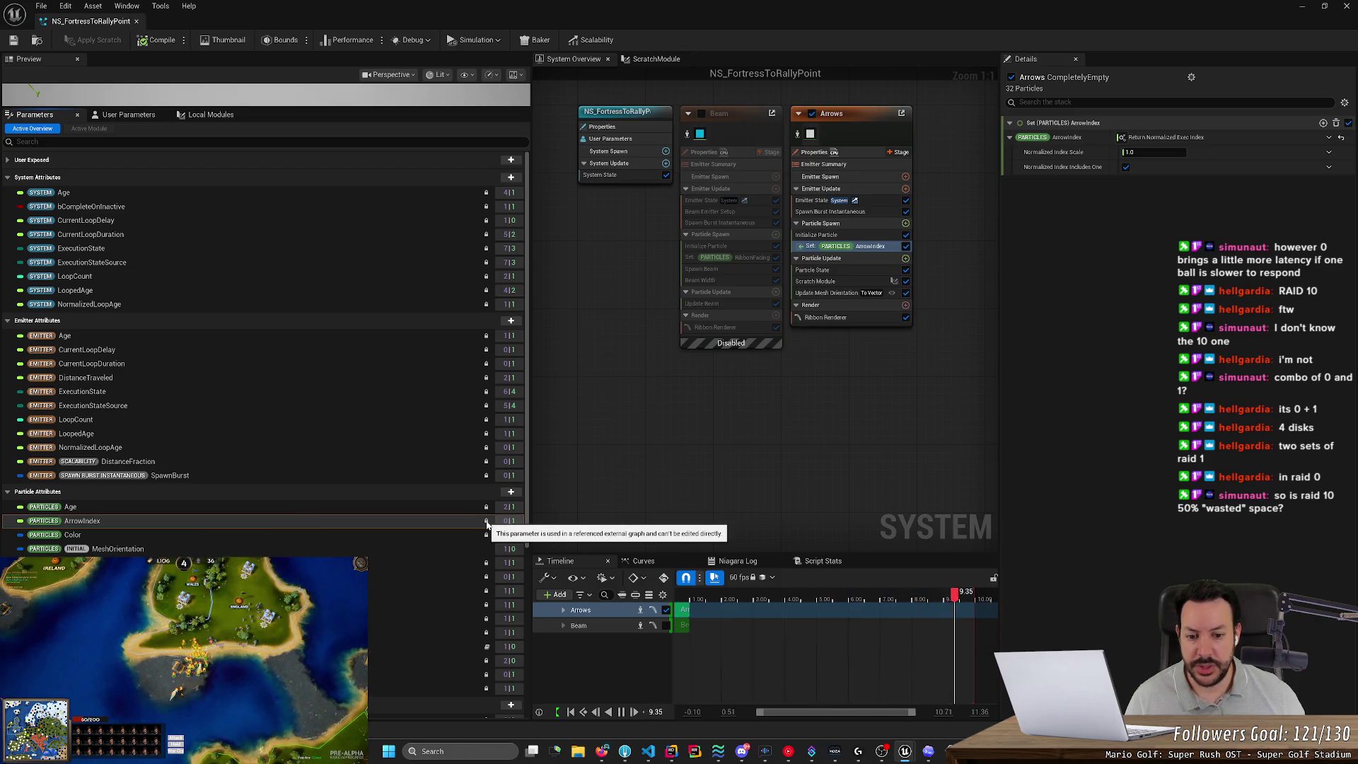
{"action": "left_click", "coordinate": [487, 523]}
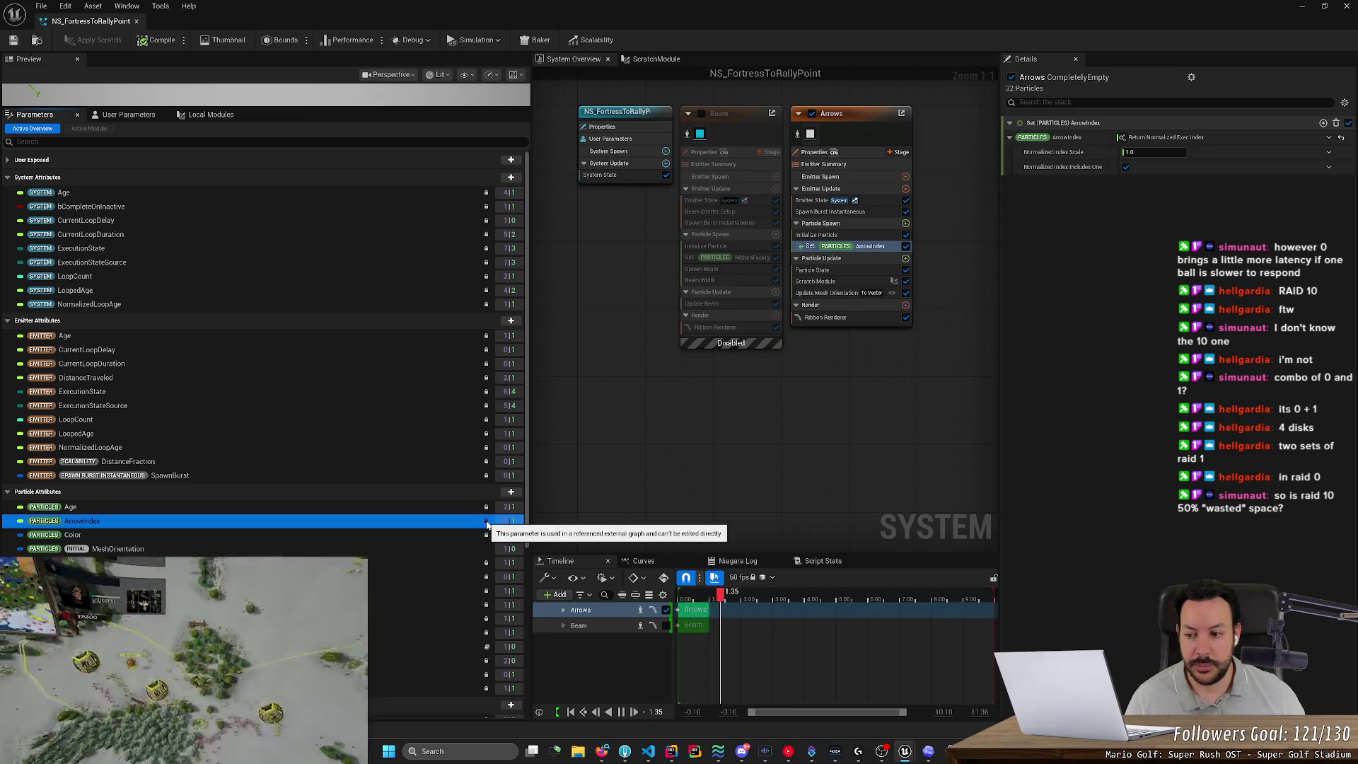
{"action": "right_click", "coordinate": [487, 524]}
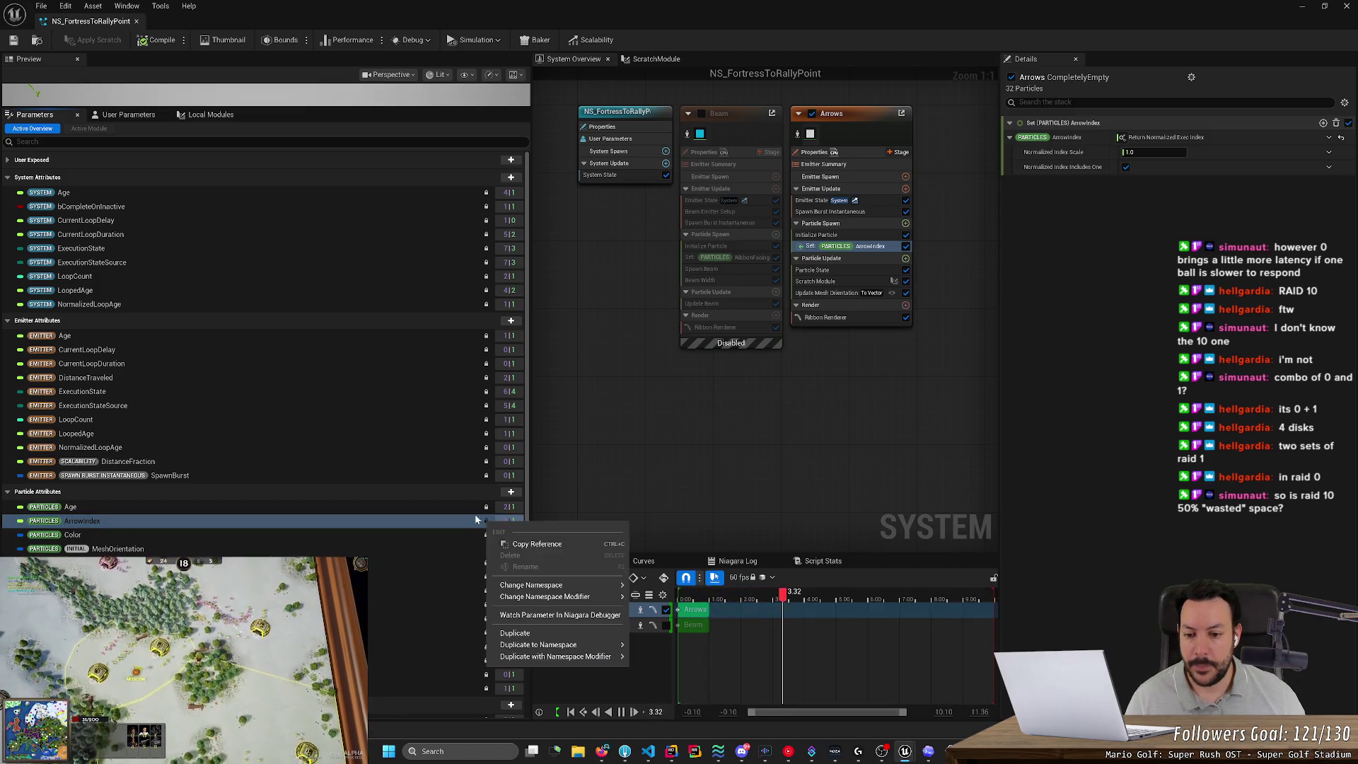
{"action": "left_click", "coordinate": [424, 521]}
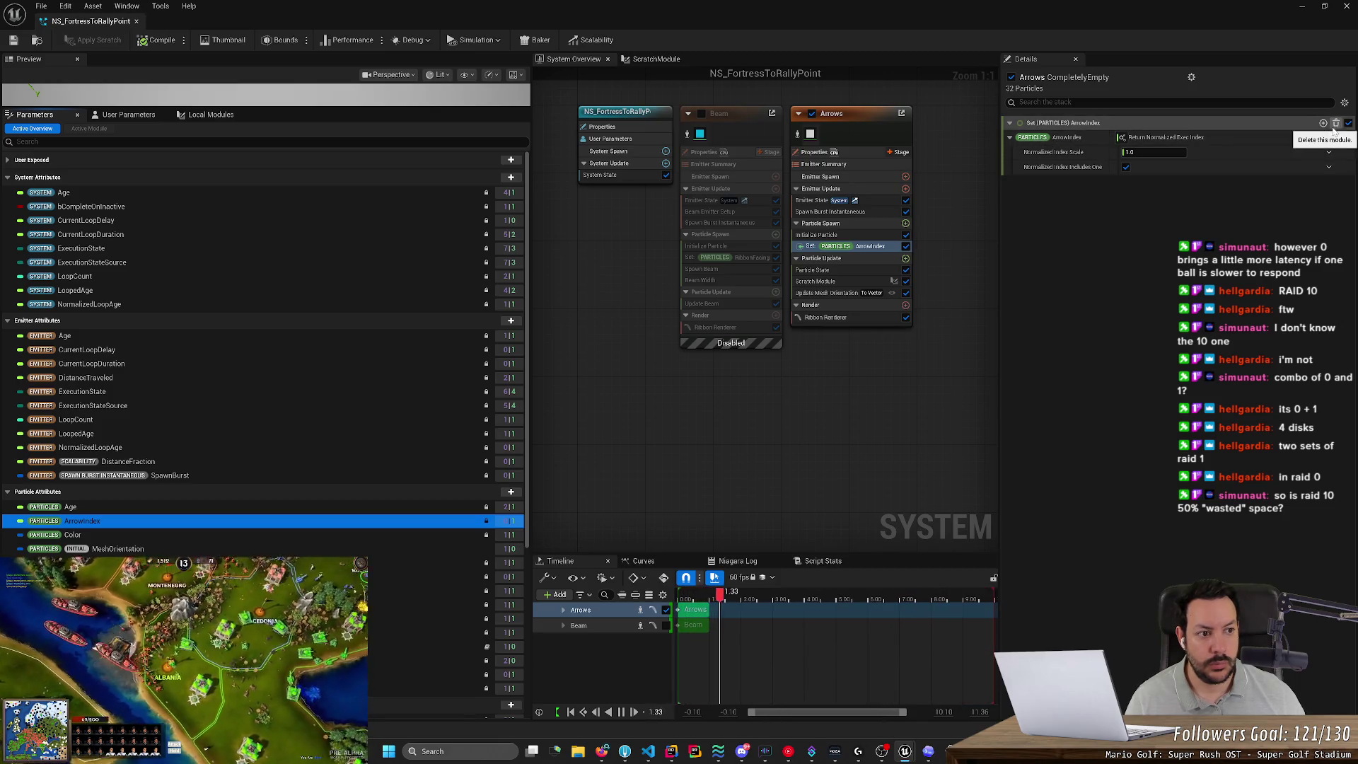
{"action": "left_click", "coordinate": [1335, 124]}
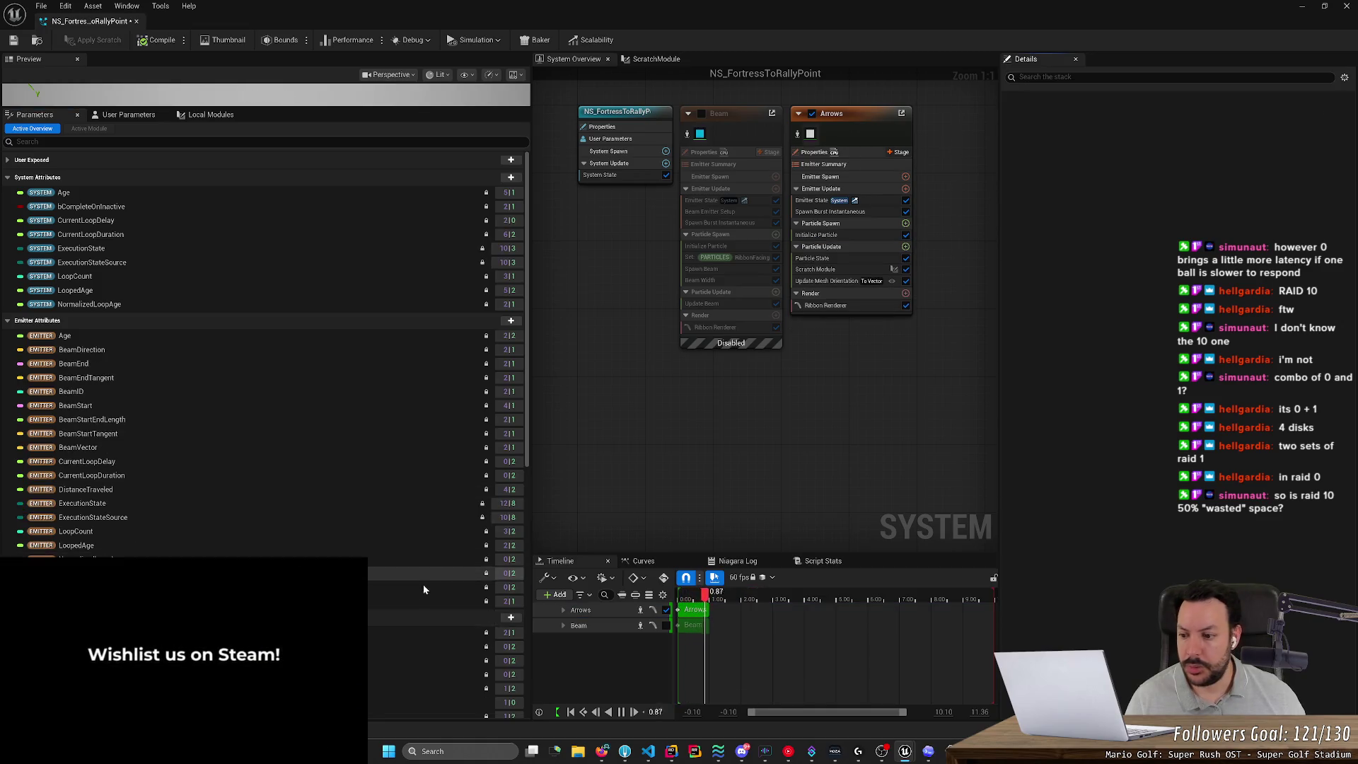
Create a new float parameter from the Make New section of the add-parameter list.
{"action": "left_click", "coordinate": [509, 618]}
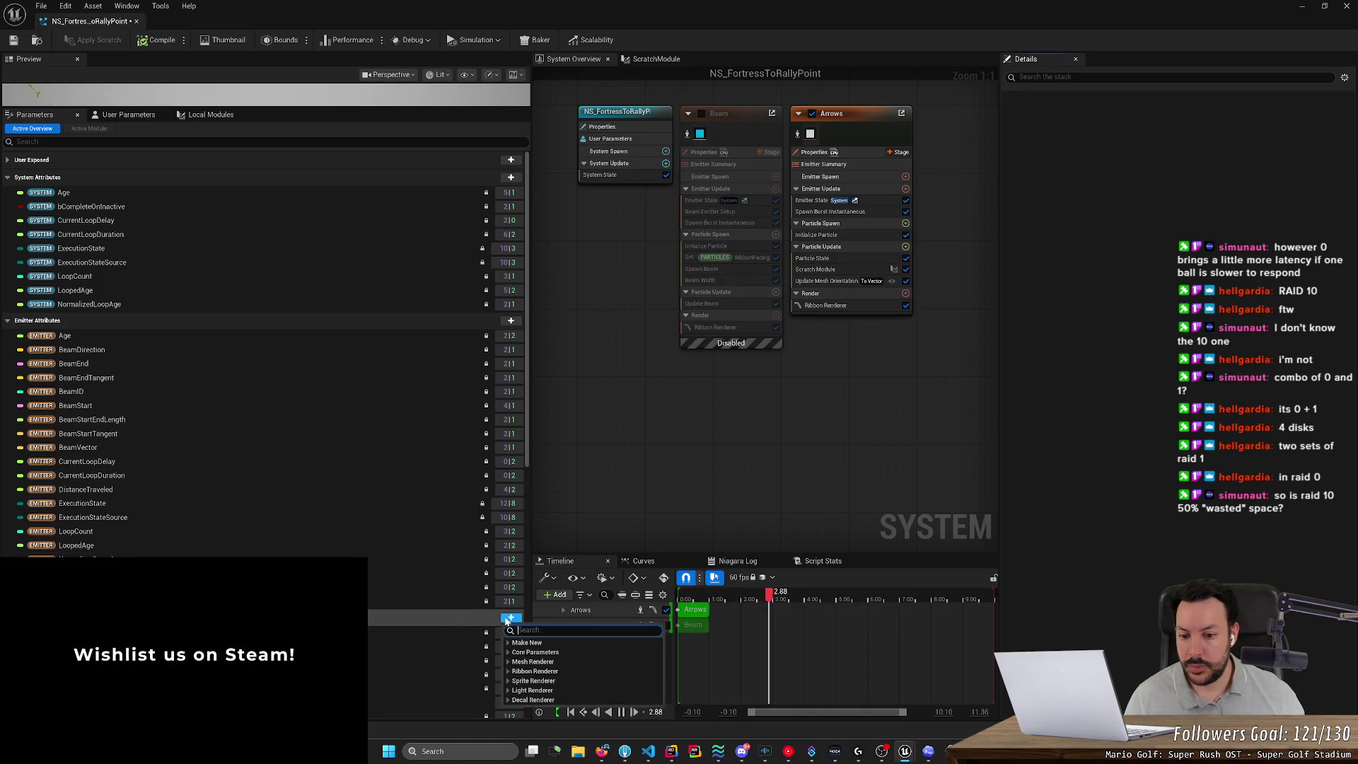
{"action": "left_click", "coordinate": [507, 643]}
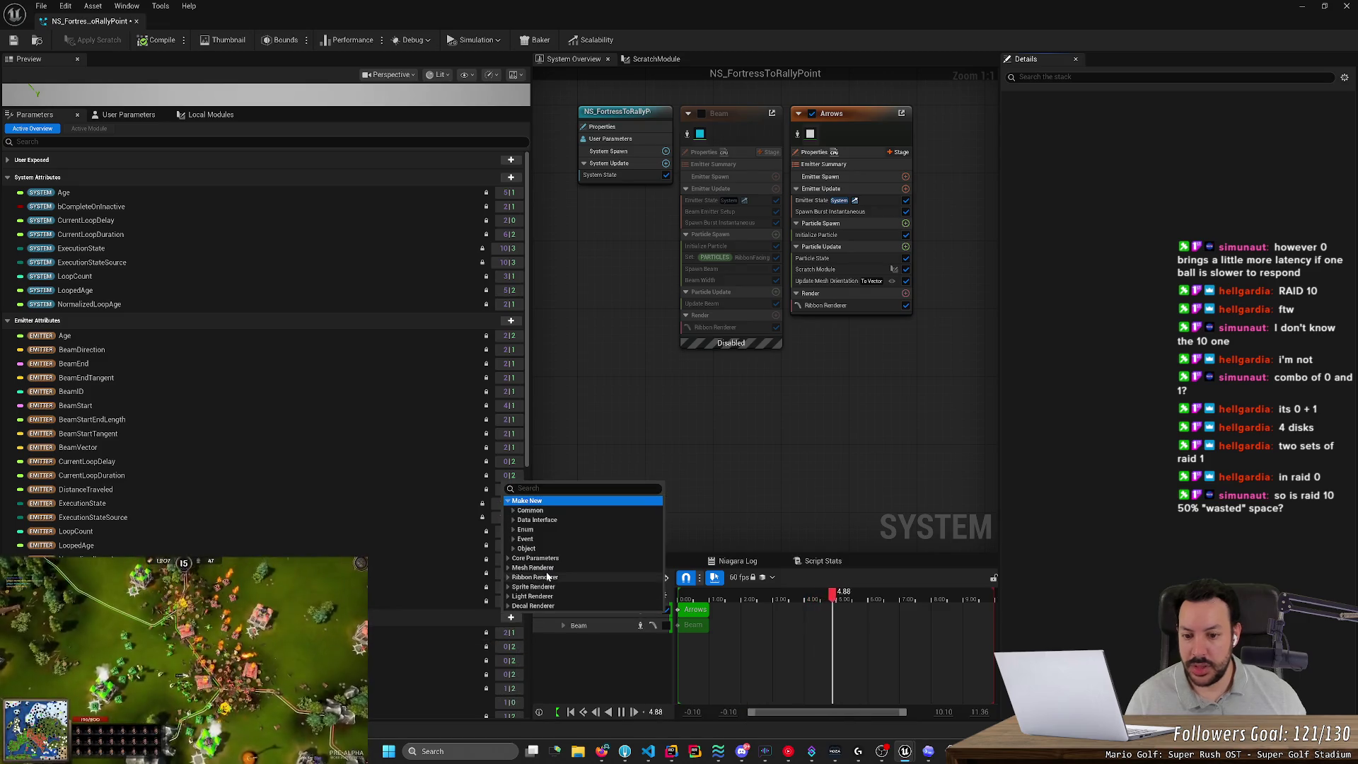
{"action": "type", "text": "float"}
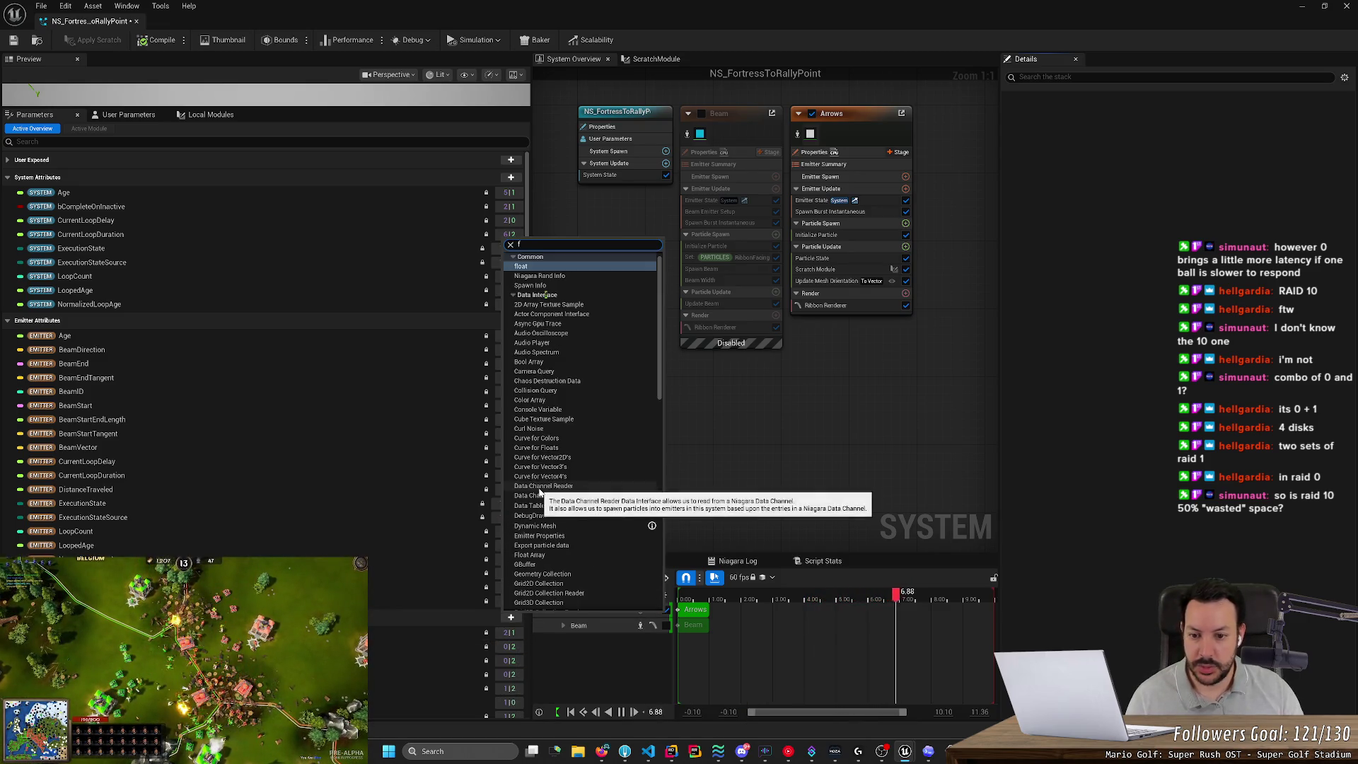
{"action": "left_click", "coordinate": [540, 662]}
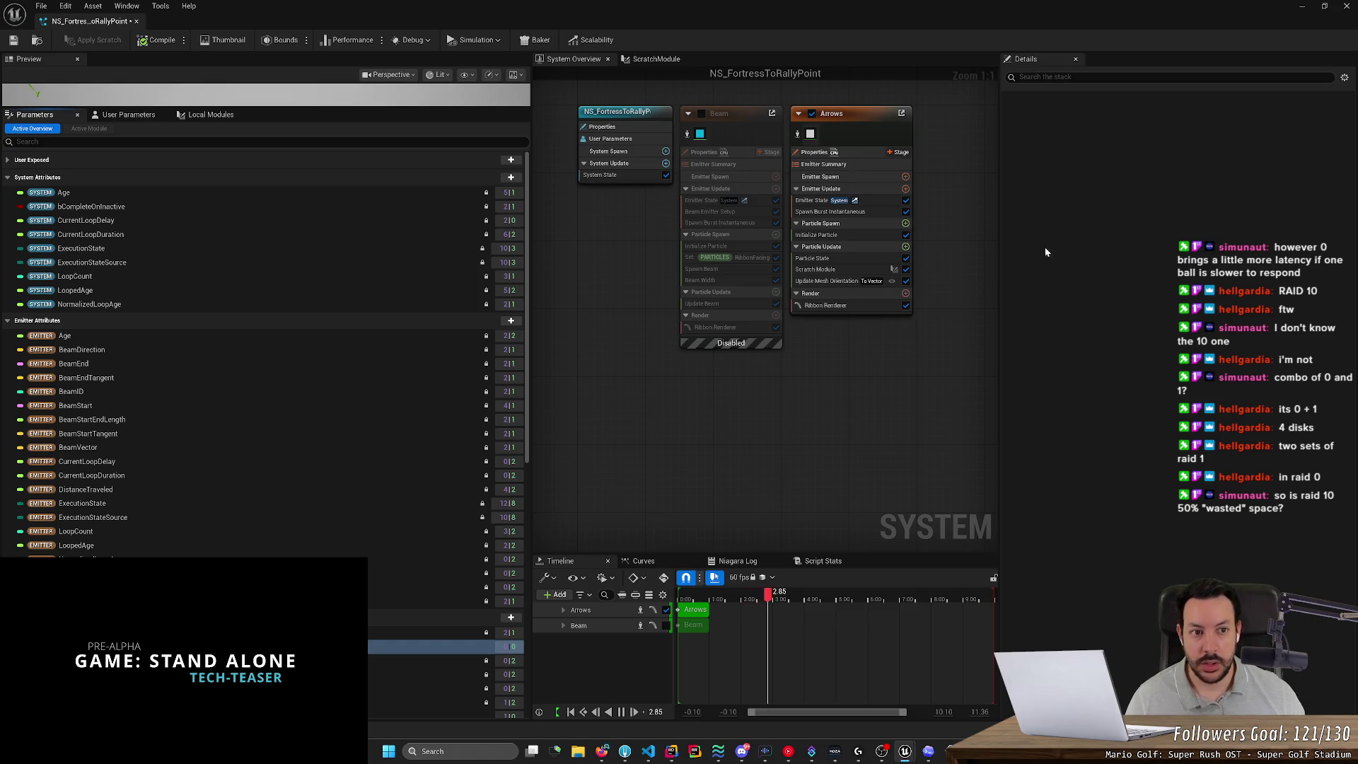
In the ScratchModule graph, search particle attributes for 'arr' and 'index' without adding one.
{"action": "double_click", "coordinate": [835, 270]}
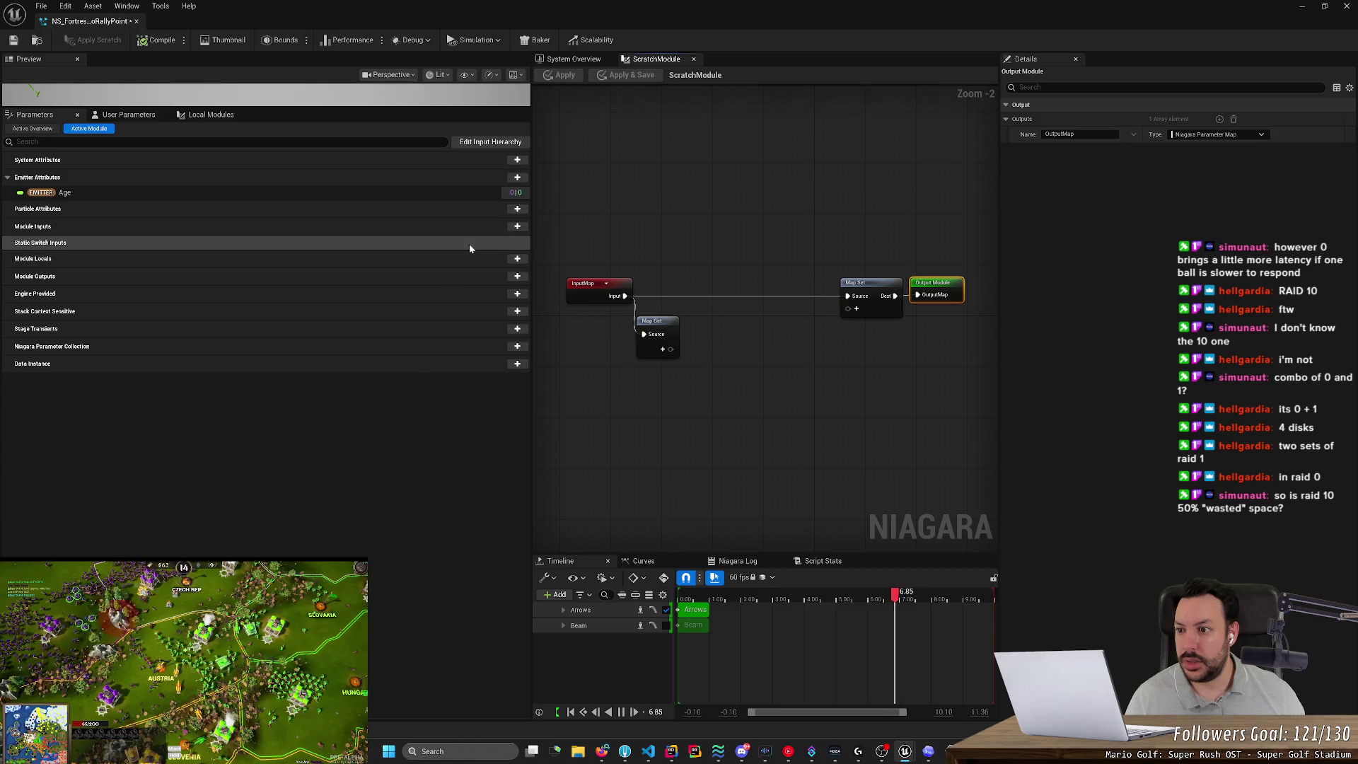
{"action": "left_click", "coordinate": [517, 209]}
{"action": "type", "text": "arr"}
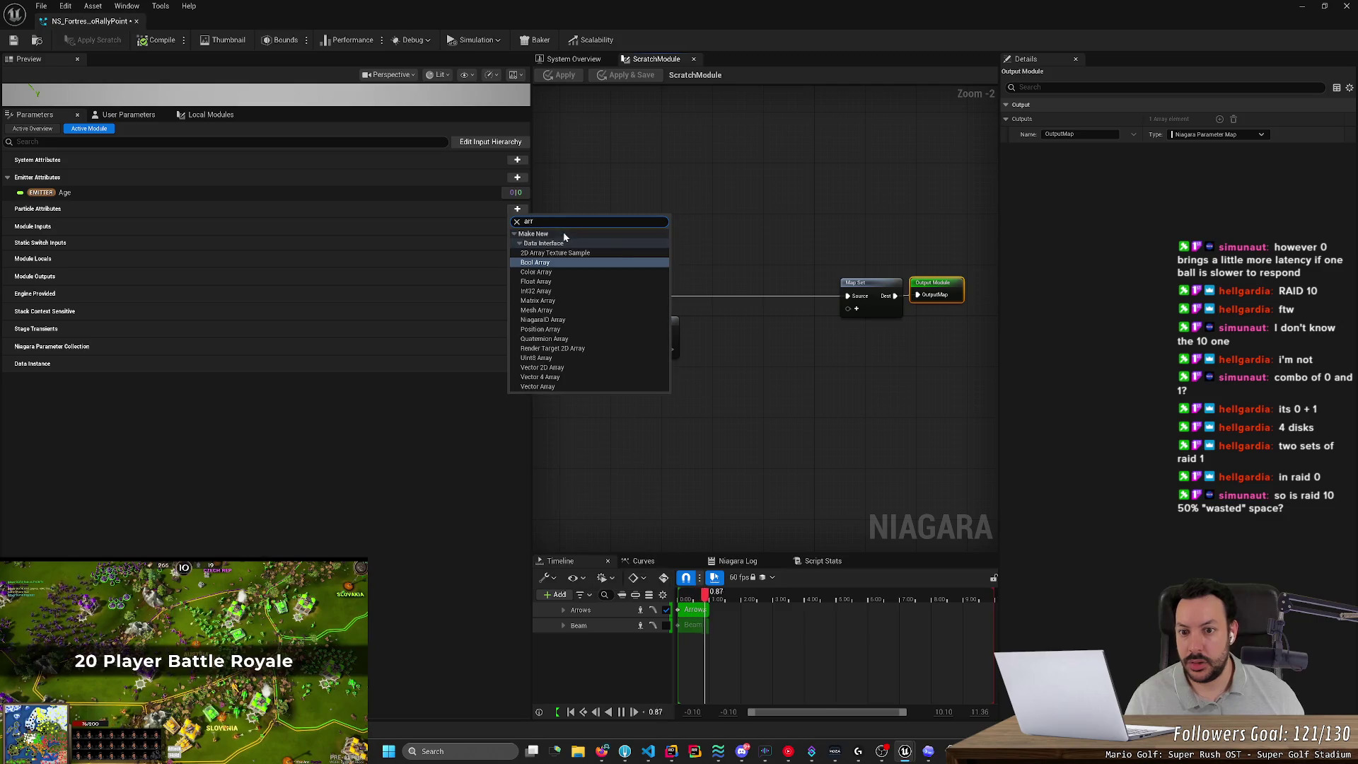
{"action": "key", "text": "BackSpace"}
{"action": "key", "text": "BackSpace"}
{"action": "key", "text": "BackSpace"}
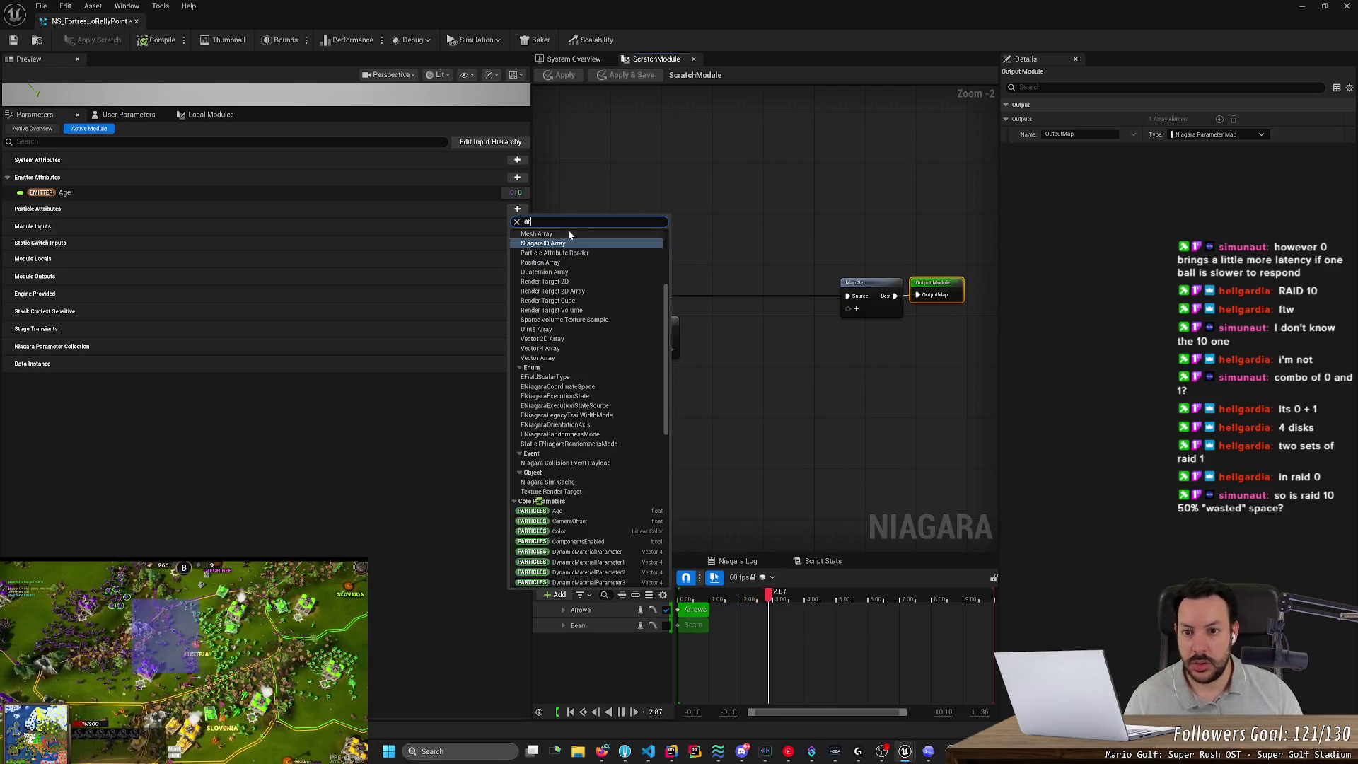
{"action": "type", "text": "index"}
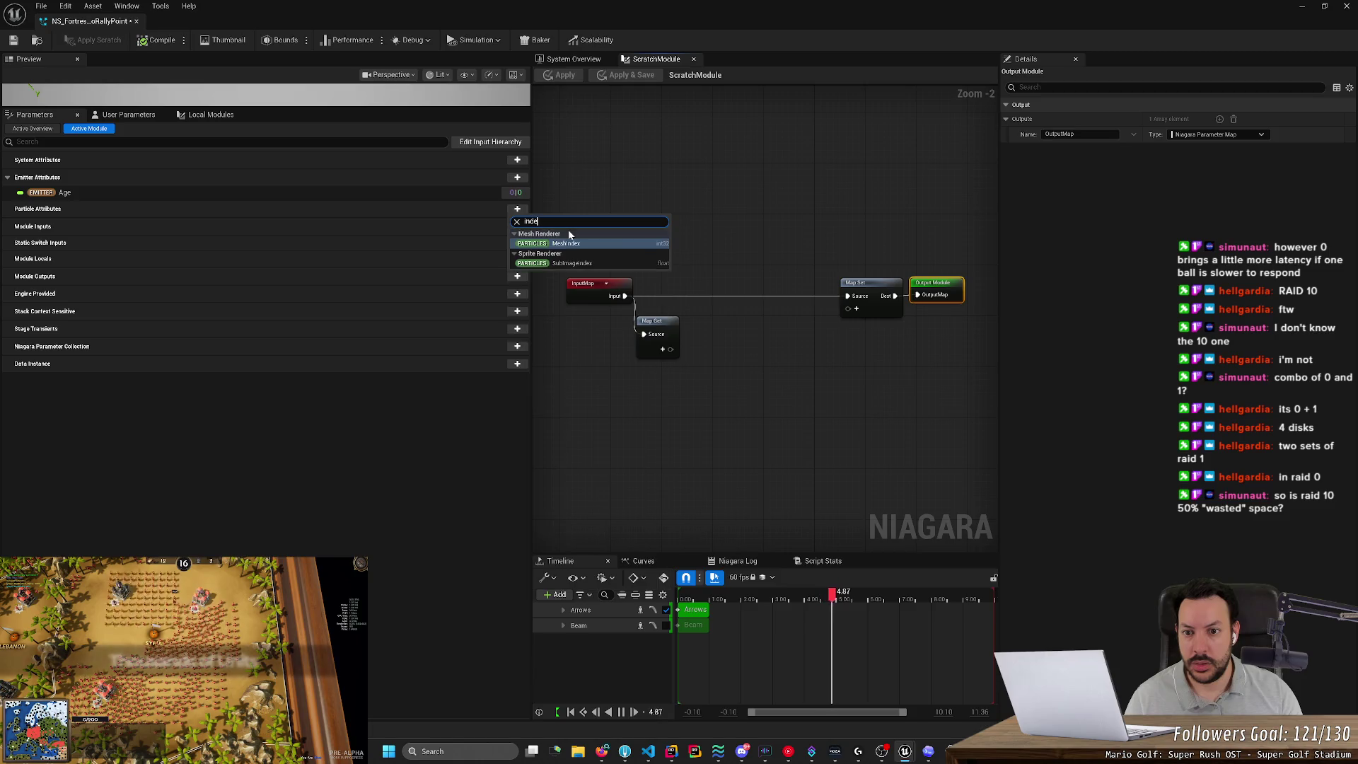
{"action": "key", "text": "BackSpace"}
{"action": "key", "text": "BackSpace"}
{"action": "key", "text": "BackSpace"}
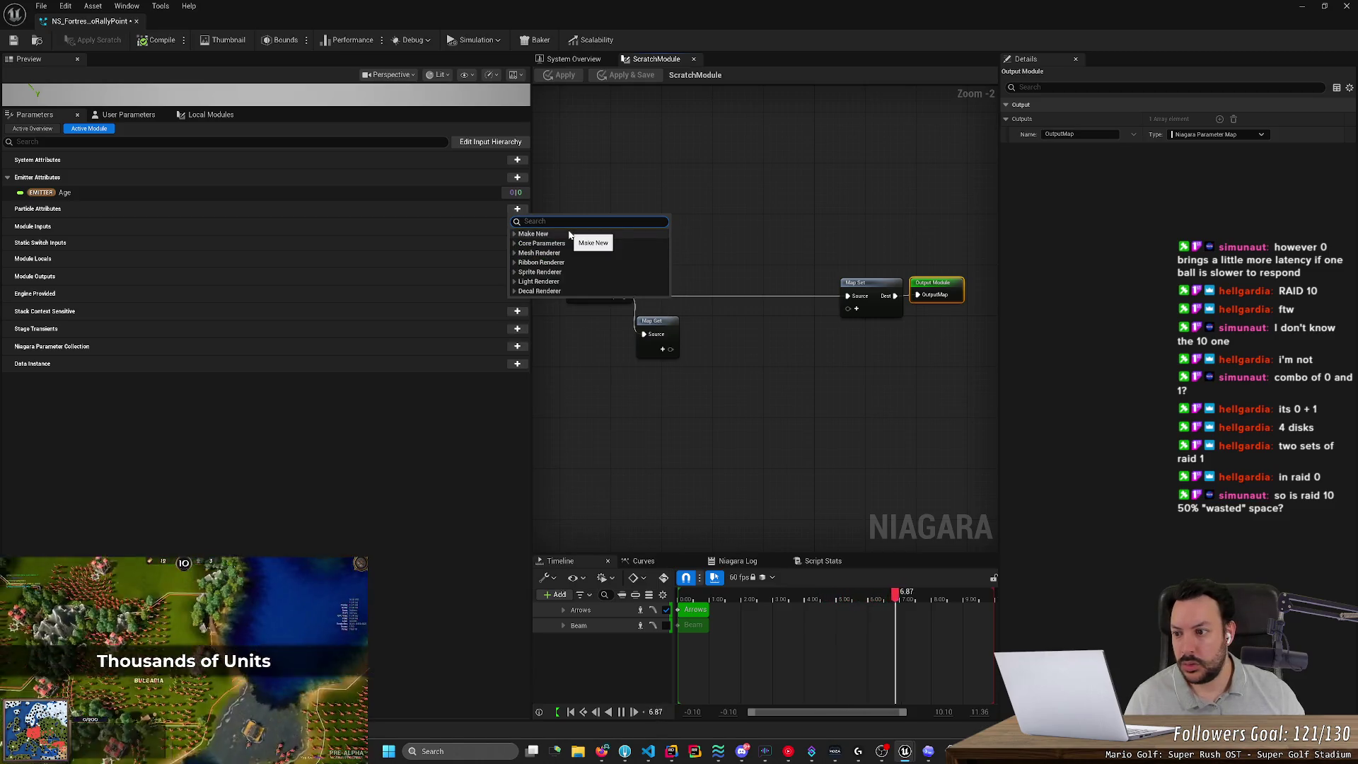
{"action": "left_click", "coordinate": [439, 372]}
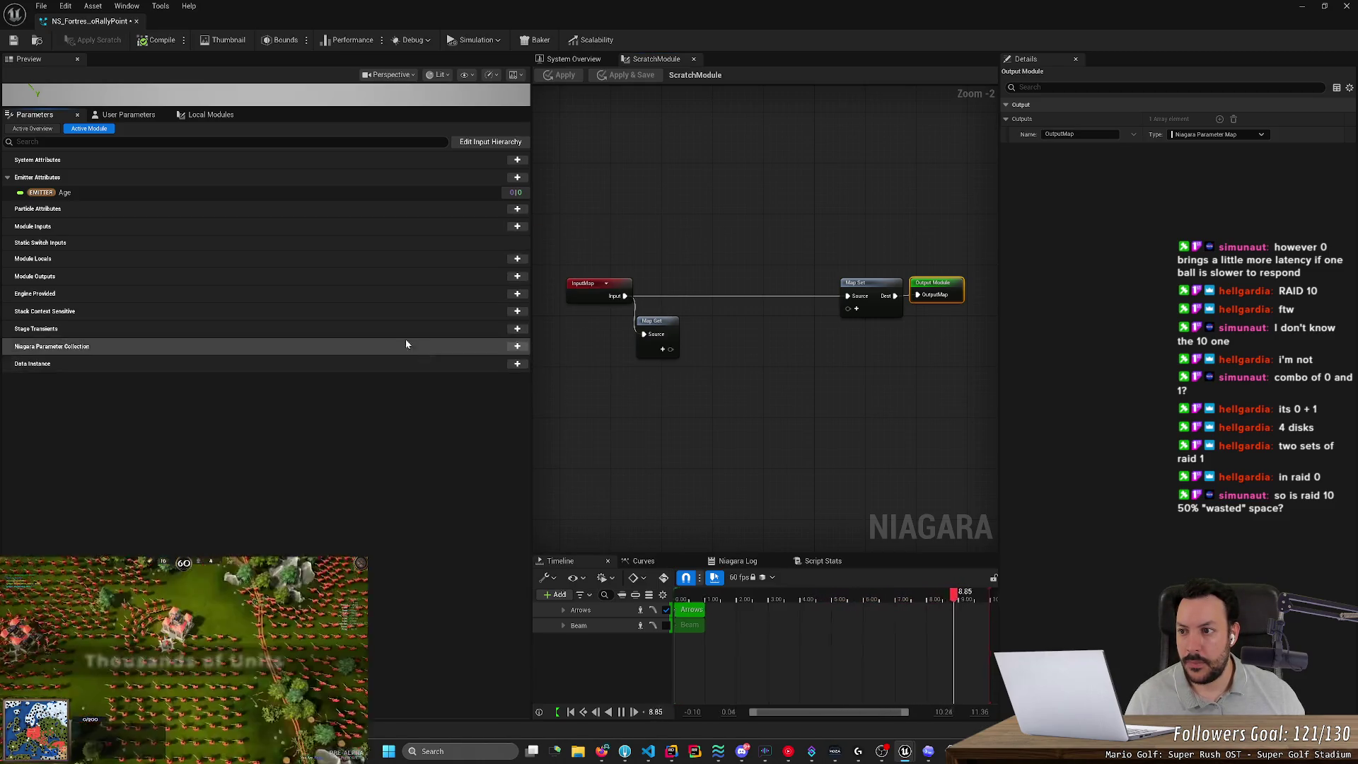
Close the Edit Hierarchy window, toggle Active Overview and Active Module, and return to System Overview.
{"action": "left_click", "coordinate": [517, 161]}
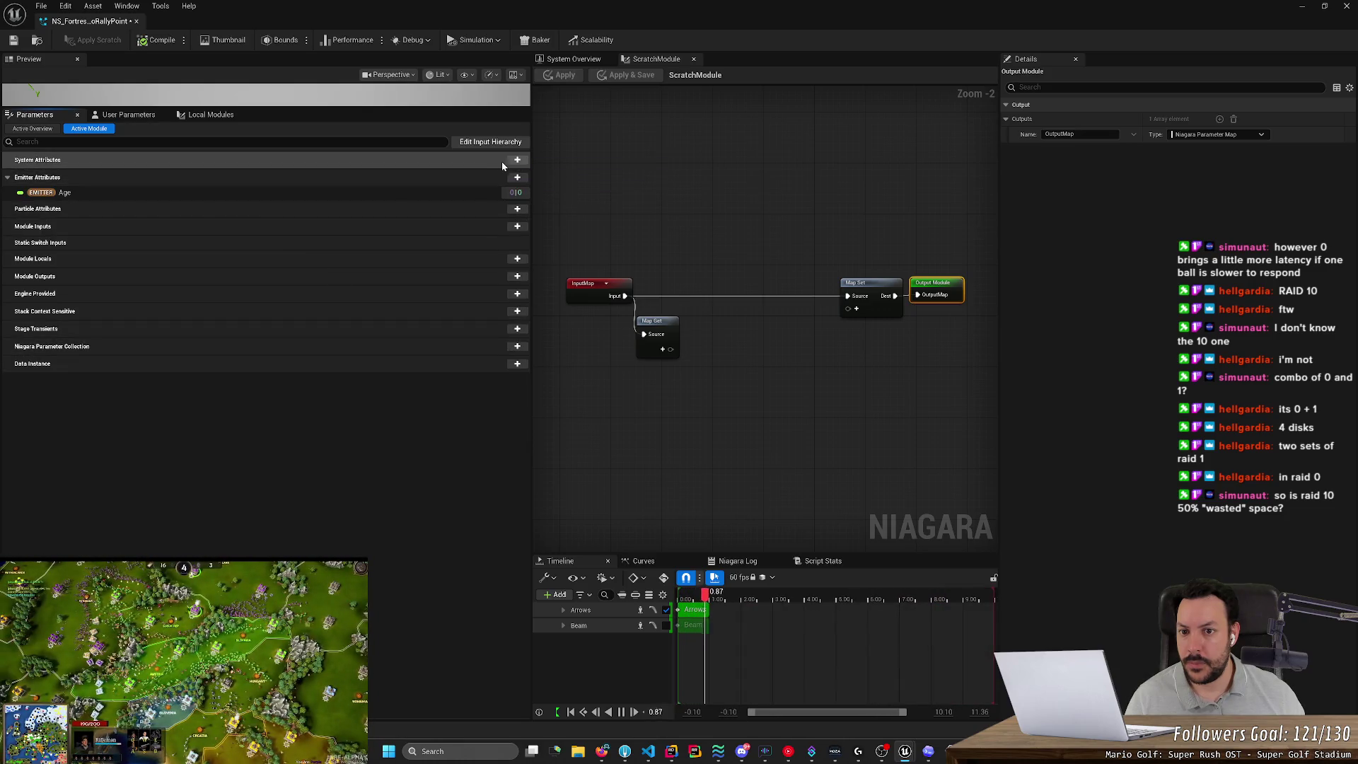
{"action": "left_click", "coordinate": [488, 145]}
{"action": "left_click", "coordinate": [488, 145]}
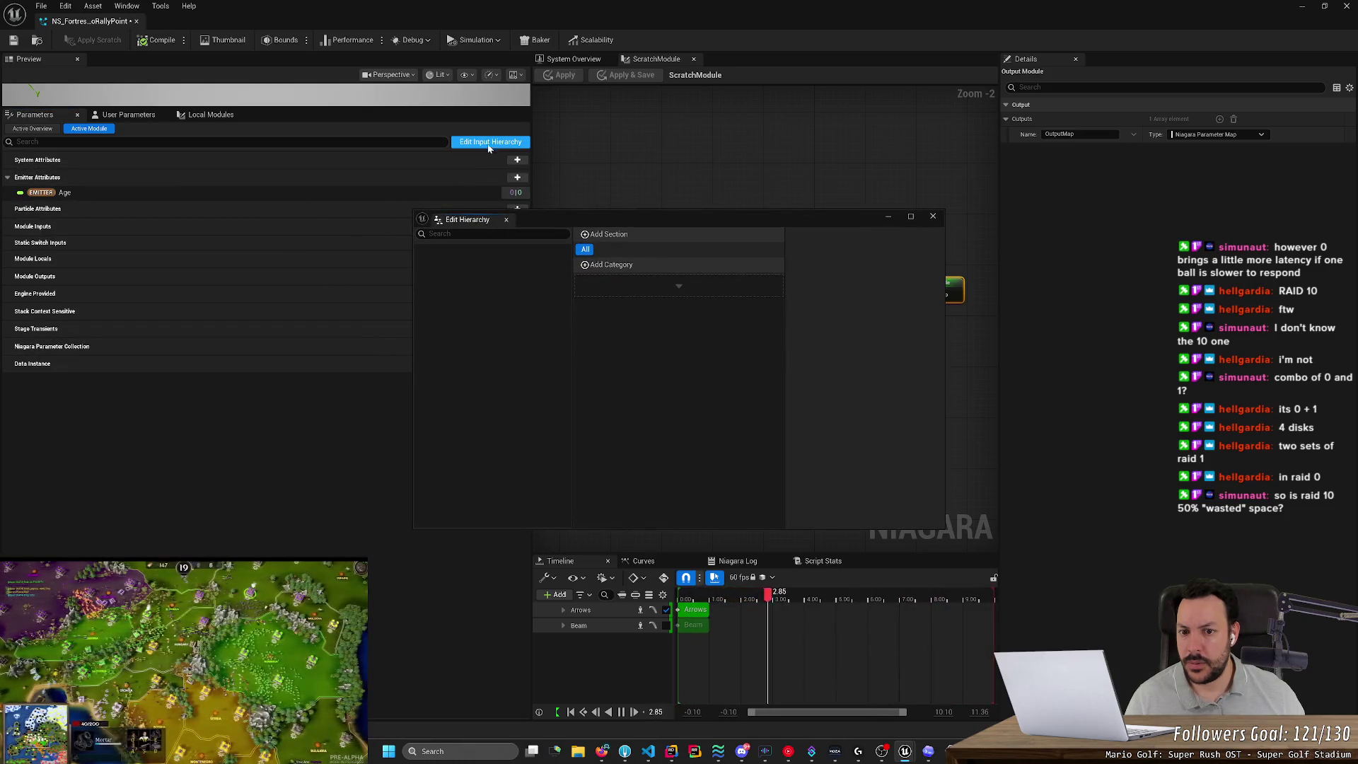
{"action": "left_click", "coordinate": [506, 219]}
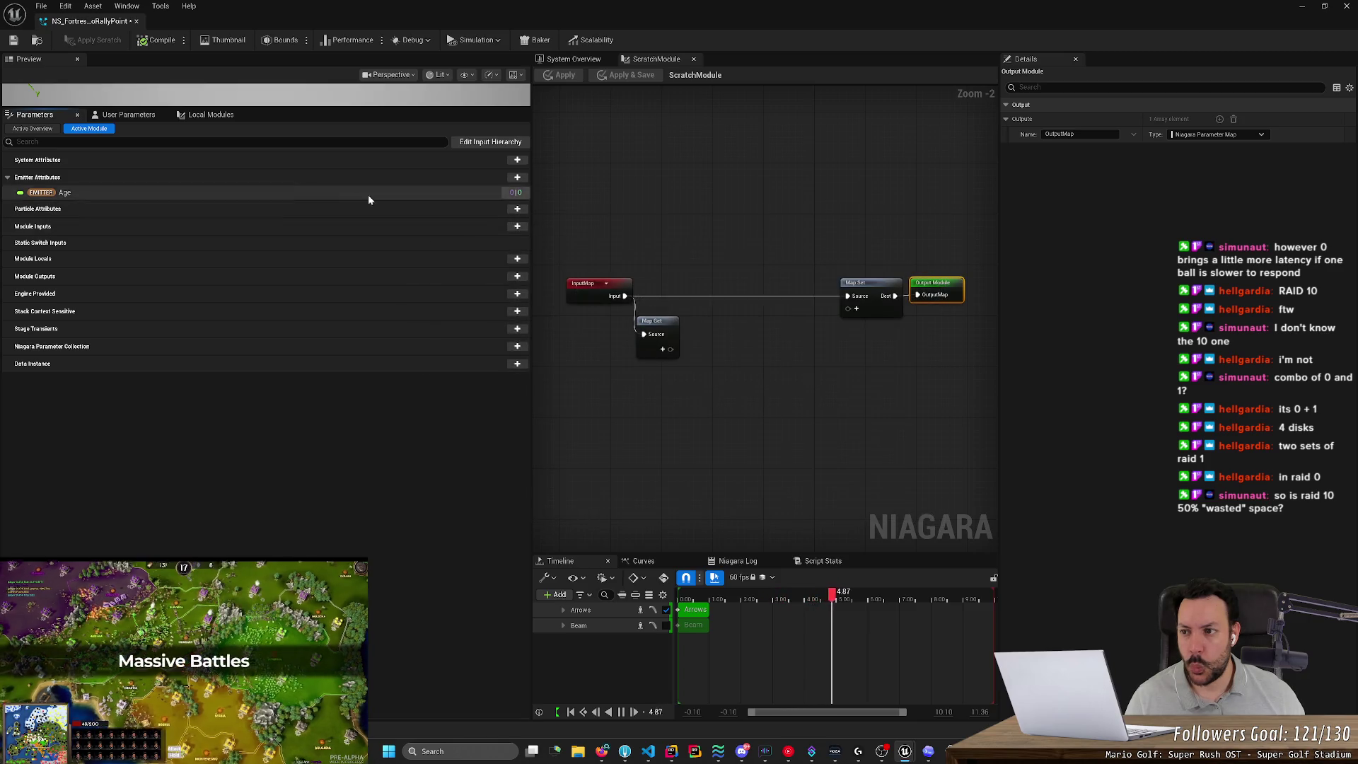
{"action": "left_click", "coordinate": [39, 129]}
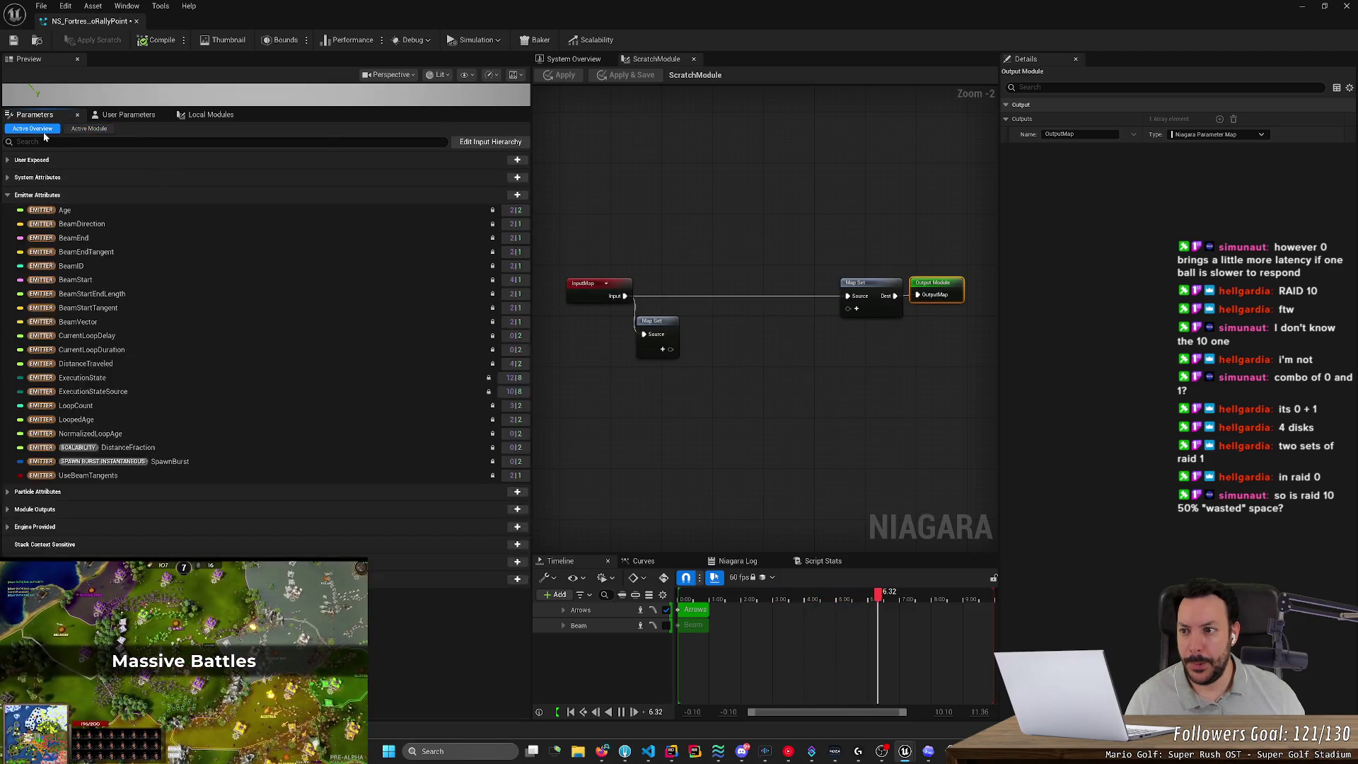
{"action": "left_click", "coordinate": [89, 129]}
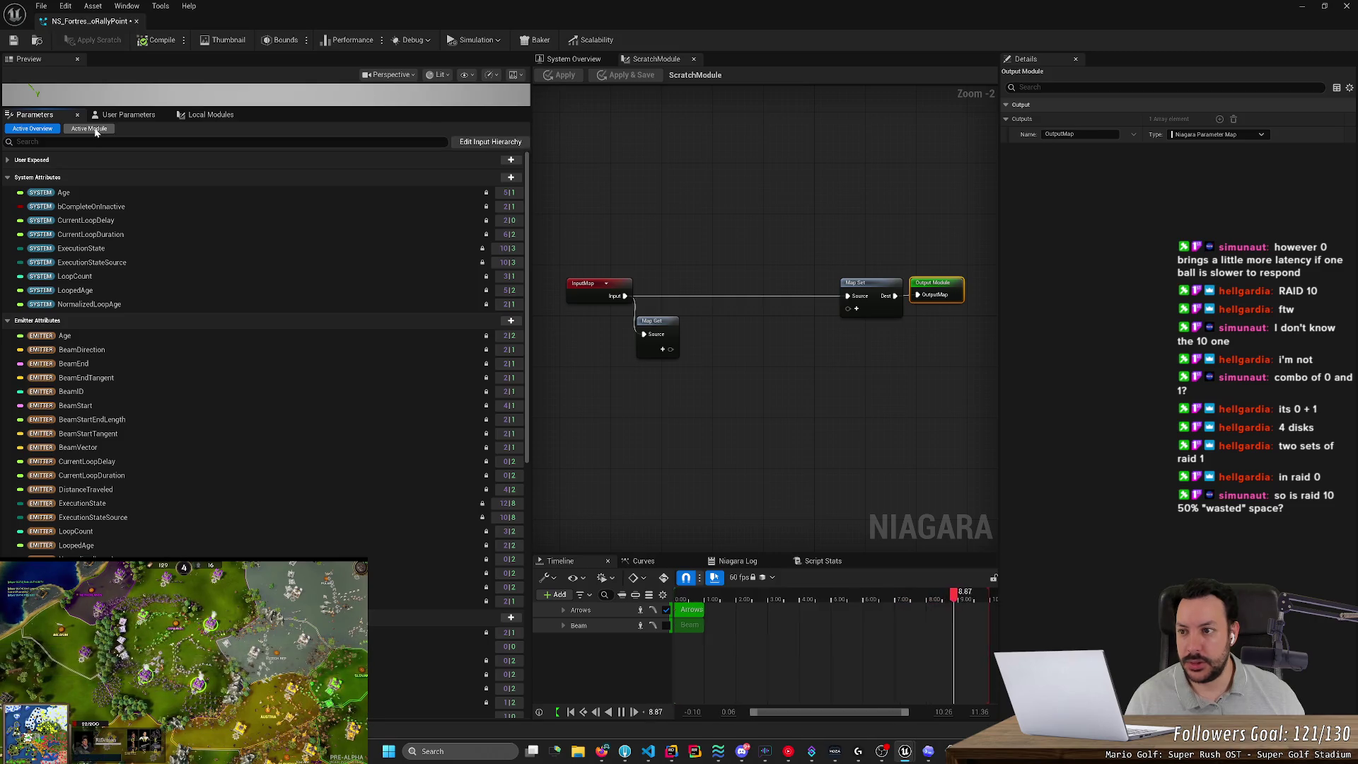
{"action": "left_click", "coordinate": [579, 58]}
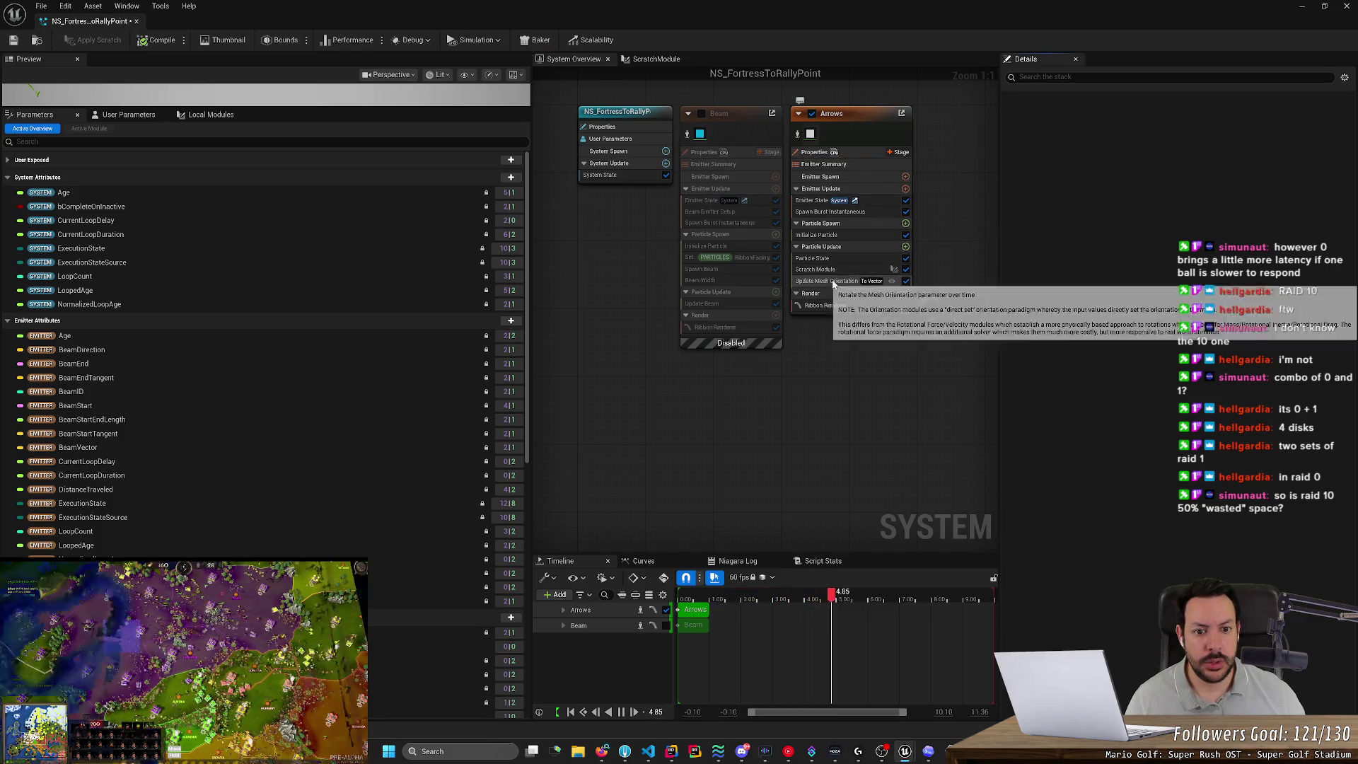
{"action": "key", "text": "alt+Tab"}
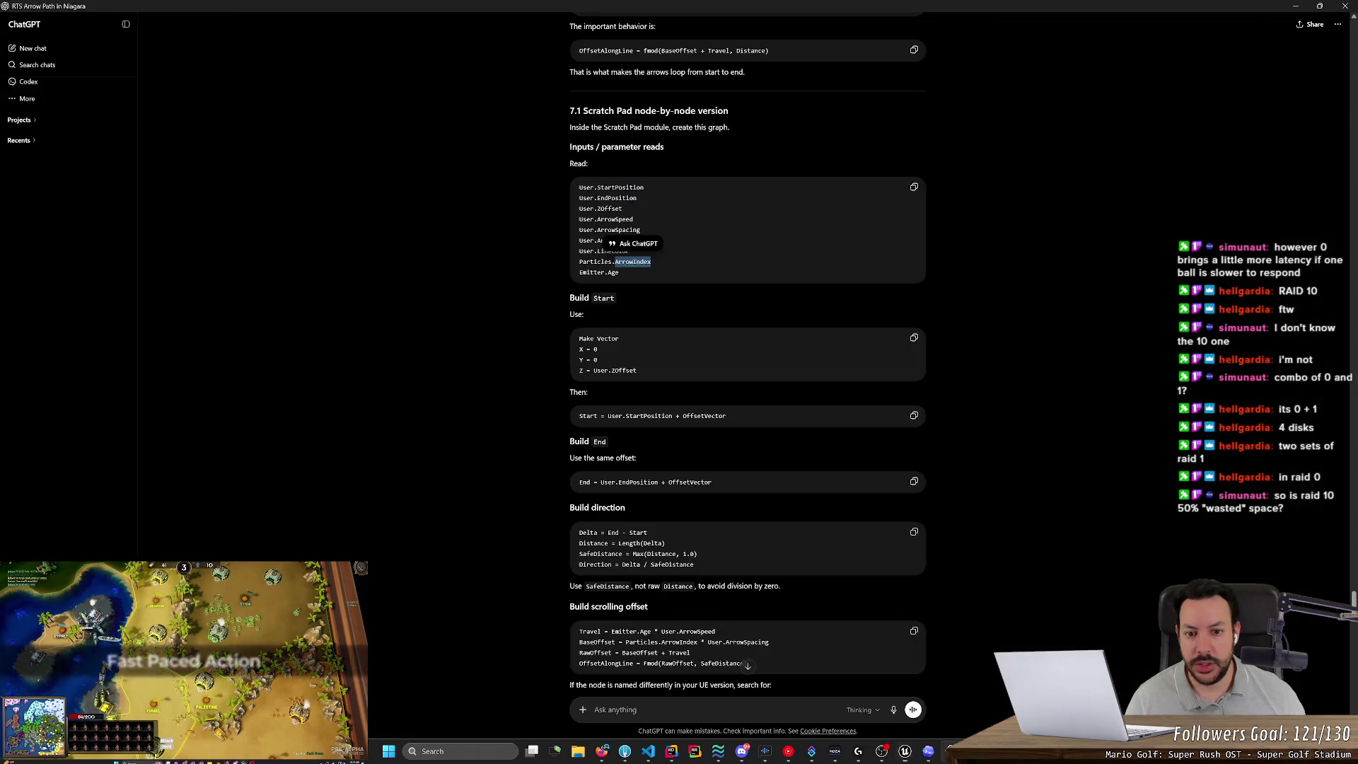
{"action": "scroll", "coordinate": [748, 382], "scroll_direction": "up", "scroll_amount": 5}
{"action": "scroll", "coordinate": [731, 352], "scroll_direction": "up", "scroll_amount": 5}
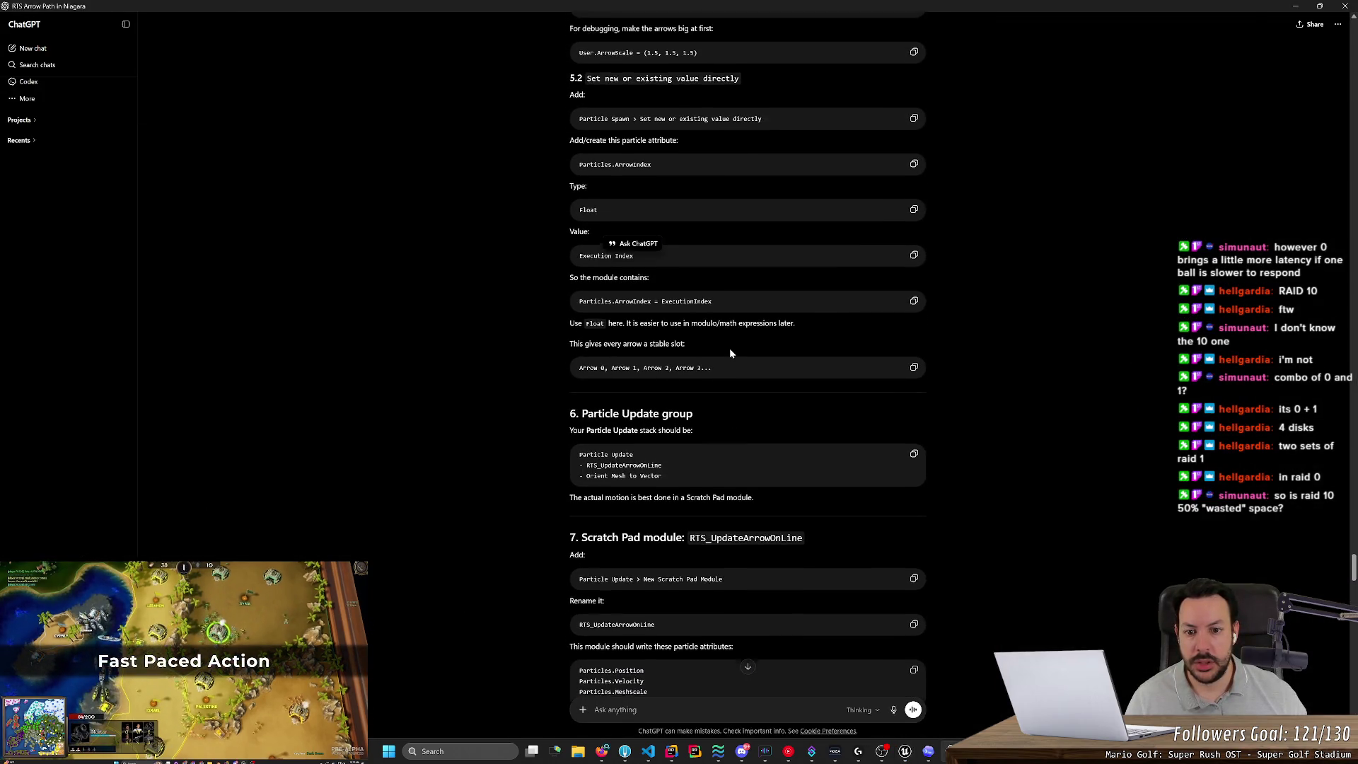
{"action": "scroll", "coordinate": [733, 389], "scroll_direction": "up", "scroll_amount": 2}
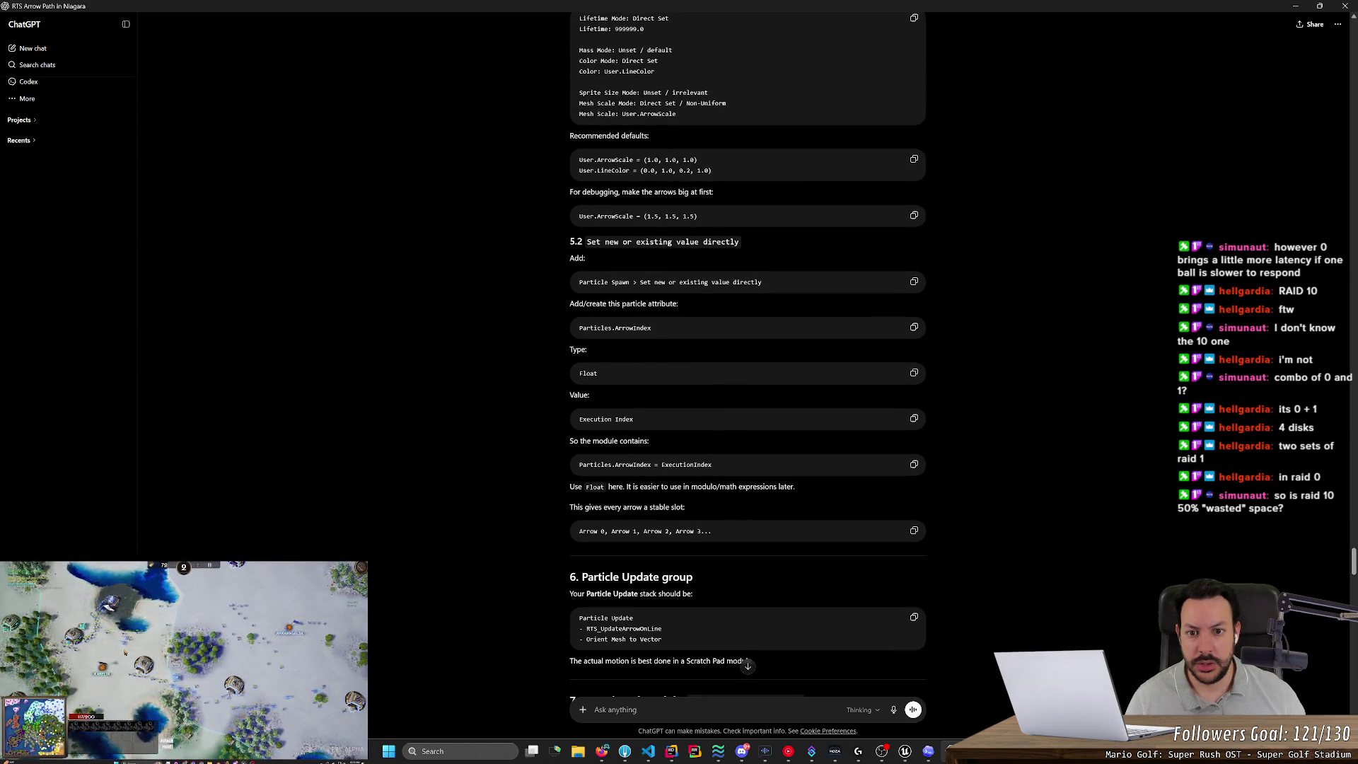
{"action": "scroll", "coordinate": [564, 272], "scroll_direction": "up", "scroll_amount": 5}
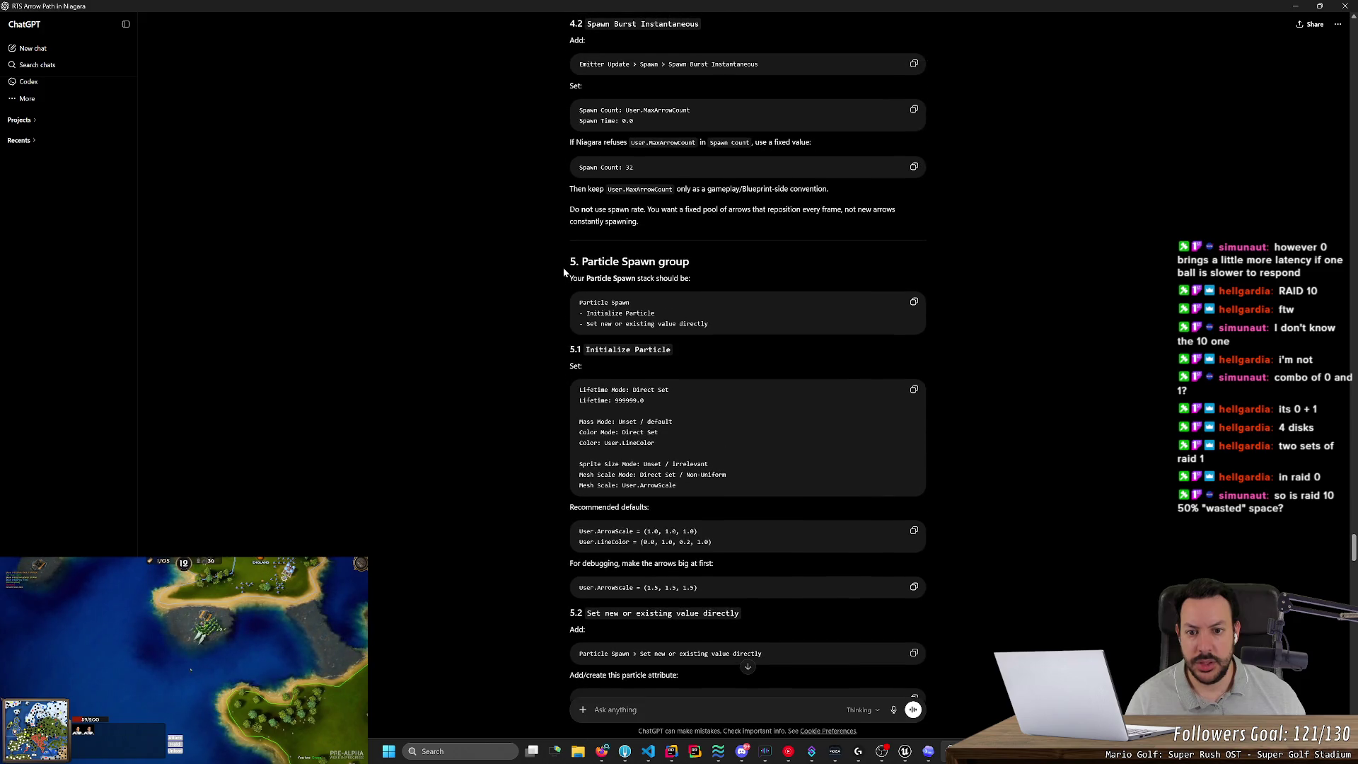
{"action": "key", "text": "alt+Tab"}
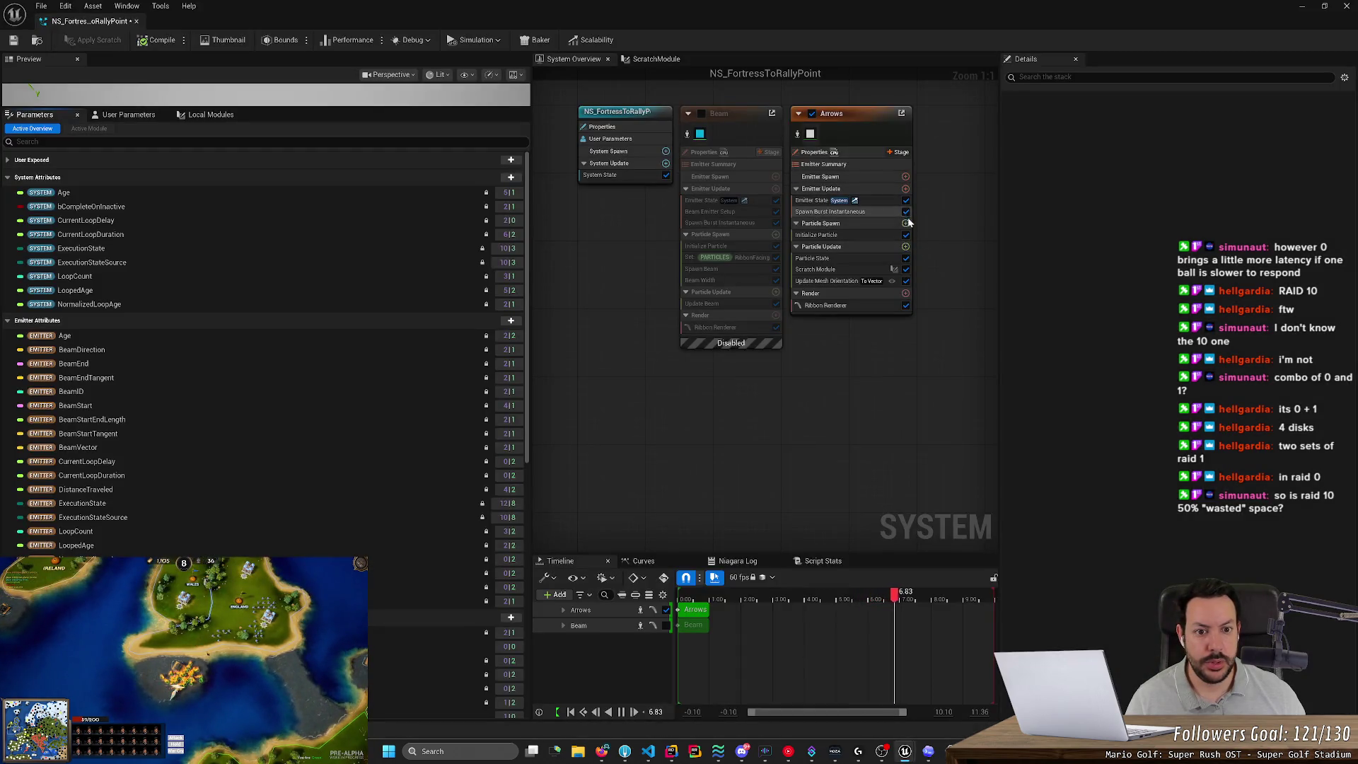
Add a Set Parameters module to Particle Spawn setting ArrowIndex from Return Normalized Exec Index, then reopen ScratchModule.
{"action": "left_click", "coordinate": [905, 223]}
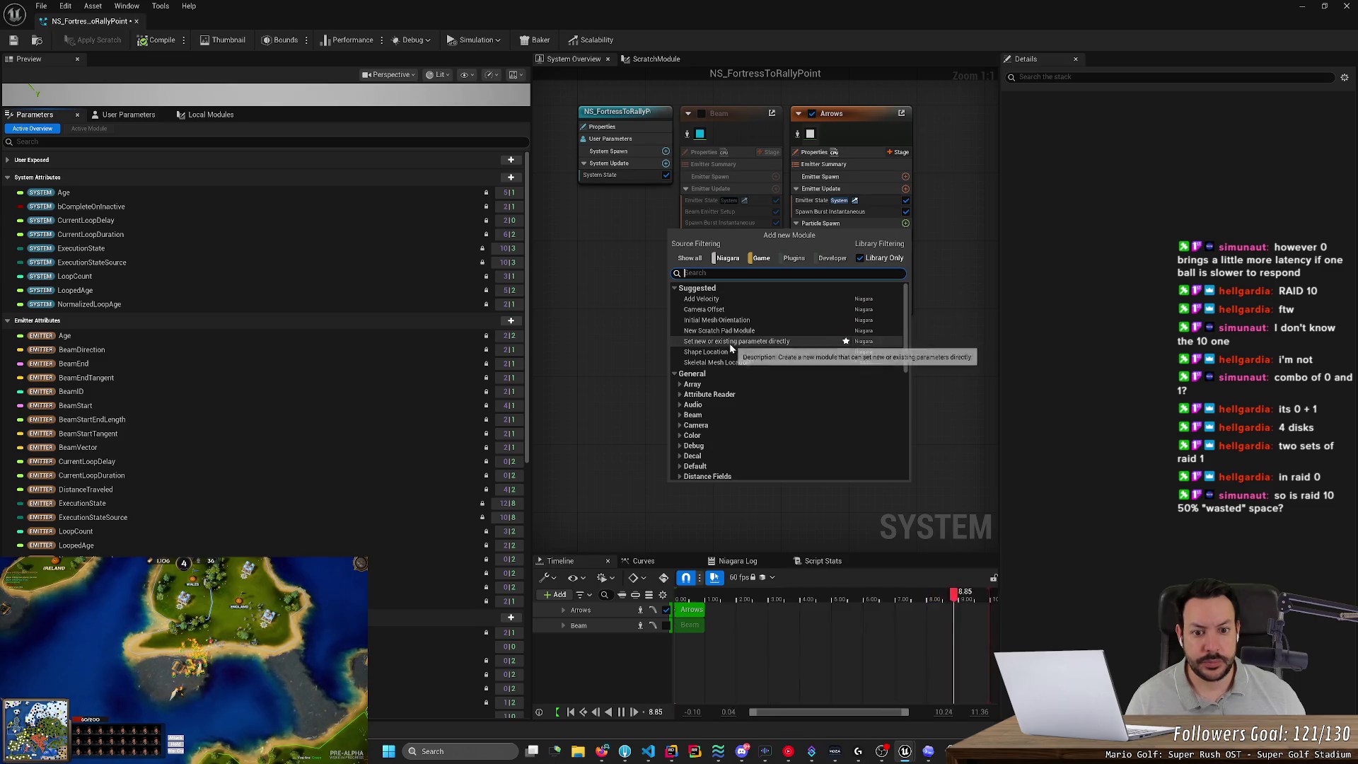
{"action": "left_click", "coordinate": [740, 341]}
{"action": "left_click", "coordinate": [1323, 123]}
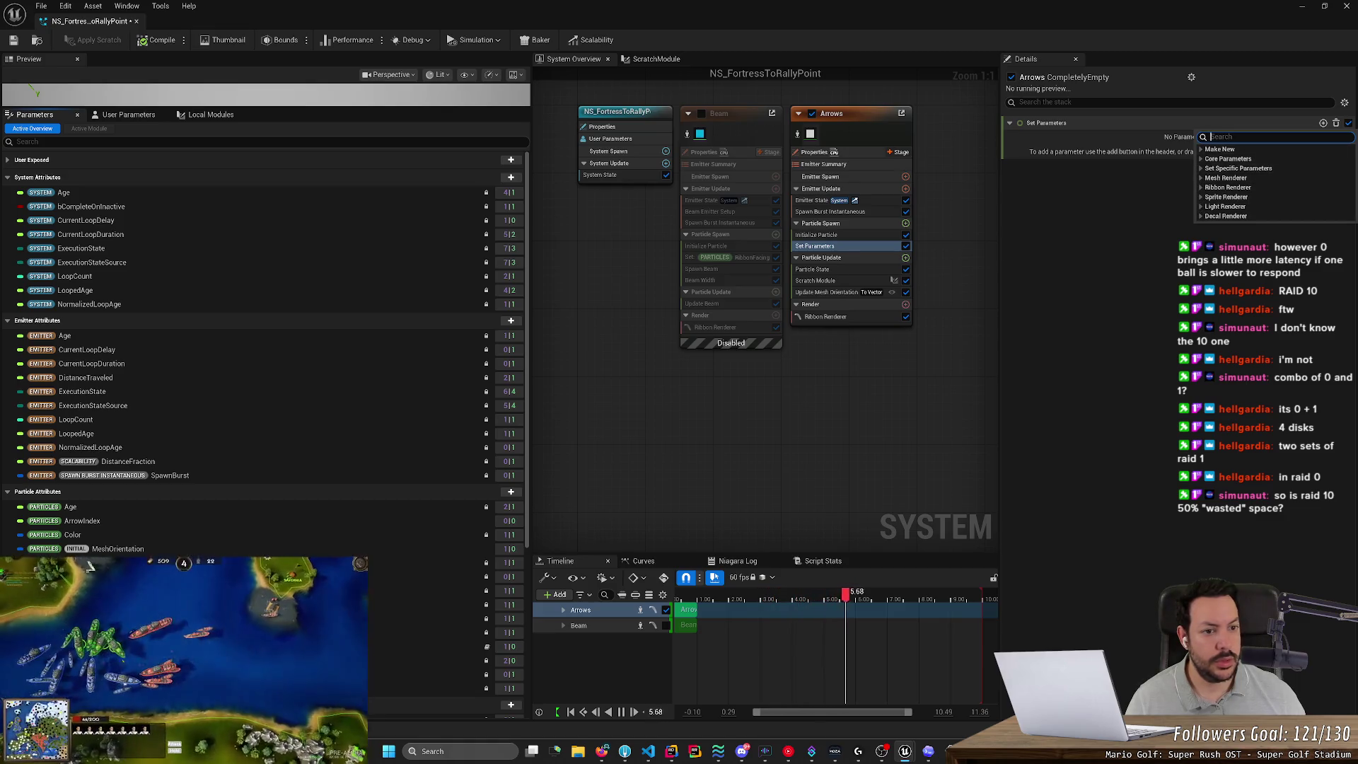
{"action": "type", "text": "arrow"}
{"action": "left_click", "coordinate": [1224, 157]}
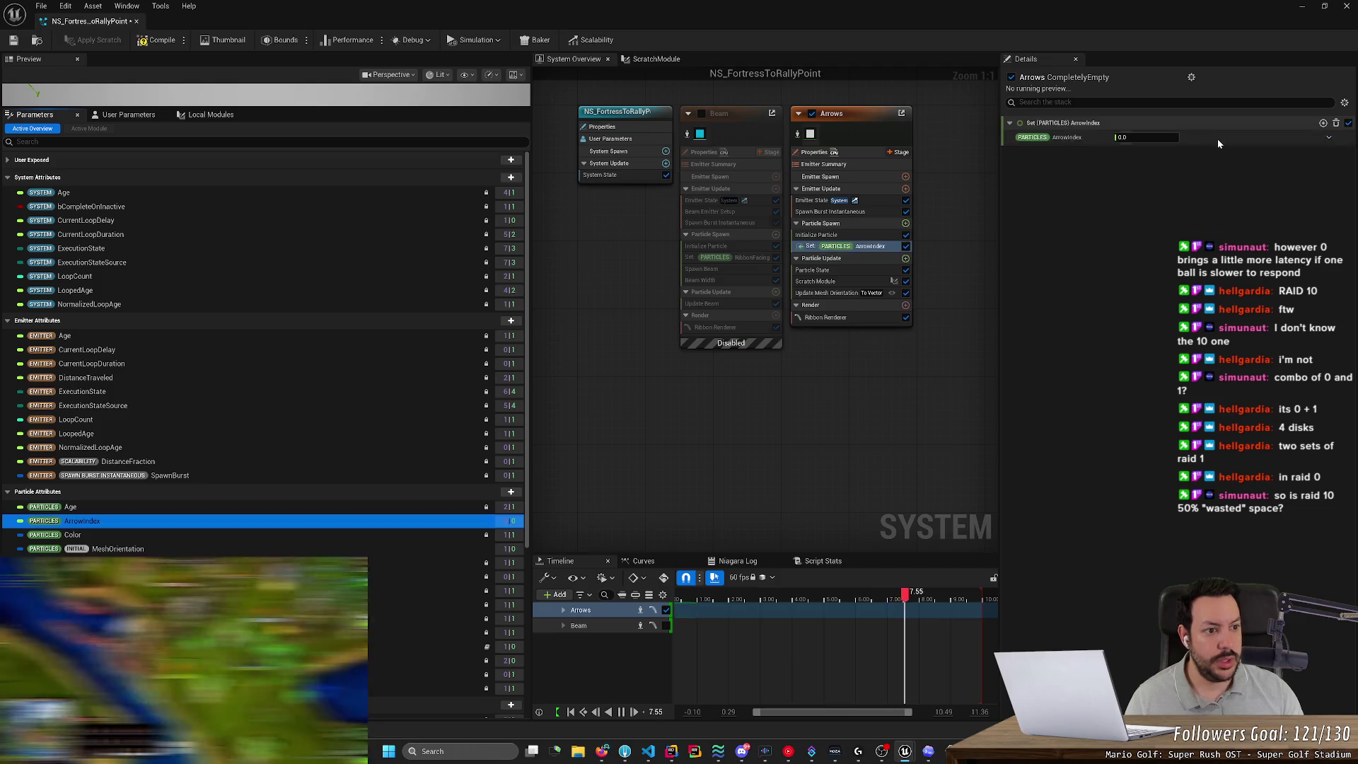
{"action": "left_click", "coordinate": [1329, 137]}
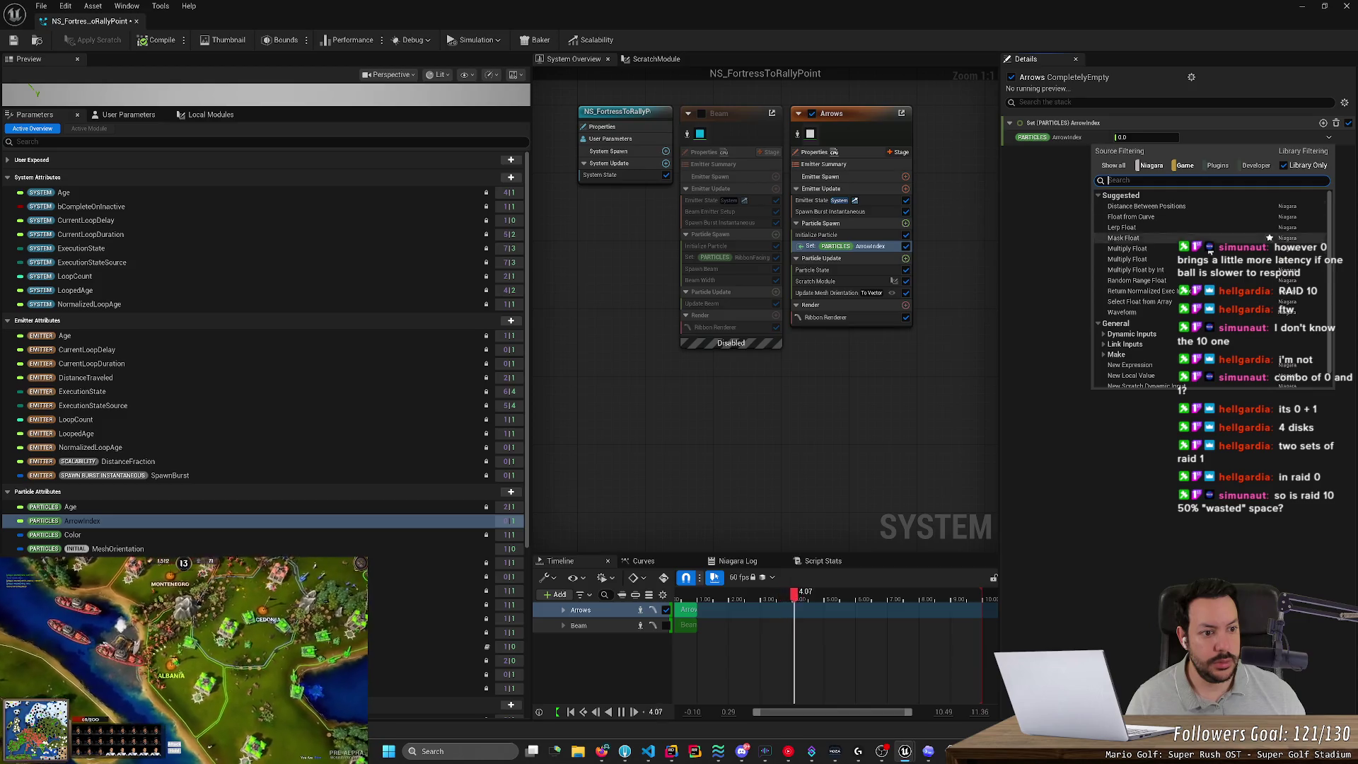
{"action": "left_click", "coordinate": [1141, 291]}
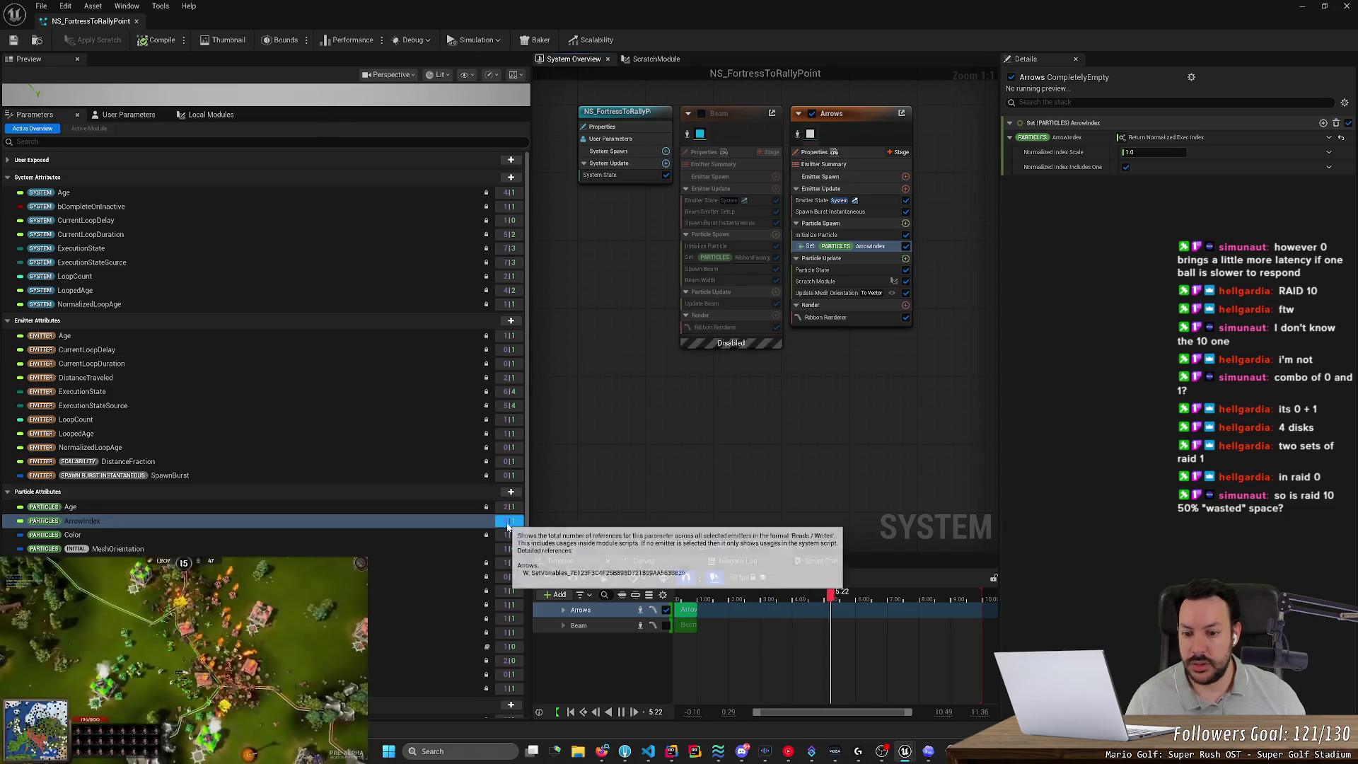
{"action": "left_click", "coordinate": [677, 60]}
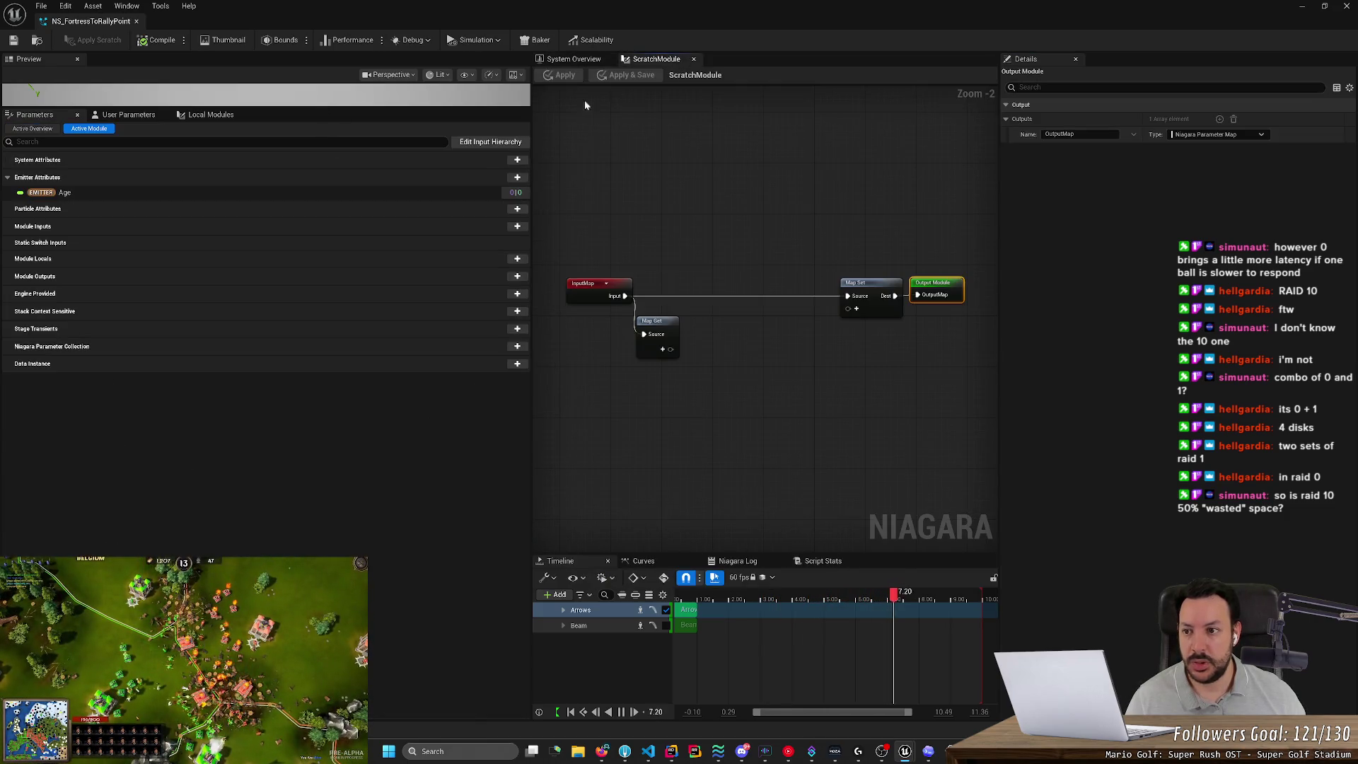
Drag ArrowIndex onto the Map Get node, undo it, and switch to the ChatGPT guide.
{"action": "left_click", "coordinate": [50, 131]}
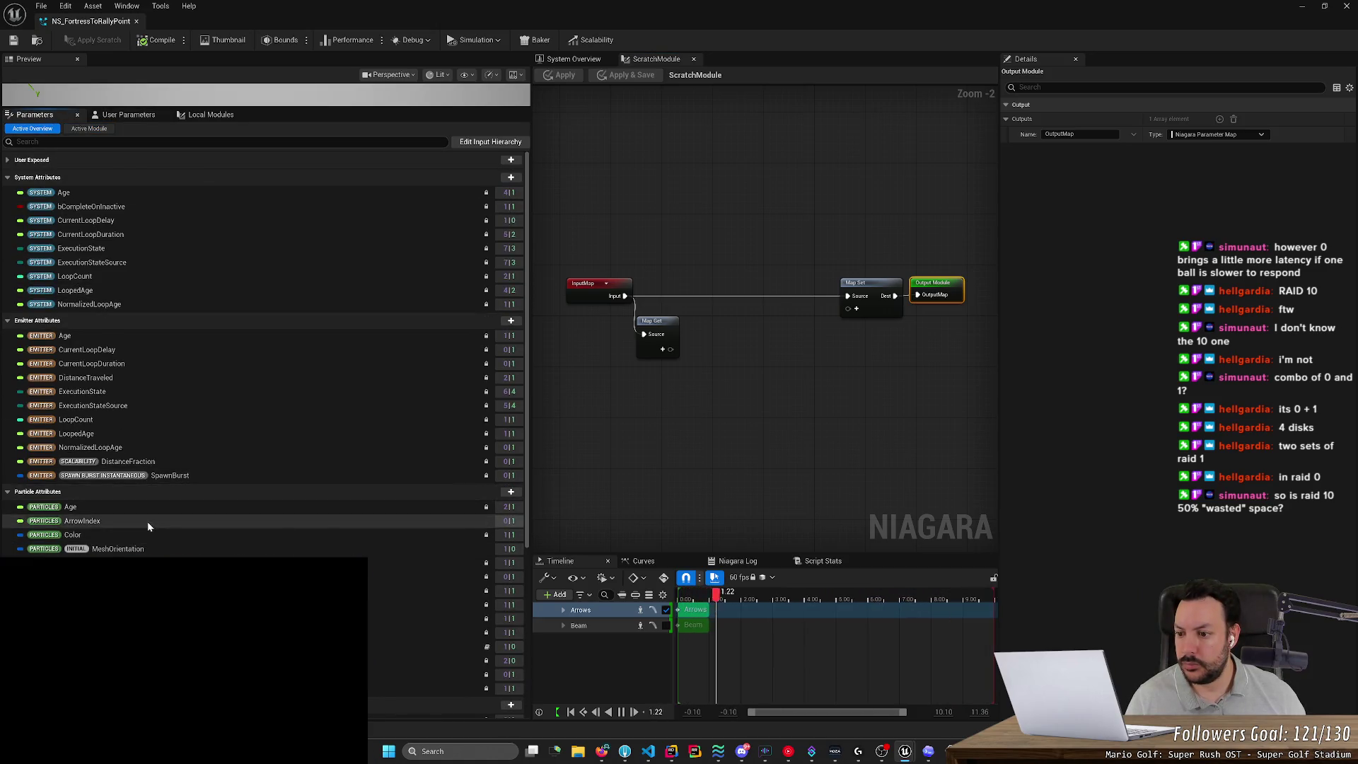
{"action": "left_click", "coordinate": [117, 522]}
{"action": "right_click", "coordinate": [117, 524]}
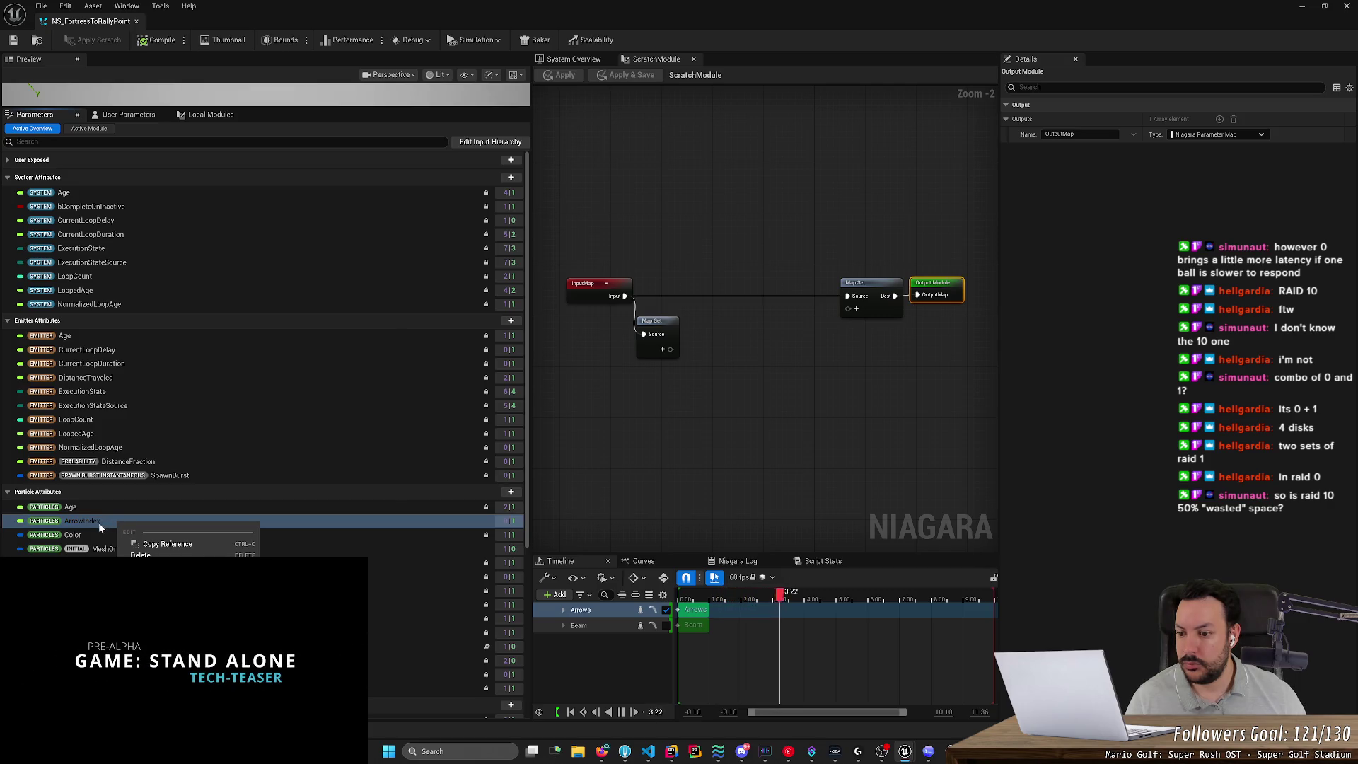
{"action": "left_click", "coordinate": [94, 523]}
{"action": "mouse_move", "coordinate": [87, 523]}
{"action": "left_mouse_down"}
{"action": "mouse_move", "coordinate": [695, 407]}
{"action": "mouse_move", "coordinate": [661, 346]}
{"action": "mouse_move", "coordinate": [711, 455]}
{"action": "mouse_move", "coordinate": [662, 347]}
{"action": "left_mouse_up"}
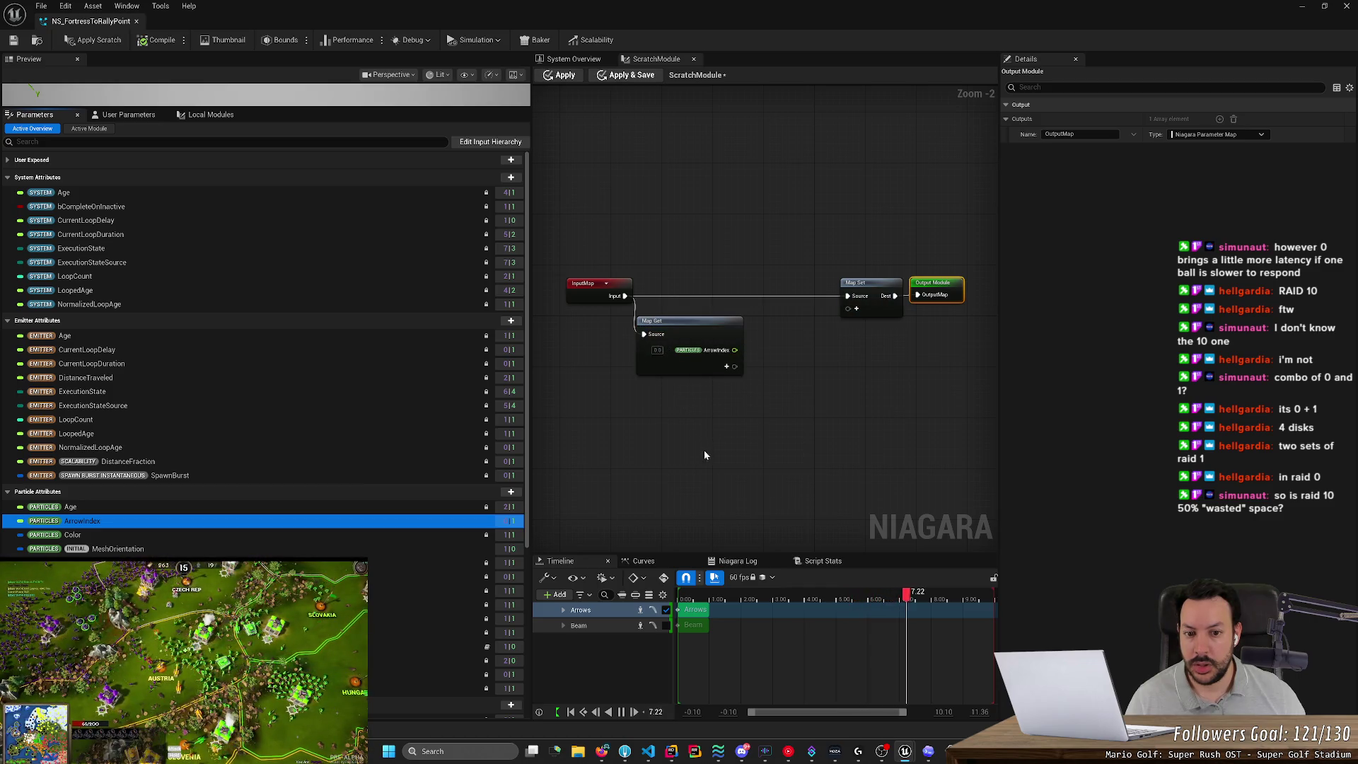
{"action": "left_click", "coordinate": [696, 413]}
{"action": "key", "text": "ctrl+z"}
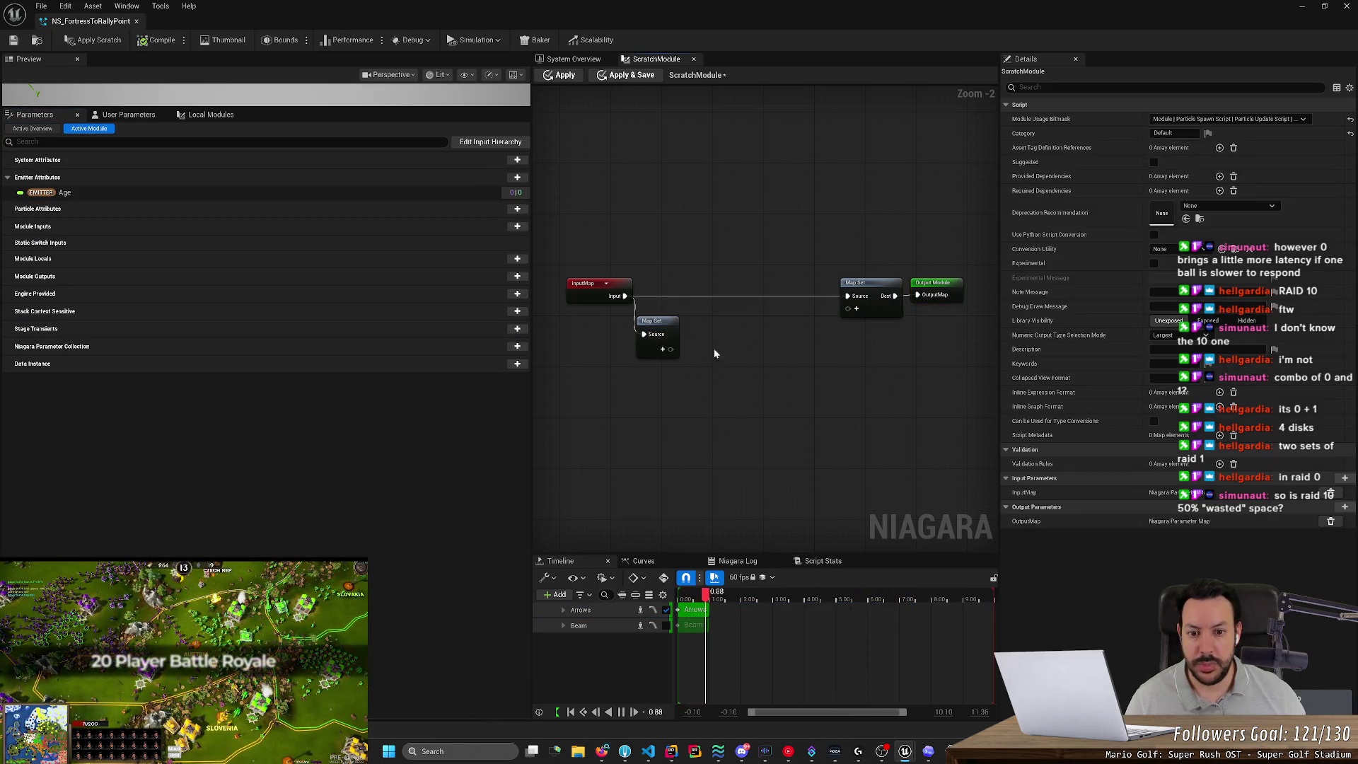
{"action": "key", "text": "alt+Tab"}
{"action": "scroll", "coordinate": [657, 446], "scroll_direction": "down", "scroll_amount": 10}
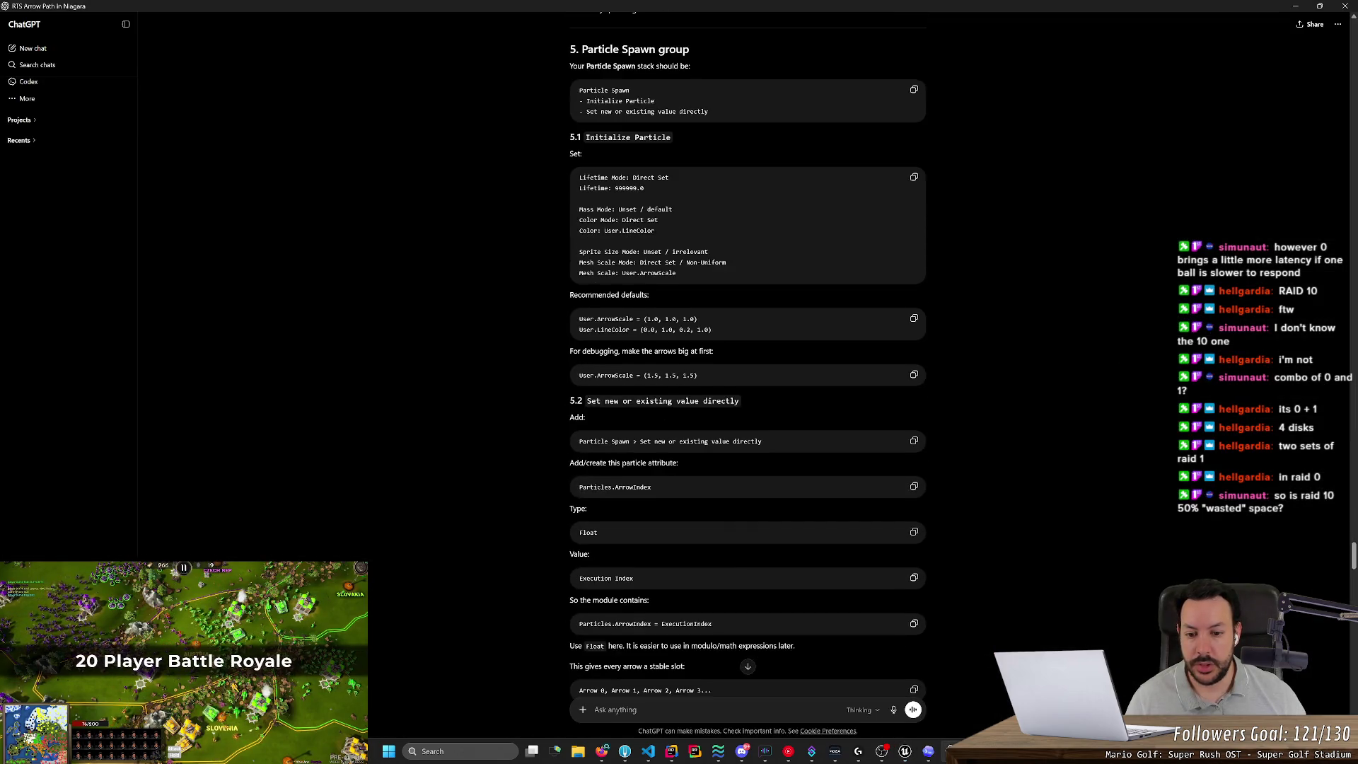
Scroll ChatGPT to section 7.1 Scratch Pad node-by-node version, then return to Unreal.
{"action": "scroll", "coordinate": [657, 445], "scroll_direction": "down", "scroll_amount": 15}
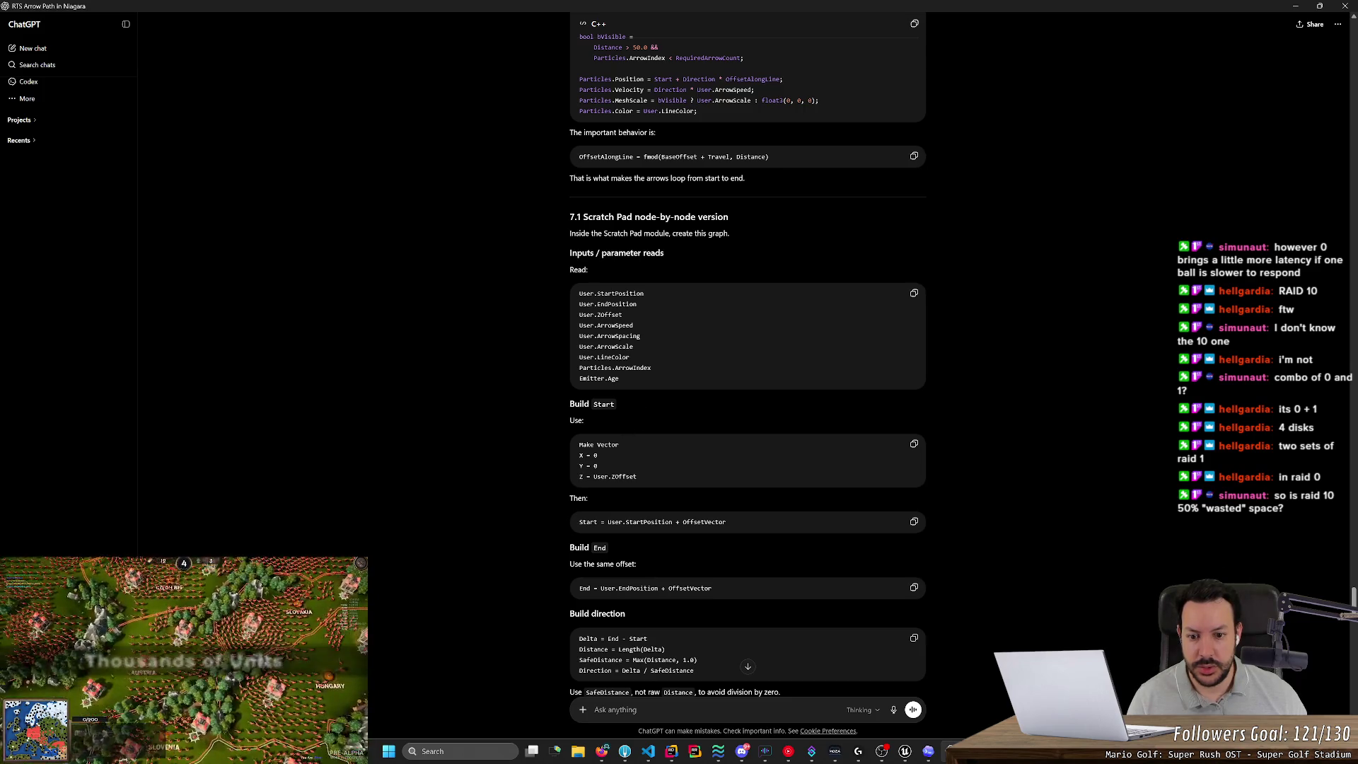
{"action": "key", "text": "alt+Tab"}
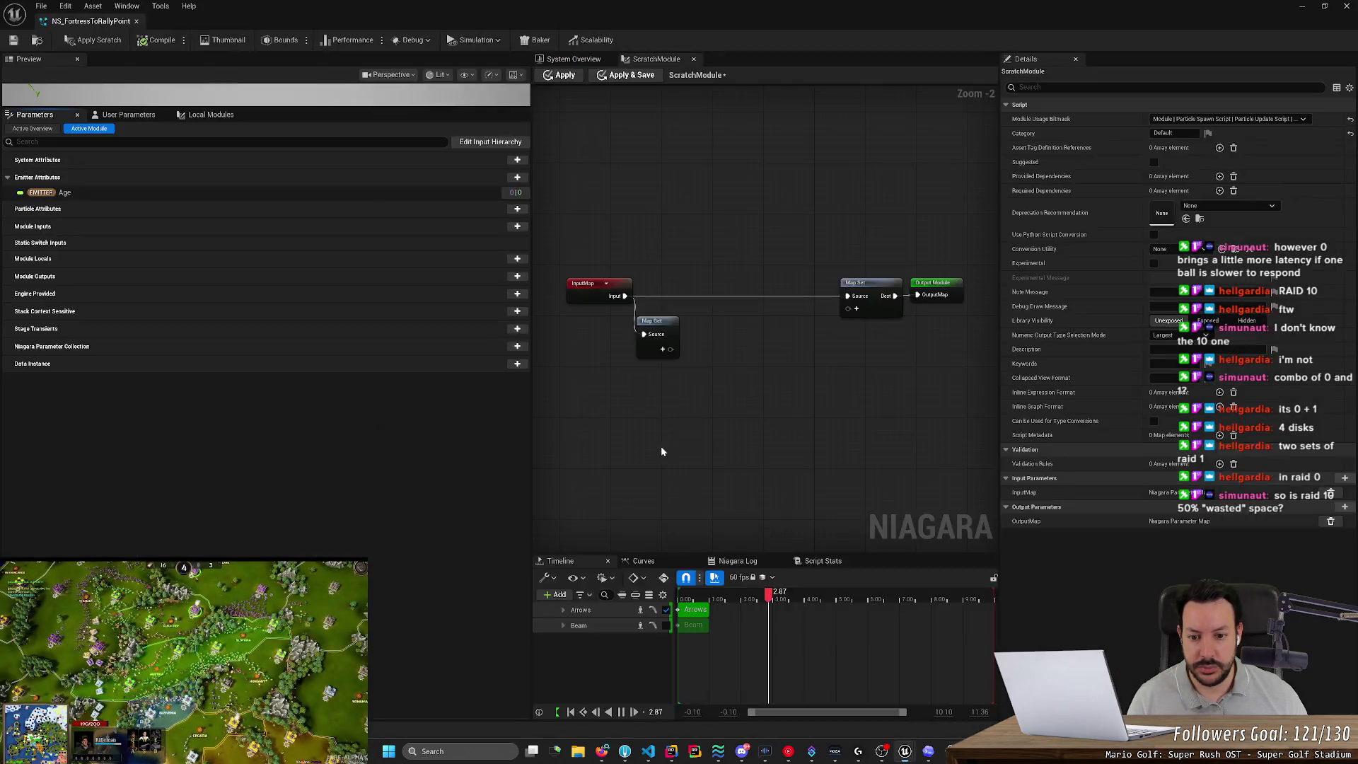
Add a Make Vector node to the scratch module graph.
{"action": "right_click", "coordinate": [651, 395]}
{"action": "key", "text": "alt+Tab"}
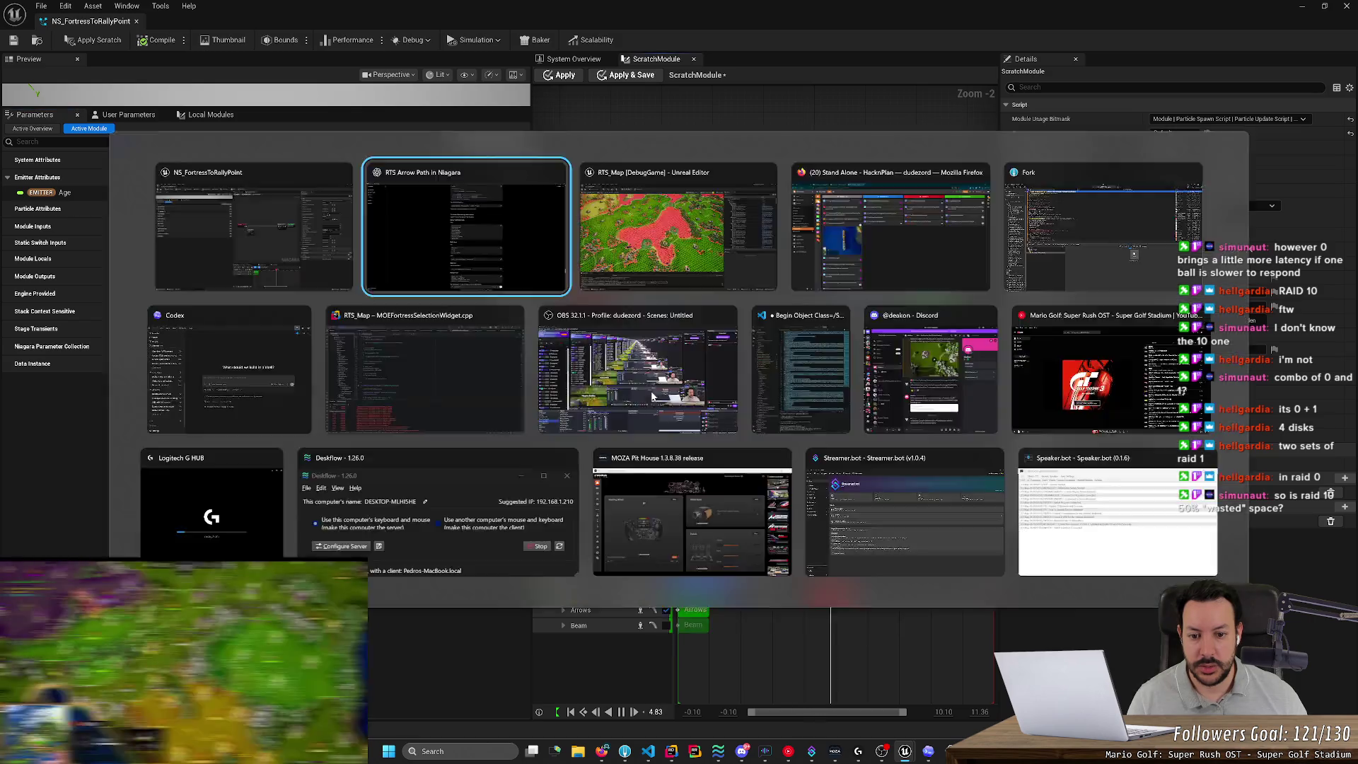
{"action": "key", "text": "alt+Tab"}
{"action": "right_click", "coordinate": [652, 395]}
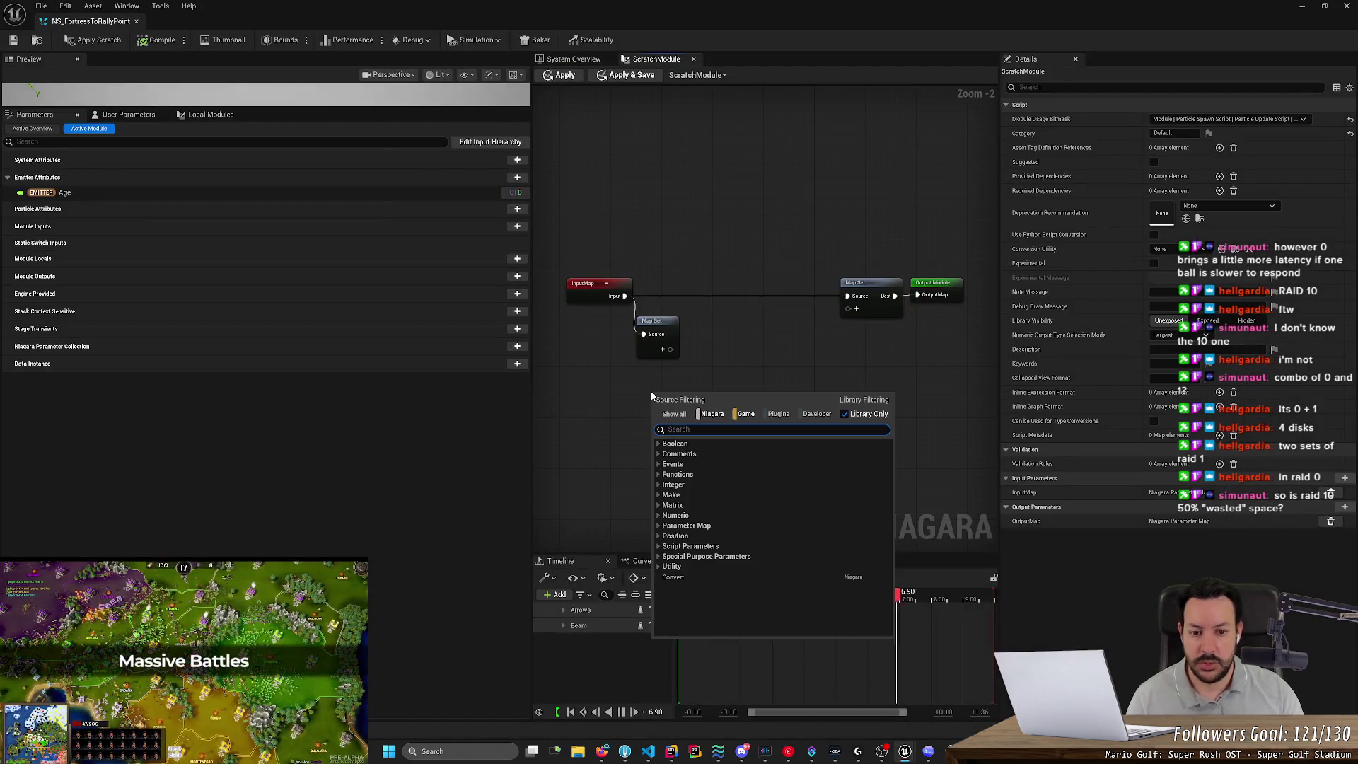
{"action": "type", "text": "naj"}
{"action": "key", "text": "BackSpace"}
{"action": "key", "text": "BackSpace"}
{"action": "key", "text": "BackSpace"}
{"action": "type", "text": "m"}
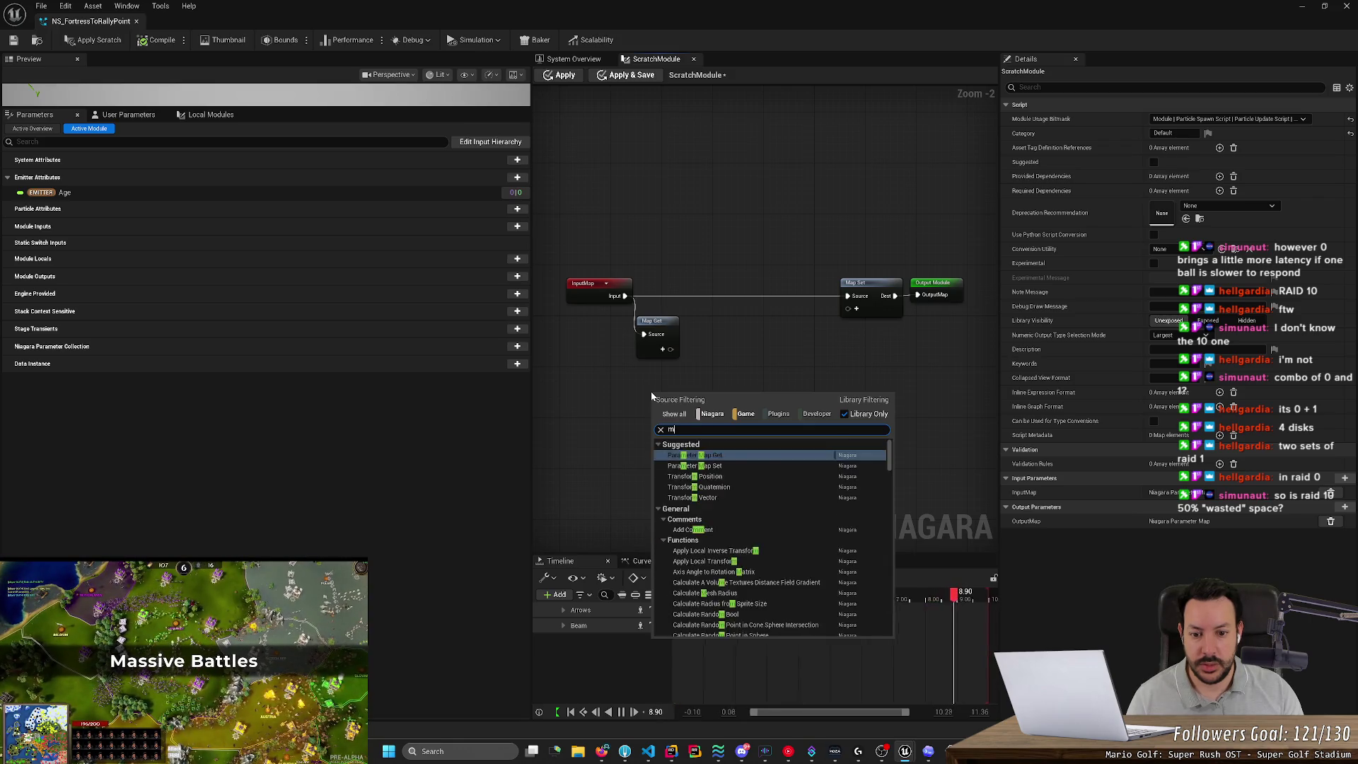
{"action": "type", "text": "ake vector"}
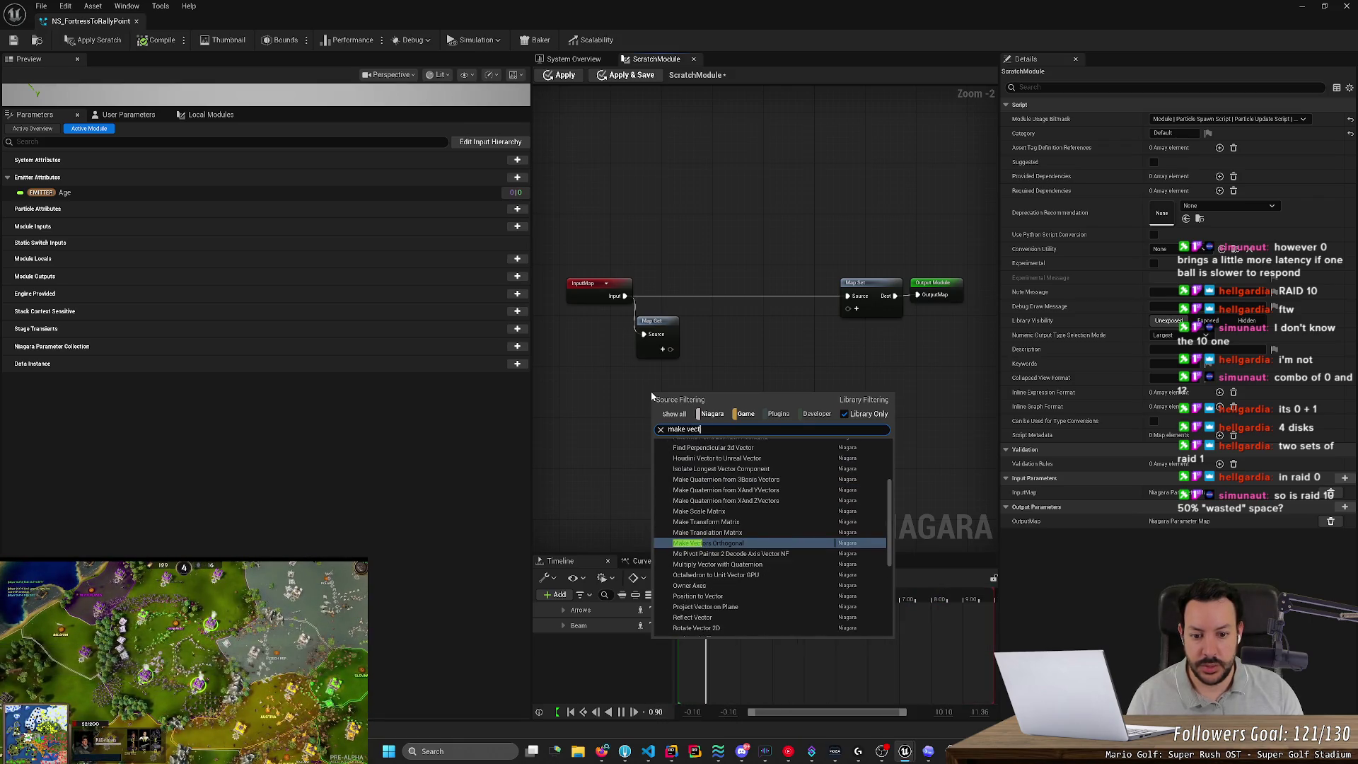
{"action": "key", "text": "Return"}
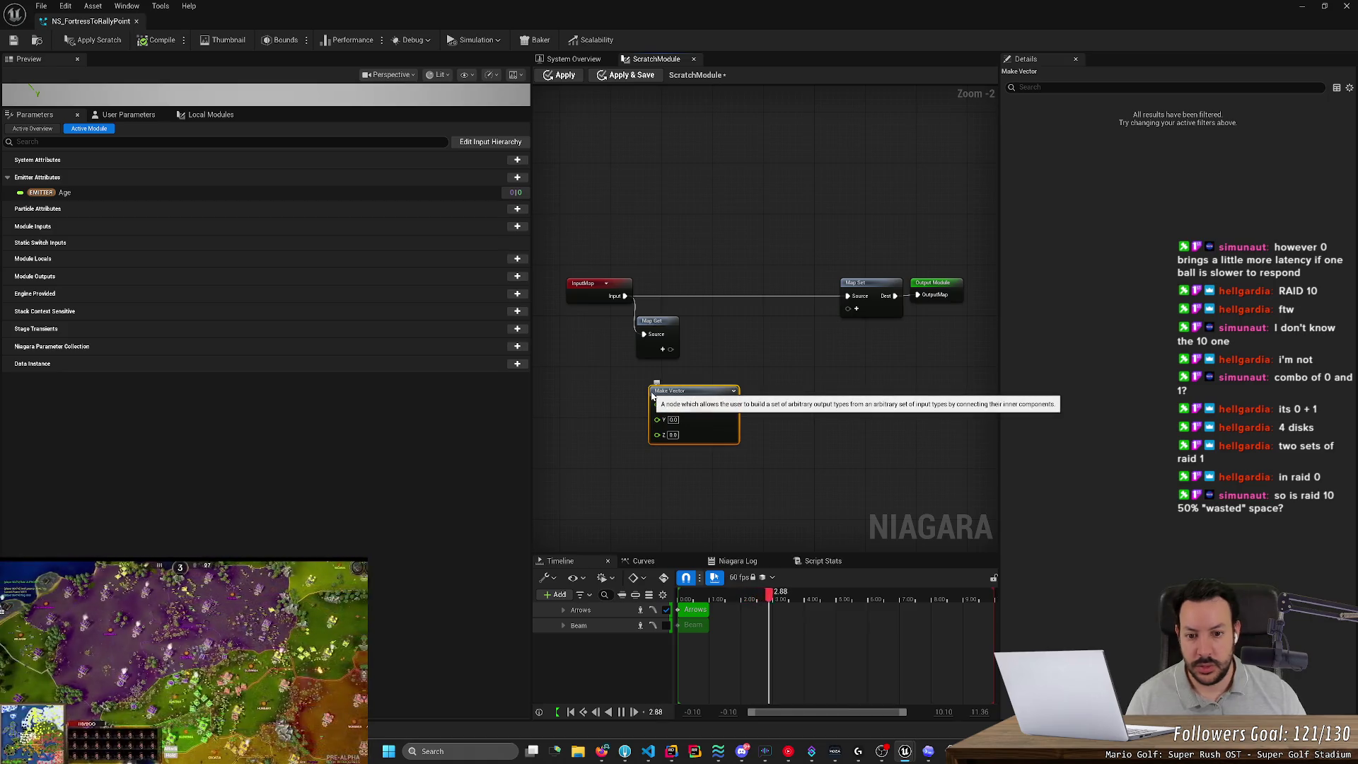
Show Local Modules and rename the Make Vector output pin to Start.
{"action": "key", "text": "alt+Tab"}
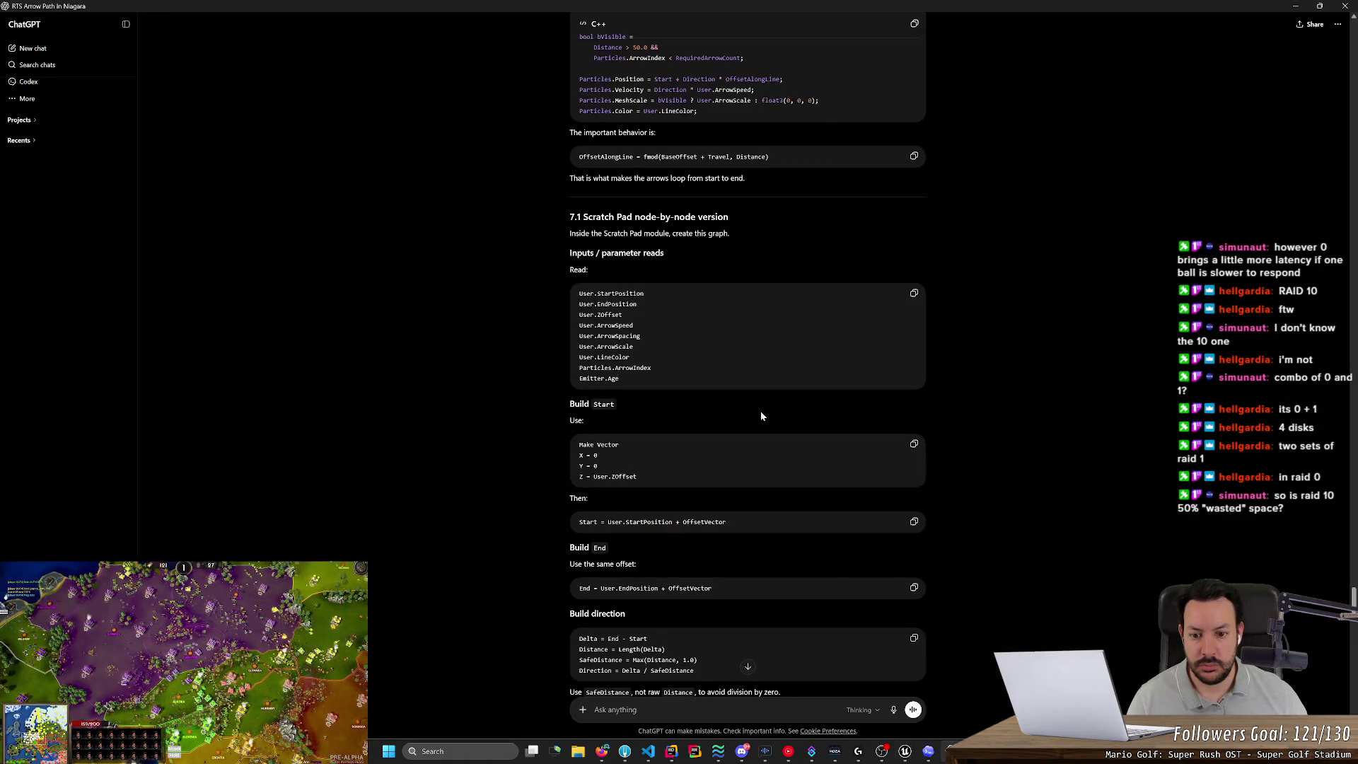
{"action": "key", "text": "alt+Tab"}
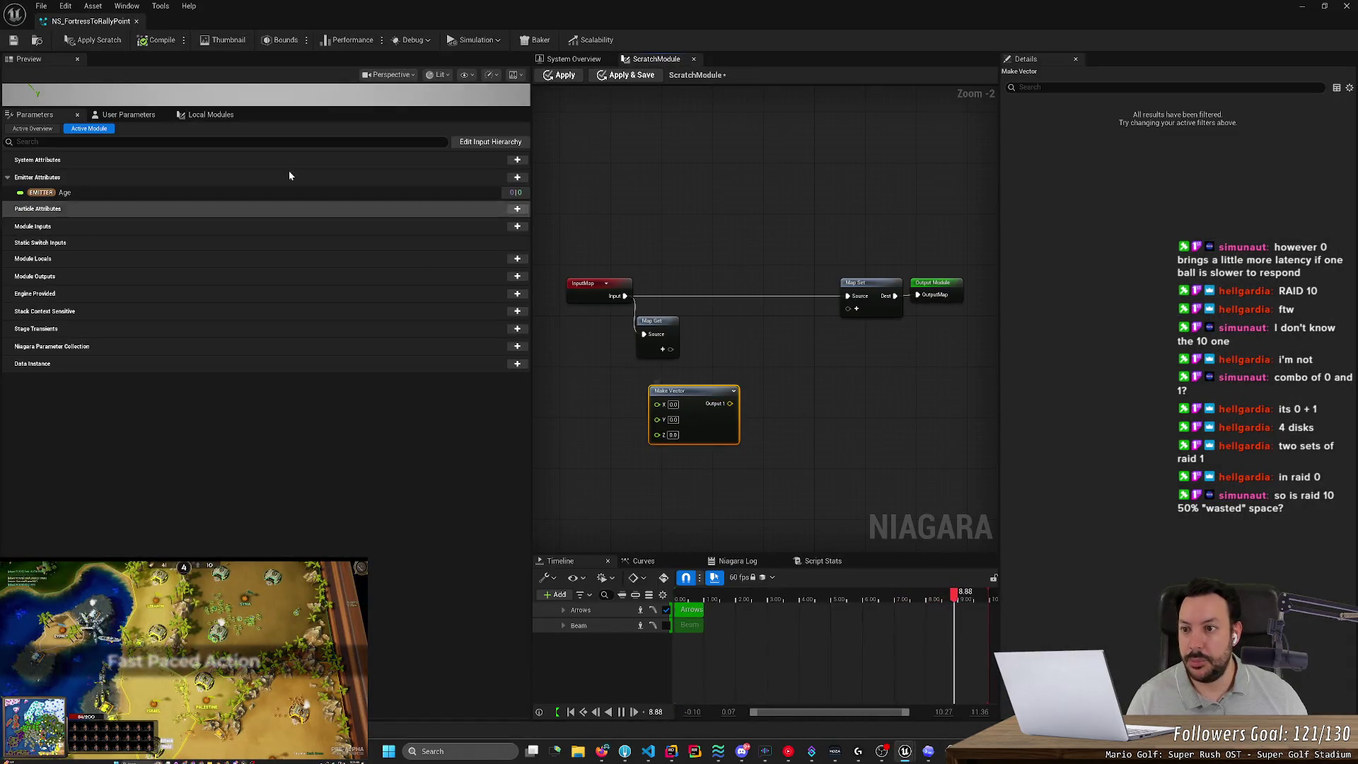
{"action": "left_click", "coordinate": [135, 115]}
{"action": "left_click", "coordinate": [214, 115]}
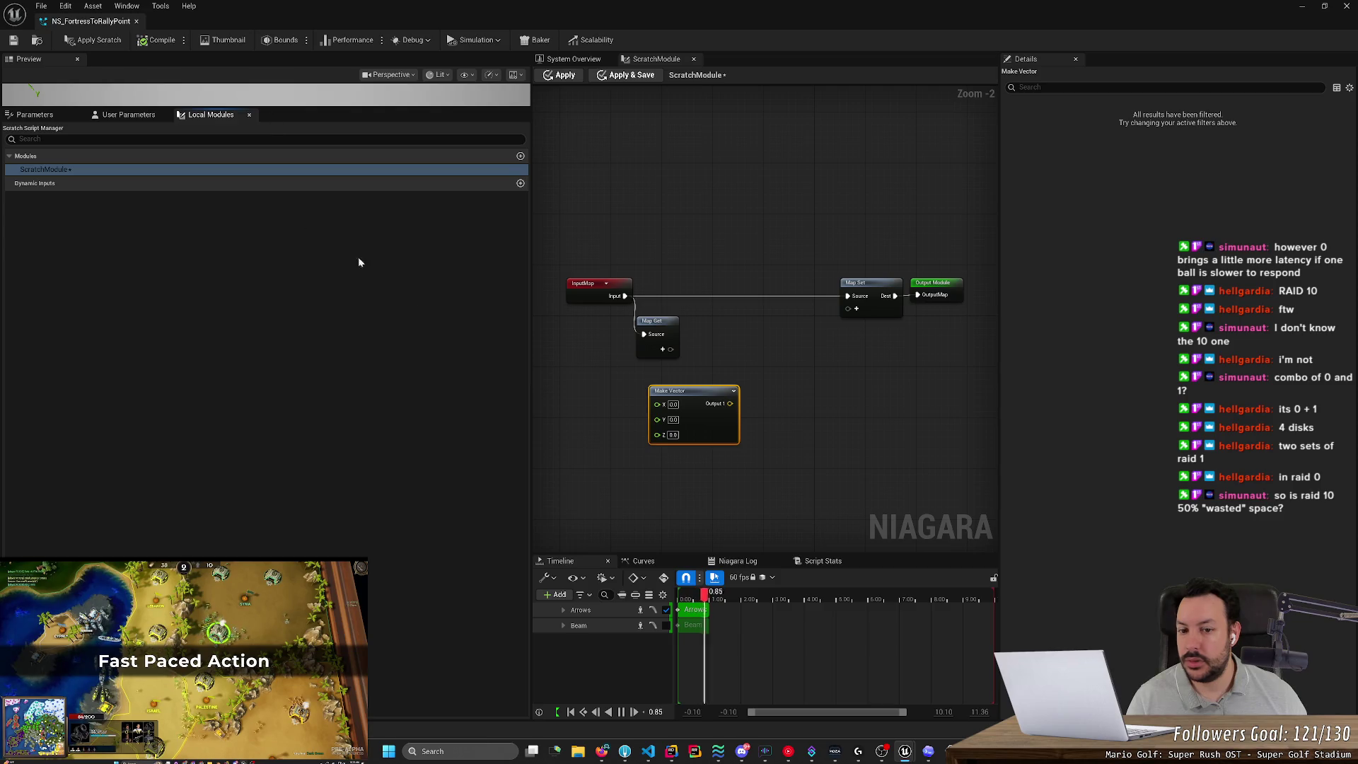
{"action": "right_click", "coordinate": [710, 404]}
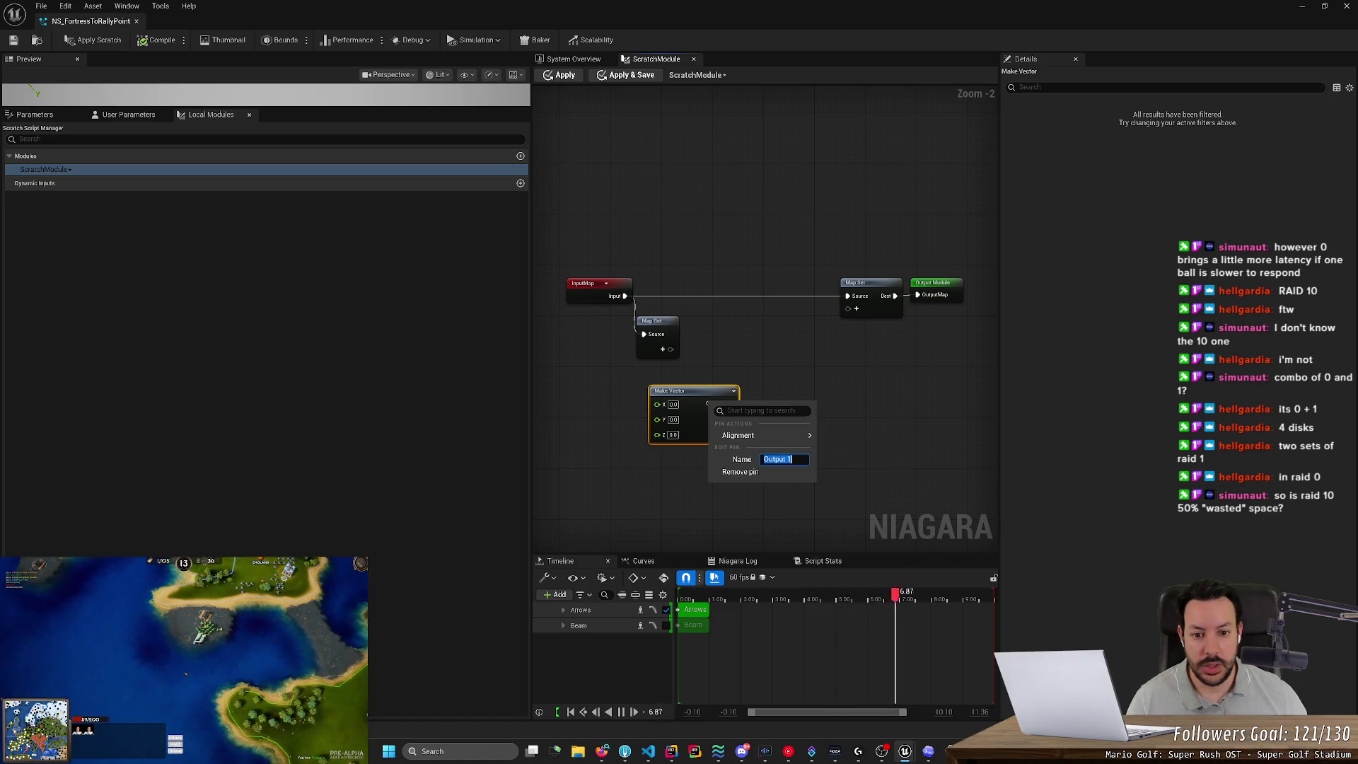
{"action": "key", "text": "Return"}
{"action": "key", "text": "alt+Tab"}
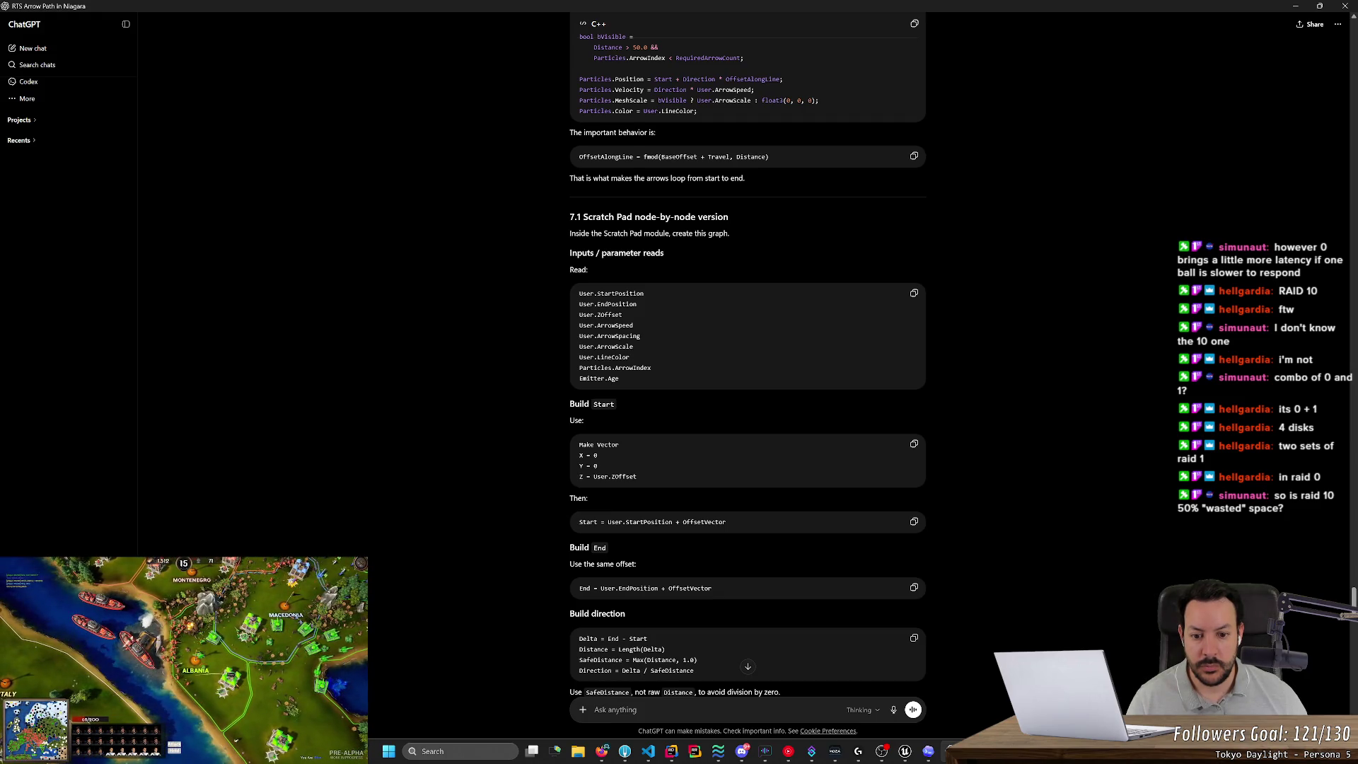
Rename the Make Vector node's Start output pin to StartOffset and shift the node left.
{"action": "key", "text": "alt+Tab"}
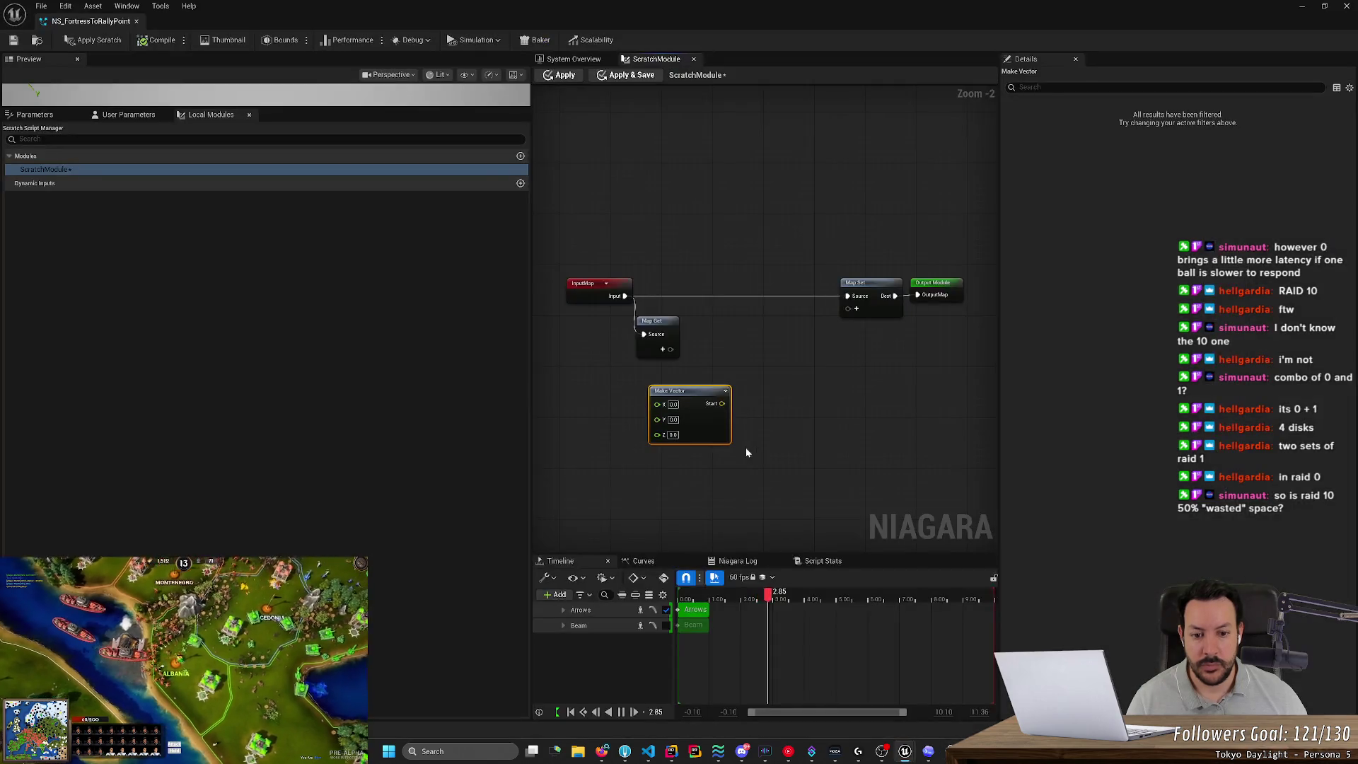
{"action": "right_click", "coordinate": [713, 407]}
{"action": "type", "text": "StartOffs"}
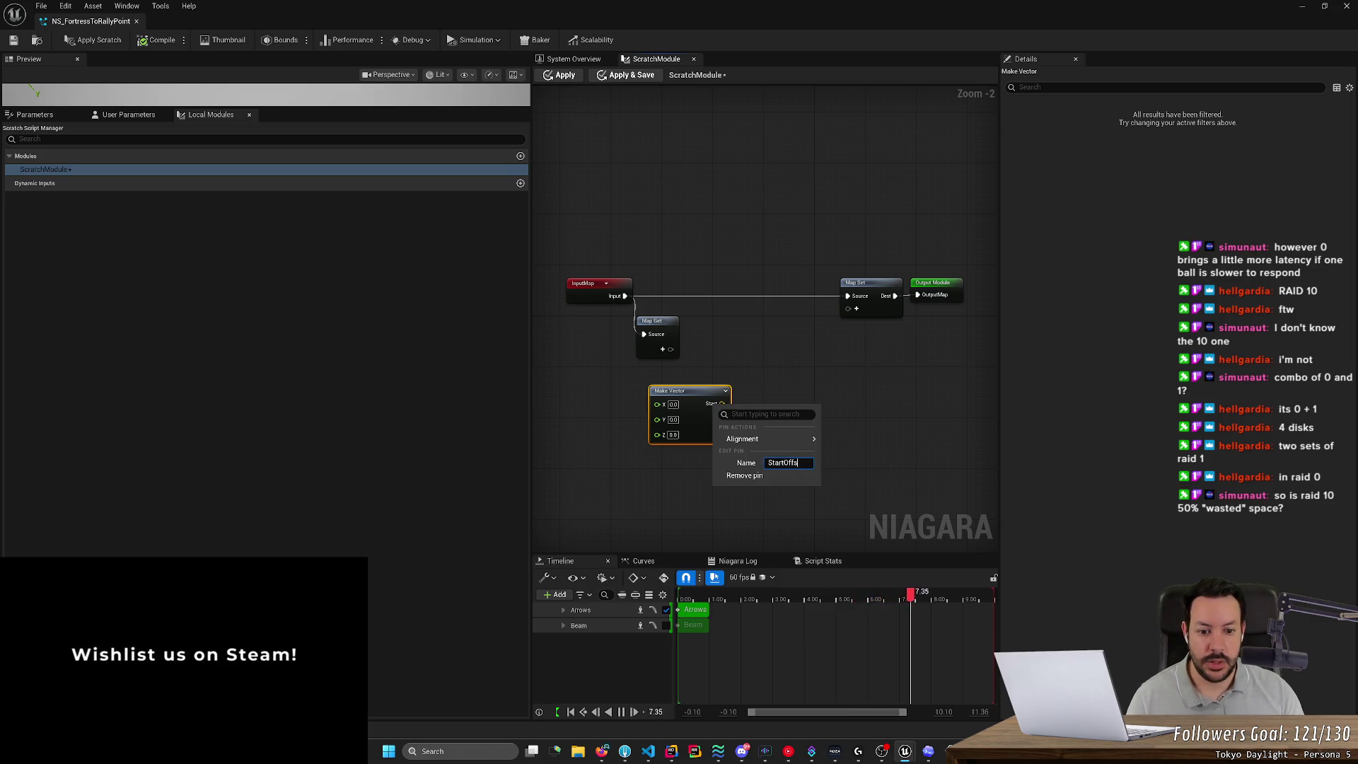
{"action": "type", "text": "et"}
{"action": "key", "text": "Return"}
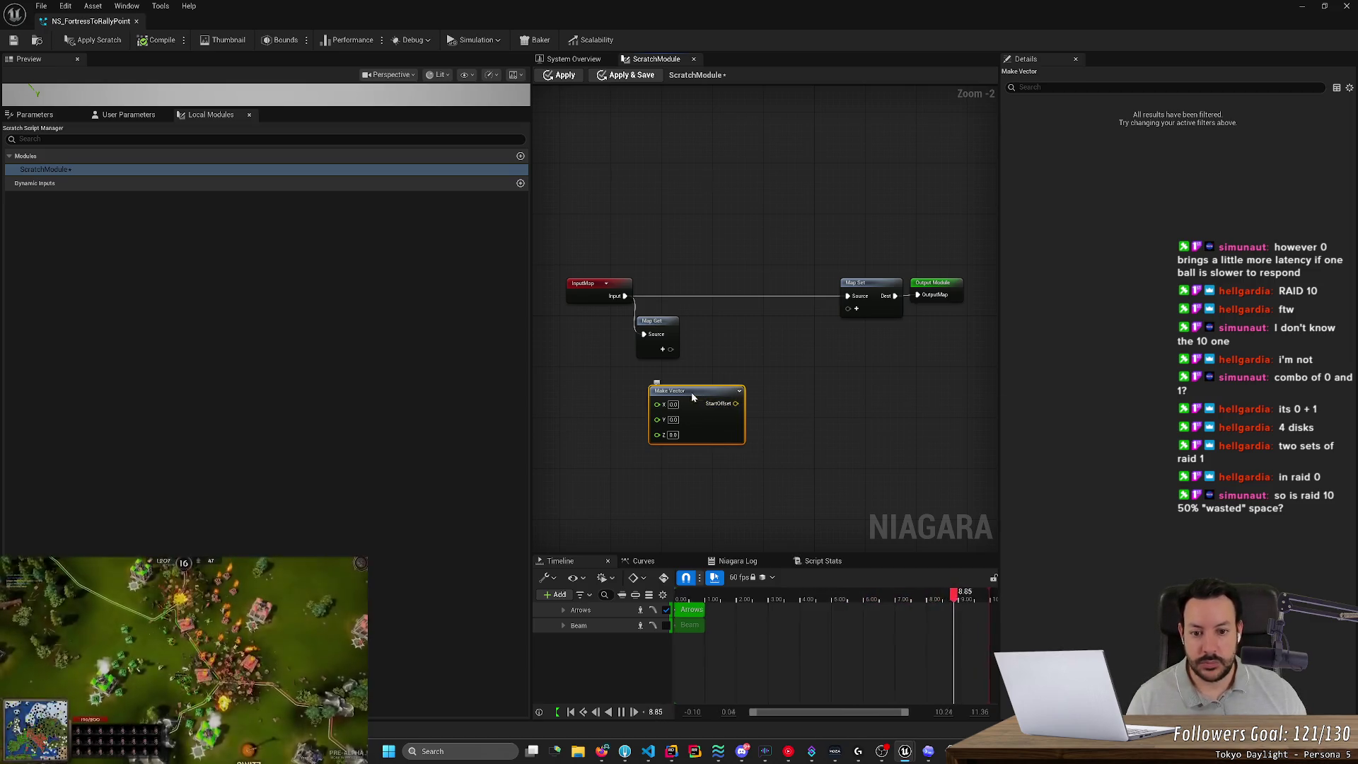
{"action": "left_click_drag", "start_coordinate": [691, 392], "coordinate": [620, 394]}
Show the user parameters list and try dragging StartLocation into the scratch graph.
{"action": "key", "text": "alt+Tab"}
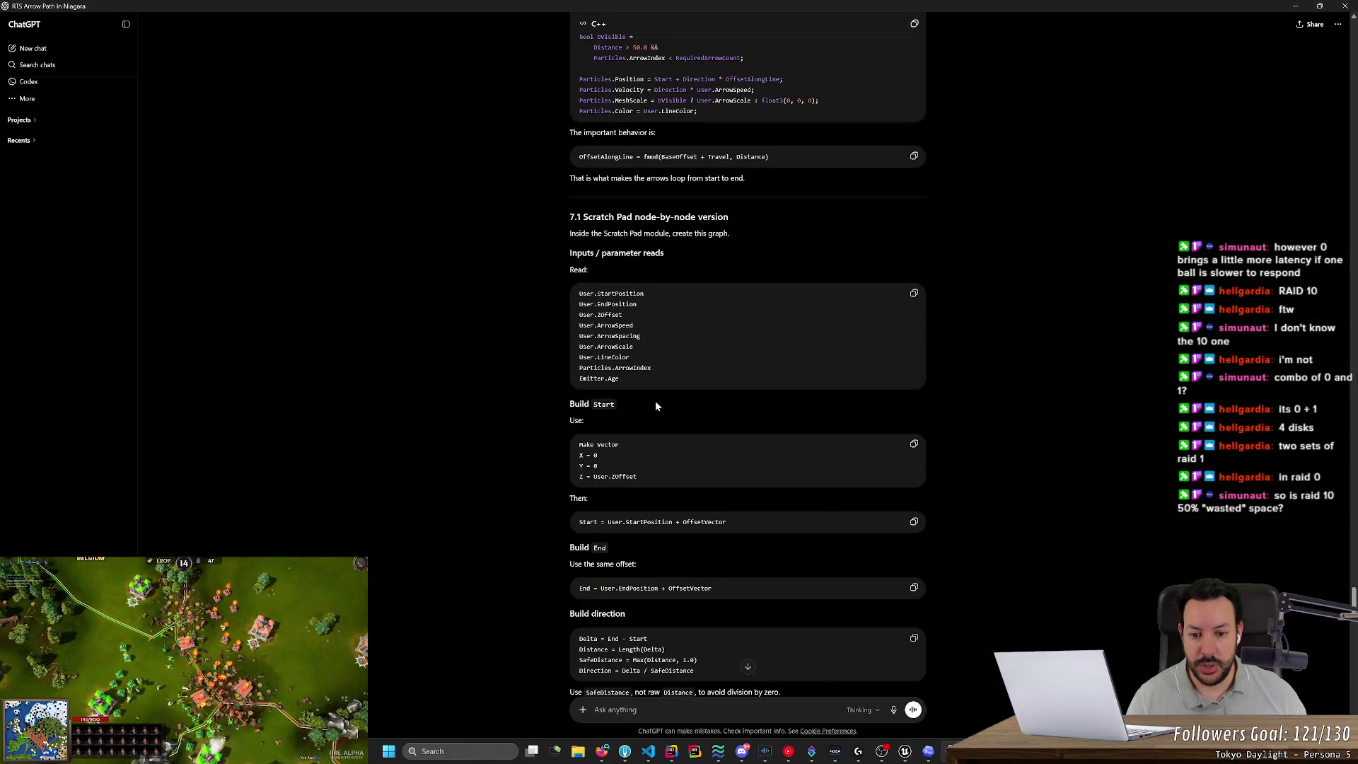
{"action": "key", "text": "alt+Tab"}
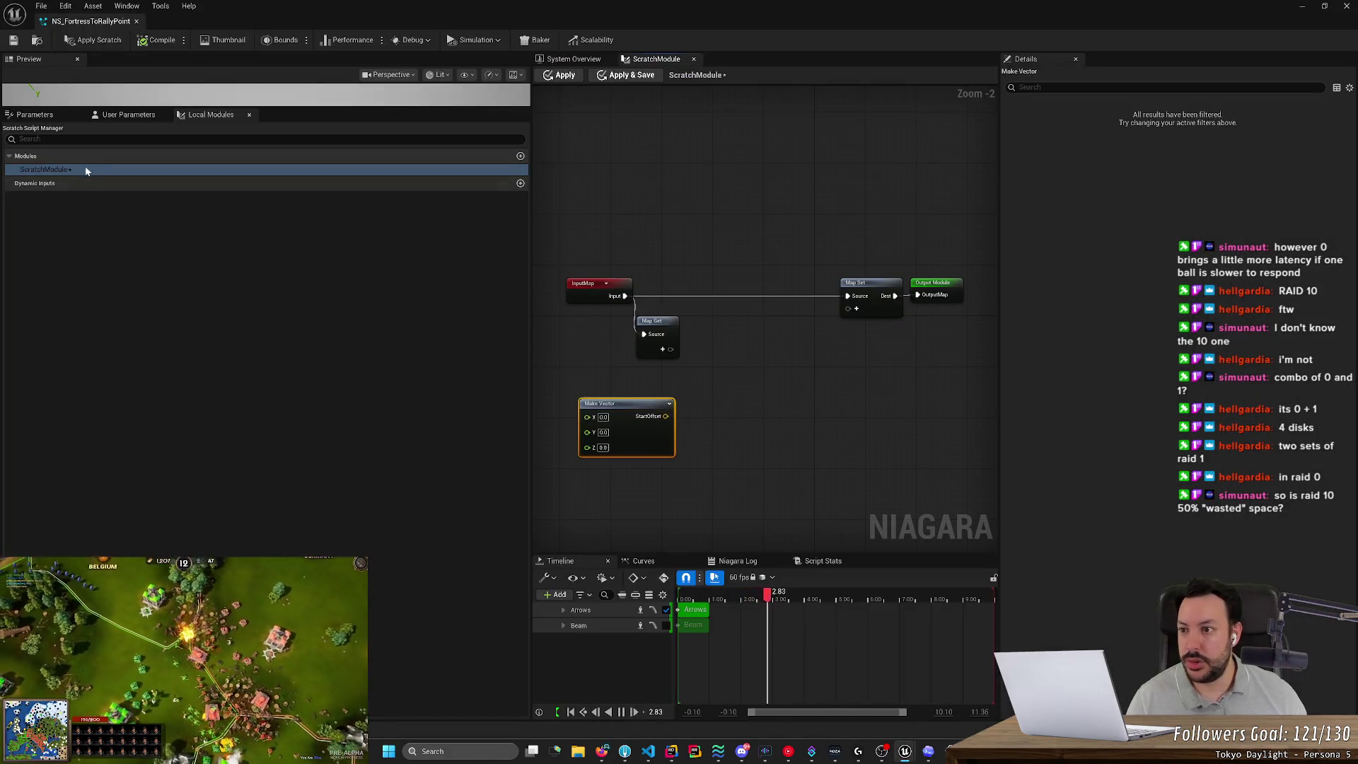
{"action": "left_click", "coordinate": [117, 116]}
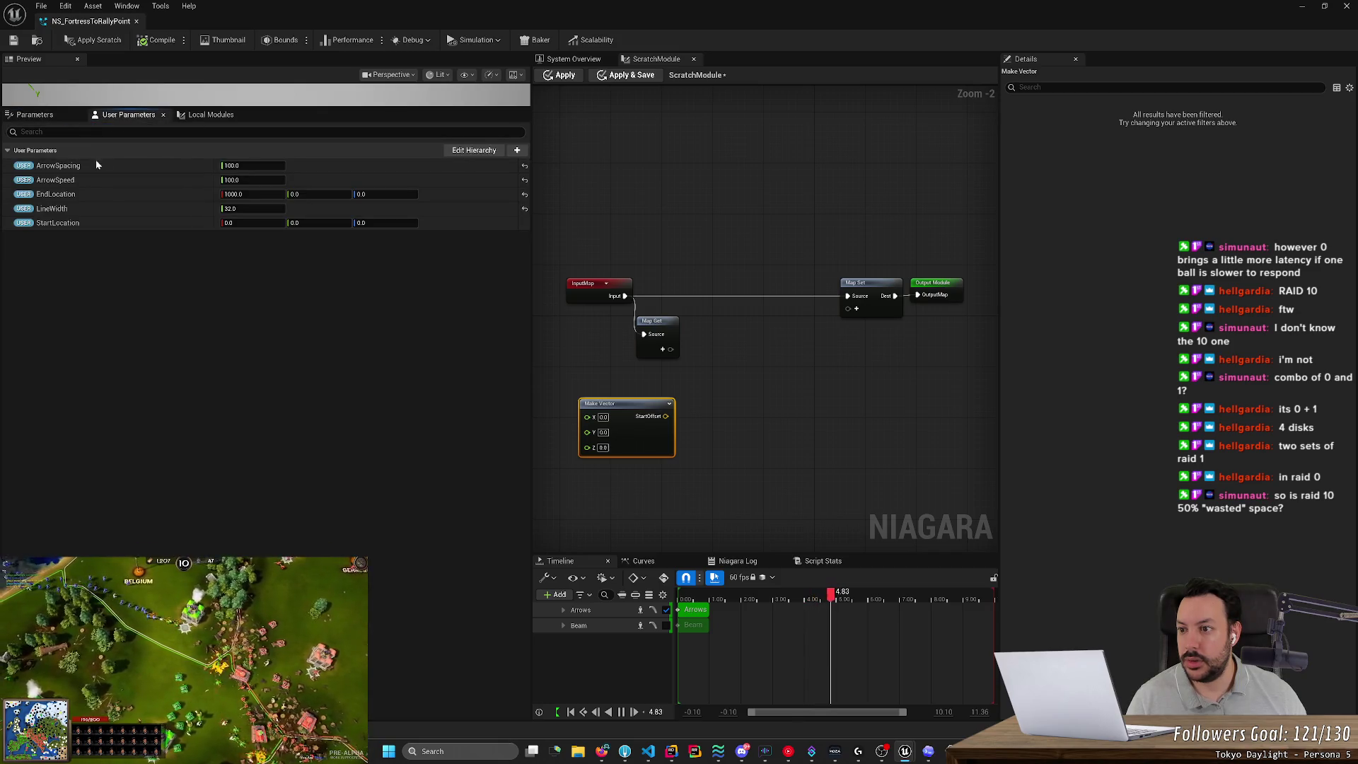
{"action": "mouse_move", "coordinate": [60, 222]}
{"action": "left_mouse_down"}
{"action": "mouse_move", "coordinate": [689, 438]}
{"action": "mouse_move", "coordinate": [762, 435]}
{"action": "mouse_move", "coordinate": [665, 420]}
{"action": "left_mouse_up"}
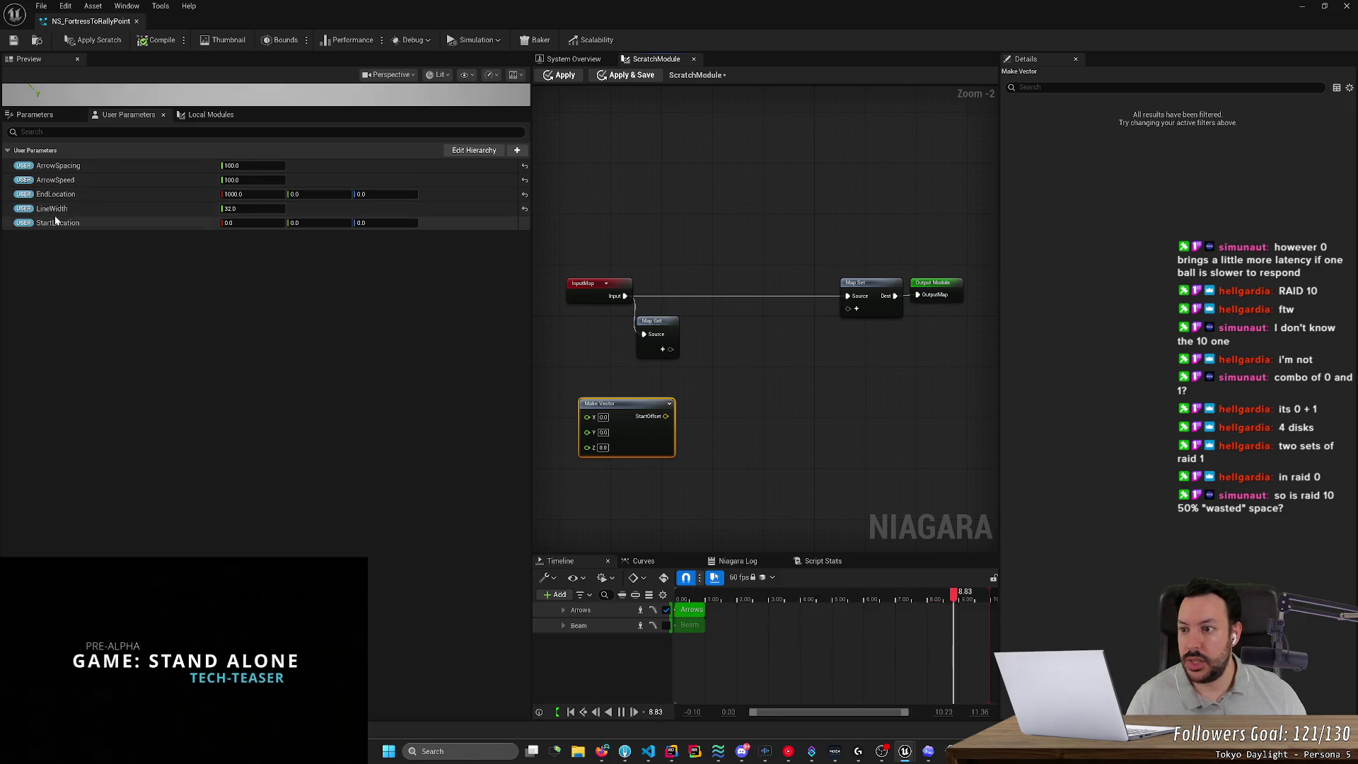
{"action": "mouse_move", "coordinate": [56, 221]}
{"action": "left_mouse_down"}
{"action": "mouse_move", "coordinate": [257, 257]}
{"action": "mouse_move", "coordinate": [683, 412]}
{"action": "mouse_move", "coordinate": [694, 438]}
{"action": "mouse_move", "coordinate": [631, 482]}
{"action": "left_mouse_up"}
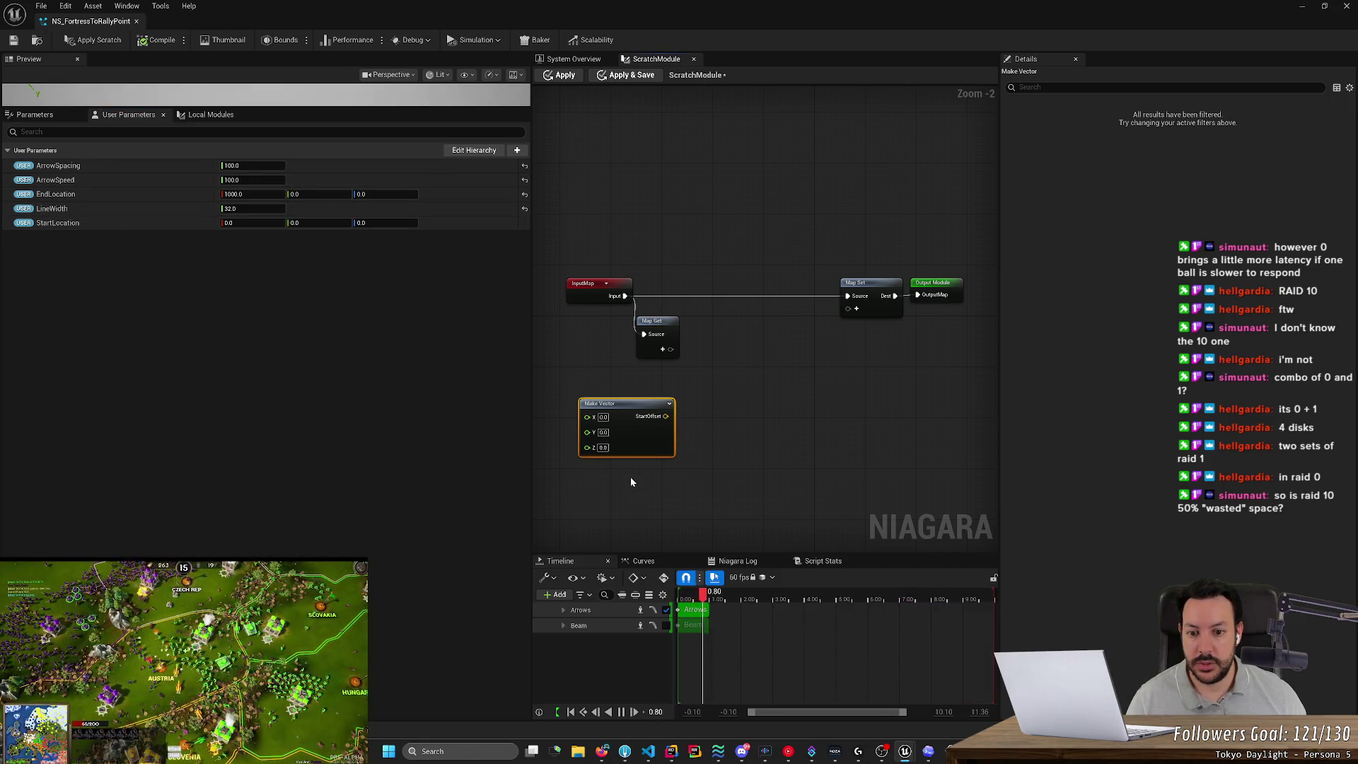
{"action": "left_click", "coordinate": [707, 422]}
{"action": "right_click", "coordinate": [731, 420]}
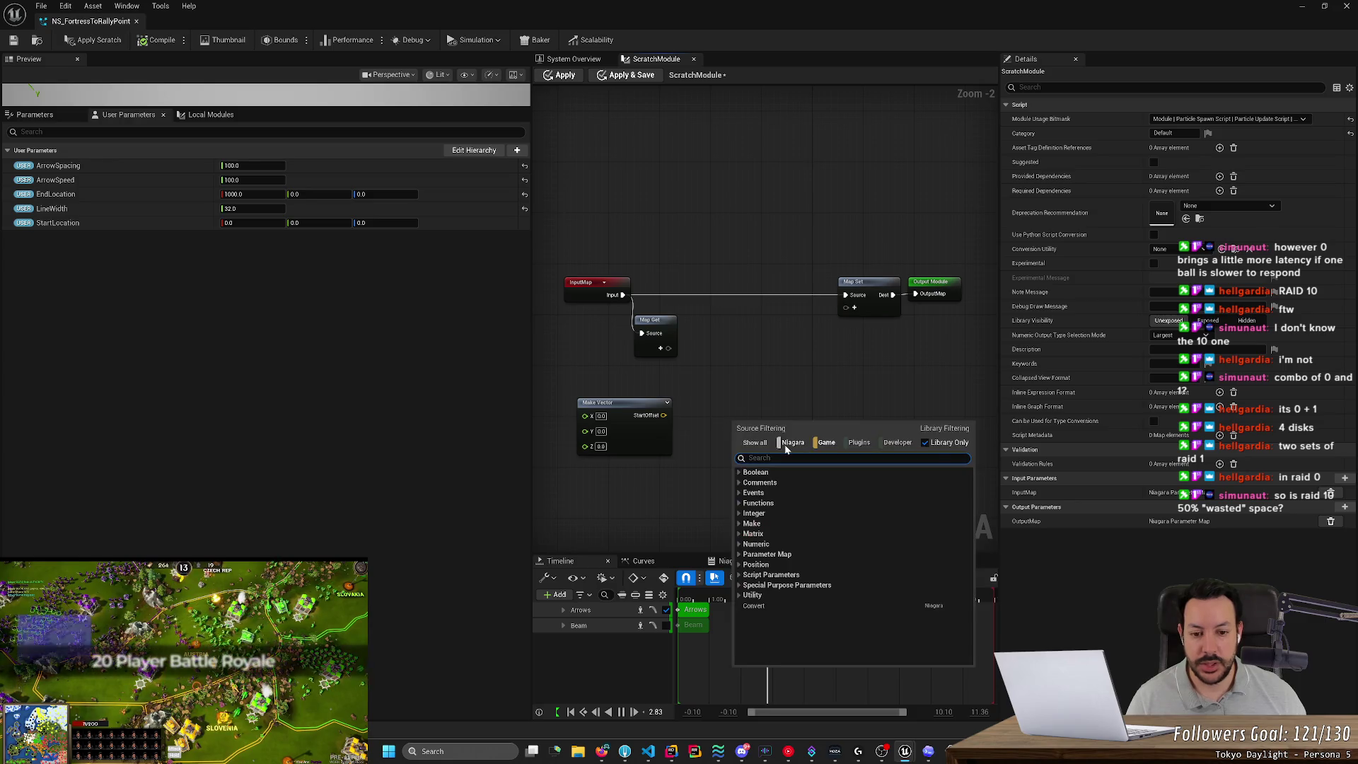
Add an Add node to the graph and feed StartOffset into its first input.
{"action": "type", "text": "add"}
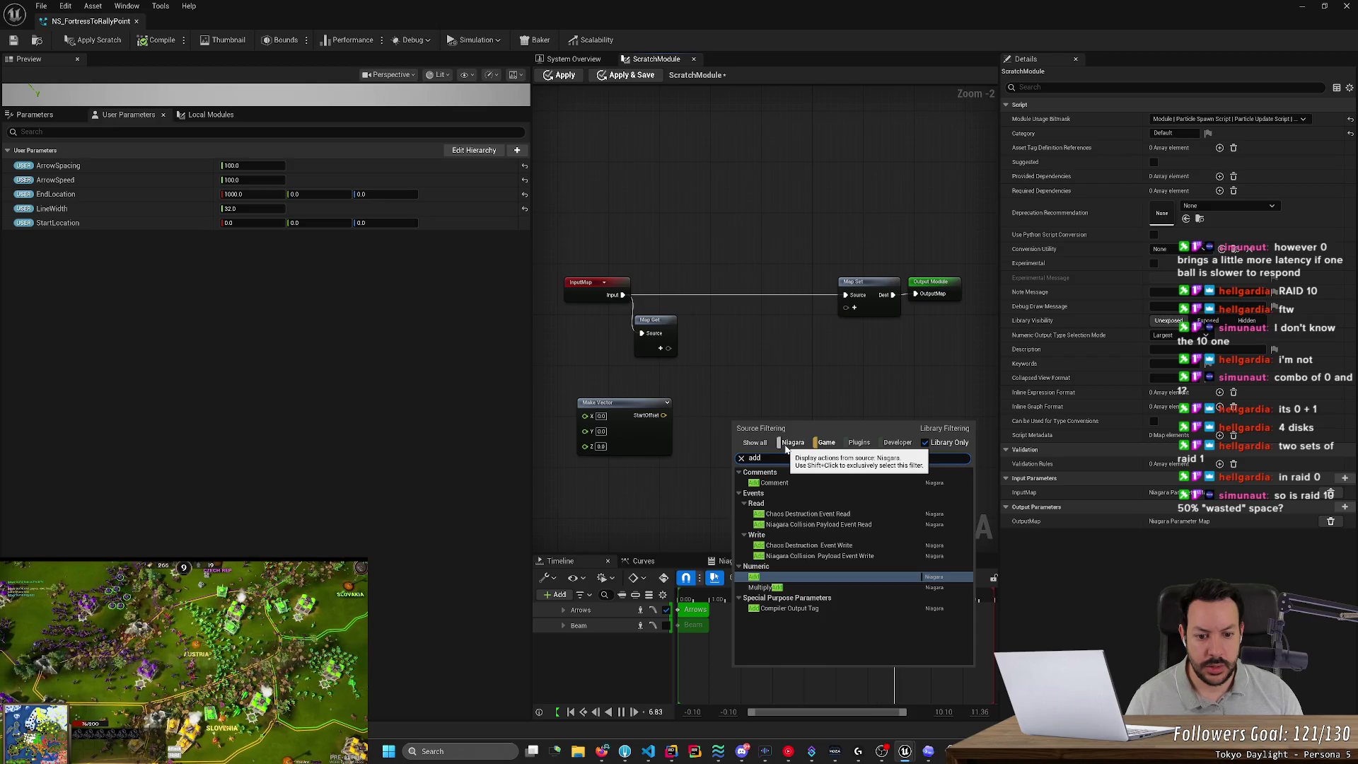
{"action": "key", "text": "Return"}
{"action": "left_click_drag", "start_coordinate": [661, 416], "coordinate": [738, 424]}
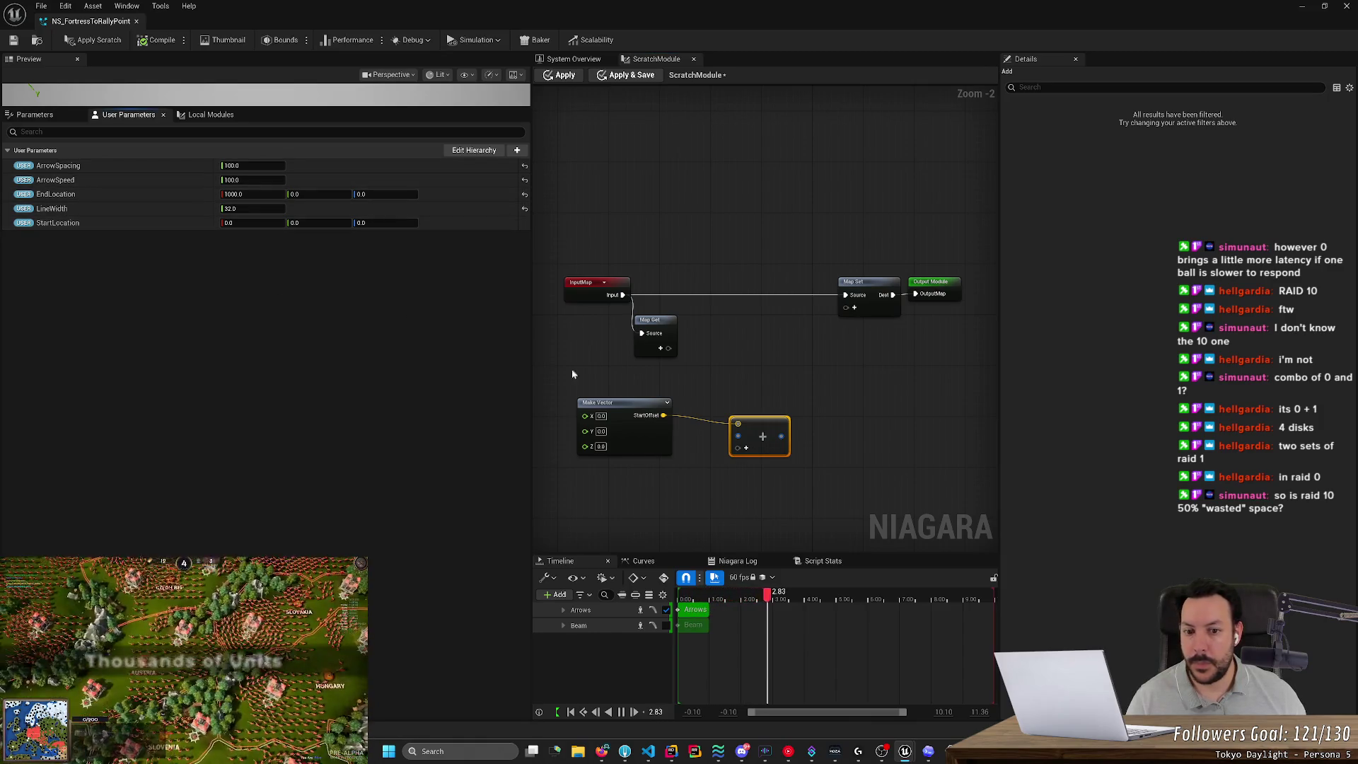
Try dropping the StartLocation user parameter onto the Add node and into the graph.
{"action": "mouse_move", "coordinate": [191, 224]}
{"action": "left_mouse_down"}
{"action": "mouse_move", "coordinate": [264, 272]}
{"action": "mouse_move", "coordinate": [732, 451]}
{"action": "mouse_move", "coordinate": [737, 439]}
{"action": "left_mouse_up"}
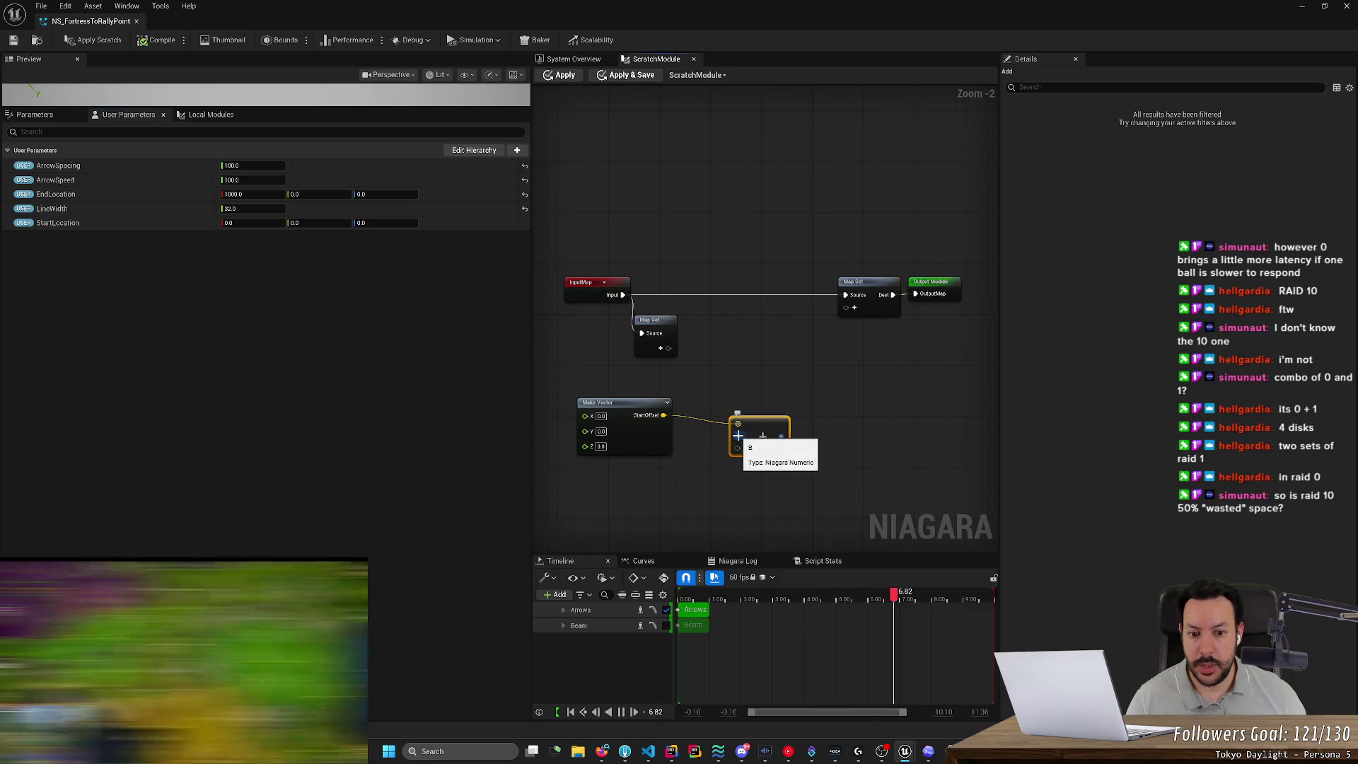
{"action": "right_click", "coordinate": [61, 223]}
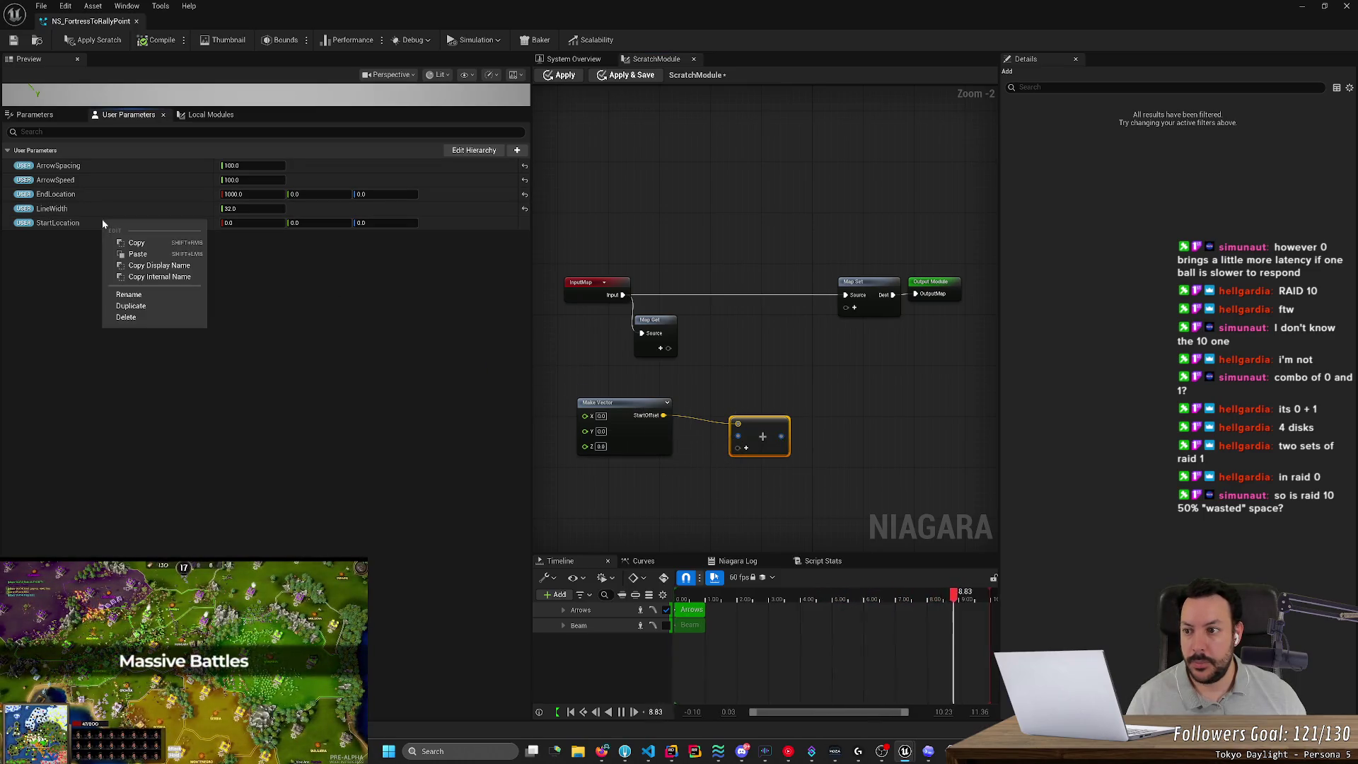
{"action": "left_click", "coordinate": [50, 225]}
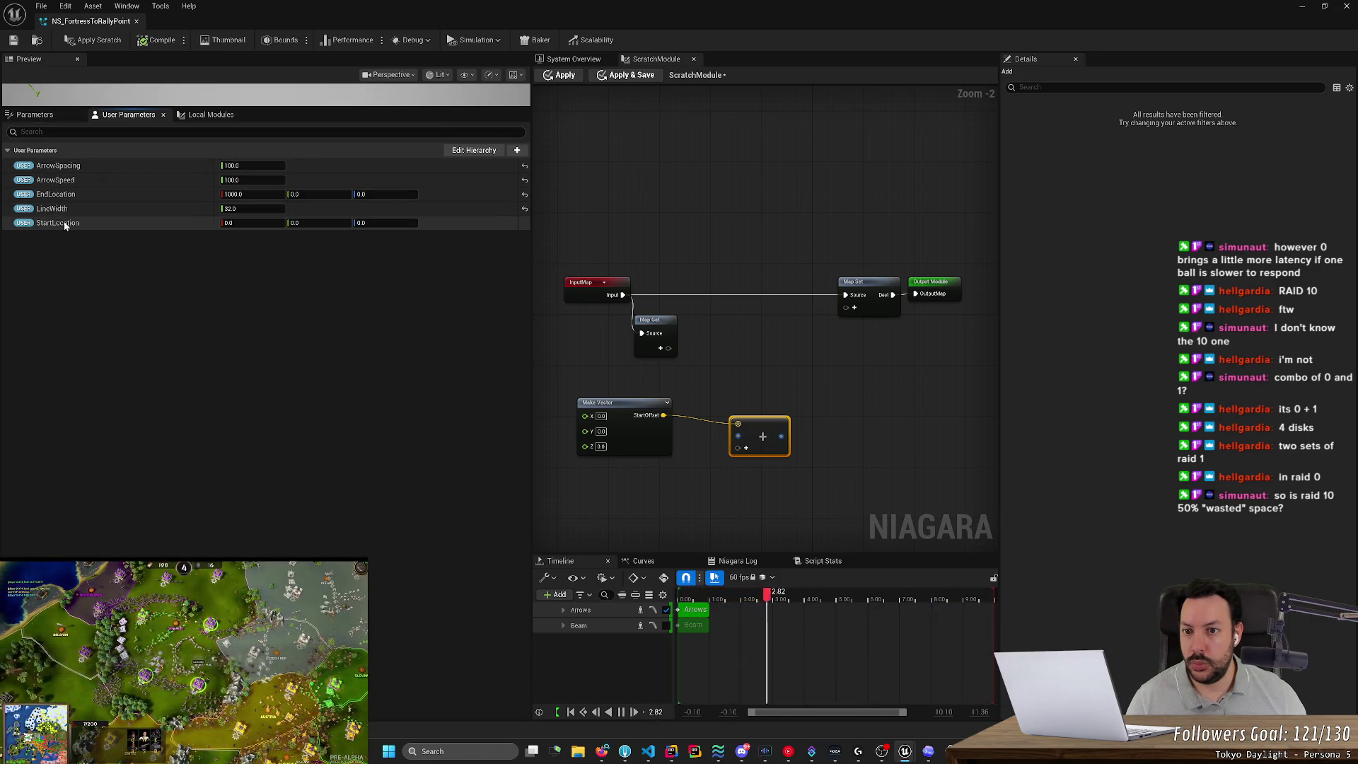
{"action": "left_click_drag", "start_coordinate": [44, 225], "coordinate": [768, 360]}
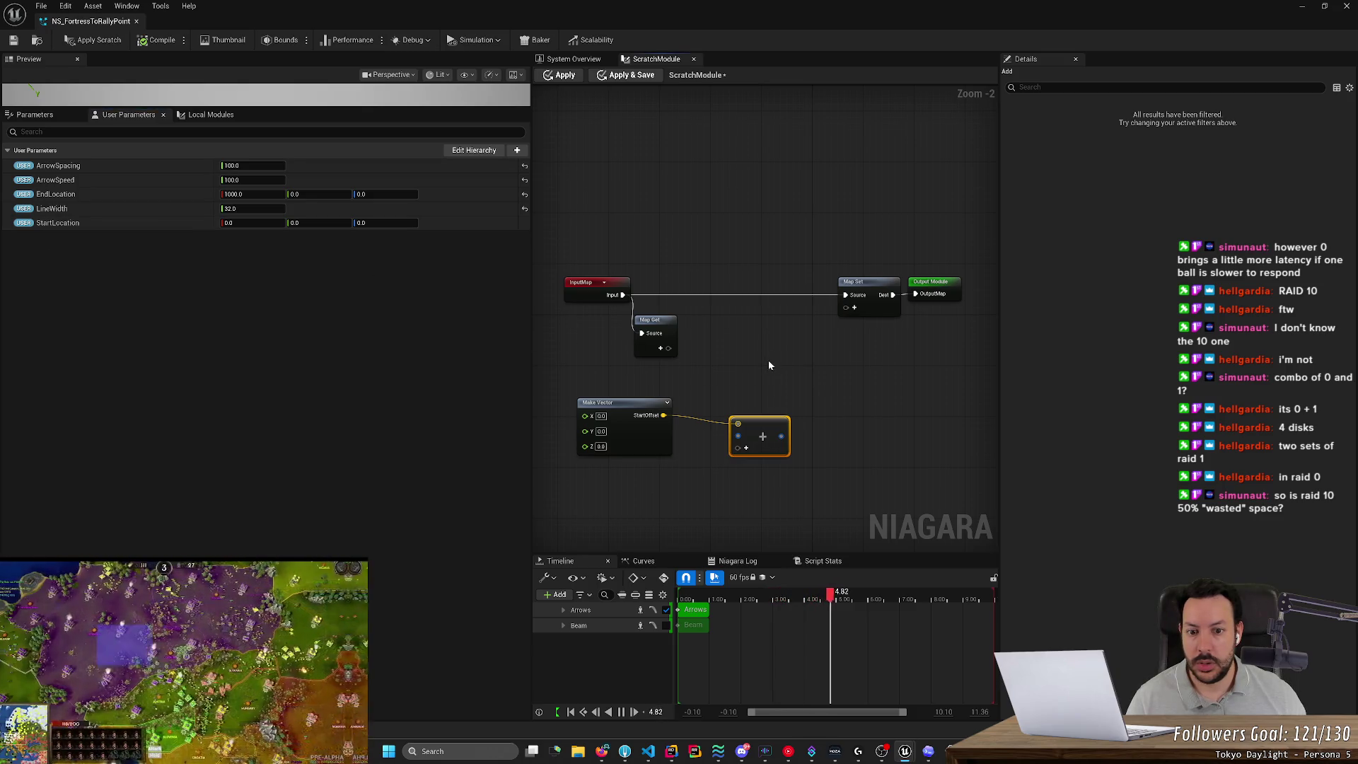
{"action": "mouse_move", "coordinate": [192, 225]}
{"action": "left_mouse_down"}
{"action": "mouse_move", "coordinate": [562, 283]}
{"action": "mouse_move", "coordinate": [676, 339]}
{"action": "mouse_move", "coordinate": [858, 305]}
{"action": "mouse_move", "coordinate": [843, 351]}
{"action": "mouse_move", "coordinate": [814, 338]}
{"action": "left_mouse_up"}
Apply the scratch module changes, nudge the Add node, and enlarge the preview viewport.
{"action": "left_click", "coordinate": [565, 75]}
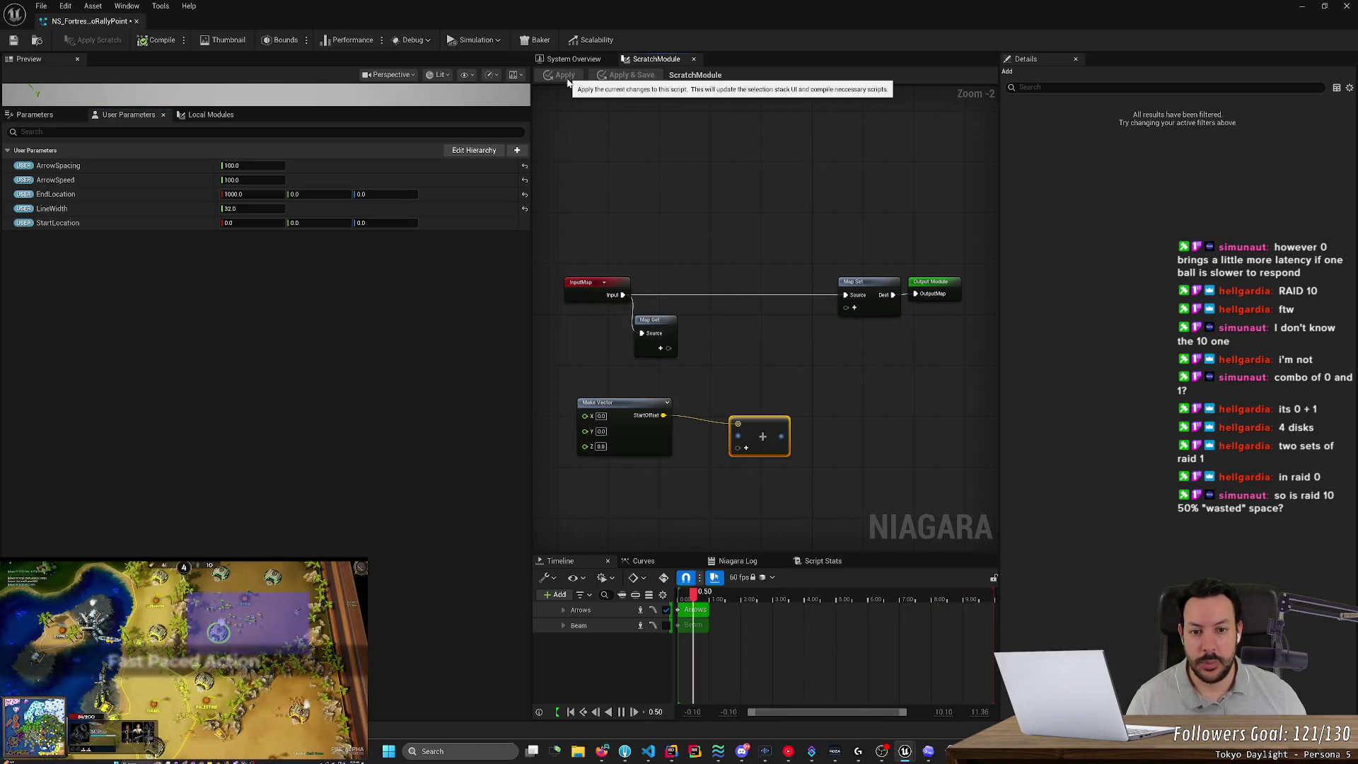
{"action": "left_click_drag", "start_coordinate": [749, 424], "coordinate": [758, 409]}
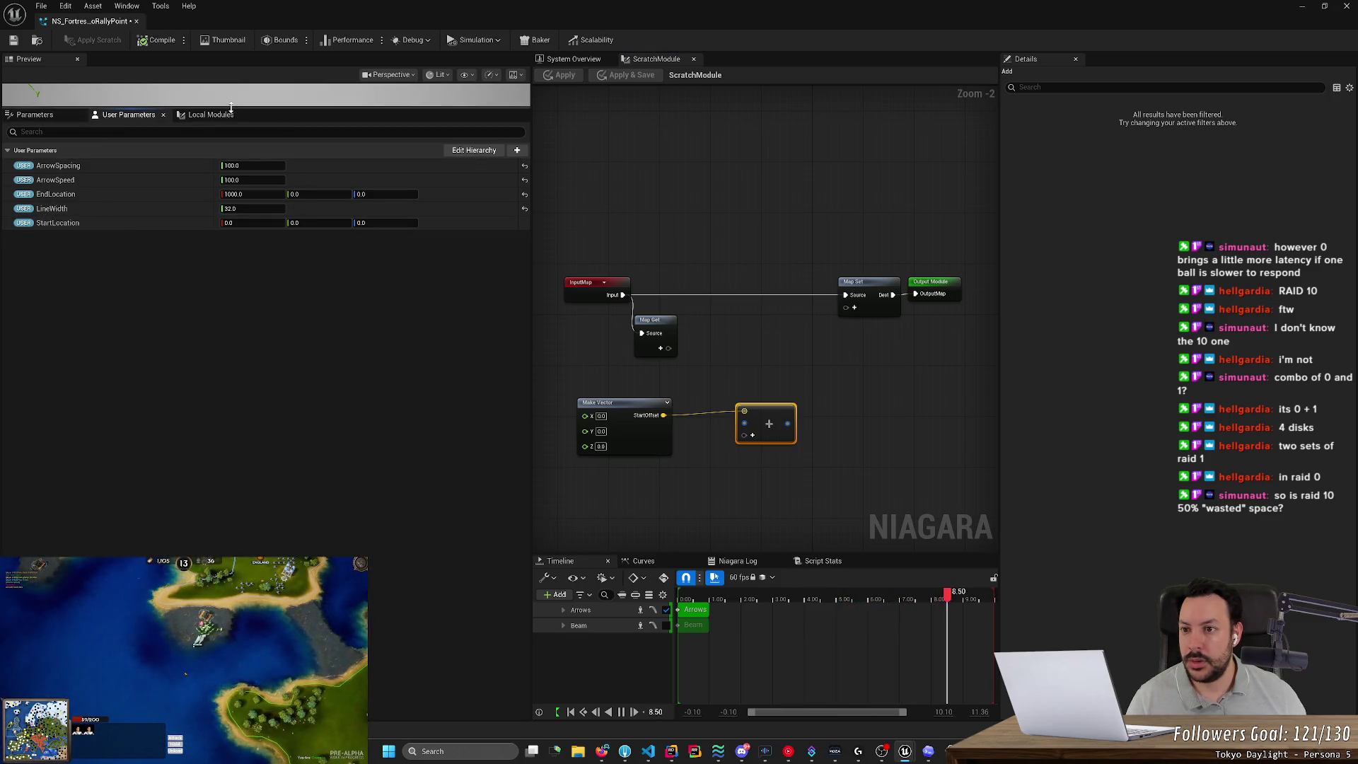
{"action": "left_click_drag", "start_coordinate": [231, 108], "coordinate": [135, 224]}
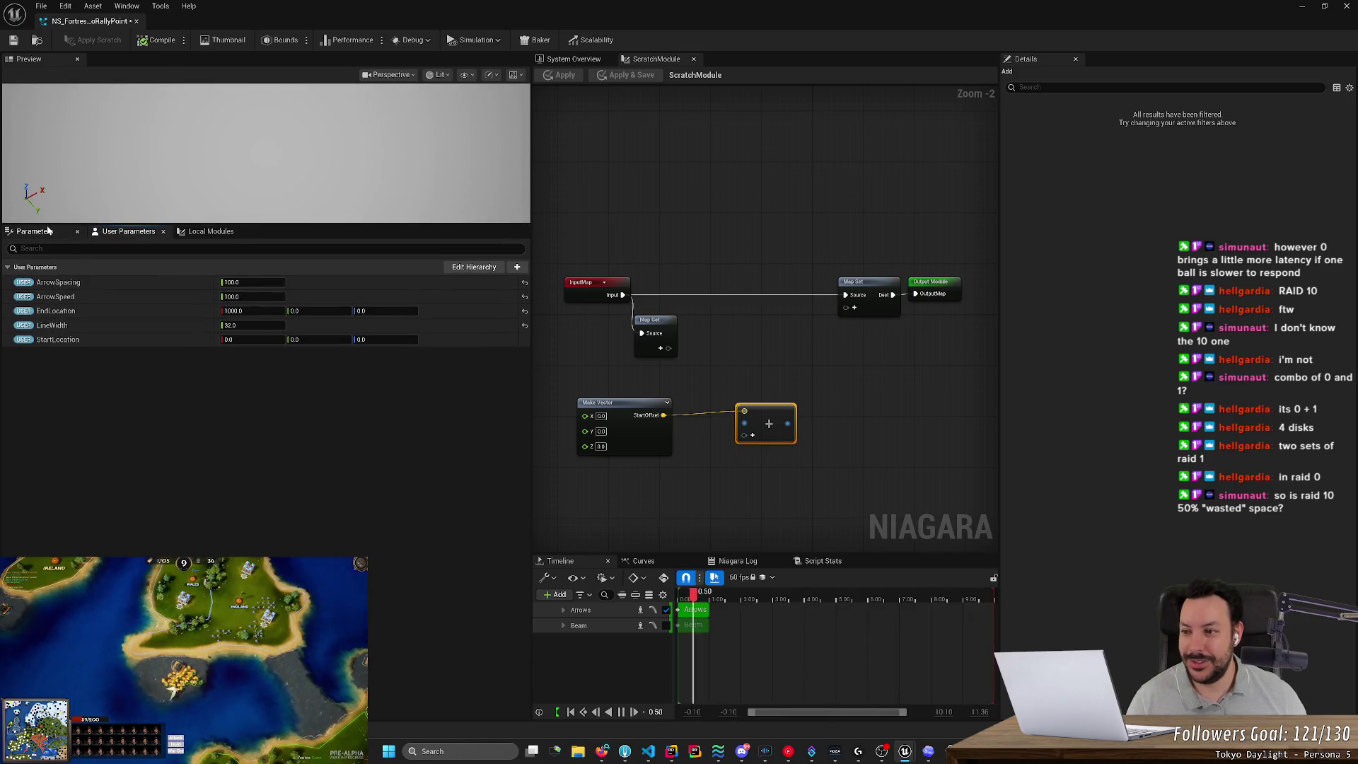
{"action": "left_click", "coordinate": [49, 231]}
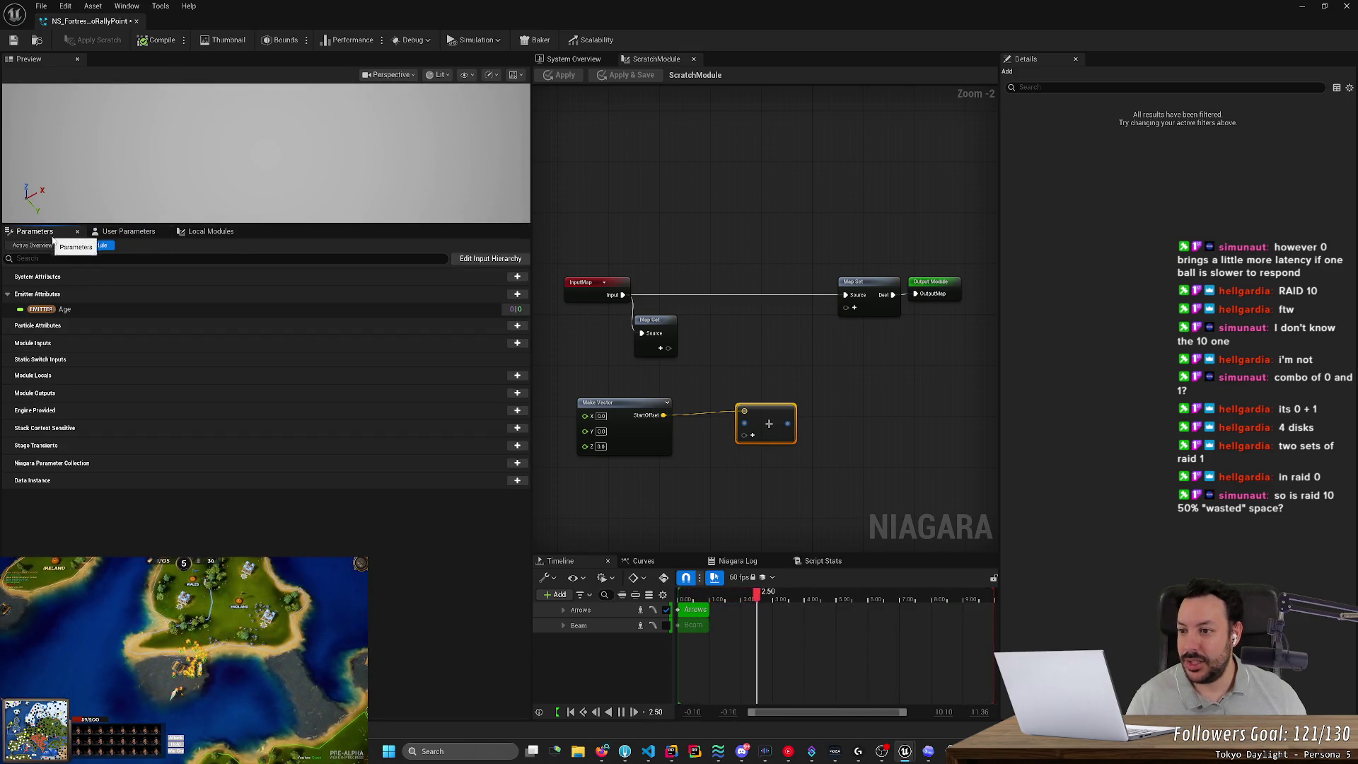
{"action": "left_click", "coordinate": [30, 245]}
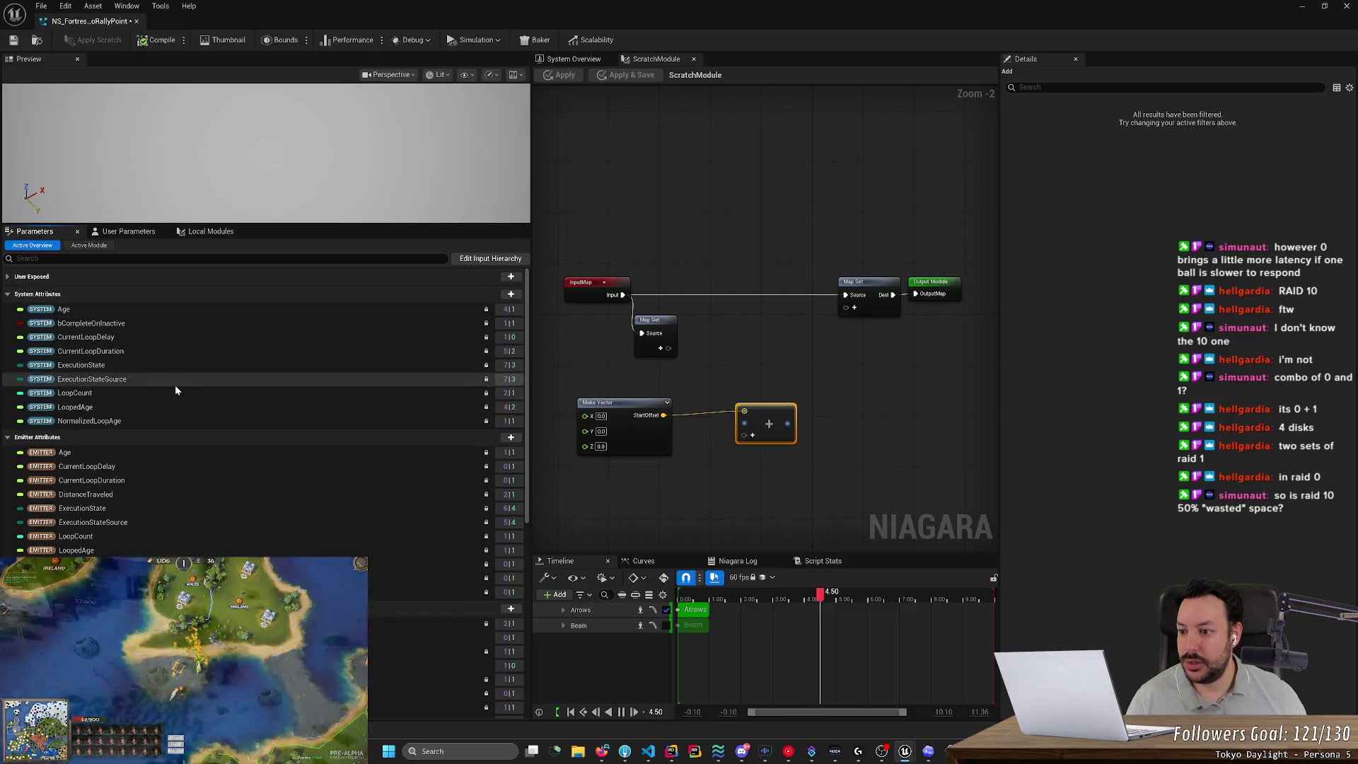
{"action": "scroll", "coordinate": [158, 391], "scroll_direction": "down", "scroll_amount": 1}
{"action": "scroll", "coordinate": [164, 401], "scroll_direction": "down", "scroll_amount": 12}
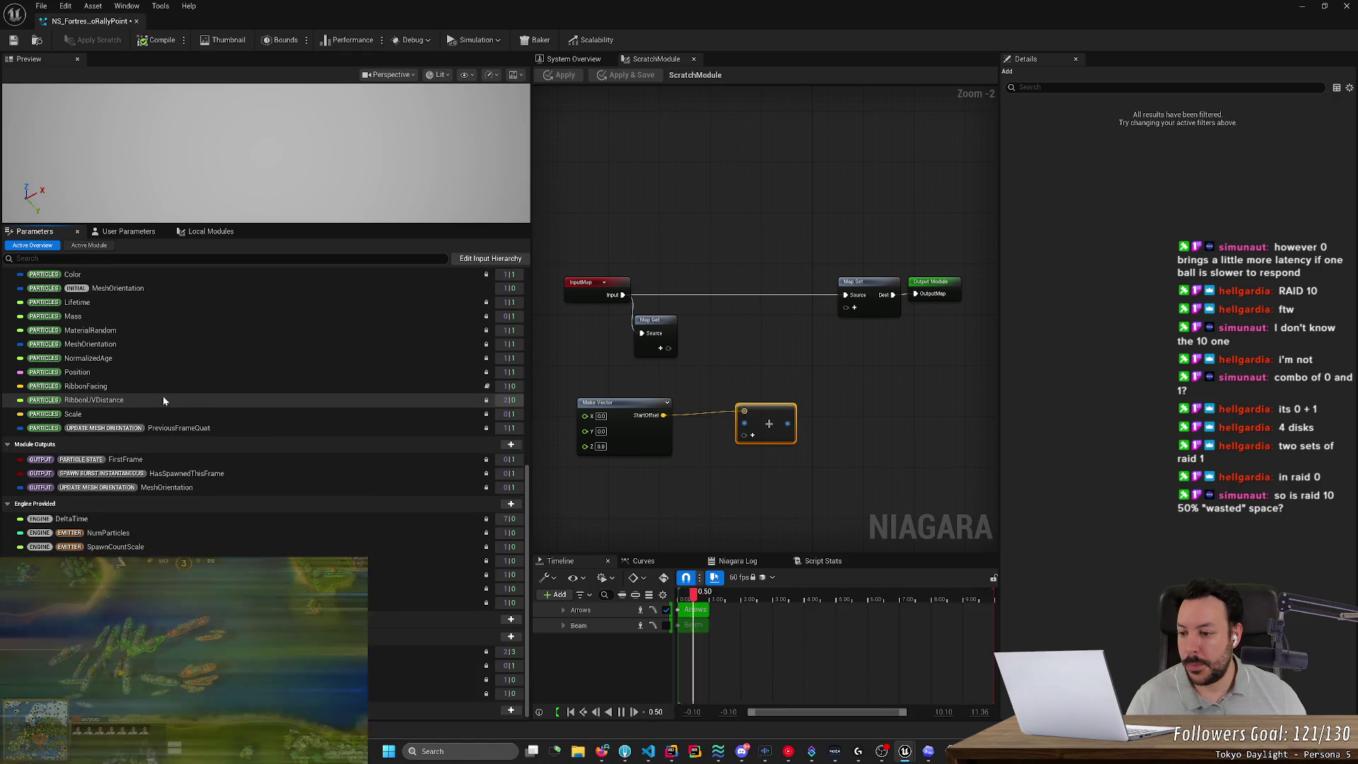
{"action": "scroll", "coordinate": [163, 400], "scroll_direction": "up", "scroll_amount": 5}
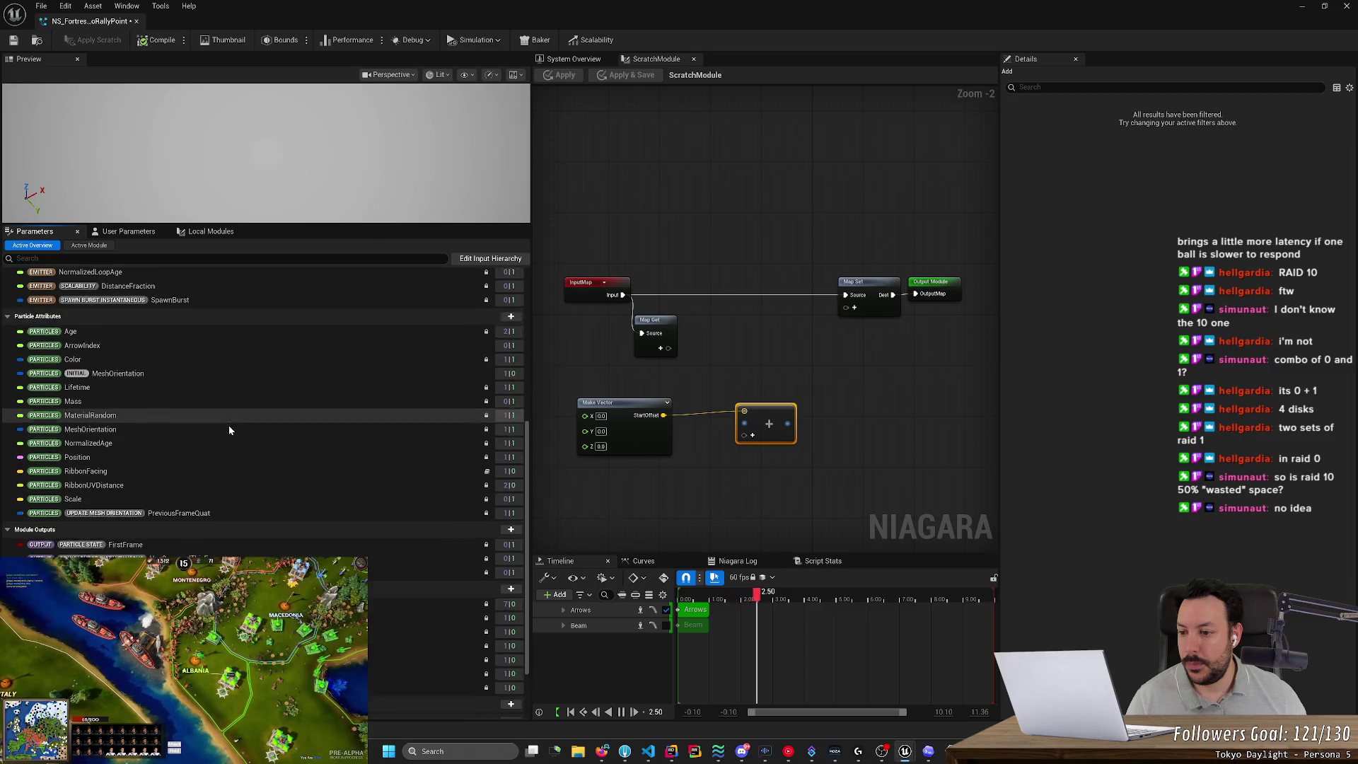
{"action": "scroll", "coordinate": [228, 425], "scroll_direction": "down", "scroll_amount": 3}
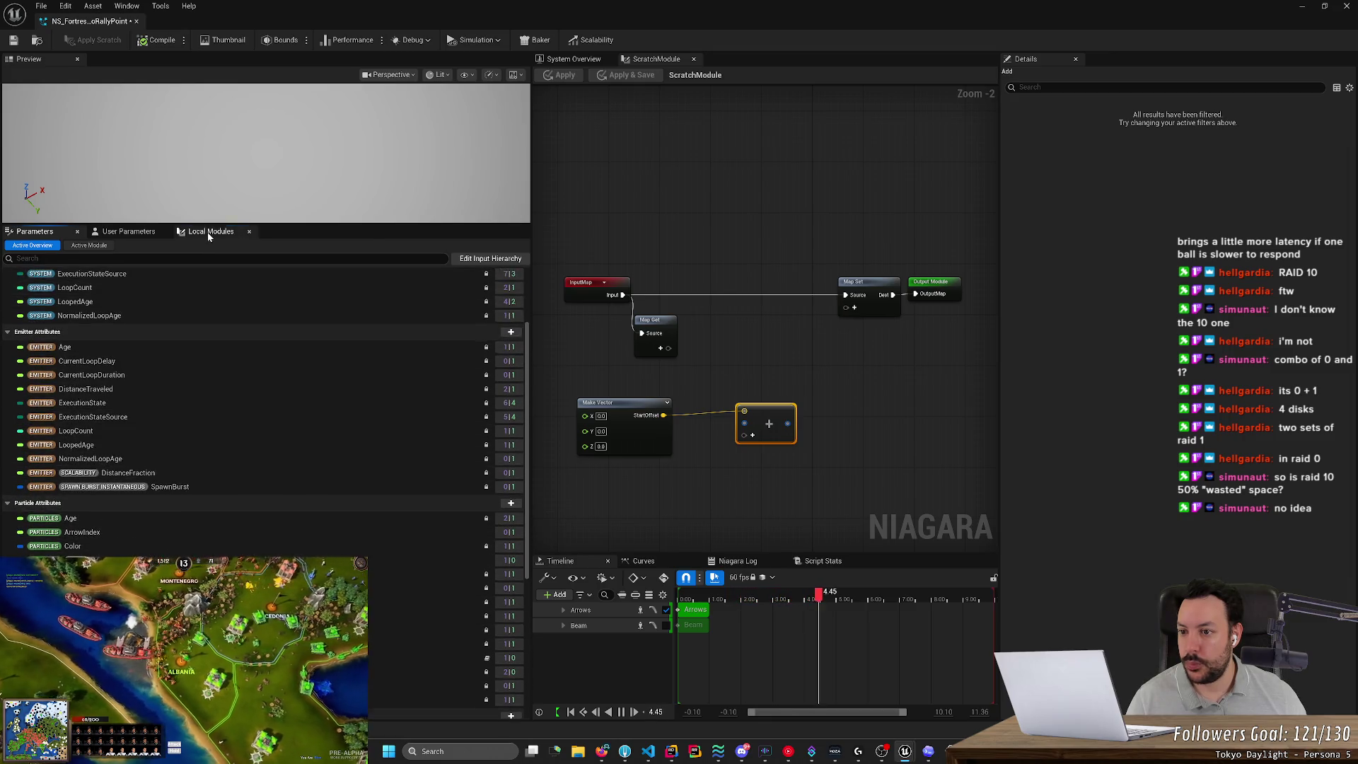
{"action": "left_click", "coordinate": [208, 232]}
{"action": "left_click", "coordinate": [128, 233]}
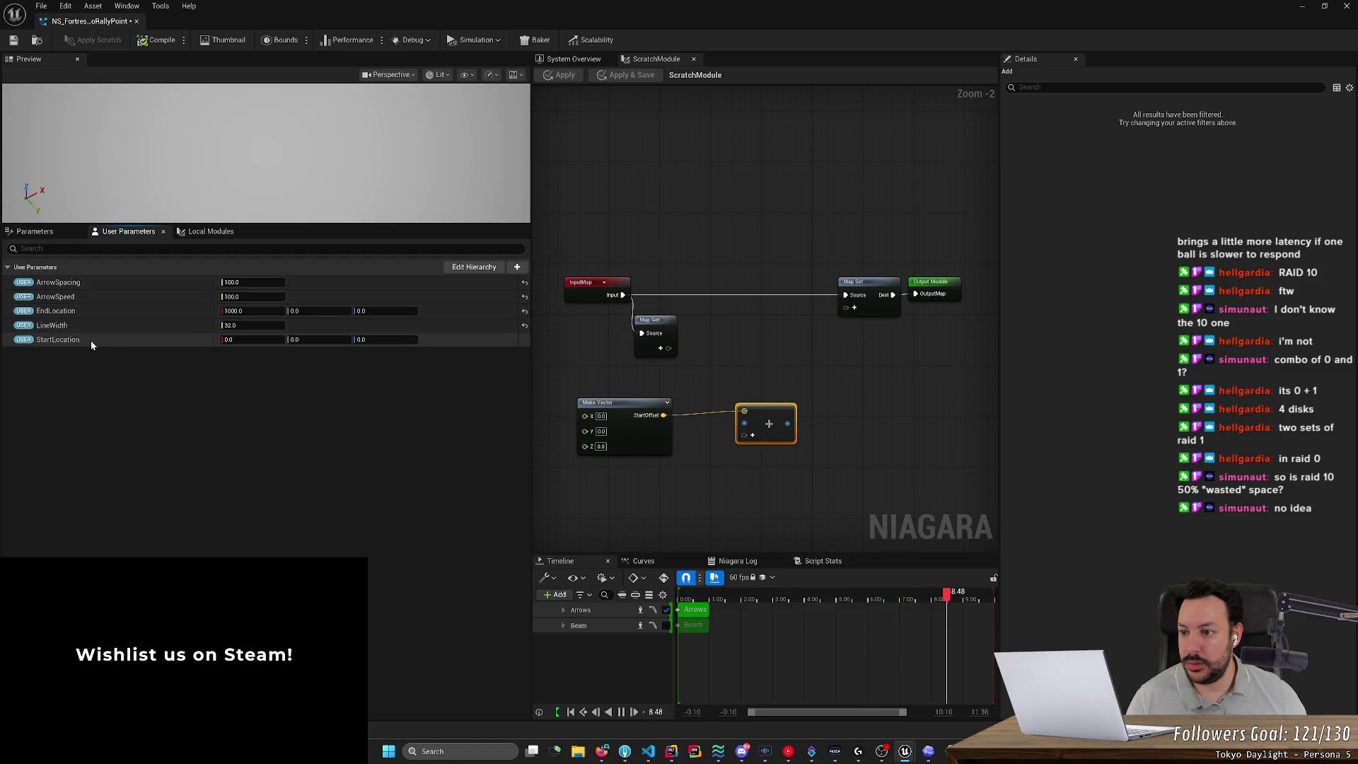
{"action": "mouse_move", "coordinate": [91, 341]}
{"action": "left_mouse_down"}
{"action": "mouse_move", "coordinate": [741, 363]}
{"action": "mouse_move", "coordinate": [708, 357]}
{"action": "mouse_move", "coordinate": [756, 382]}
{"action": "mouse_move", "coordinate": [746, 426]}
{"action": "left_mouse_up"}
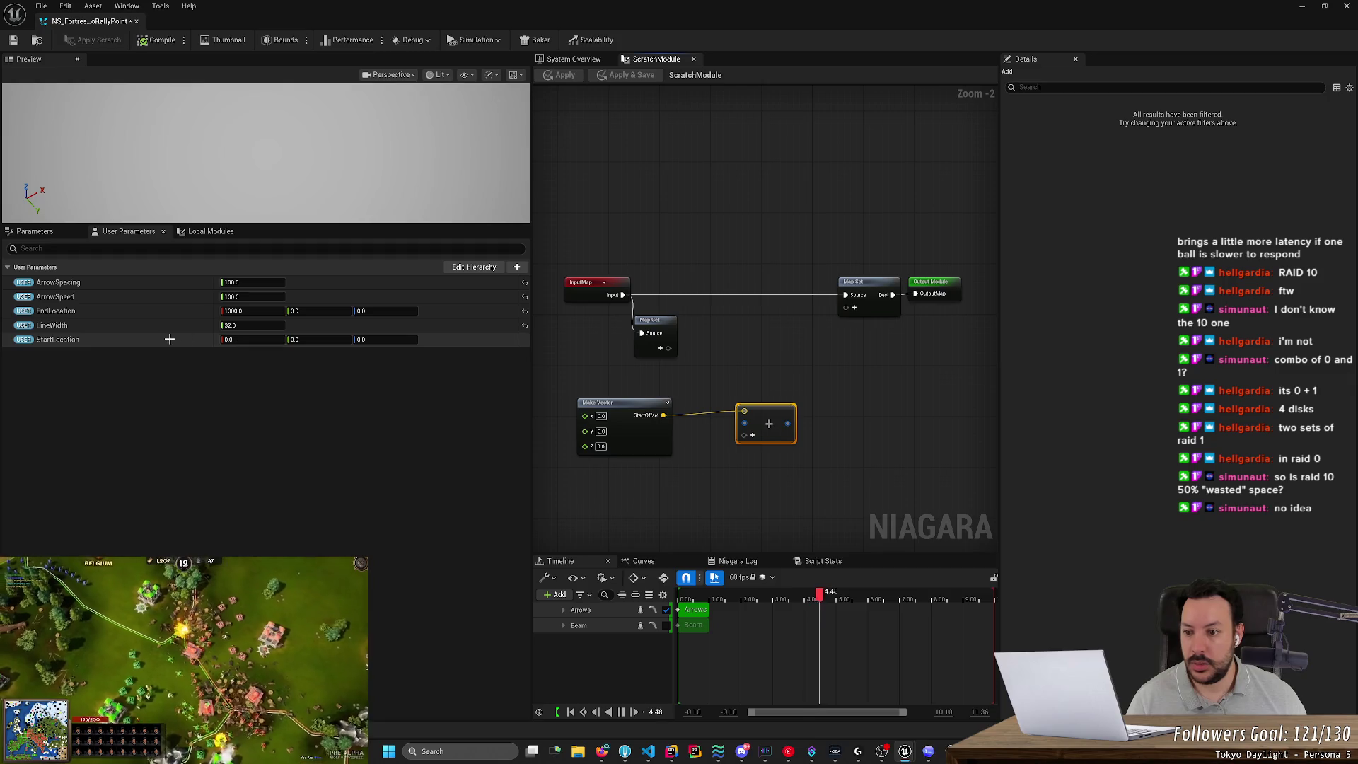
{"action": "mouse_move", "coordinate": [729, 436]}
{"action": "left_mouse_down"}
{"action": "mouse_move", "coordinate": [465, 440]}
{"action": "mouse_move", "coordinate": [137, 342]}
{"action": "mouse_move", "coordinate": [1014, 455]}
{"action": "mouse_move", "coordinate": [922, 457]}
{"action": "left_mouse_up"}
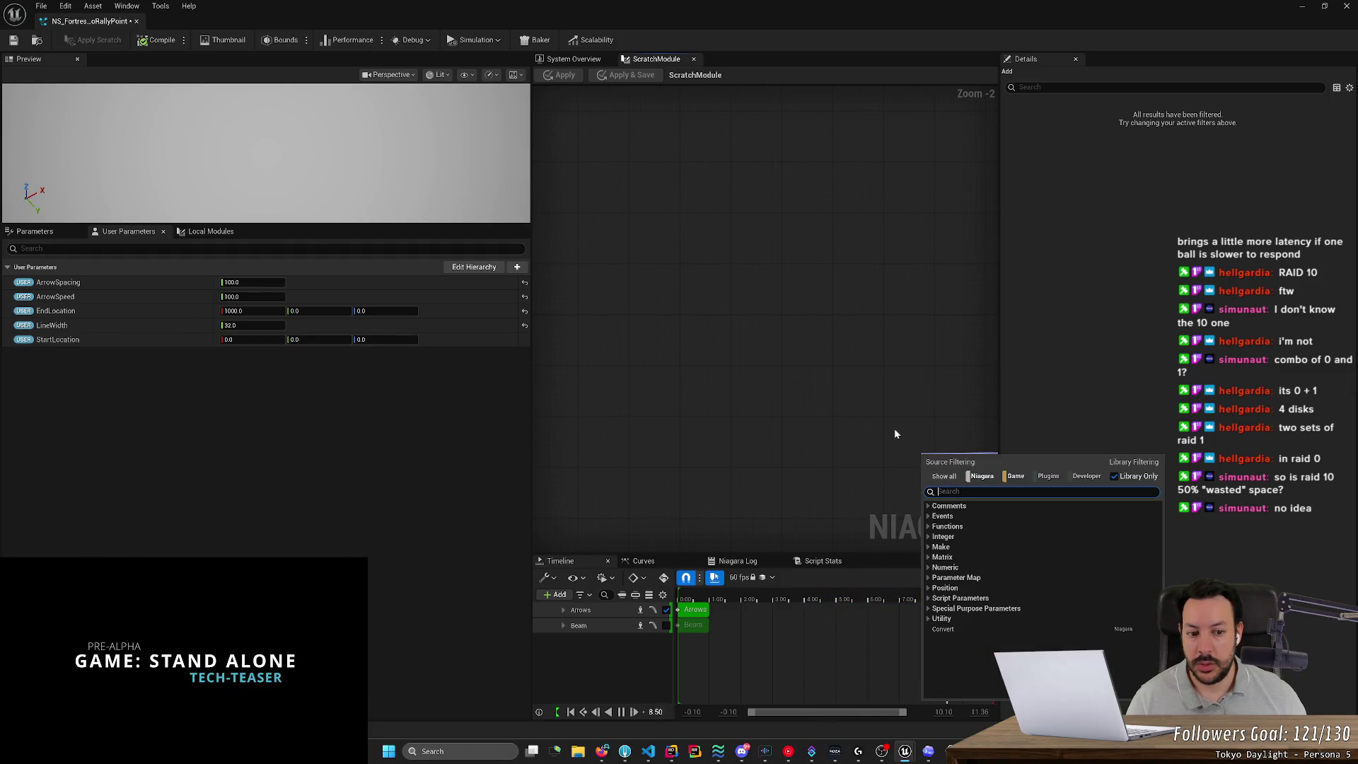
Frame the scratch graph and search 'startlo' from the Add node's input, then cancel.
{"action": "left_click", "coordinate": [742, 404]}
{"action": "left_click_drag", "start_coordinate": [743, 403], "coordinate": [632, 383]}
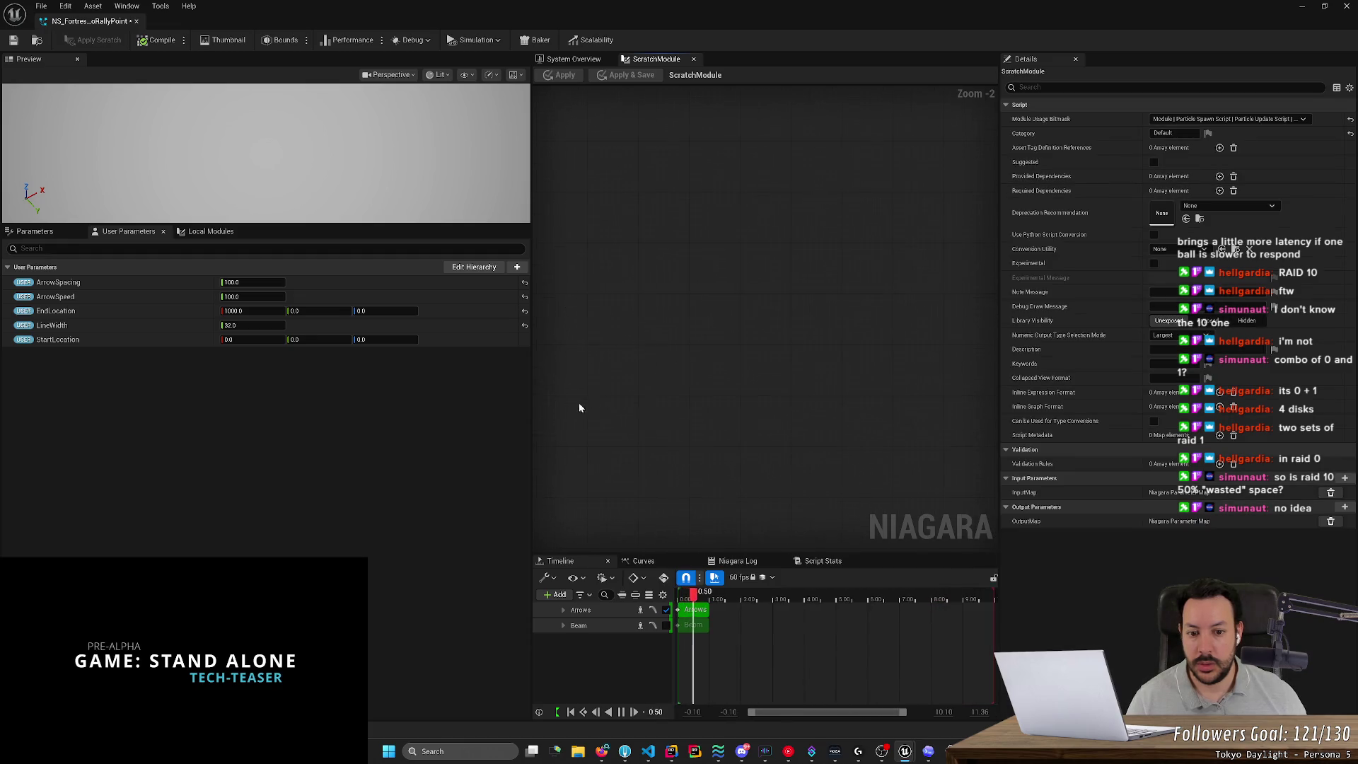
{"action": "key", "text": "Home"}
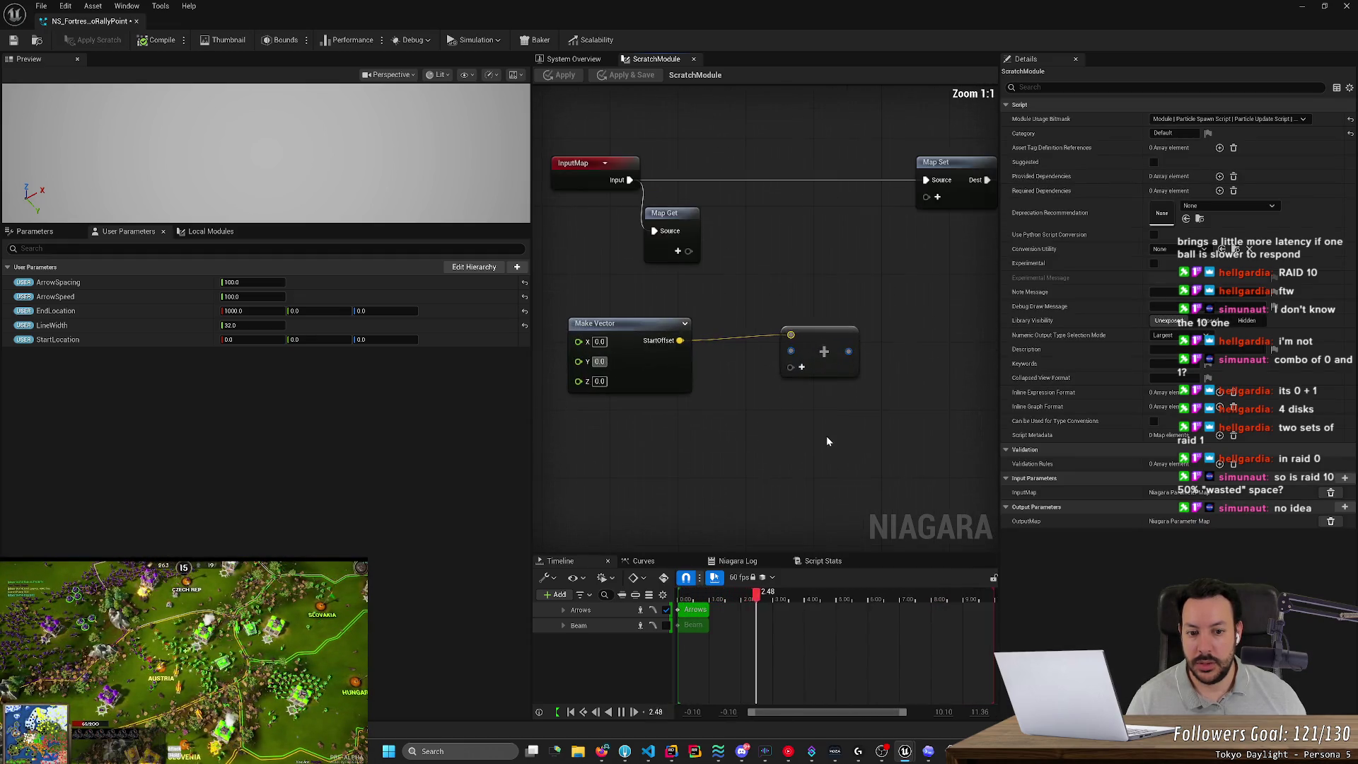
{"action": "mouse_move", "coordinate": [791, 351]}
{"action": "left_mouse_down"}
{"action": "mouse_move", "coordinate": [753, 423]}
{"action": "mouse_move", "coordinate": [734, 423]}
{"action": "left_mouse_up"}
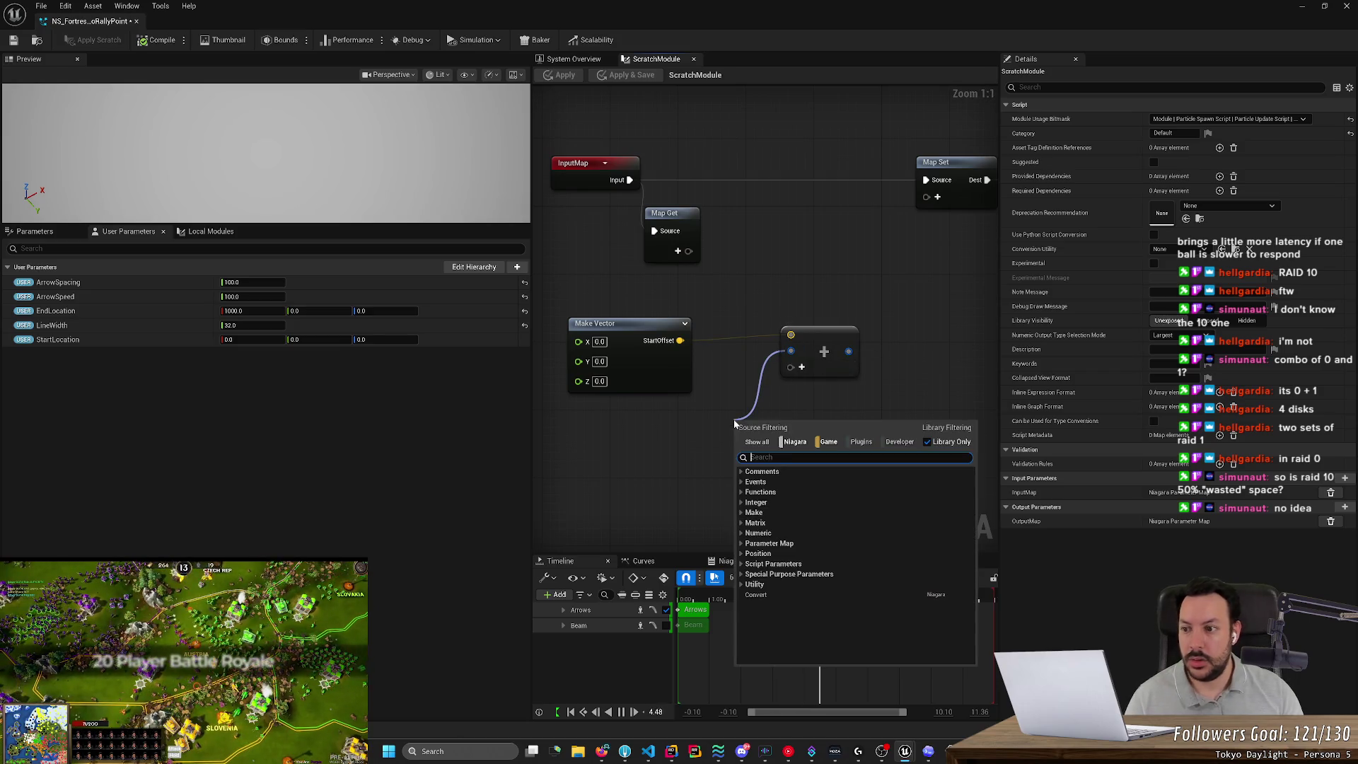
{"action": "type", "text": "startlo"}
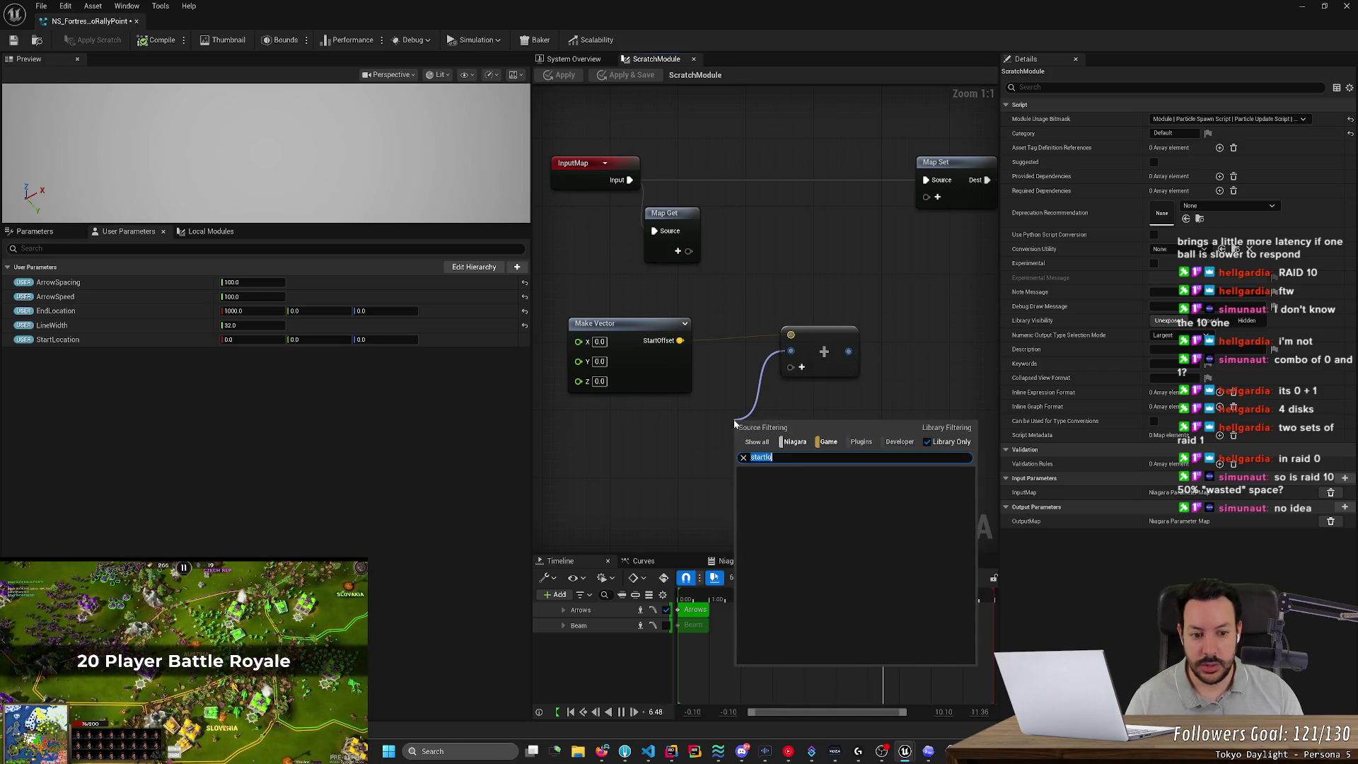
{"action": "key", "text": "BackSpace"}
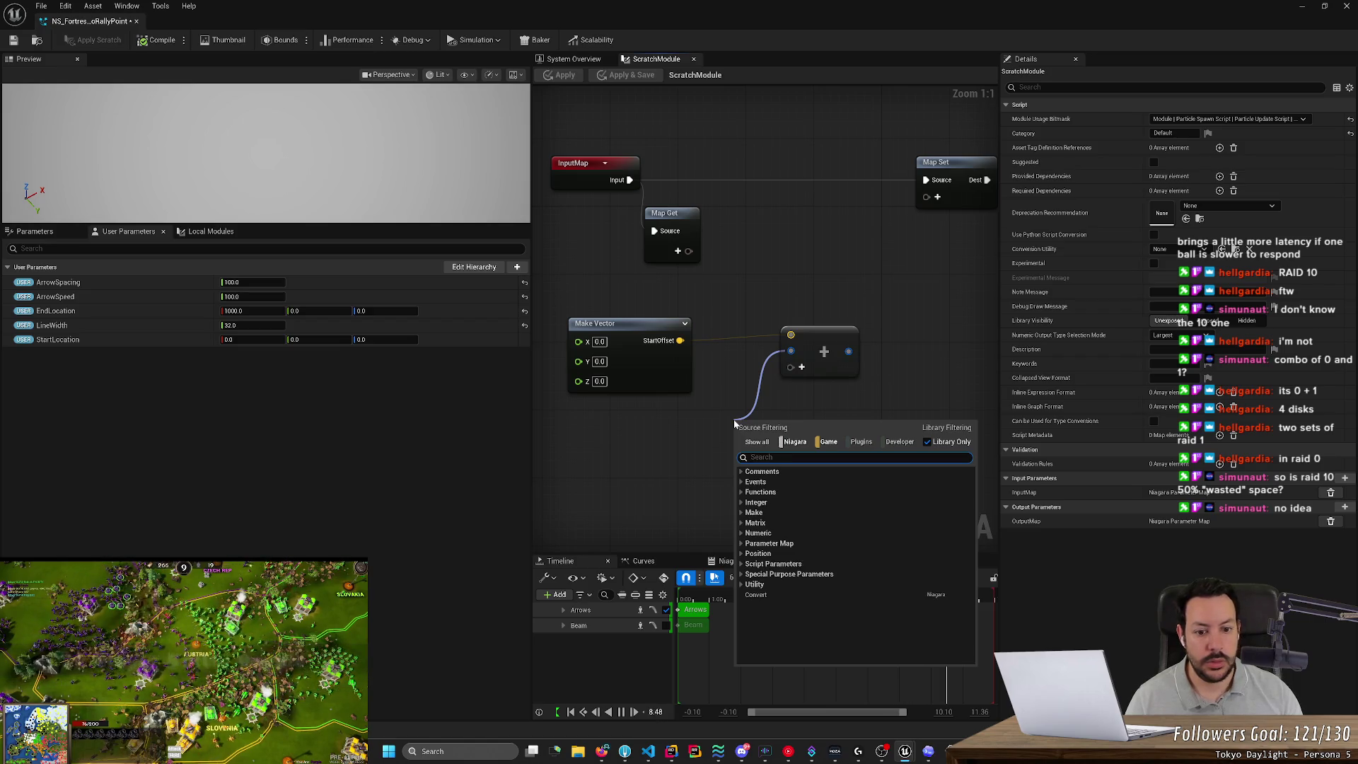
{"action": "key", "text": "Escape"}
Reposition the Make Vector node beside the Add node and inspect the Add pin's options.
{"action": "mouse_move", "coordinate": [644, 327]}
{"action": "left_mouse_down"}
{"action": "mouse_move", "coordinate": [701, 324]}
{"action": "mouse_move", "coordinate": [626, 314]}
{"action": "mouse_move", "coordinate": [634, 322]}
{"action": "left_mouse_up"}
{"action": "left_click", "coordinate": [820, 333]}
{"action": "left_click_drag", "start_coordinate": [832, 296], "coordinate": [640, 354]}
{"action": "left_click", "coordinate": [734, 389]}
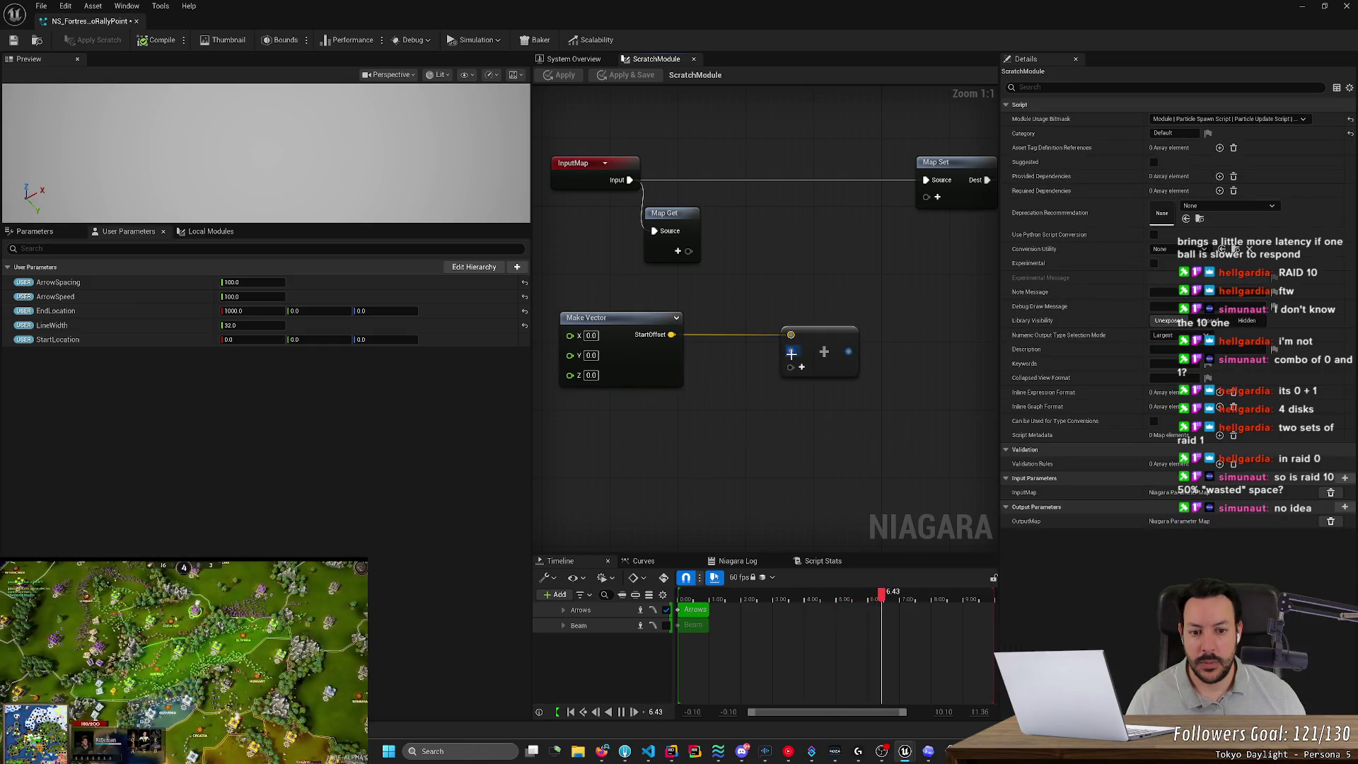
{"action": "left_click", "coordinate": [795, 351]}
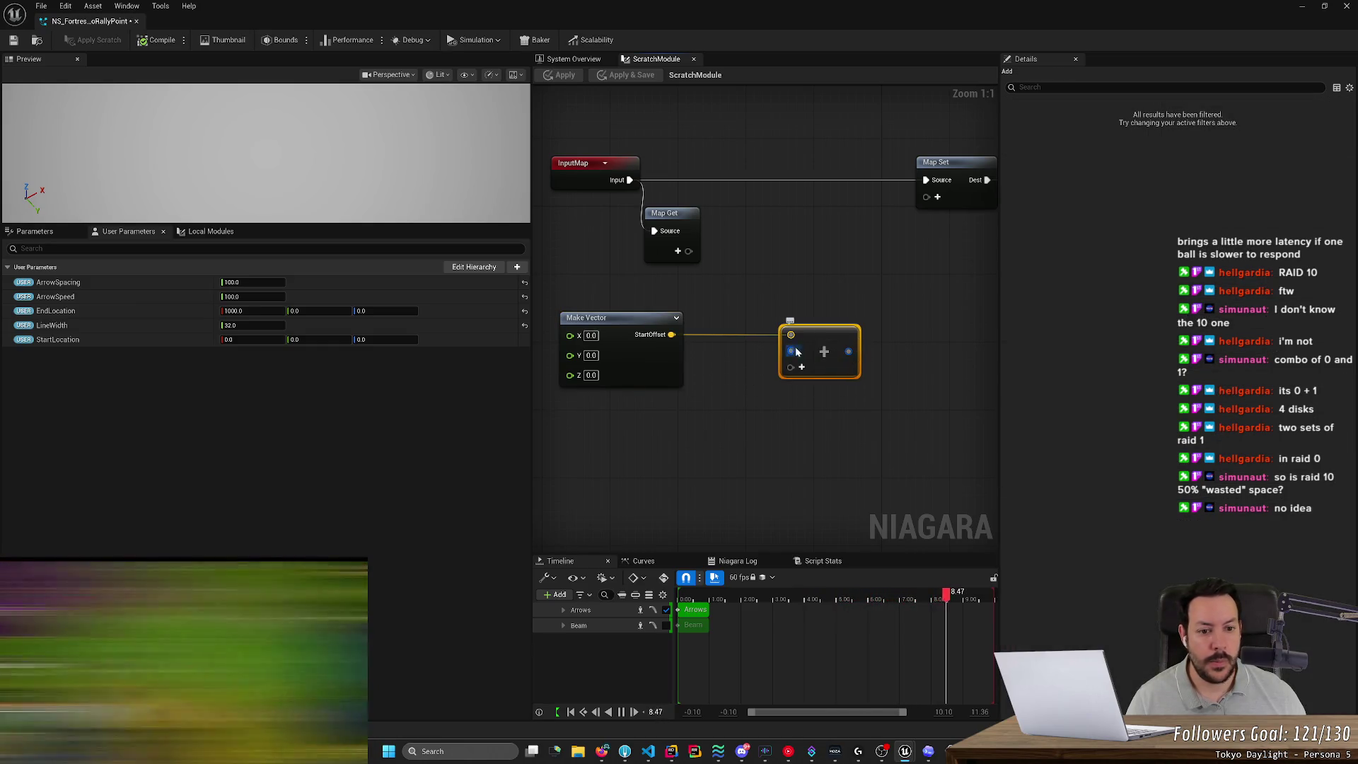
{"action": "right_click", "coordinate": [794, 352]}
{"action": "mouse_move", "coordinate": [824, 399]}
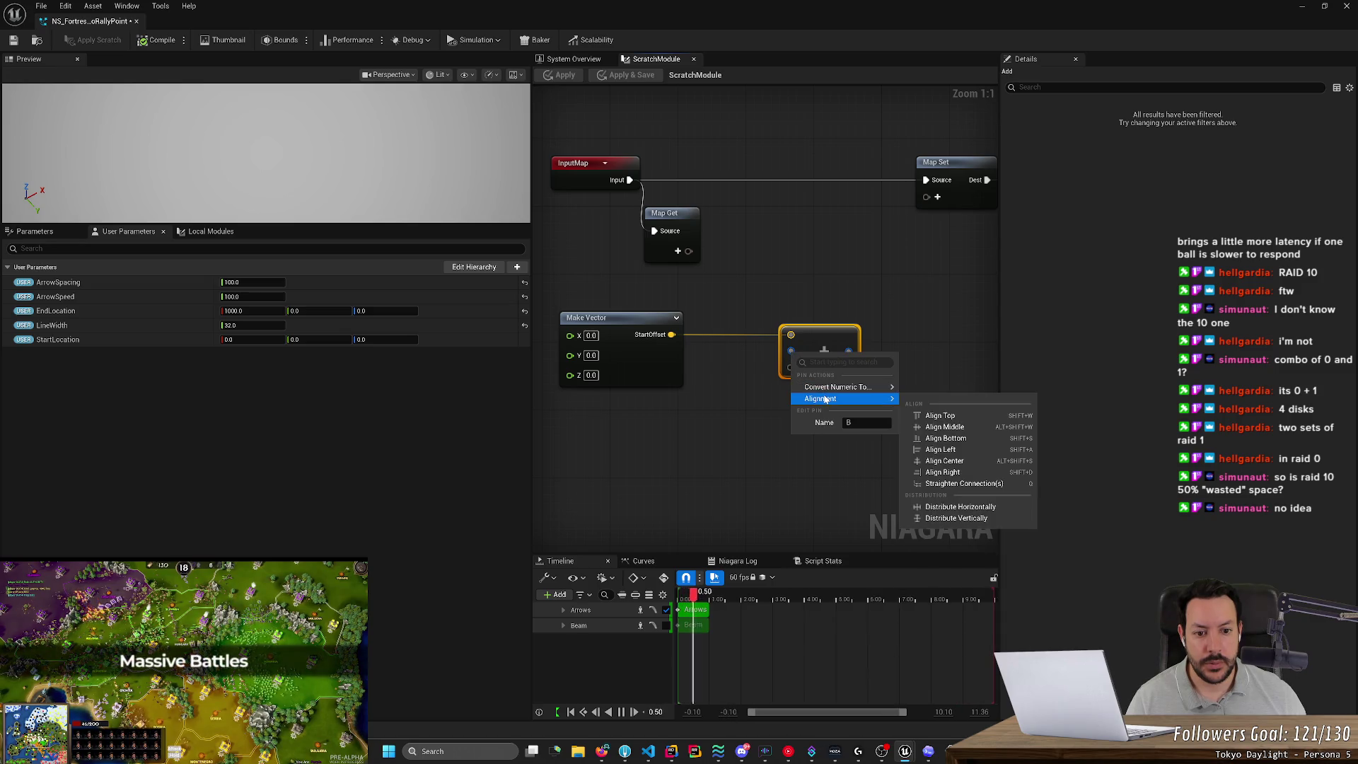
{"action": "left_click", "coordinate": [731, 294]}
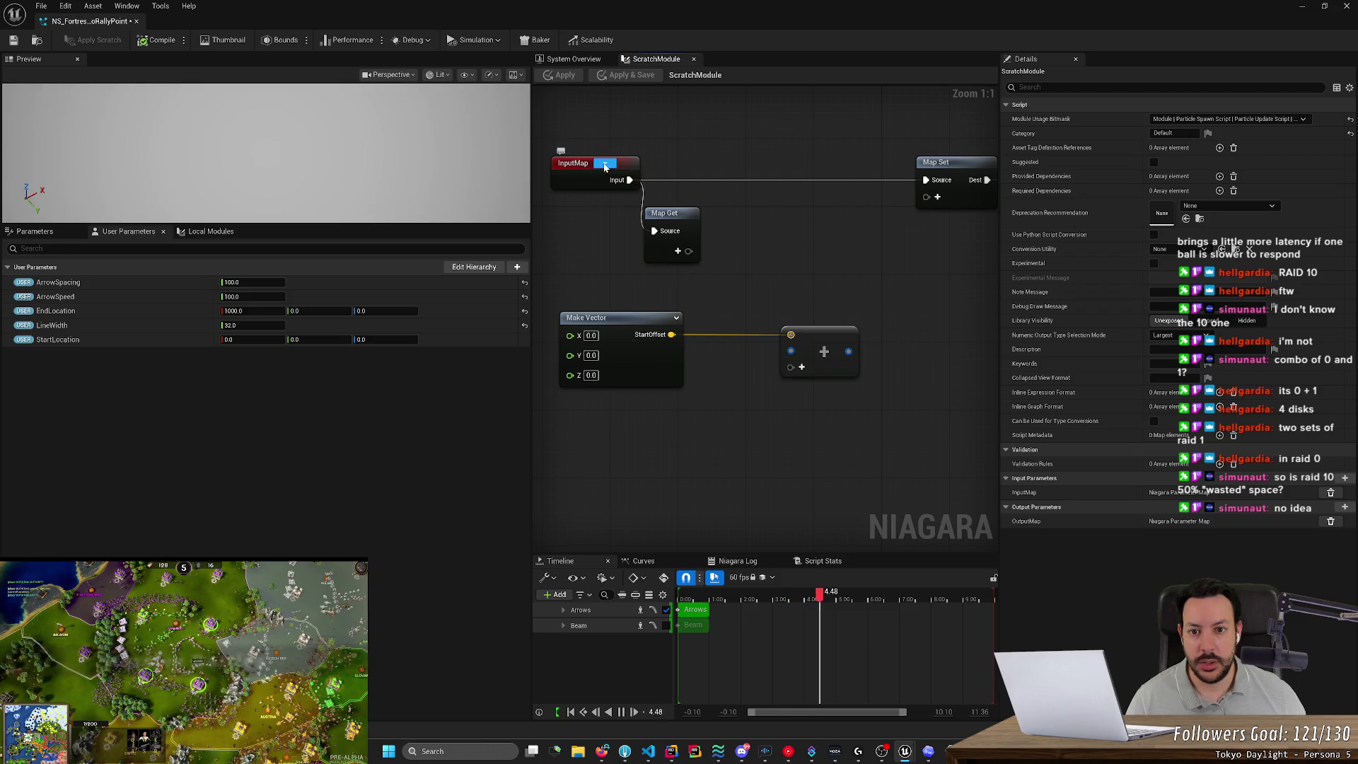
Search the Map Get node's add-pin list for 'startlo', then save the Niagara system.
{"action": "left_click", "coordinate": [668, 244]}
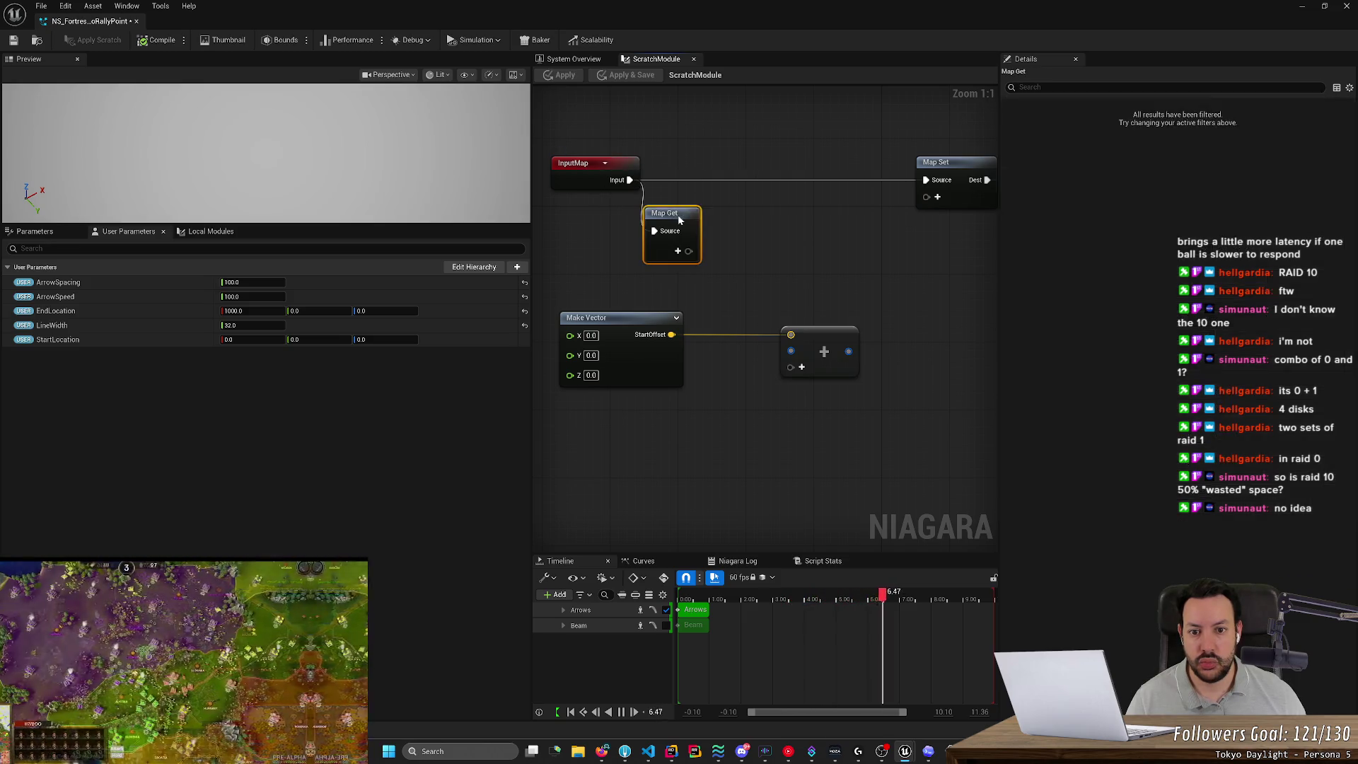
{"action": "left_click", "coordinate": [680, 251]}
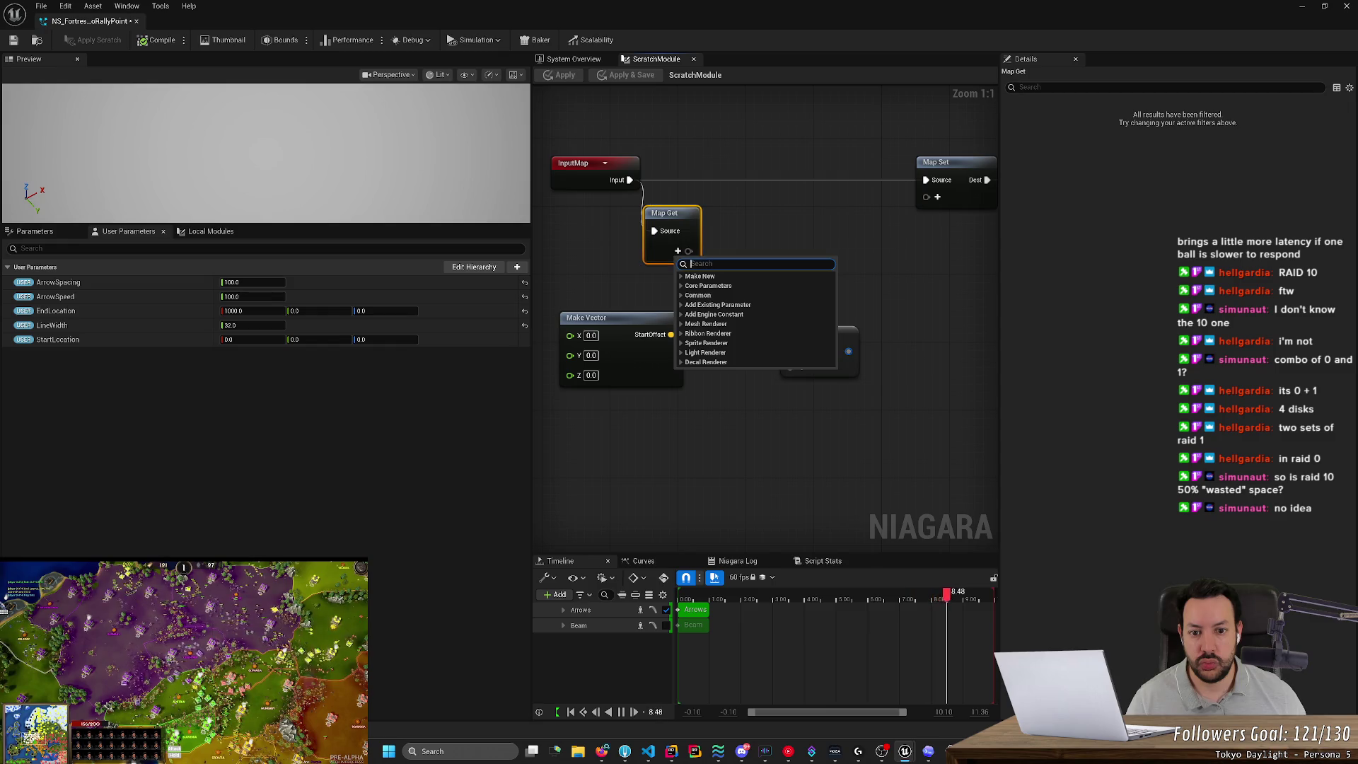
{"action": "type", "text": "start"}
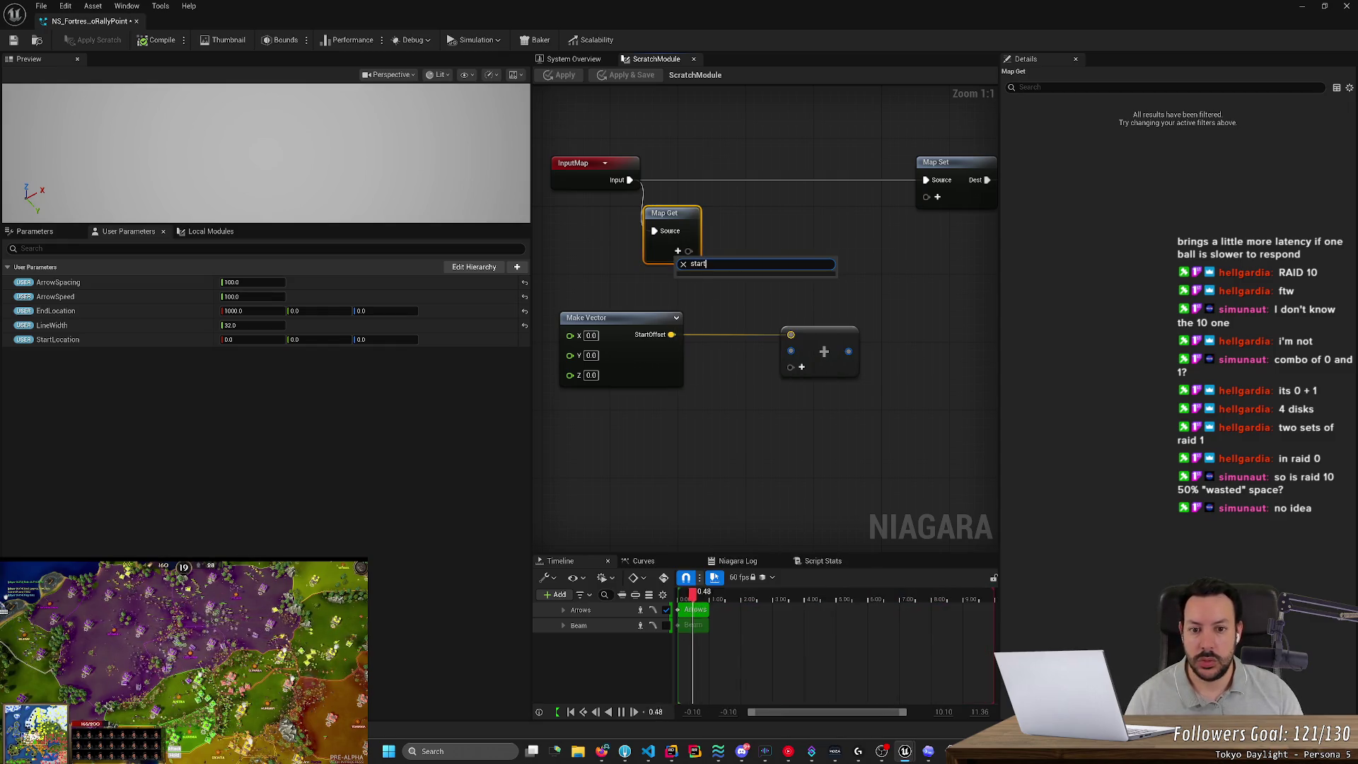
{"action": "type", "text": "lo"}
{"action": "key", "text": "BackSpace"}
{"action": "key", "text": "BackSpace"}
{"action": "key", "text": "BackSpace"}
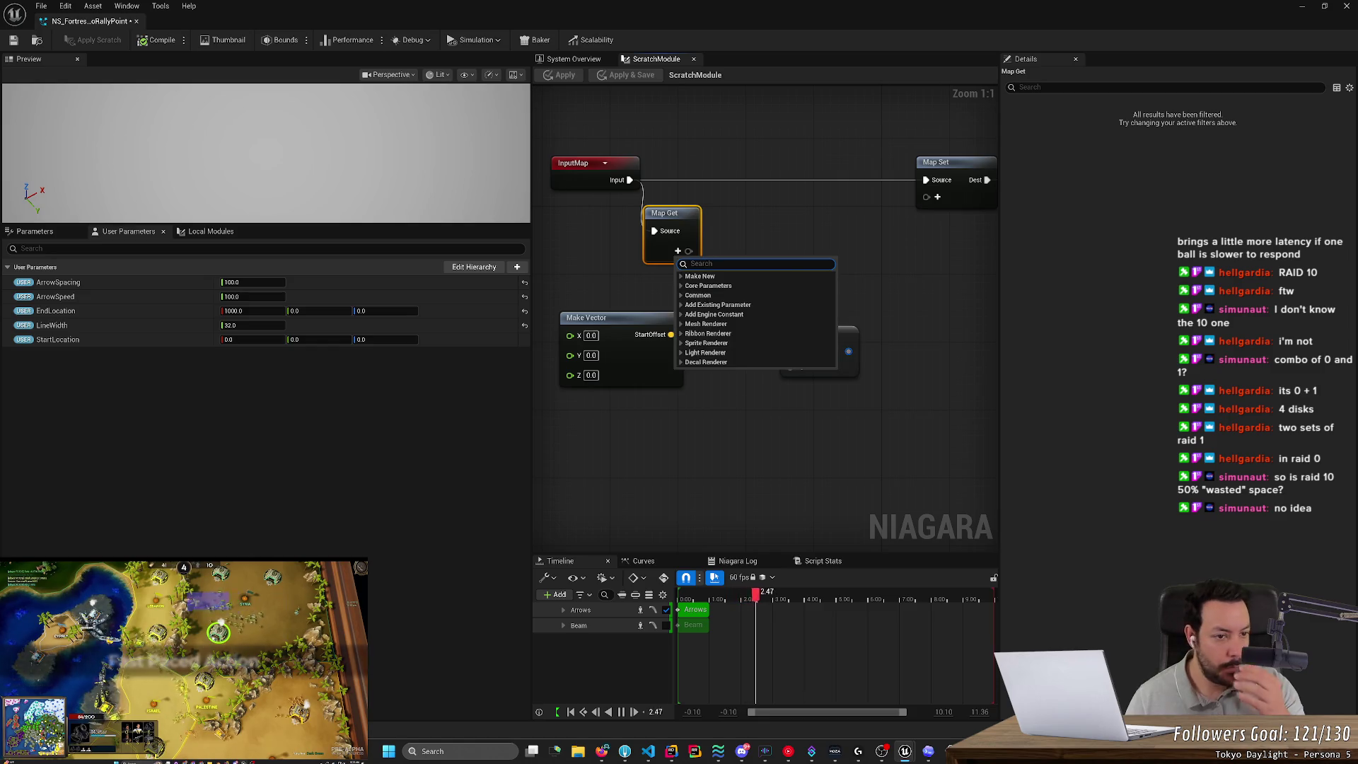
{"action": "left_click", "coordinate": [811, 219]}
{"action": "scroll", "coordinate": [810, 219], "scroll_direction": "down", "scroll_amount": 3}
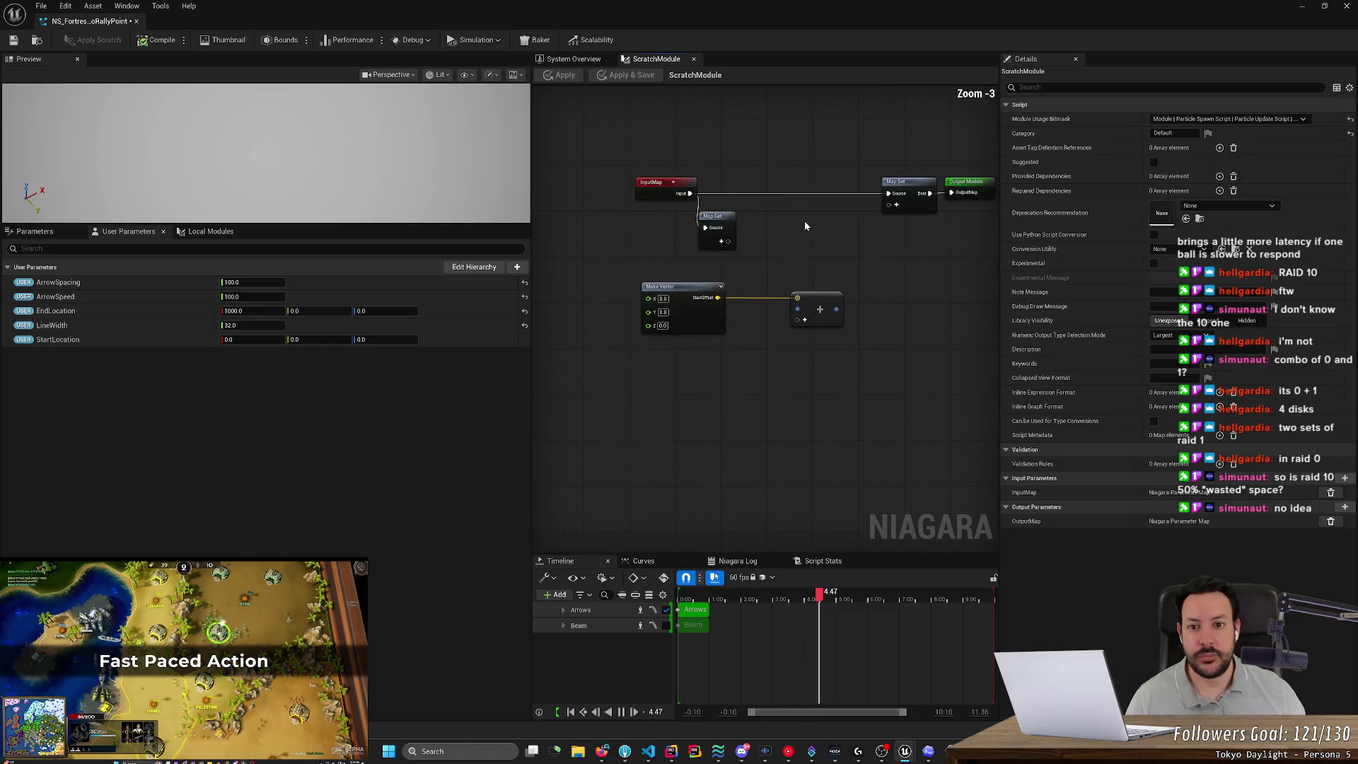
{"action": "key", "text": "ctrl+s"}
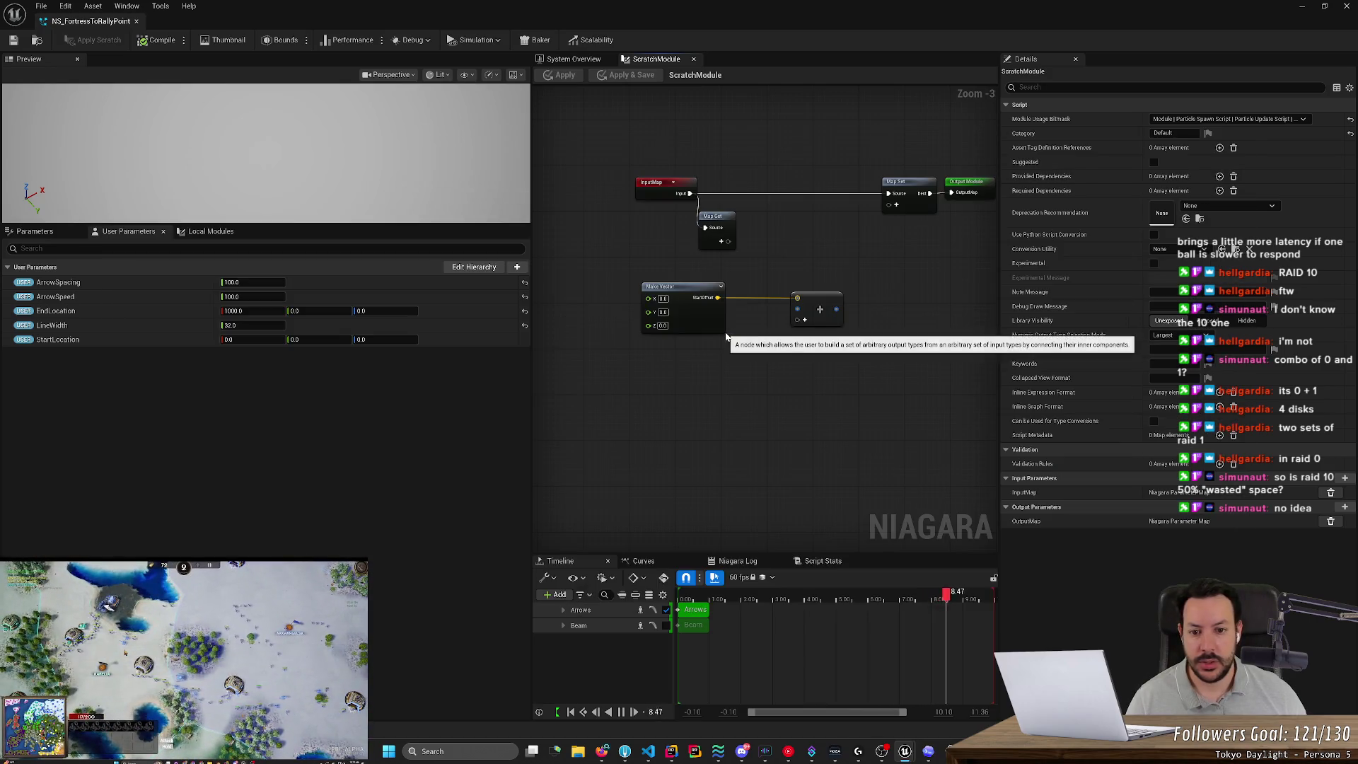
Check the ChatGPT instructions, then drag and copy the StartLocation user parameter.
{"action": "key", "text": "alt+Tab"}
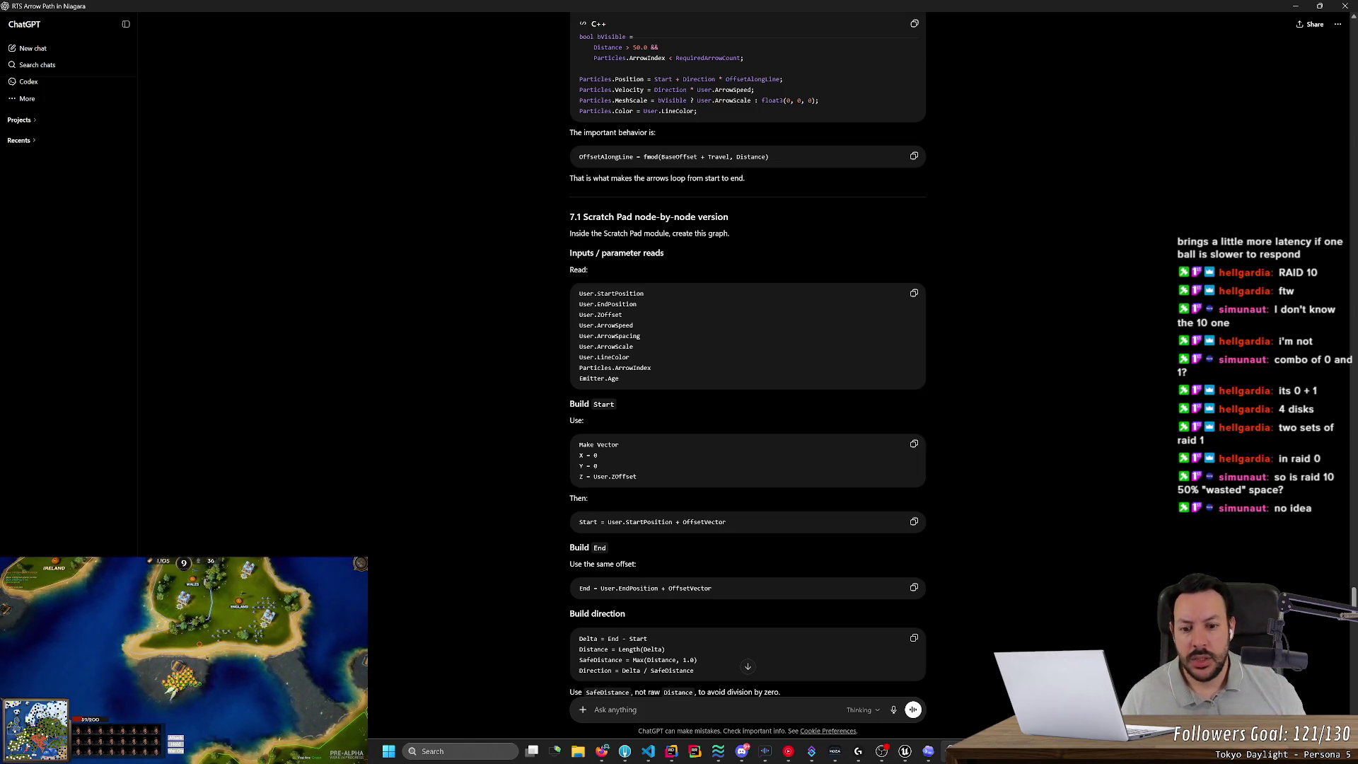
{"action": "key", "text": "alt+Tab"}
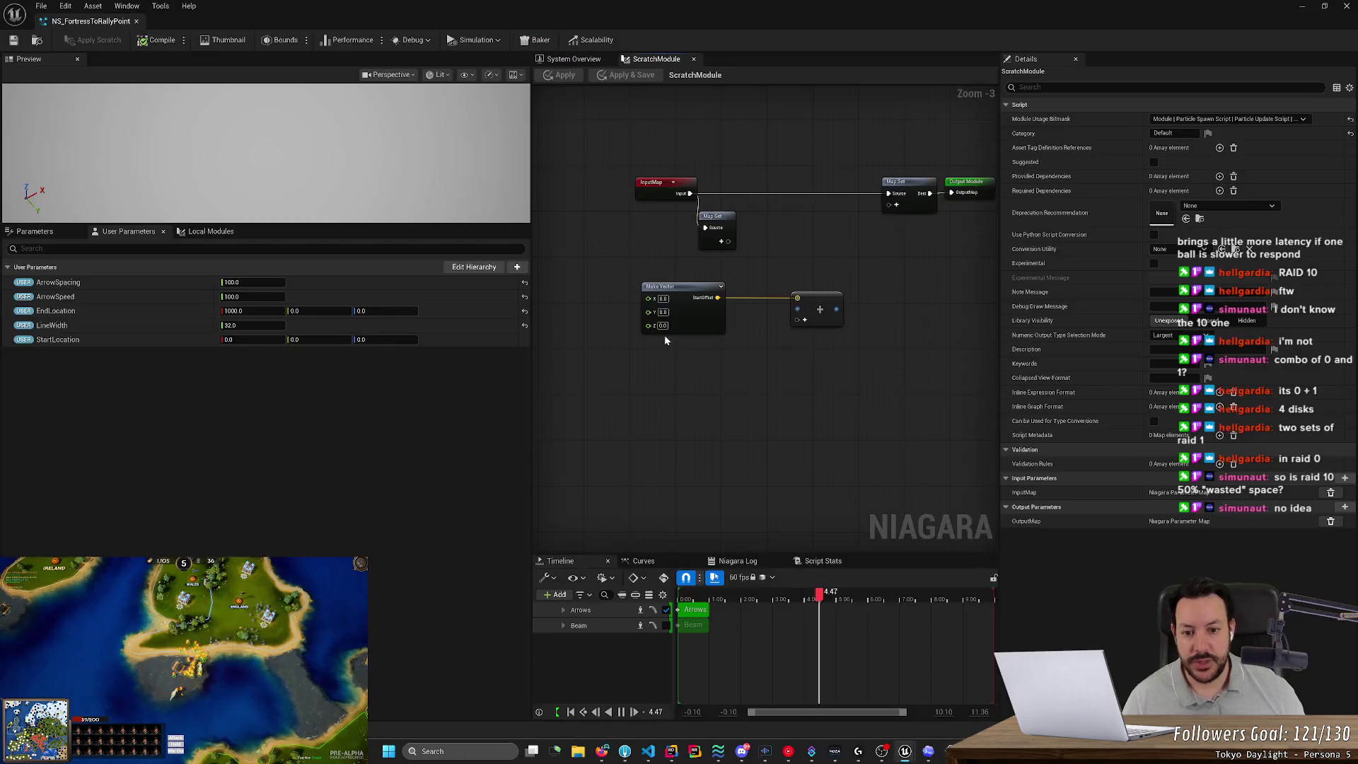
{"action": "scroll", "coordinate": [763, 316], "scroll_direction": "up", "scroll_amount": 2}
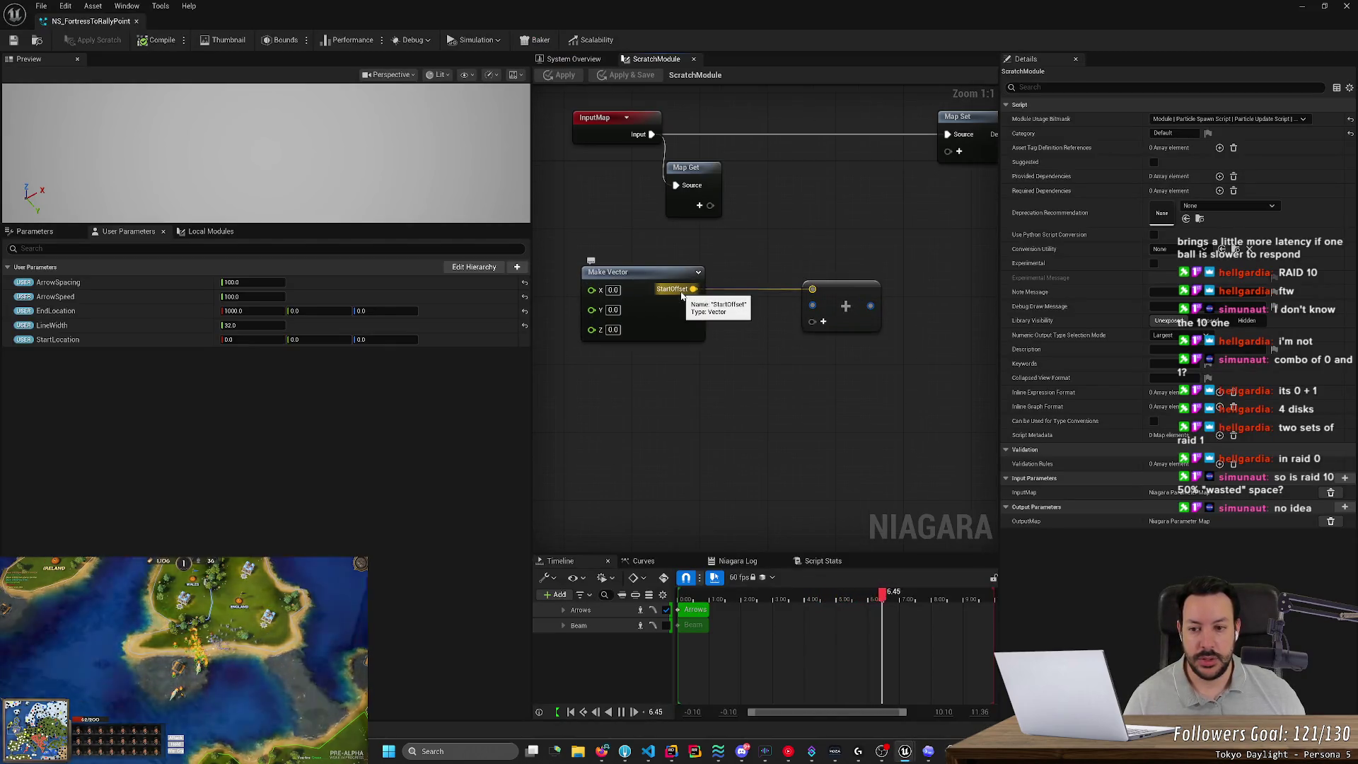
{"action": "mouse_move", "coordinate": [50, 339]}
{"action": "left_mouse_down"}
{"action": "mouse_move", "coordinate": [764, 376]}
{"action": "mouse_move", "coordinate": [127, 340]}
{"action": "left_mouse_up"}
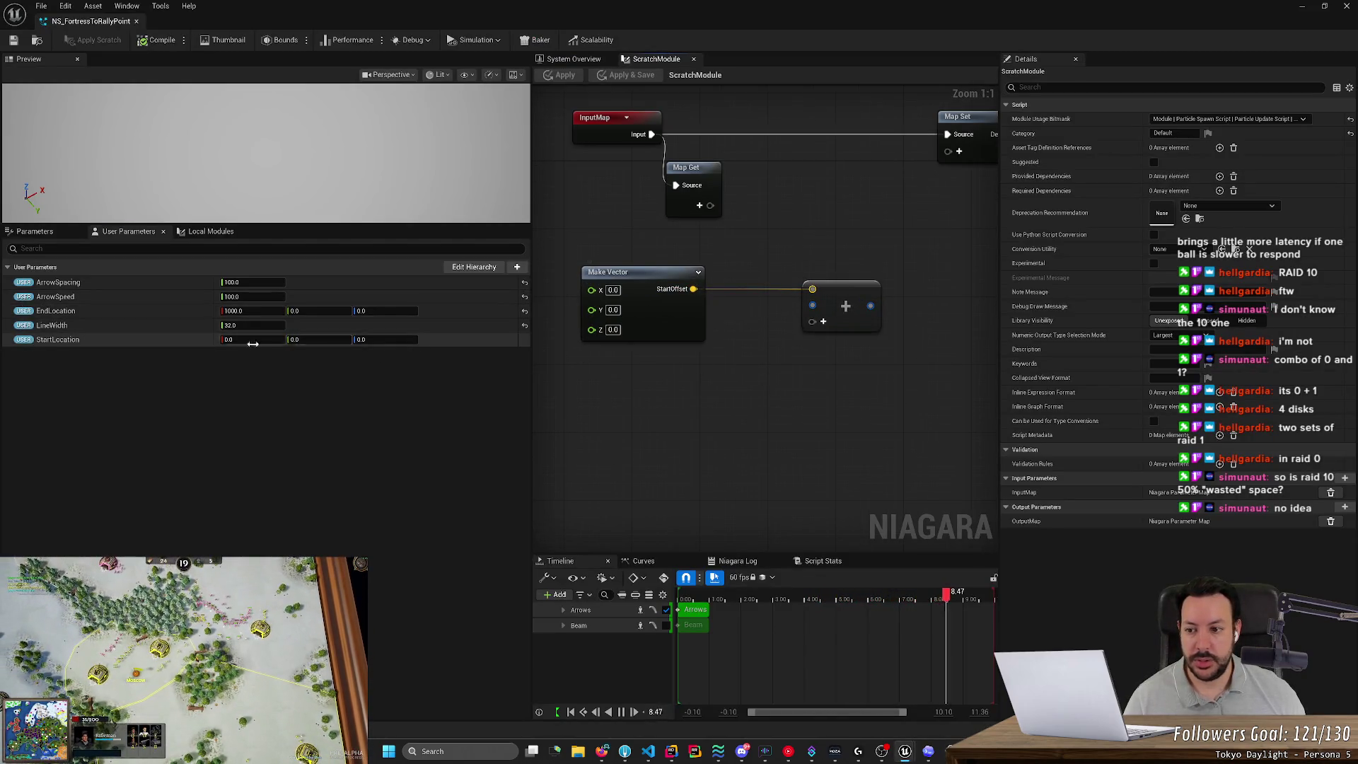
{"action": "right_click", "coordinate": [56, 340]}
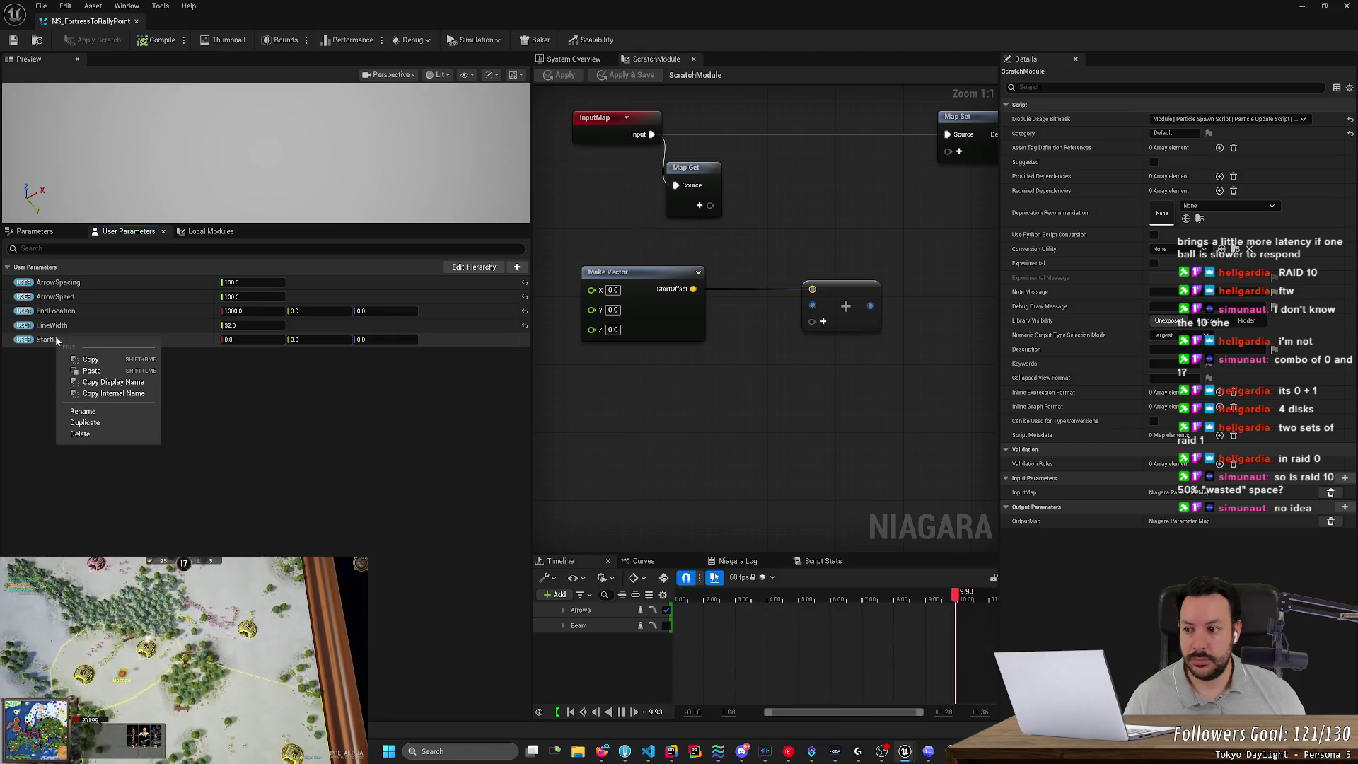
{"action": "left_click", "coordinate": [91, 359]}
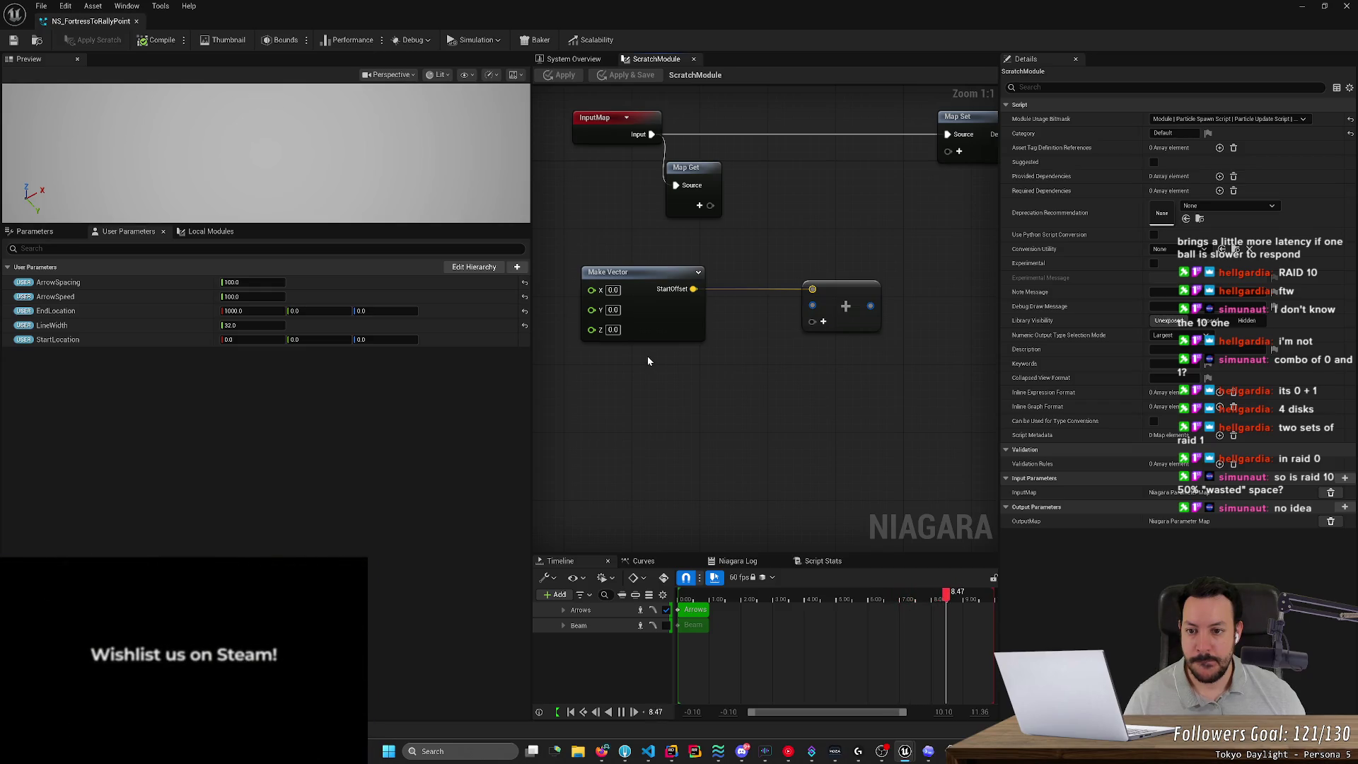
{"action": "left_click", "coordinate": [484, 268]}
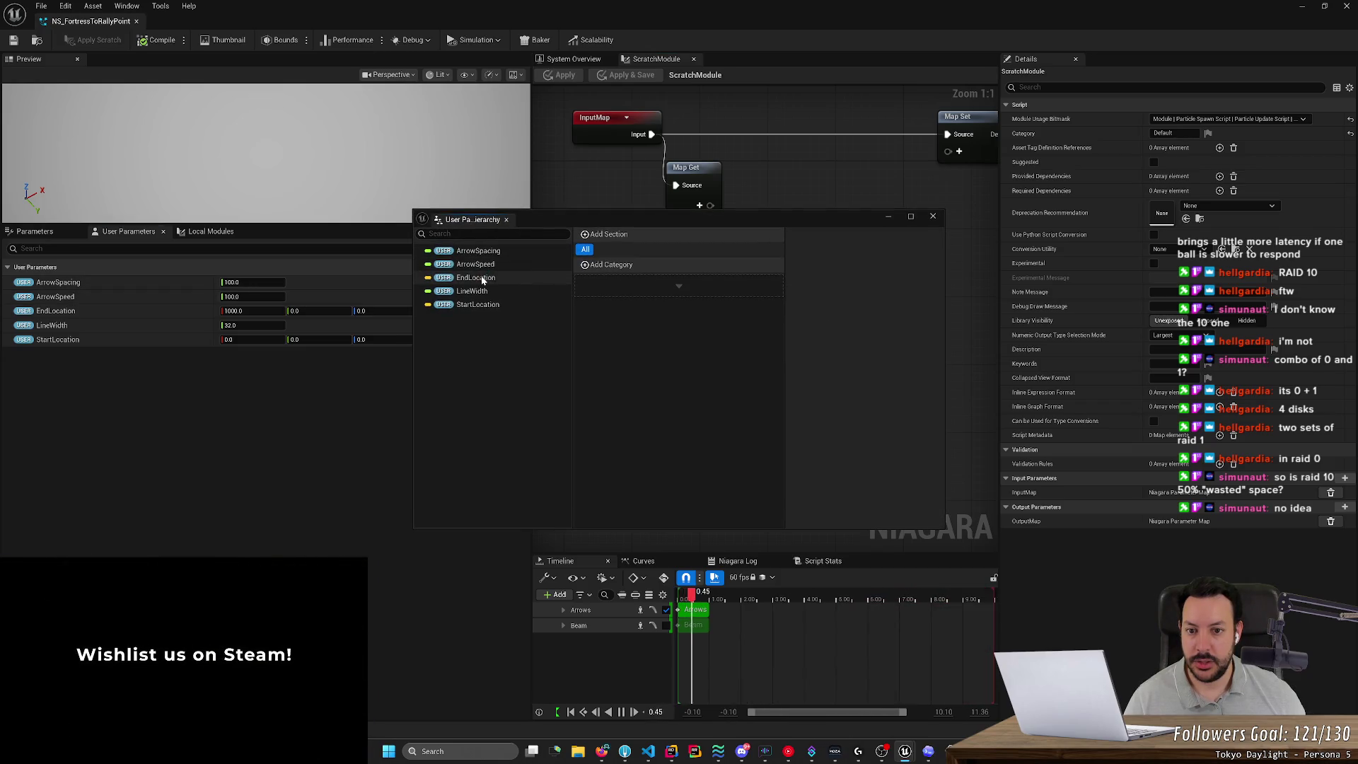
{"action": "mouse_move", "coordinate": [472, 306]}
{"action": "left_mouse_down"}
{"action": "mouse_move", "coordinate": [563, 281]}
{"action": "mouse_move", "coordinate": [622, 312]}
{"action": "mouse_move", "coordinate": [650, 244]}
{"action": "mouse_move", "coordinate": [670, 281]}
{"action": "left_mouse_up"}
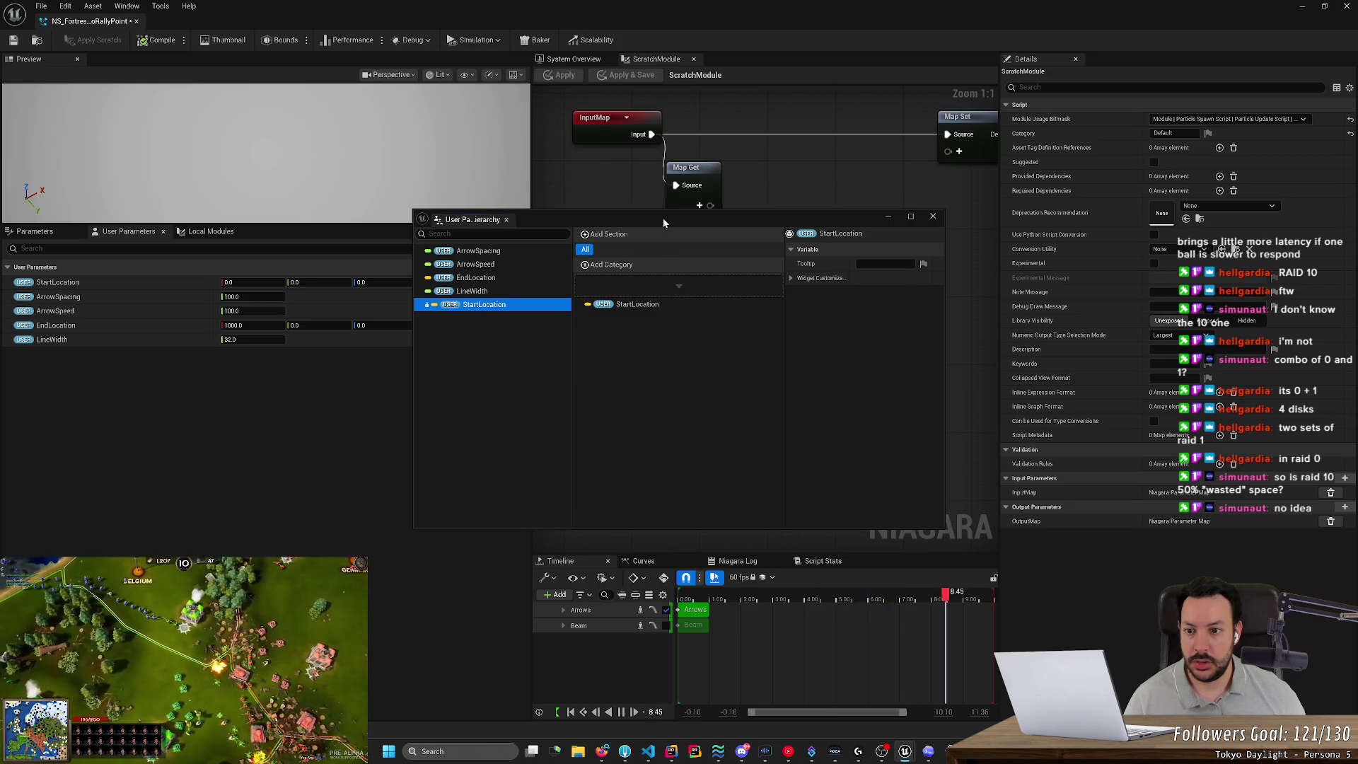
{"action": "mouse_move", "coordinate": [663, 222]}
{"action": "left_mouse_down"}
{"action": "mouse_move", "coordinate": [833, 277]}
{"action": "mouse_move", "coordinate": [748, 291]}
{"action": "mouse_move", "coordinate": [731, 273]}
{"action": "left_mouse_up"}
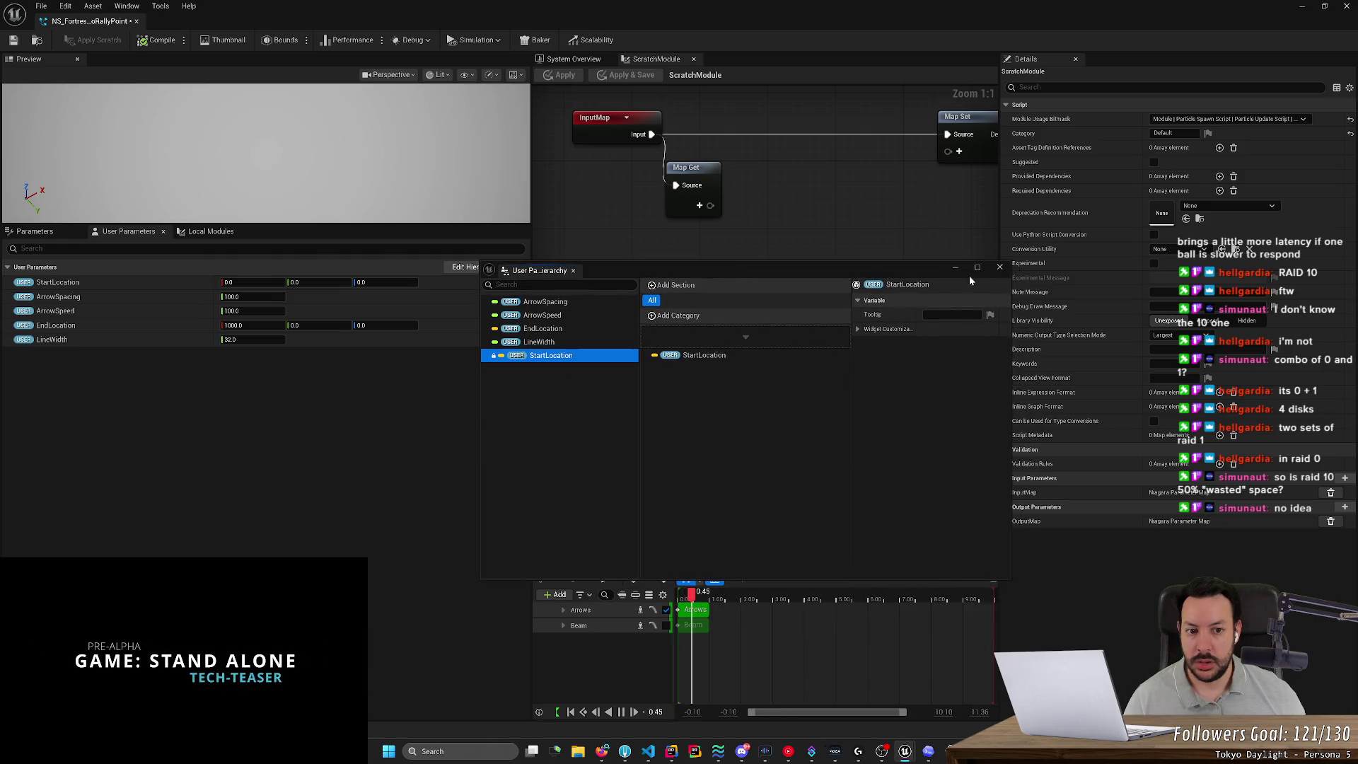
{"action": "left_click", "coordinate": [999, 268]}
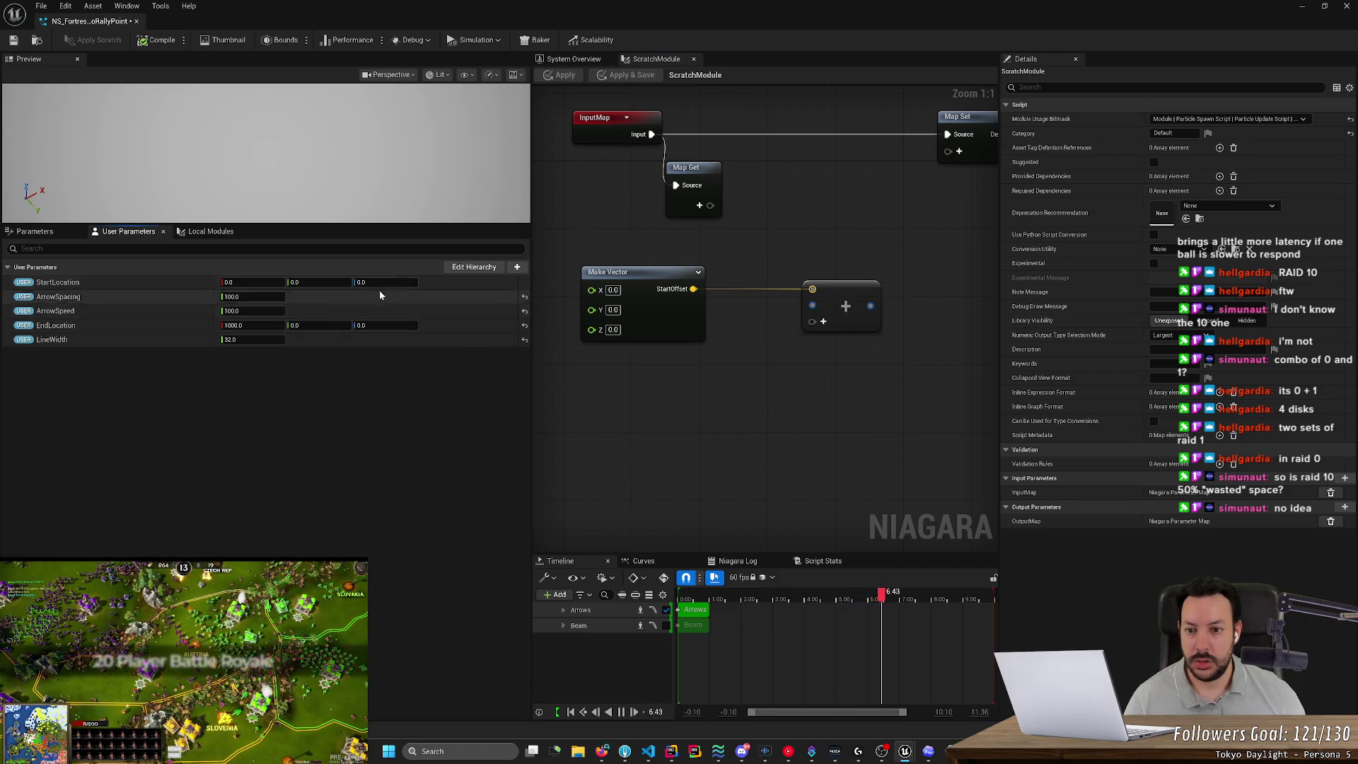
{"action": "left_click", "coordinate": [475, 270]}
{"action": "mouse_move", "coordinate": [551, 355]}
{"action": "left_mouse_down"}
{"action": "mouse_move", "coordinate": [707, 355]}
{"action": "mouse_move", "coordinate": [524, 371]}
{"action": "left_mouse_up"}
{"action": "right_click", "coordinate": [684, 355]}
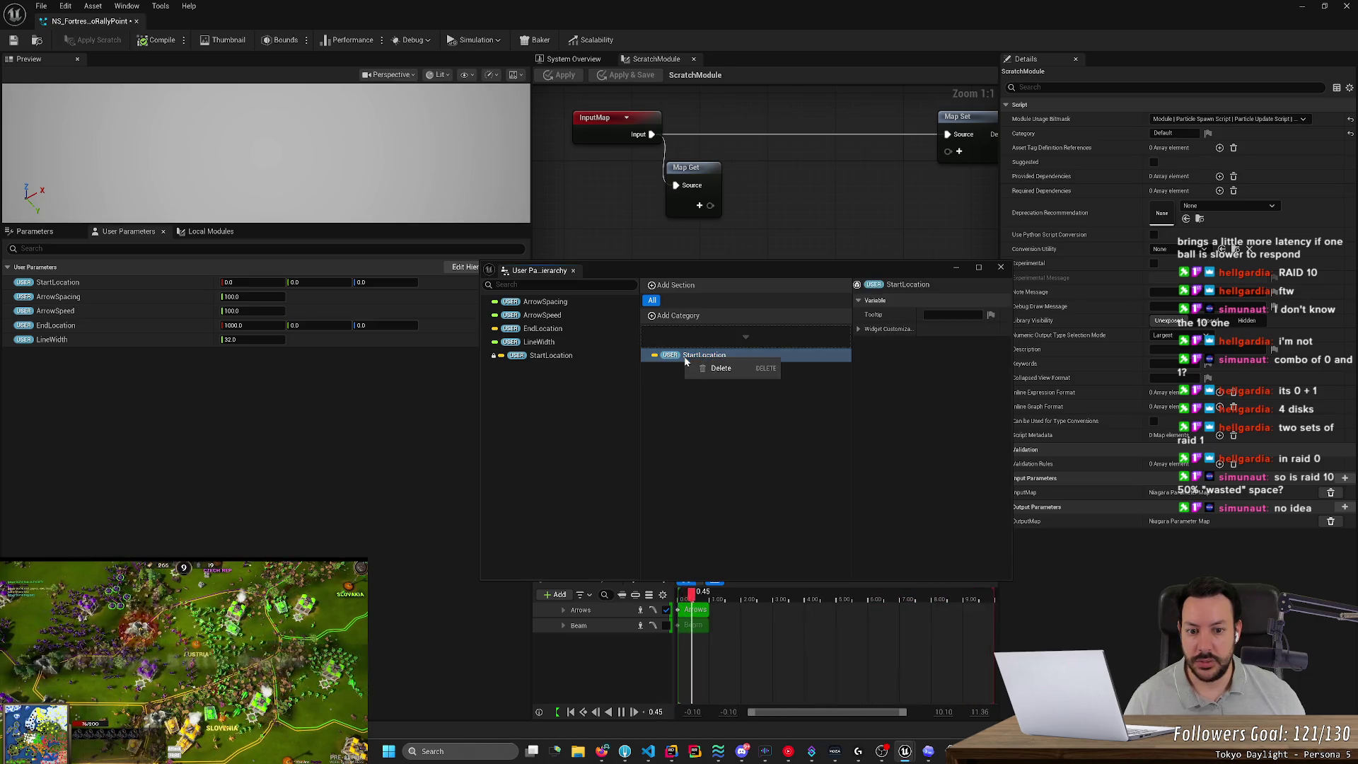
{"action": "left_click", "coordinate": [706, 369]}
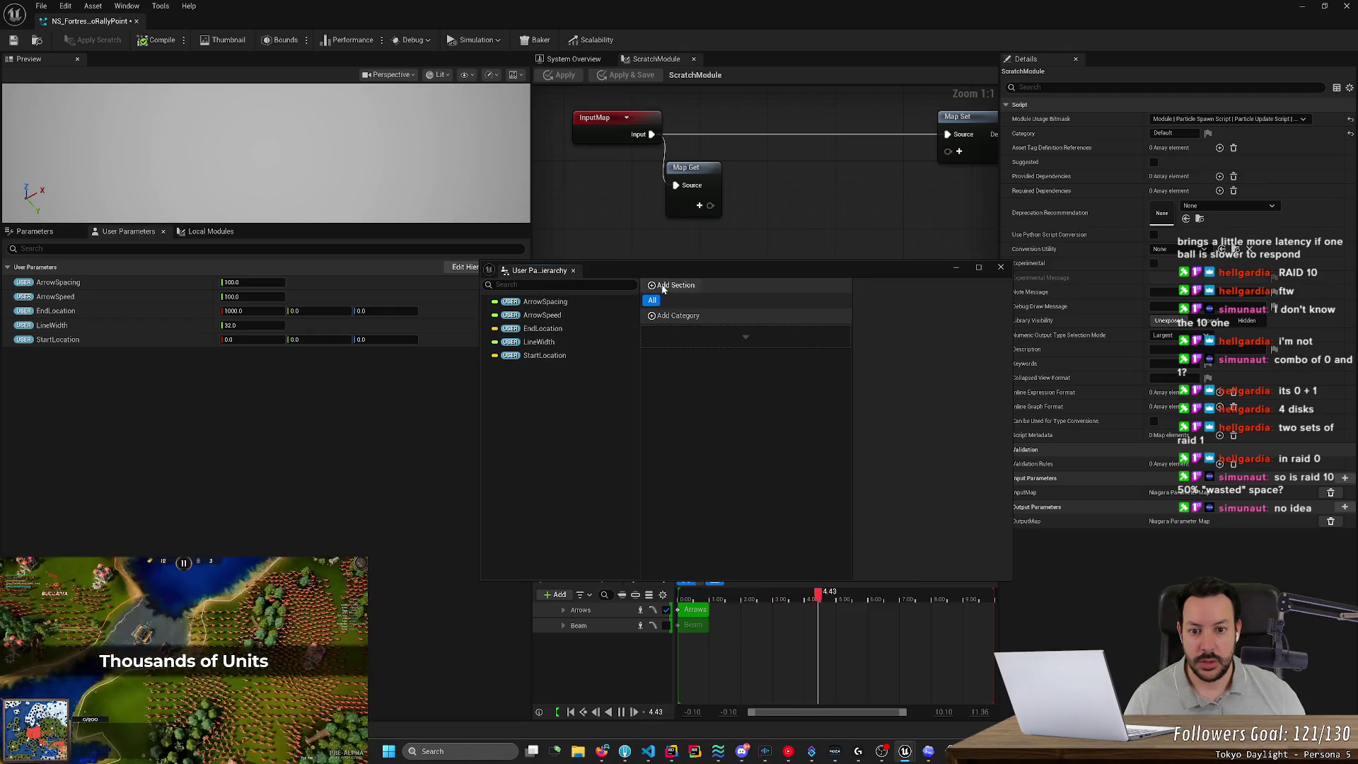
{"action": "left_click", "coordinate": [1000, 268]}
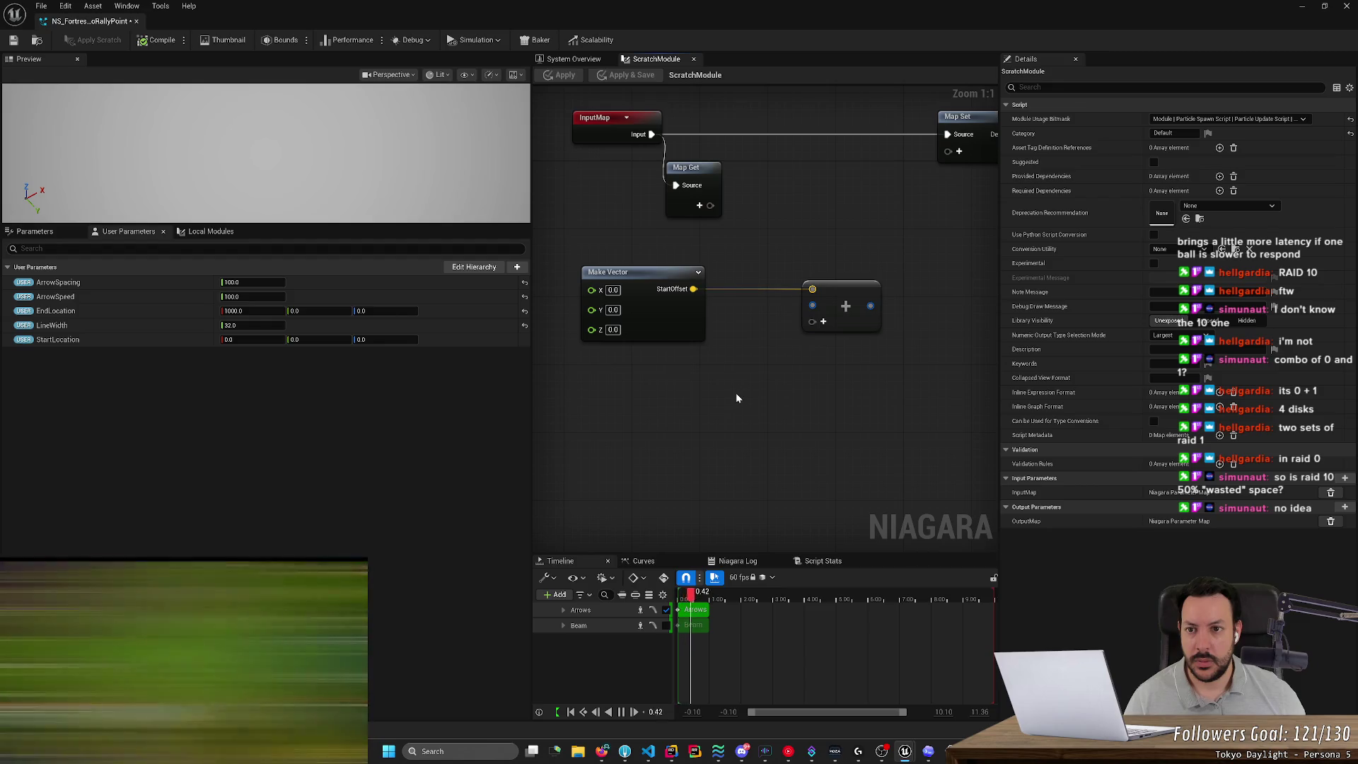
Browse the Local Modules, Parameters and attribute lists, then reopen the ScratchModule graph.
{"action": "left_click", "coordinate": [576, 60]}
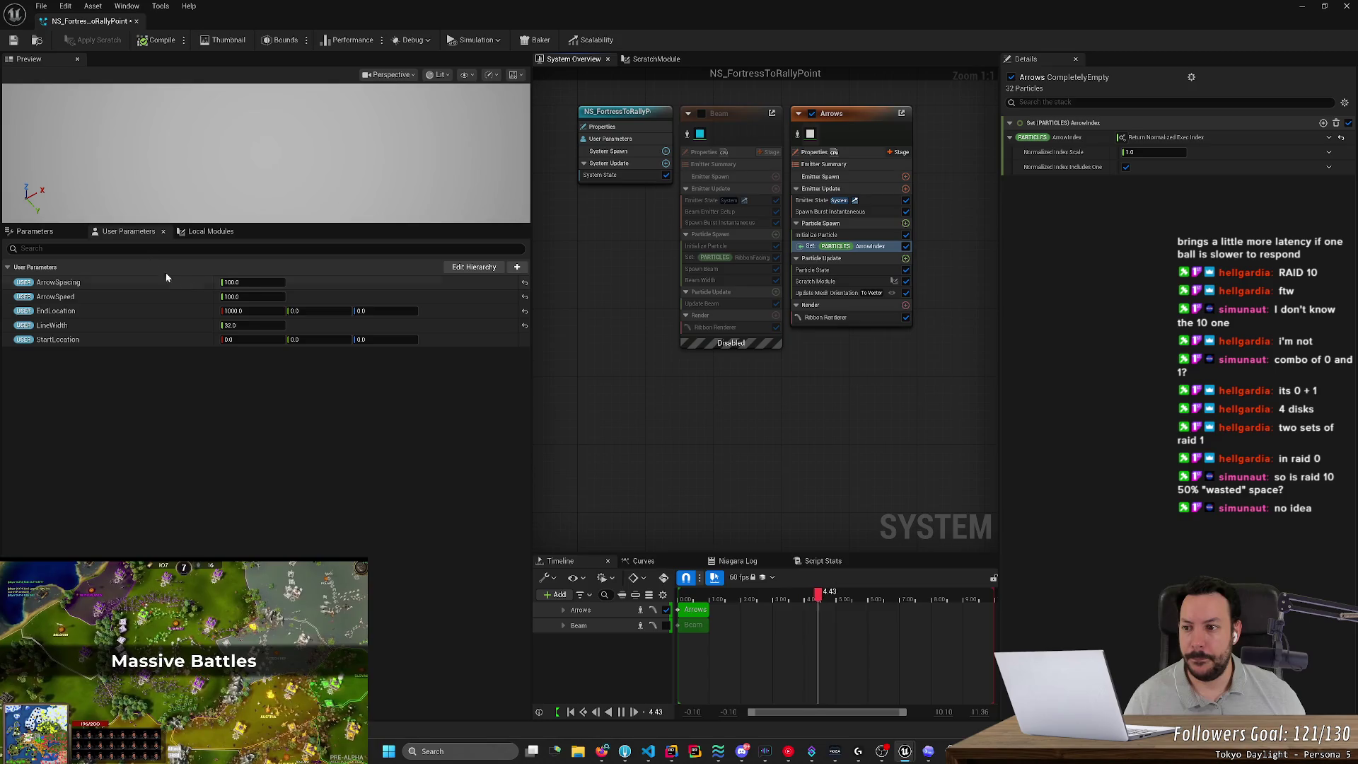
{"action": "left_click", "coordinate": [211, 232]}
{"action": "left_click", "coordinate": [127, 231]}
{"action": "left_click", "coordinate": [32, 231]}
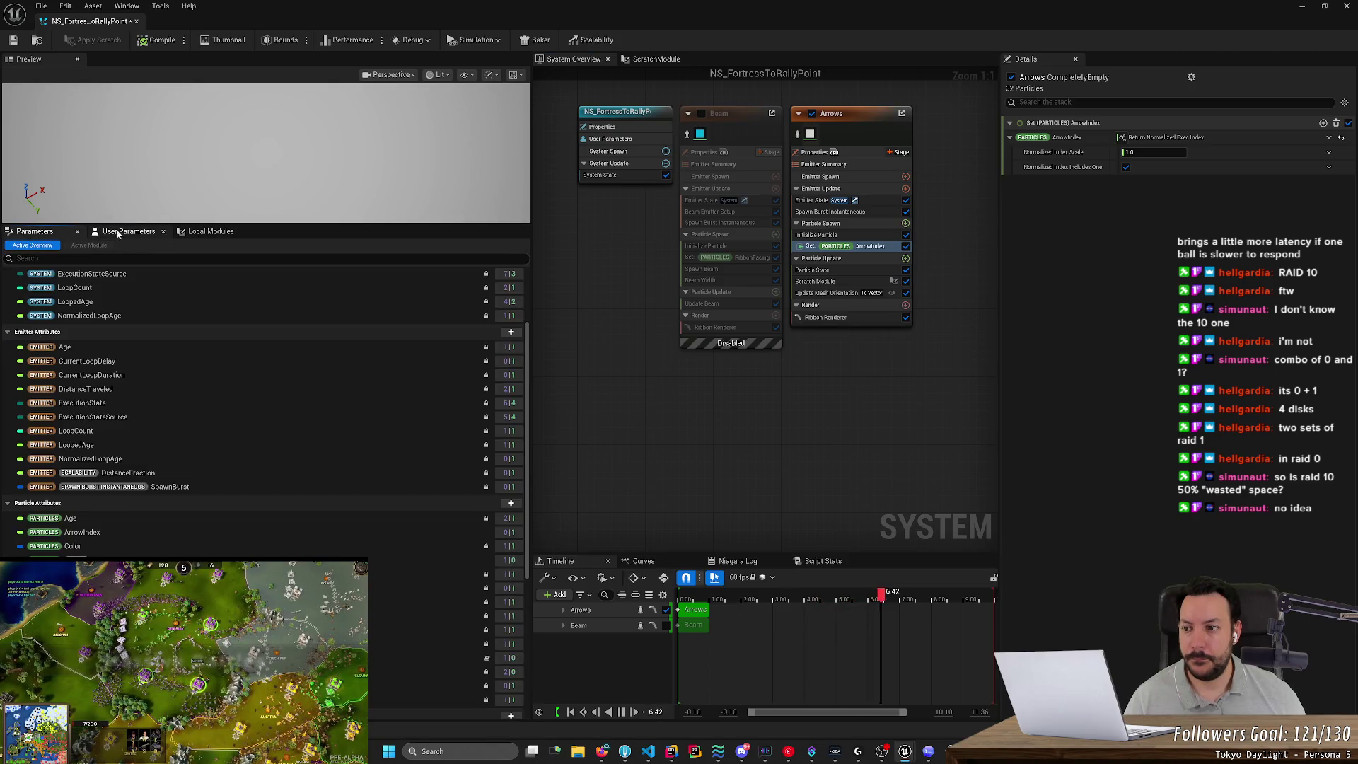
{"action": "left_click", "coordinate": [657, 59]}
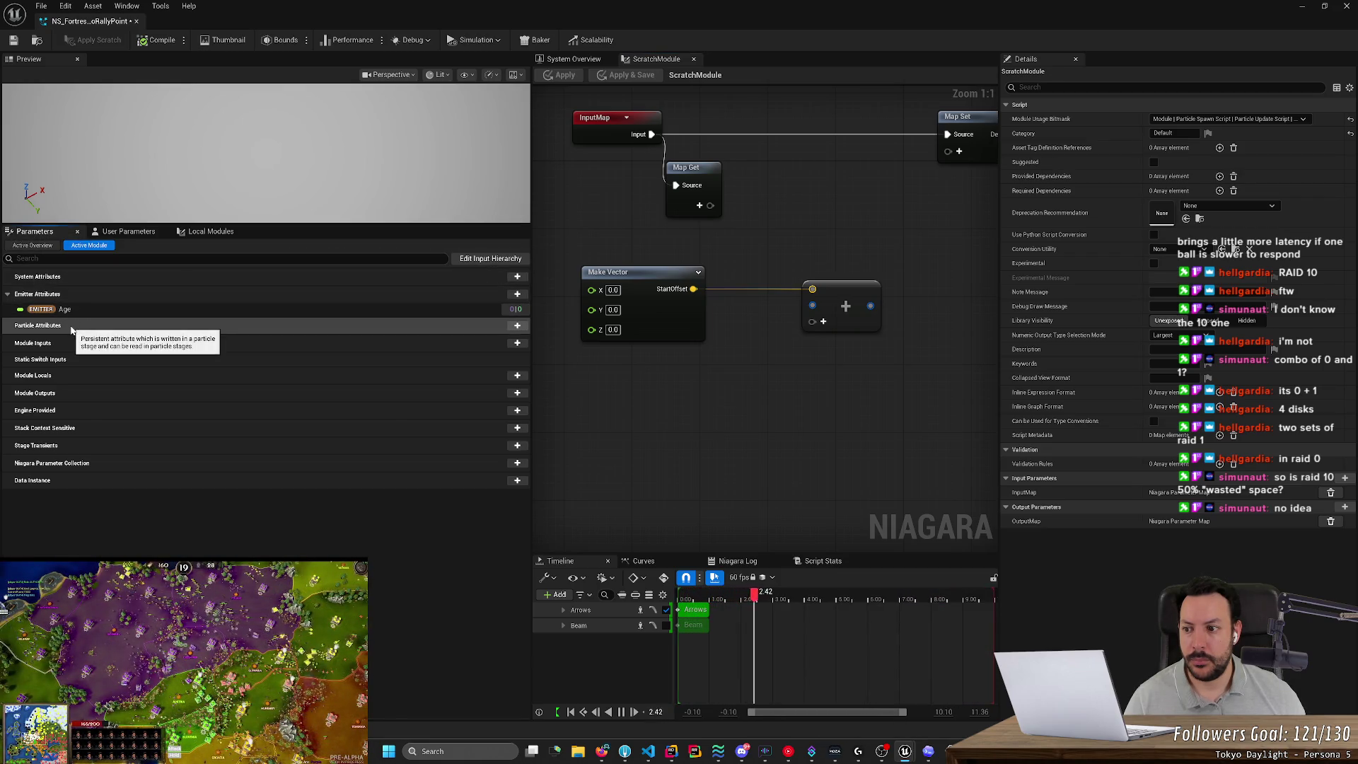
Try placing the emitter Age attribute into the graph and check the add-attribute options.
{"action": "left_click_drag", "start_coordinate": [67, 317], "coordinate": [808, 392]}
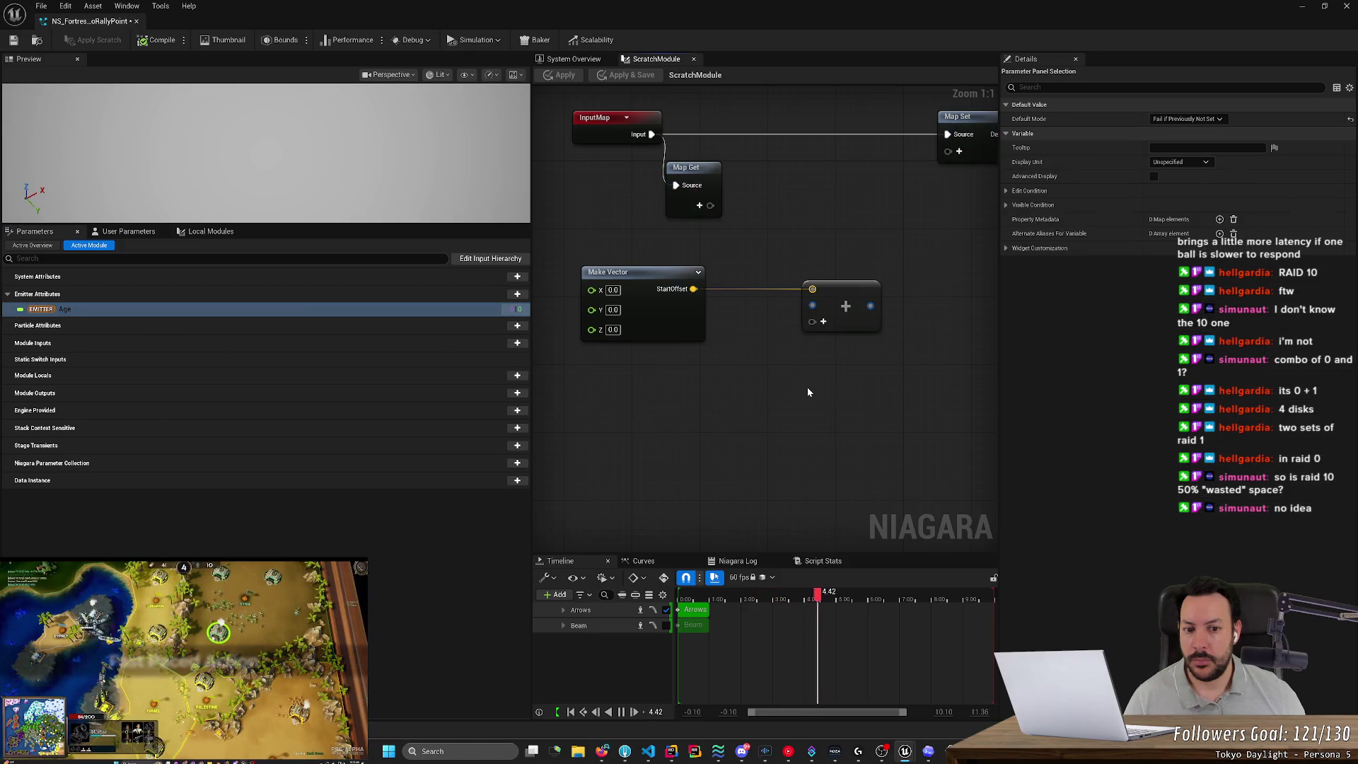
{"action": "mouse_move", "coordinate": [64, 309]}
{"action": "left_mouse_down"}
{"action": "mouse_move", "coordinate": [156, 331]}
{"action": "mouse_move", "coordinate": [988, 159]}
{"action": "mouse_move", "coordinate": [177, 320]}
{"action": "mouse_move", "coordinate": [71, 331]}
{"action": "mouse_move", "coordinate": [58, 312]}
{"action": "left_mouse_up"}
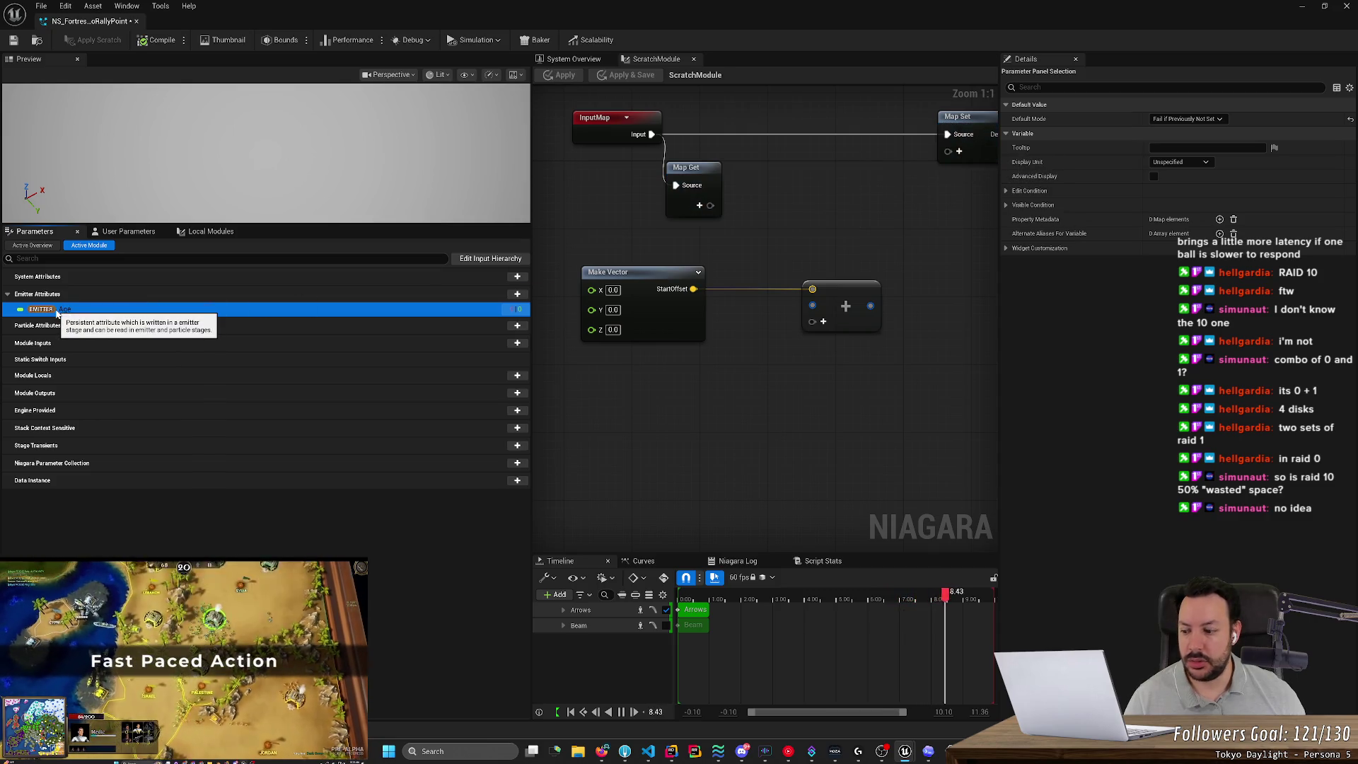
{"action": "left_click", "coordinate": [518, 276]}
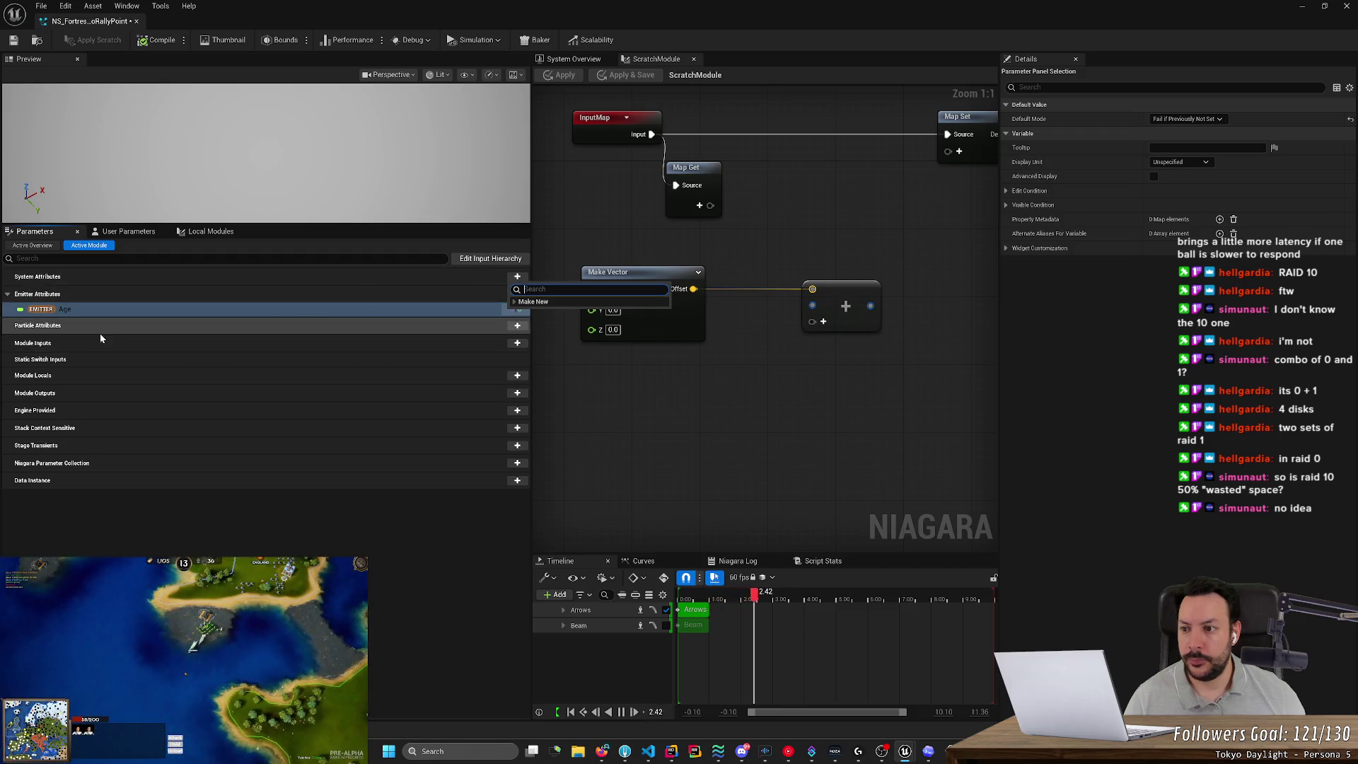
{"action": "key", "text": "Escape"}
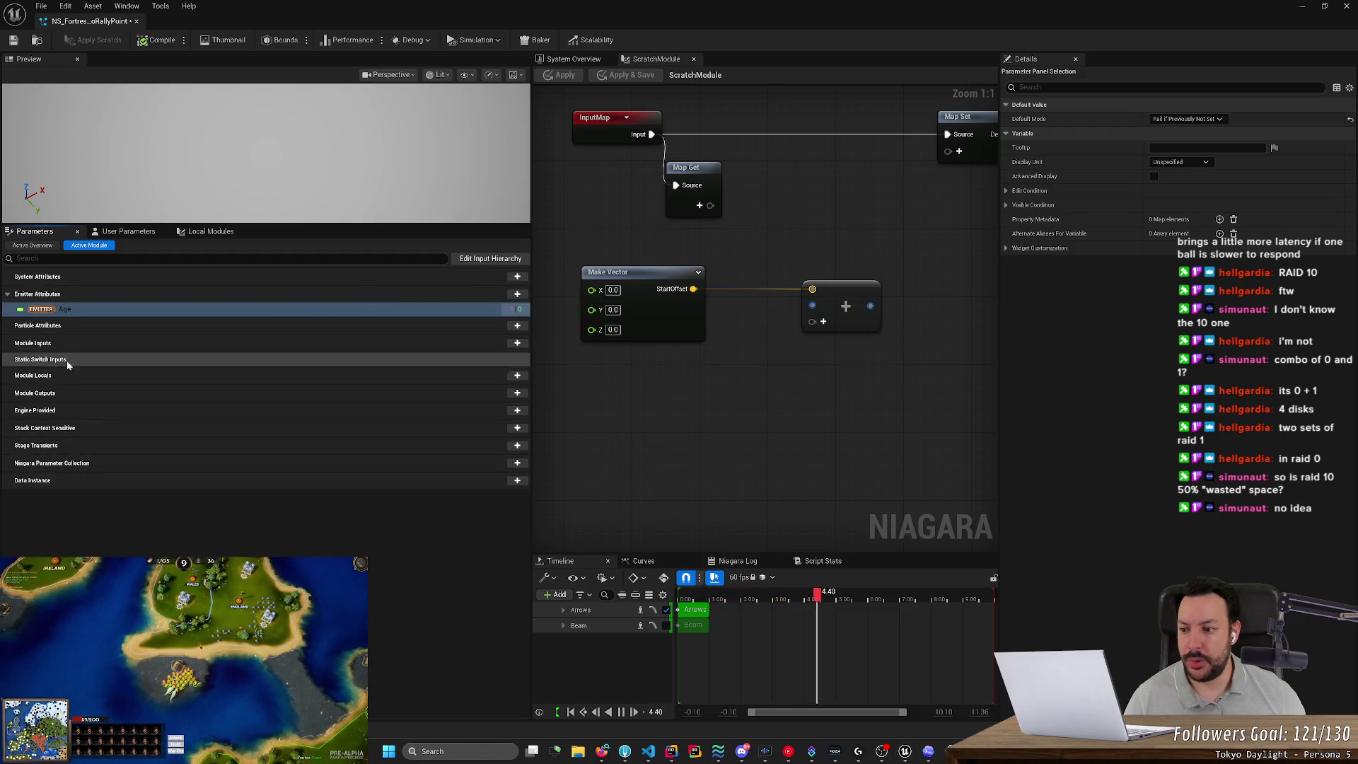
Show the user parameters and try dragging LineWidth and ArrowSpacing into the graph.
{"action": "left_click", "coordinate": [118, 232]}
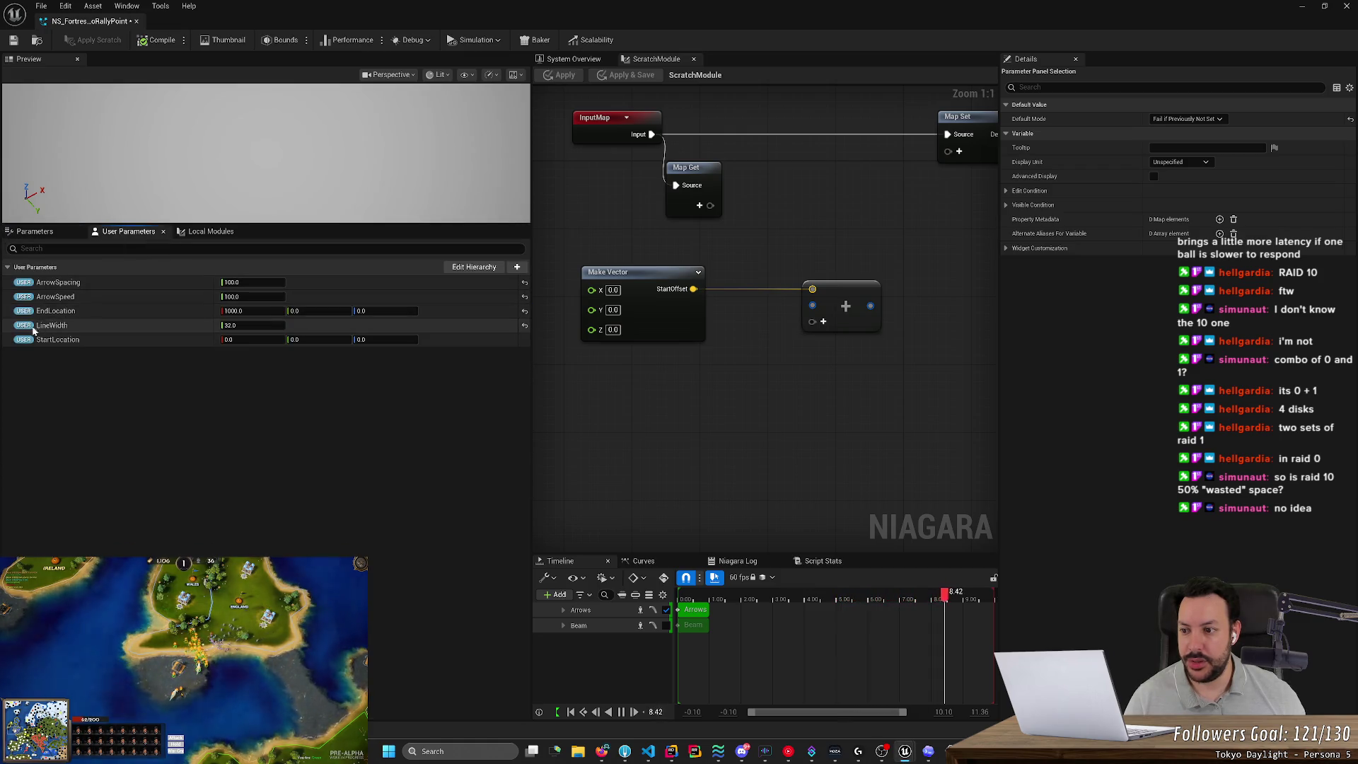
{"action": "left_click_drag", "start_coordinate": [51, 325], "coordinate": [687, 419]}
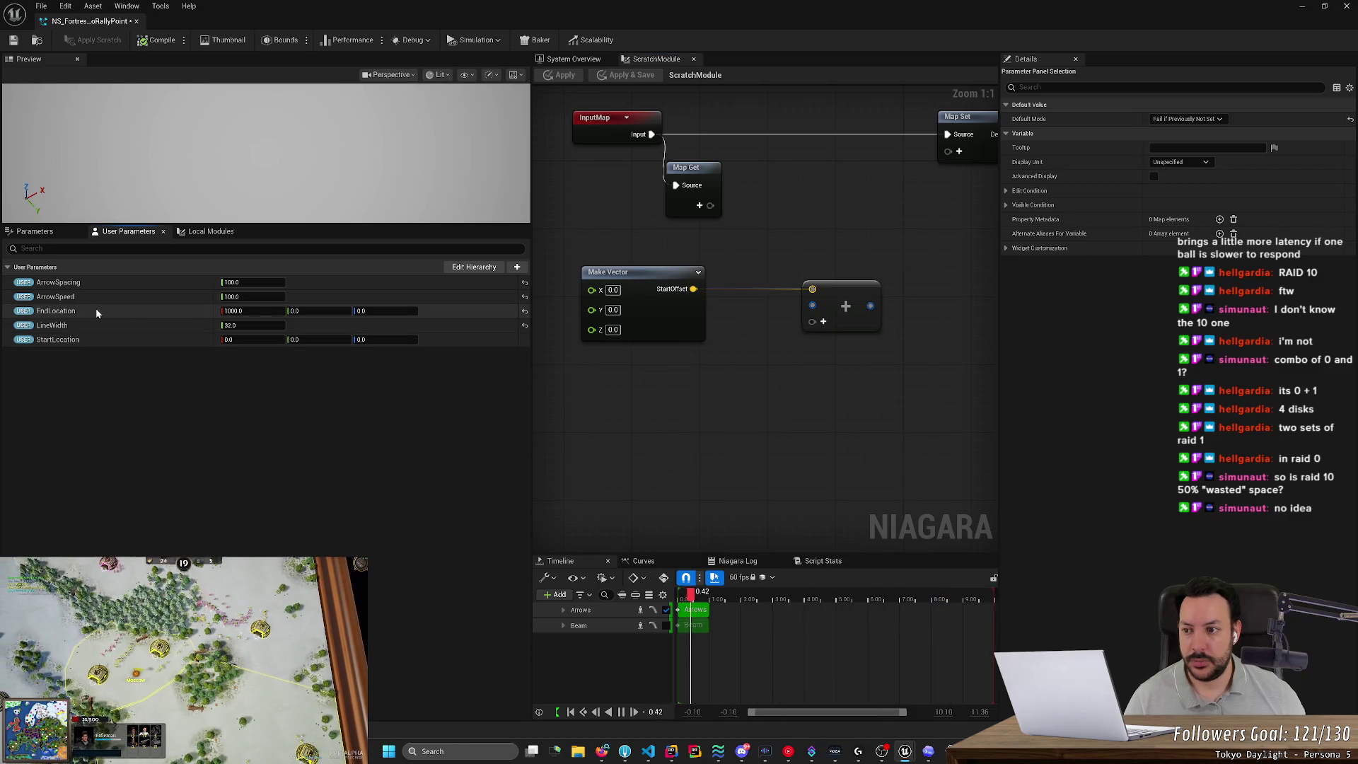
{"action": "mouse_move", "coordinate": [58, 282]}
{"action": "left_mouse_down"}
{"action": "mouse_move", "coordinate": [193, 293]}
{"action": "mouse_move", "coordinate": [149, 293]}
{"action": "left_mouse_up"}
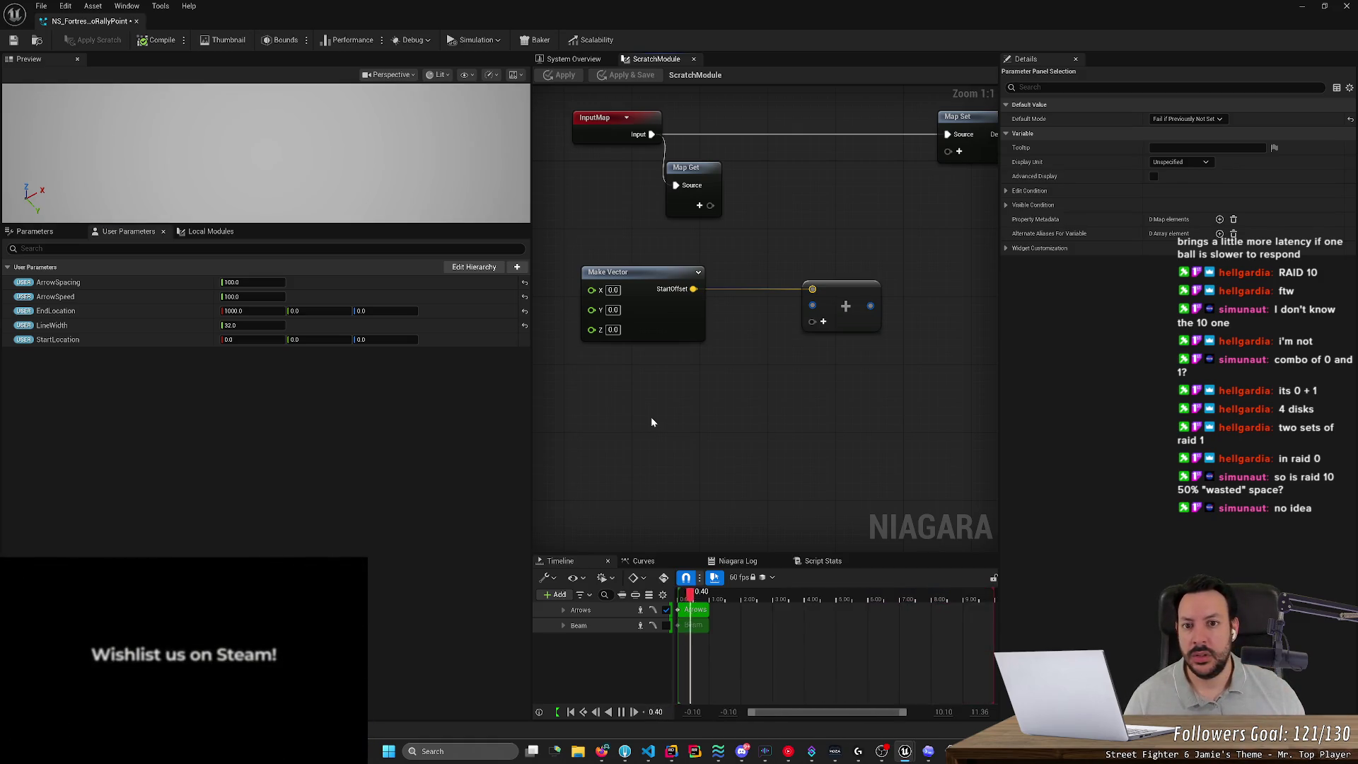
{"action": "left_click", "coordinate": [951, 752]}
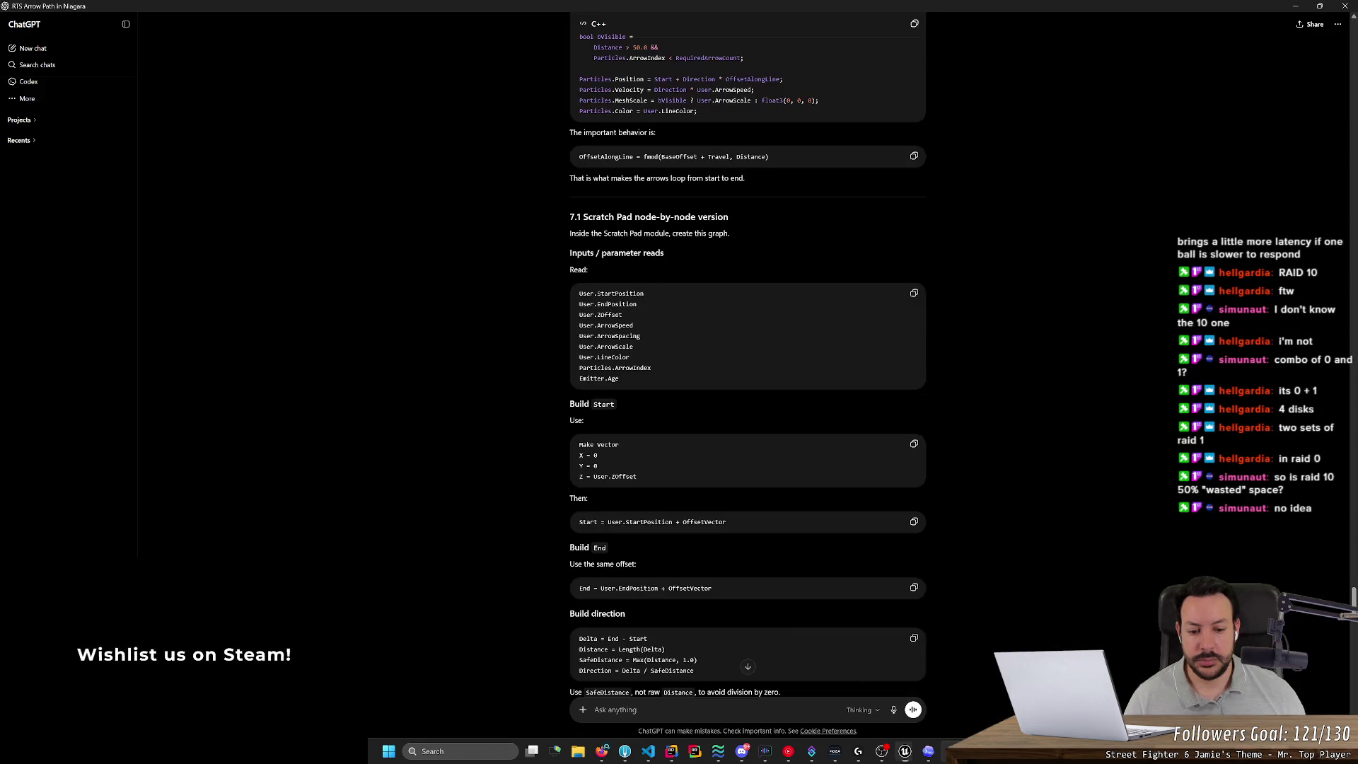
Send ChatGPT a question on using User Parameters in a Scratch Pad, then return to Niagara.
{"action": "left_click", "coordinate": [747, 667]}
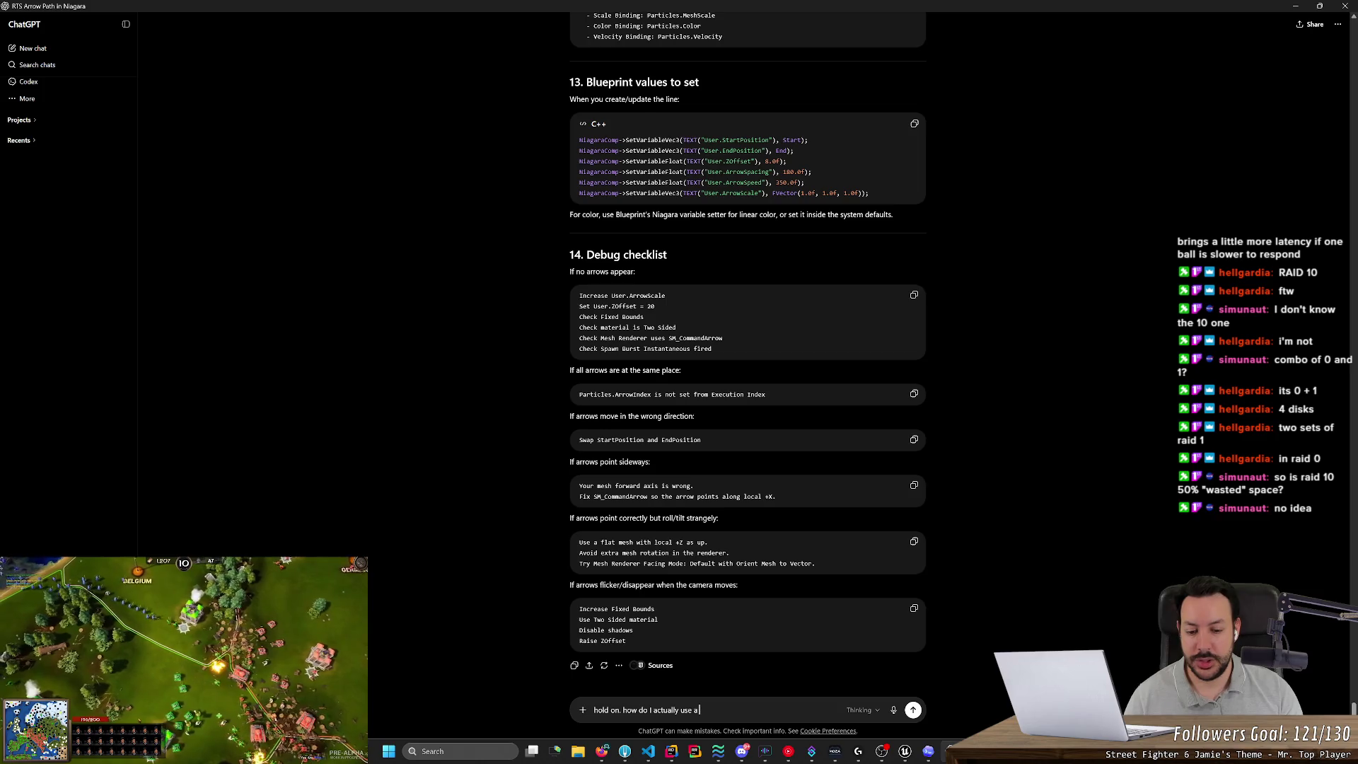
{"action": "key", "text": "alt+Tab"}
{"action": "key", "text": "alt+Tab"}
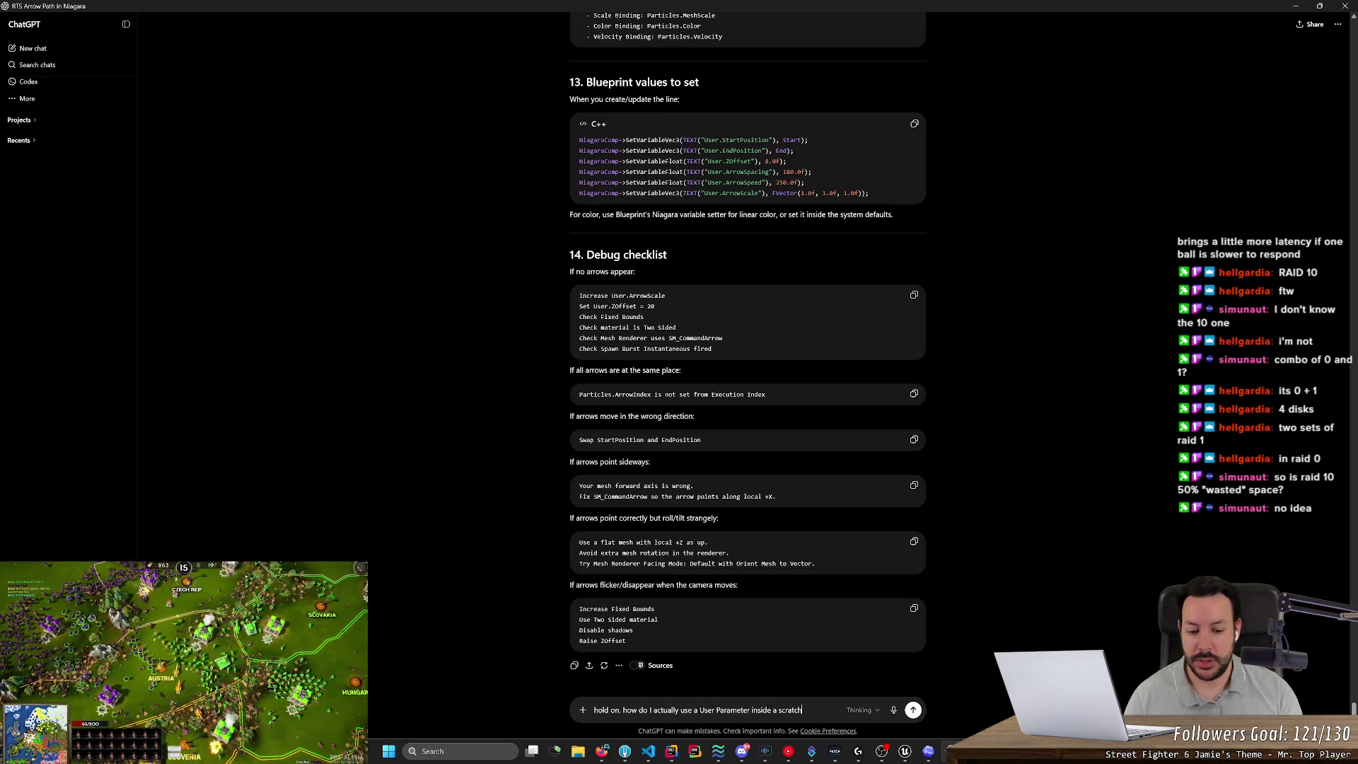
{"action": "type", "text": "trying to drag-and-drop it"}
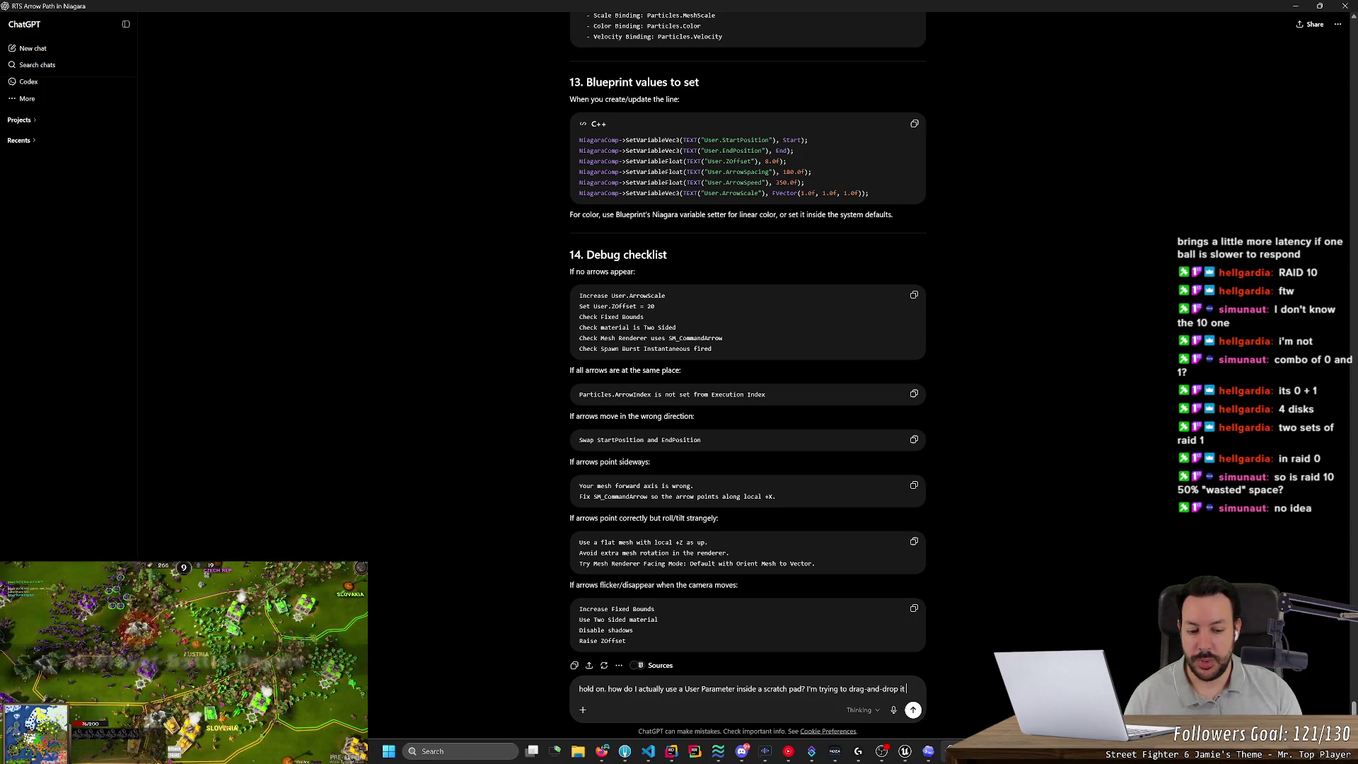
{"action": "type", "text": " but no go"}
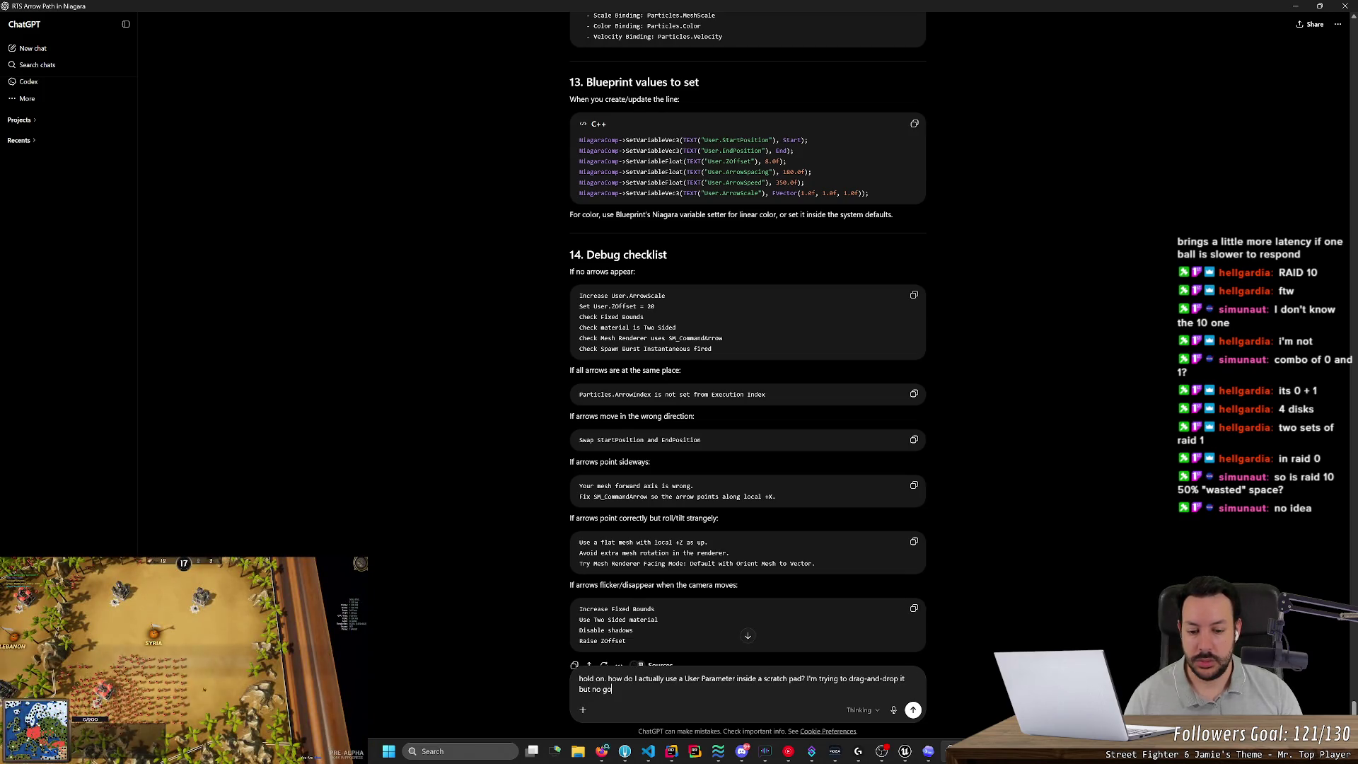
{"action": "key", "text": "Return"}
{"action": "key", "text": "alt+Tab"}
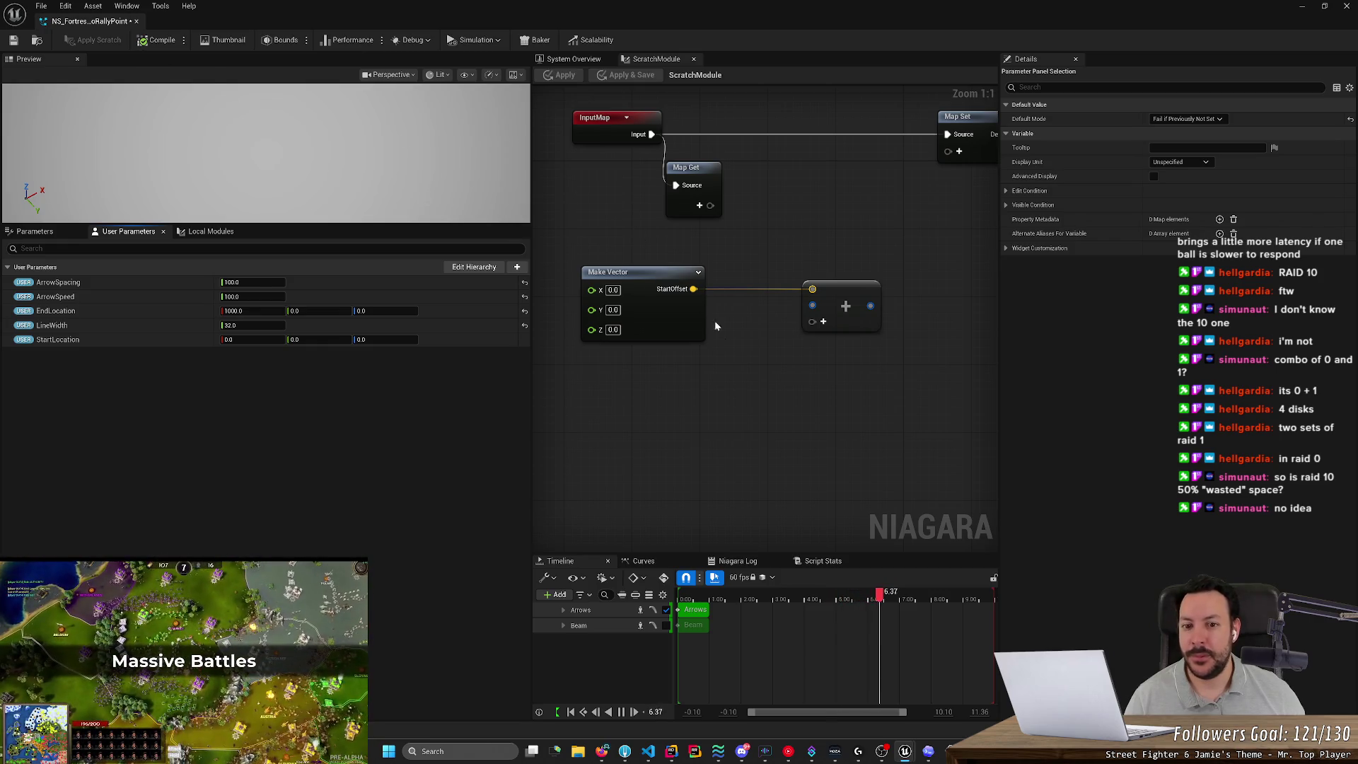
{"action": "right_click", "coordinate": [741, 368]}
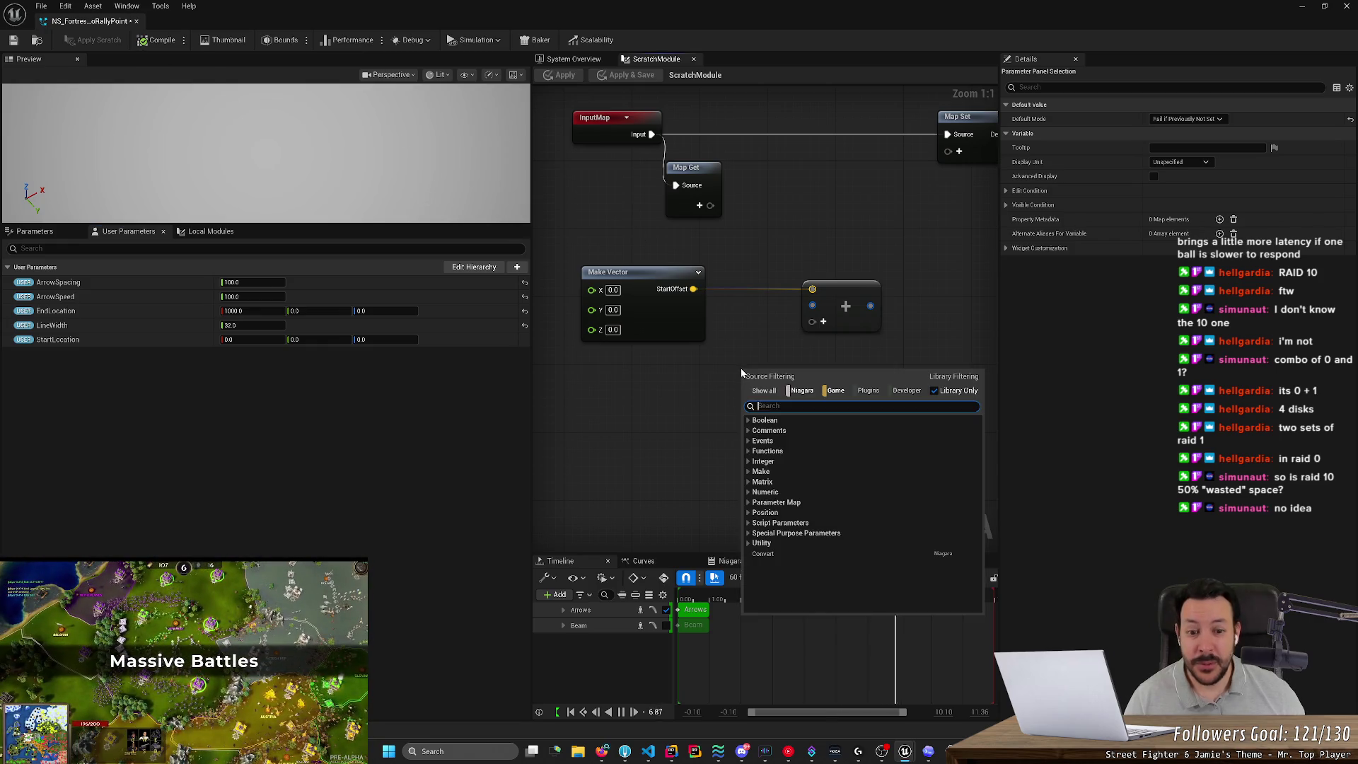
{"action": "left_click", "coordinate": [749, 503]}
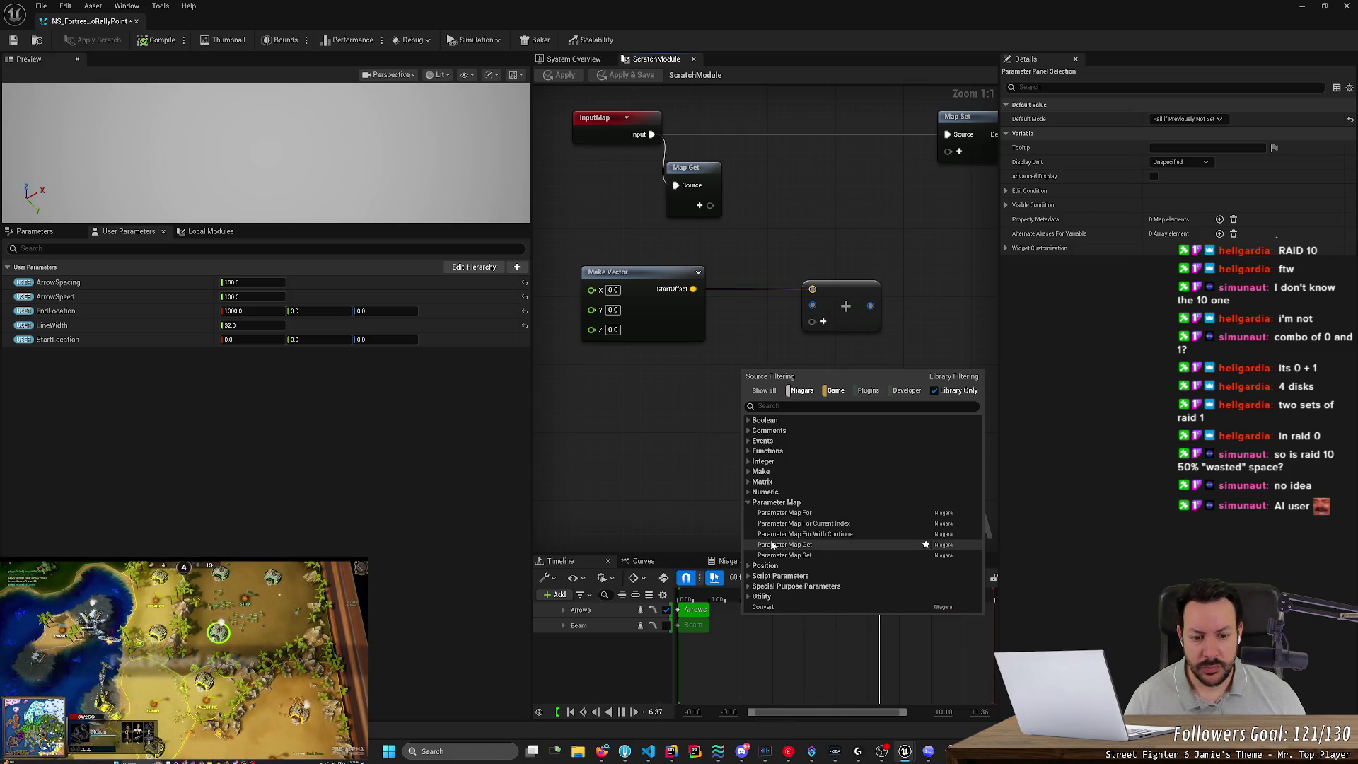
{"action": "left_click", "coordinate": [772, 545]}
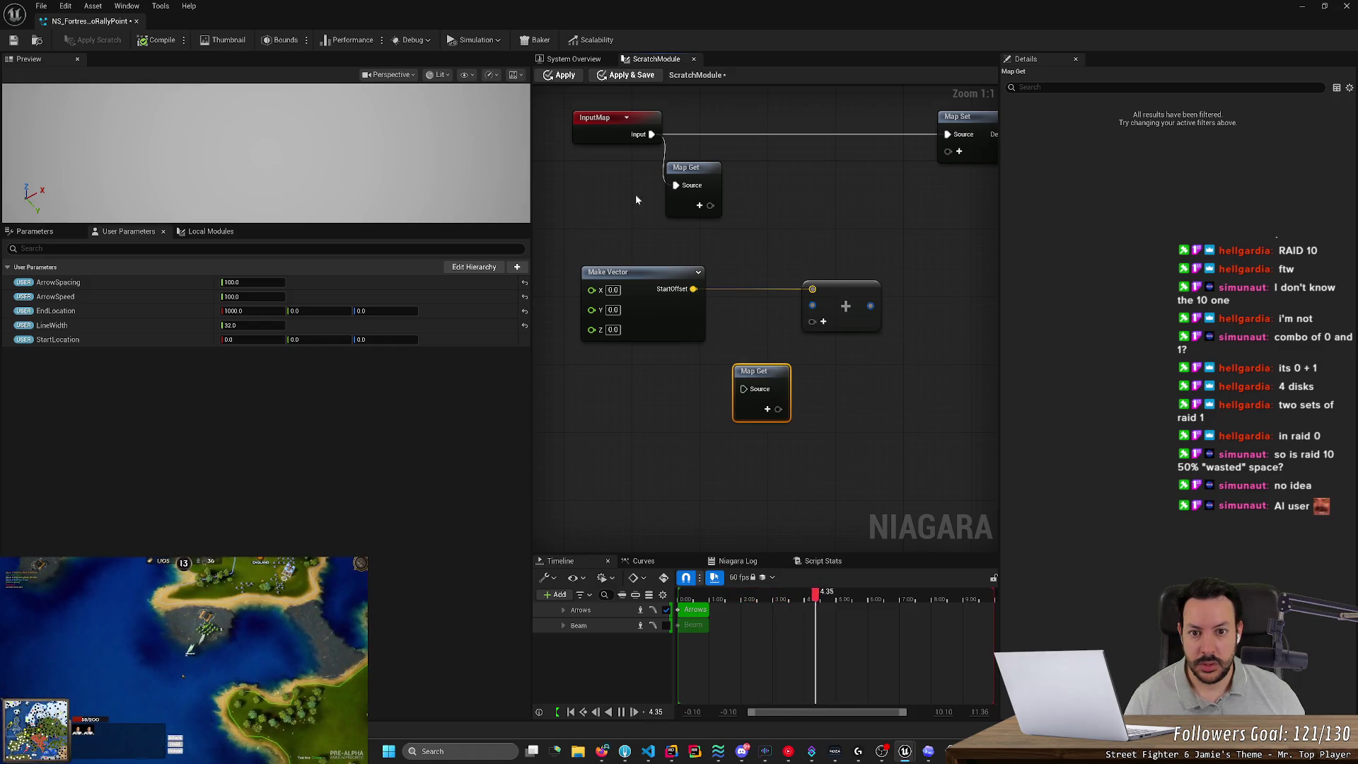
{"action": "left_click", "coordinate": [767, 409]}
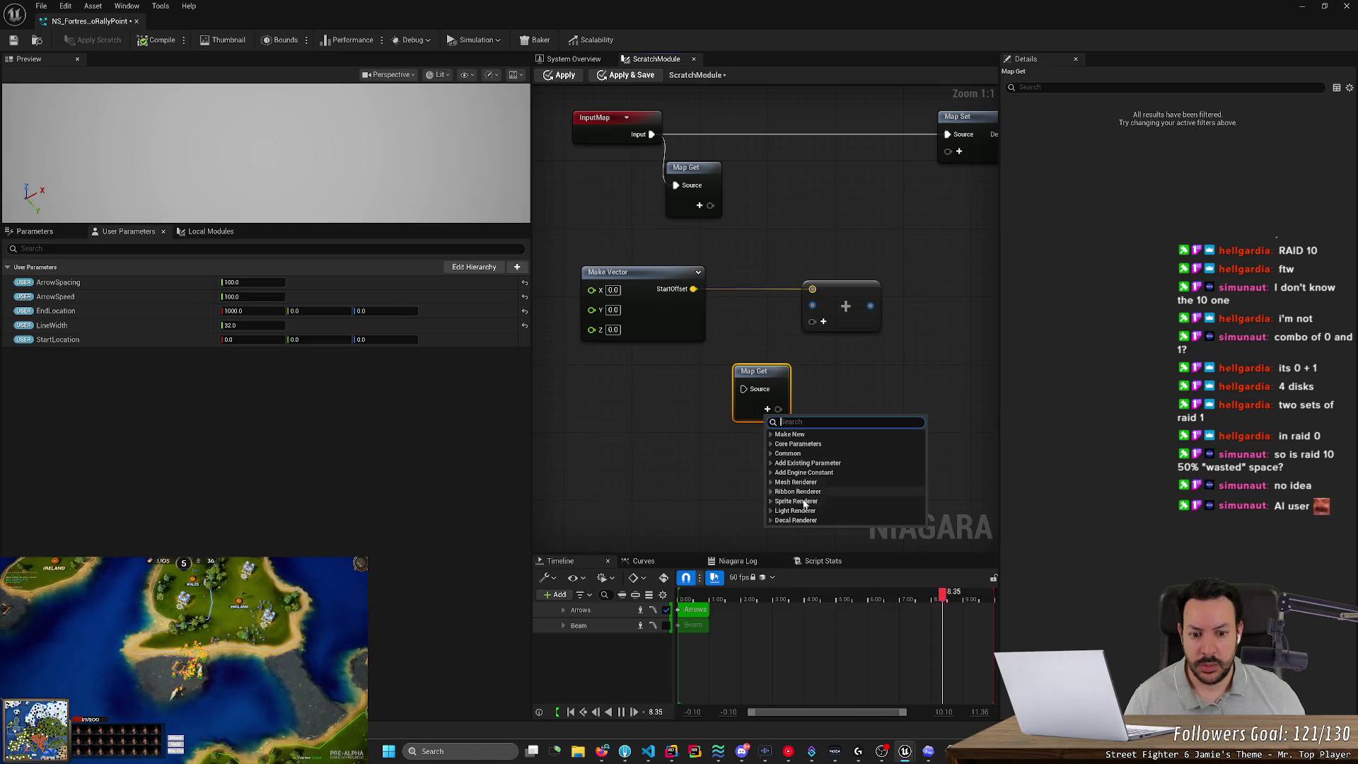
{"action": "left_click", "coordinate": [752, 492]}
{"action": "left_click", "coordinate": [766, 377]}
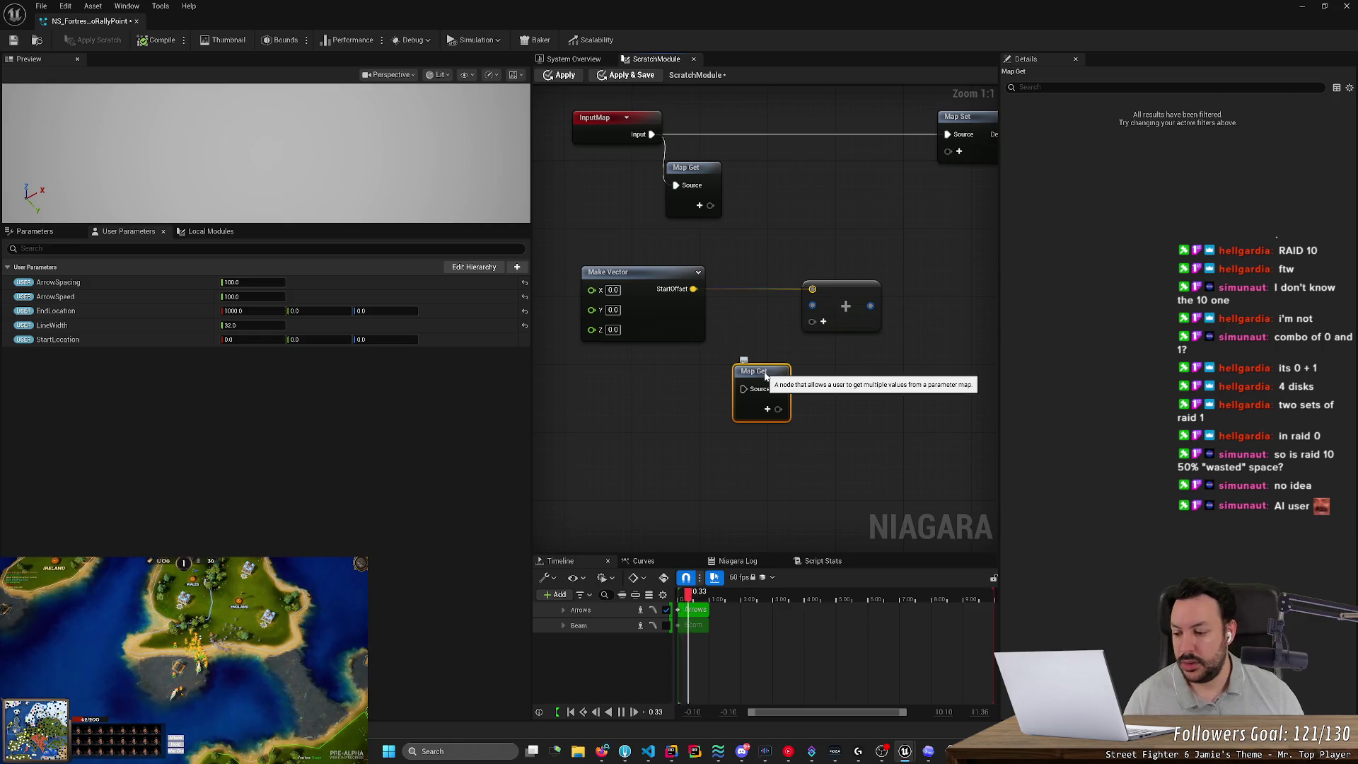
{"action": "key", "text": "Delete"}
{"action": "right_click", "coordinate": [761, 391]}
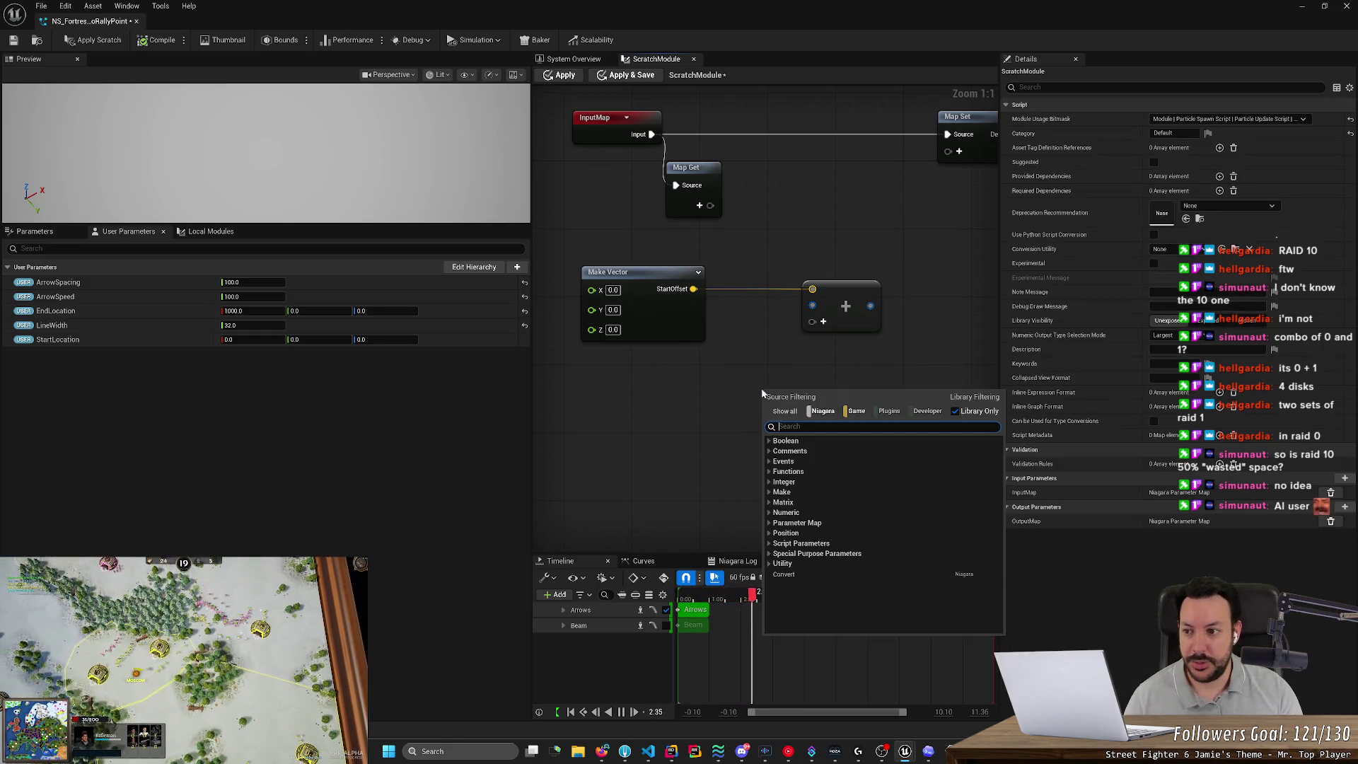
{"action": "type", "text": "user"}
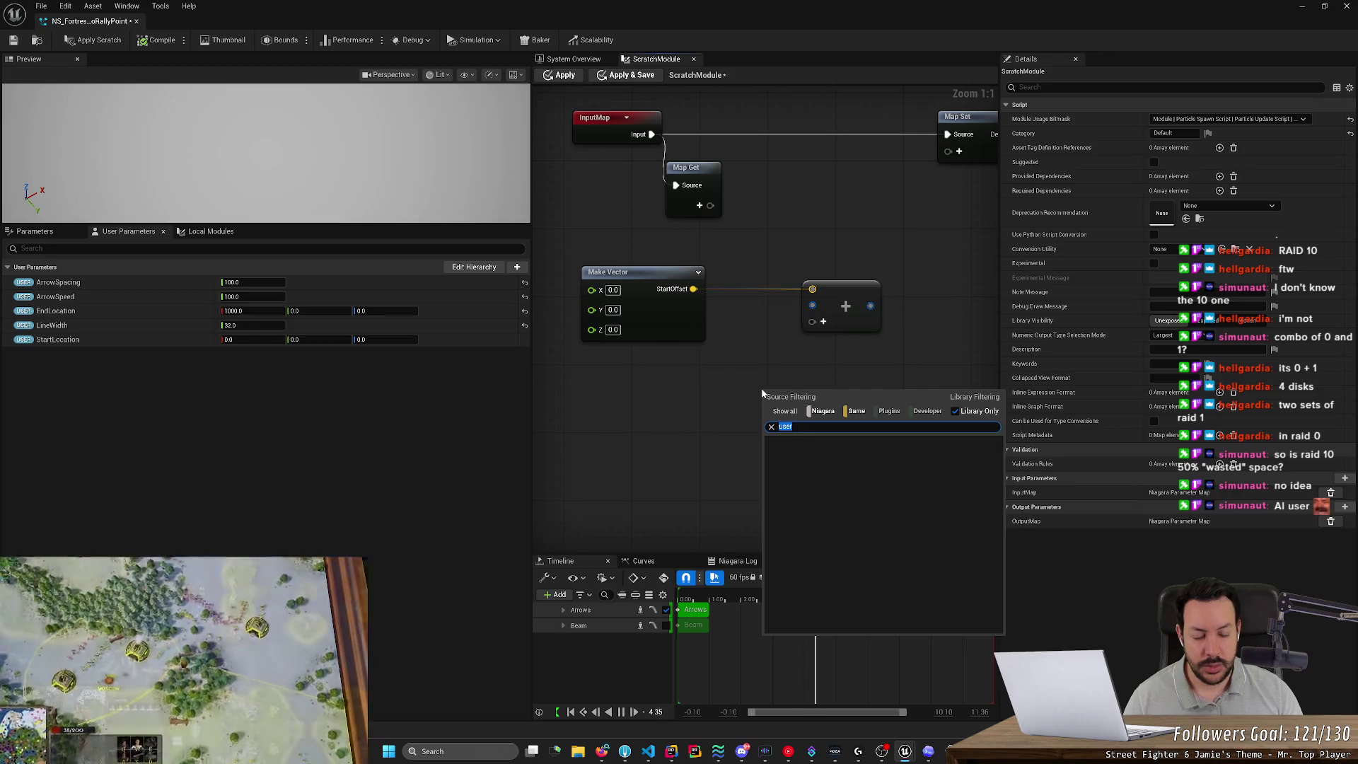
{"action": "type", "text": "parameter"}
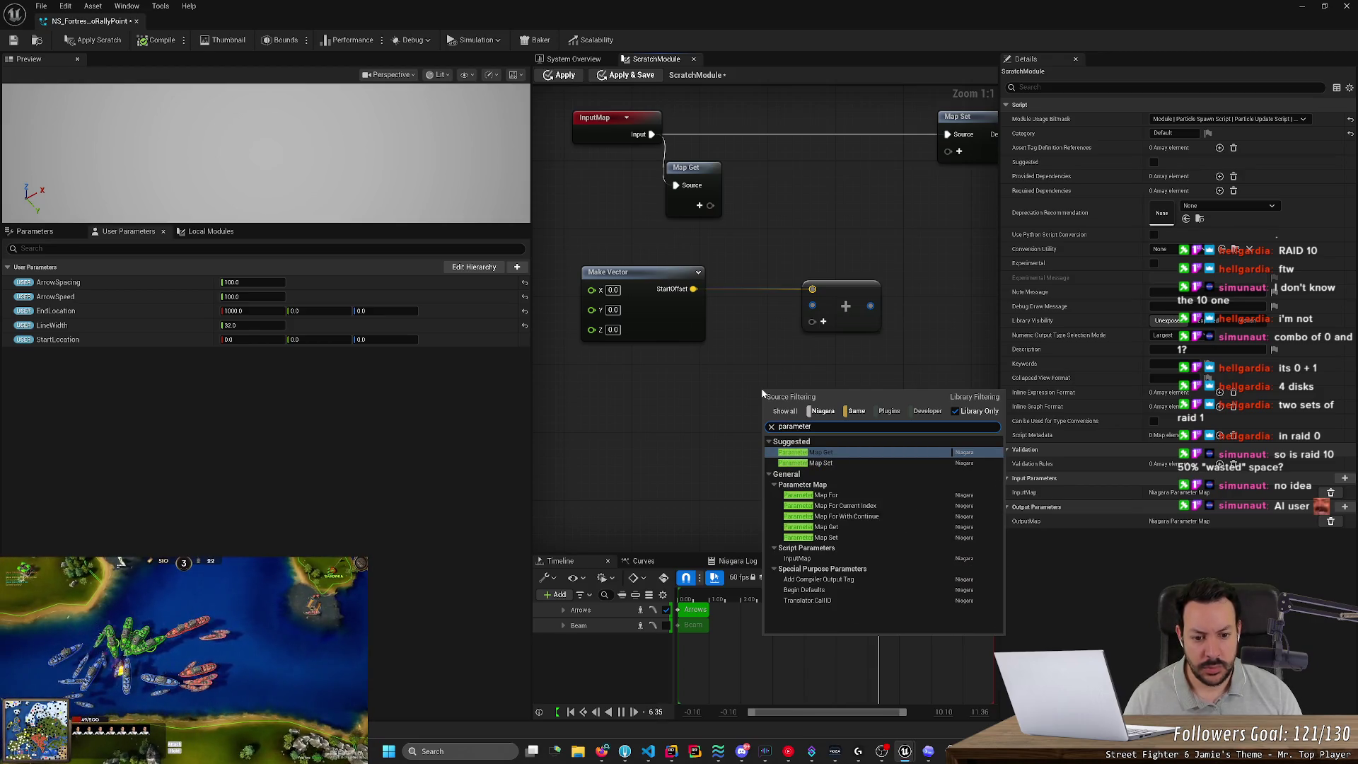
{"action": "key", "text": "ctrl+a"}
{"action": "key", "text": "BackSpace"}
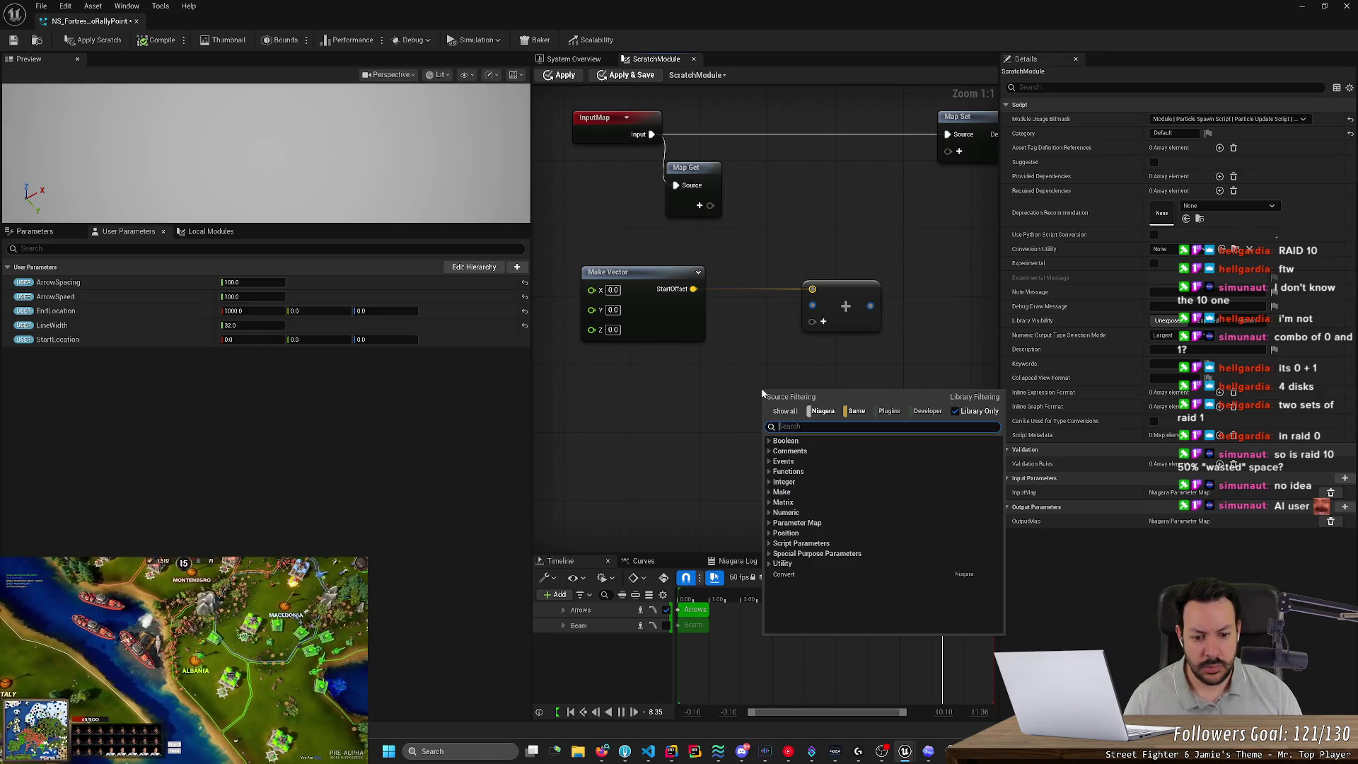
{"action": "key", "text": "alt+Tab"}
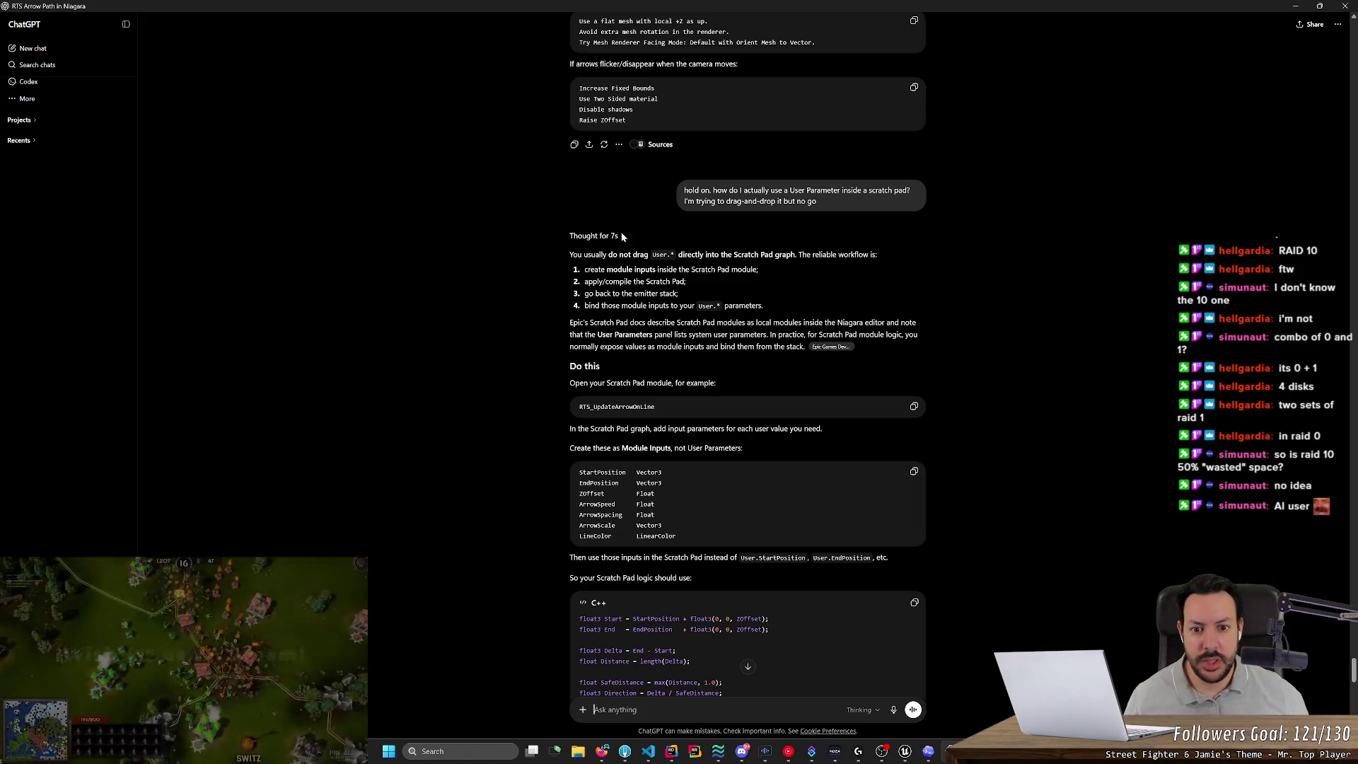
Highlight ChatGPT's advice on creating Module Inputs and inspect the InputMap node's properties.
{"action": "key", "text": "alt+Tab"}
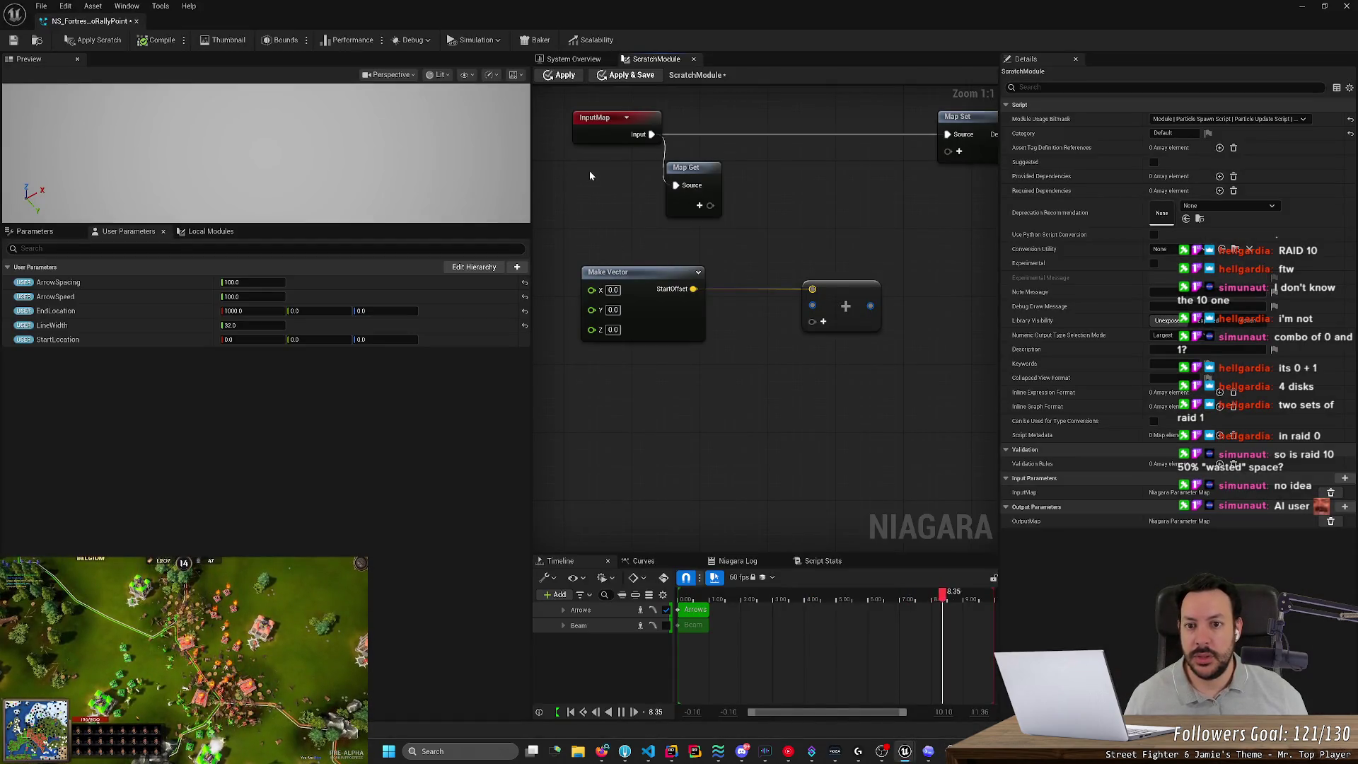
{"action": "key", "text": "alt+Tab"}
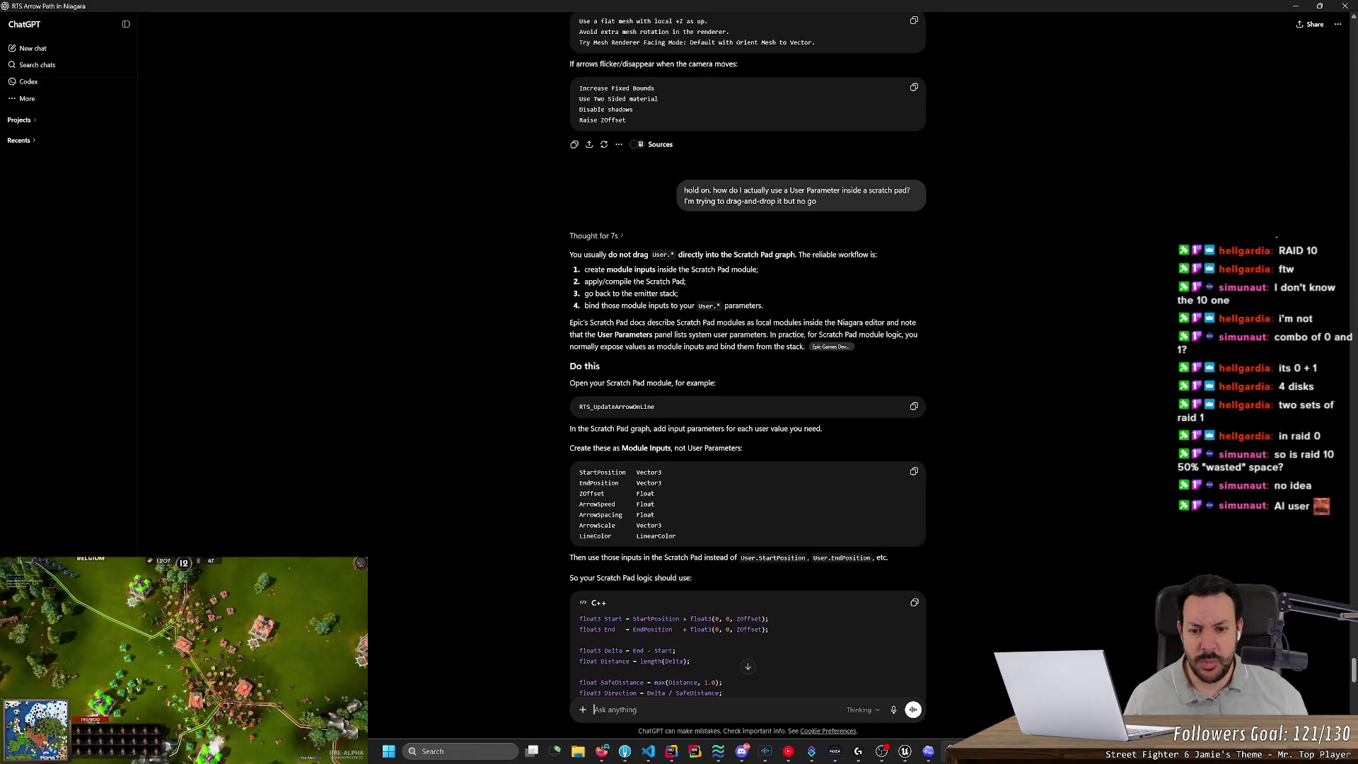
{"action": "left_click_drag", "start_coordinate": [646, 382], "coordinate": [716, 382]}
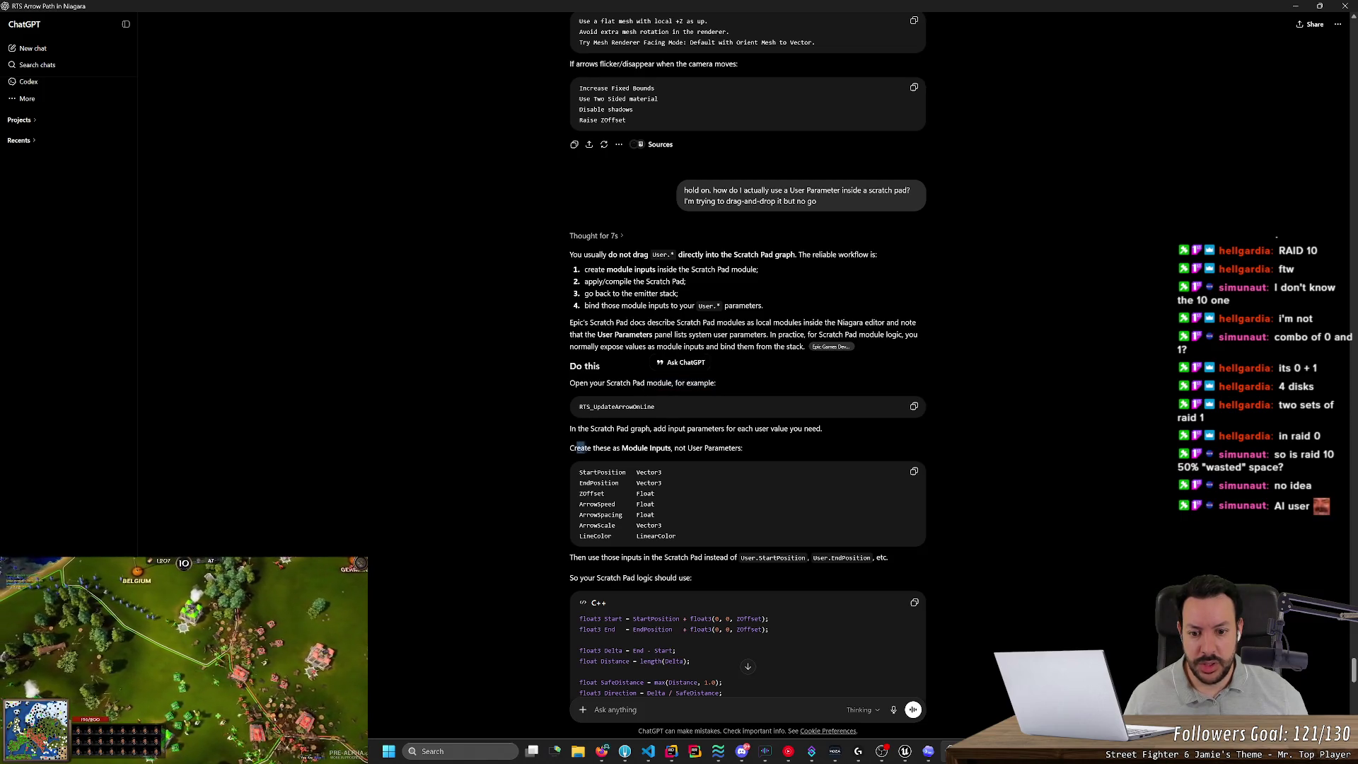
{"action": "left_click_drag", "start_coordinate": [580, 447], "coordinate": [686, 448]}
{"action": "left_click", "coordinate": [683, 402]}
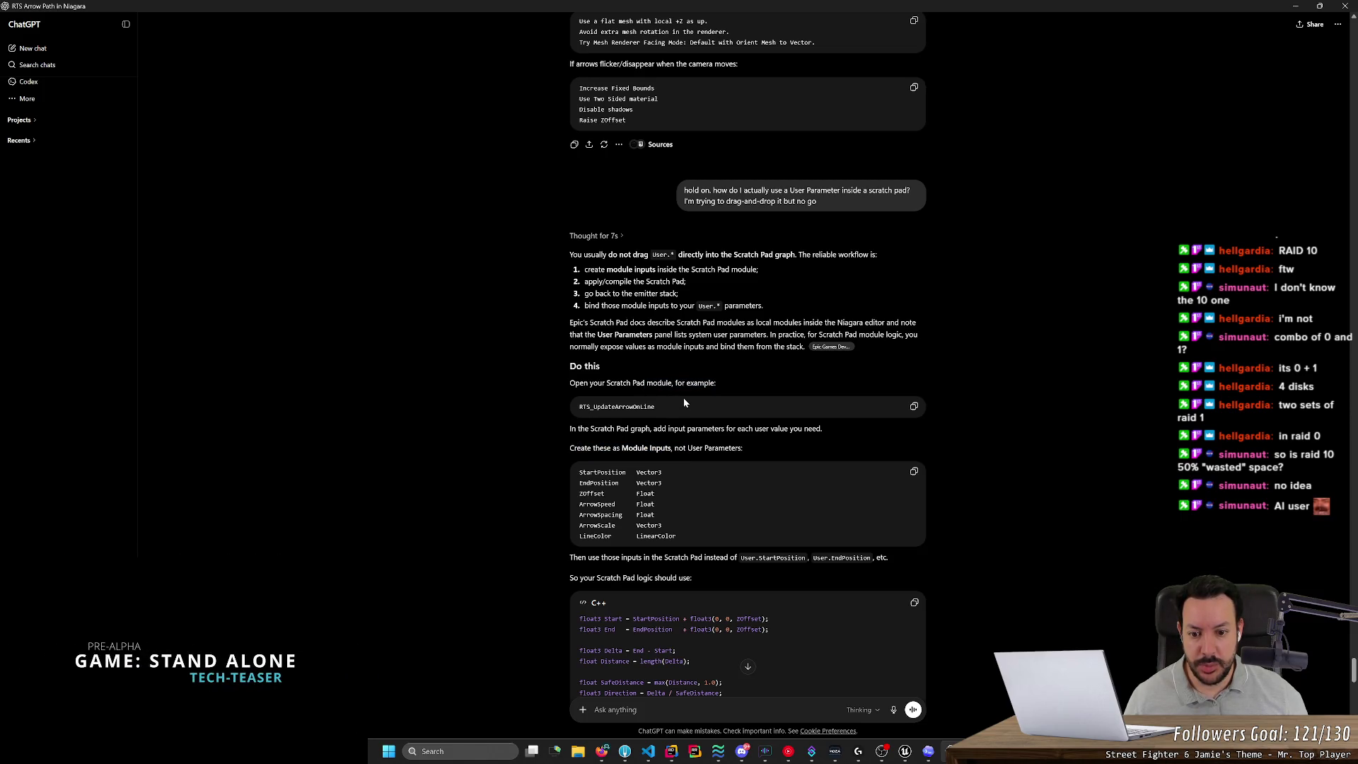
{"action": "key", "text": "alt+Tab"}
{"action": "left_click", "coordinate": [616, 141]}
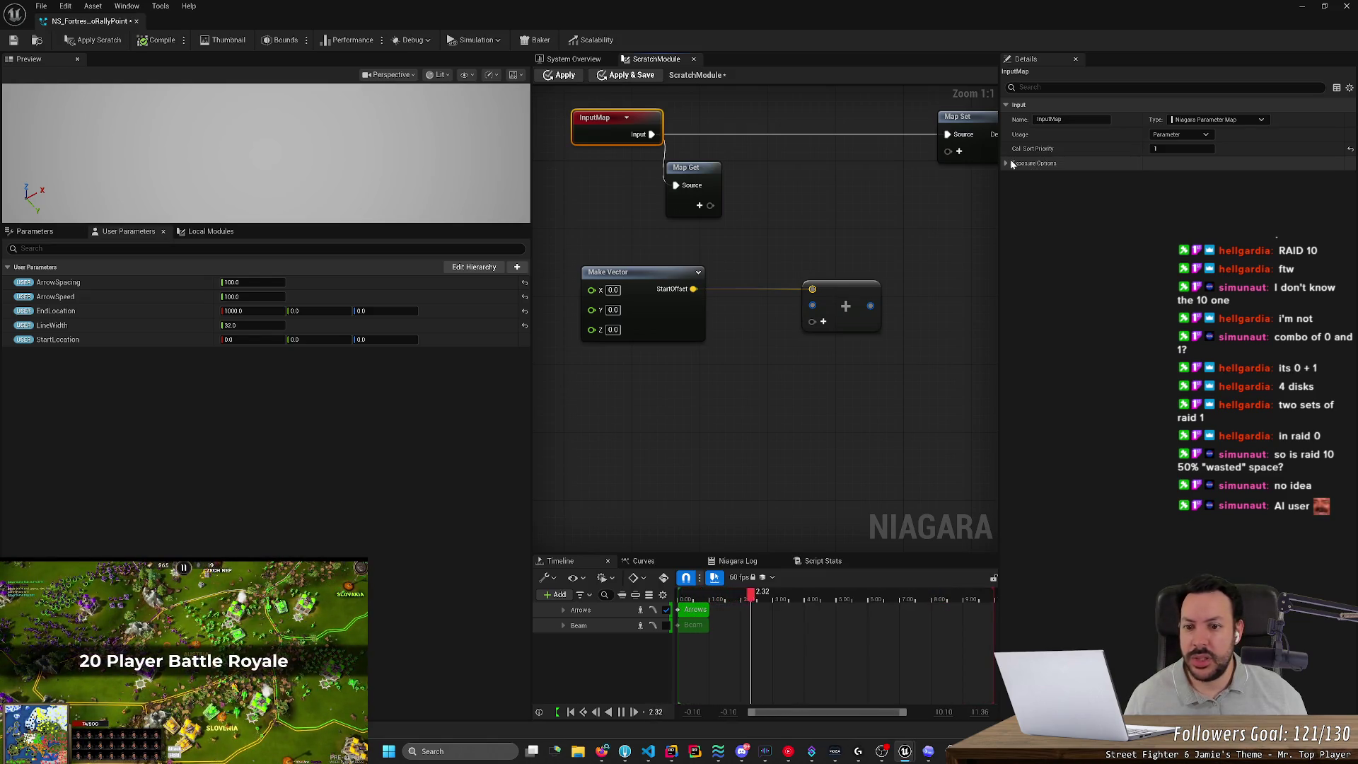
Select the StartPosition-through-LineColor module inputs list in ChatGPT's answer.
{"action": "key", "text": "alt+Tab"}
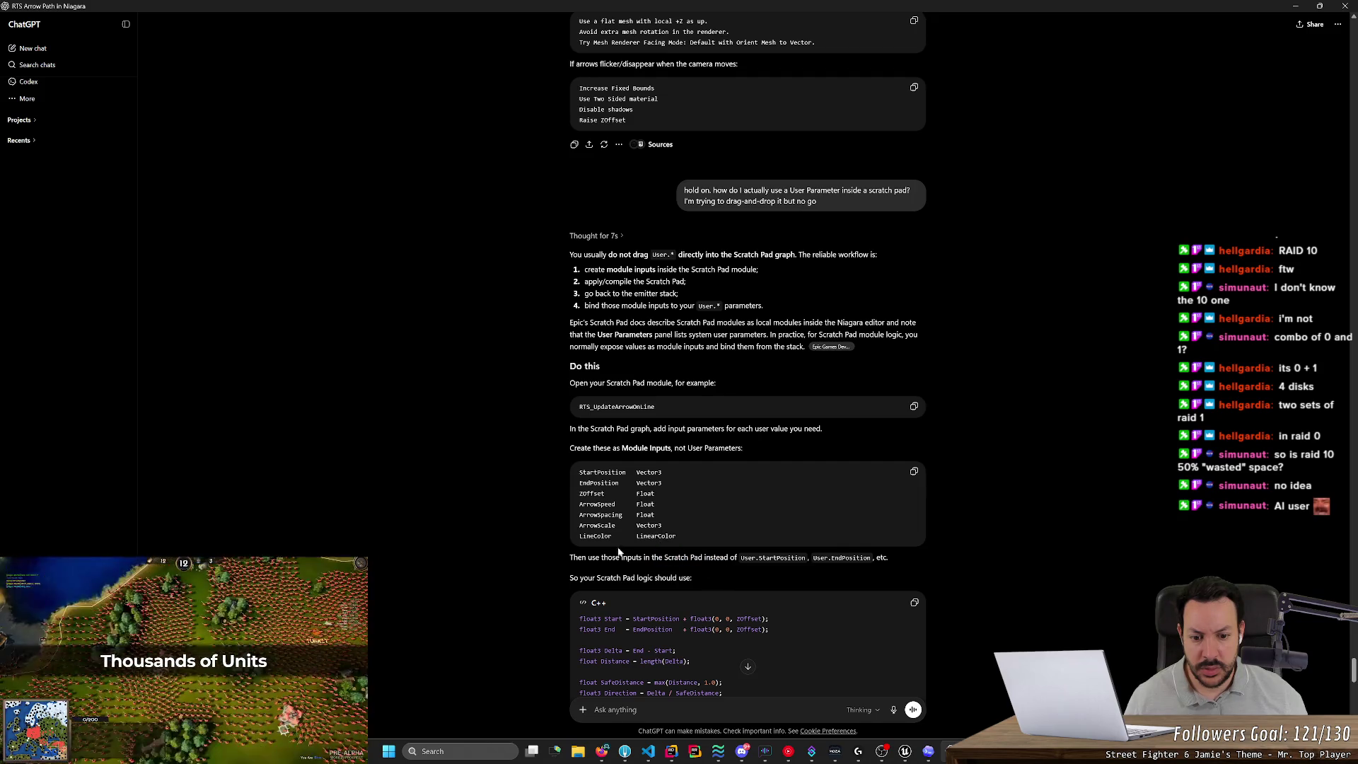
{"action": "left_click_drag", "start_coordinate": [578, 472], "coordinate": [677, 535]}
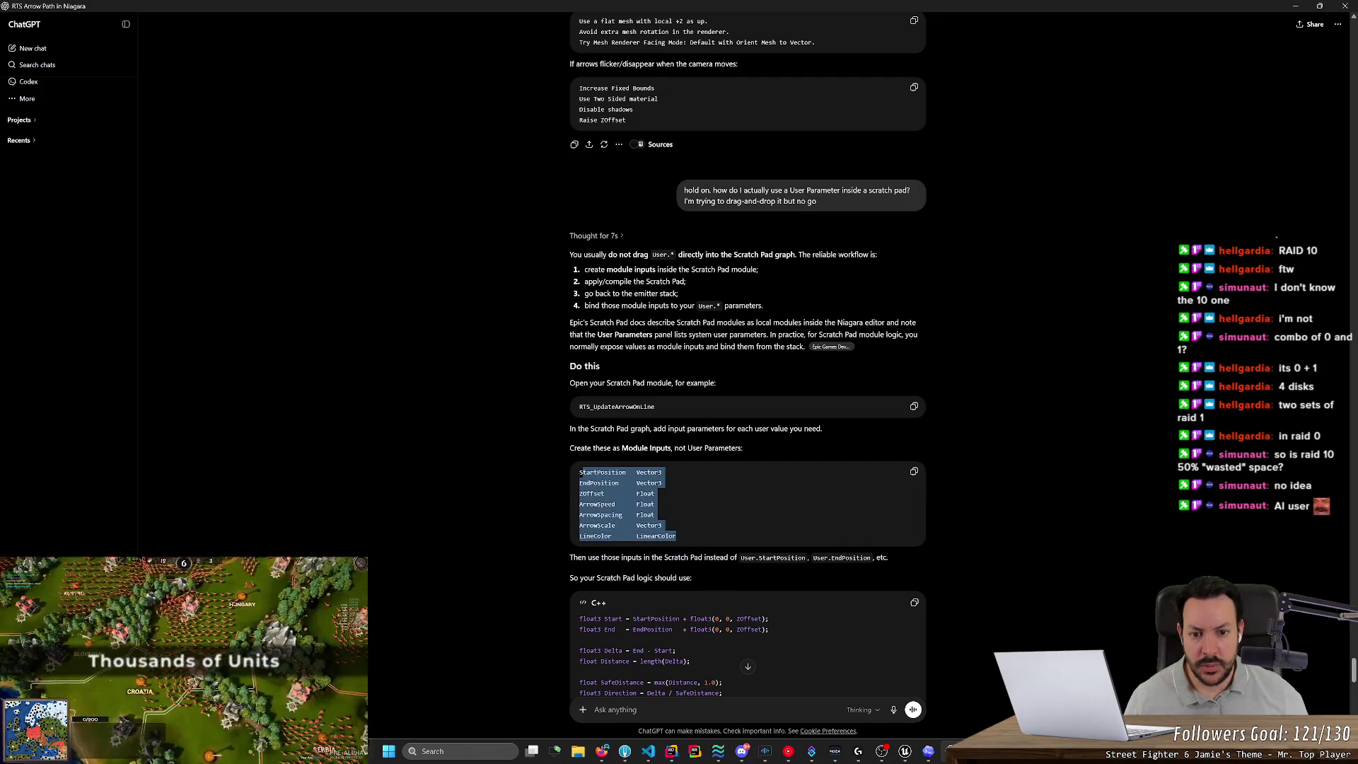
{"action": "scroll", "coordinate": [531, 476], "scroll_direction": "down", "scroll_amount": 5}
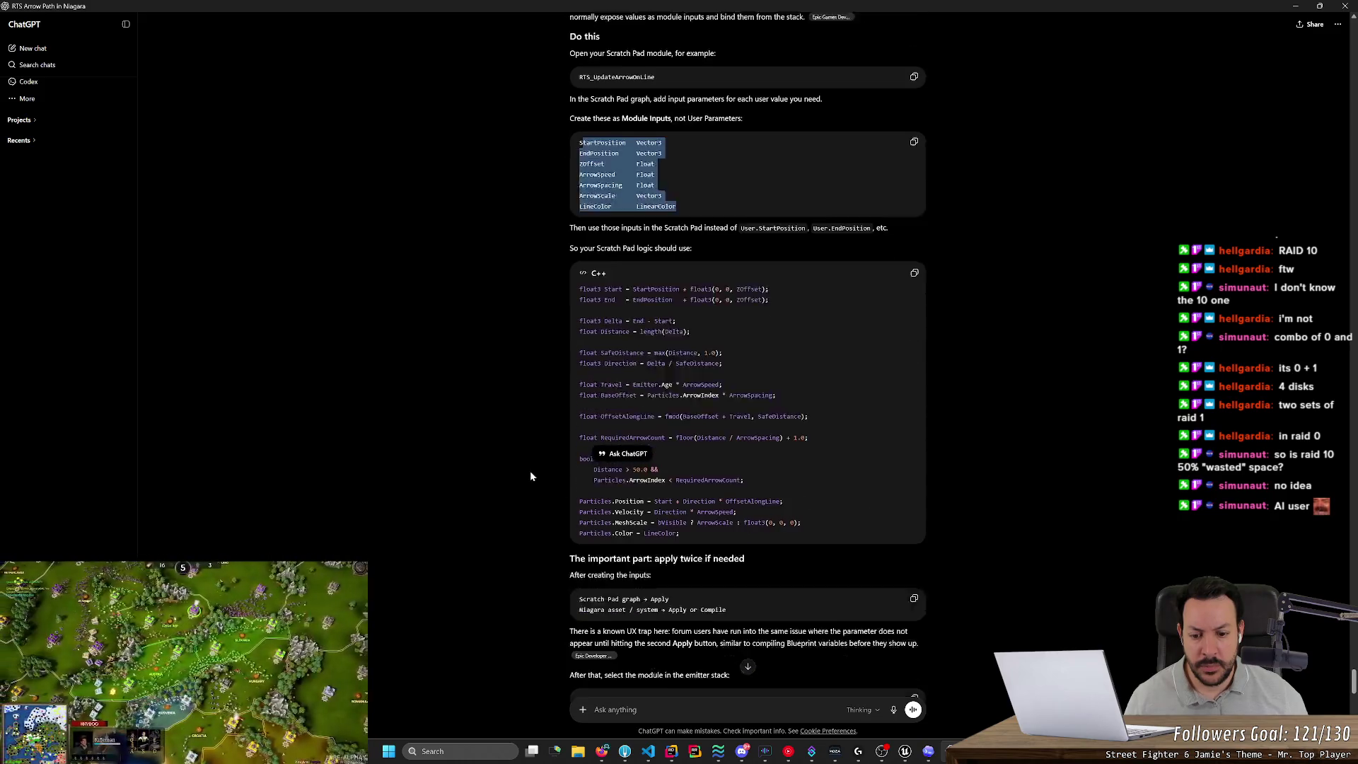
{"action": "scroll", "coordinate": [531, 476], "scroll_direction": "up", "scroll_amount": 5}
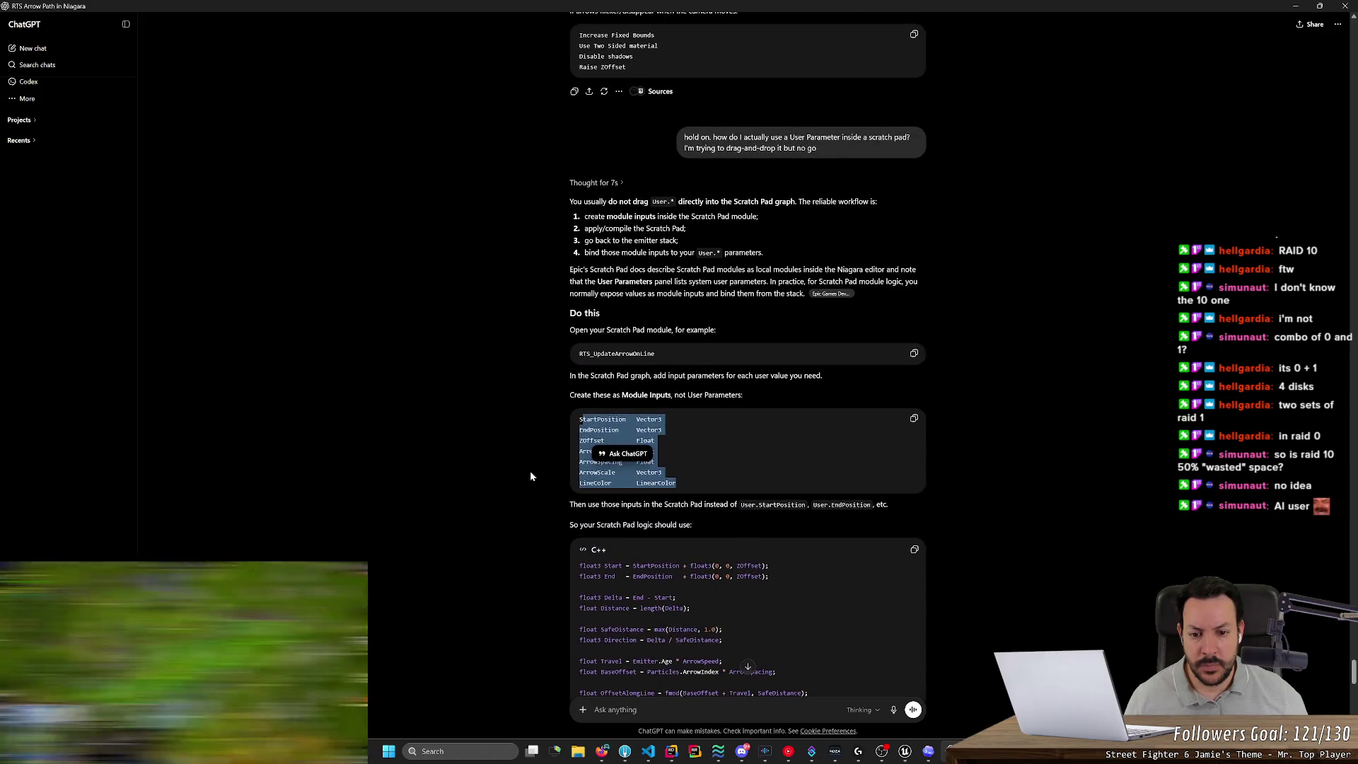
{"action": "scroll", "coordinate": [531, 476], "scroll_direction": "down", "scroll_amount": 3}
{"action": "left_click", "coordinate": [587, 256]}
{"action": "left_click_drag", "start_coordinate": [587, 256], "coordinate": [677, 324]}
{"action": "key", "text": "alt+Tab"}
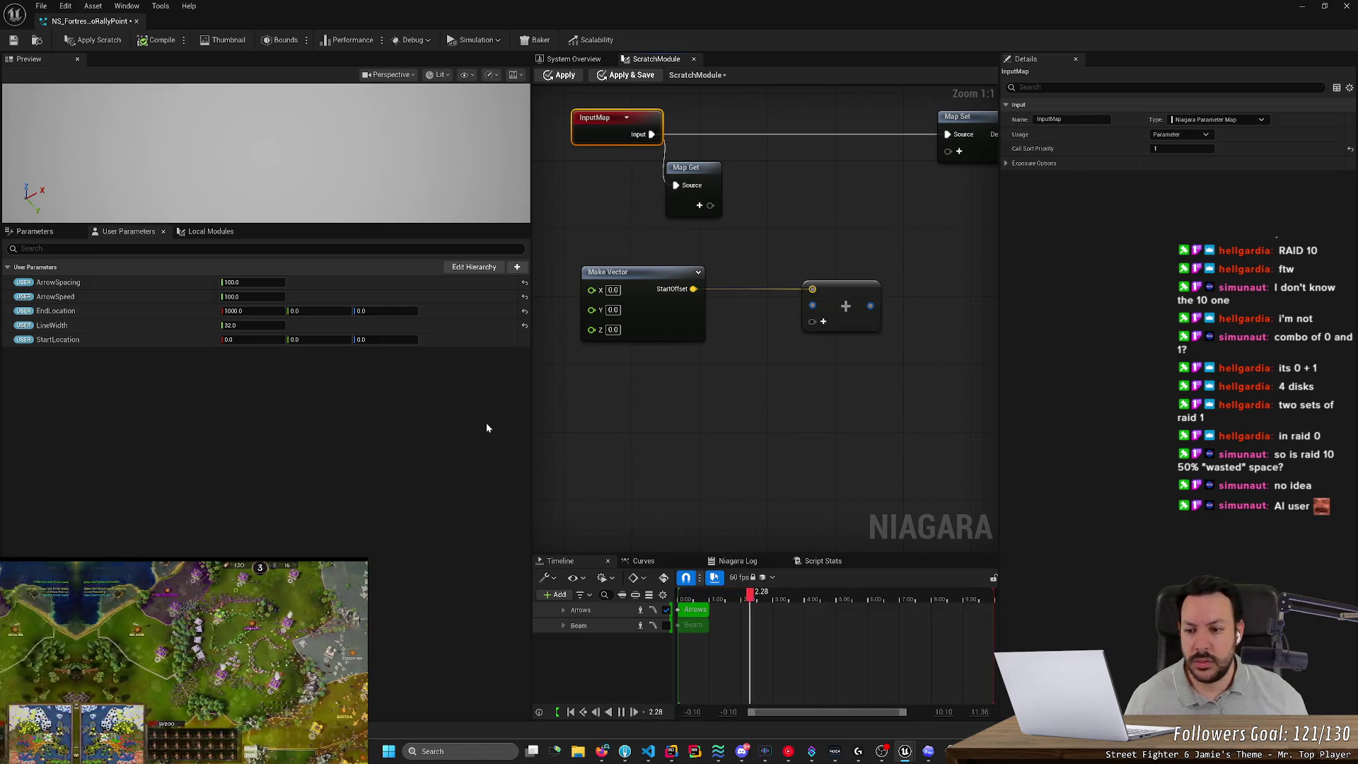
Create a new scratch Dynamic Input under Local Modules and name it StartLocation.
{"action": "left_click", "coordinate": [202, 231]}
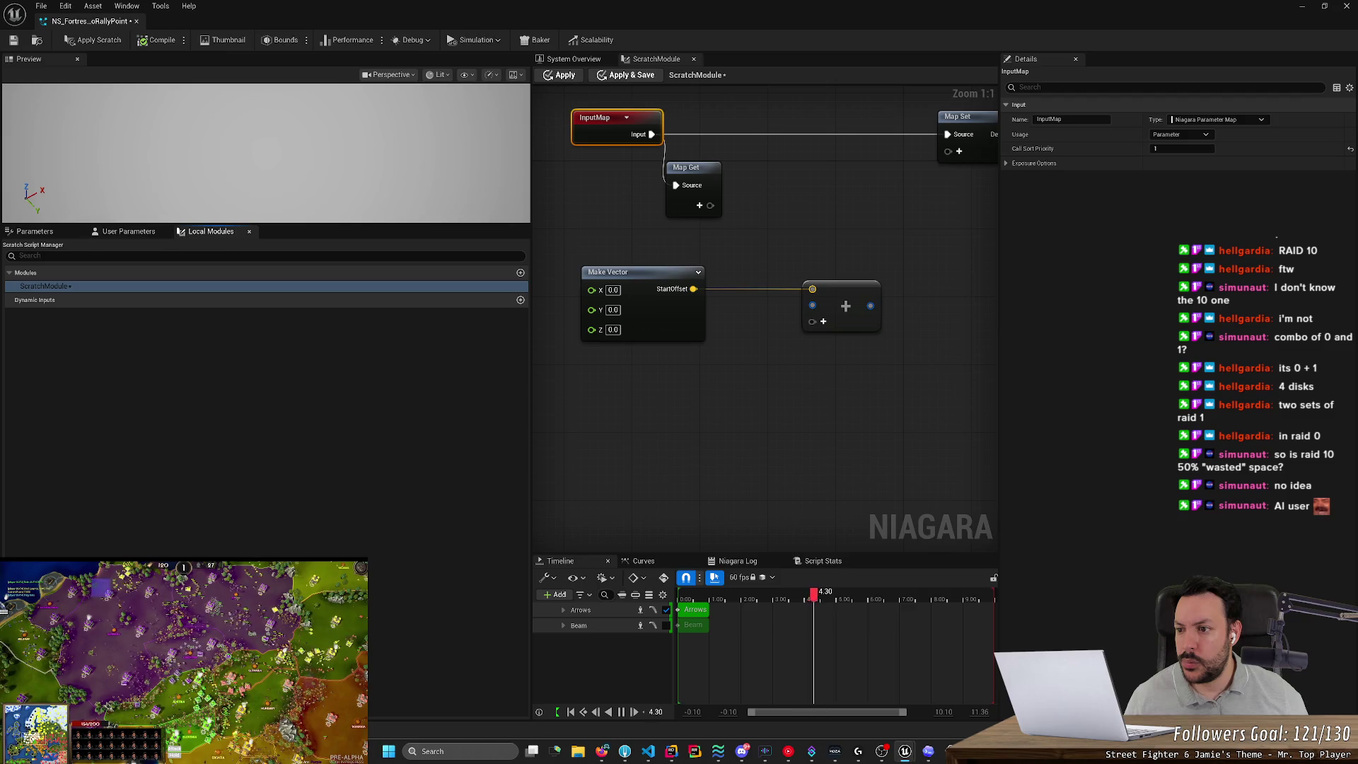
{"action": "left_click", "coordinate": [83, 293]}
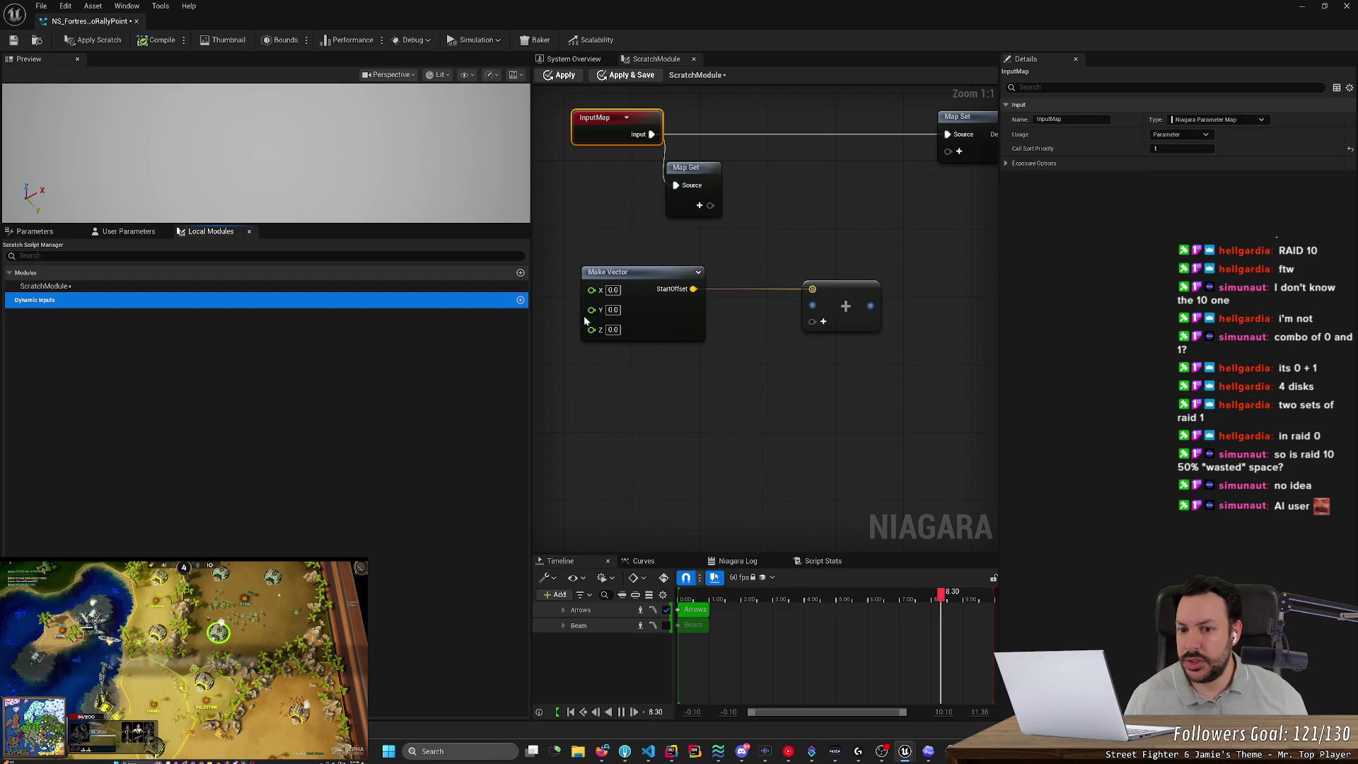
{"action": "left_click", "coordinate": [521, 299]}
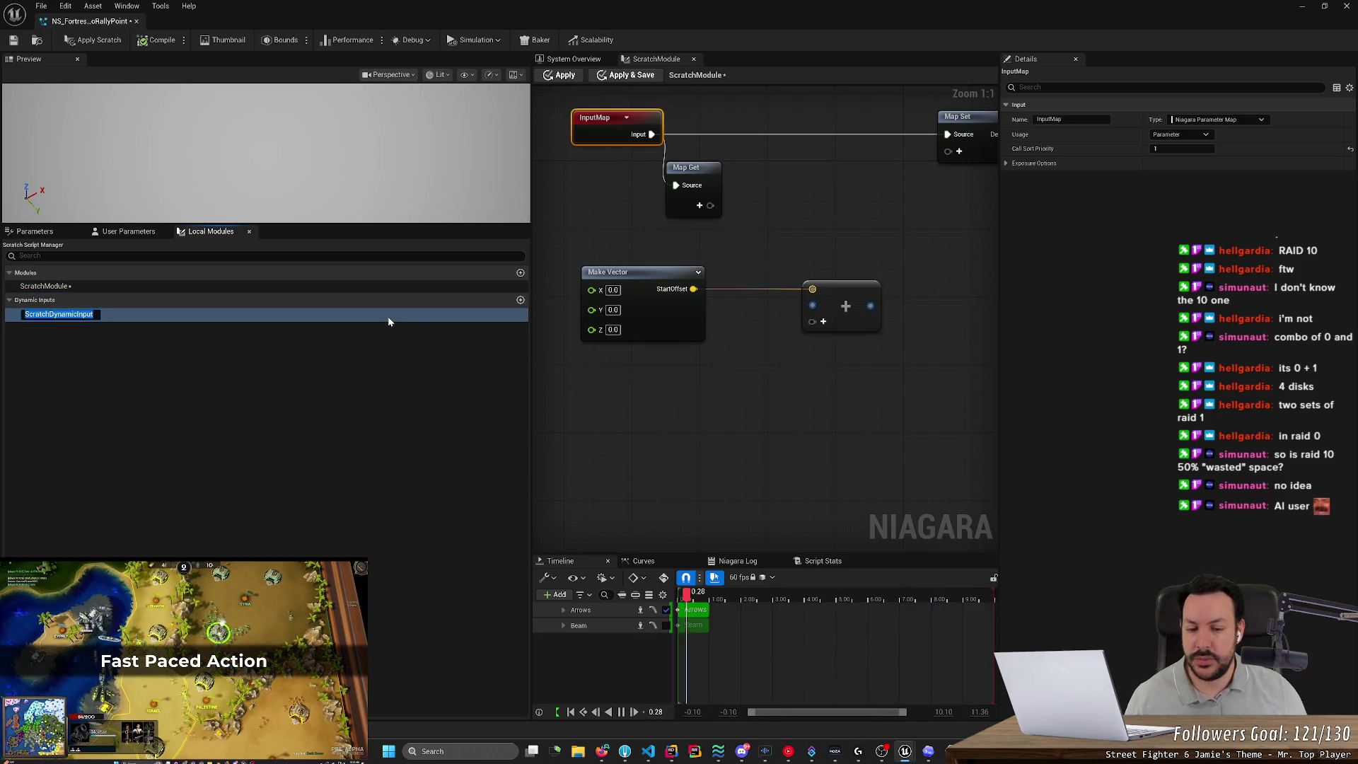
{"action": "type", "text": "Sta"}
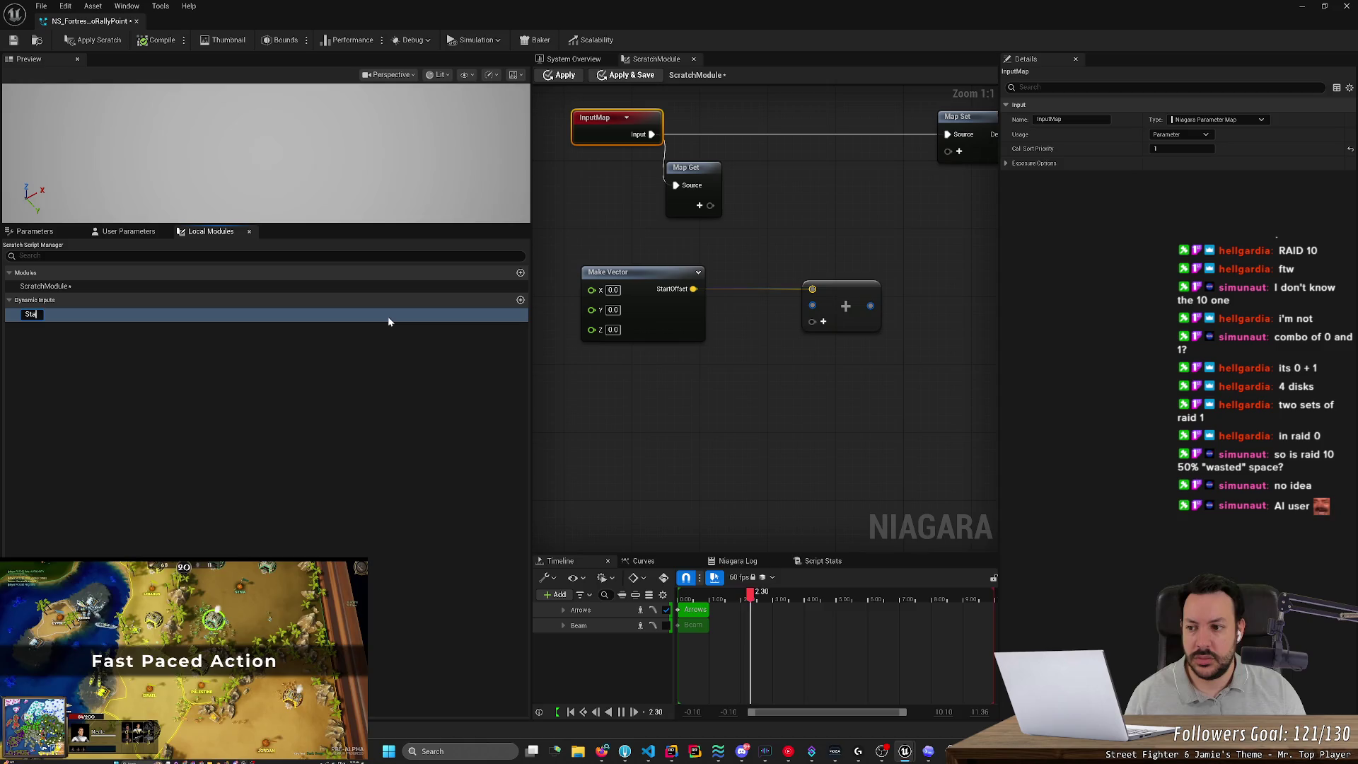
{"action": "type", "text": "rtLocation"}
{"action": "key", "text": "Return"}
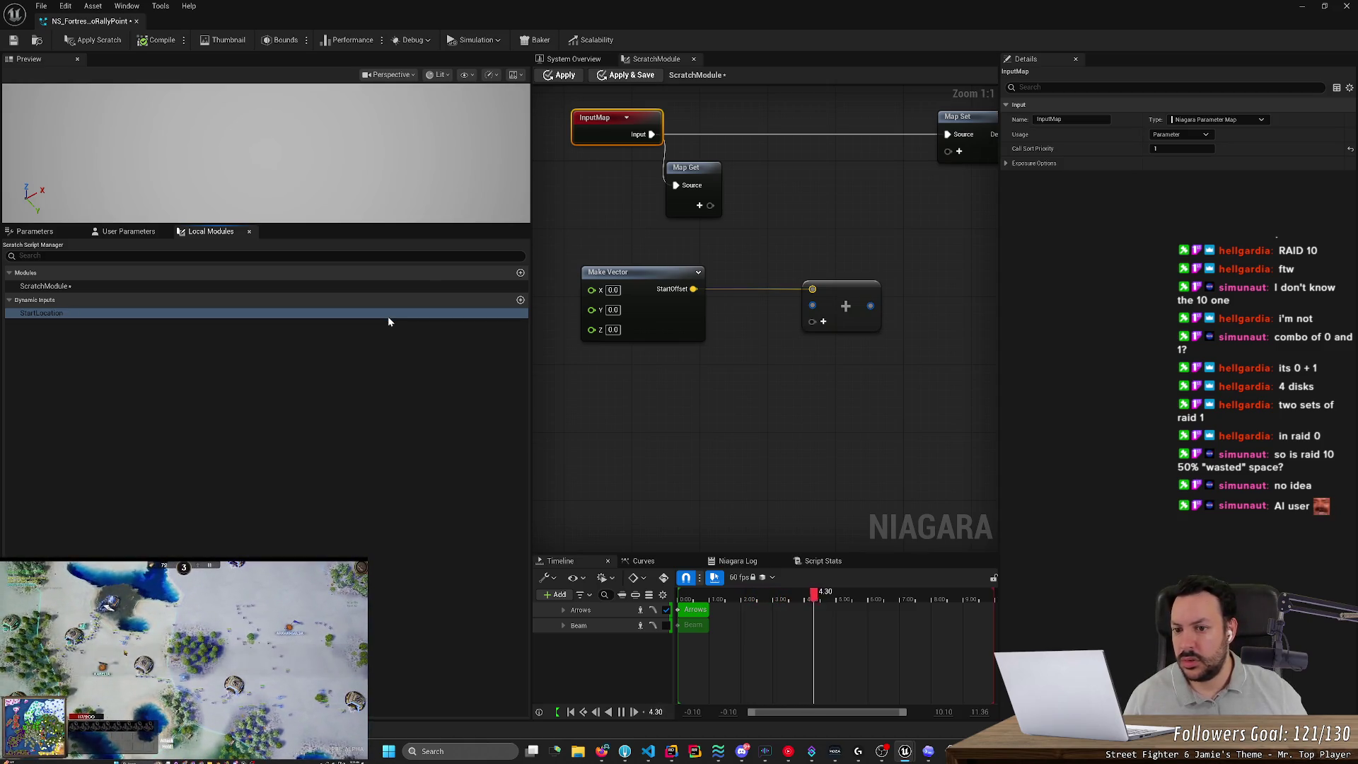
{"action": "mouse_move", "coordinate": [388, 316]}
{"action": "left_mouse_down"}
{"action": "mouse_move", "coordinate": [623, 328]}
{"action": "mouse_move", "coordinate": [814, 312]}
{"action": "left_mouse_up"}
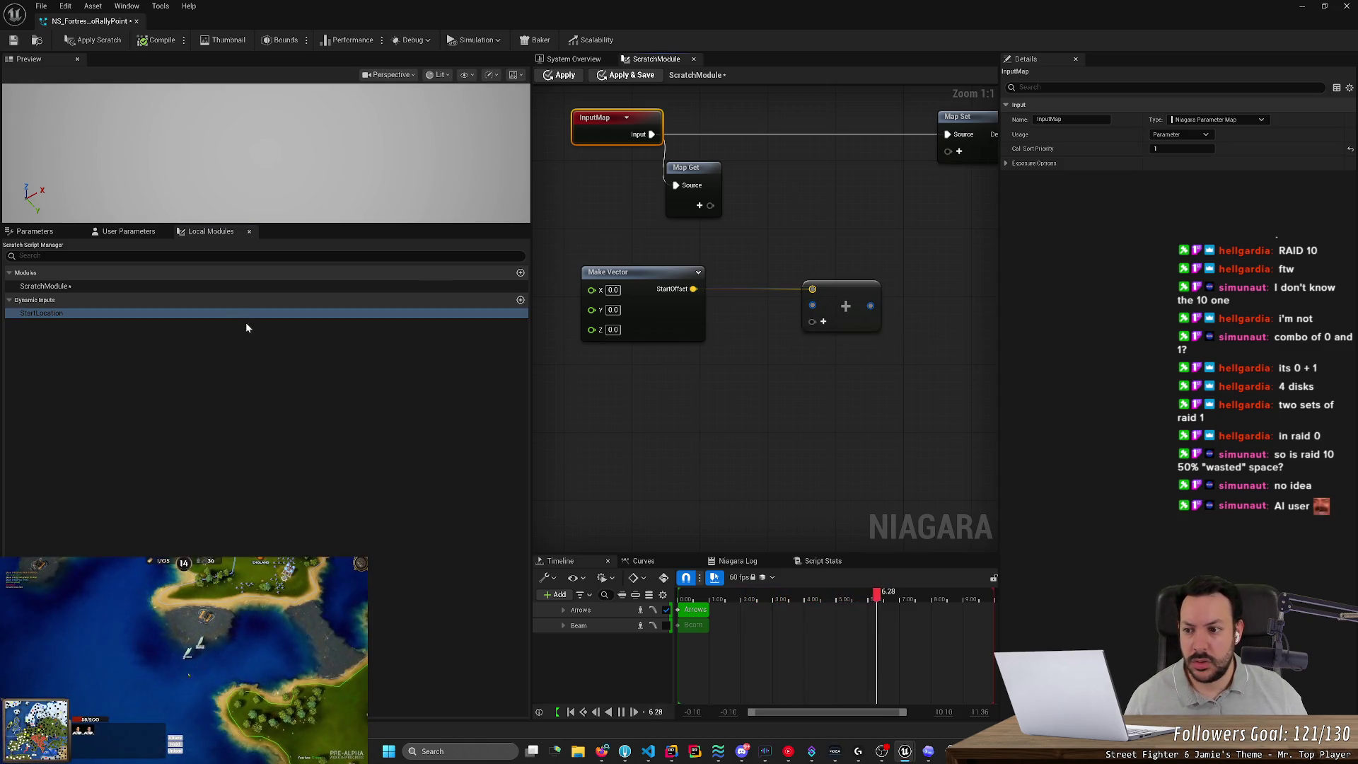
Open the StartLocation dynamic input's graph, select its Map Get node, then return to ScratchModule.
{"action": "double_click", "coordinate": [129, 313]}
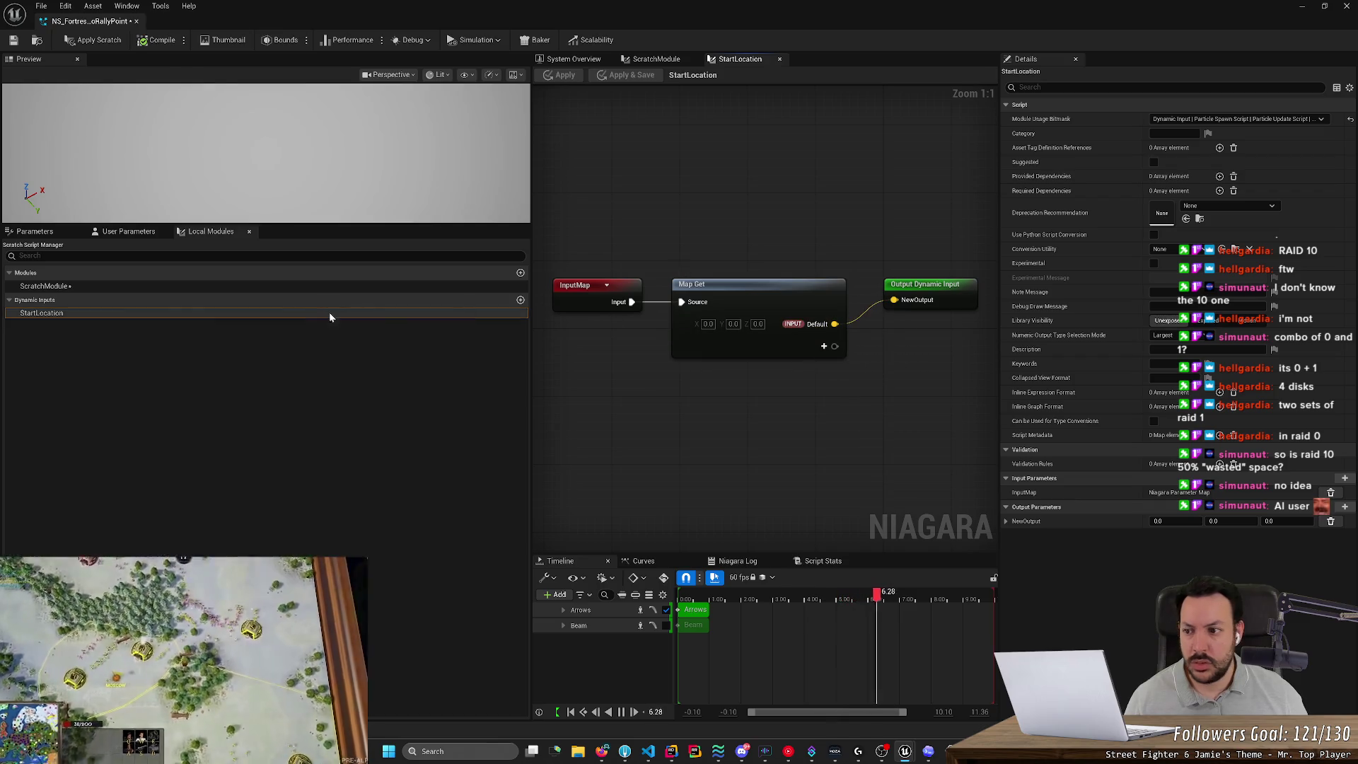
{"action": "left_click", "coordinate": [127, 231]}
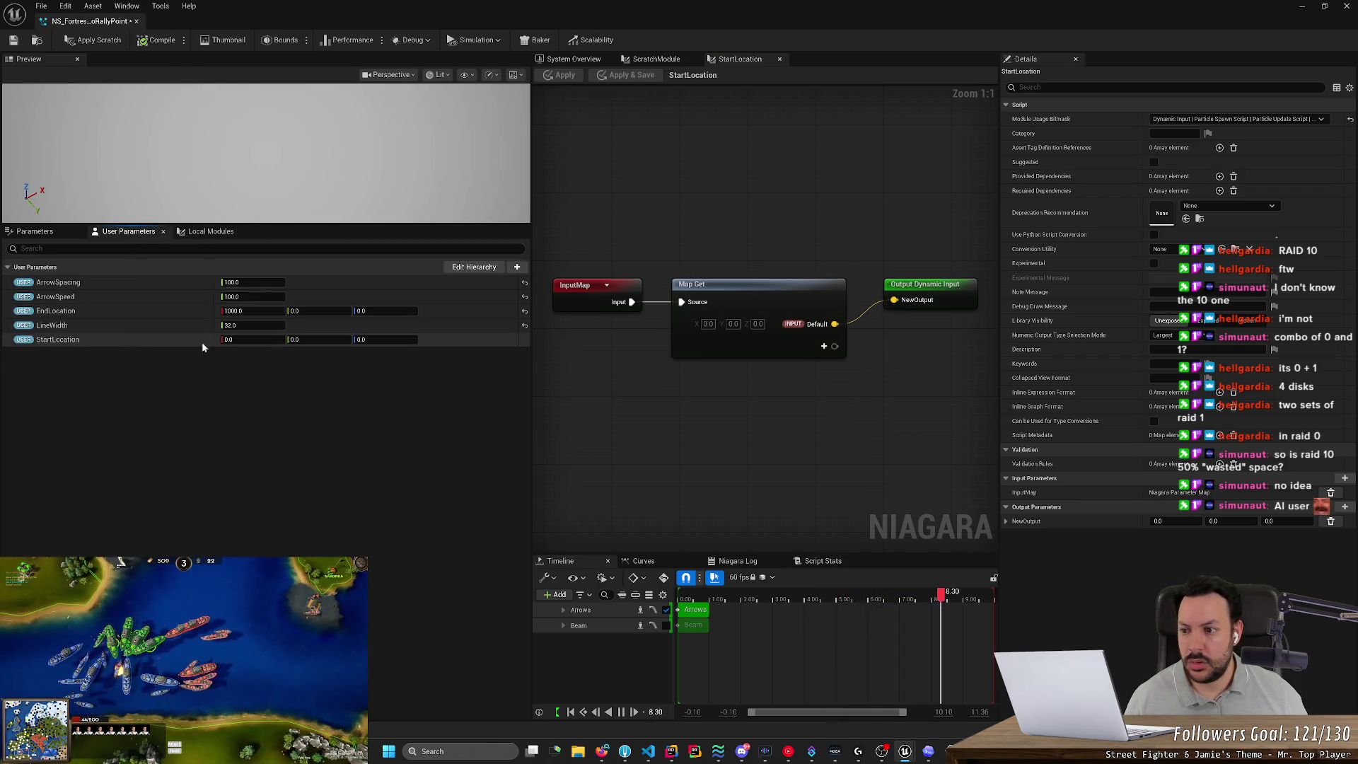
{"action": "mouse_move", "coordinate": [202, 342]}
{"action": "left_mouse_down"}
{"action": "mouse_move", "coordinate": [469, 359]}
{"action": "mouse_move", "coordinate": [761, 303]}
{"action": "mouse_move", "coordinate": [892, 304]}
{"action": "mouse_move", "coordinate": [622, 304]}
{"action": "left_mouse_up"}
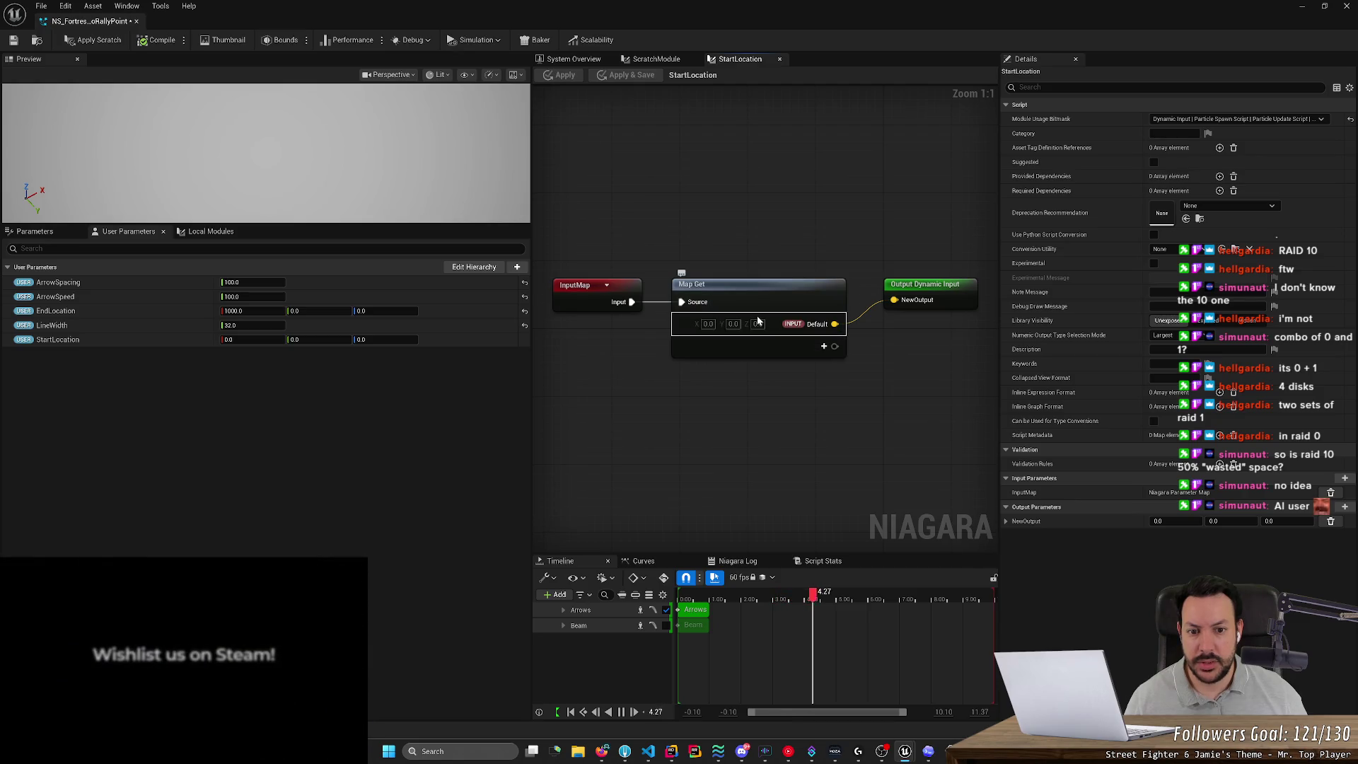
{"action": "left_click", "coordinate": [736, 291]}
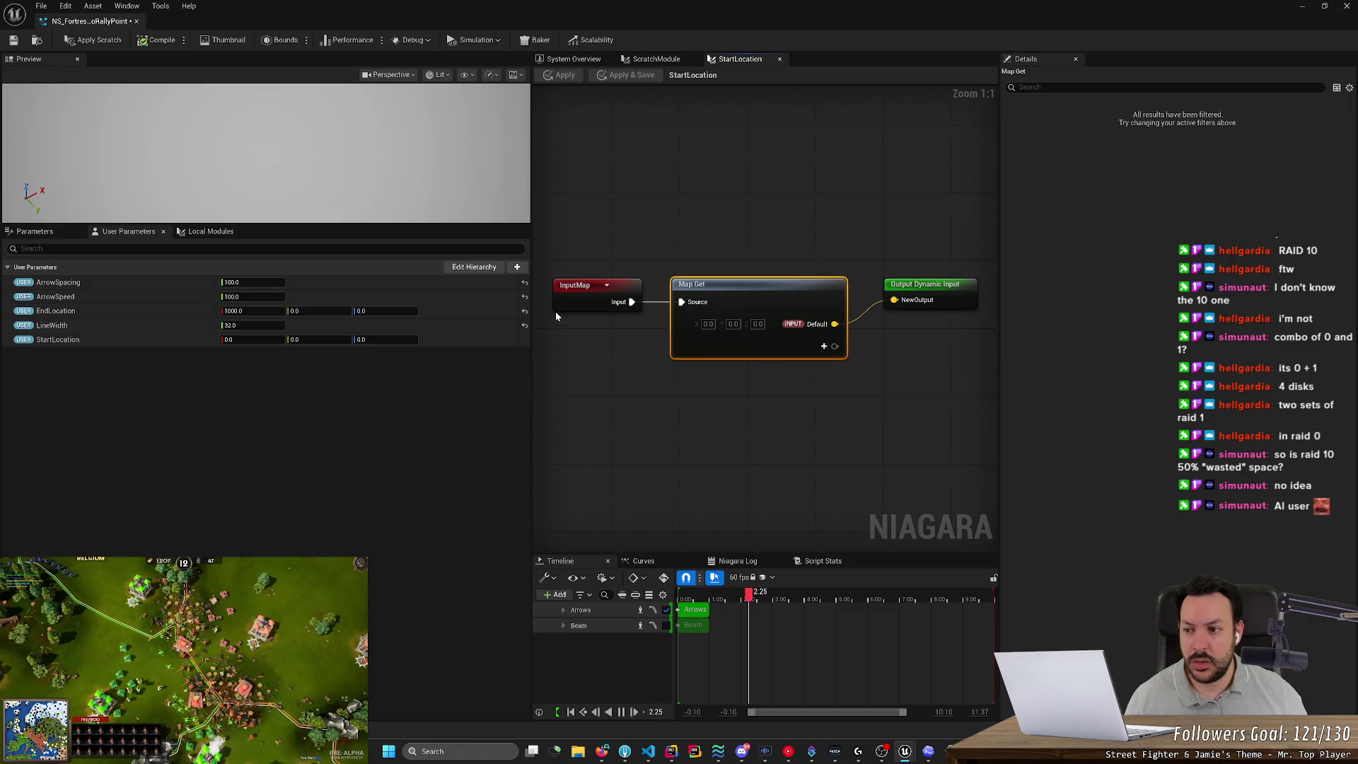
{"action": "left_click", "coordinate": [211, 231]}
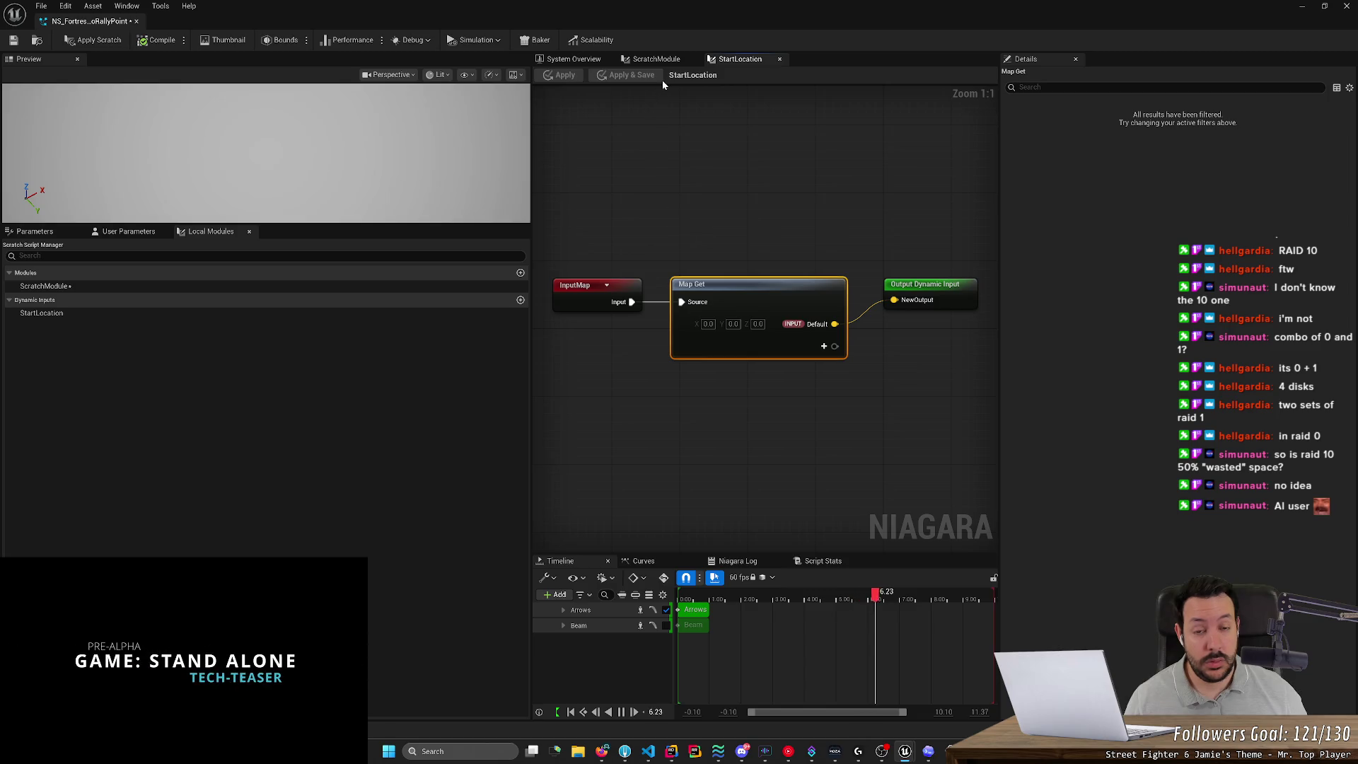
{"action": "left_click", "coordinate": [56, 313]}
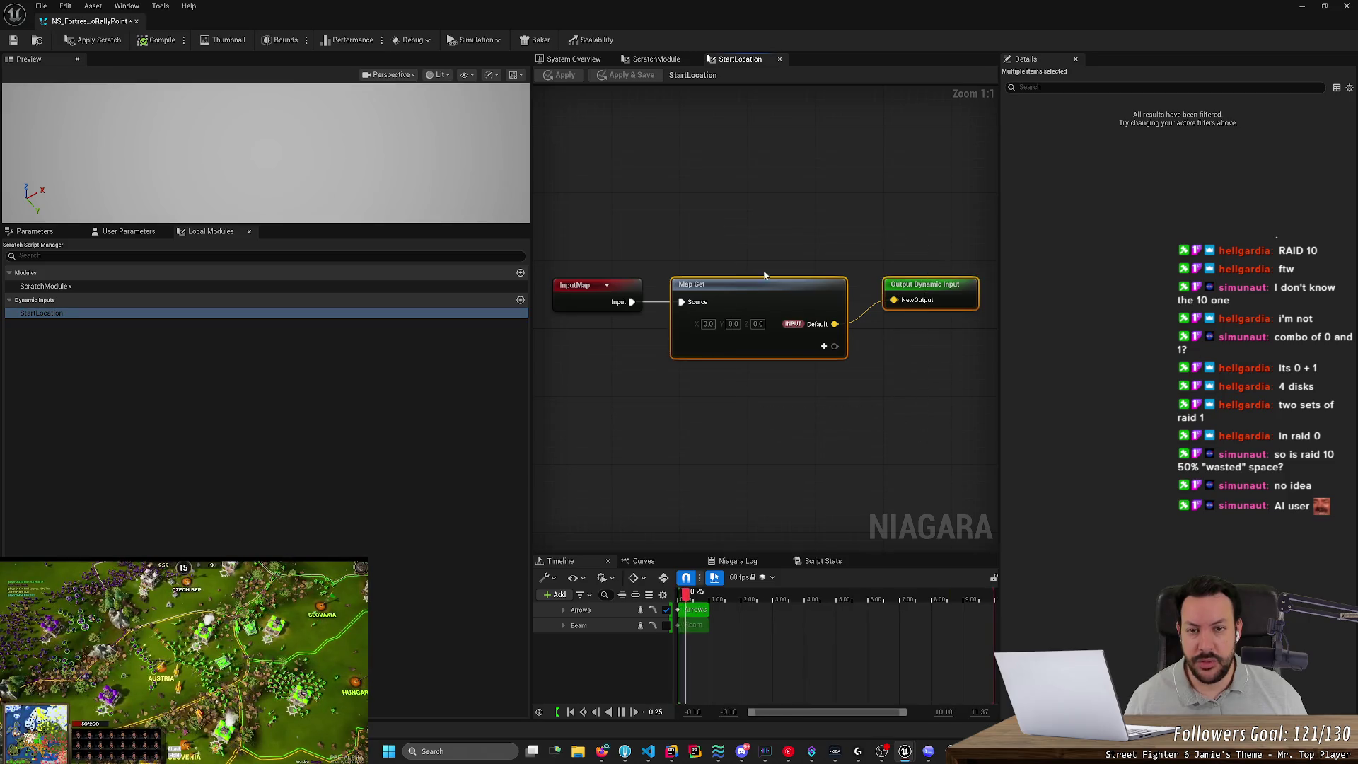
{"action": "left_click", "coordinate": [657, 60]}
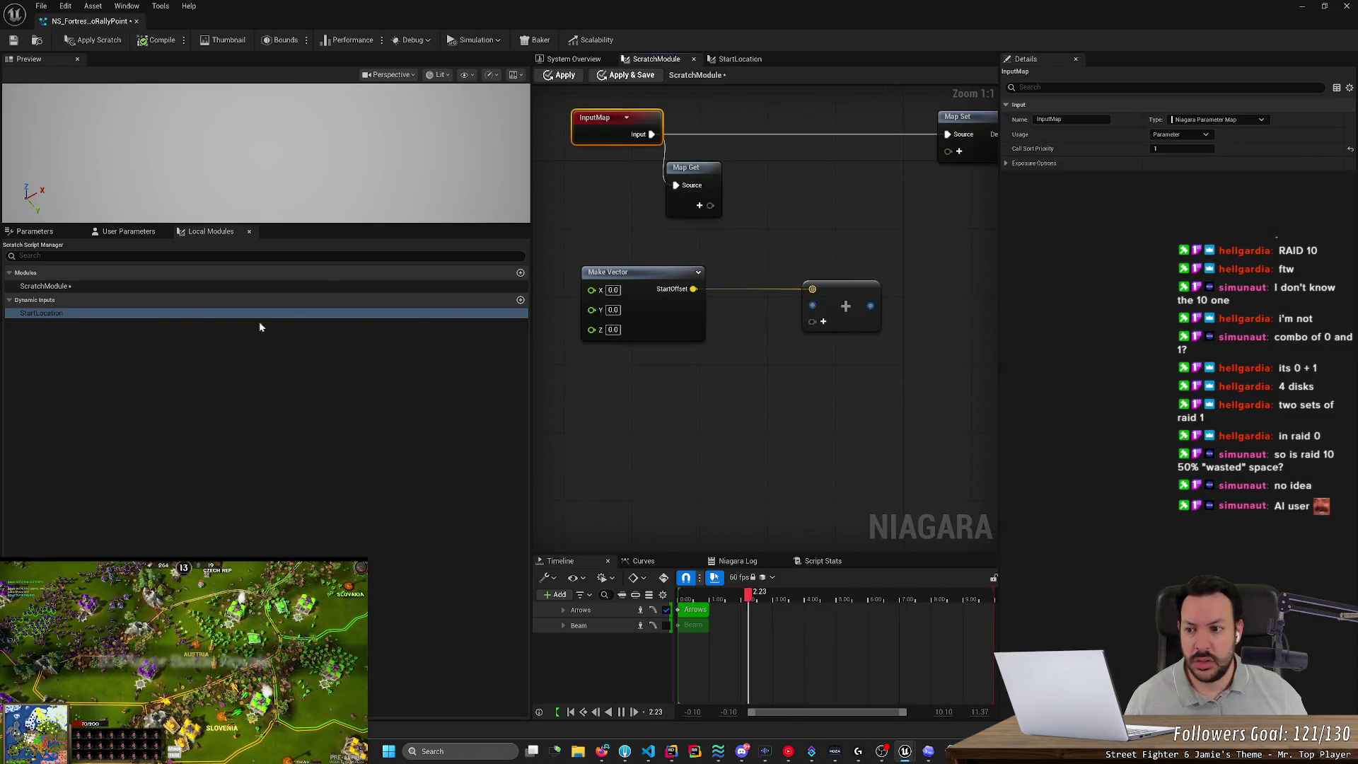
Try adding StartLocation and wiring the Map Get output to a vector node, without success.
{"action": "left_click_drag", "start_coordinate": [151, 314], "coordinate": [792, 357]}
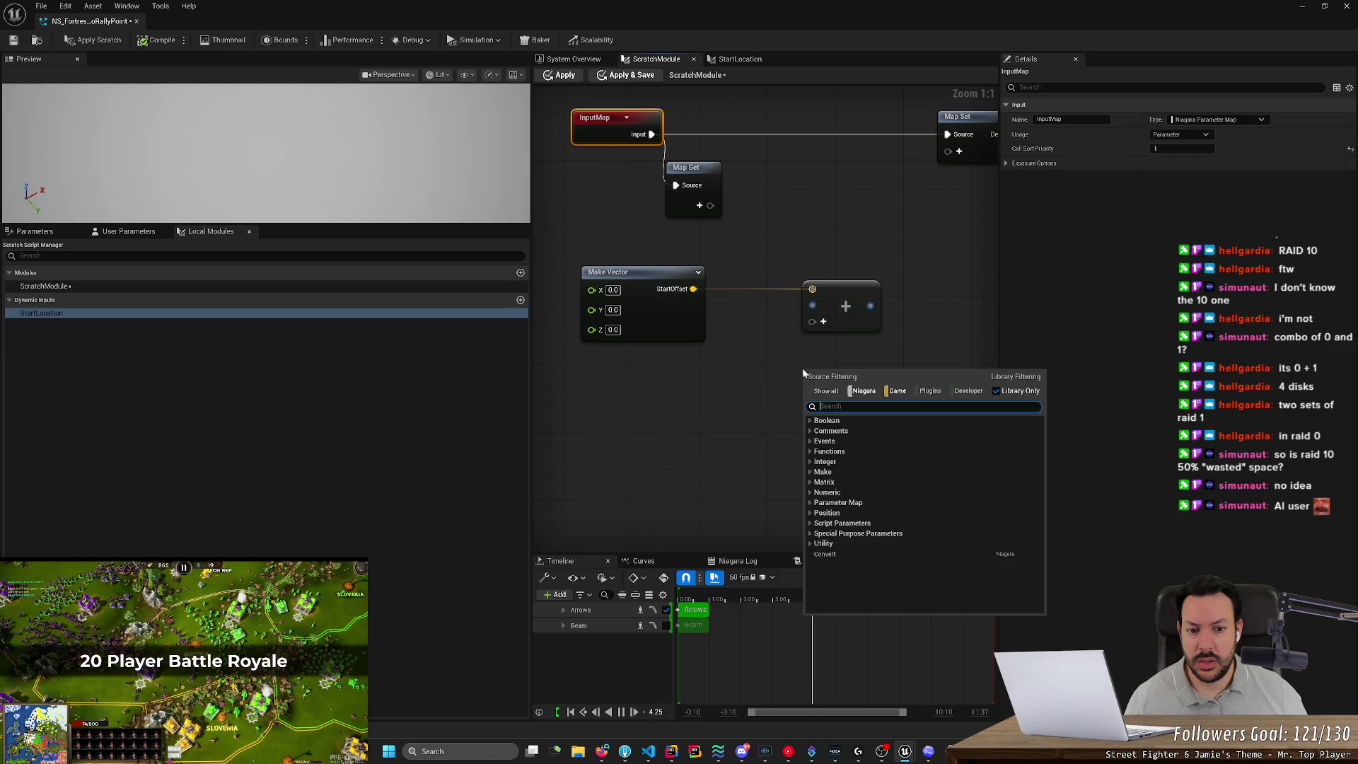
{"action": "right_click", "coordinate": [802, 368]}
{"action": "type", "text": "startlocat"}
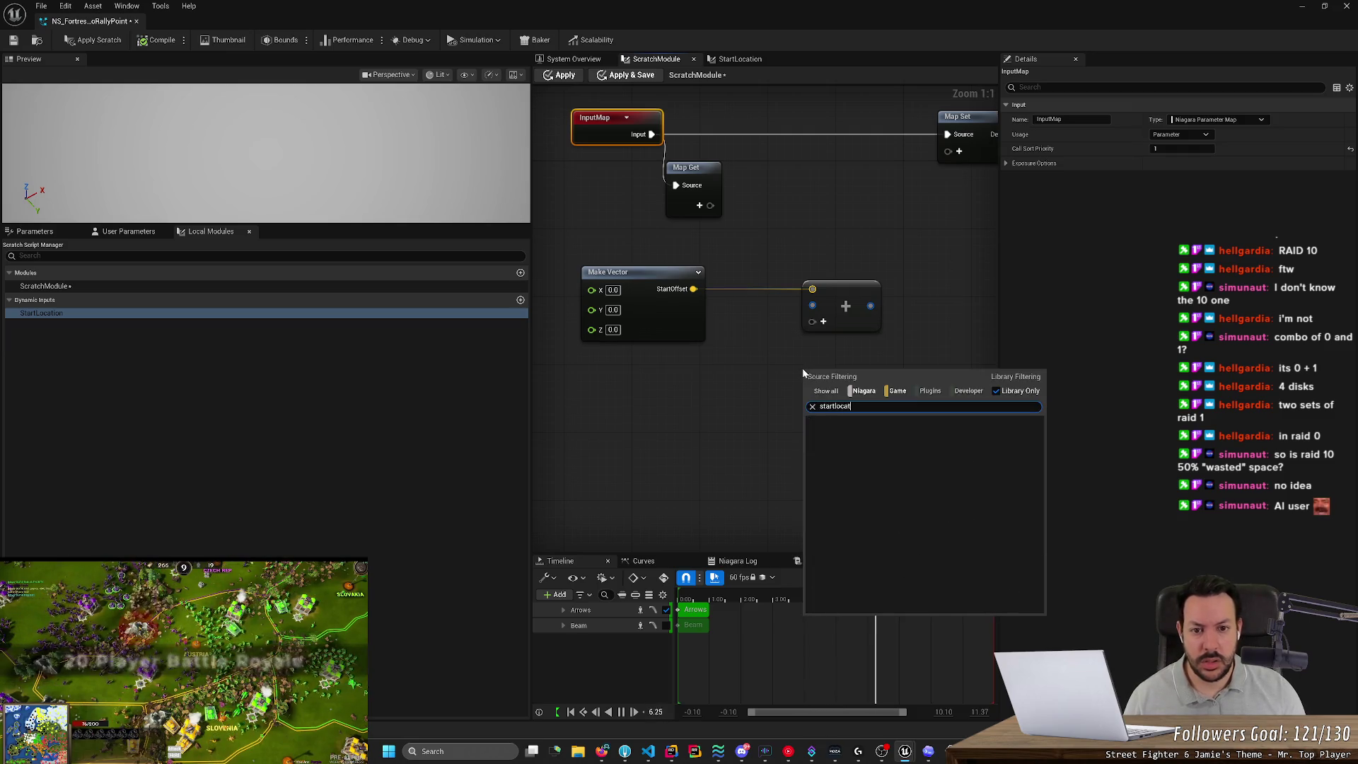
{"action": "left_click", "coordinate": [746, 213]}
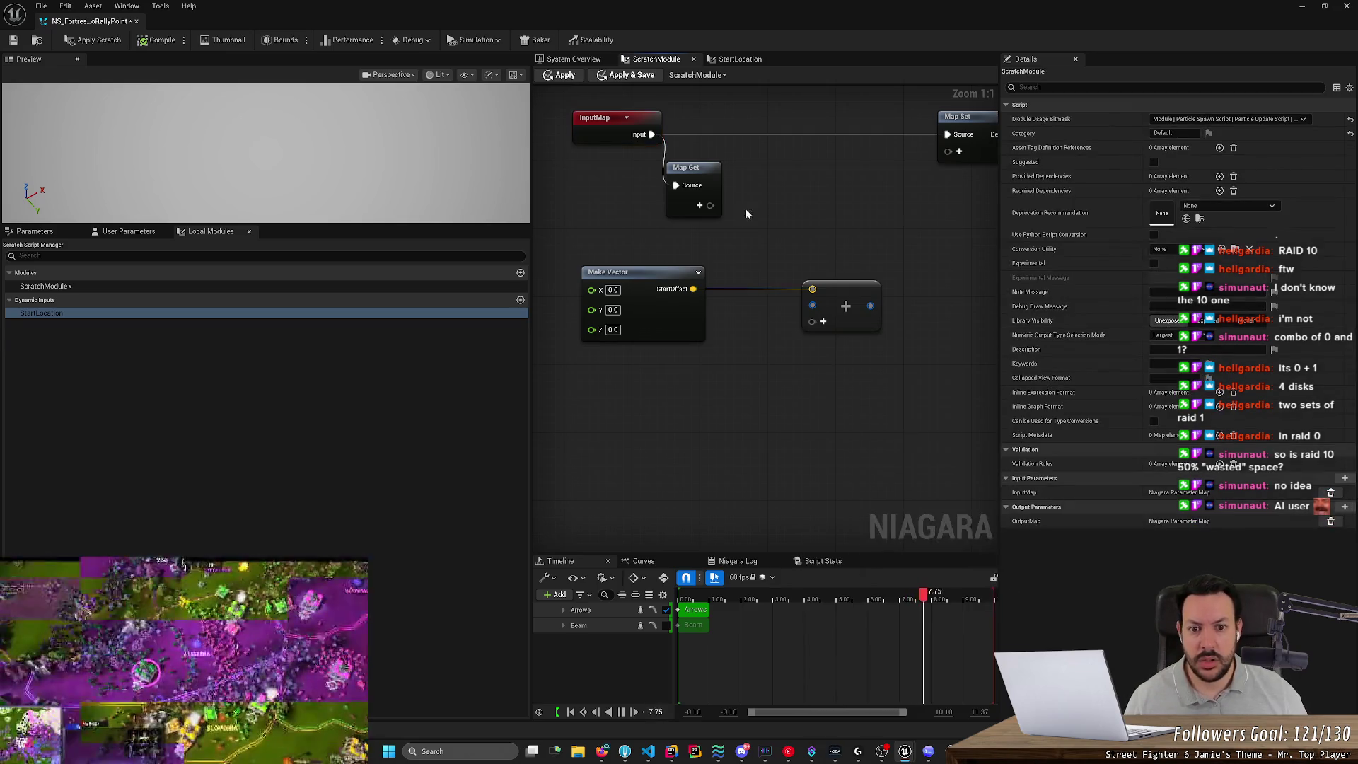
{"action": "mouse_move", "coordinate": [710, 205]}
{"action": "left_mouse_down"}
{"action": "mouse_move", "coordinate": [810, 298]}
{"action": "mouse_move", "coordinate": [794, 227]}
{"action": "left_mouse_up"}
{"action": "left_click", "coordinate": [693, 170]}
{"action": "left_click_drag", "start_coordinate": [711, 205], "coordinate": [702, 214]}
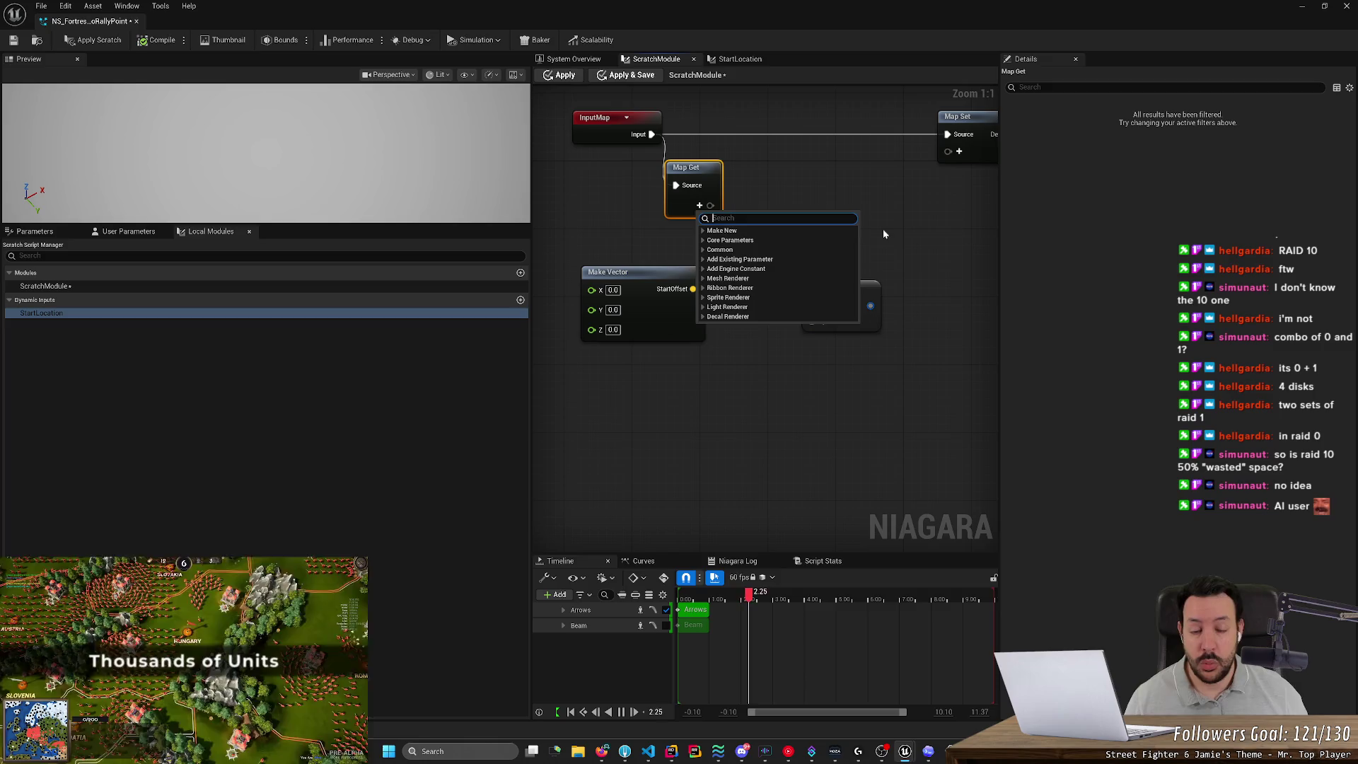
{"action": "type", "text": "vector"}
{"action": "key", "text": "Escape"}
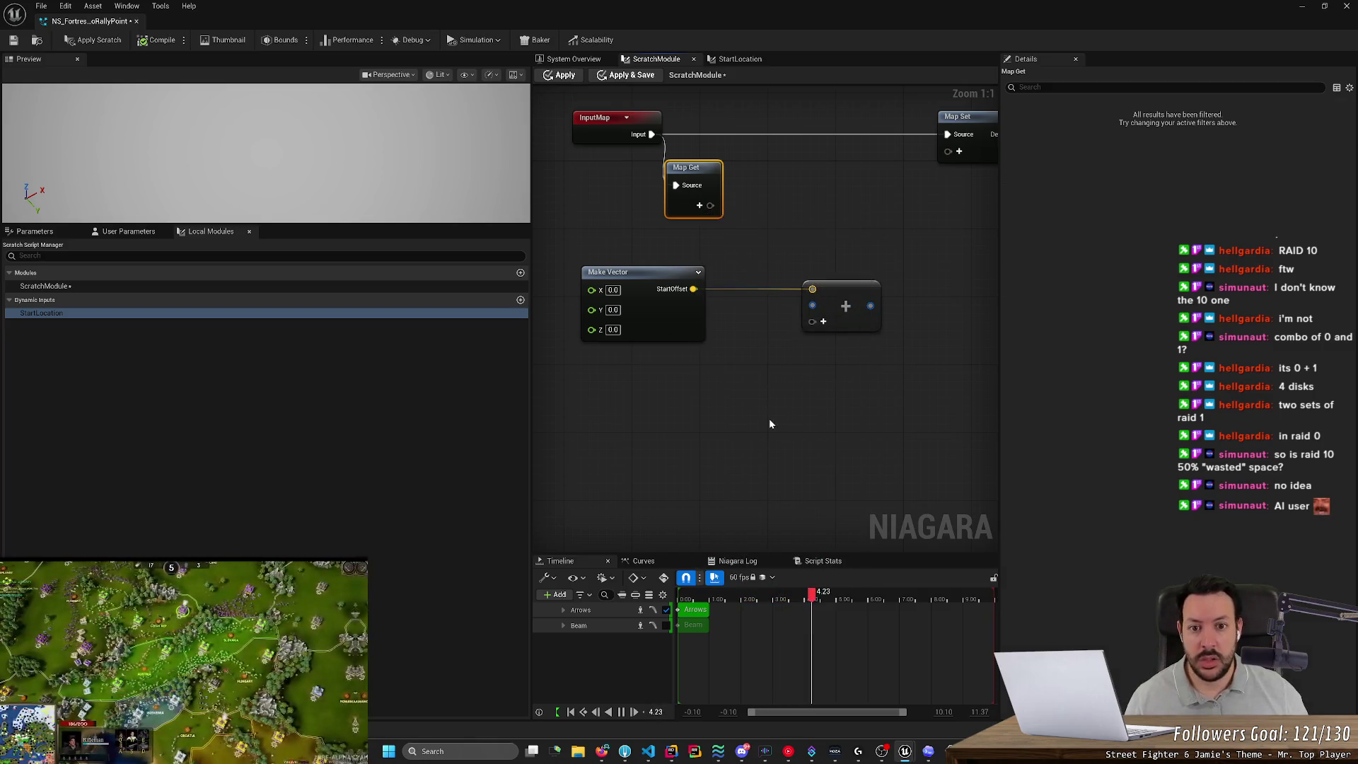
Add a Map Set node, wire InputMap toward it, and nudge Make Vector upward.
{"action": "right_click", "coordinate": [710, 400]}
{"action": "type", "text": "param"}
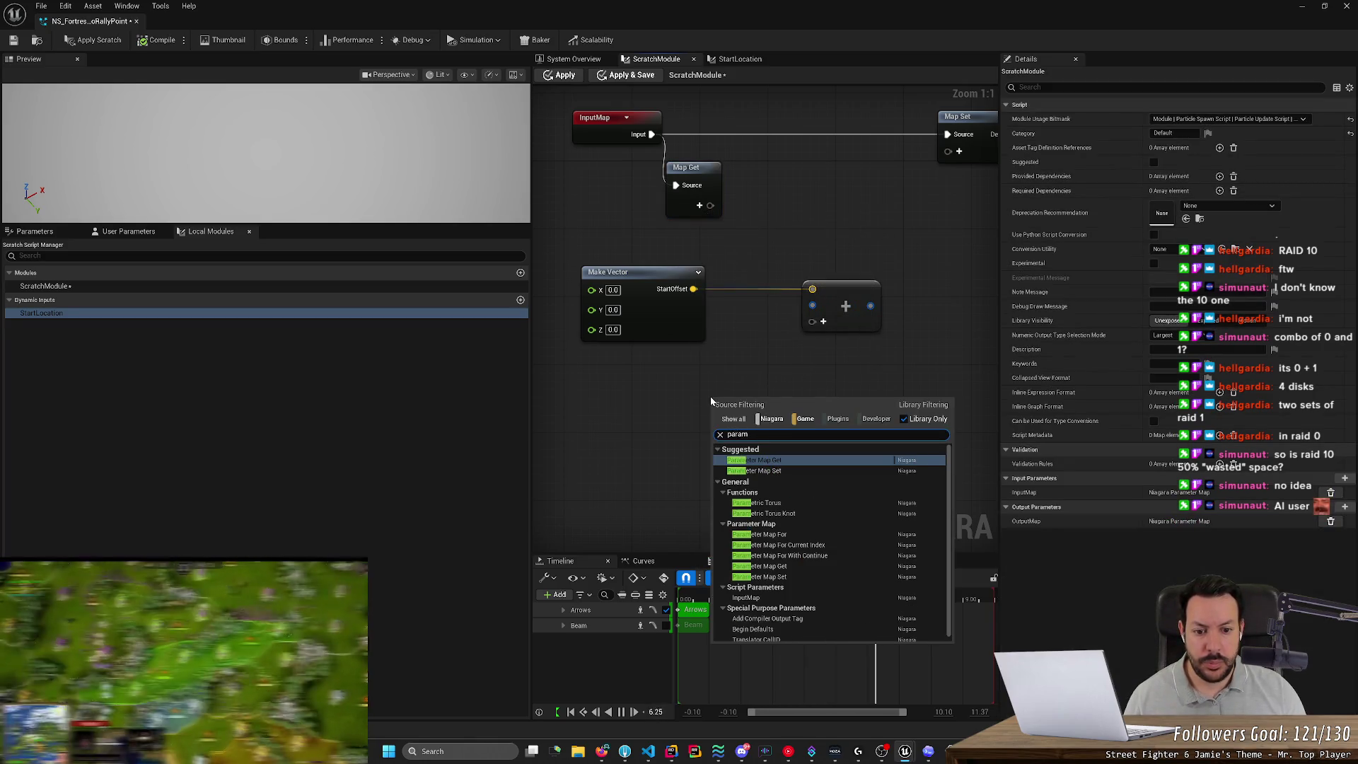
{"action": "key", "text": "Return"}
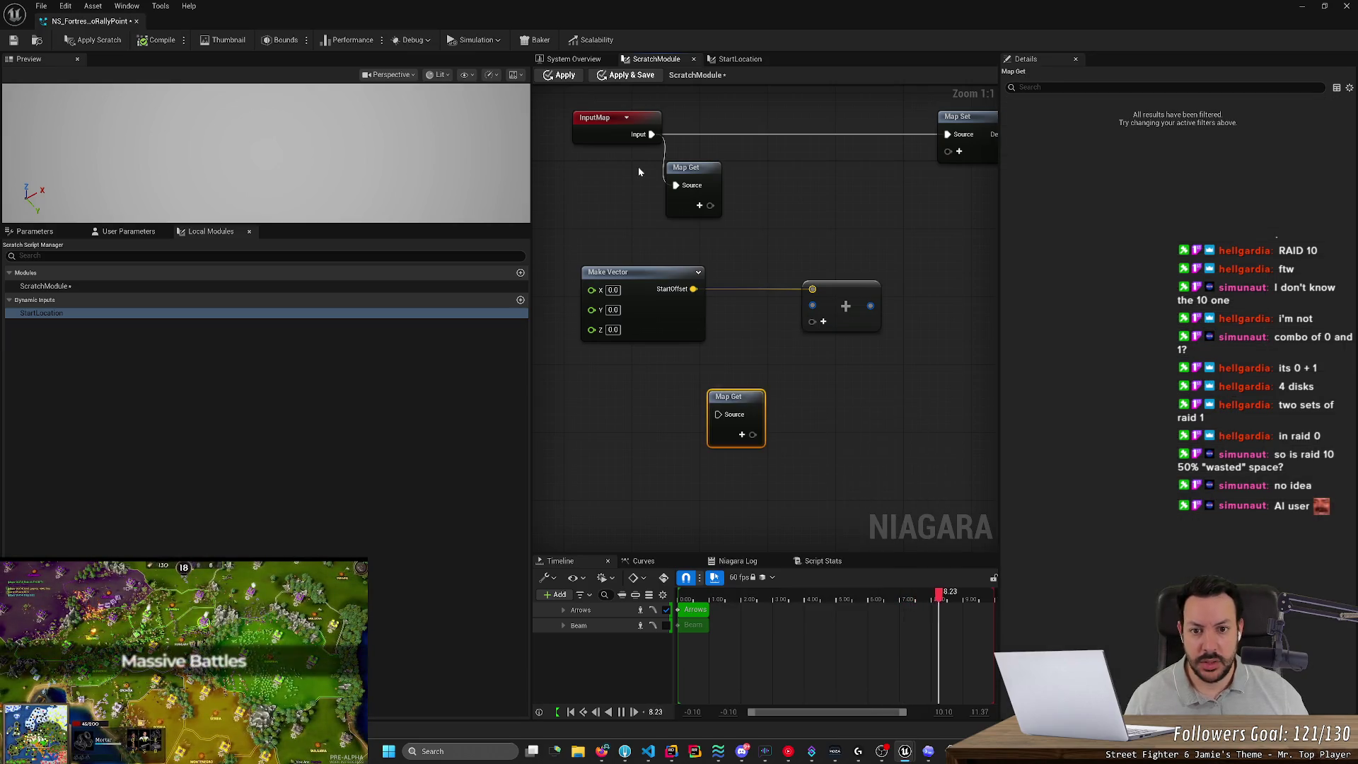
{"action": "mouse_move", "coordinate": [652, 135]}
{"action": "left_mouse_down"}
{"action": "mouse_move", "coordinate": [691, 426]}
{"action": "mouse_move", "coordinate": [721, 388]}
{"action": "mouse_move", "coordinate": [744, 167]}
{"action": "left_mouse_up"}
{"action": "left_click", "coordinate": [686, 311]}
{"action": "left_click_drag", "start_coordinate": [686, 312], "coordinate": [686, 308]}
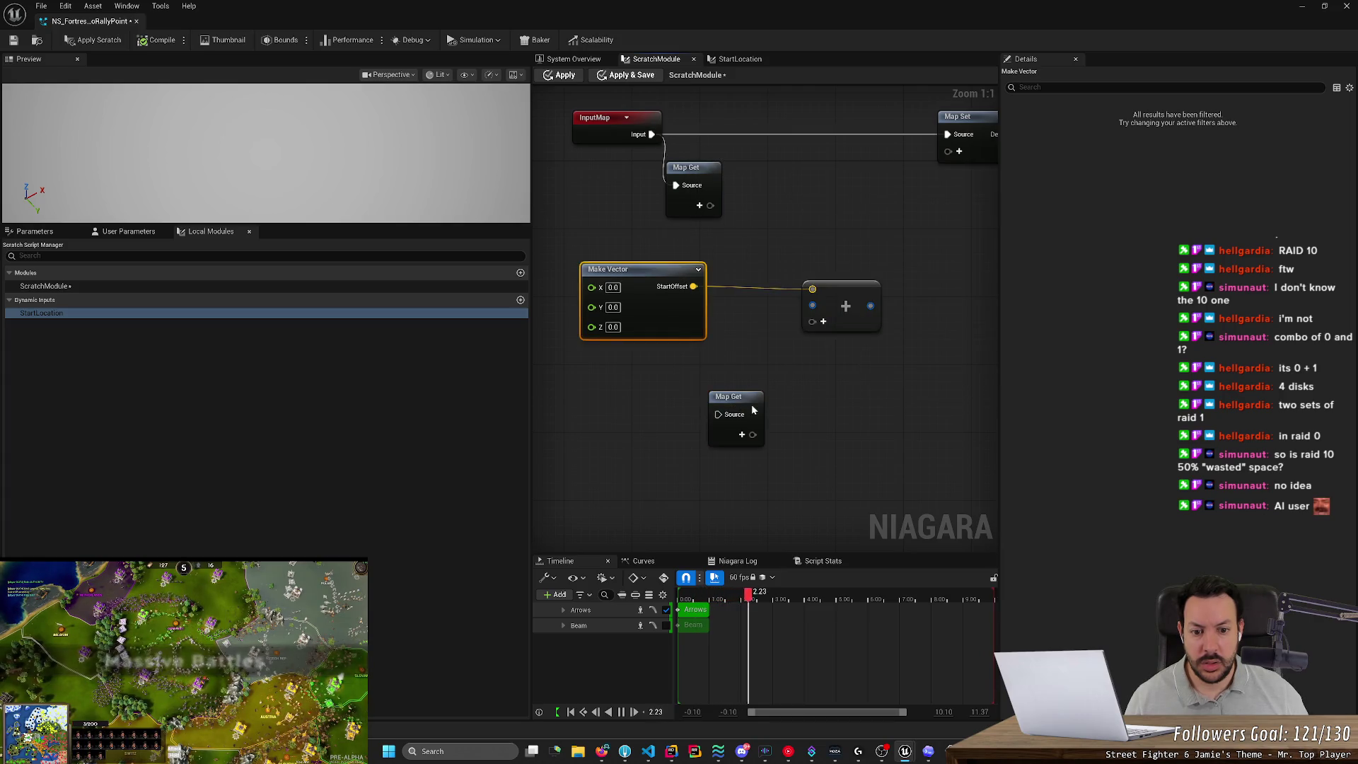
Inspect the InputMap node's type options, leaving it as Niagara Parameter Map.
{"action": "left_click", "coordinate": [615, 126]}
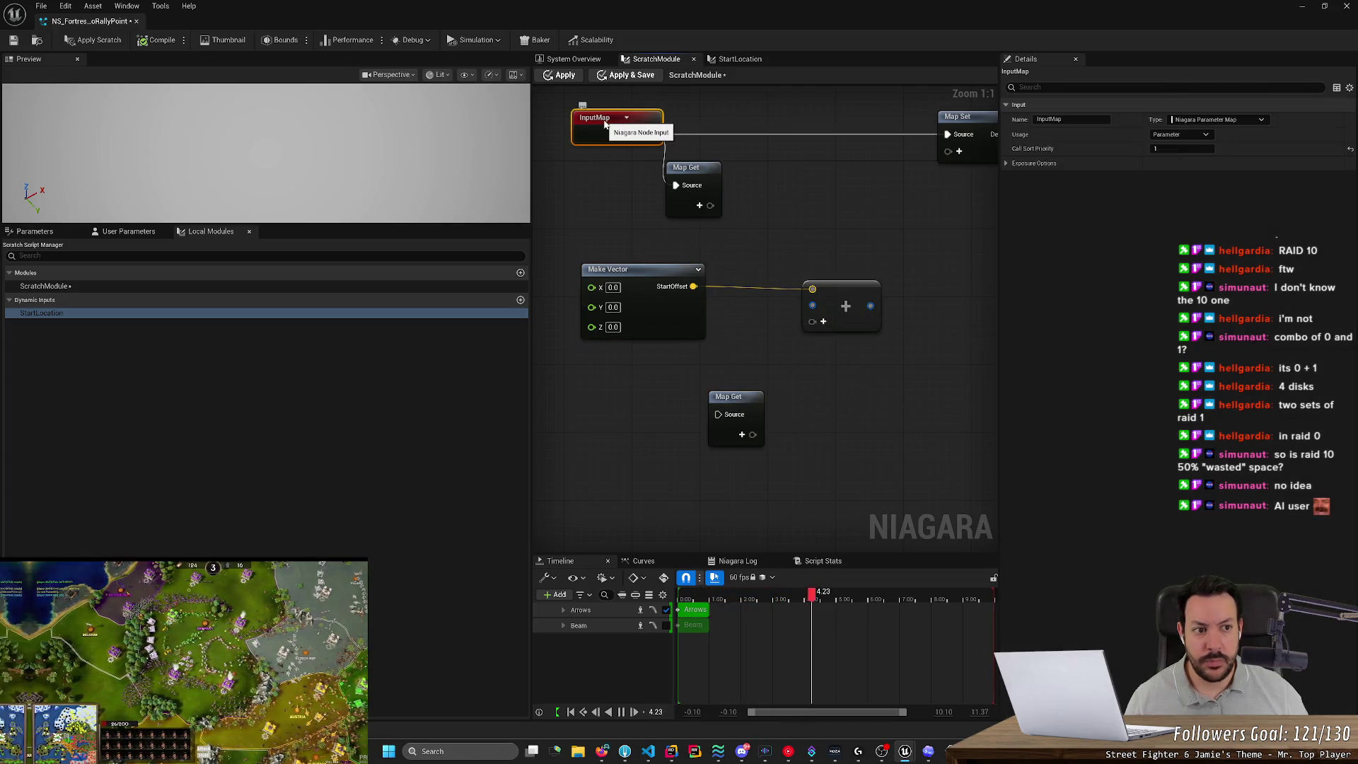
{"action": "left_click", "coordinate": [1245, 119]}
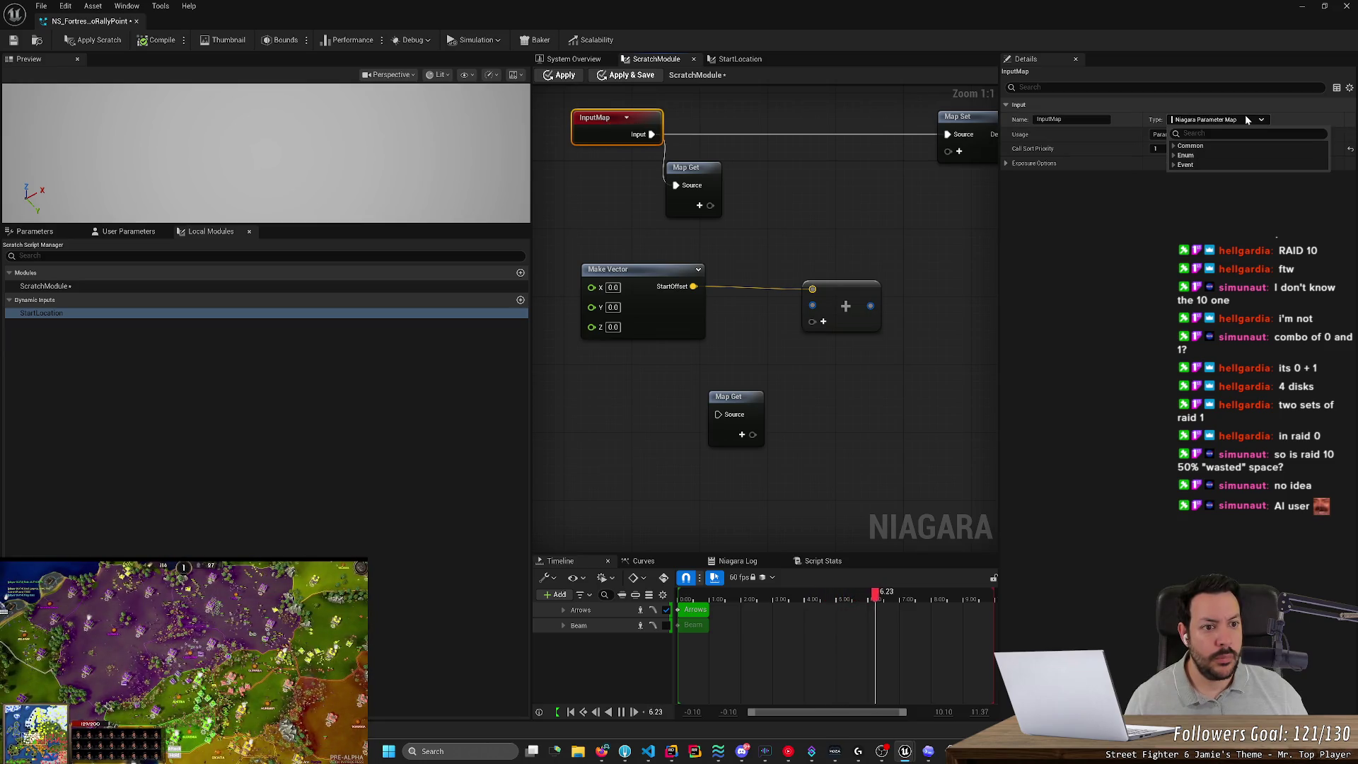
{"action": "left_click", "coordinate": [852, 208]}
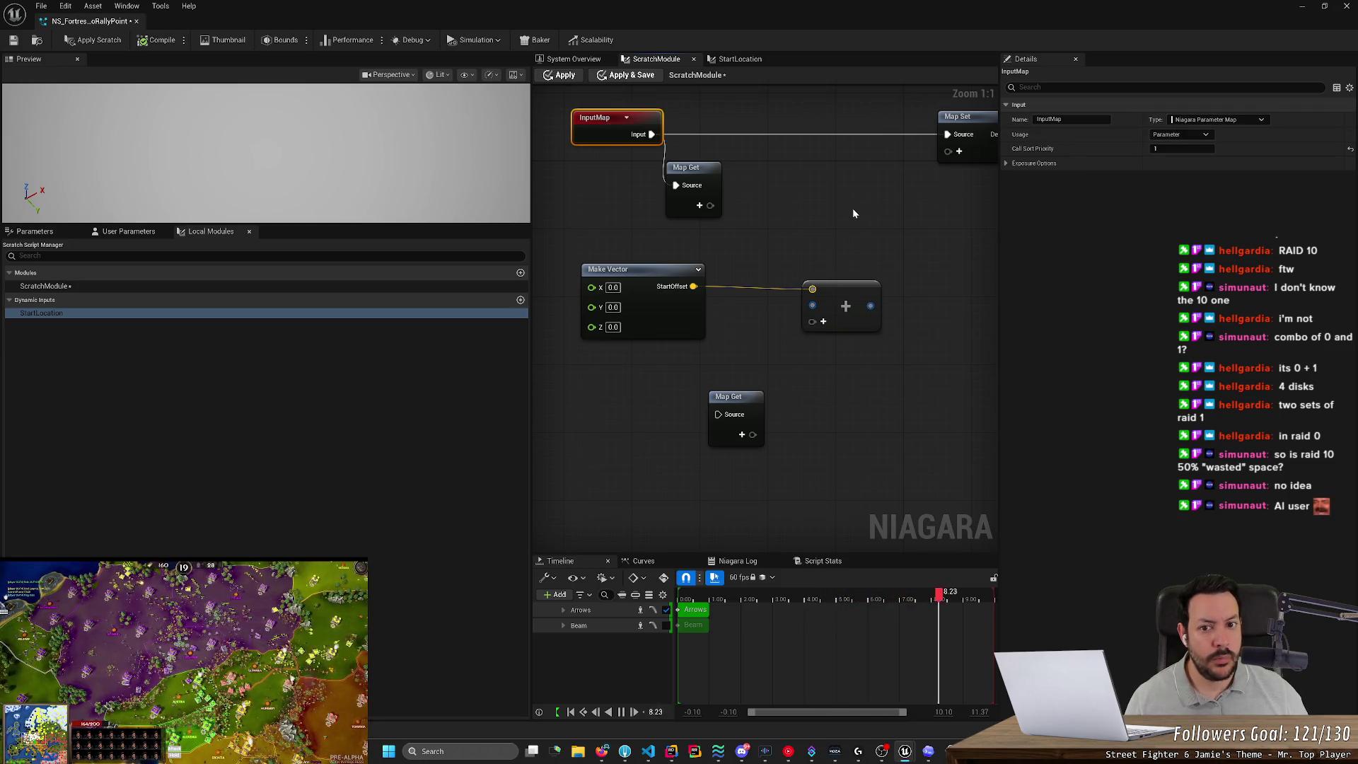
{"action": "left_click", "coordinate": [855, 210]}
{"action": "scroll", "coordinate": [855, 210], "scroll_direction": "down", "scroll_amount": 1}
{"action": "scroll", "coordinate": [854, 210], "scroll_direction": "up", "scroll_amount": 1}
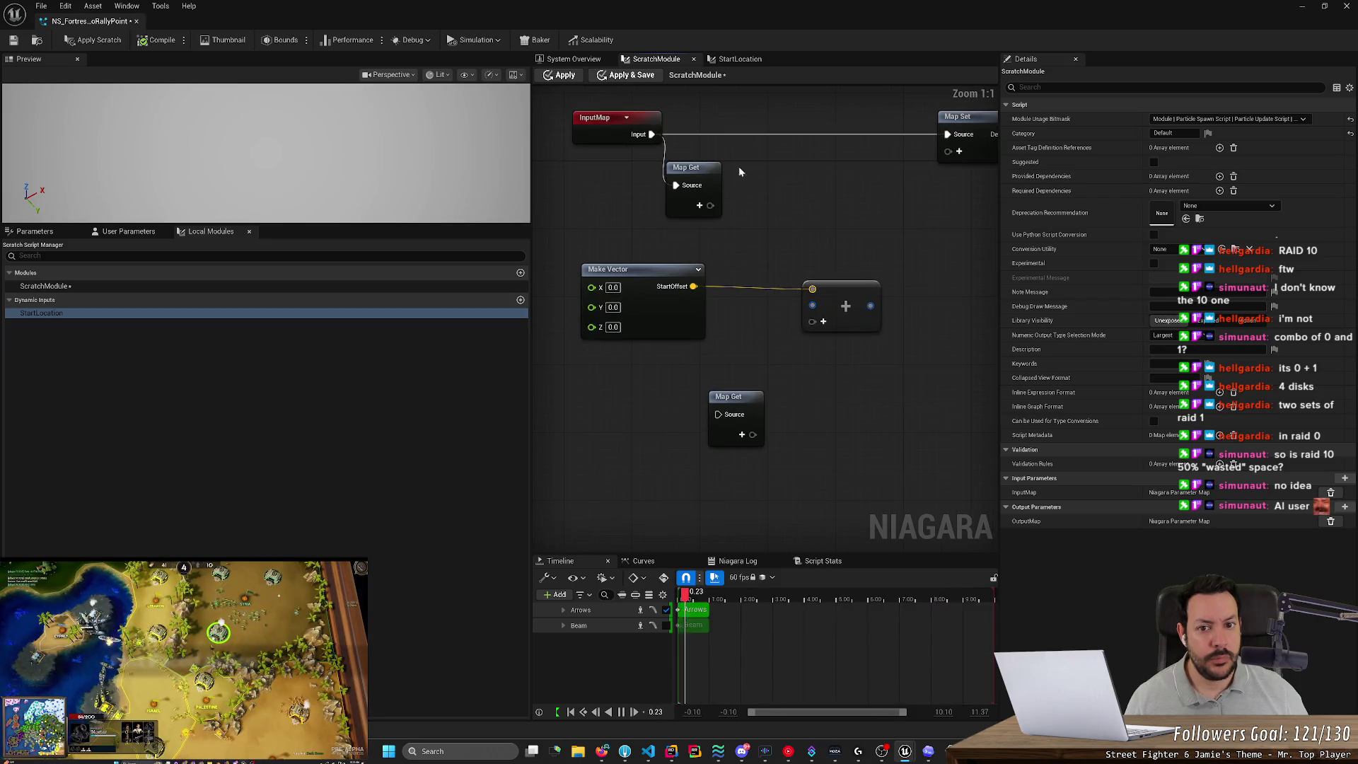
{"action": "left_click", "coordinate": [597, 121]}
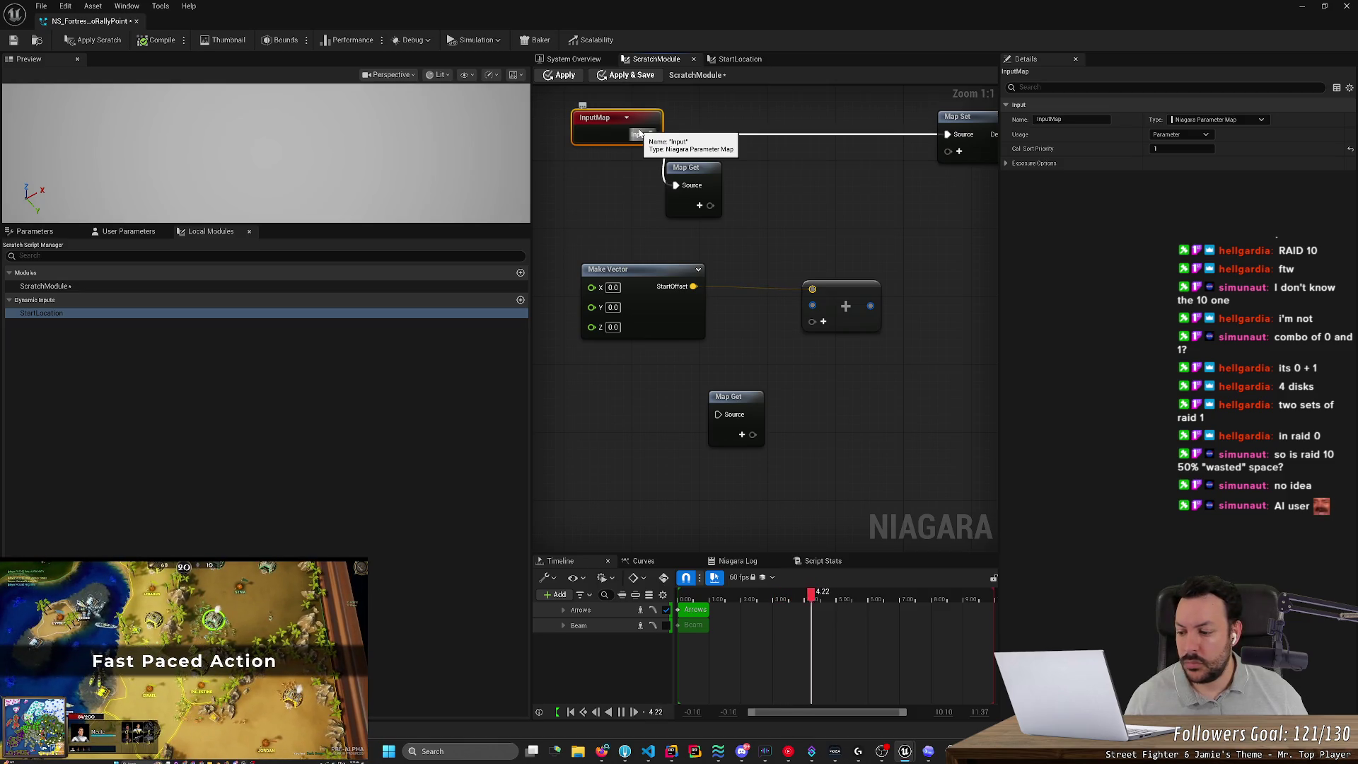
Open Epic's Scratch Pad documentation from the citation in ChatGPT's answer.
{"action": "key", "text": "alt+Tab"}
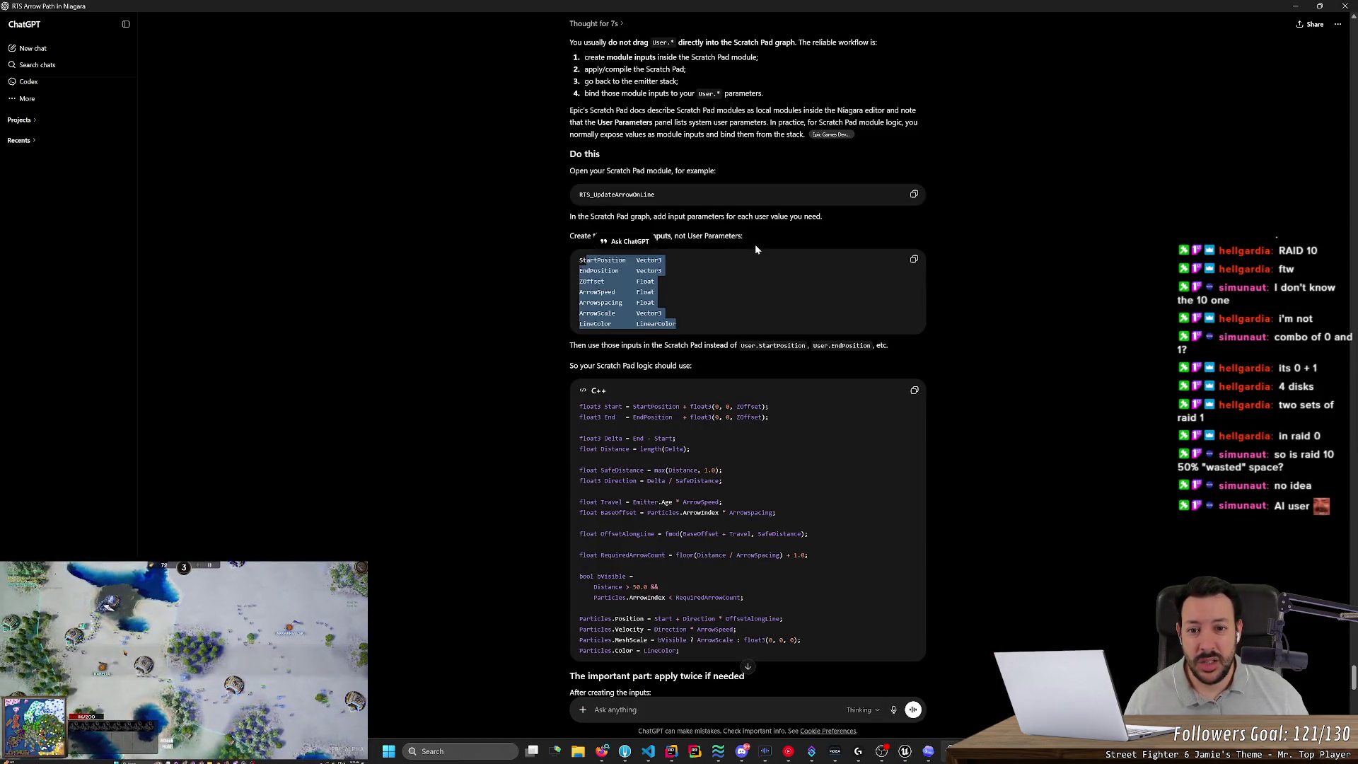
{"action": "left_click", "coordinate": [755, 246]}
{"action": "left_click", "coordinate": [822, 140]}
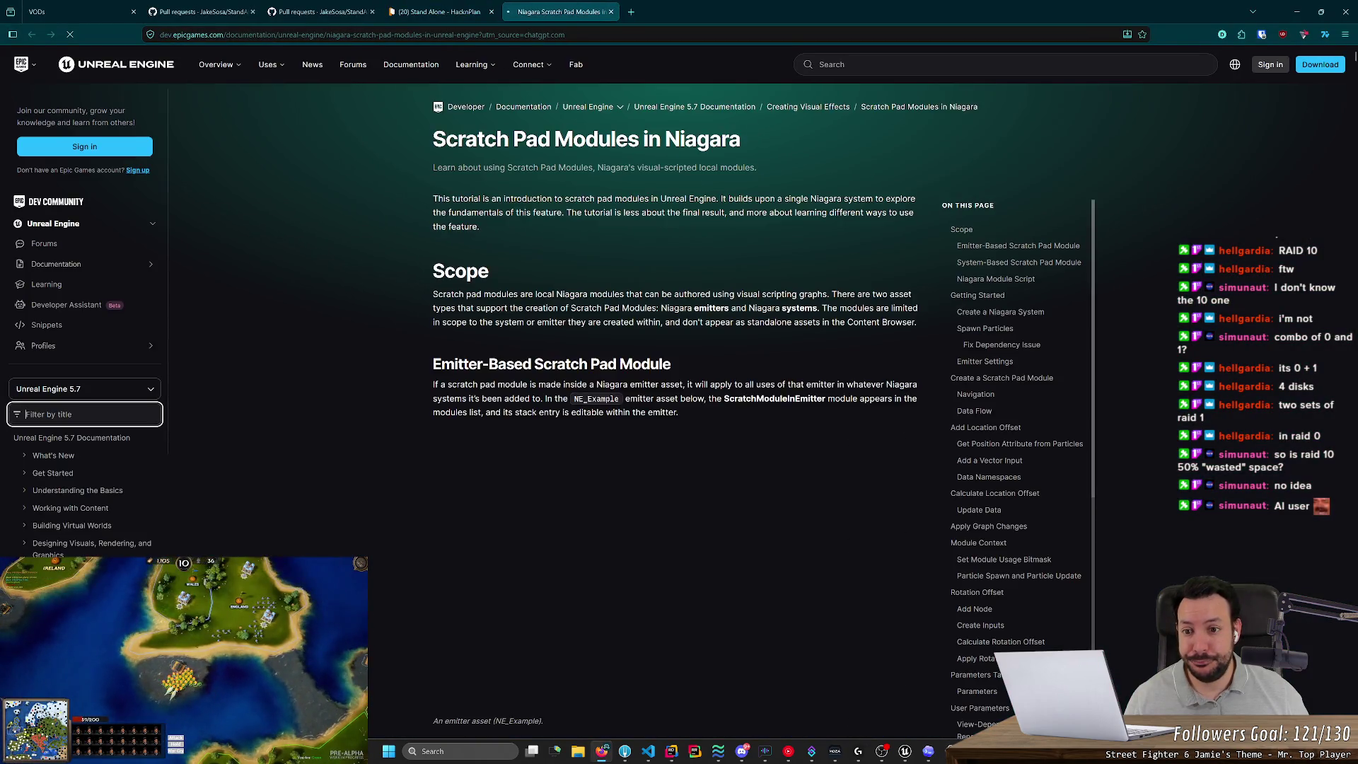
{"action": "scroll", "coordinate": [338, 170], "scroll_direction": "down", "scroll_amount": 8}
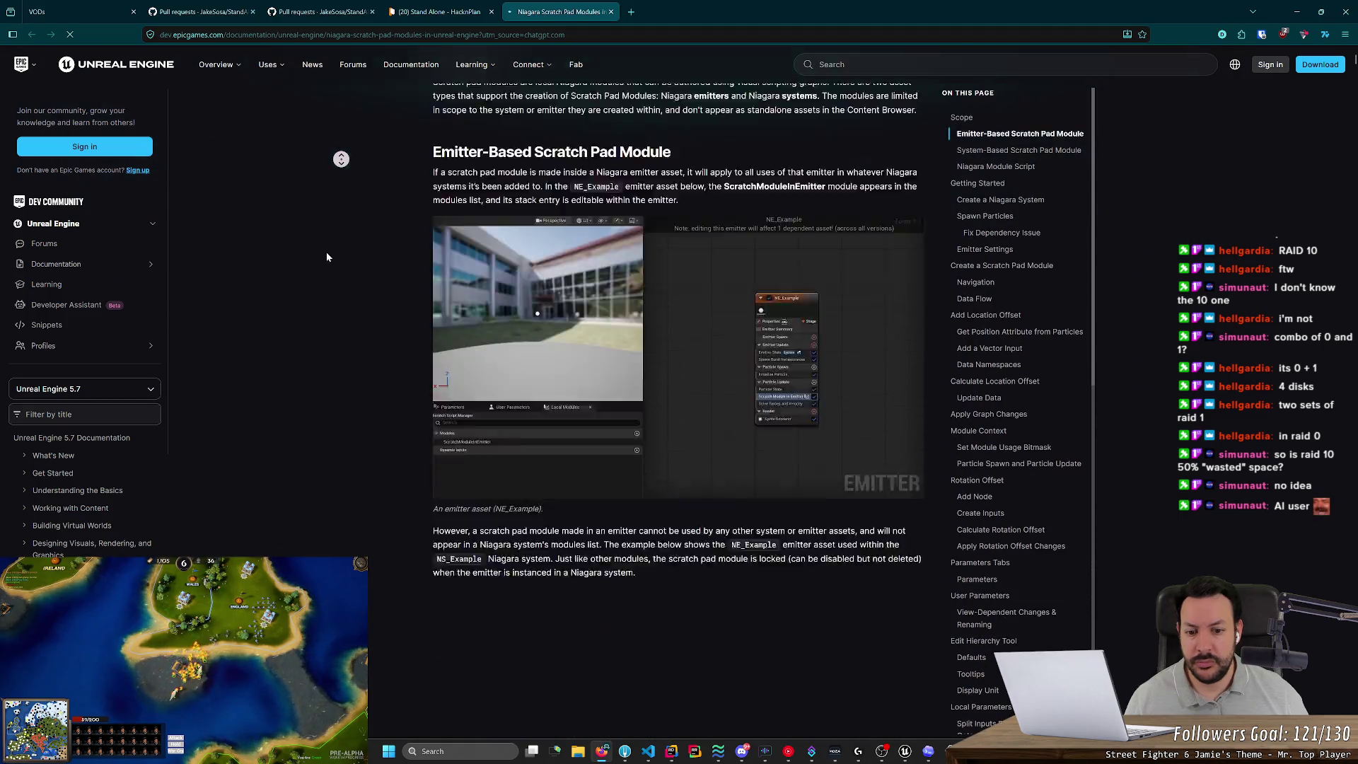
Read the Scratch Pad Modules page down to Create a Scratch Pad Module, then return to Niagara.
{"action": "middle_click", "coordinate": [318, 177]}
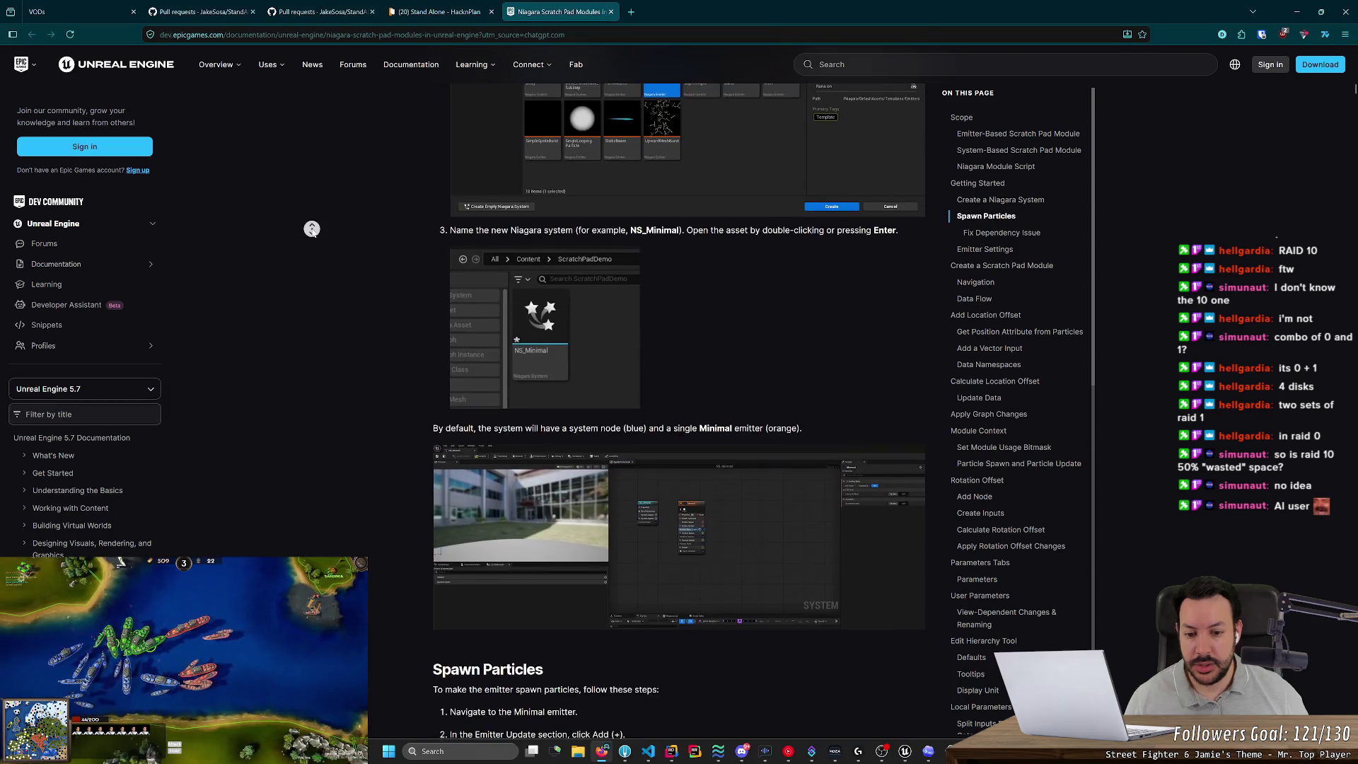
{"action": "middle_click", "coordinate": [320, 326]}
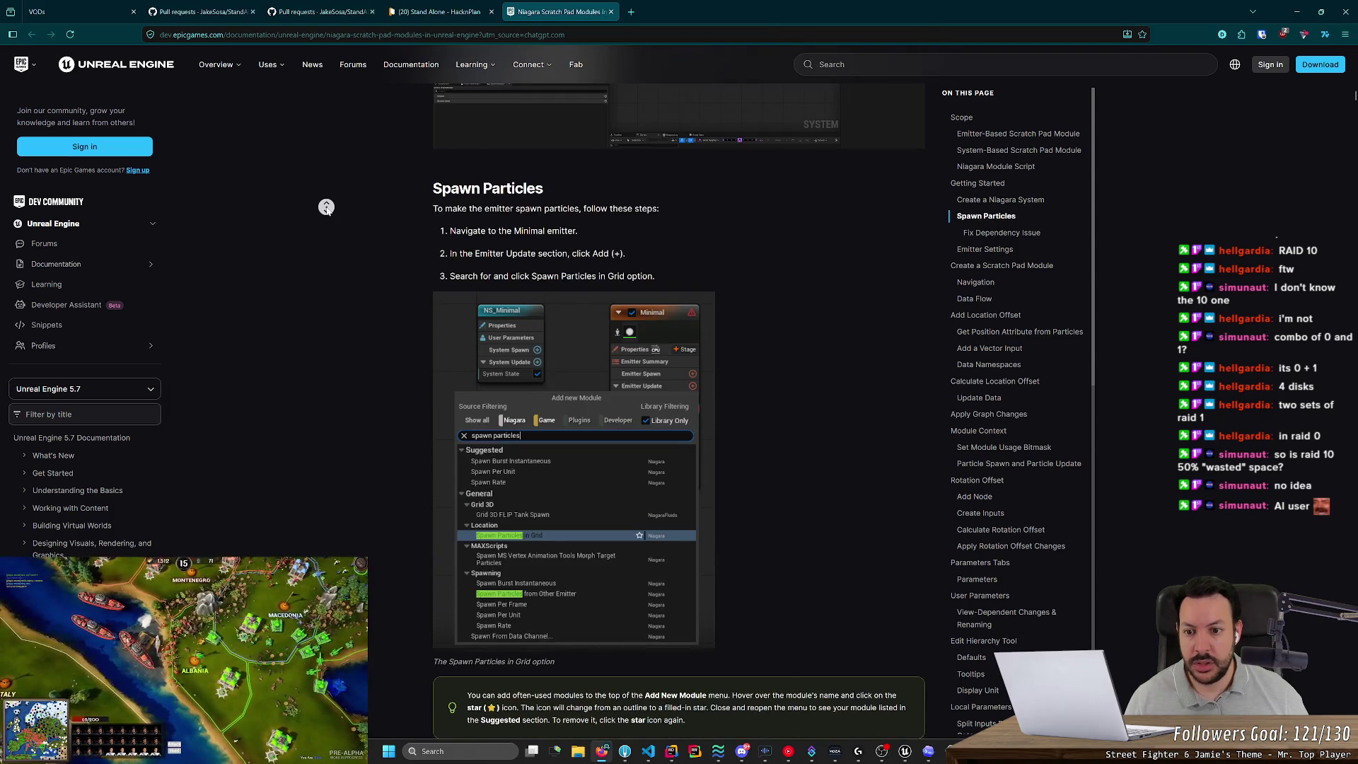
{"action": "middle_click", "coordinate": [325, 290]}
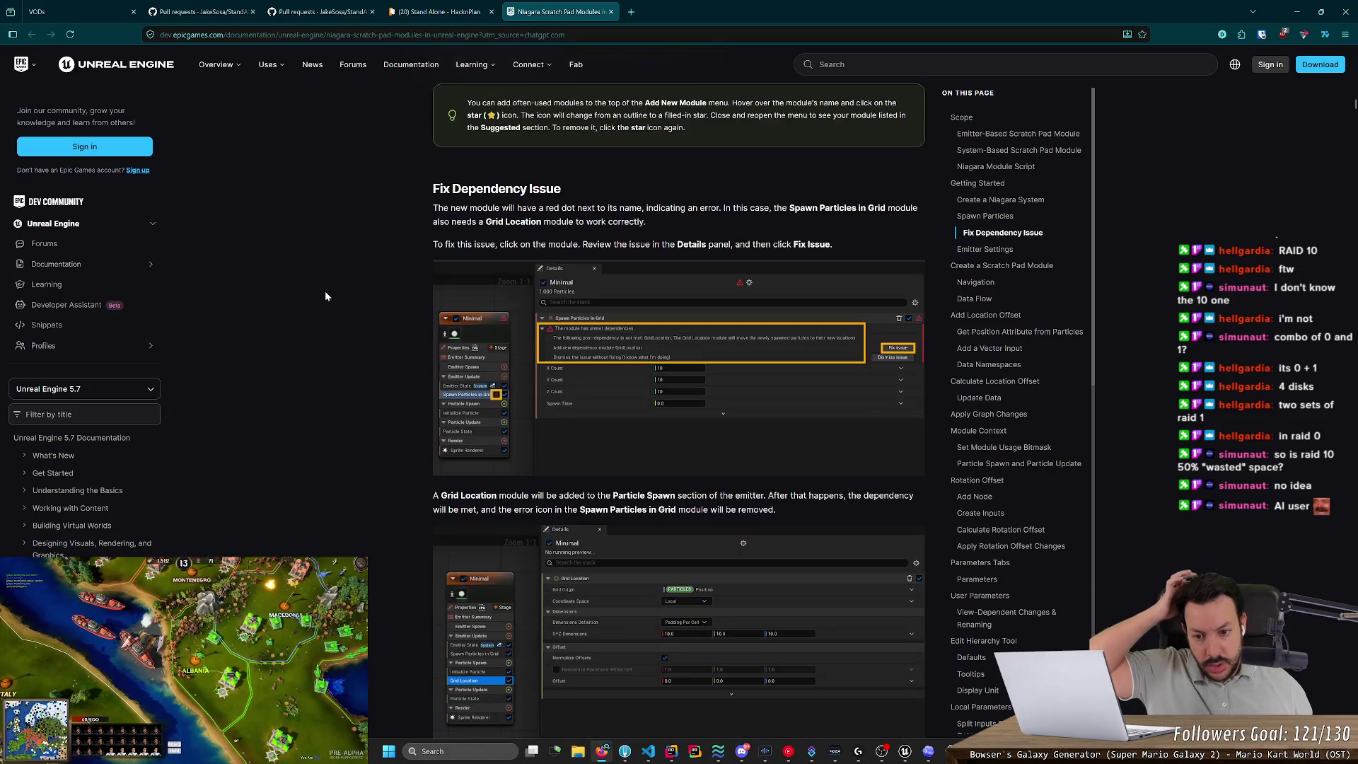
{"action": "scroll", "coordinate": [325, 296], "scroll_direction": "down", "scroll_amount": 5}
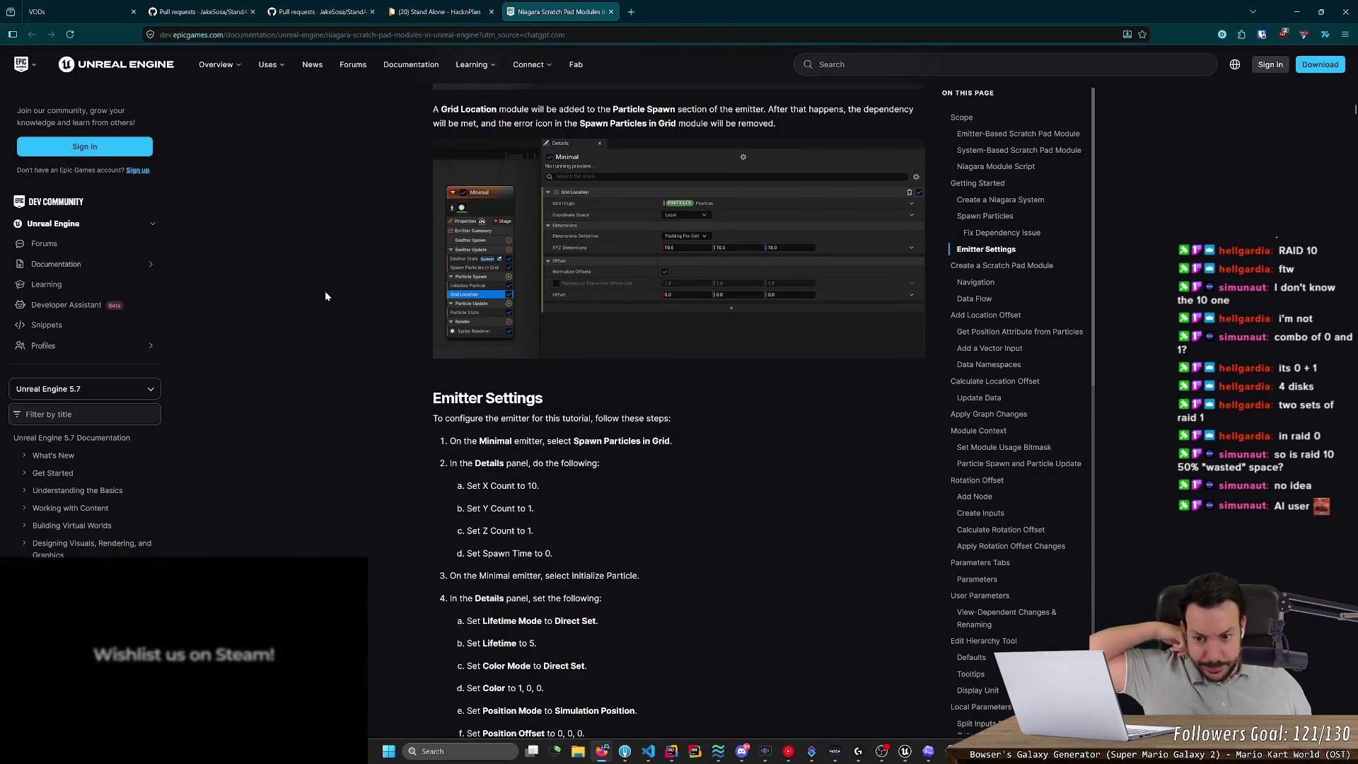
{"action": "scroll", "coordinate": [325, 291], "scroll_direction": "down", "scroll_amount": 8}
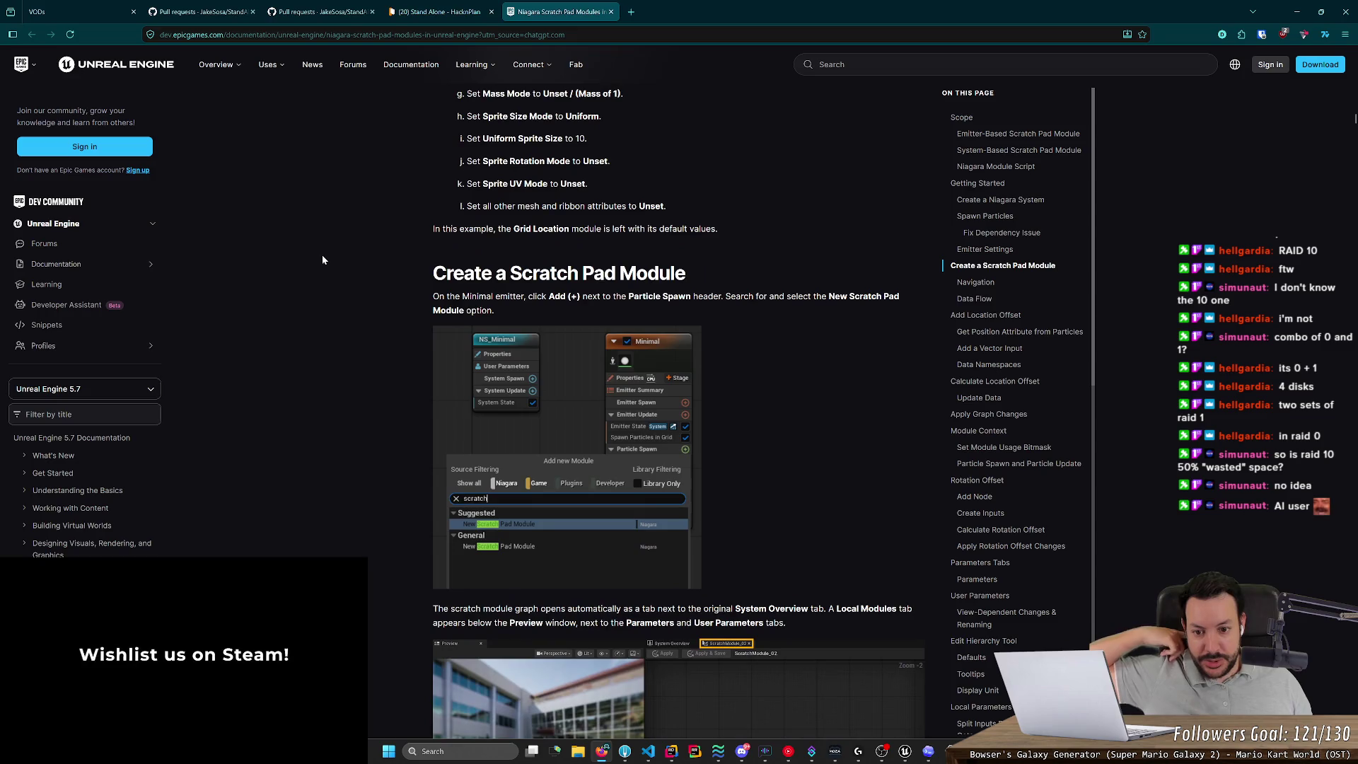
{"action": "scroll", "coordinate": [323, 260], "scroll_direction": "down", "scroll_amount": 4}
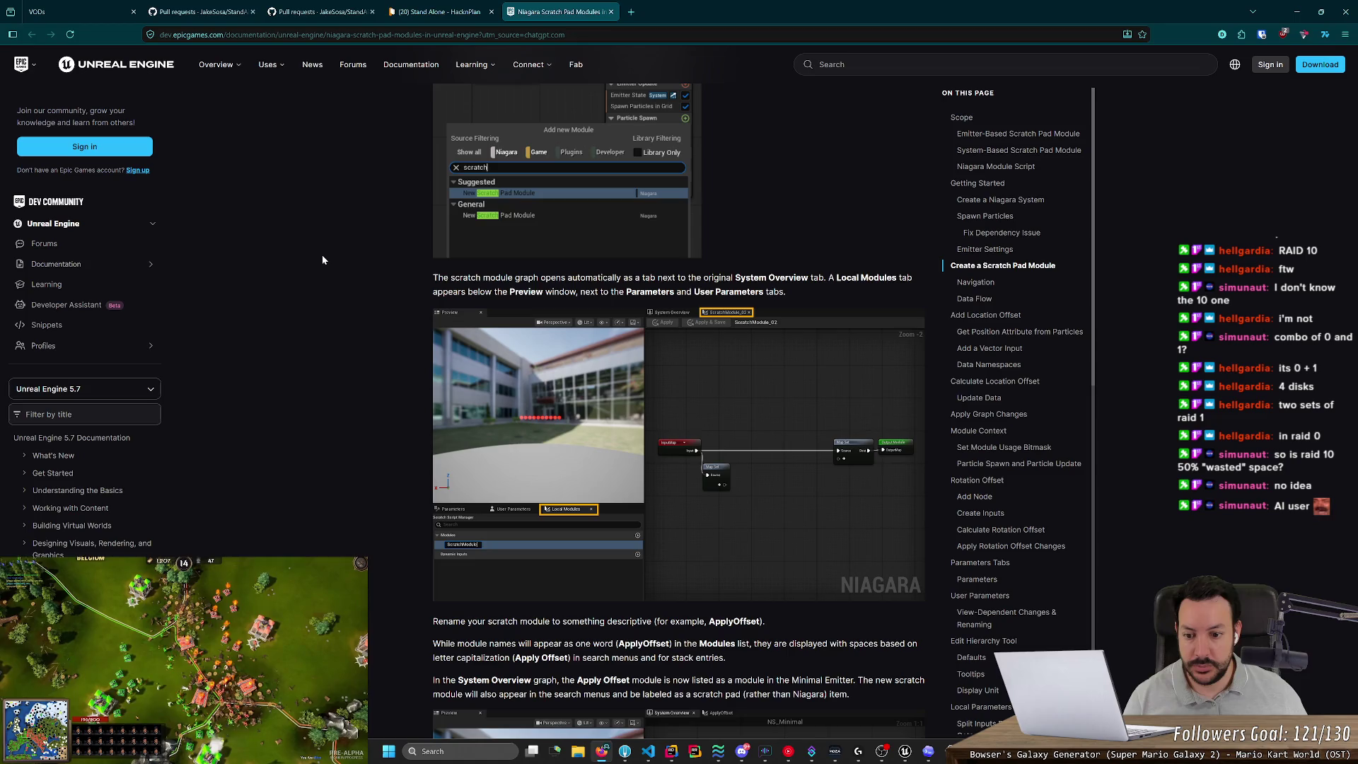
{"action": "key", "text": "alt+Tab"}
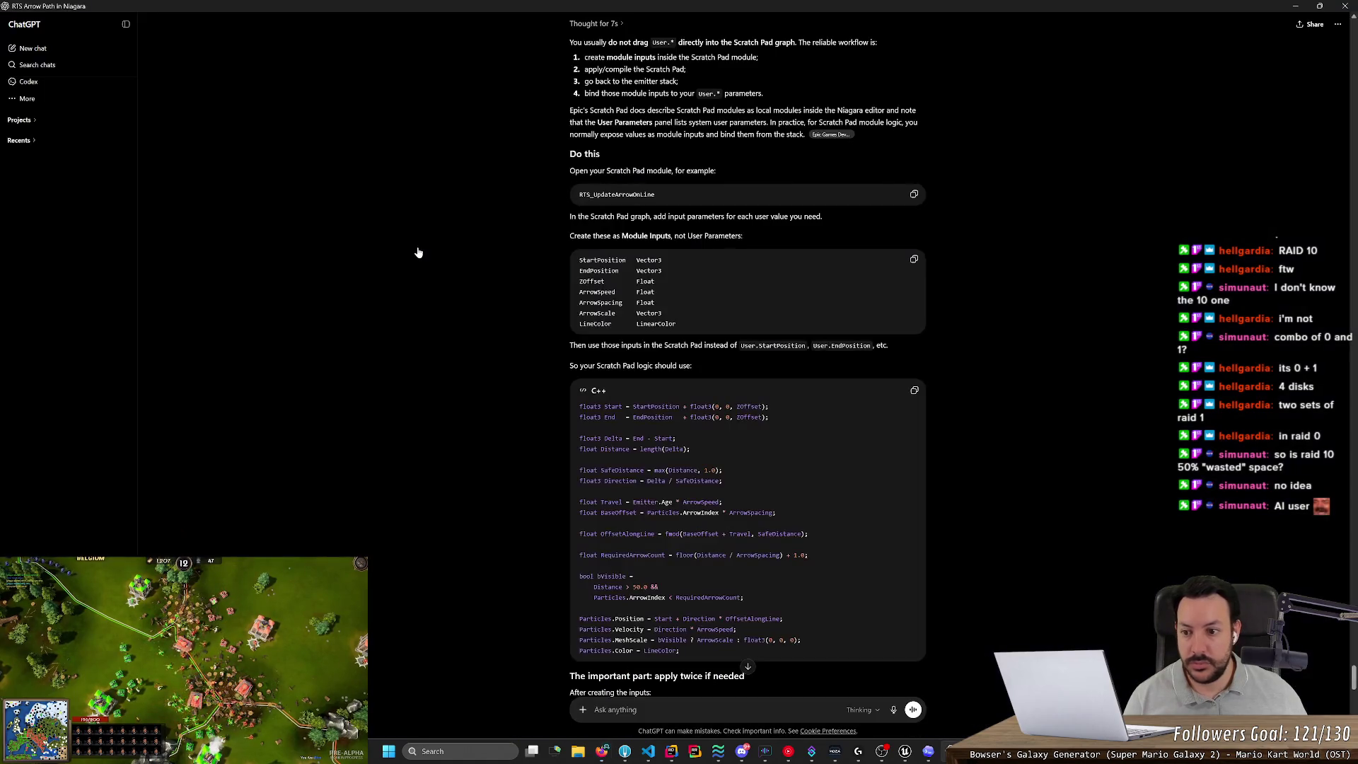
{"action": "key", "text": "alt+Tab"}
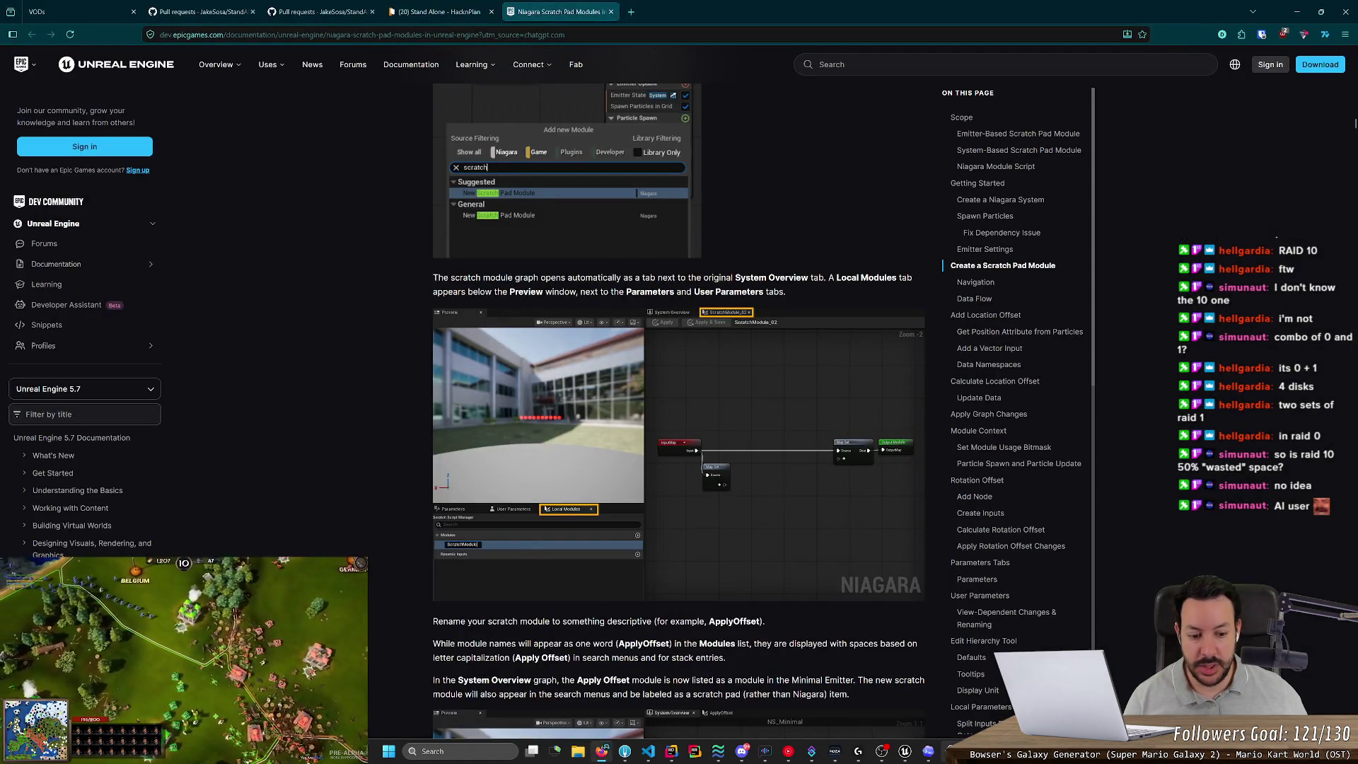
{"action": "mouse_move", "coordinate": [904, 760]}
{"action": "left_click", "coordinate": [946, 729]}
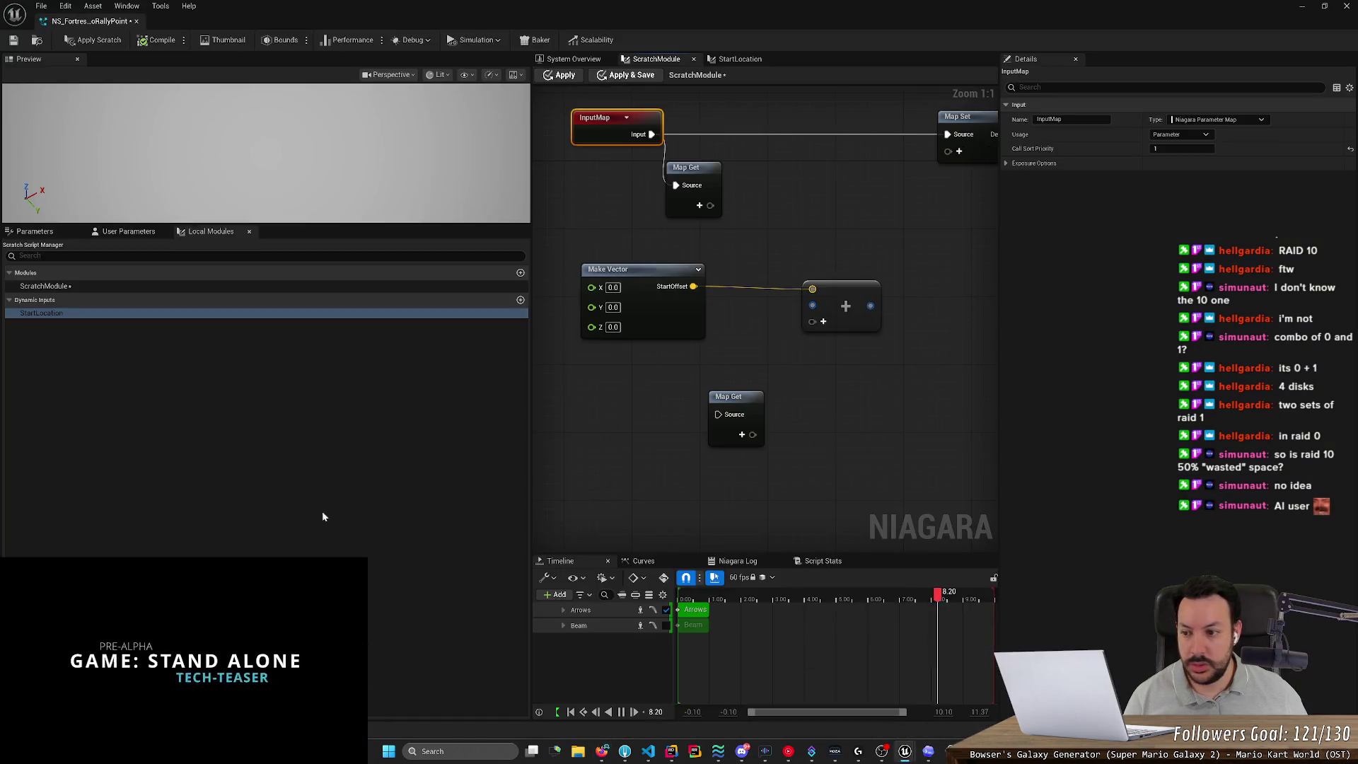
Save NS_FortressToRallyPoint and apply the ScratchModule changes.
{"action": "left_click", "coordinate": [101, 287]}
{"action": "key", "text": "ctrl+s"}
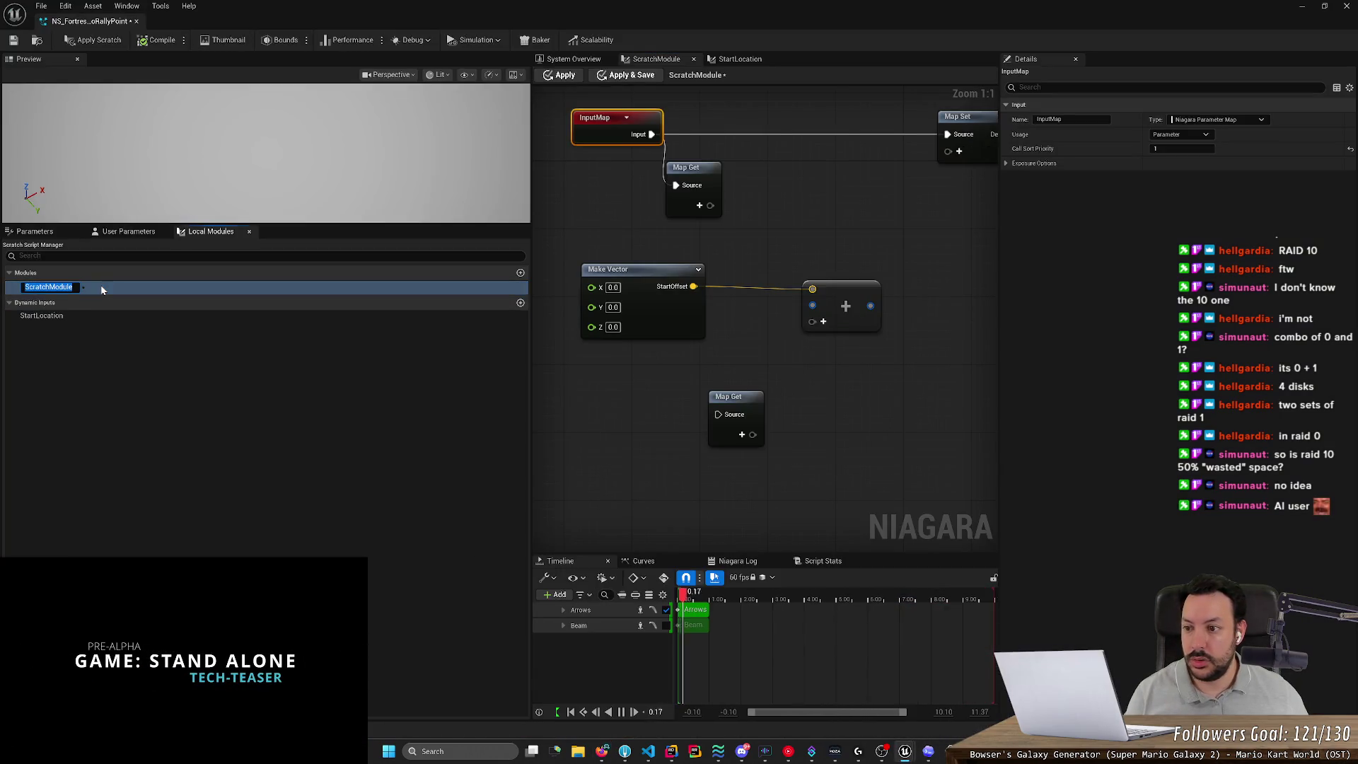
{"action": "left_click", "coordinate": [82, 195]}
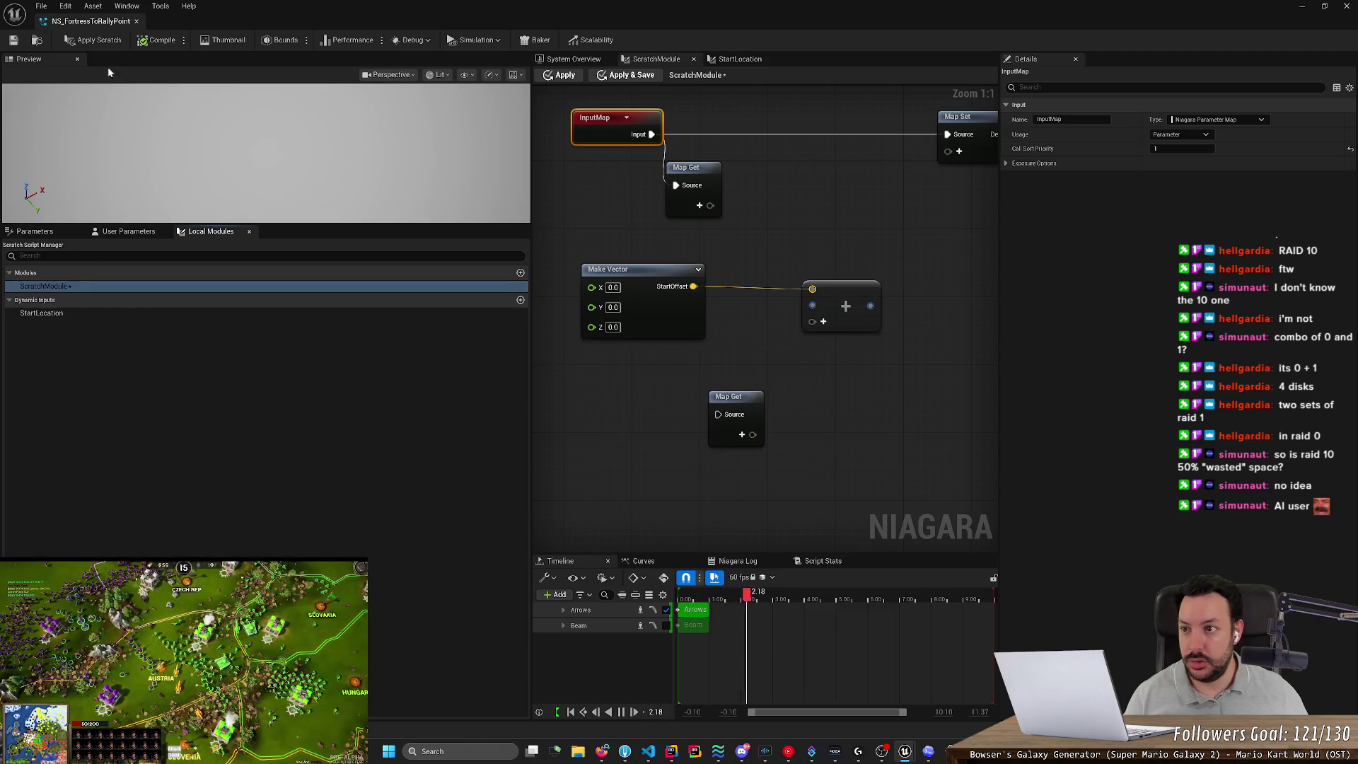
{"action": "left_click", "coordinate": [100, 41]}
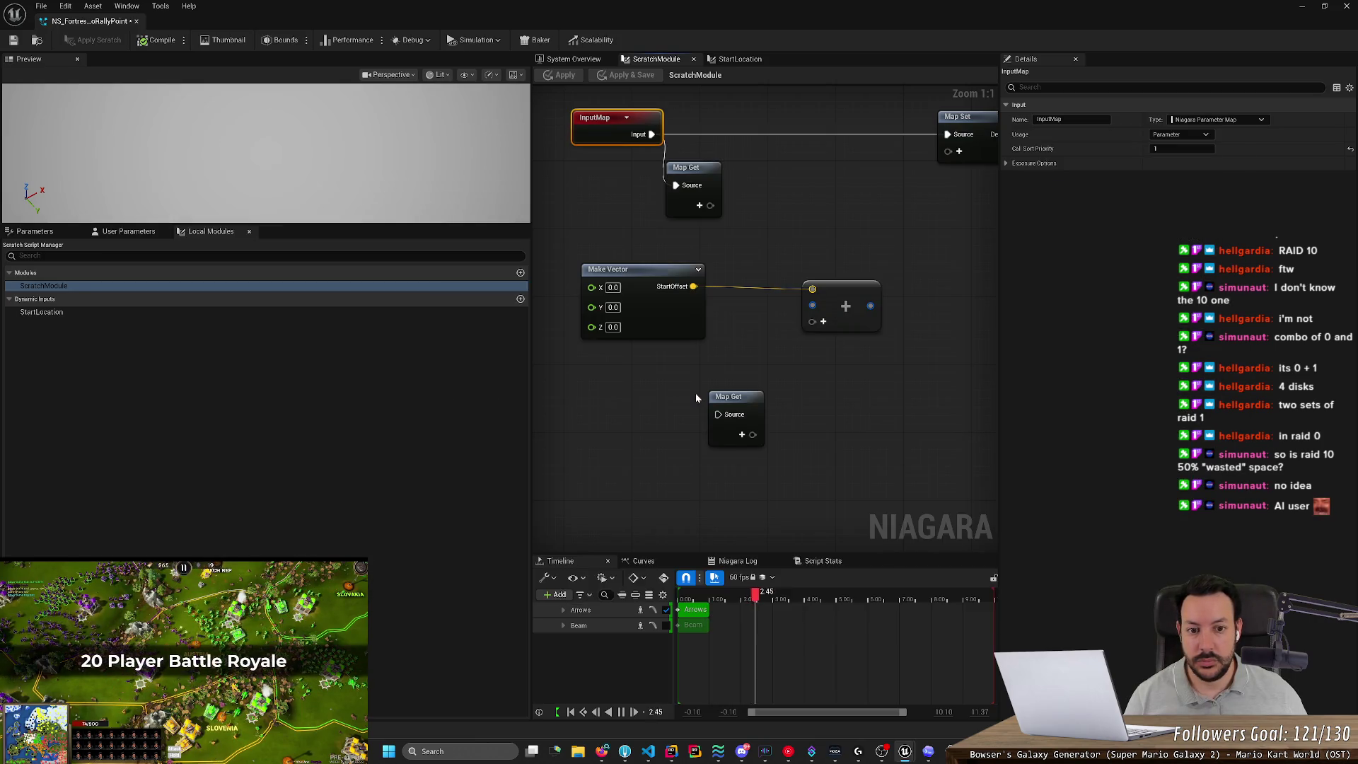
Delete the spare lower Map Set node and return to the Scratch Pad documentation.
{"action": "left_click_drag", "start_coordinate": [705, 391], "coordinate": [808, 491]}
{"action": "key", "text": "Delete"}
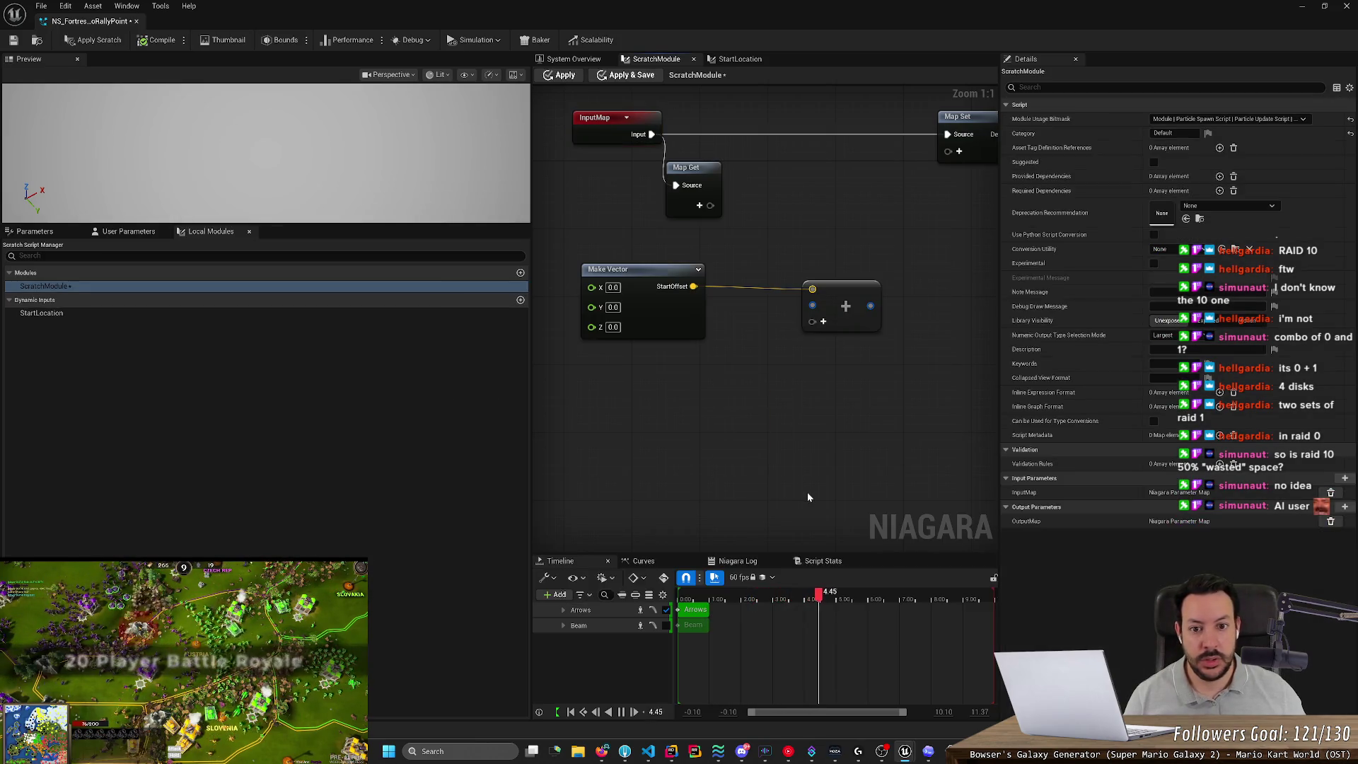
{"action": "key", "text": "alt+Tab"}
{"action": "key", "text": "alt+Tab"}
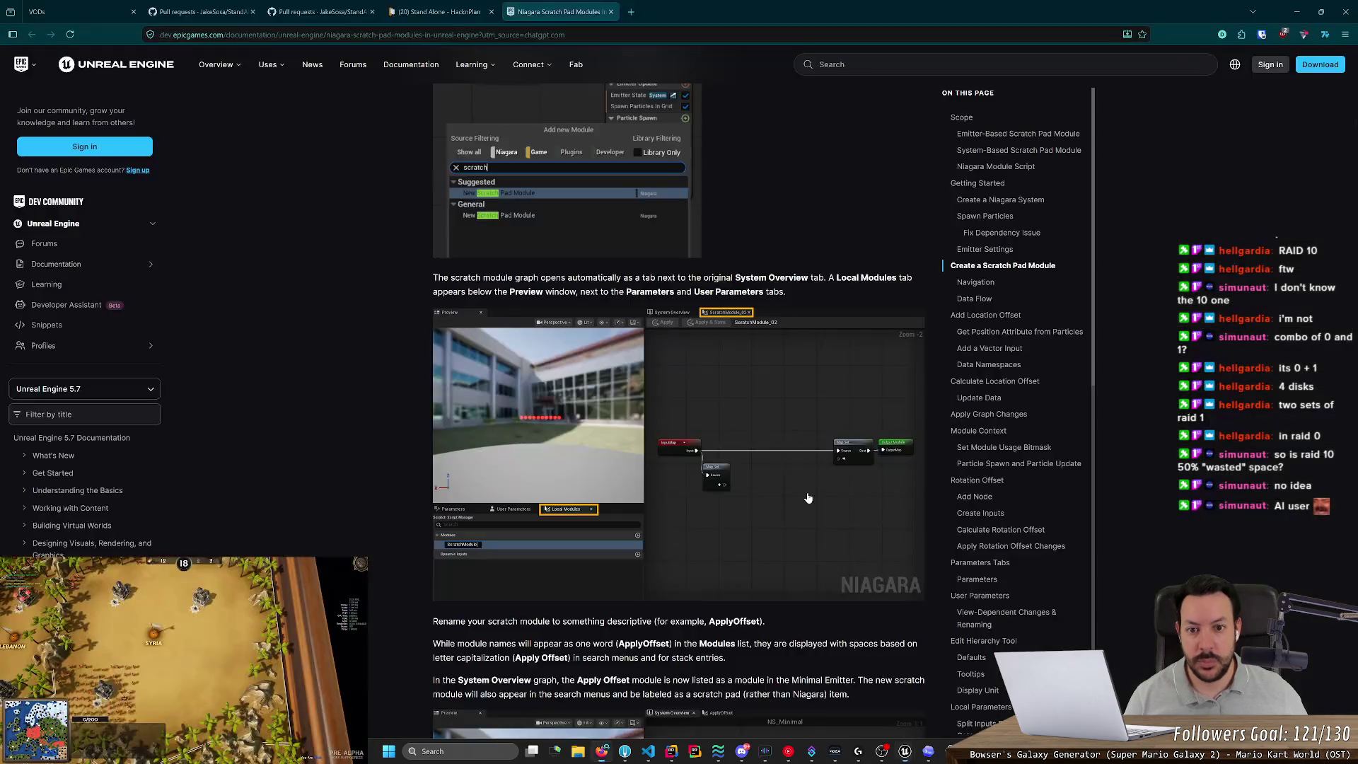
Scroll the Scratch Pad docs through the Navigation section on Map Get and Map Set.
{"action": "middle_click", "coordinate": [318, 326]}
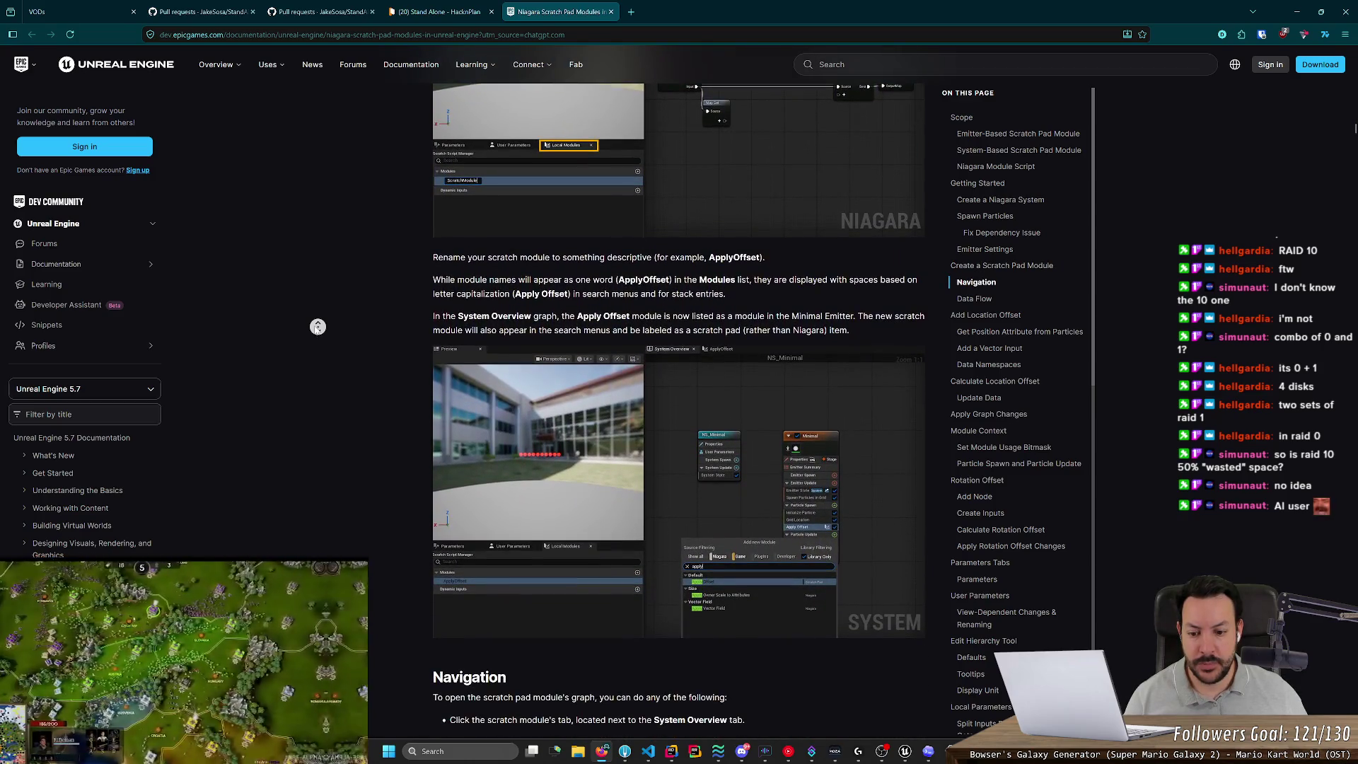
{"action": "middle_click", "coordinate": [311, 342]}
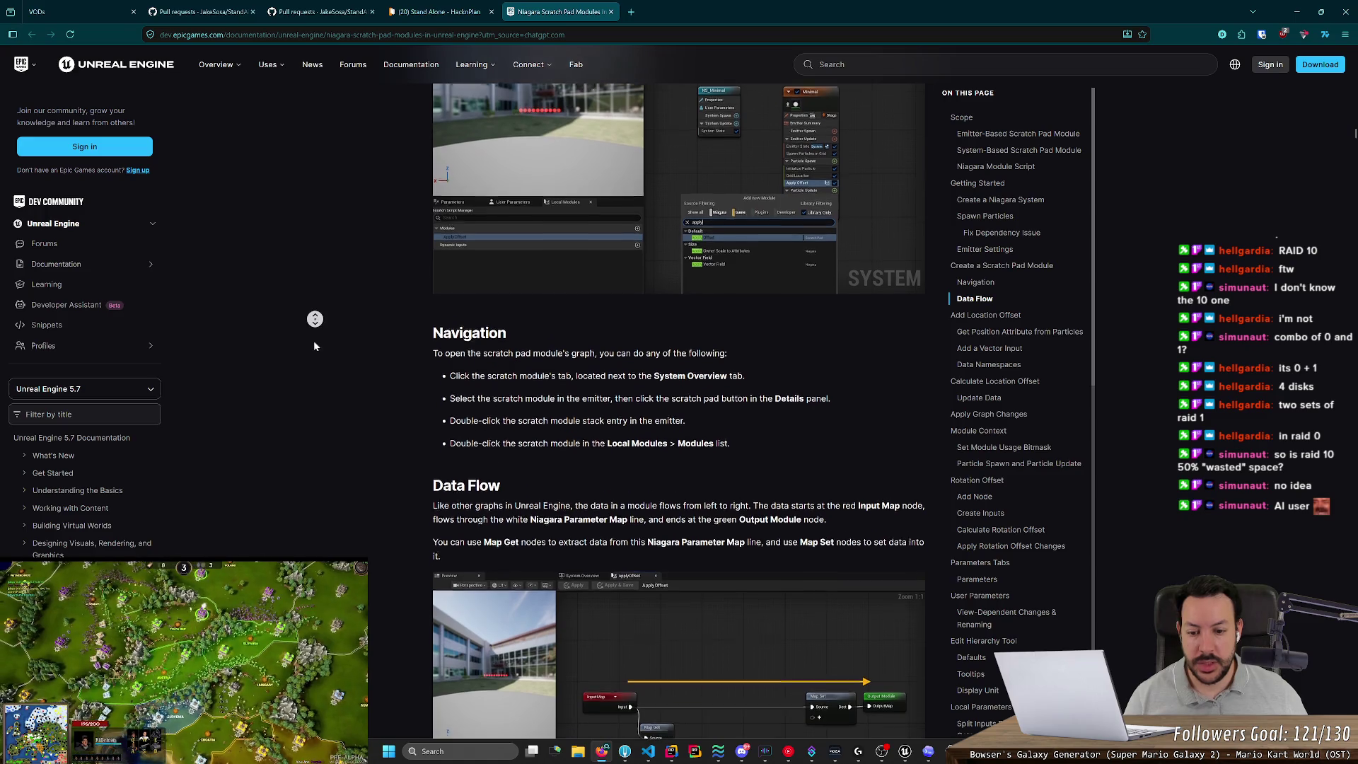
{"action": "middle_click", "coordinate": [313, 348]}
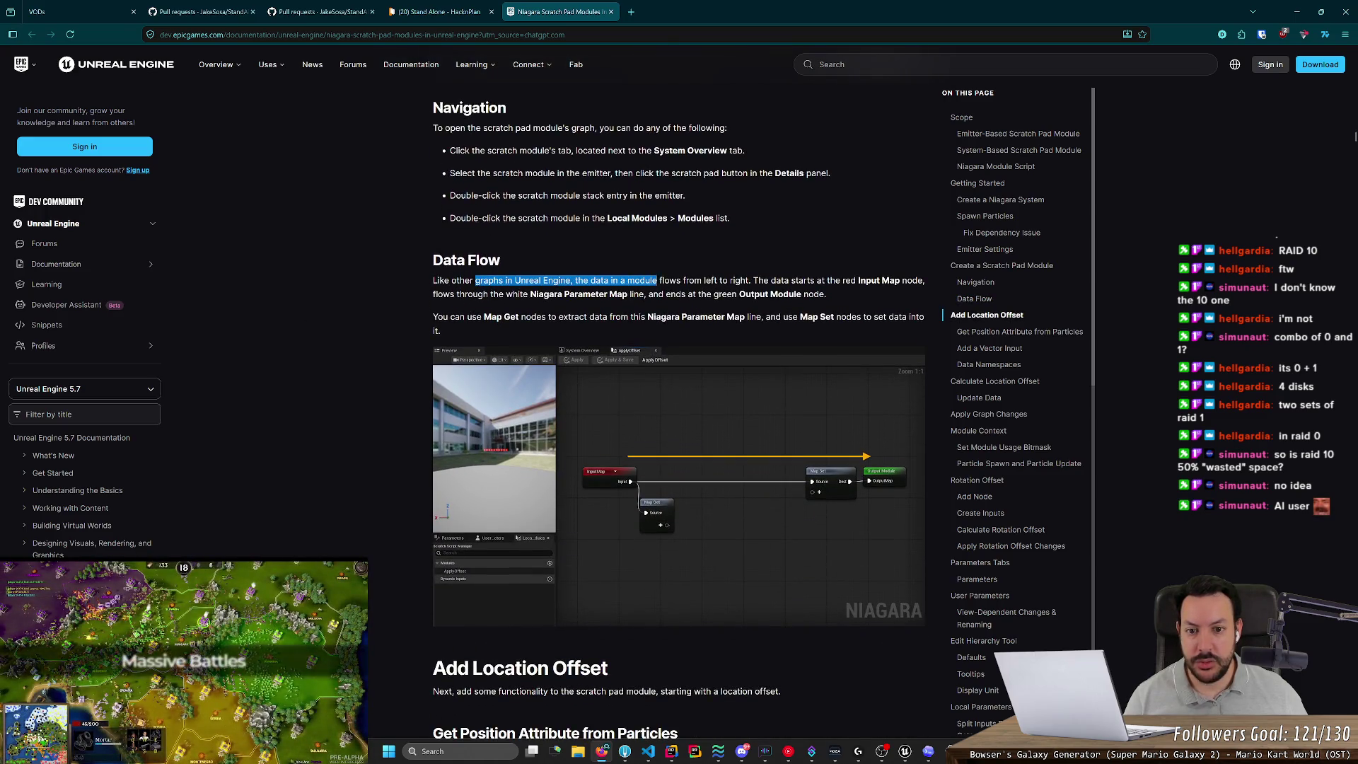
Highlight the Data Flow paragraph up to Niagara Parameter Map, then read on toward Add Location Offset.
{"action": "mouse_move", "coordinate": [664, 281]}
{"action": "left_mouse_down"}
{"action": "mouse_move", "coordinate": [849, 293]}
{"action": "mouse_move", "coordinate": [899, 281]}
{"action": "mouse_move", "coordinate": [563, 318]}
{"action": "left_mouse_up"}
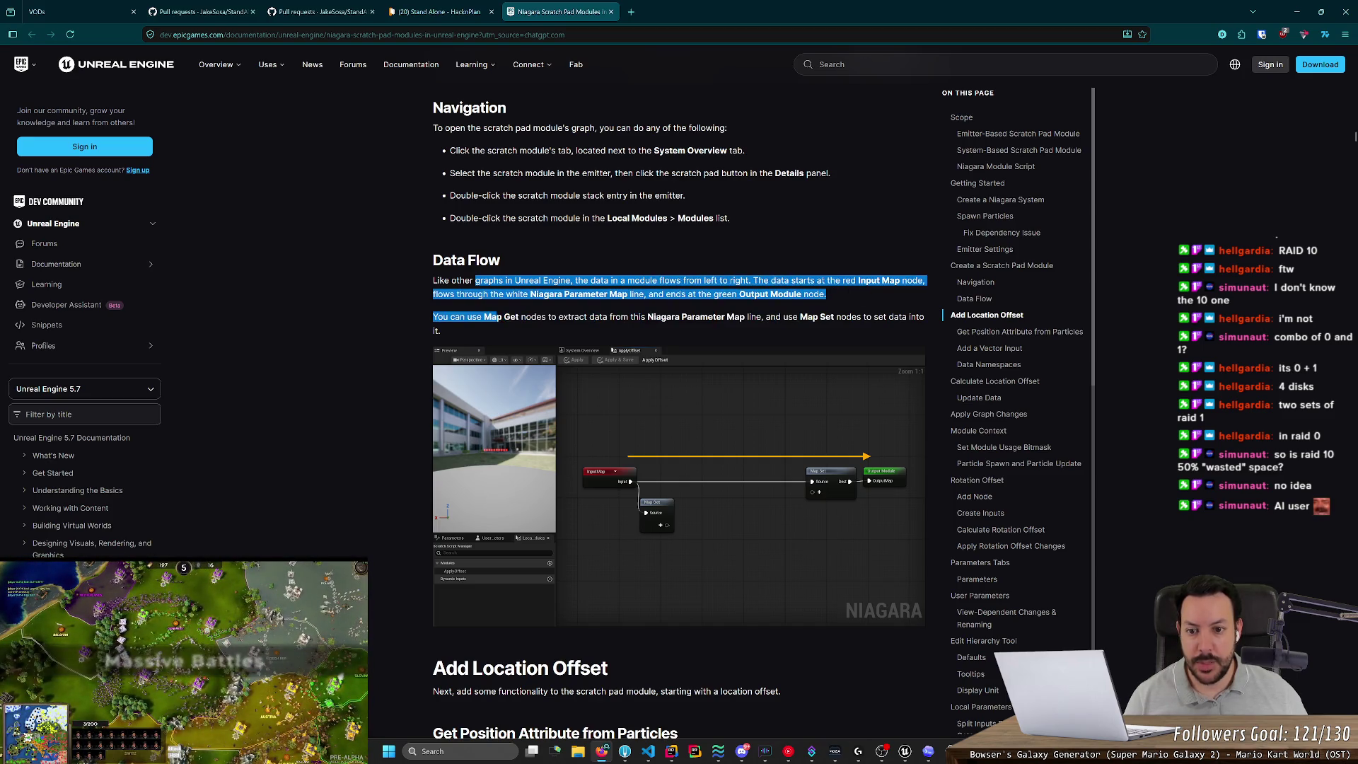
{"action": "left_click_drag", "start_coordinate": [645, 318], "coordinate": [748, 318]}
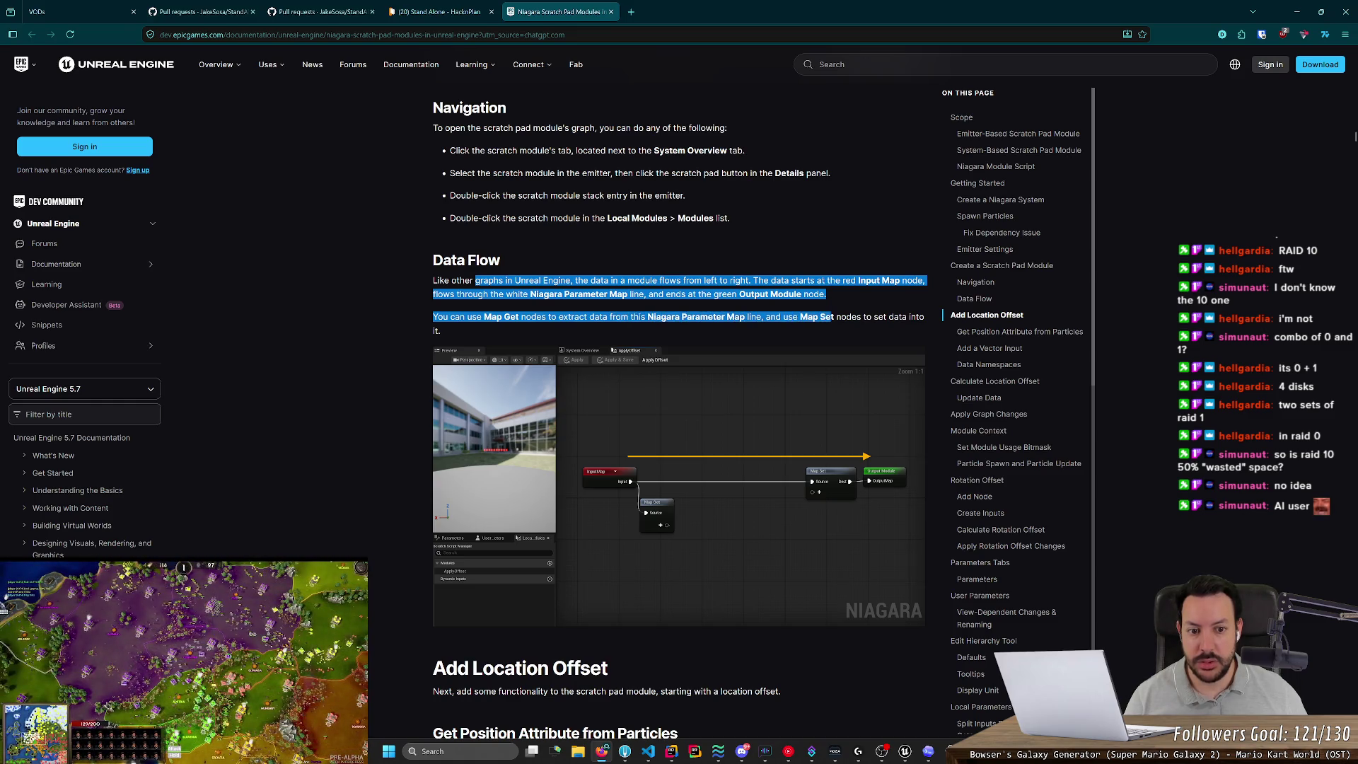
{"action": "left_click_drag", "start_coordinate": [892, 319], "coordinate": [686, 318]}
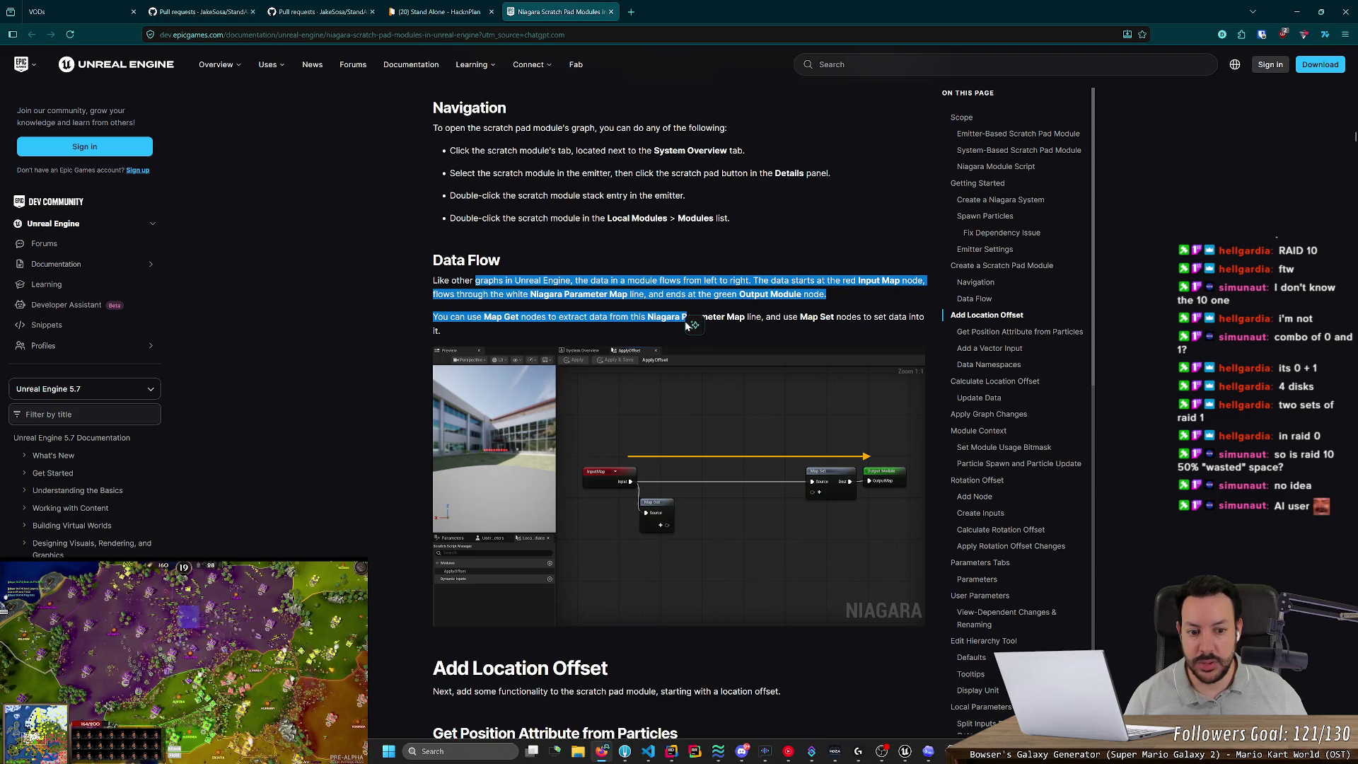
{"action": "scroll", "coordinate": [424, 361], "scroll_direction": "down", "scroll_amount": 4}
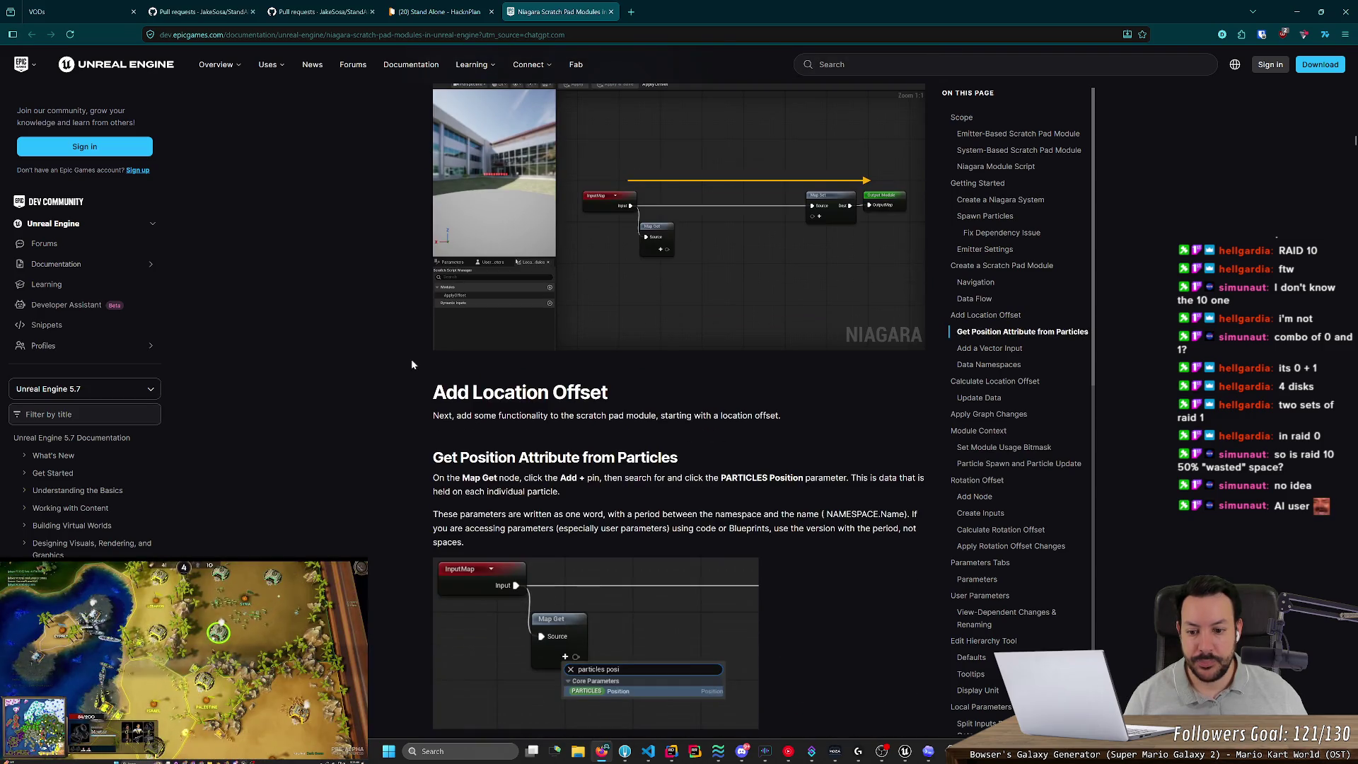
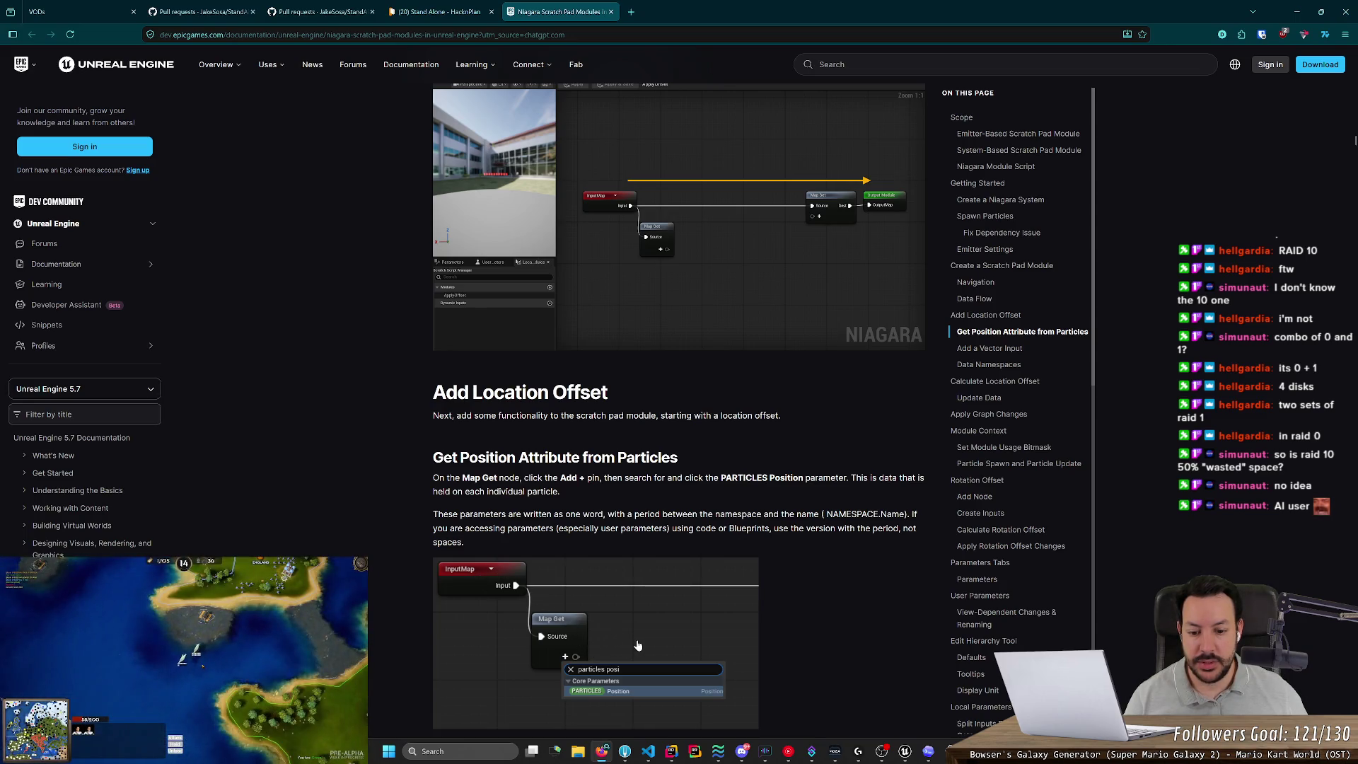
Search Map Get's pin types for 'users', then cancel without adding a pin.
{"action": "key", "text": "alt+Tab"}
{"action": "left_click", "coordinate": [699, 206]}
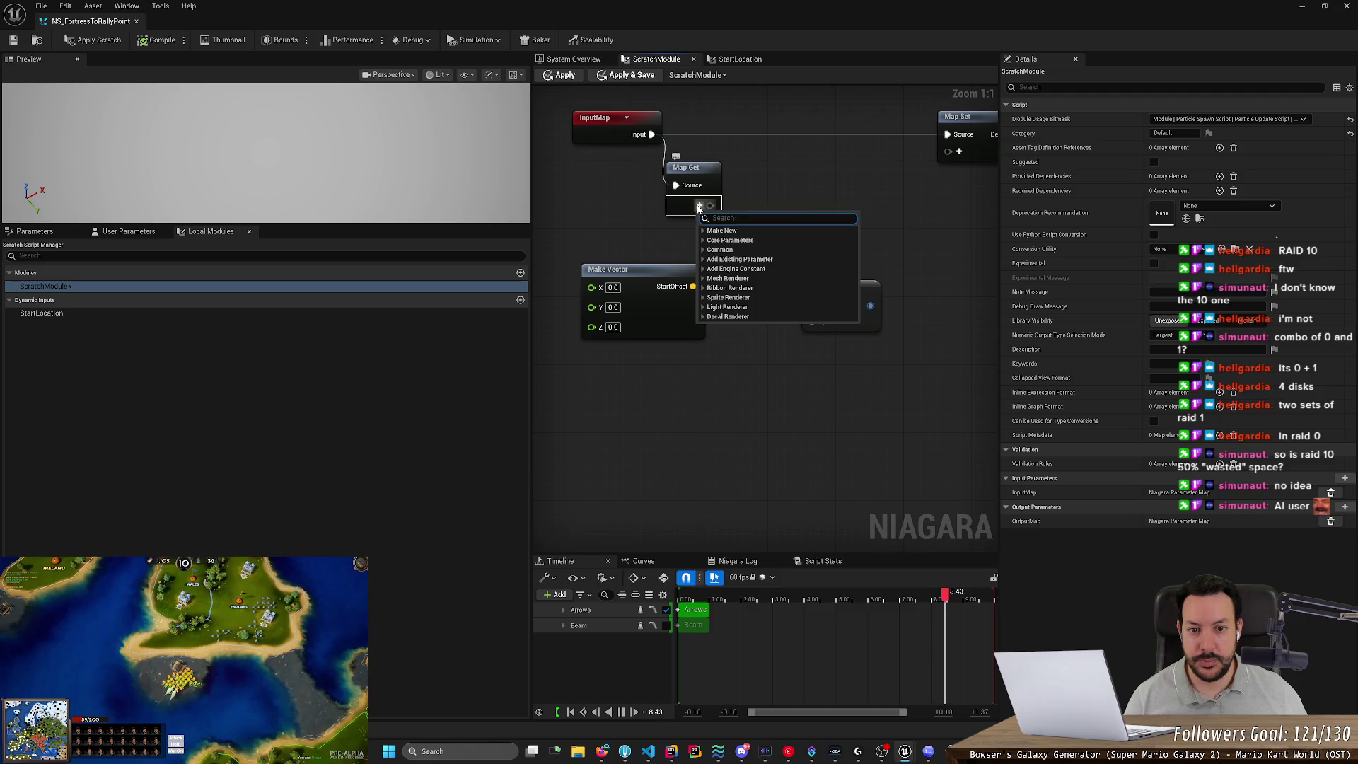
{"action": "type", "text": "use"}
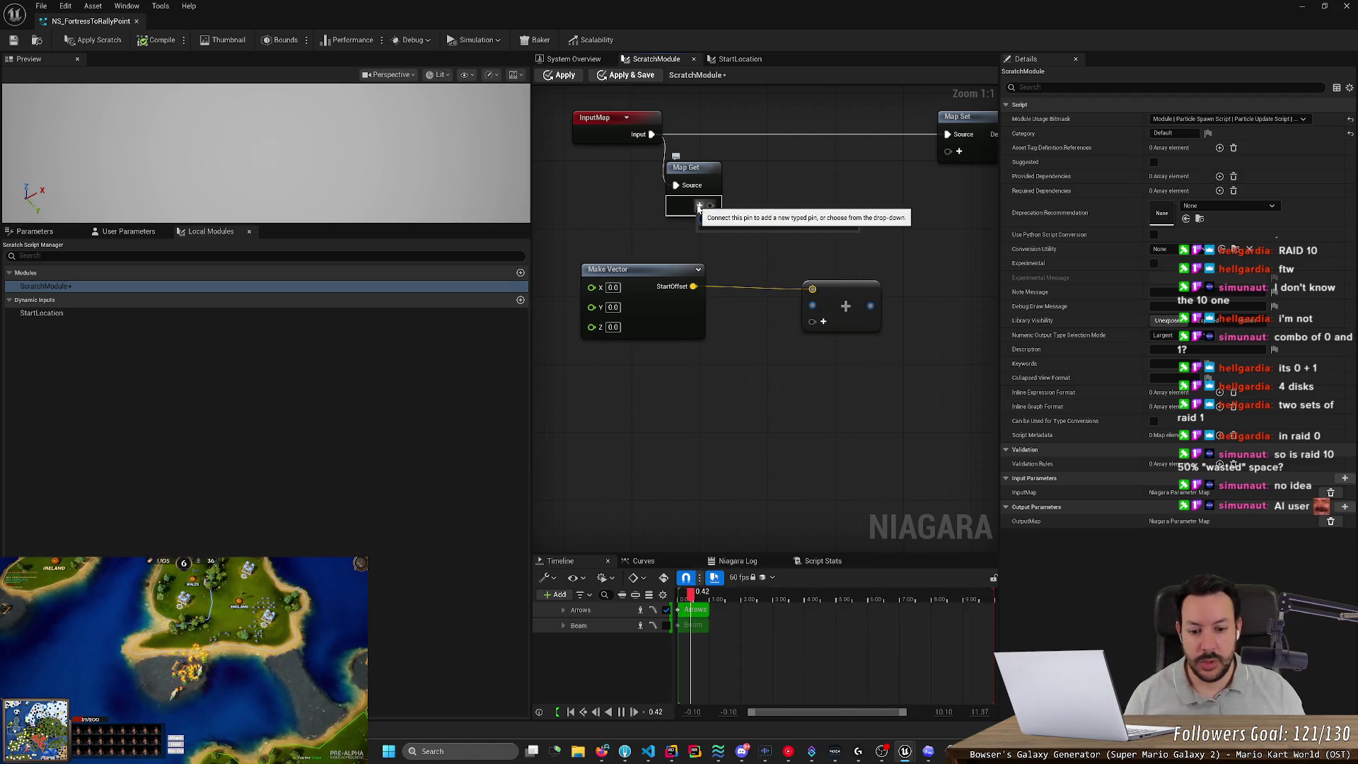
{"action": "key", "text": "BackSpace"}
{"action": "key", "text": "BackSpace"}
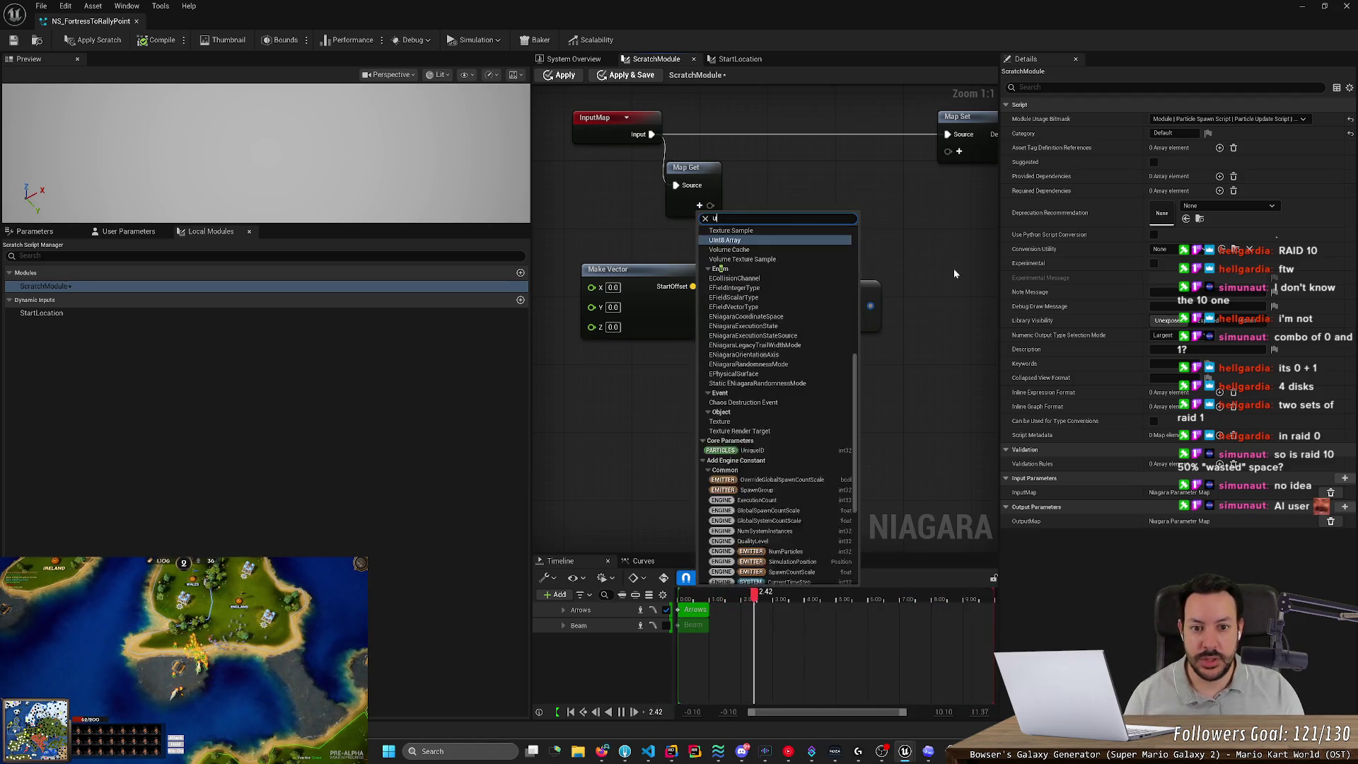
{"action": "type", "text": "rsers"}
{"action": "key", "text": "BackSpace"}
{"action": "key", "text": "BackSpace"}
{"action": "key", "text": "BackSpace"}
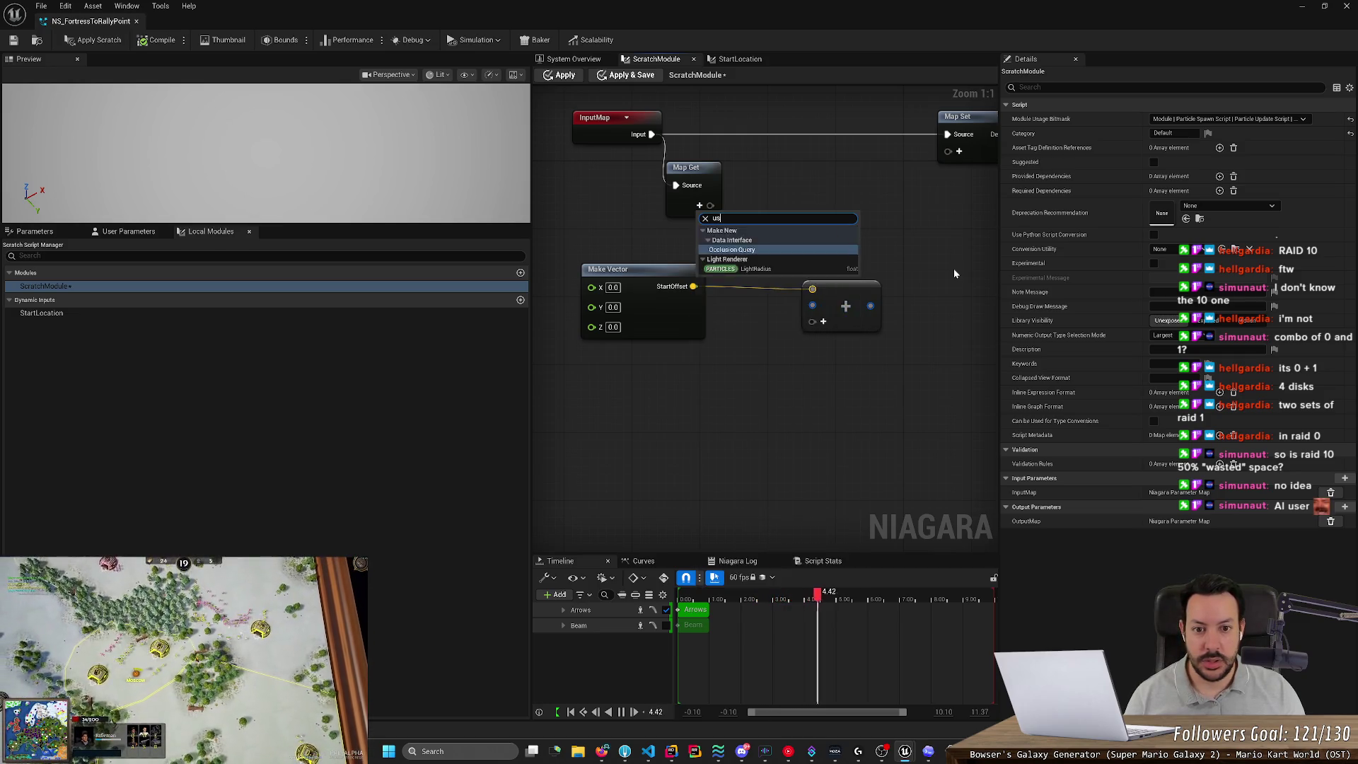
{"action": "type", "text": "sers"}
{"action": "key", "text": "Escape"}
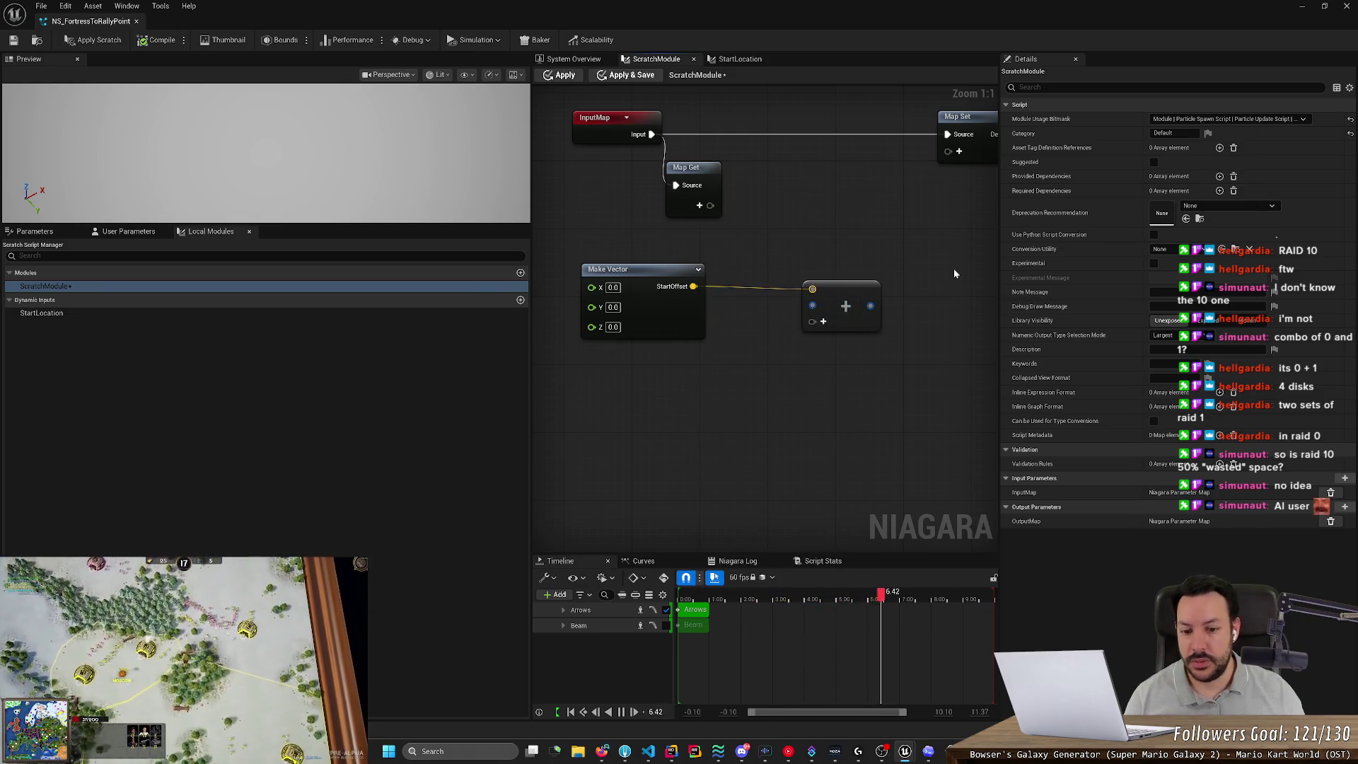
Scroll the Scratch Pad docs down to the Add a Vector Input section.
{"action": "key", "text": "alt+Tab"}
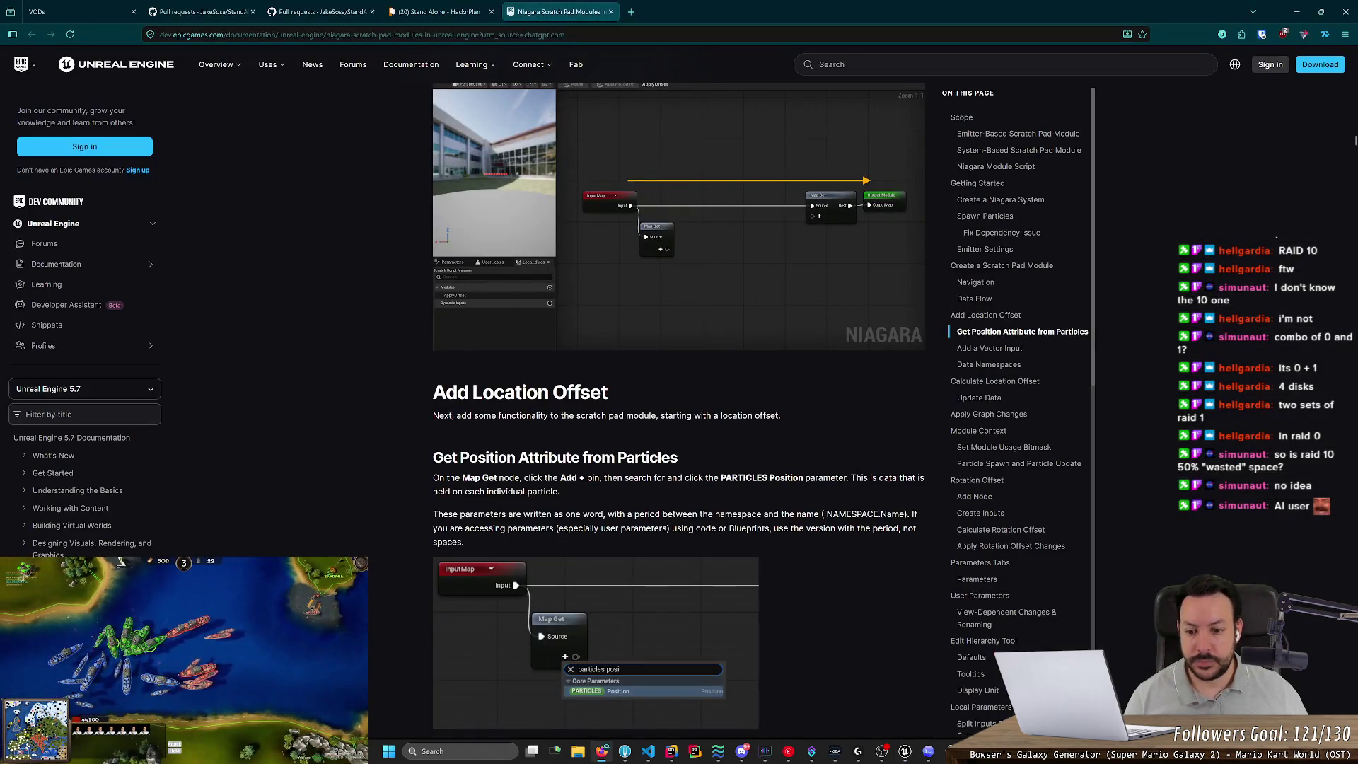
{"action": "scroll", "coordinate": [679, 410], "scroll_direction": "down", "scroll_amount": 8}
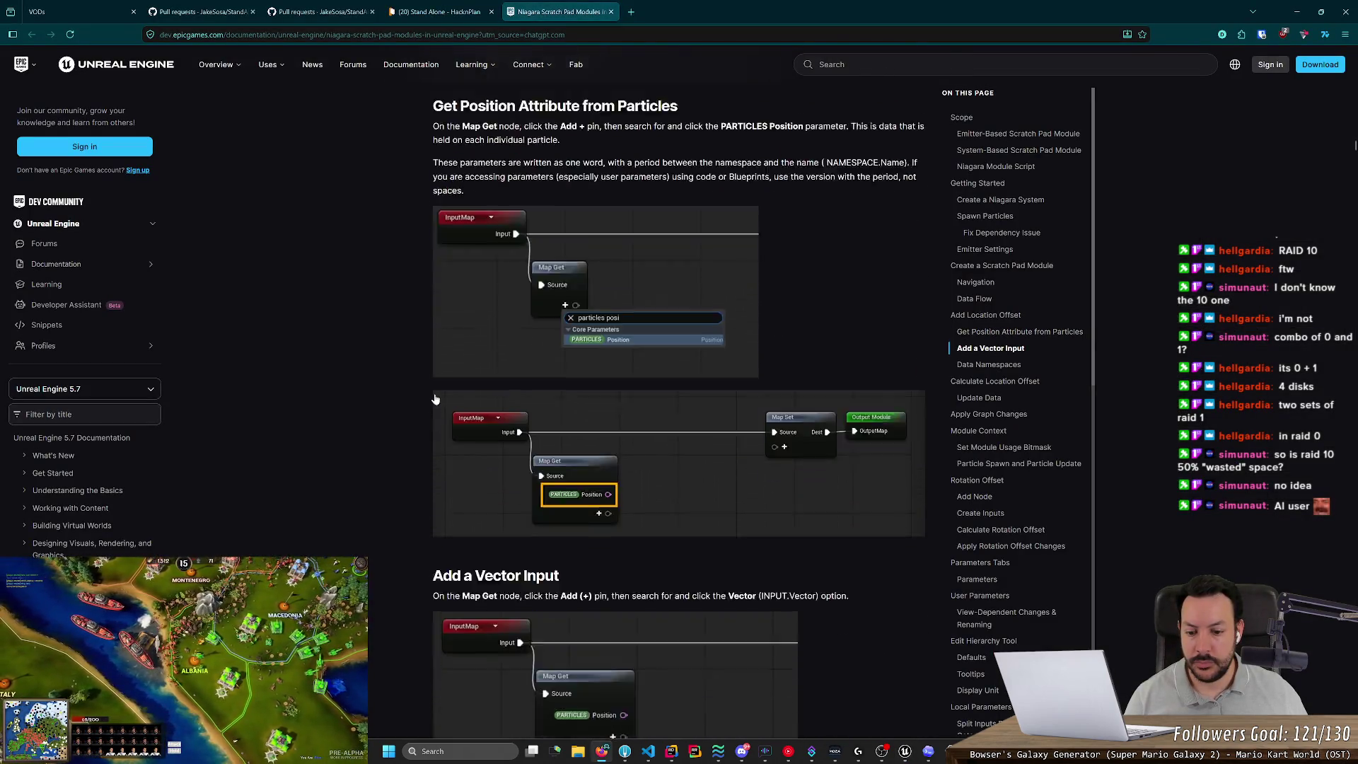
{"action": "scroll", "coordinate": [435, 400], "scroll_direction": "down", "scroll_amount": 3}
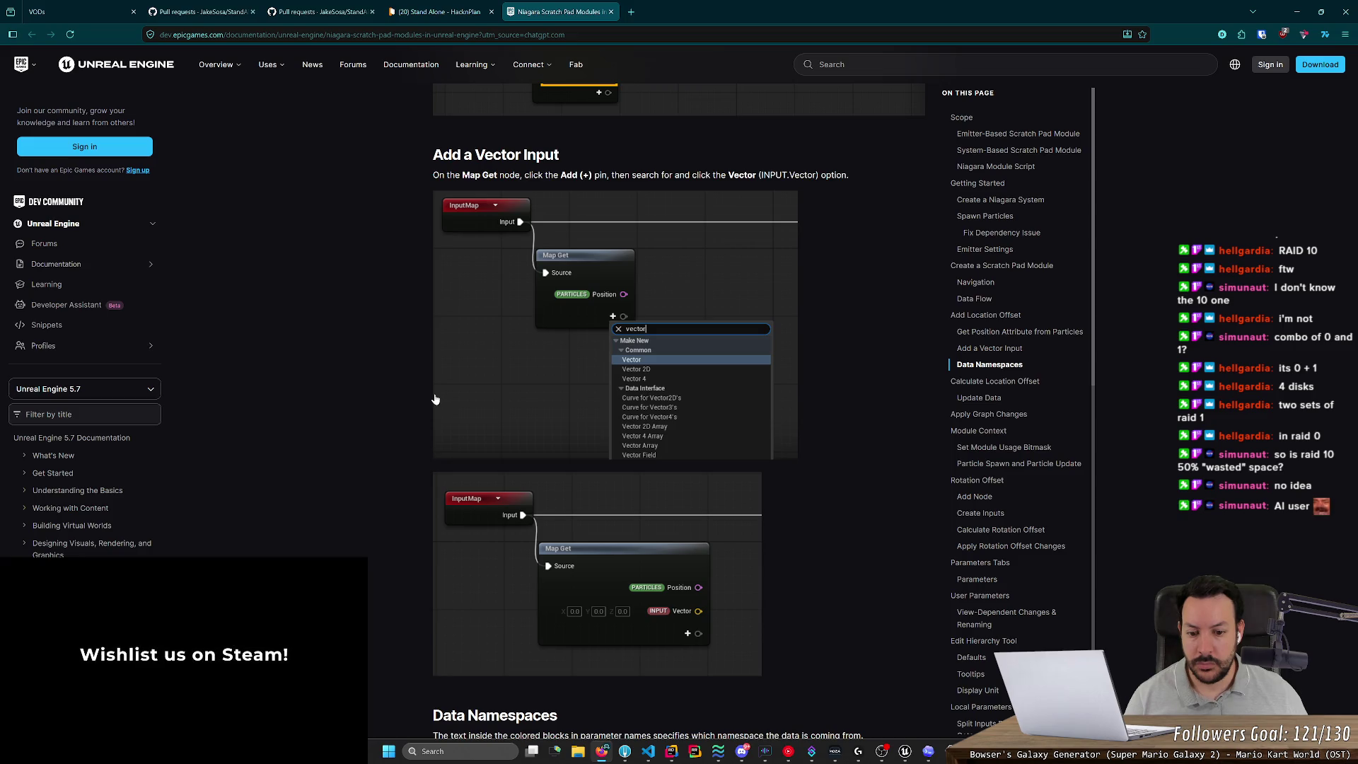
{"action": "key", "text": "alt+Tab"}
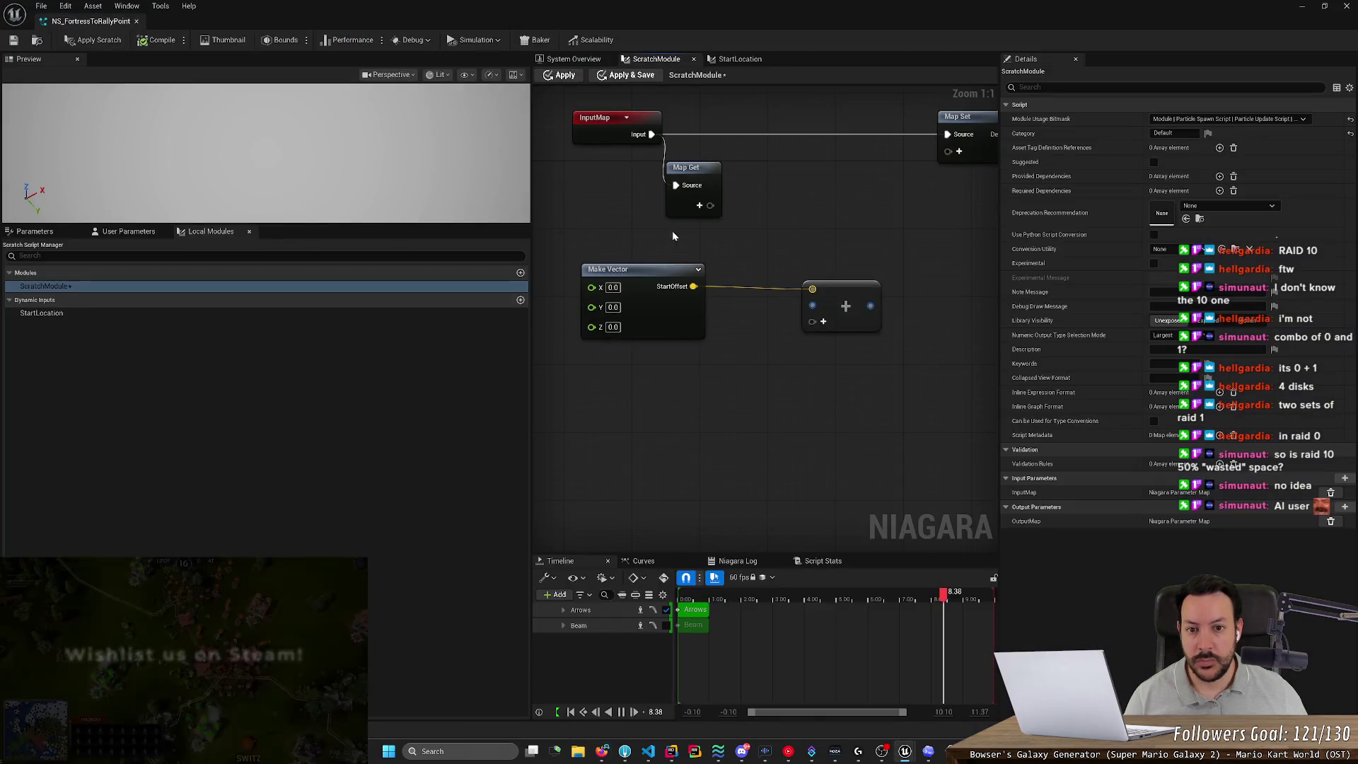
Delete the StartLocation dynamic input.
{"action": "left_click", "coordinate": [699, 205]}
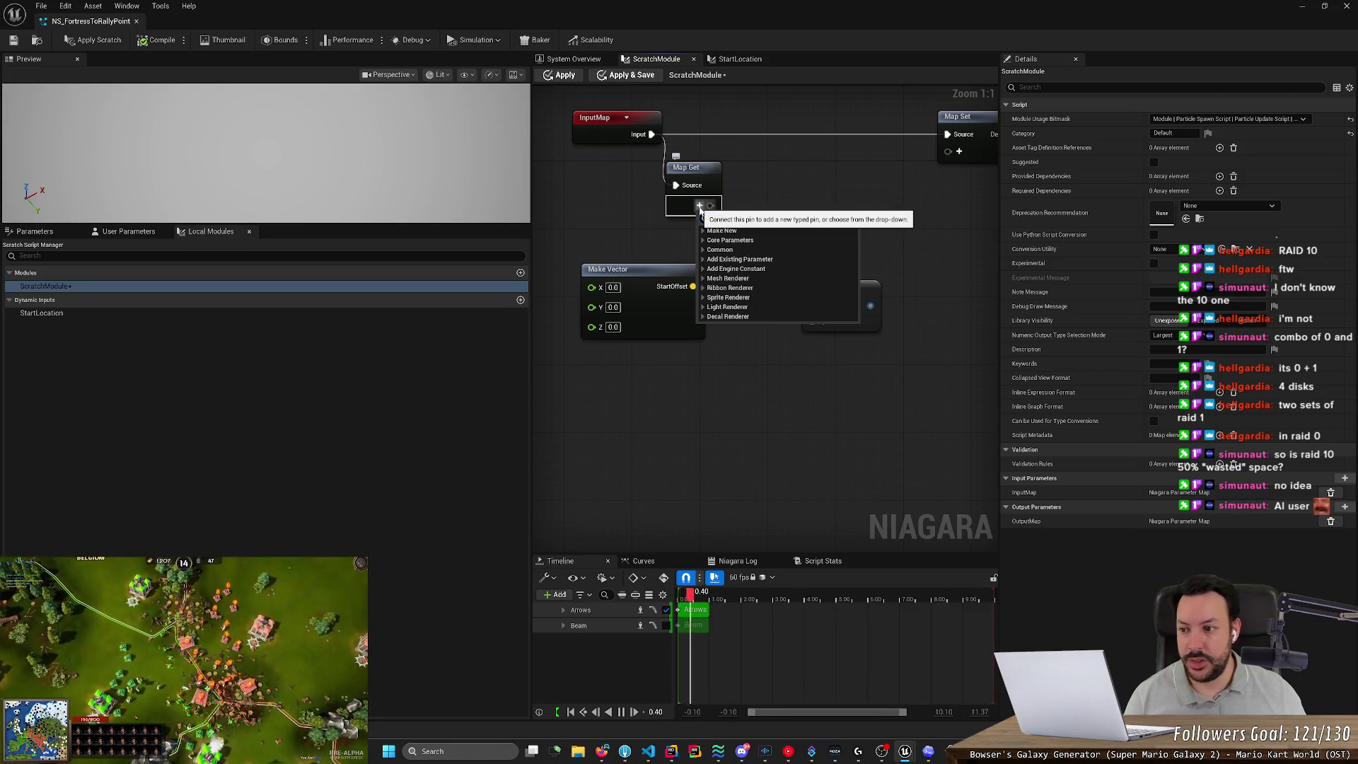
{"action": "left_click", "coordinate": [188, 315]}
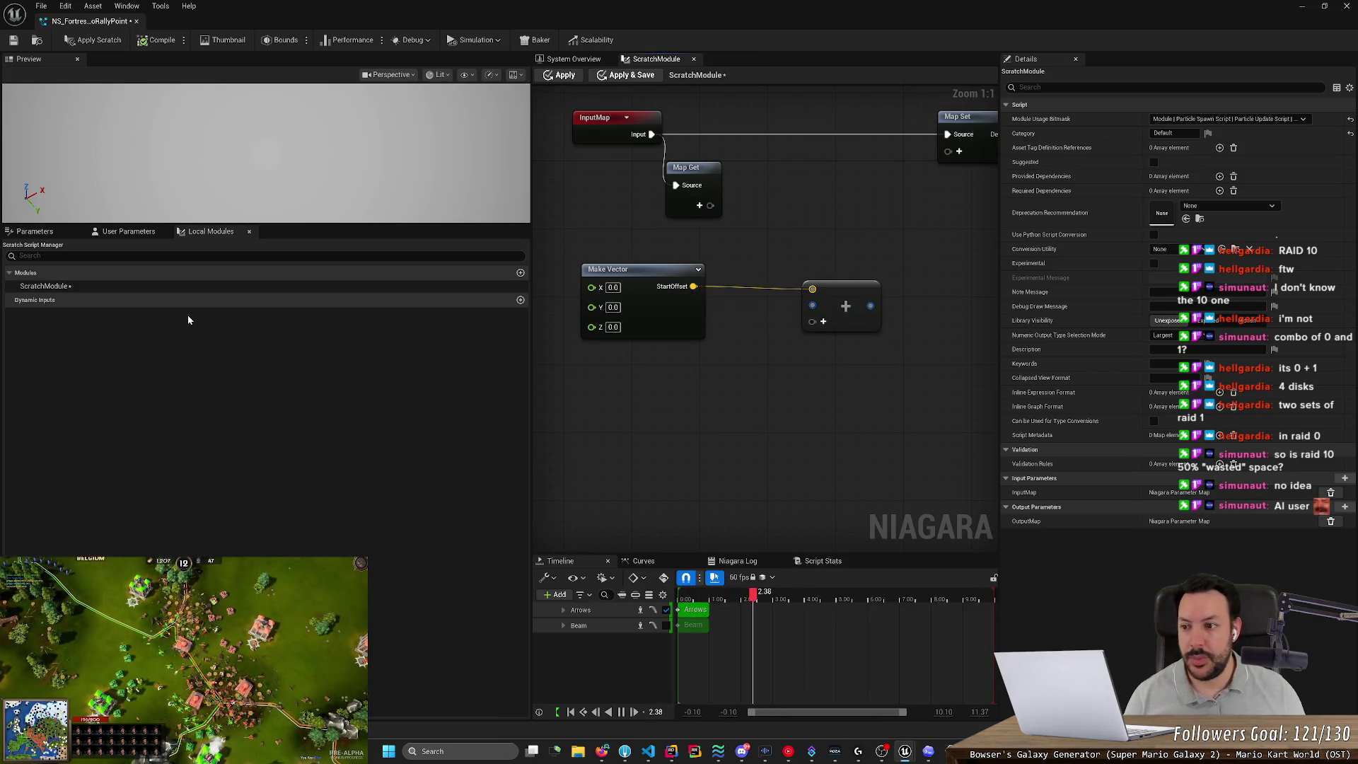
{"action": "key", "text": "Delete"}
Add a Vector pin named StartLocation to Map Get and wire it into Add's second input.
{"action": "left_click", "coordinate": [700, 206]}
{"action": "type", "text": "start"}
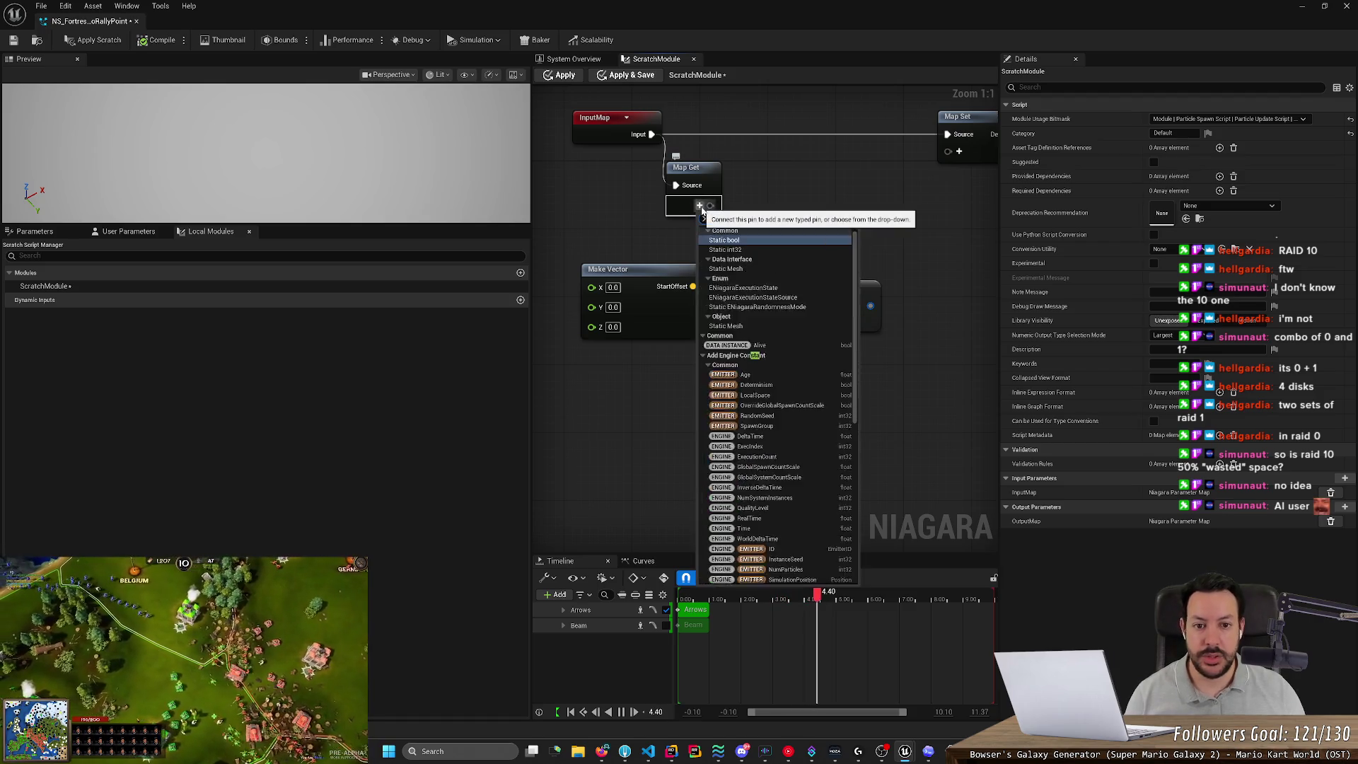
{"action": "left_click", "coordinate": [736, 368]}
{"action": "type", "text": "vect"}
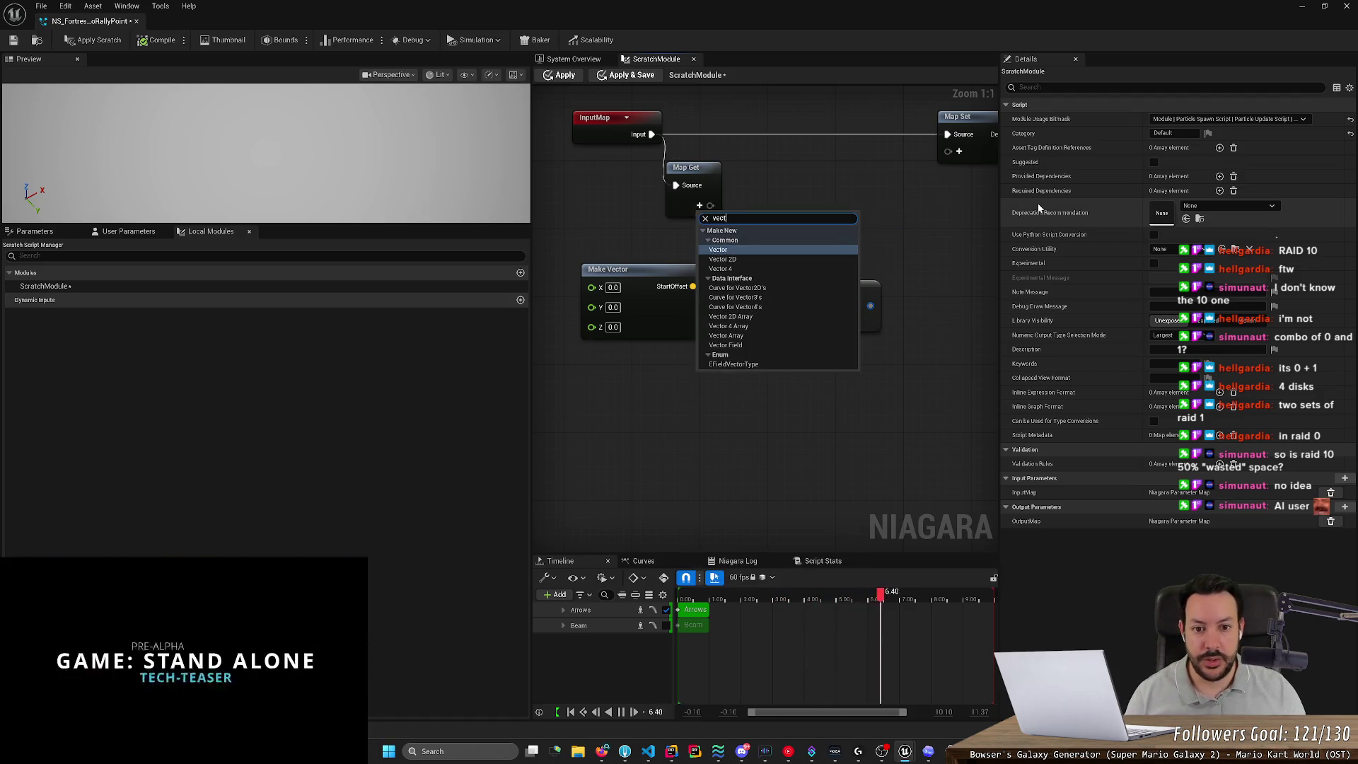
{"action": "key", "text": "Return"}
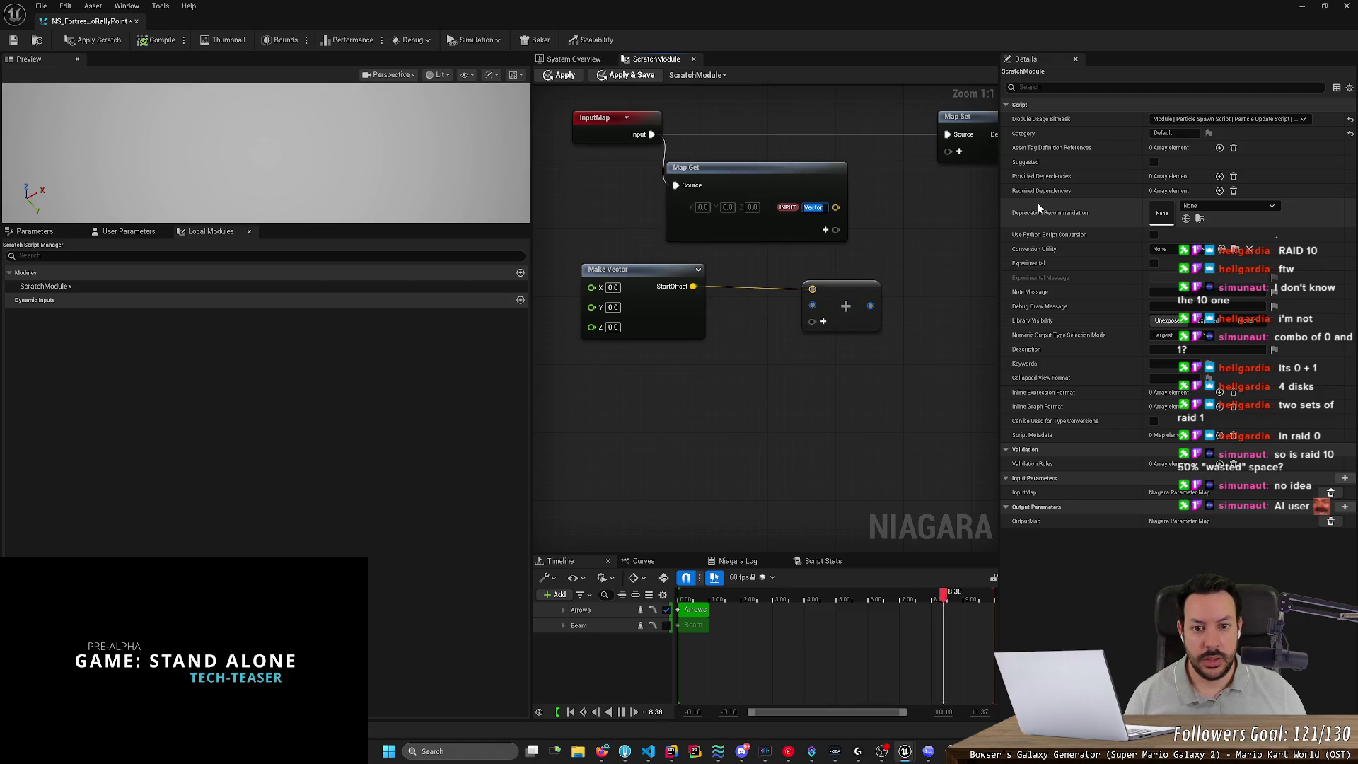
{"action": "type", "text": "StartLocation"}
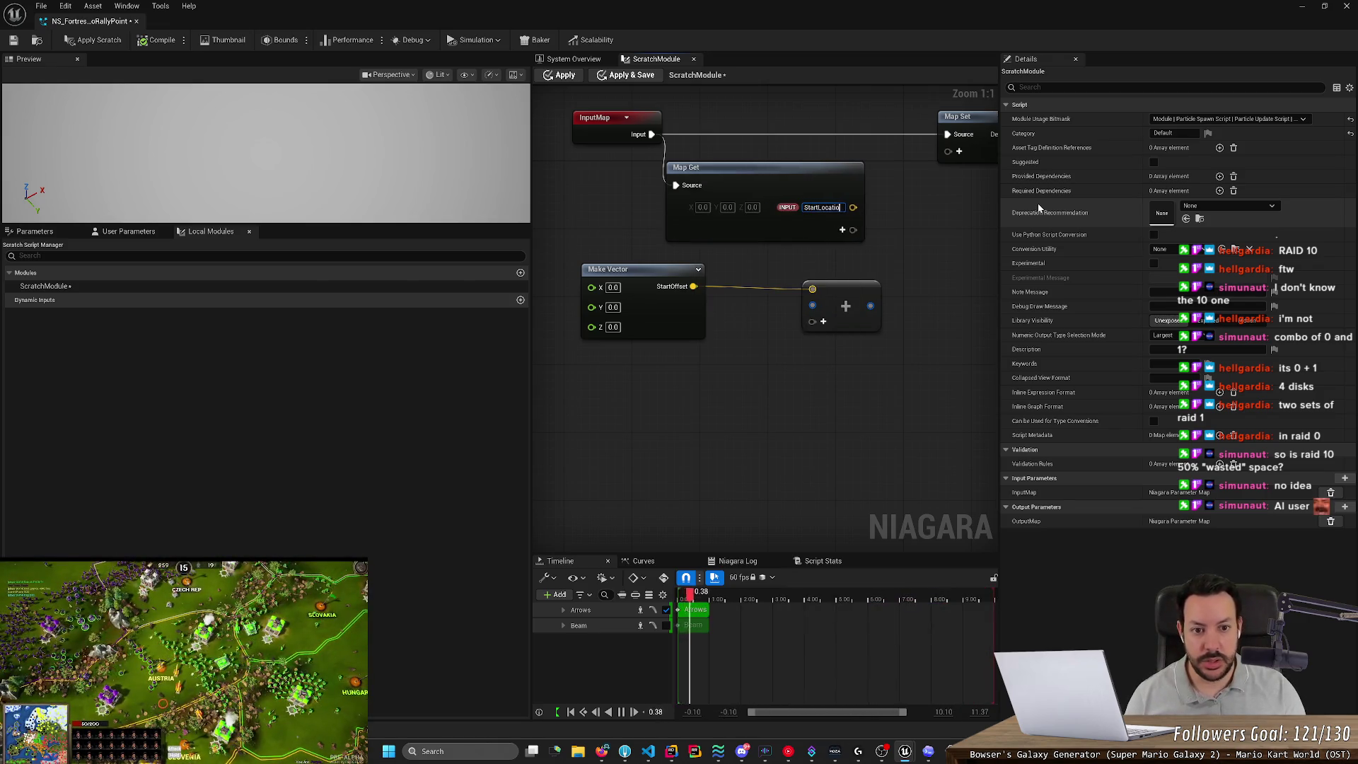
{"action": "key", "text": "Return"}
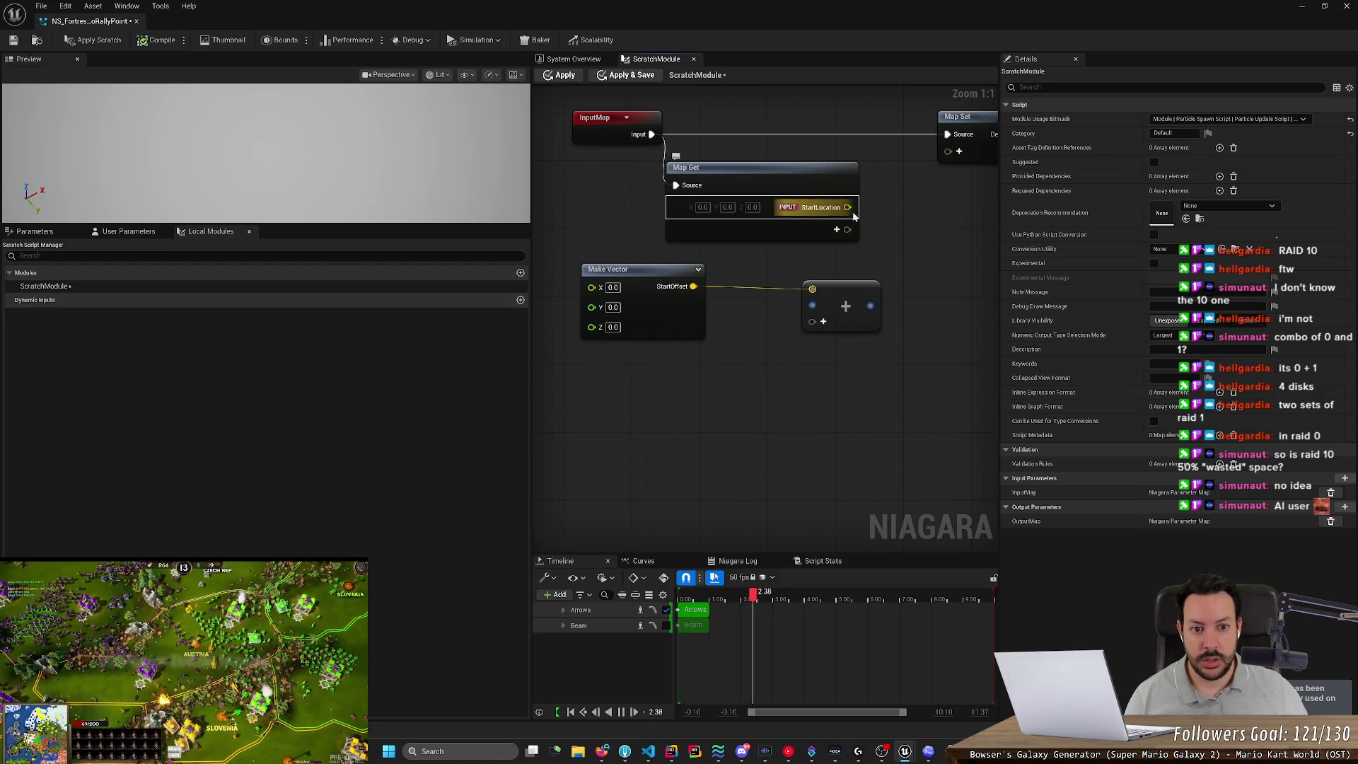
{"action": "left_click_drag", "start_coordinate": [849, 209], "coordinate": [813, 305]}
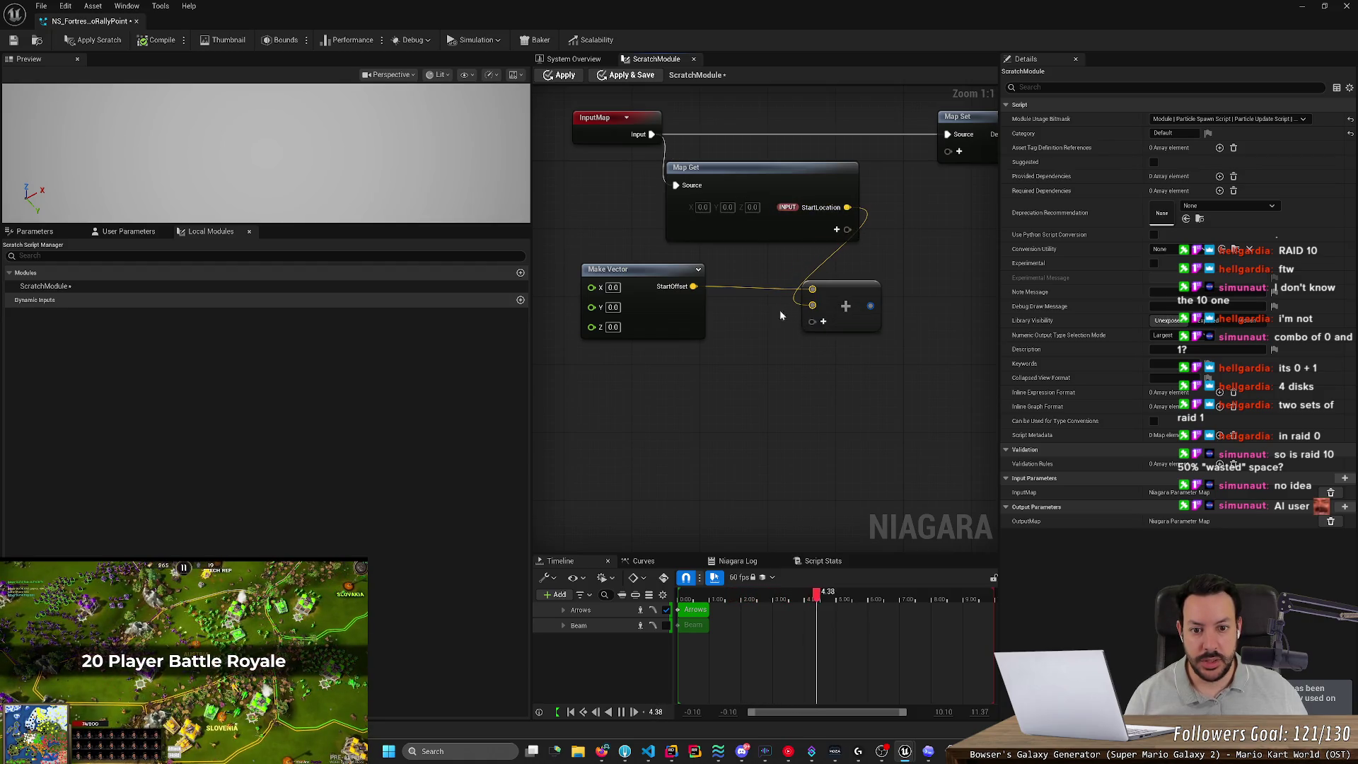
Add a second Vector pin named EndLocation, then review the user and module parameter lists.
{"action": "left_click", "coordinate": [836, 230]}
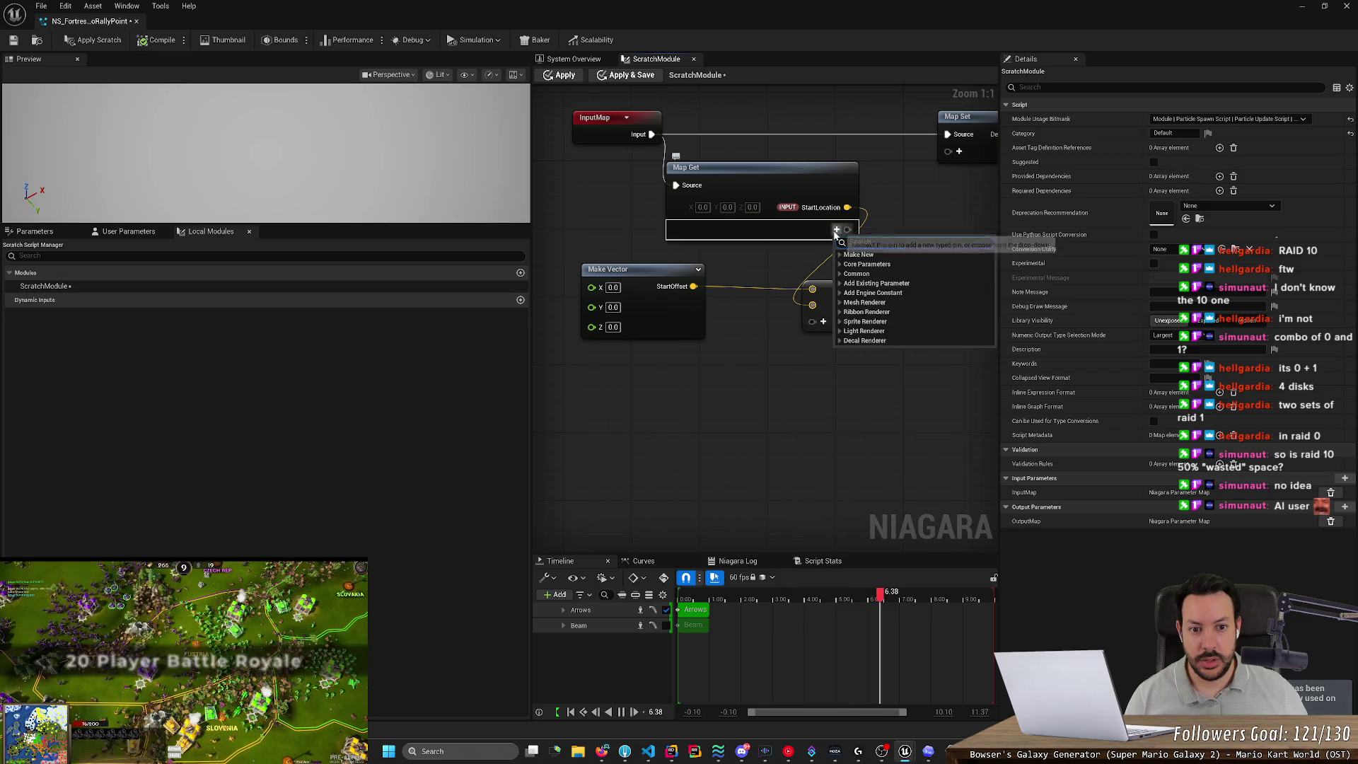
{"action": "left_click", "coordinate": [855, 273]}
{"action": "type", "text": "EndLocal"}
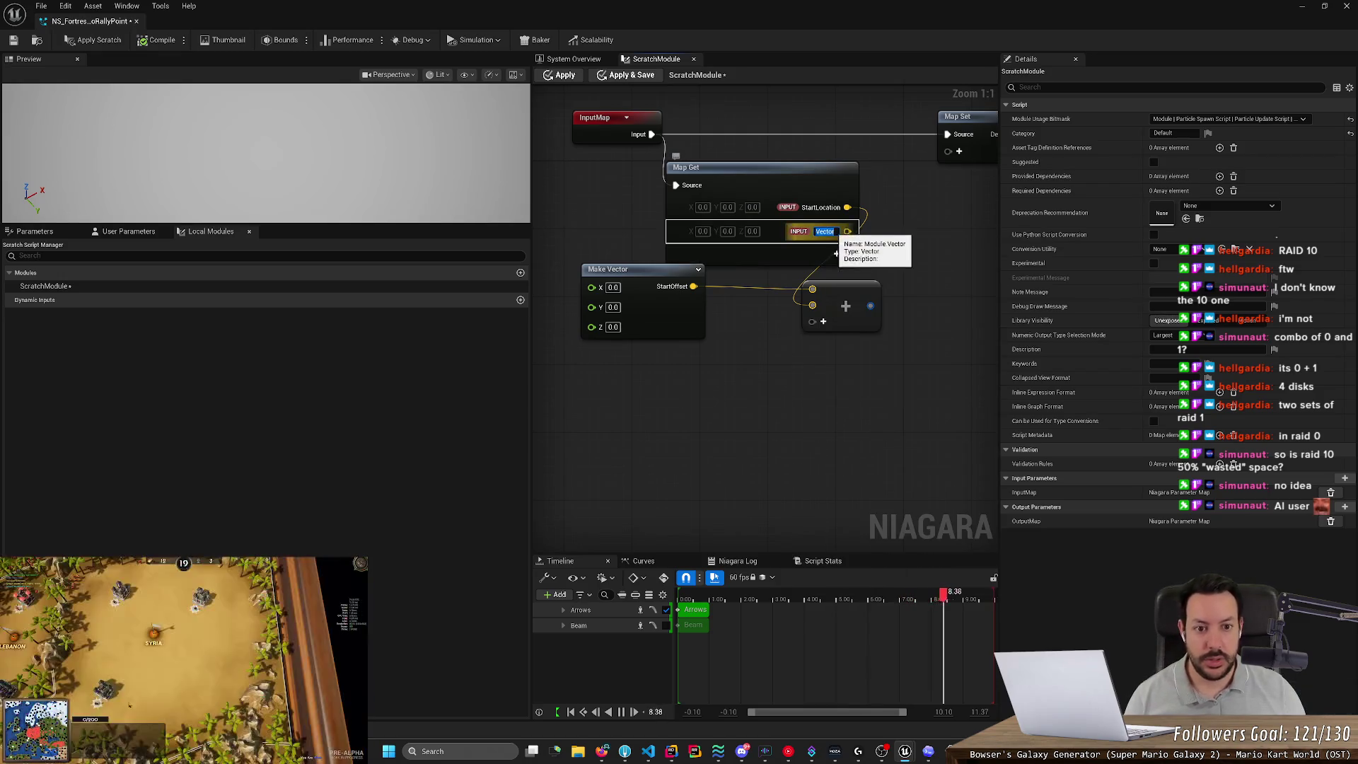
{"action": "type", "text": "ion"}
{"action": "key", "text": "Return"}
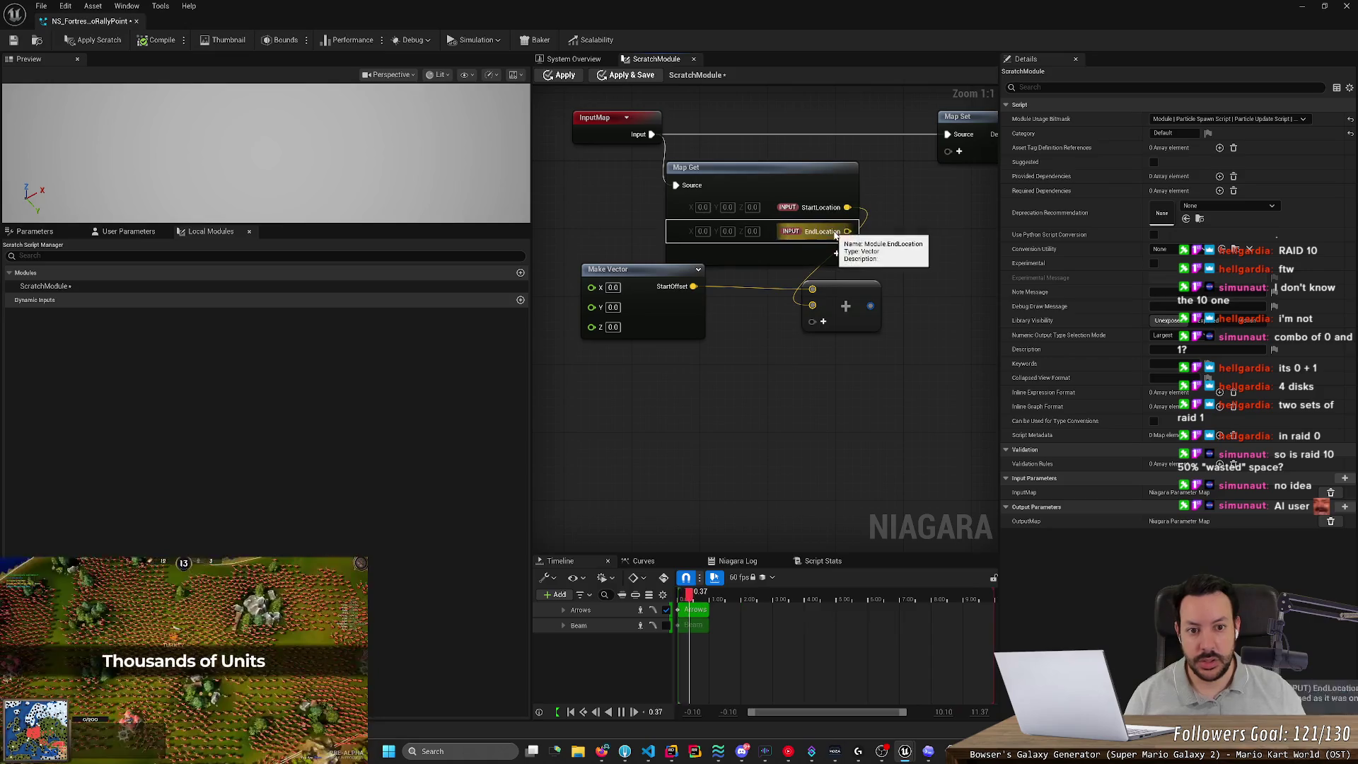
{"action": "left_click", "coordinate": [127, 231]}
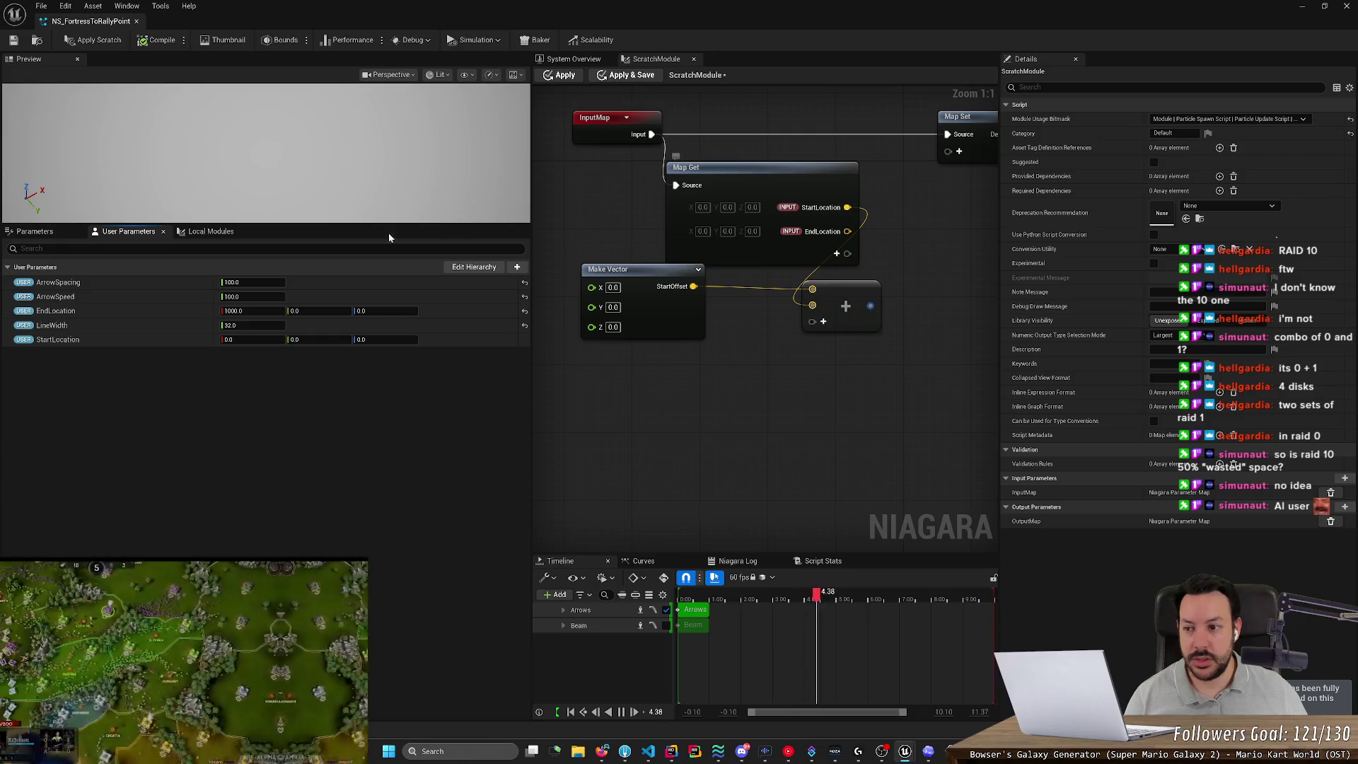
{"action": "left_click", "coordinate": [36, 232]}
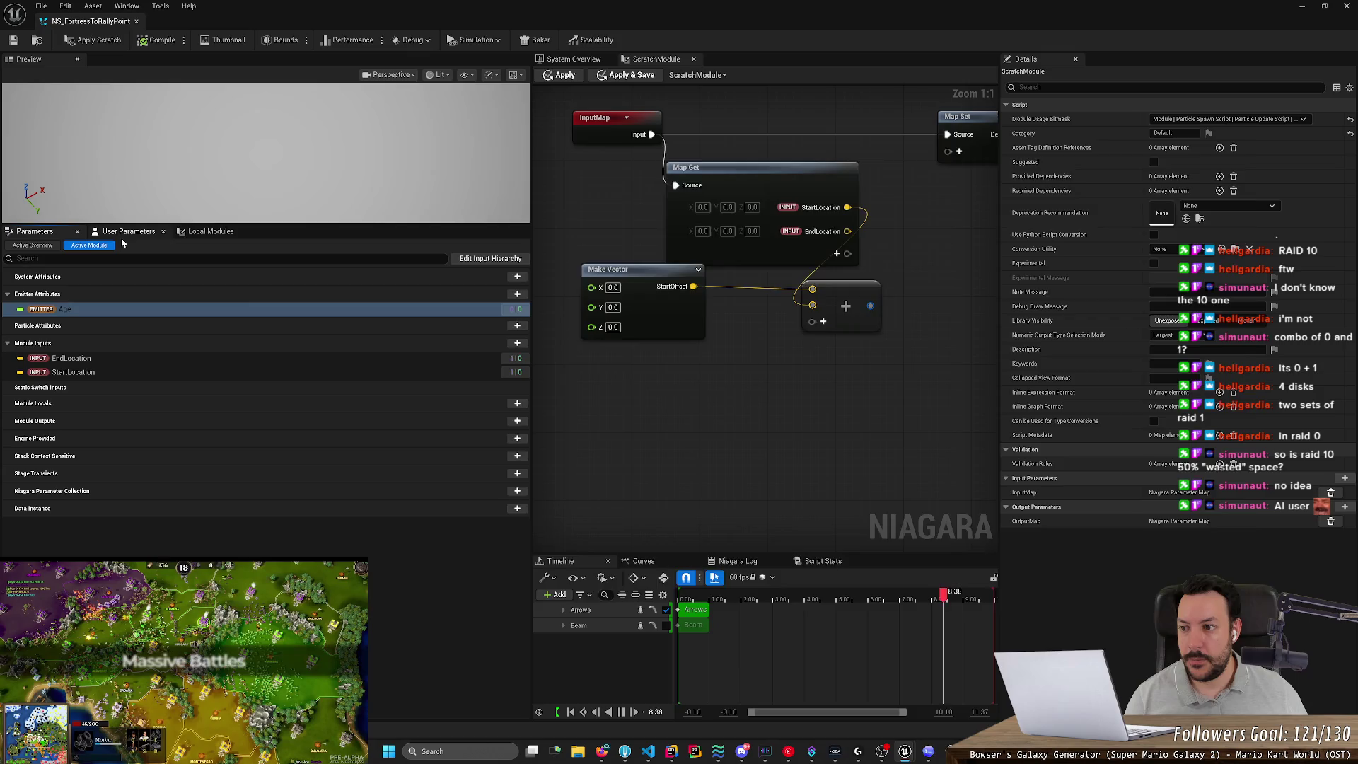
{"action": "key", "text": "alt+Tab"}
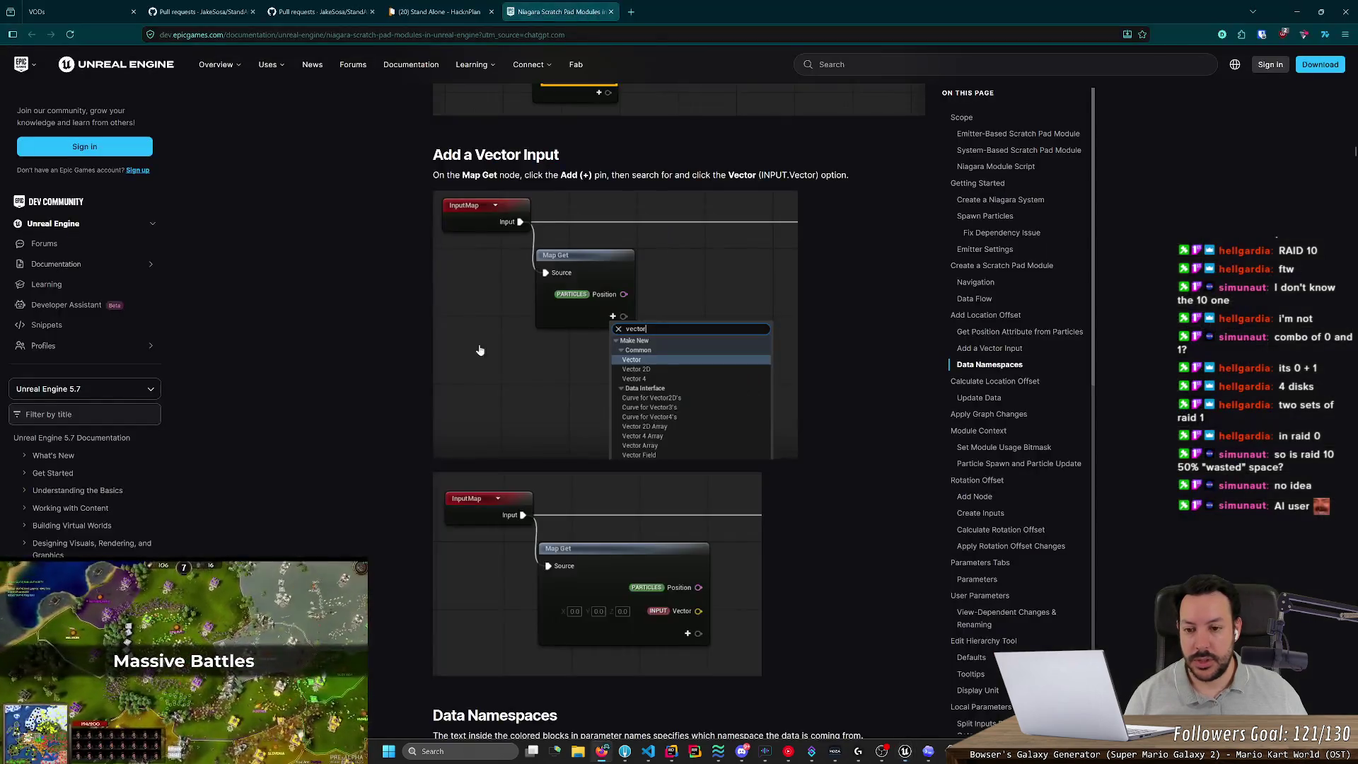
Read down past Apply Graph Changes and Module Context to Particle Spawn and Particle Update.
{"action": "scroll", "coordinate": [394, 455], "scroll_direction": "down", "scroll_amount": 5}
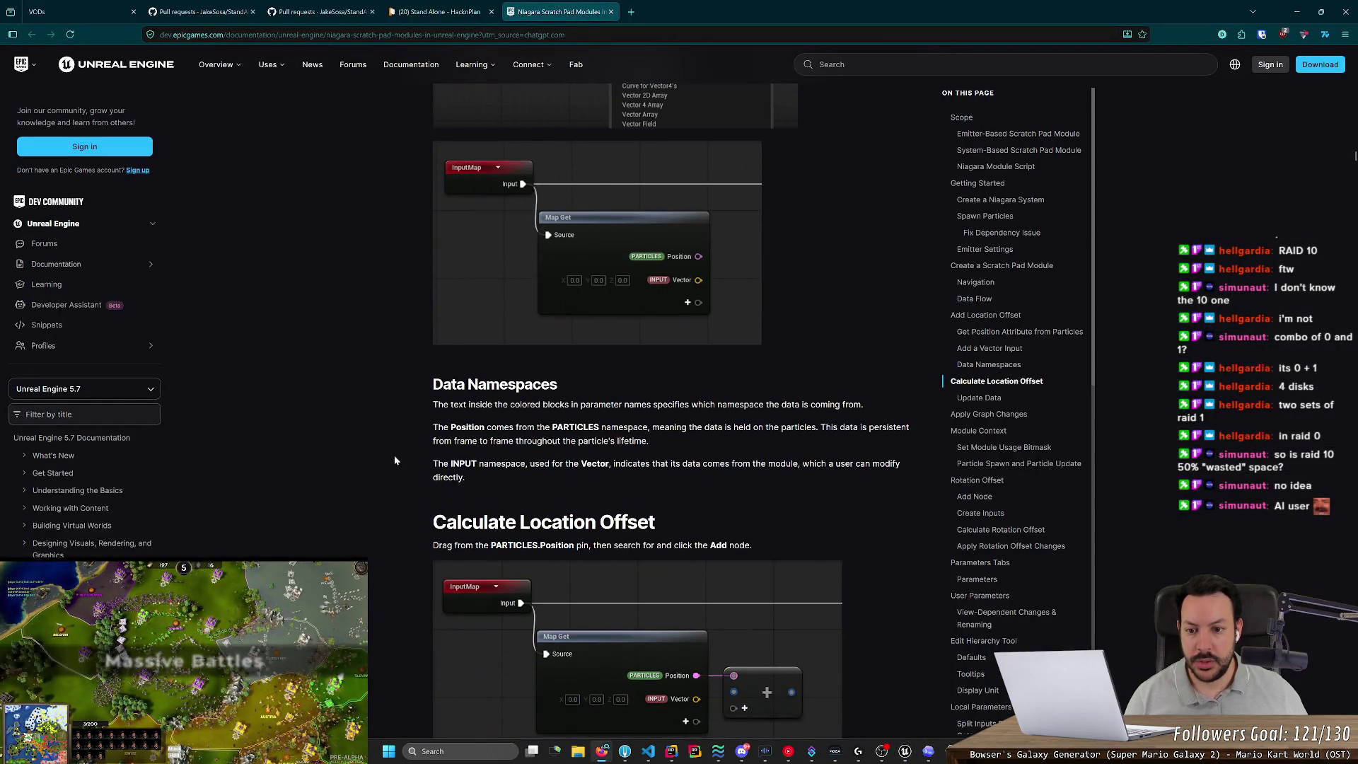
{"action": "scroll", "coordinate": [394, 461], "scroll_direction": "down", "scroll_amount": 3}
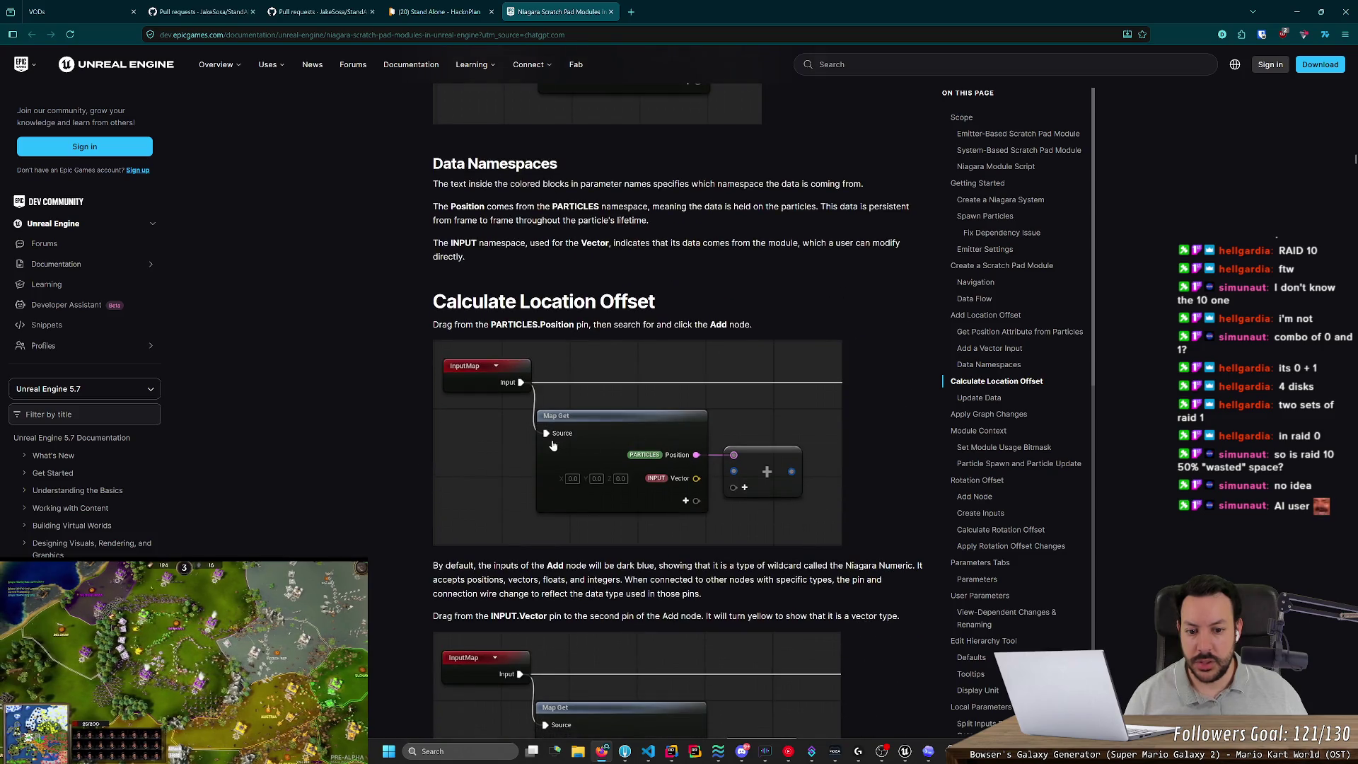
{"action": "scroll", "coordinate": [554, 445], "scroll_direction": "down", "scroll_amount": 3}
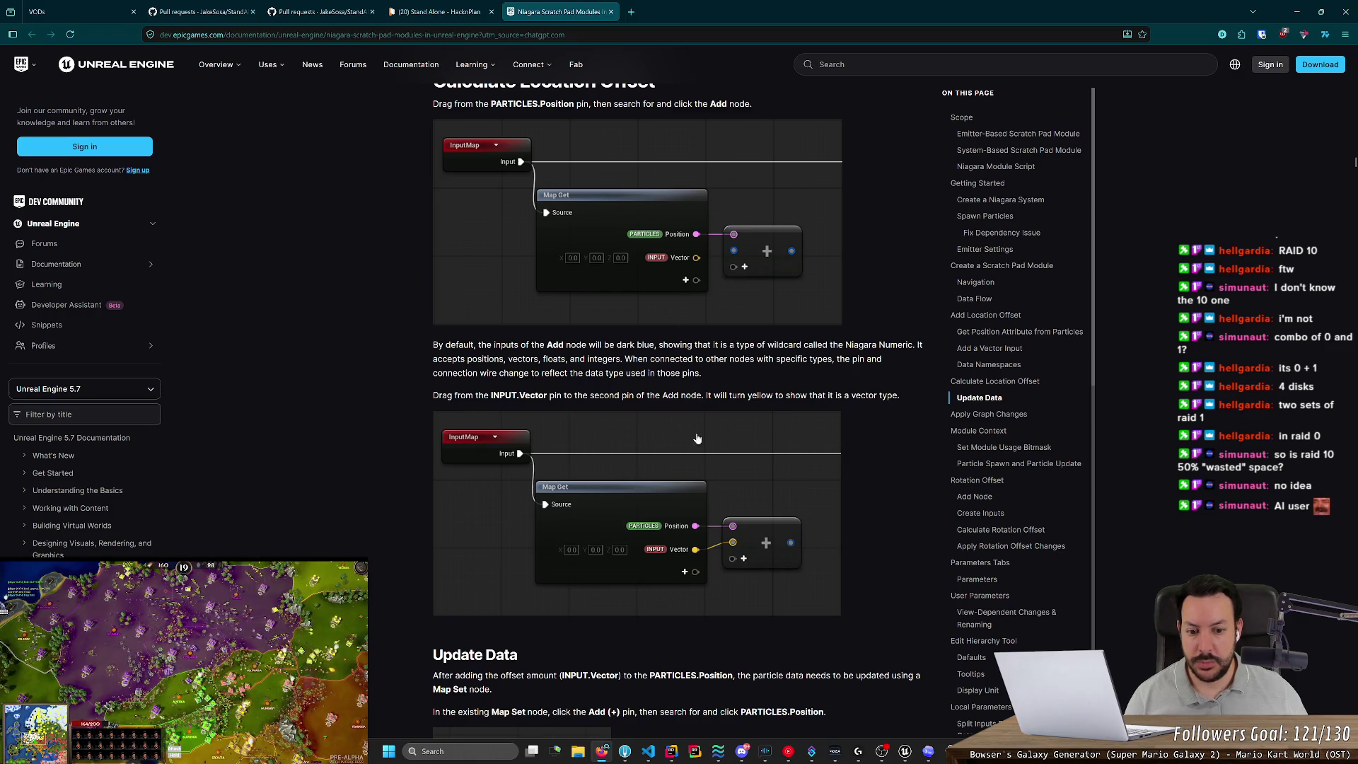
{"action": "scroll", "coordinate": [697, 438], "scroll_direction": "down", "scroll_amount": 3}
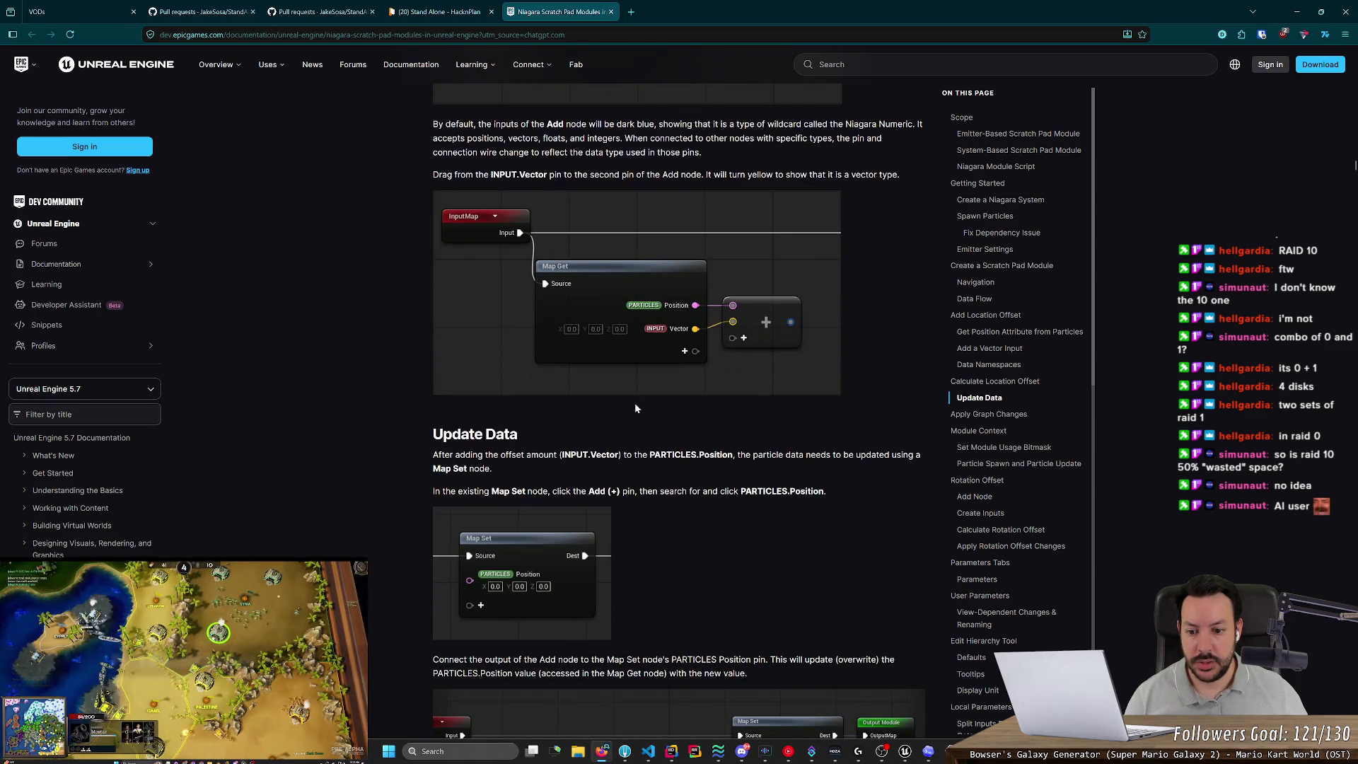
{"action": "scroll", "coordinate": [634, 404], "scroll_direction": "down", "scroll_amount": 2}
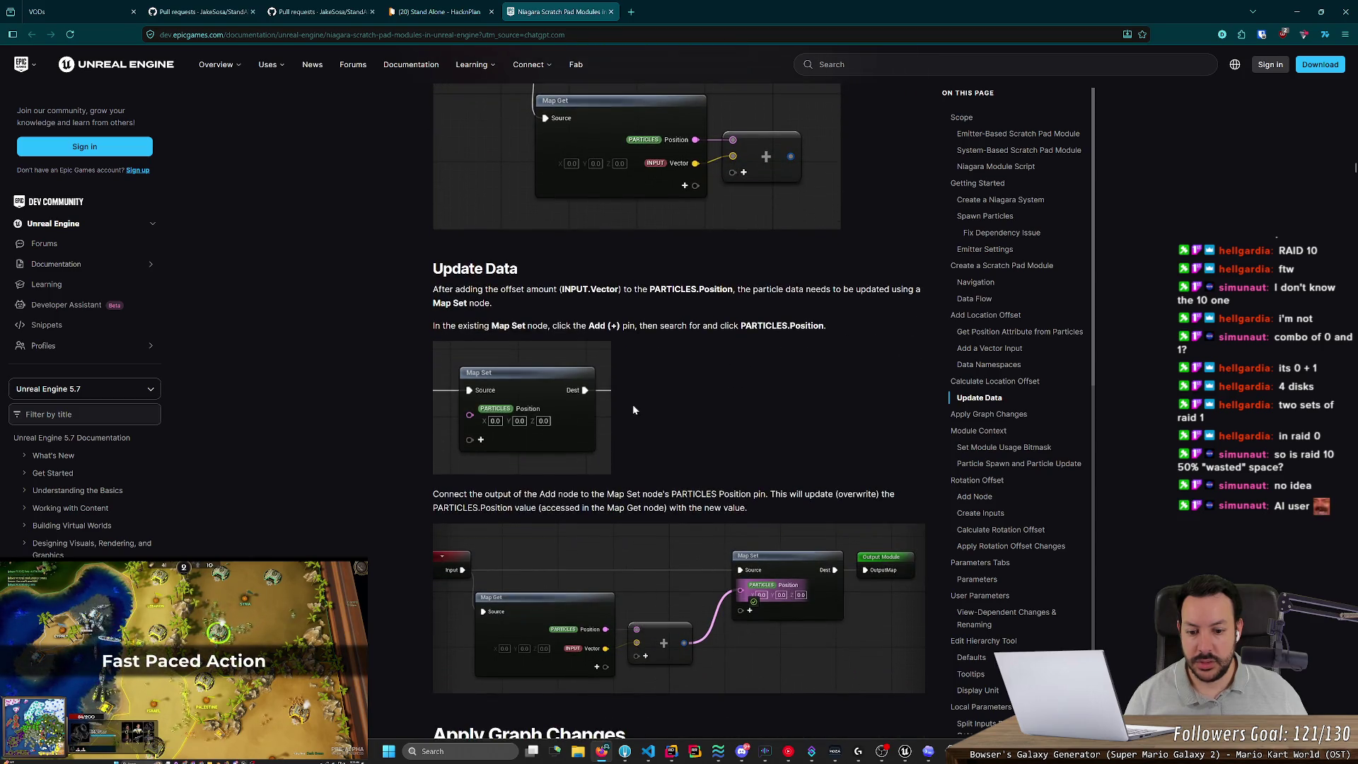
{"action": "scroll", "coordinate": [633, 404], "scroll_direction": "down", "scroll_amount": 10}
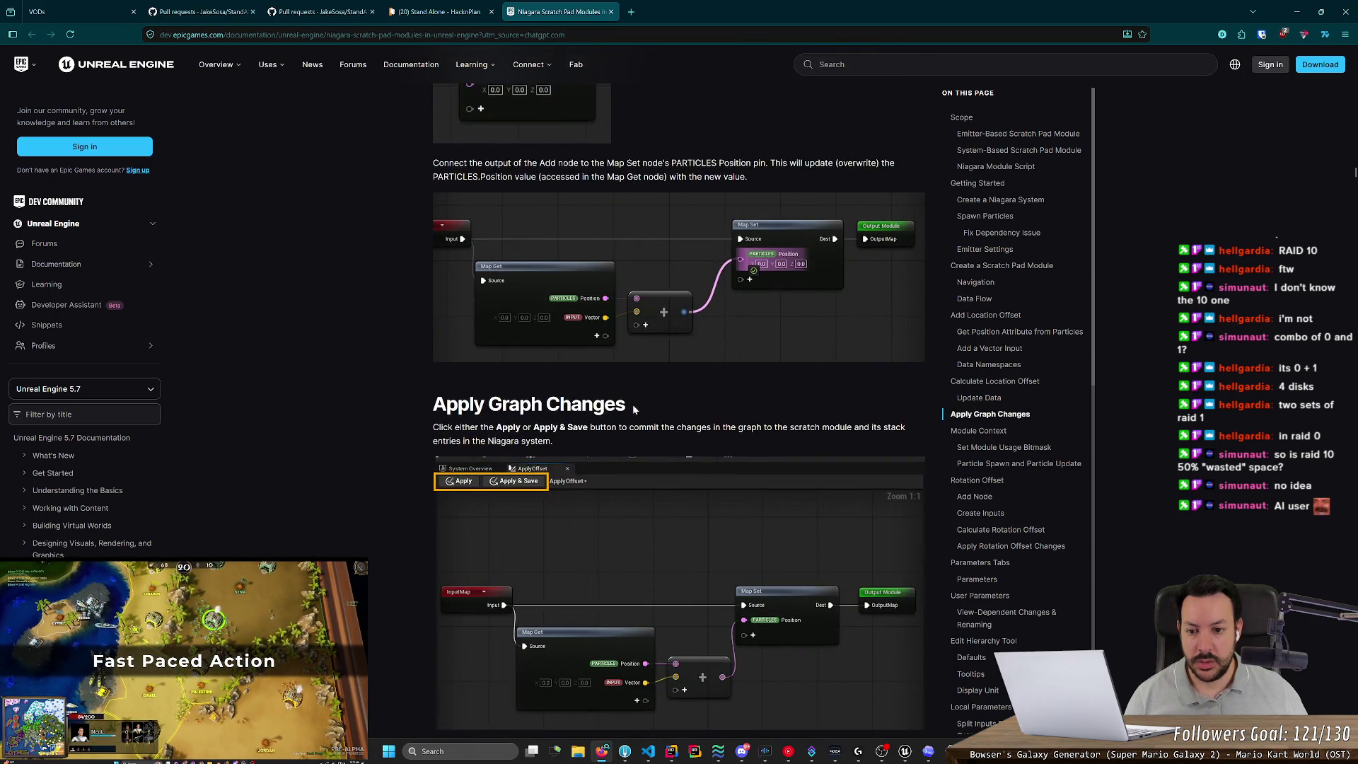
{"action": "scroll", "coordinate": [633, 404], "scroll_direction": "down", "scroll_amount": 9}
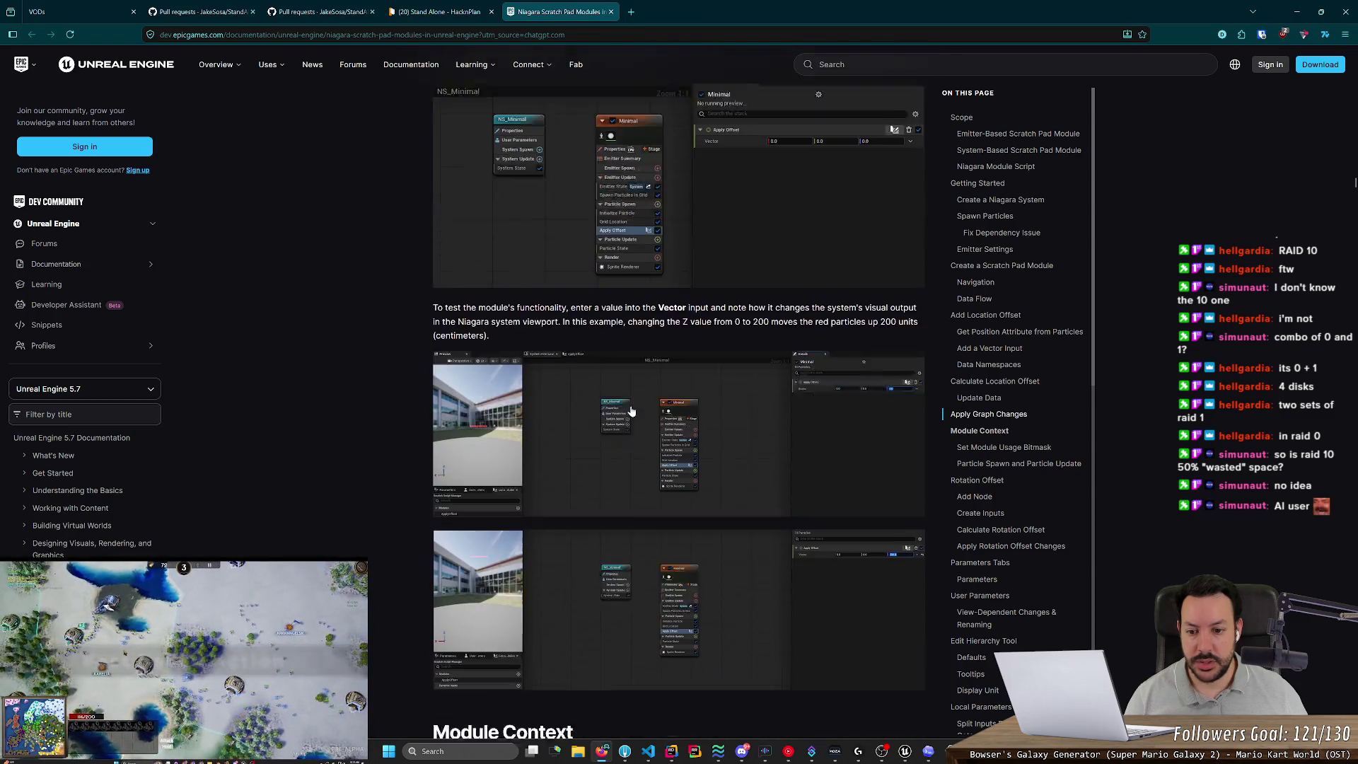
{"action": "scroll", "coordinate": [630, 411], "scroll_direction": "down", "scroll_amount": 5}
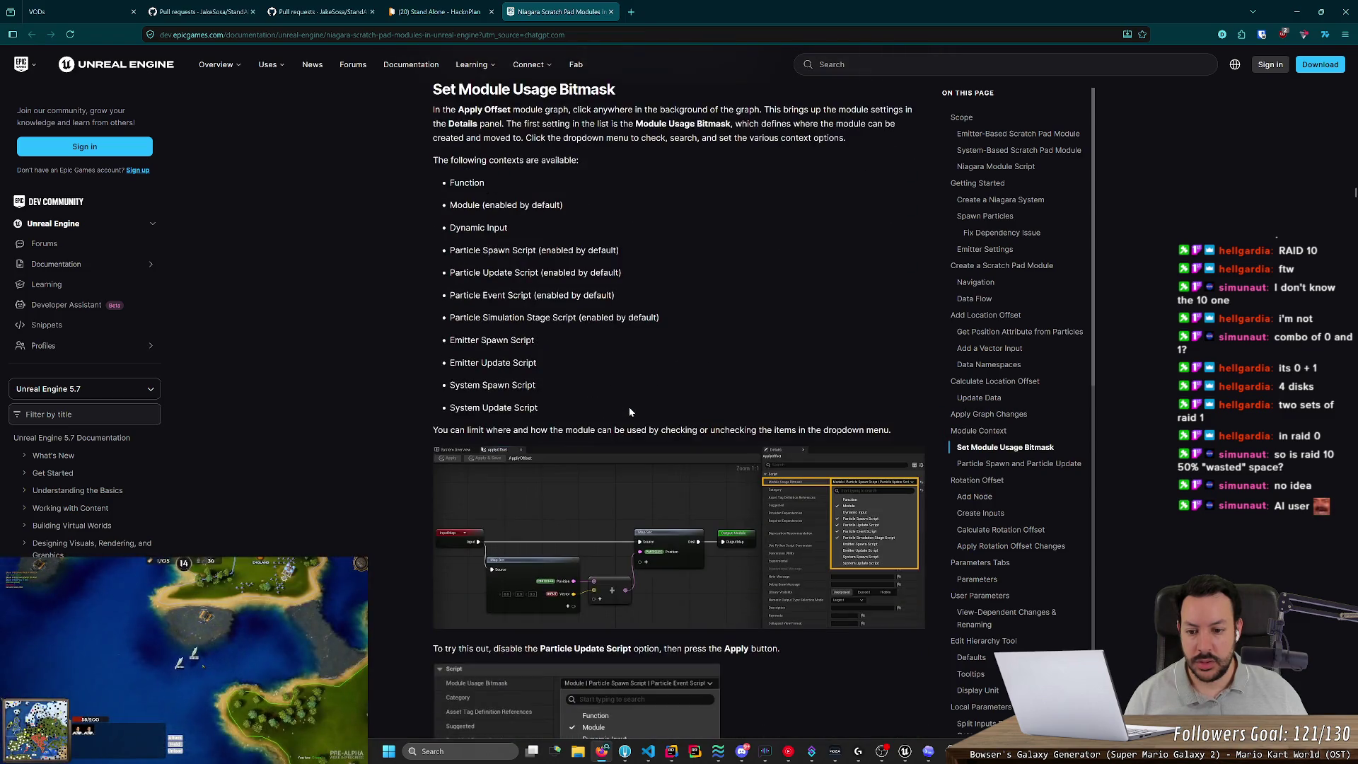
{"action": "scroll", "coordinate": [630, 411], "scroll_direction": "down", "scroll_amount": 5}
{"action": "scroll", "coordinate": [629, 411], "scroll_direction": "down", "scroll_amount": 10}
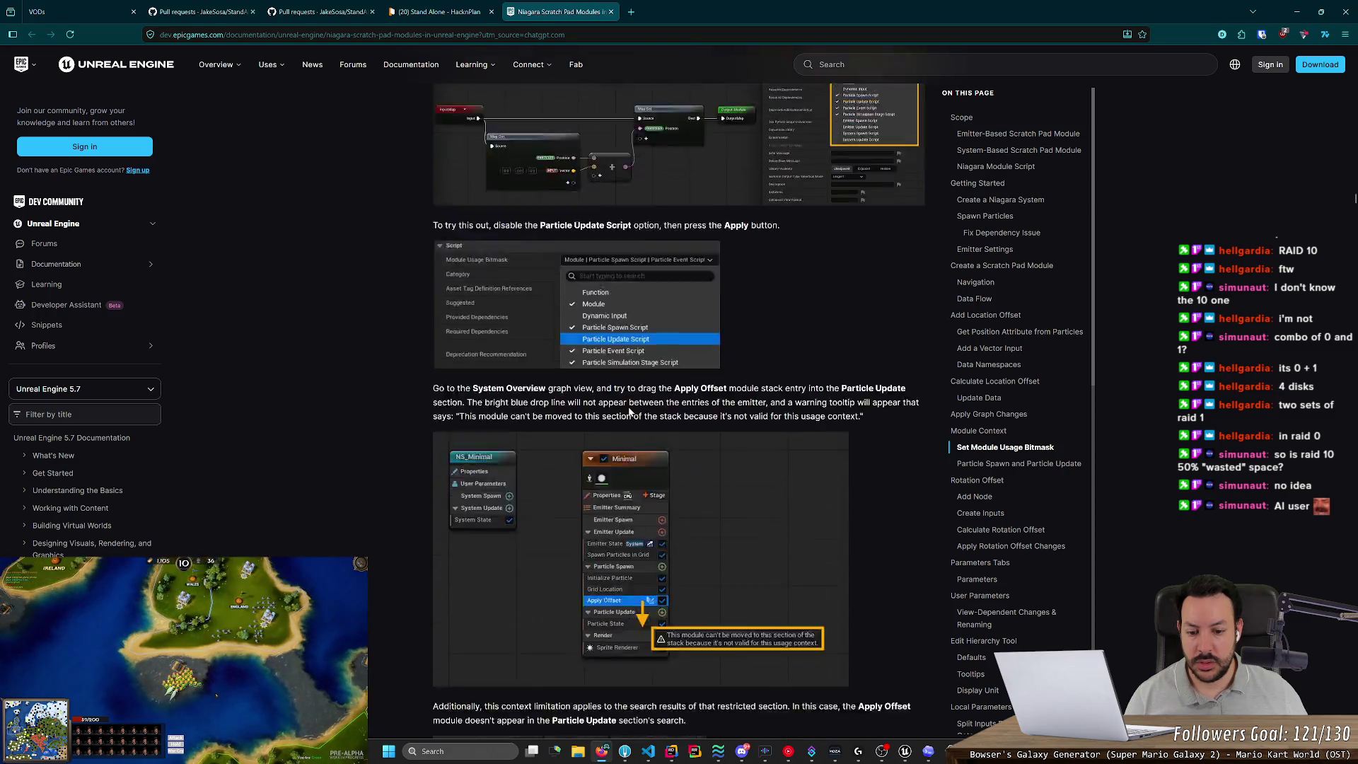
{"action": "scroll", "coordinate": [629, 412], "scroll_direction": "down", "scroll_amount": 6}
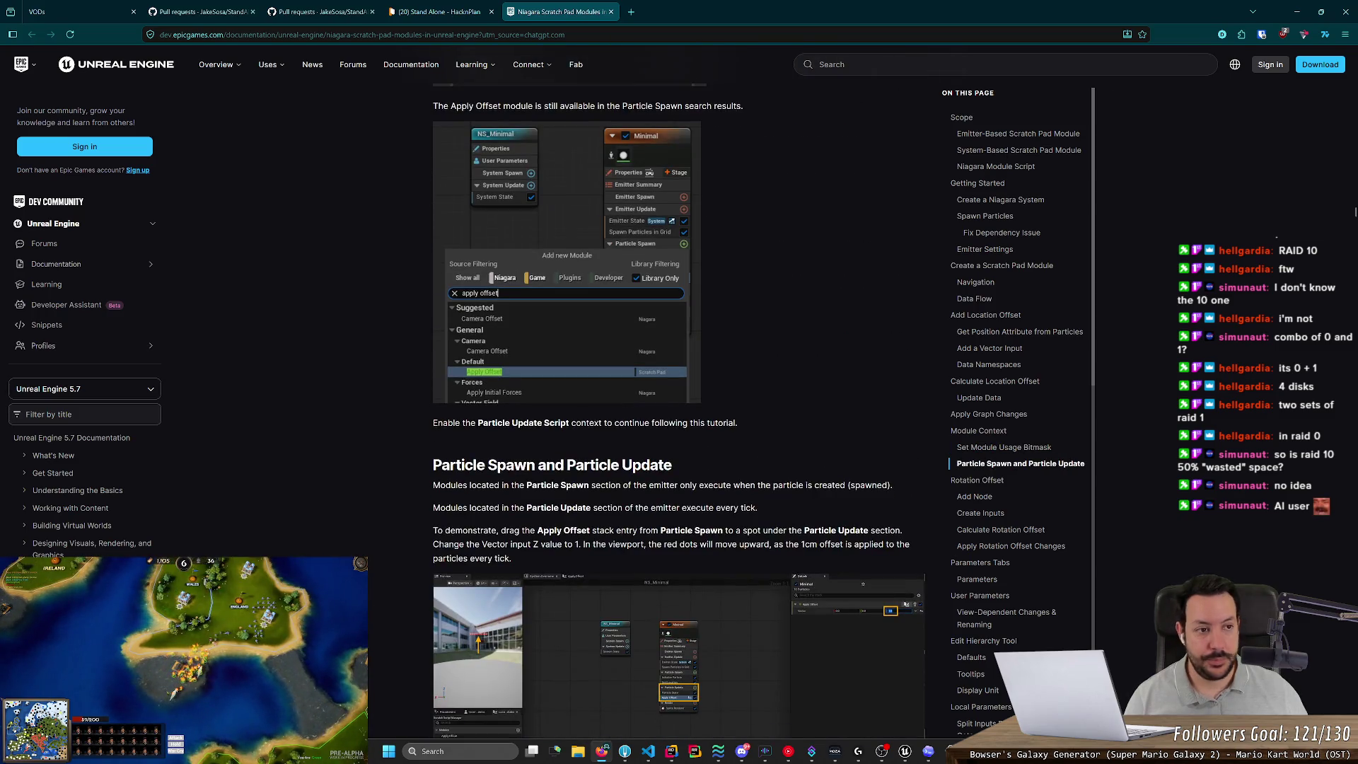
{"action": "key", "text": "alt+Tab"}
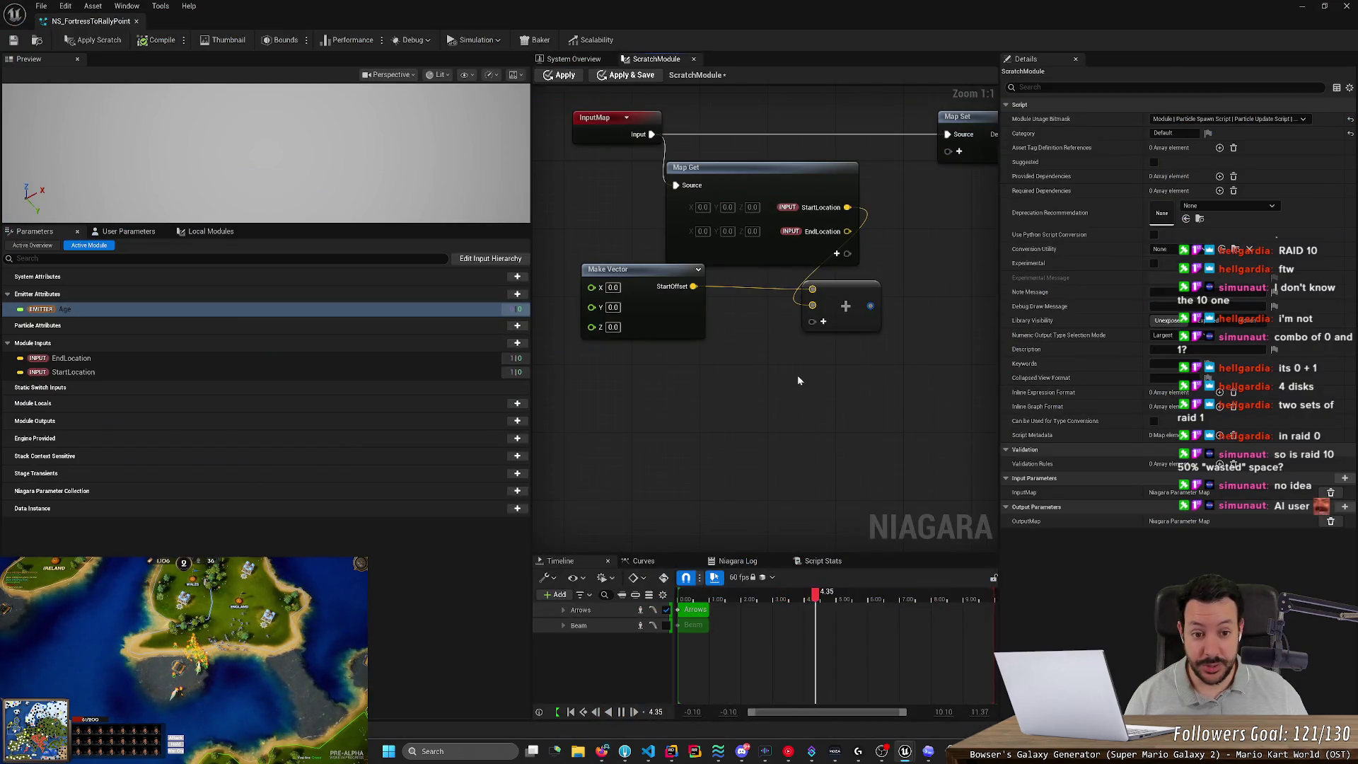
{"action": "key", "text": "alt+Tab"}
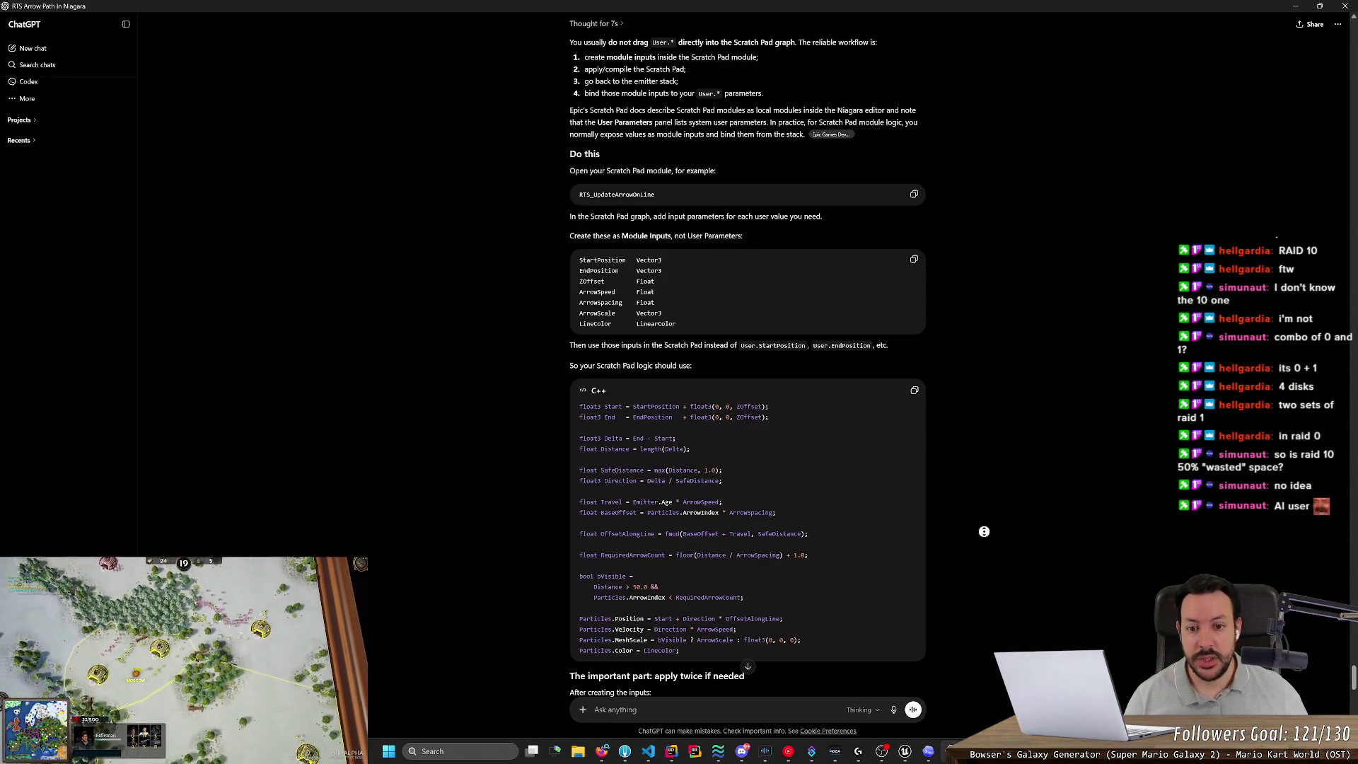
Read ChatGPT's 'Where to create the inputs' advice on Module-namespace Vector3 inputs.
{"action": "scroll", "coordinate": [979, 543], "scroll_direction": "down", "scroll_amount": 7}
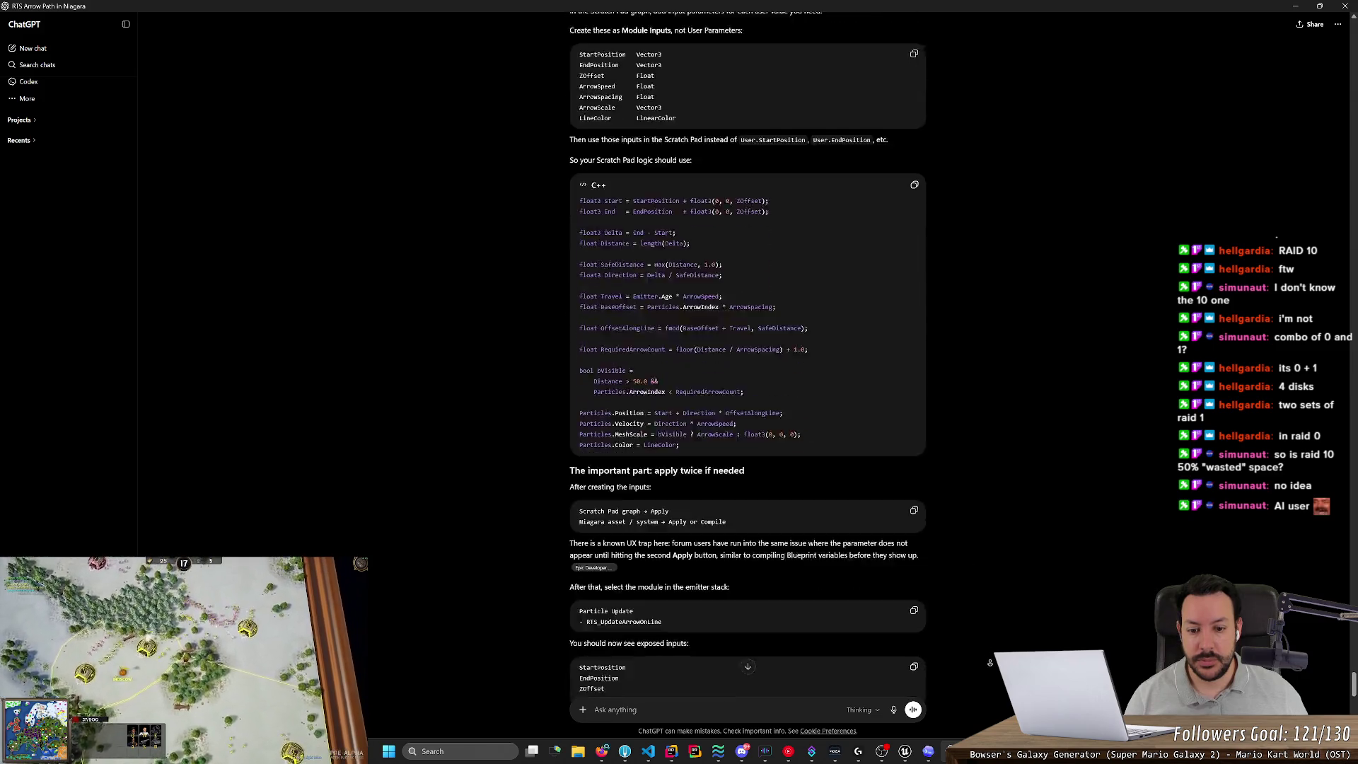
{"action": "scroll", "coordinate": [931, 587], "scroll_direction": "down", "scroll_amount": 5}
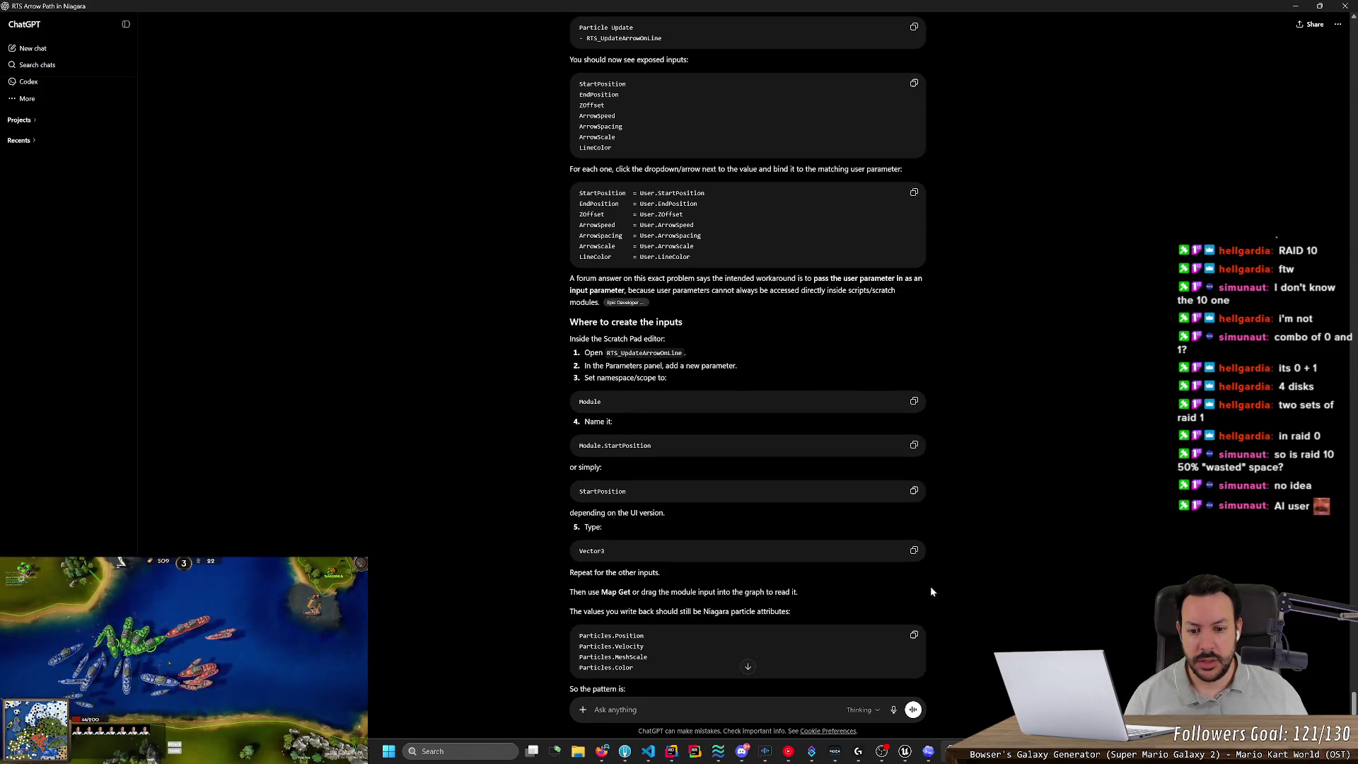
{"action": "scroll", "coordinate": [931, 587], "scroll_direction": "down", "scroll_amount": 8}
{"action": "scroll", "coordinate": [971, 477], "scroll_direction": "up", "scroll_amount": 8}
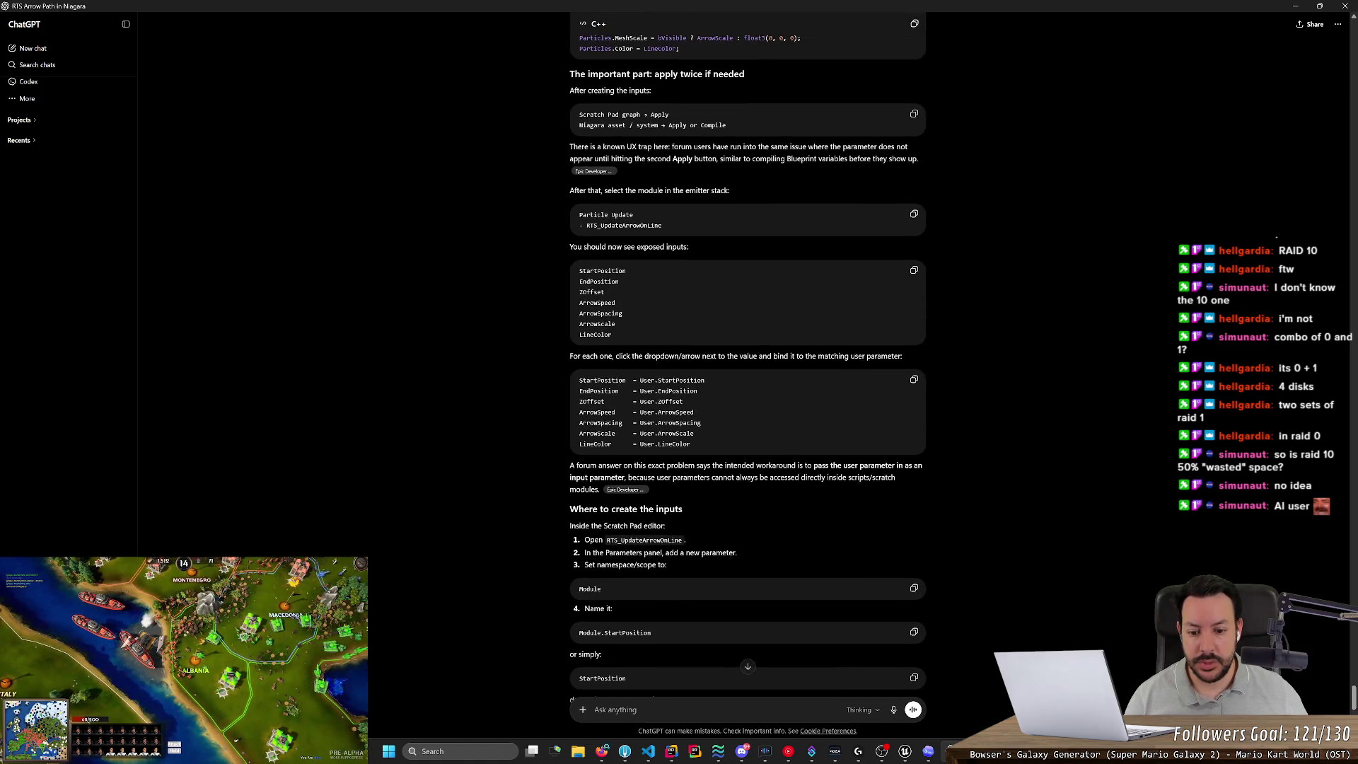
{"action": "scroll", "coordinate": [714, 454], "scroll_direction": "down", "scroll_amount": 3}
{"action": "scroll", "coordinate": [748, 354], "scroll_direction": "up", "scroll_amount": 5}
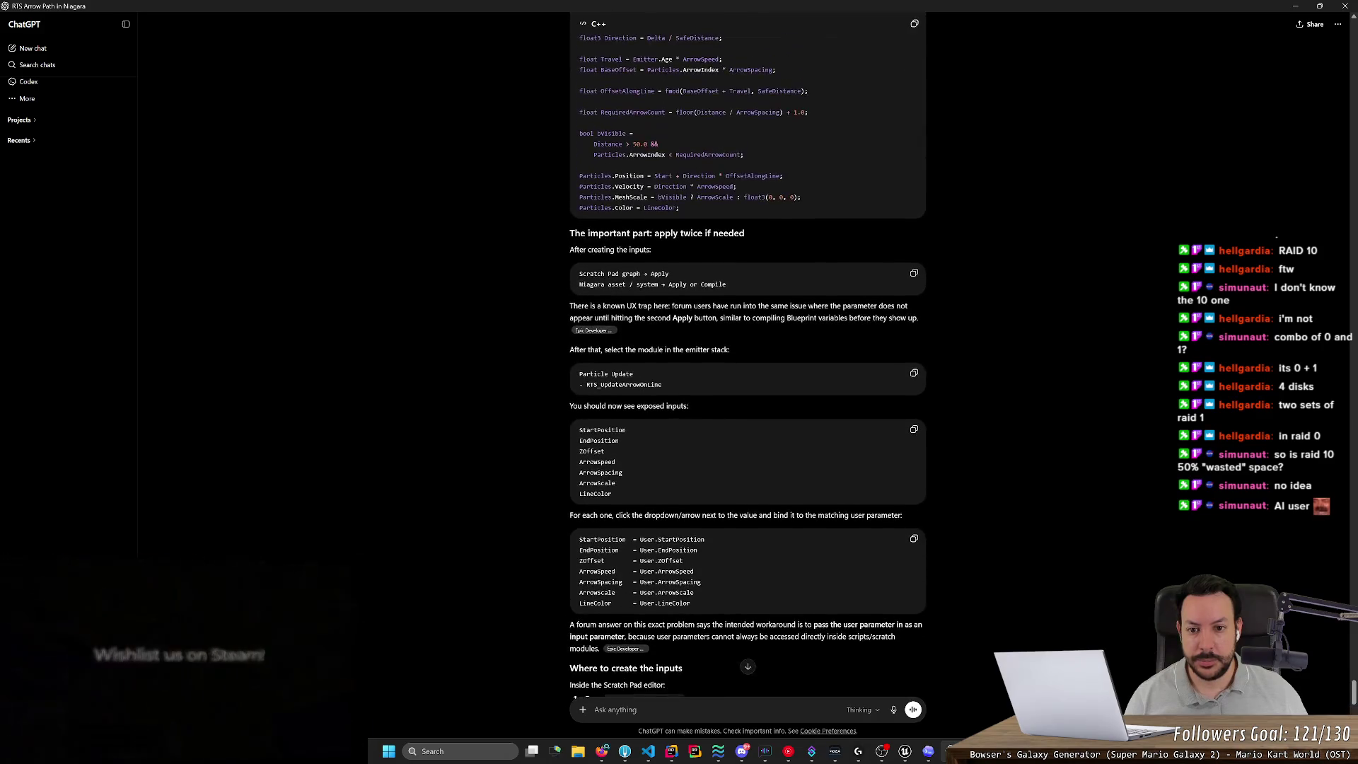
{"action": "scroll", "coordinate": [525, 354], "scroll_direction": "down", "scroll_amount": 4}
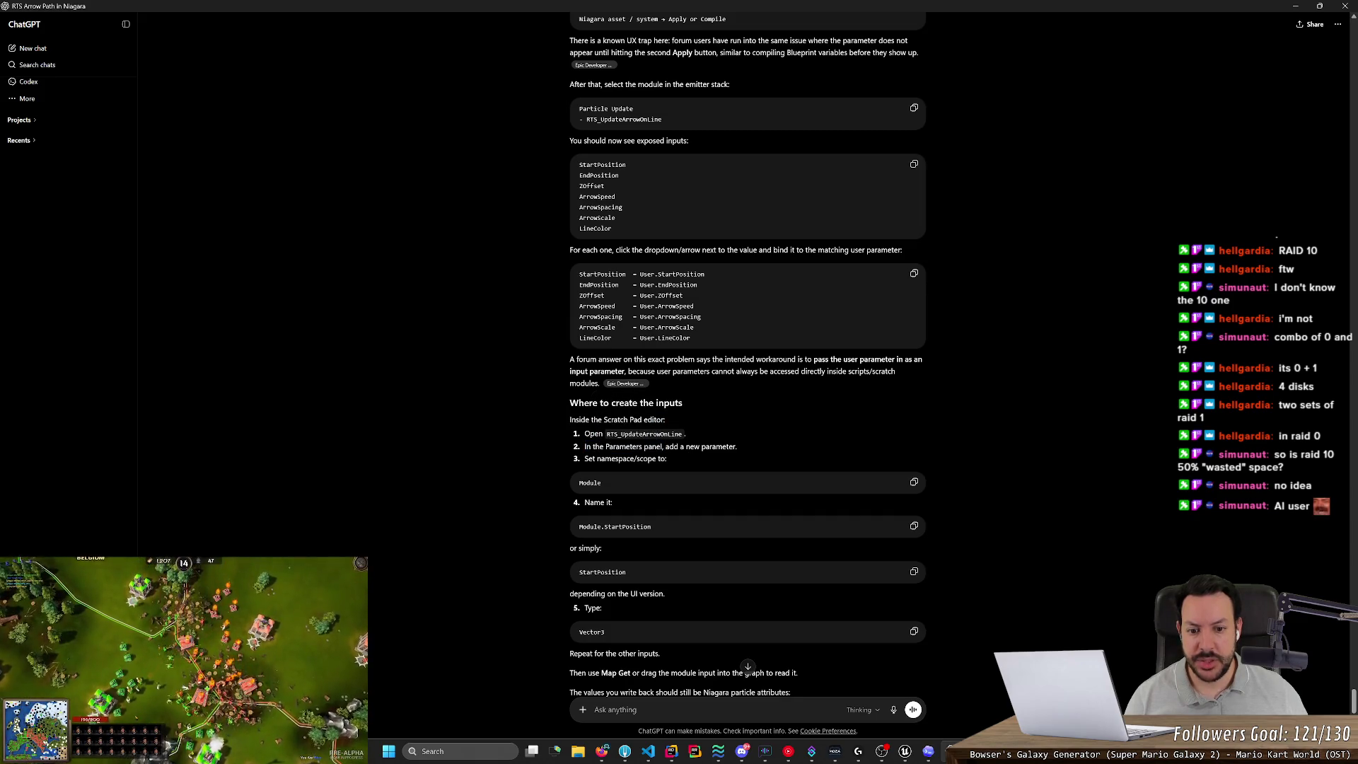
Inspect the EndLocation and StartLocation module inputs' default value properties in Niagara.
{"action": "key", "text": "alt+Tab"}
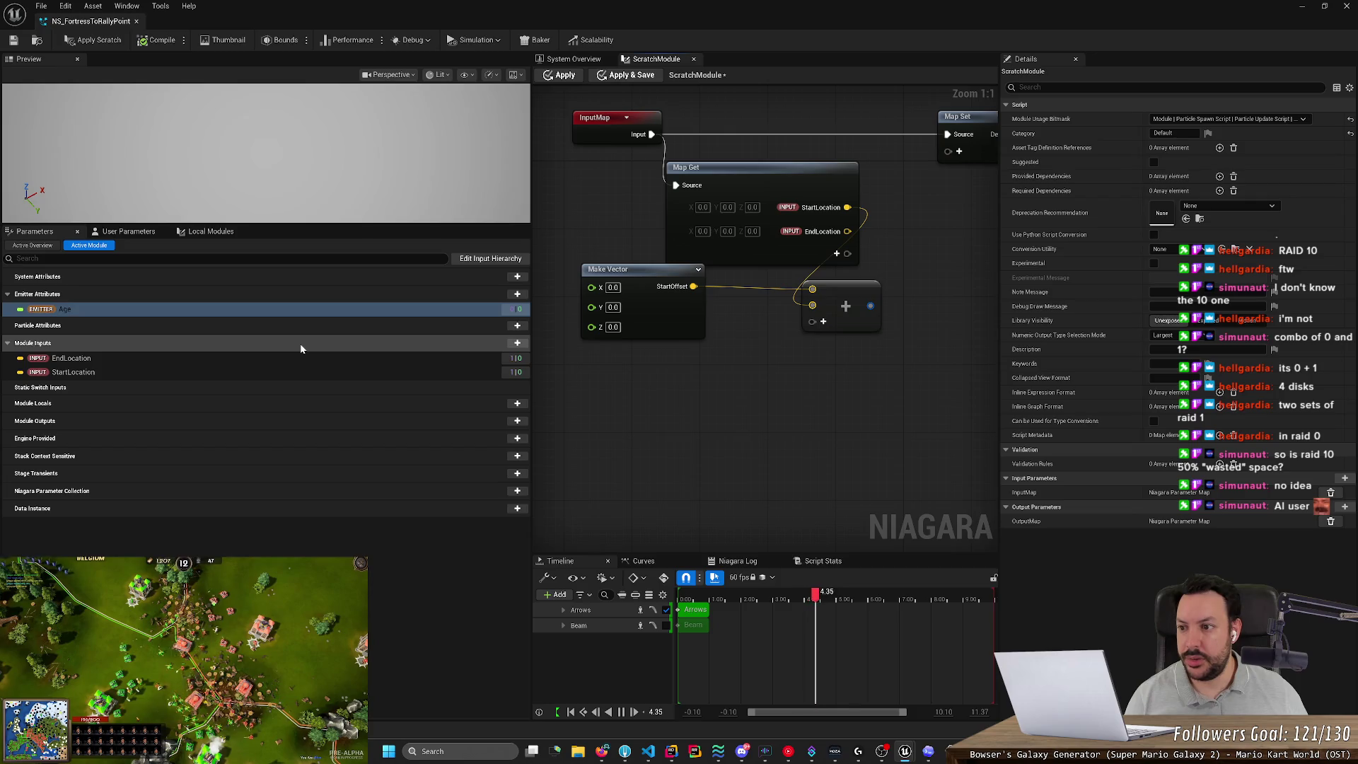
{"action": "left_click", "coordinate": [219, 360]}
{"action": "left_click", "coordinate": [214, 373]}
{"action": "key", "text": "alt+Tab"}
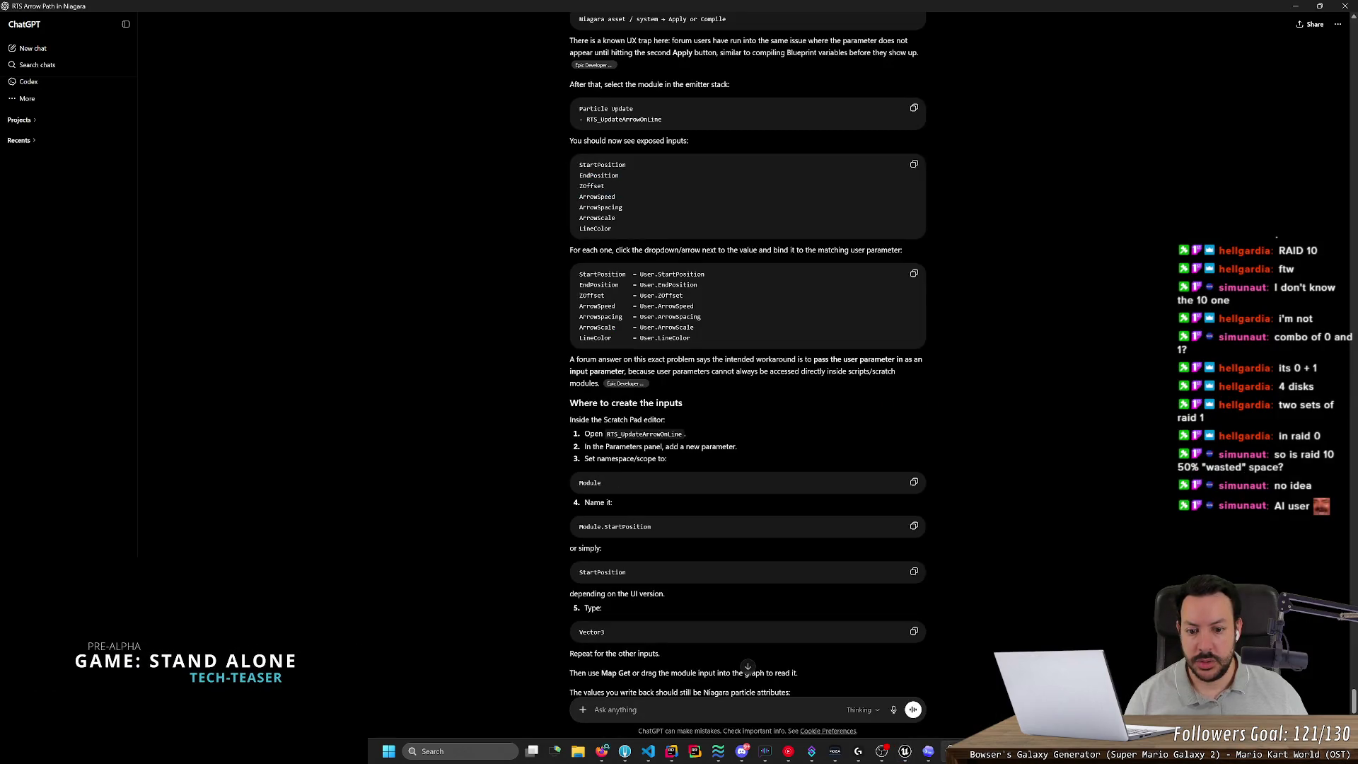
Highlight the 'Read from module input' and four 'Write to Particles' lines in ChatGPT's answer.
{"action": "key", "text": "alt+Tab"}
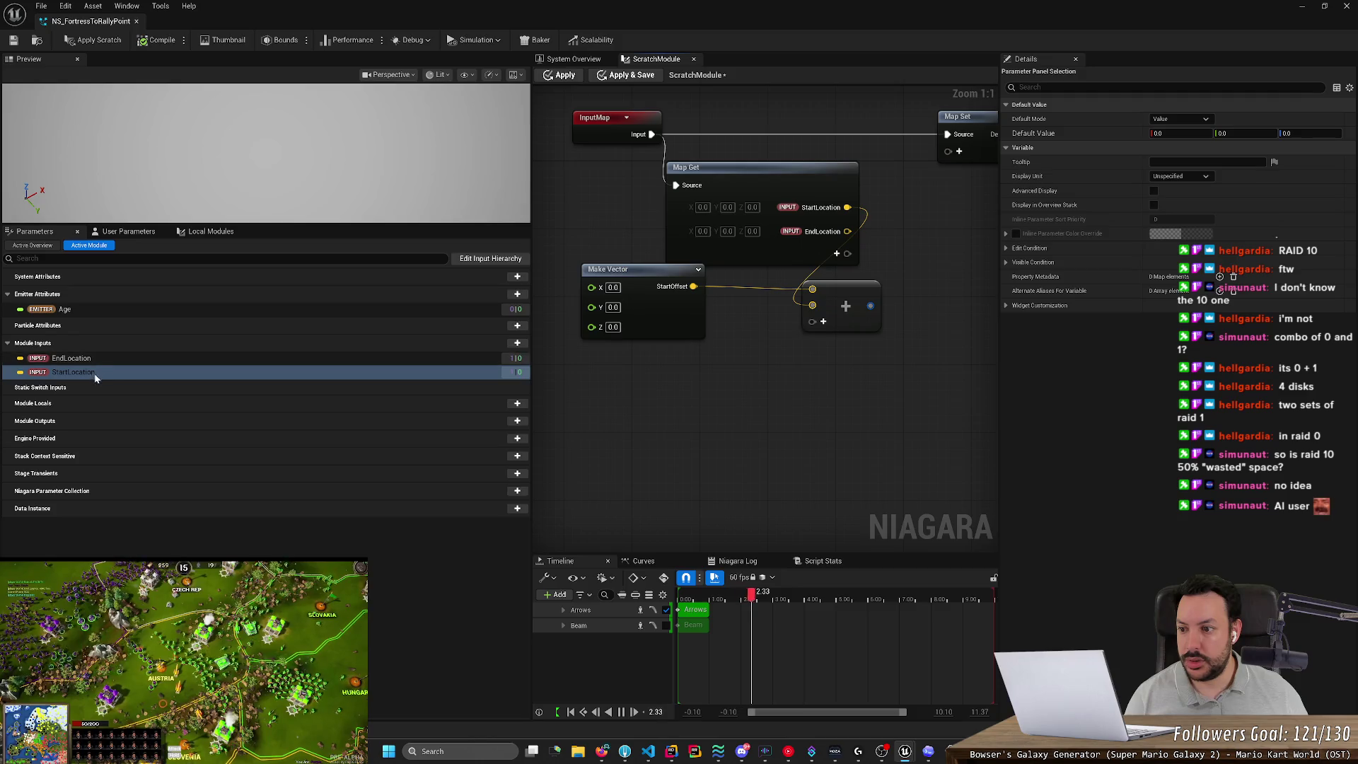
{"action": "key", "text": "alt+Tab"}
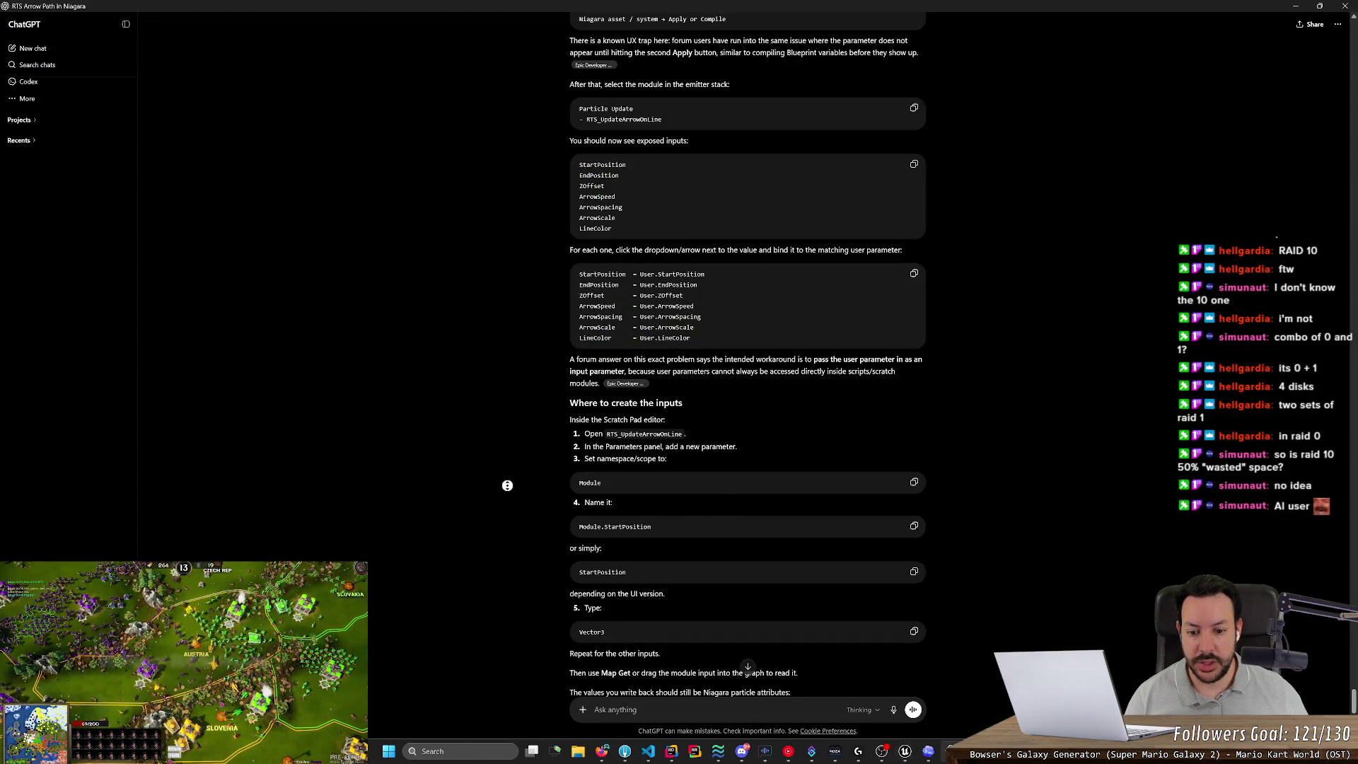
{"action": "scroll", "coordinate": [505, 495], "scroll_direction": "down", "scroll_amount": 3}
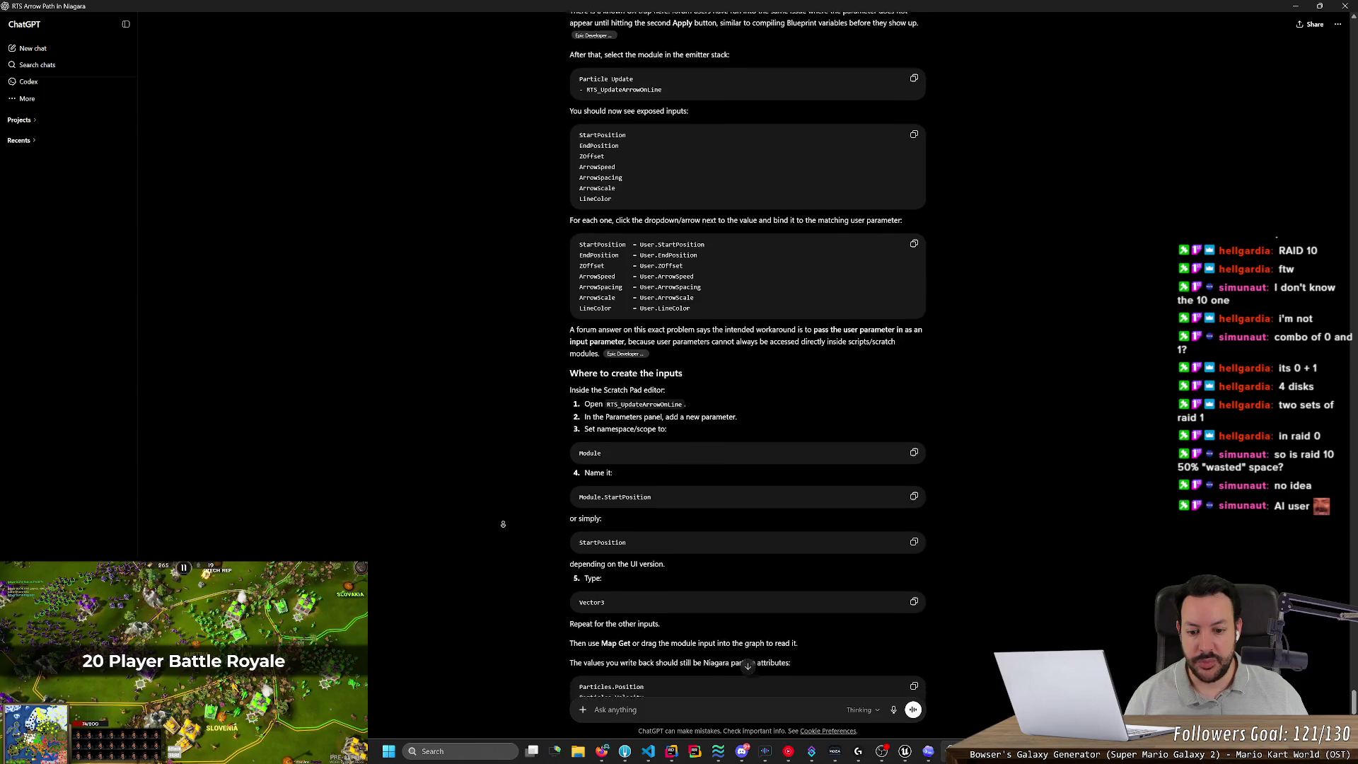
{"action": "scroll", "coordinate": [503, 537], "scroll_direction": "down", "scroll_amount": 1}
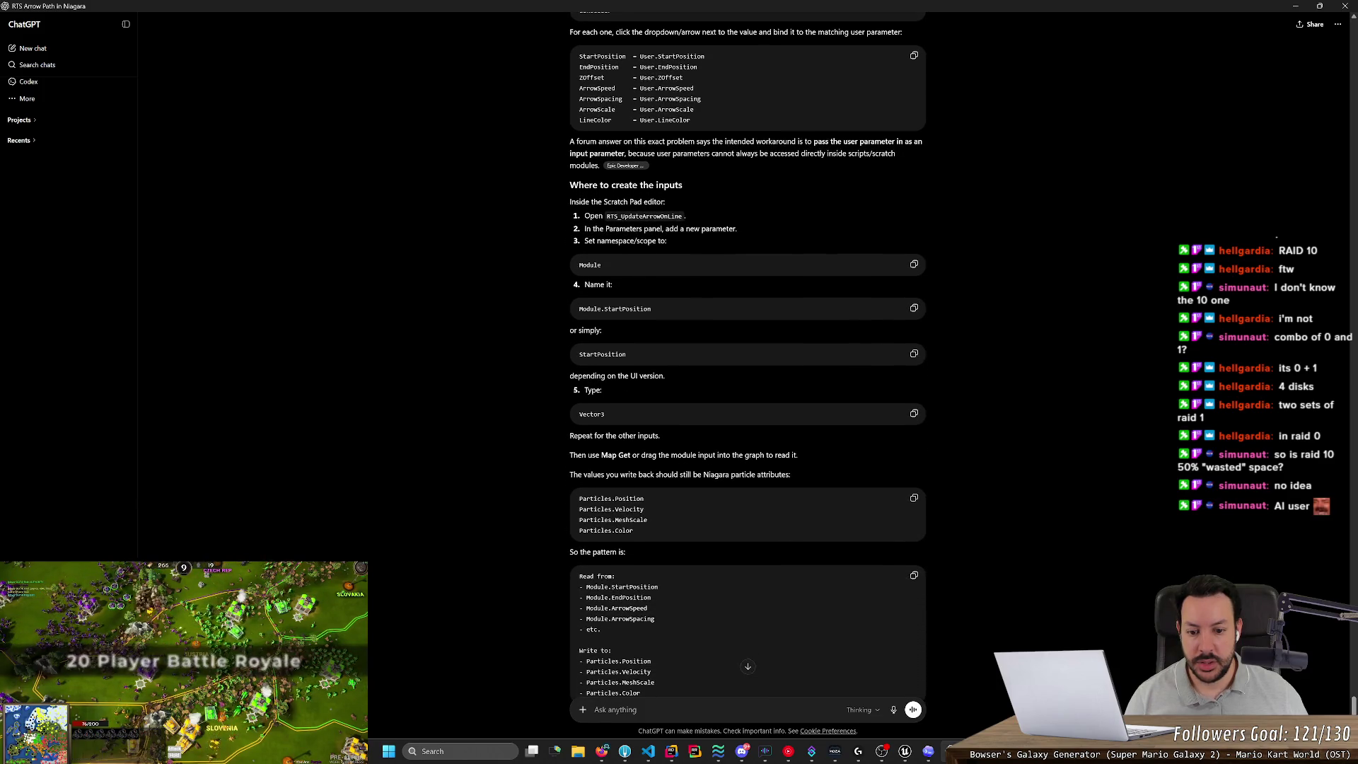
{"action": "scroll", "coordinate": [522, 476], "scroll_direction": "down", "scroll_amount": 3}
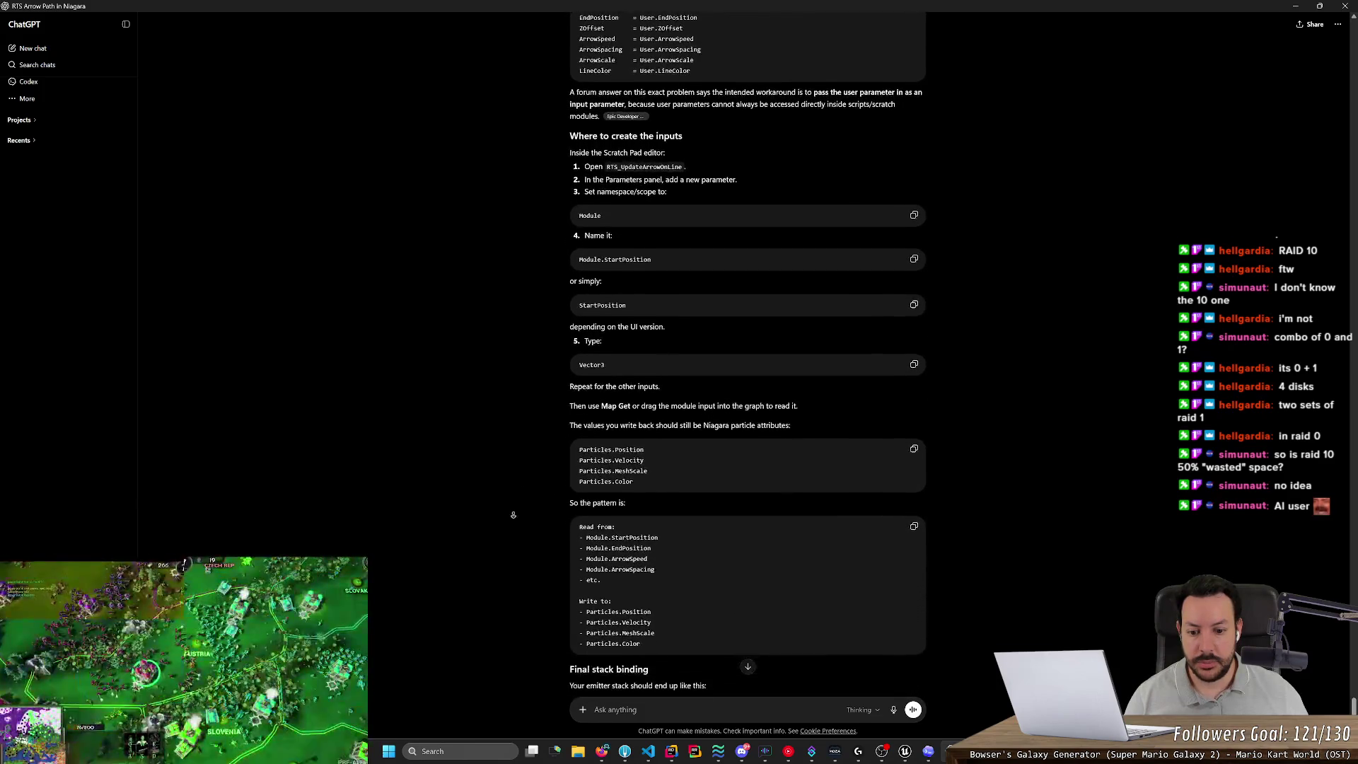
{"action": "scroll", "coordinate": [512, 517], "scroll_direction": "down", "scroll_amount": 4}
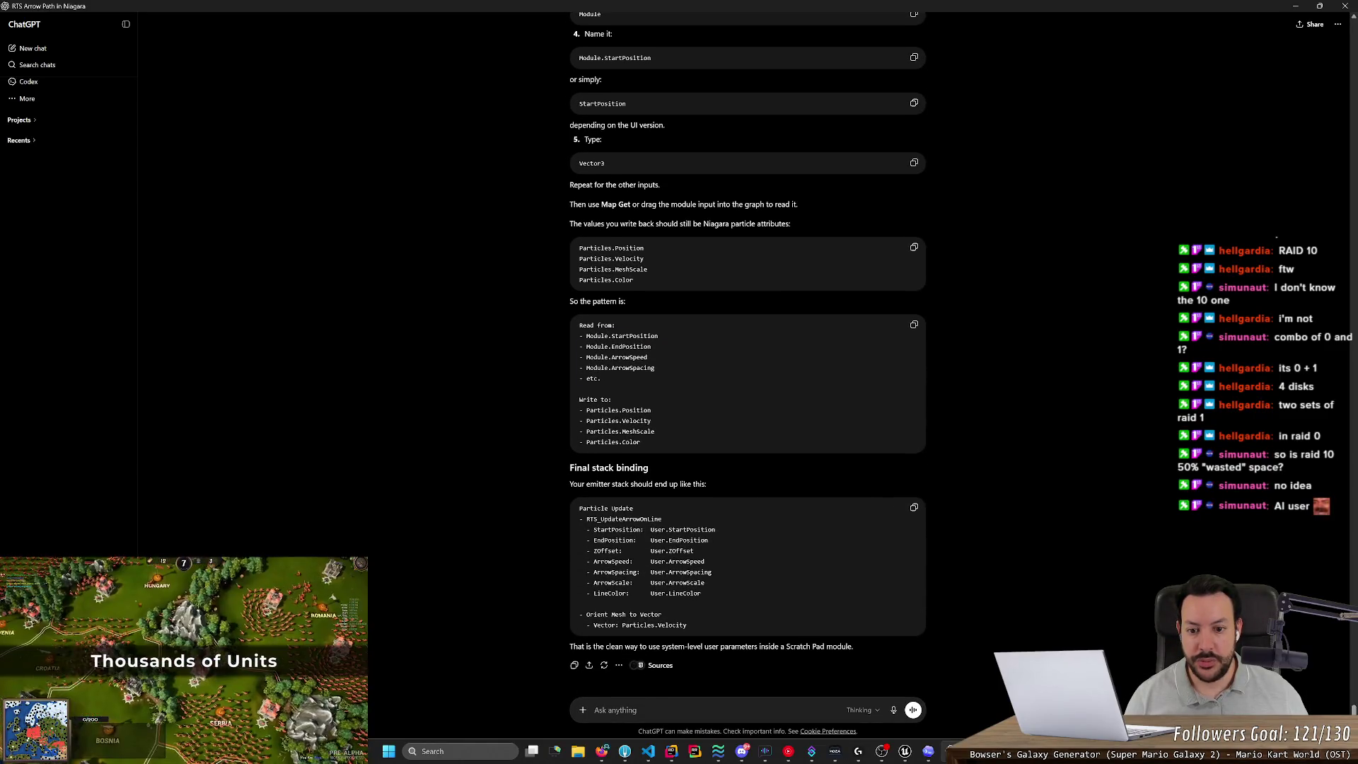
{"action": "left_click_drag", "start_coordinate": [579, 336], "coordinate": [655, 368]}
{"action": "left_click_drag", "start_coordinate": [580, 409], "coordinate": [640, 442]}
{"action": "key", "text": "alt+Tab"}
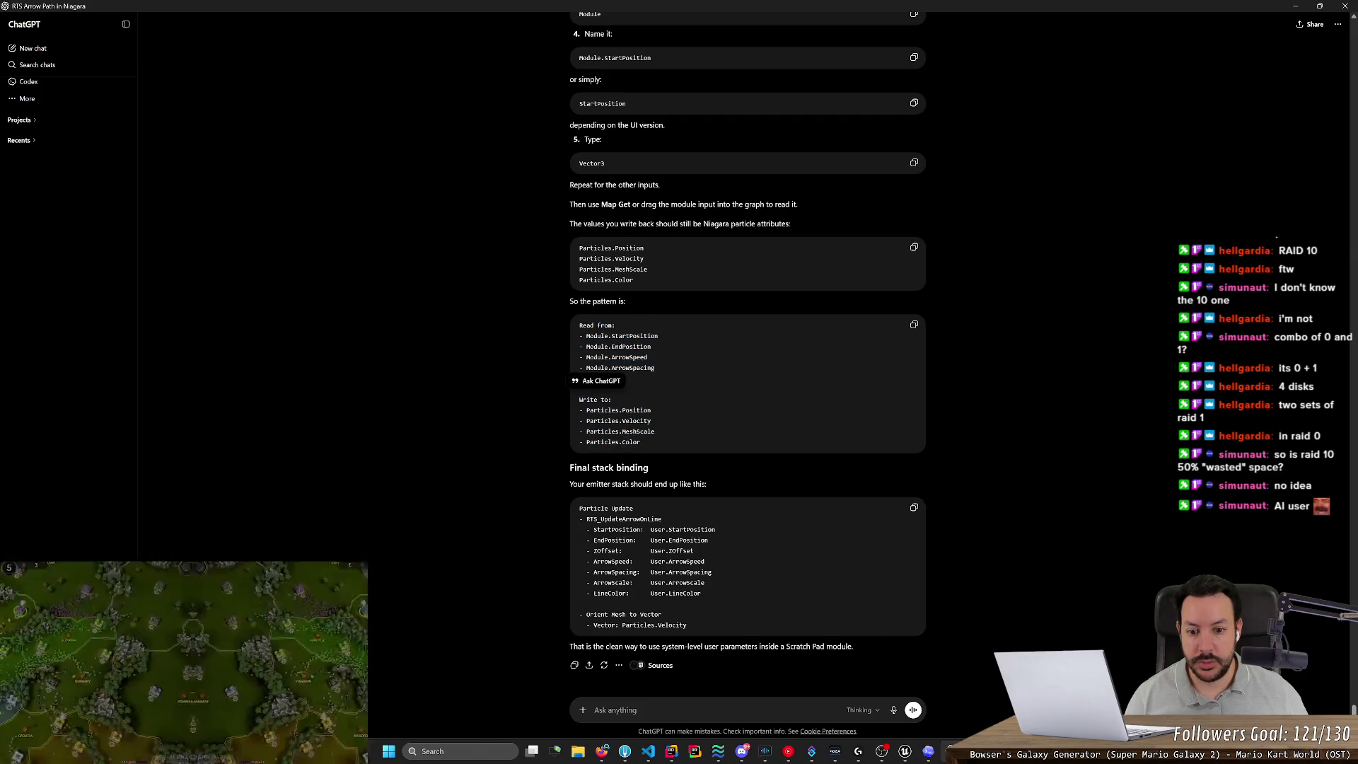
Scroll up to ChatGPT's 7.1 node-by-node recipe, then select the Make Vector node.
{"action": "scroll", "coordinate": [544, 512], "scroll_direction": "up", "scroll_amount": 20}
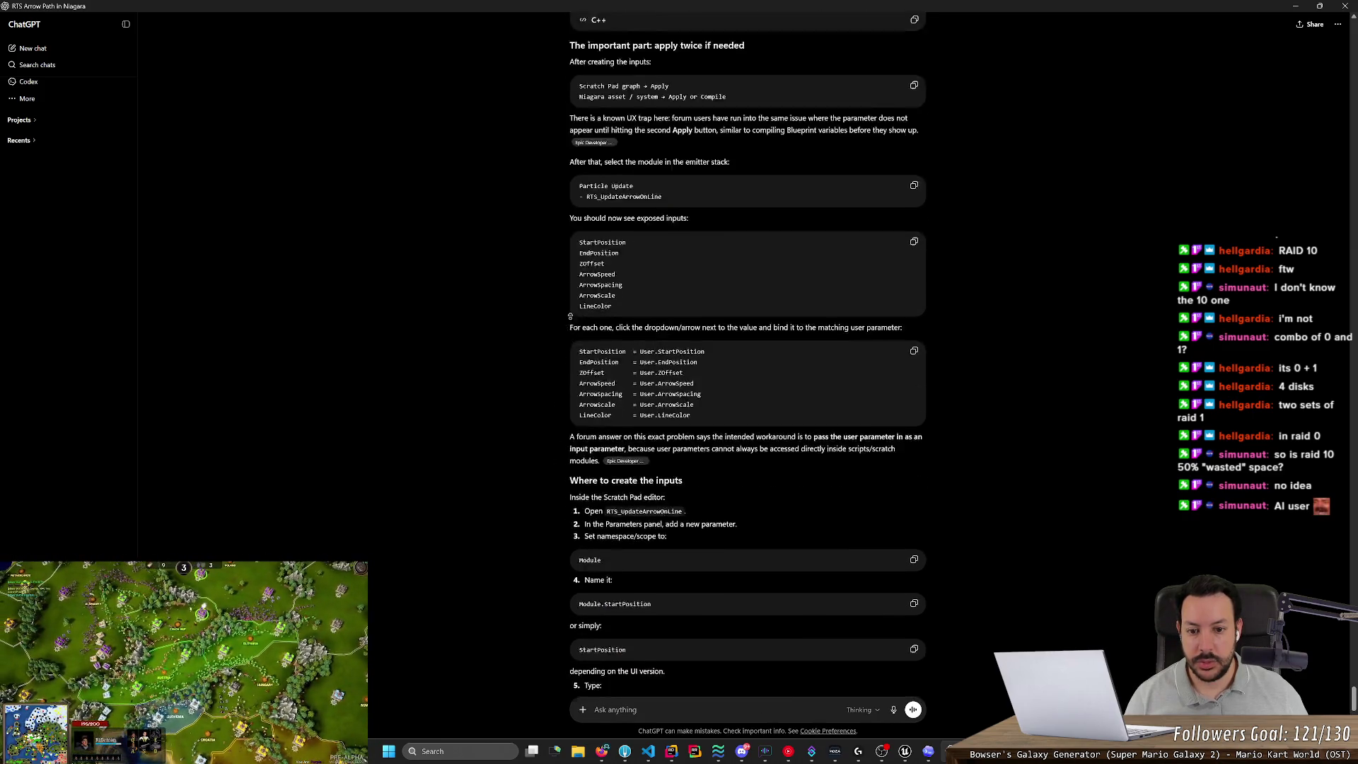
{"action": "scroll", "coordinate": [526, 437], "scroll_direction": "up", "scroll_amount": 12}
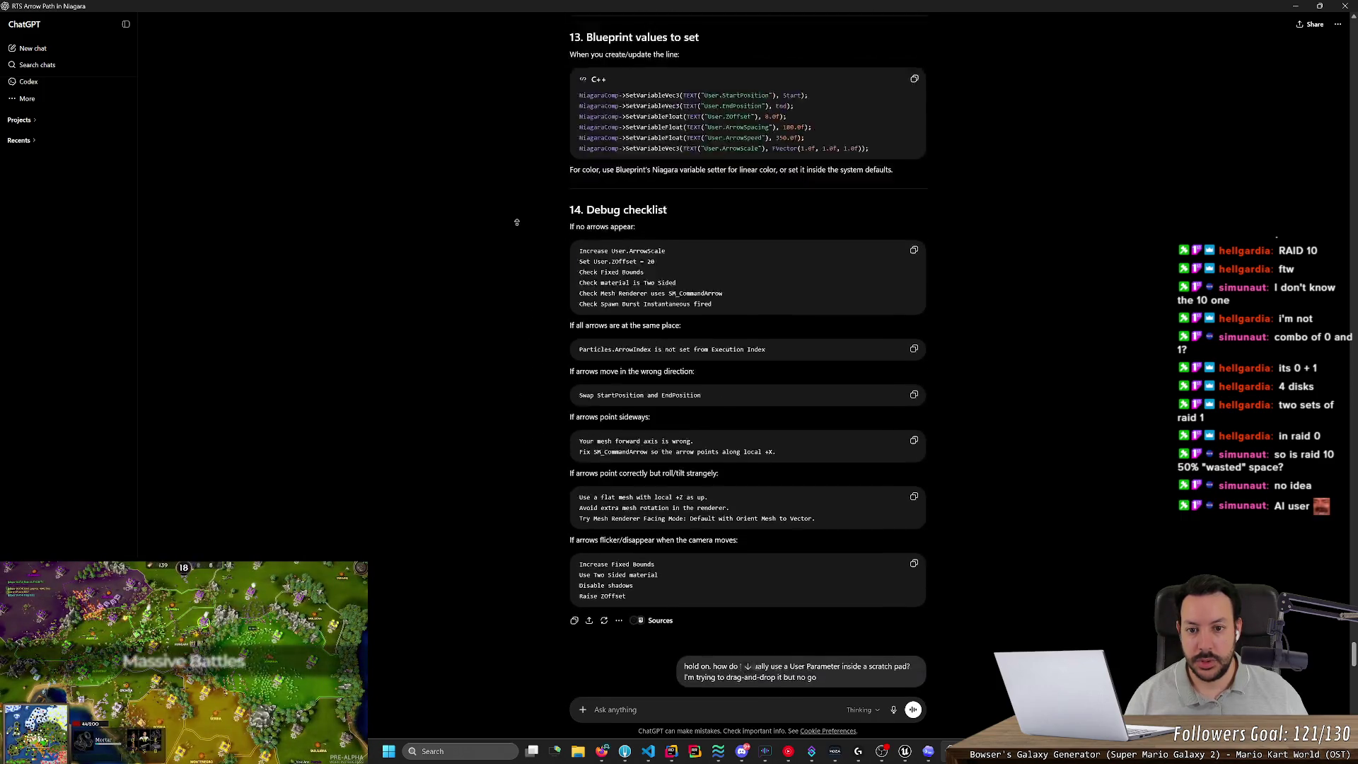
{"action": "scroll", "coordinate": [525, 222], "scroll_direction": "up", "scroll_amount": 10}
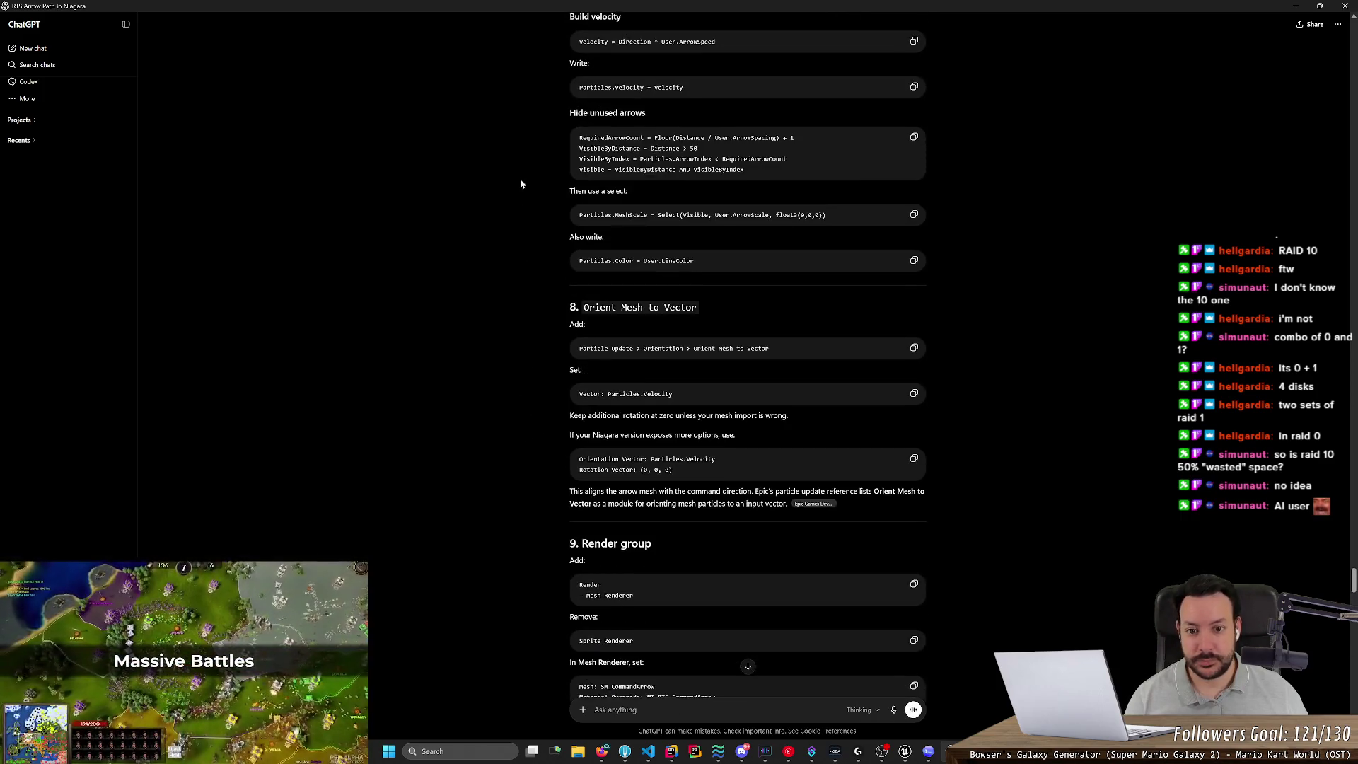
{"action": "scroll", "coordinate": [539, 394], "scroll_direction": "up", "scroll_amount": 10}
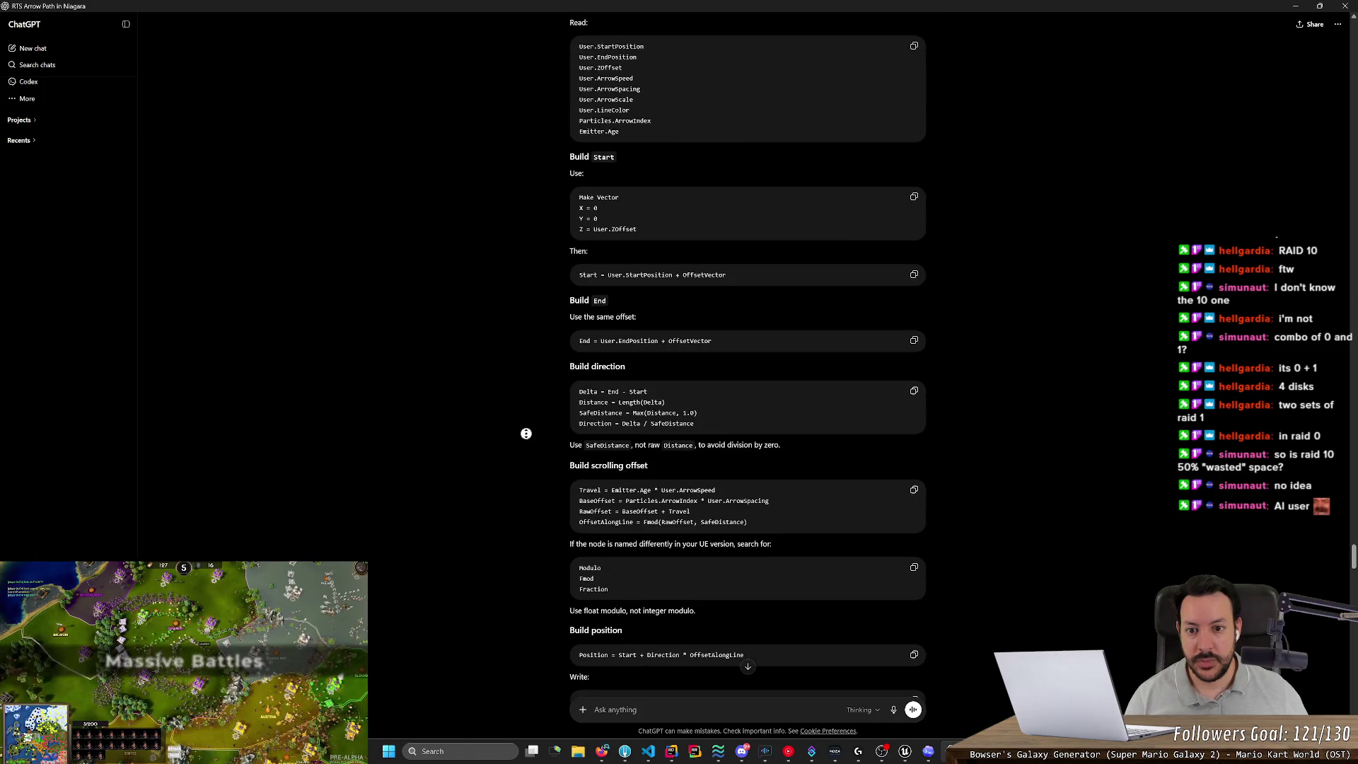
{"action": "scroll", "coordinate": [525, 433], "scroll_direction": "up", "scroll_amount": 5}
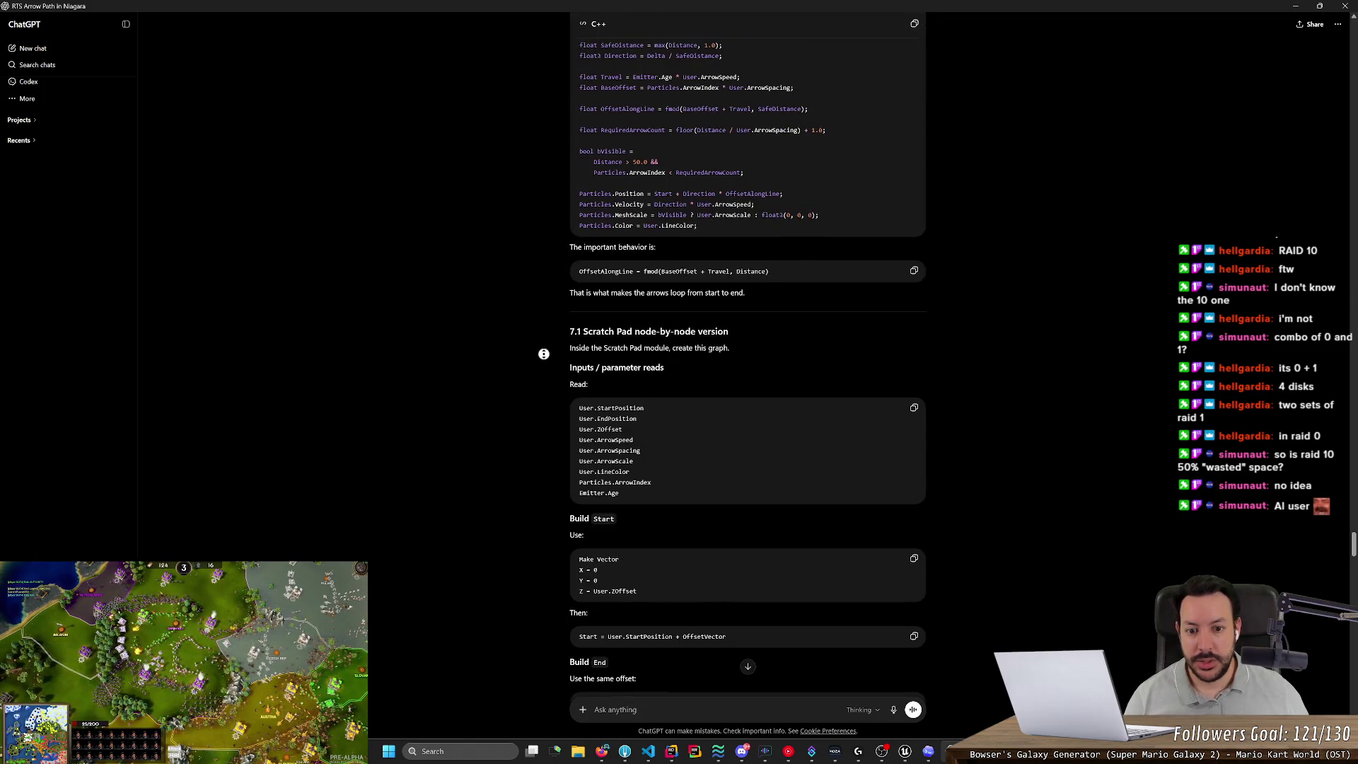
{"action": "scroll", "coordinate": [543, 354], "scroll_direction": "down", "scroll_amount": 4}
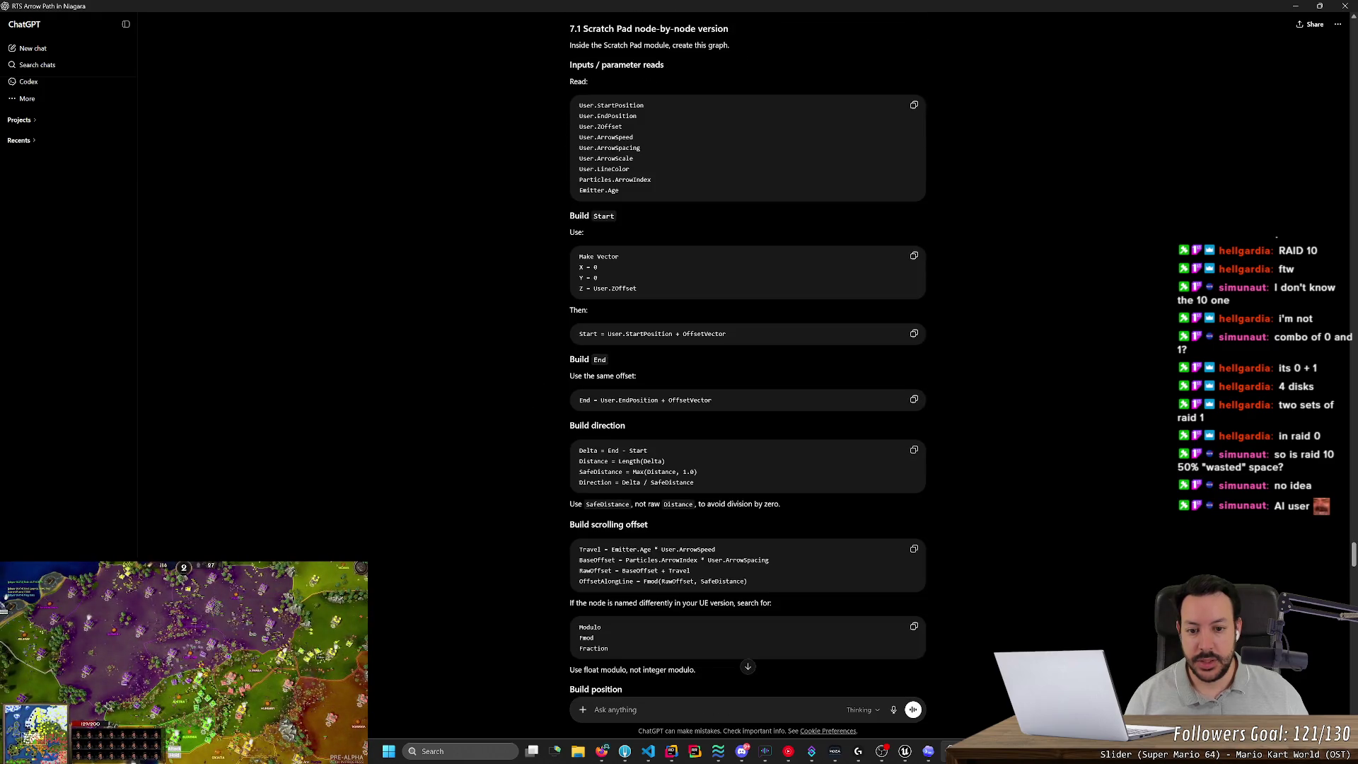
{"action": "key", "text": "alt+Tab"}
{"action": "left_click", "coordinate": [721, 294]}
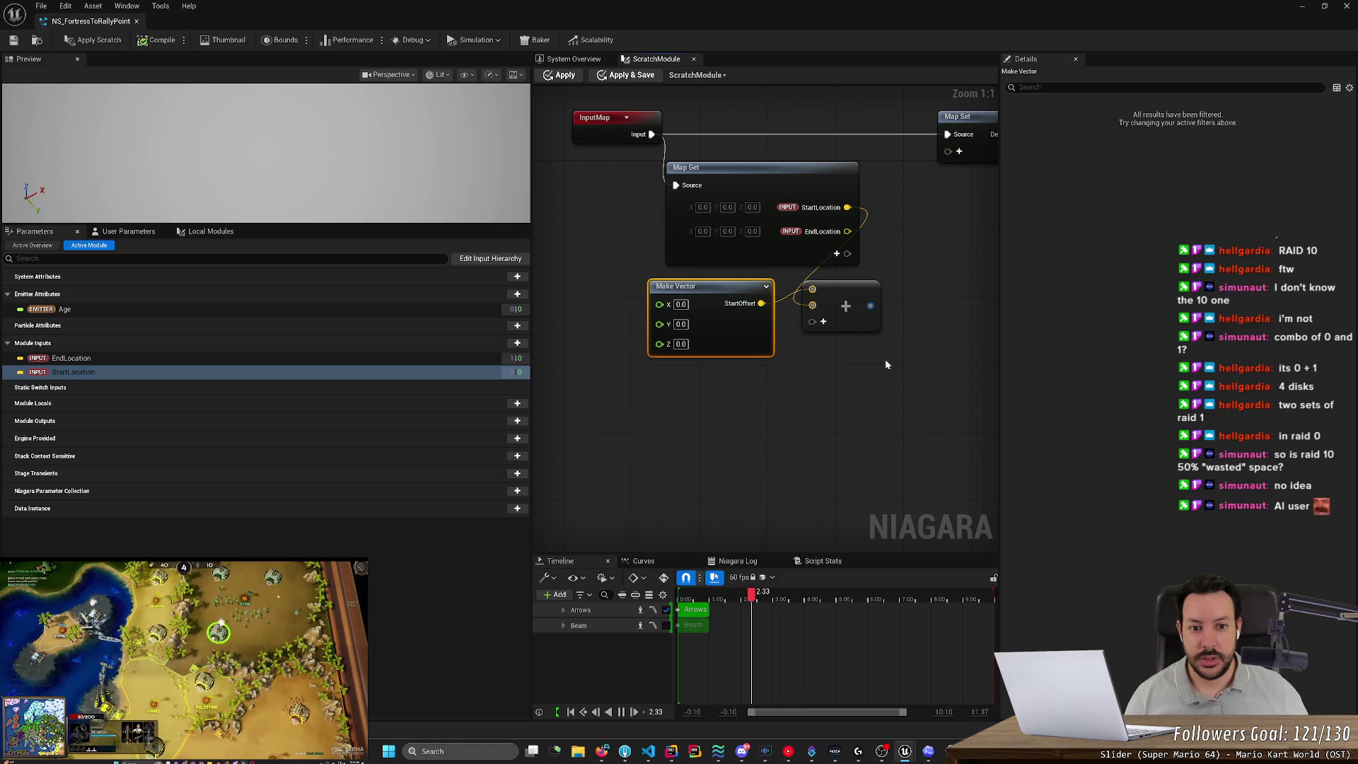
Rearrange the InputMap, Add and offset nodes, wiring StartLocation into the Add node.
{"action": "scroll", "coordinate": [886, 364], "scroll_direction": "down", "scroll_amount": 2}
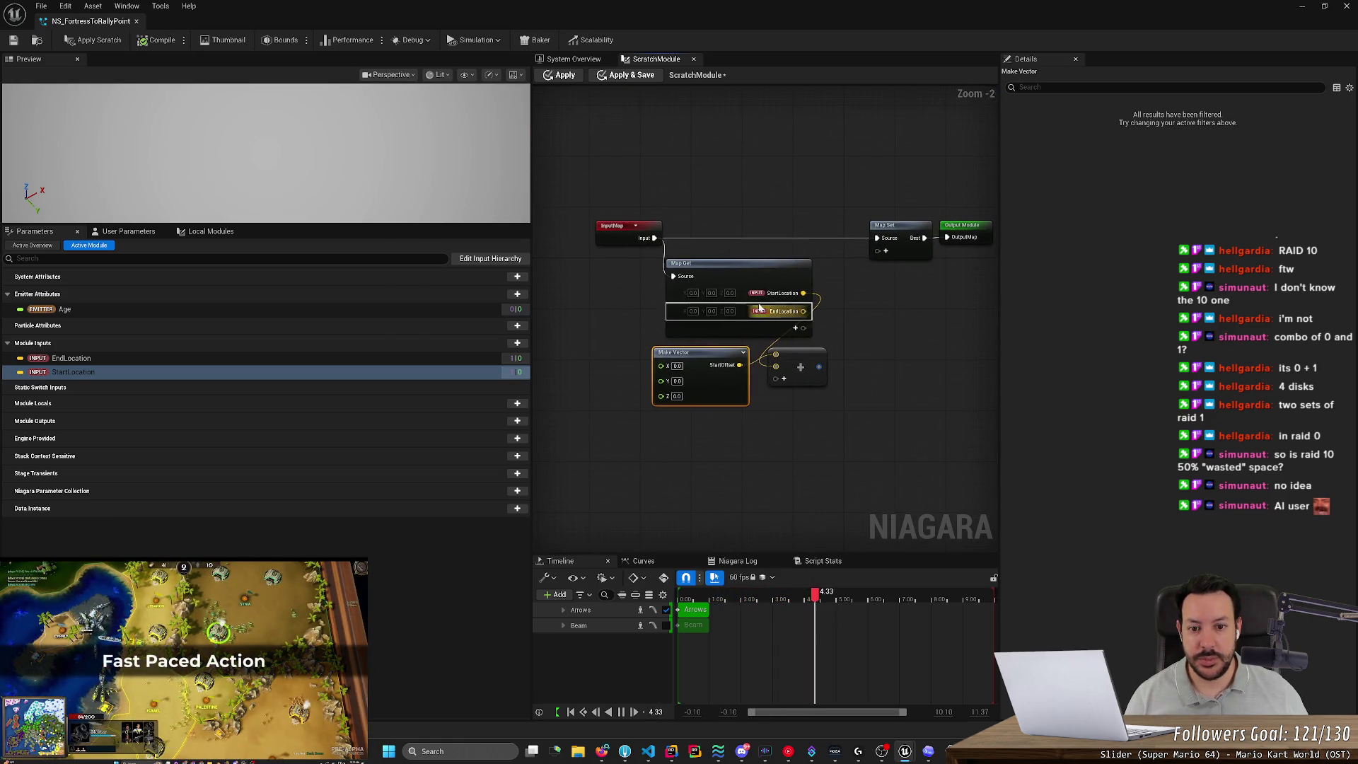
{"action": "left_click_drag", "start_coordinate": [613, 227], "coordinate": [557, 228]}
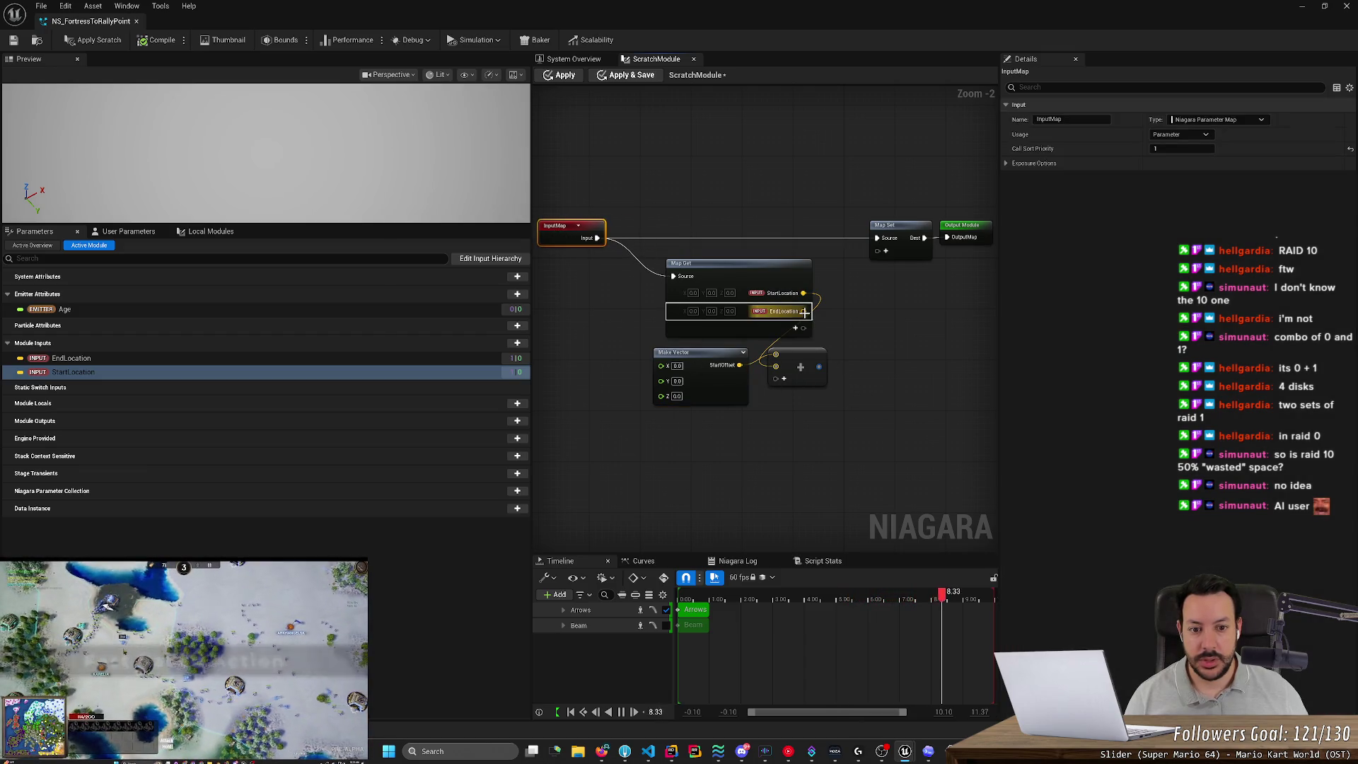
{"action": "mouse_move", "coordinate": [794, 359]}
{"action": "left_mouse_down"}
{"action": "mouse_move", "coordinate": [909, 301]}
{"action": "mouse_move", "coordinate": [915, 332]}
{"action": "mouse_move", "coordinate": [822, 304]}
{"action": "mouse_move", "coordinate": [897, 329]}
{"action": "left_mouse_up"}
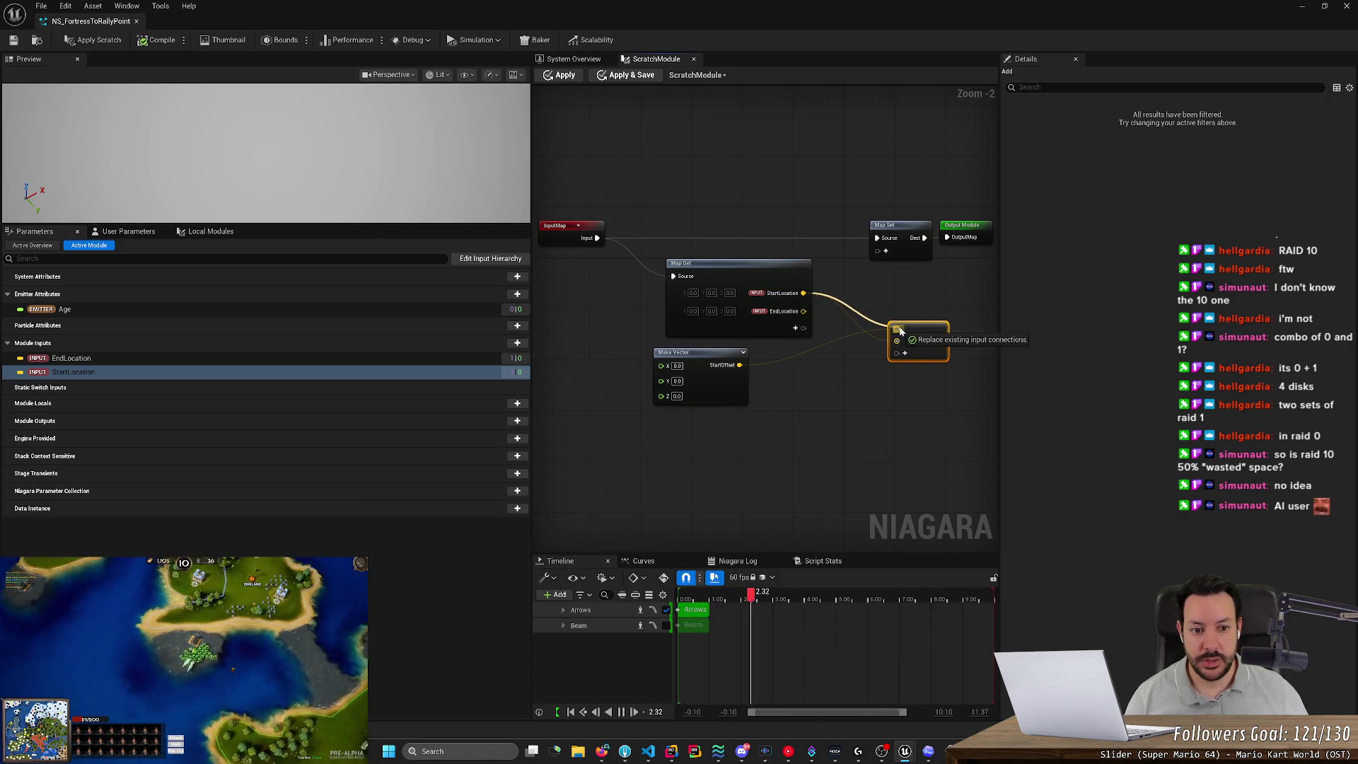
{"action": "mouse_move", "coordinate": [739, 365]}
{"action": "left_mouse_down"}
{"action": "mouse_move", "coordinate": [909, 347]}
{"action": "mouse_move", "coordinate": [897, 343]}
{"action": "left_mouse_up"}
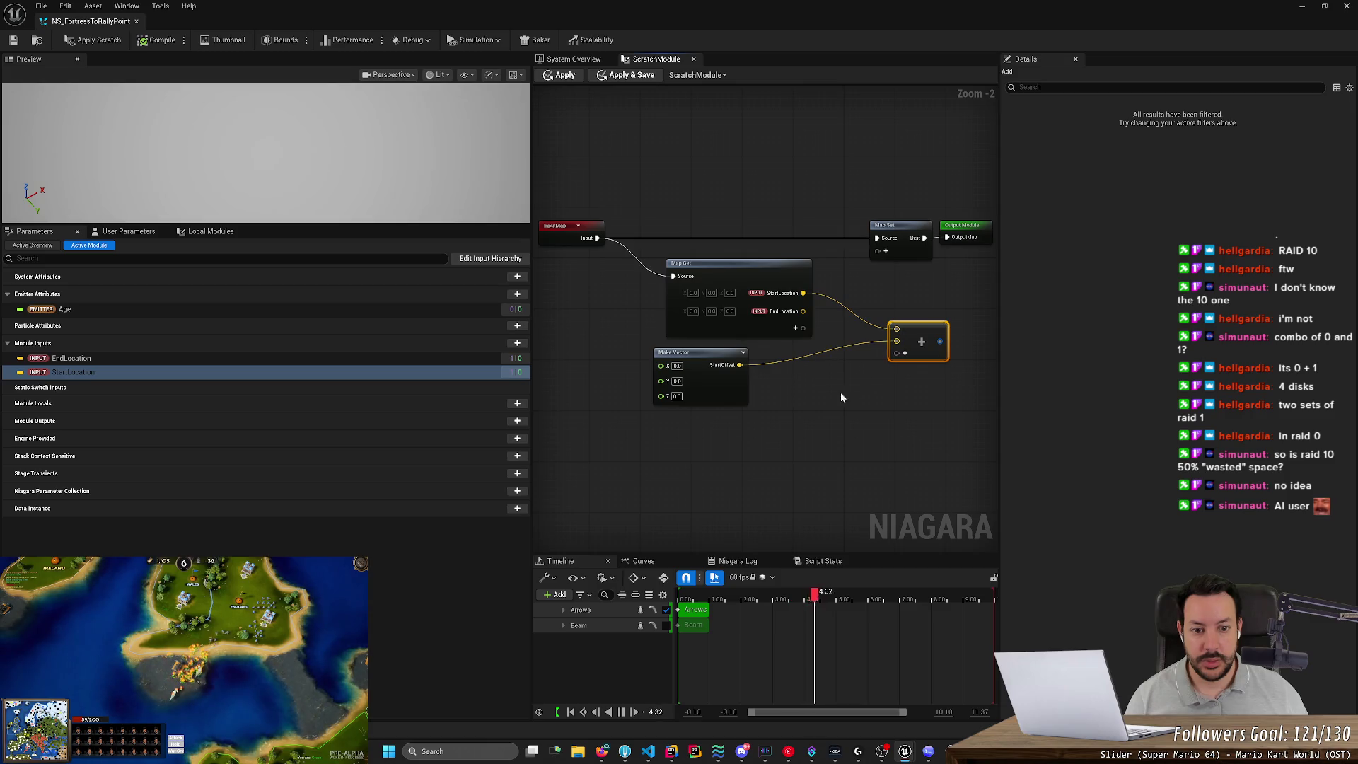
{"action": "left_click_drag", "start_coordinate": [705, 352], "coordinate": [812, 352]}
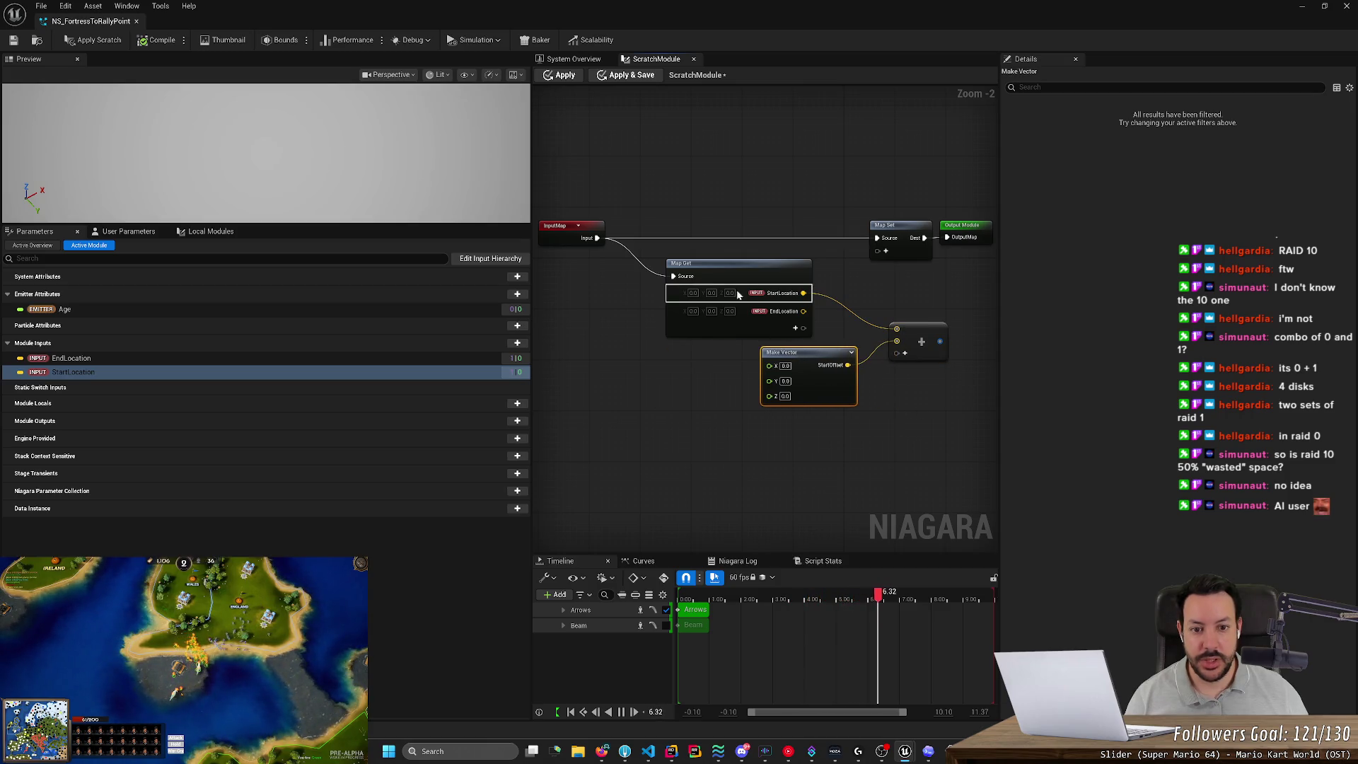
Add a second Map Get reading EndLocation and remove EndLocation from the first Map Get.
{"action": "left_click_drag", "start_coordinate": [598, 238], "coordinate": [695, 460]}
{"action": "type", "text": "mapget"}
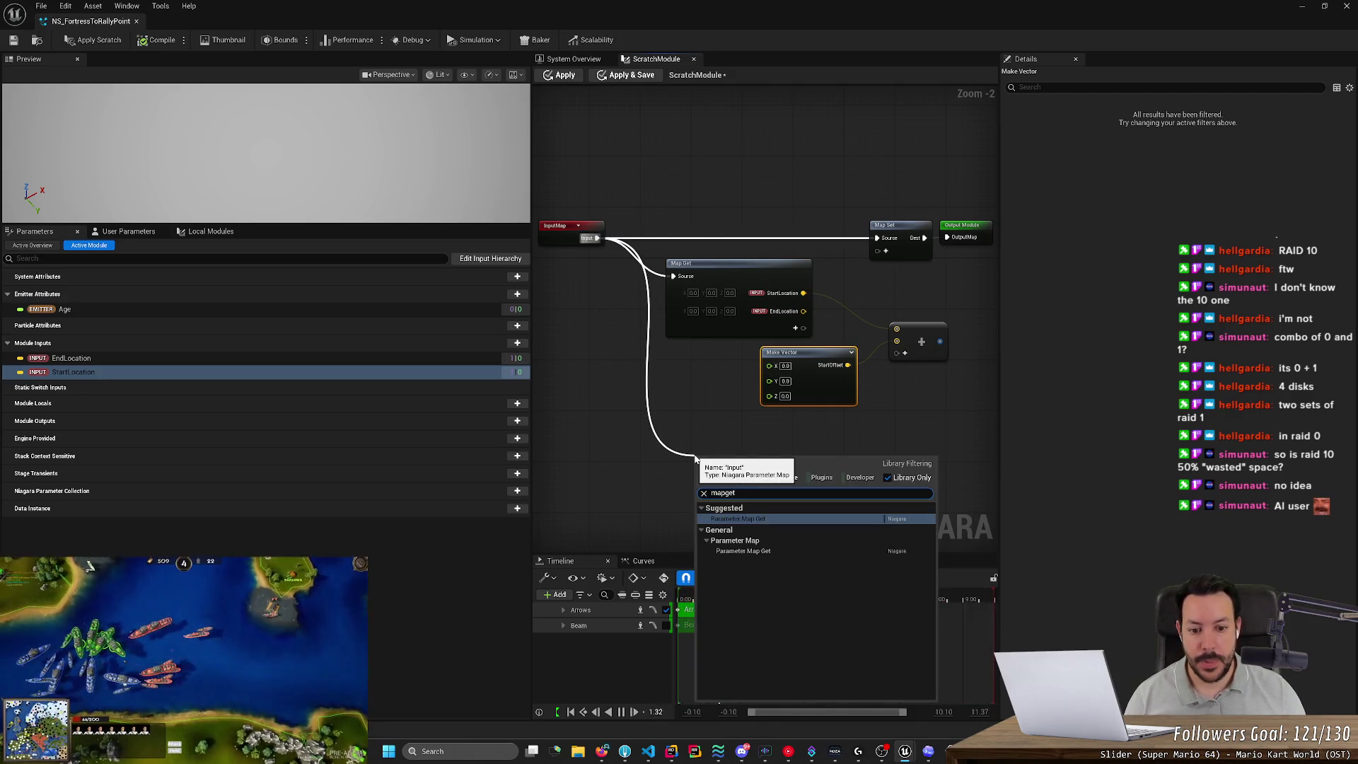
{"action": "key", "text": "Return"}
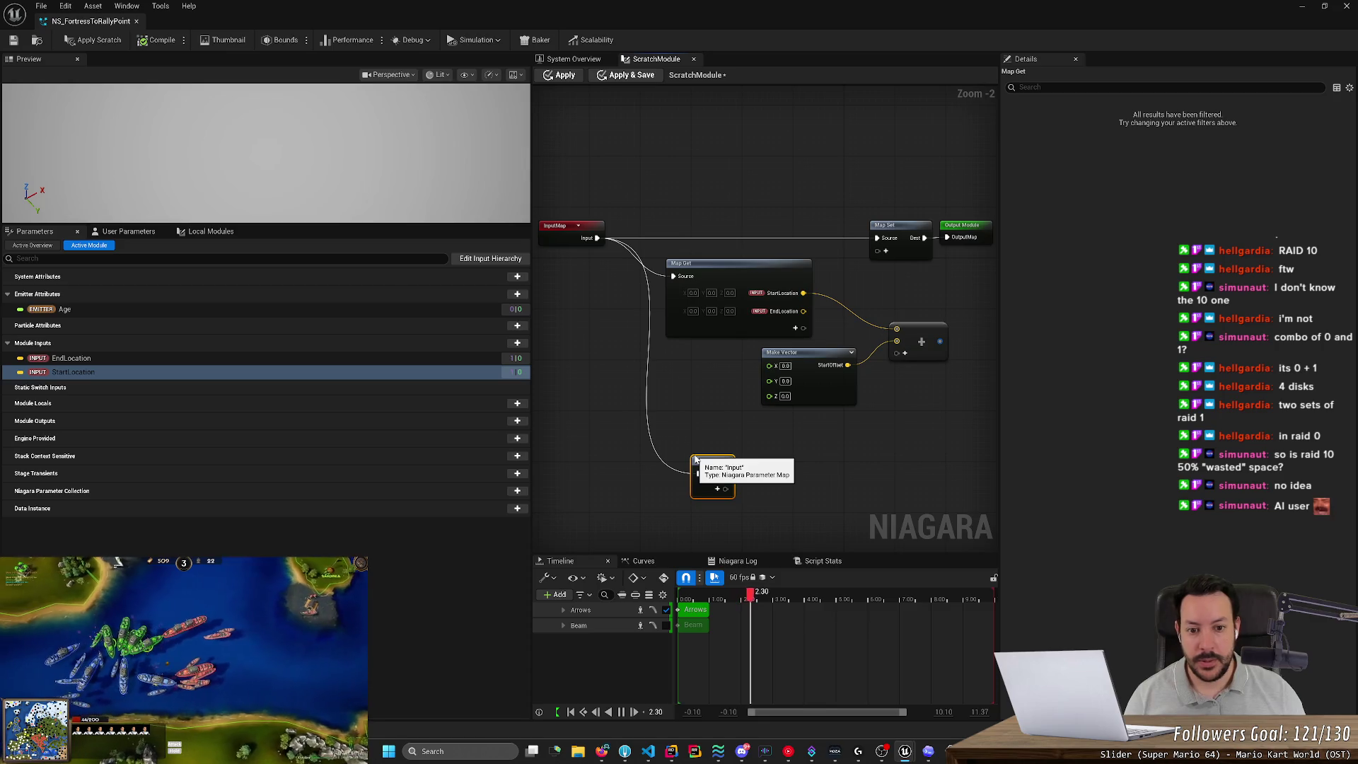
{"action": "left_click", "coordinate": [717, 491]}
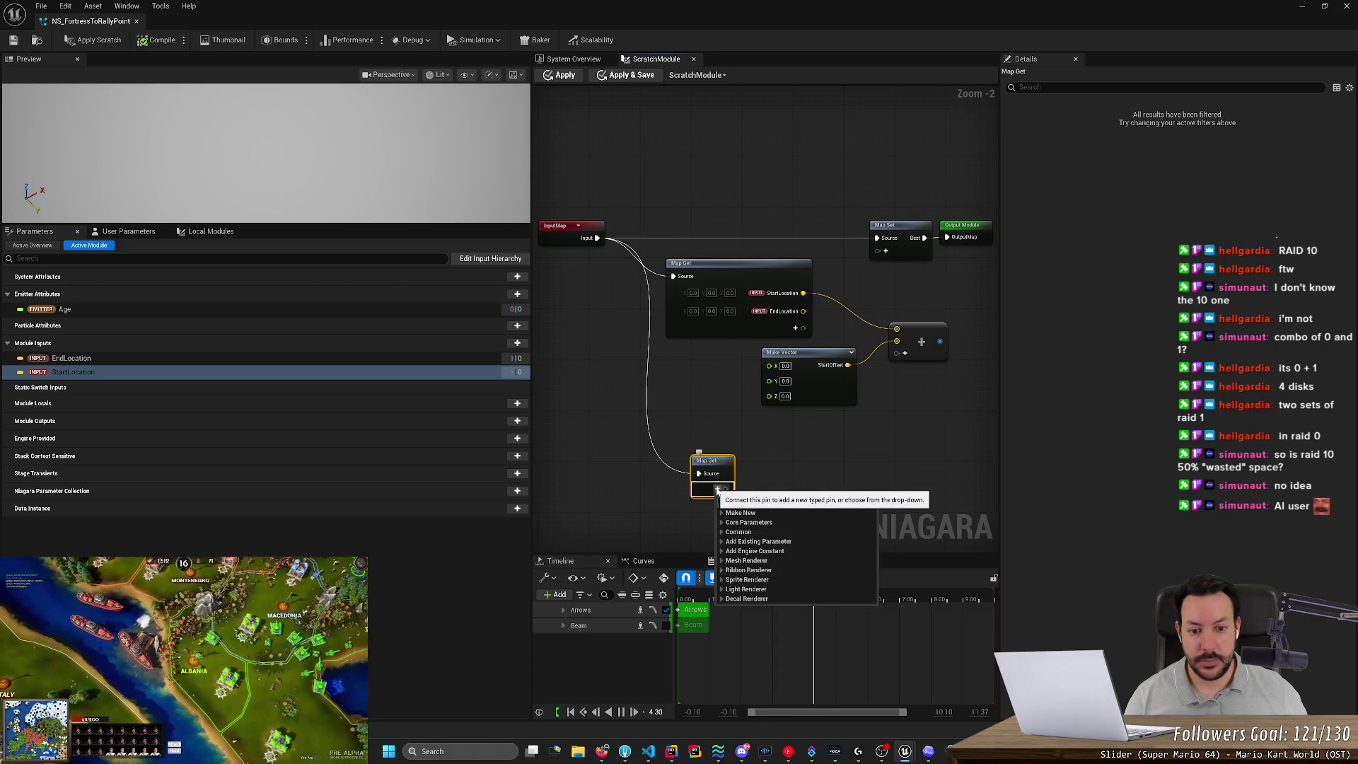
{"action": "type", "text": "End"}
{"action": "left_click", "coordinate": [763, 329]}
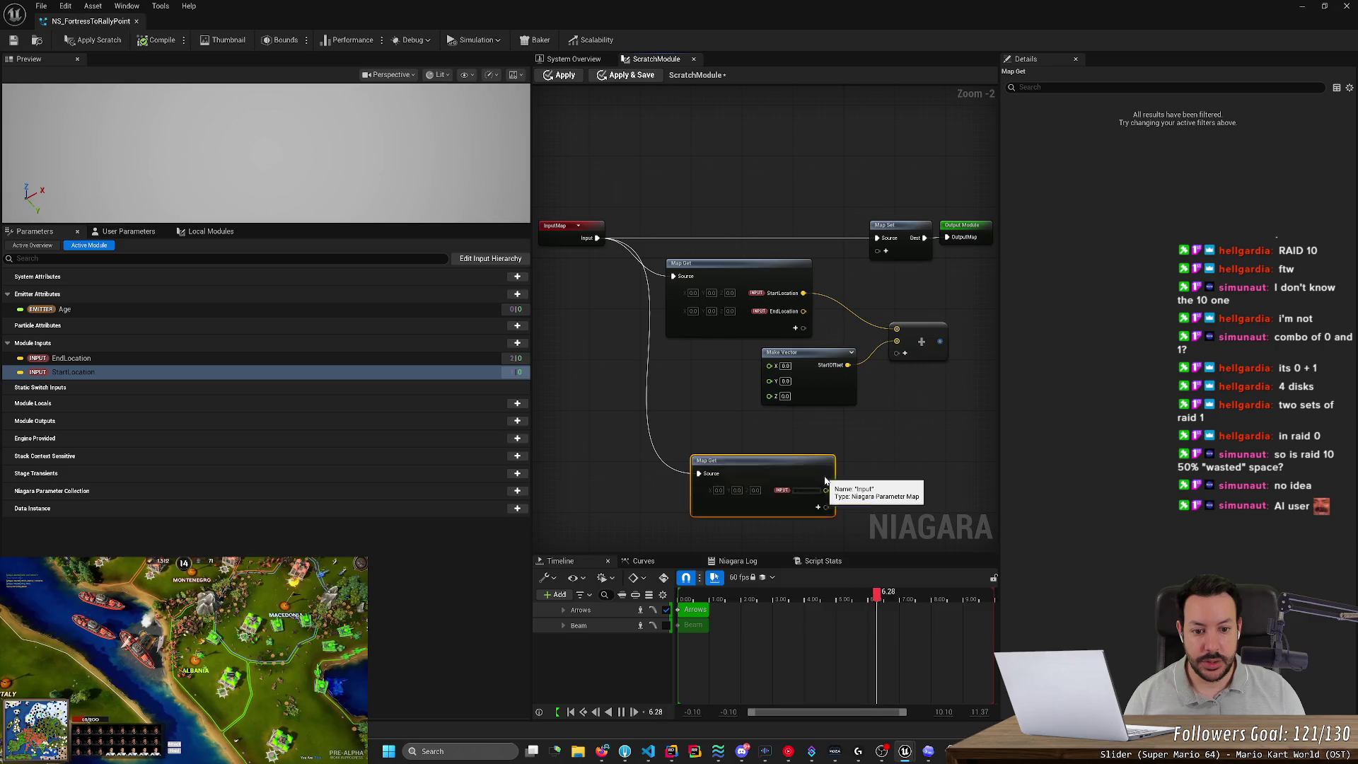
{"action": "right_click", "coordinate": [766, 312]}
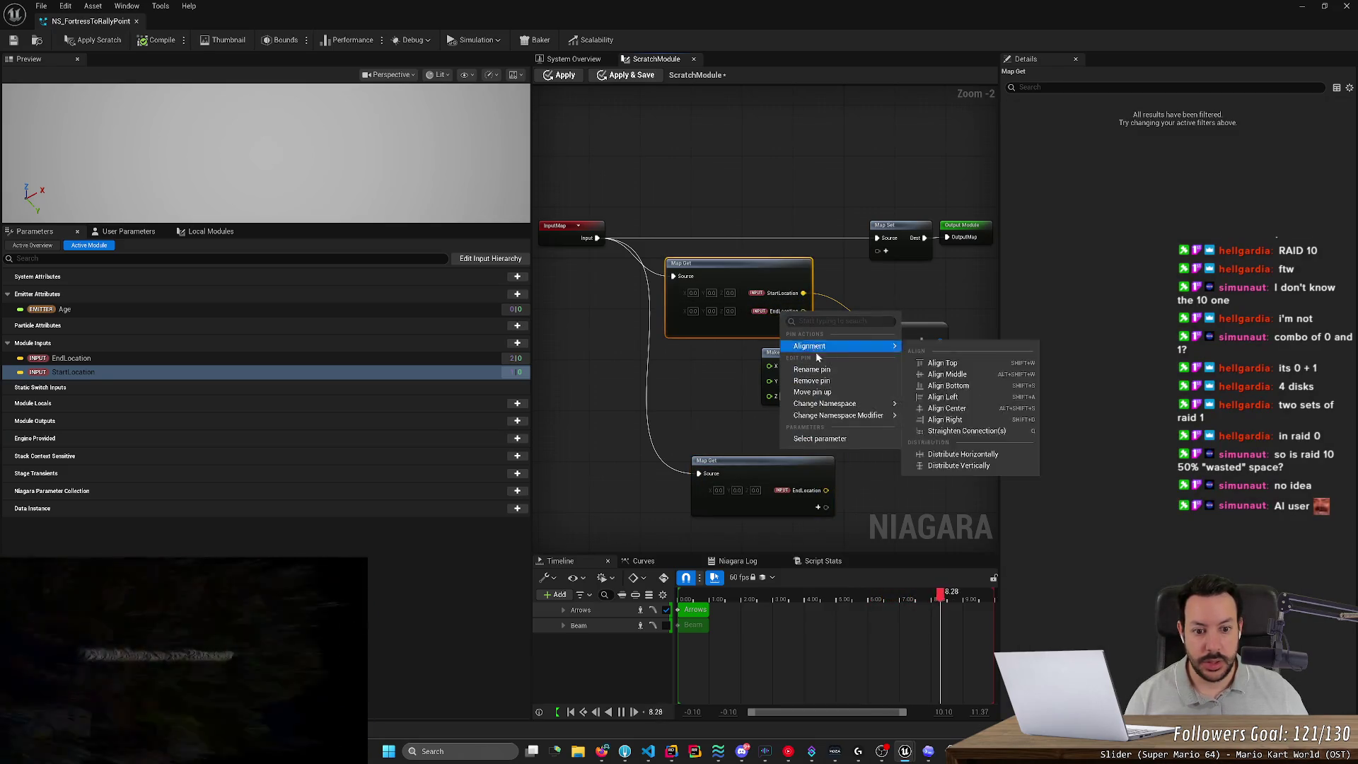
{"action": "left_click", "coordinate": [811, 380]}
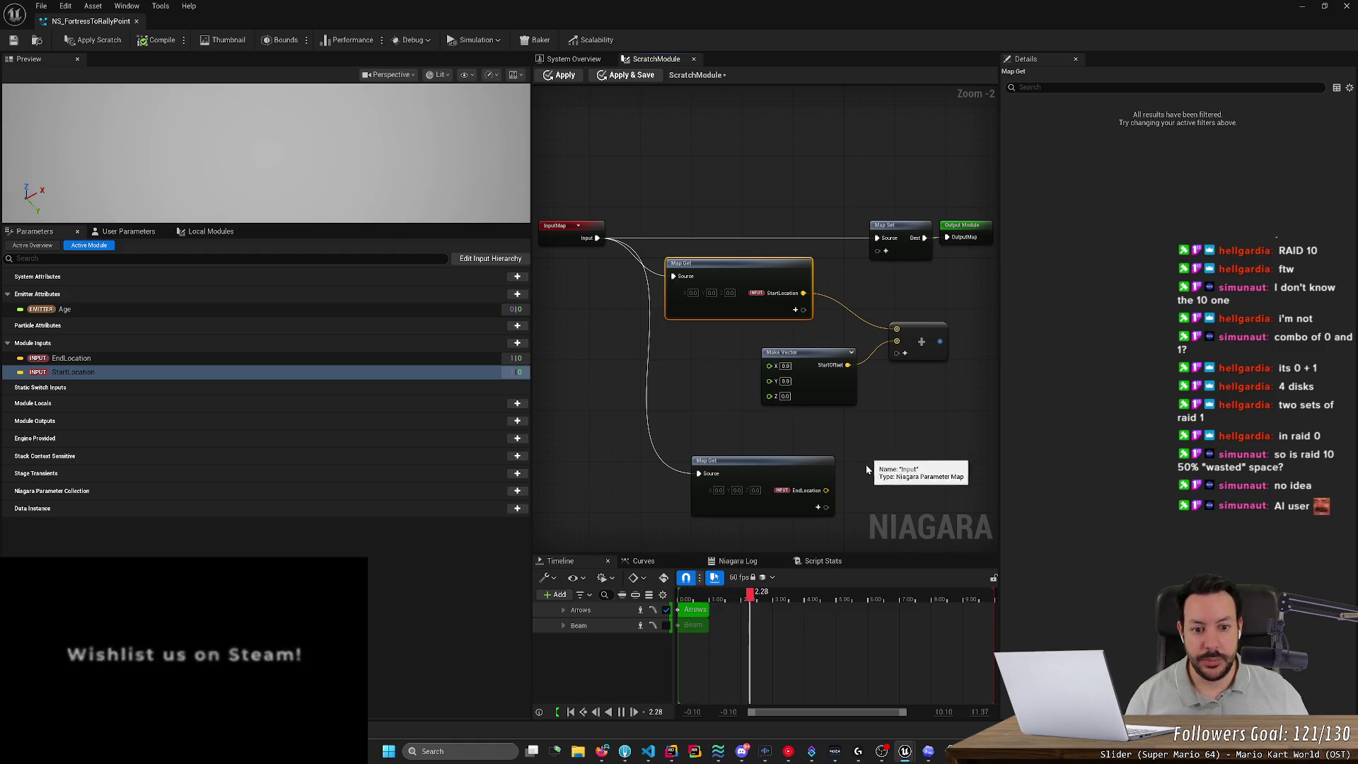
Duplicate the offset Make Vector and Add nodes below the EndLocation Map Get.
{"action": "left_click_drag", "start_coordinate": [880, 471], "coordinate": [838, 367]}
{"action": "left_click_drag", "start_coordinate": [879, 319], "coordinate": [714, 227]}
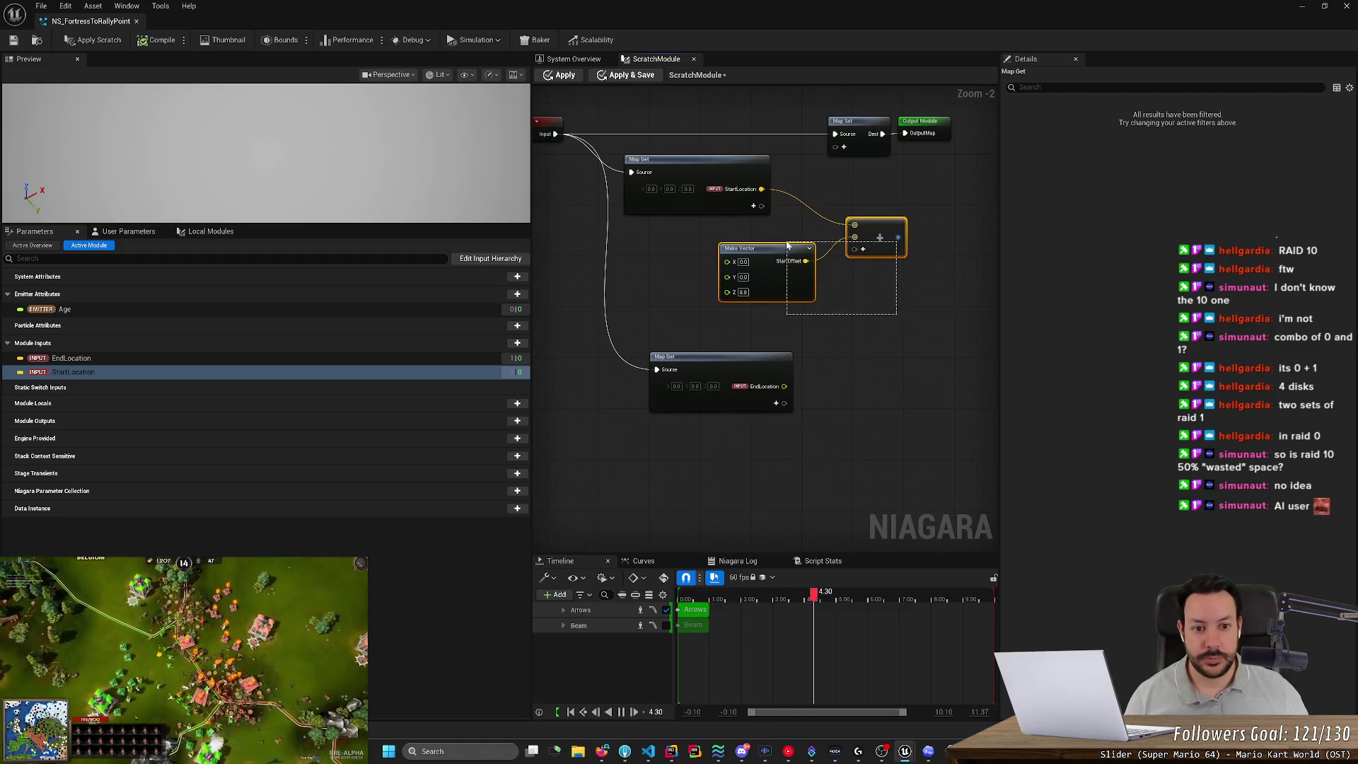
{"action": "key", "text": "ctrl+c"}
{"action": "key", "text": "ctrl+v"}
{"action": "mouse_move", "coordinate": [862, 452]}
{"action": "left_mouse_down"}
{"action": "mouse_move", "coordinate": [749, 421]}
{"action": "mouse_move", "coordinate": [753, 435]}
{"action": "left_mouse_up"}
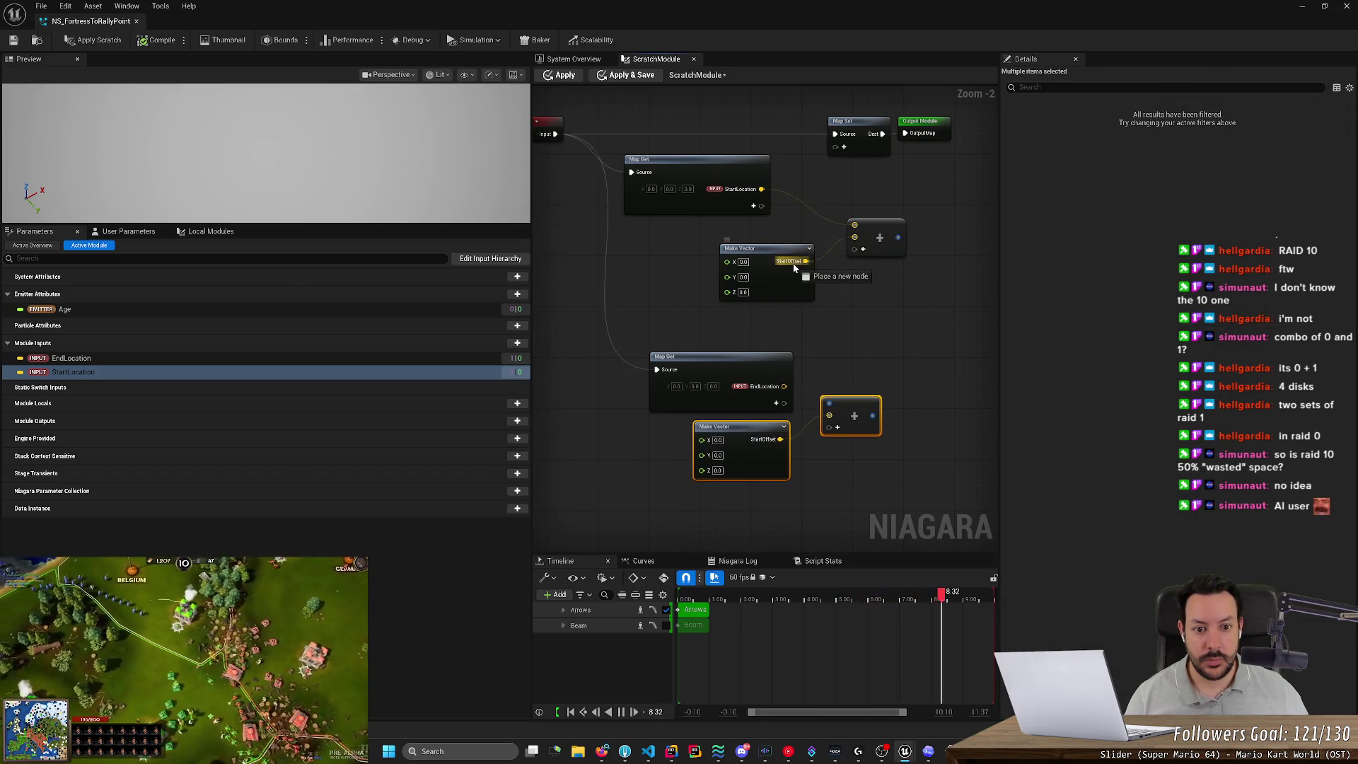
{"action": "left_click", "coordinate": [810, 248]}
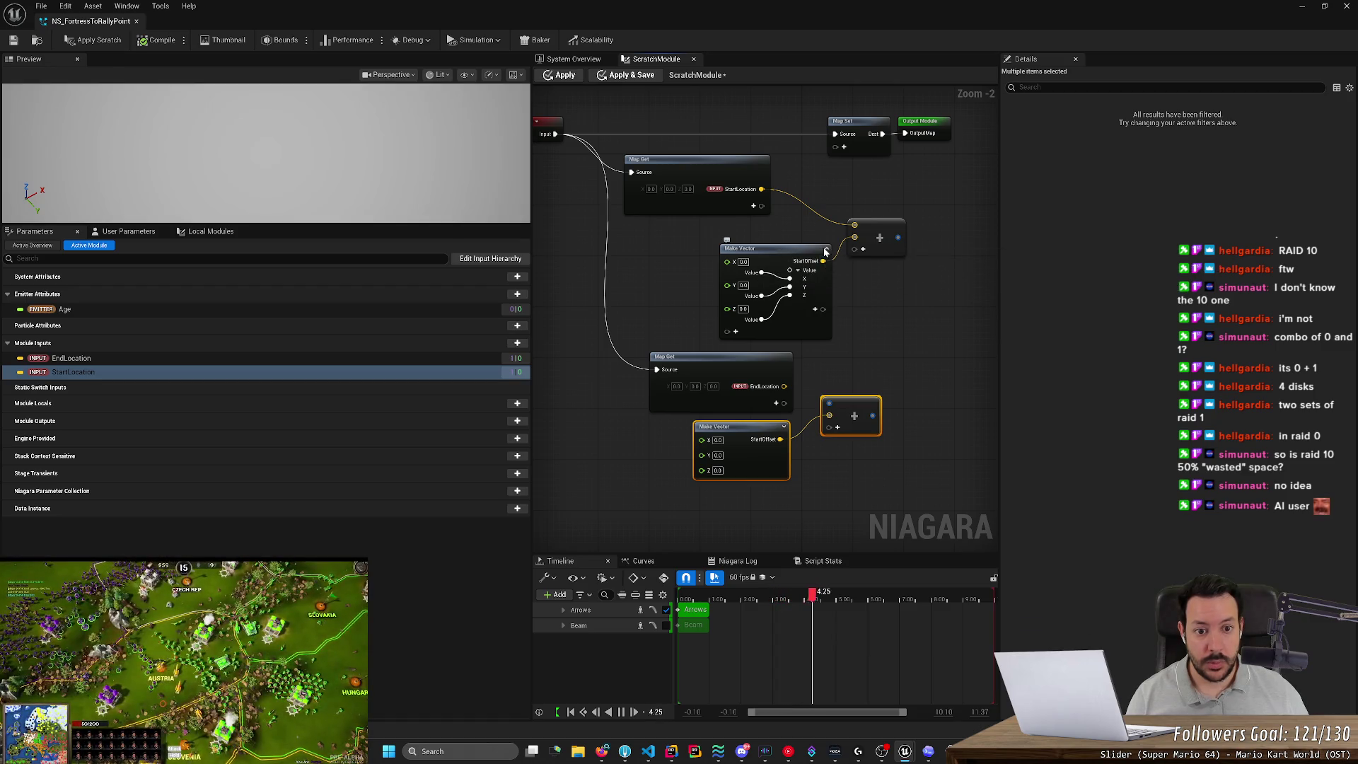
{"action": "left_click_drag", "start_coordinate": [790, 271], "coordinate": [927, 397]}
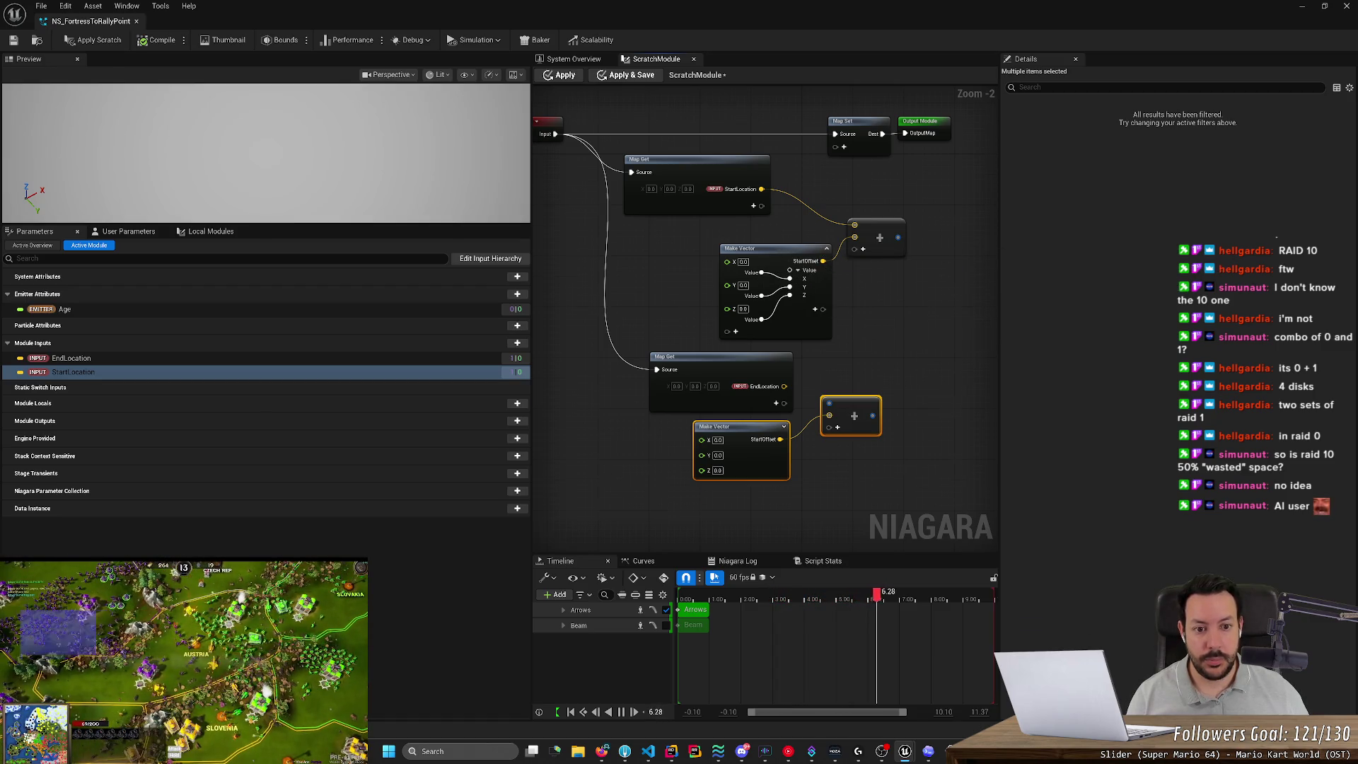
{"action": "left_click_drag", "start_coordinate": [847, 331], "coordinate": [892, 396]}
{"action": "key", "text": "ctrl+z"}
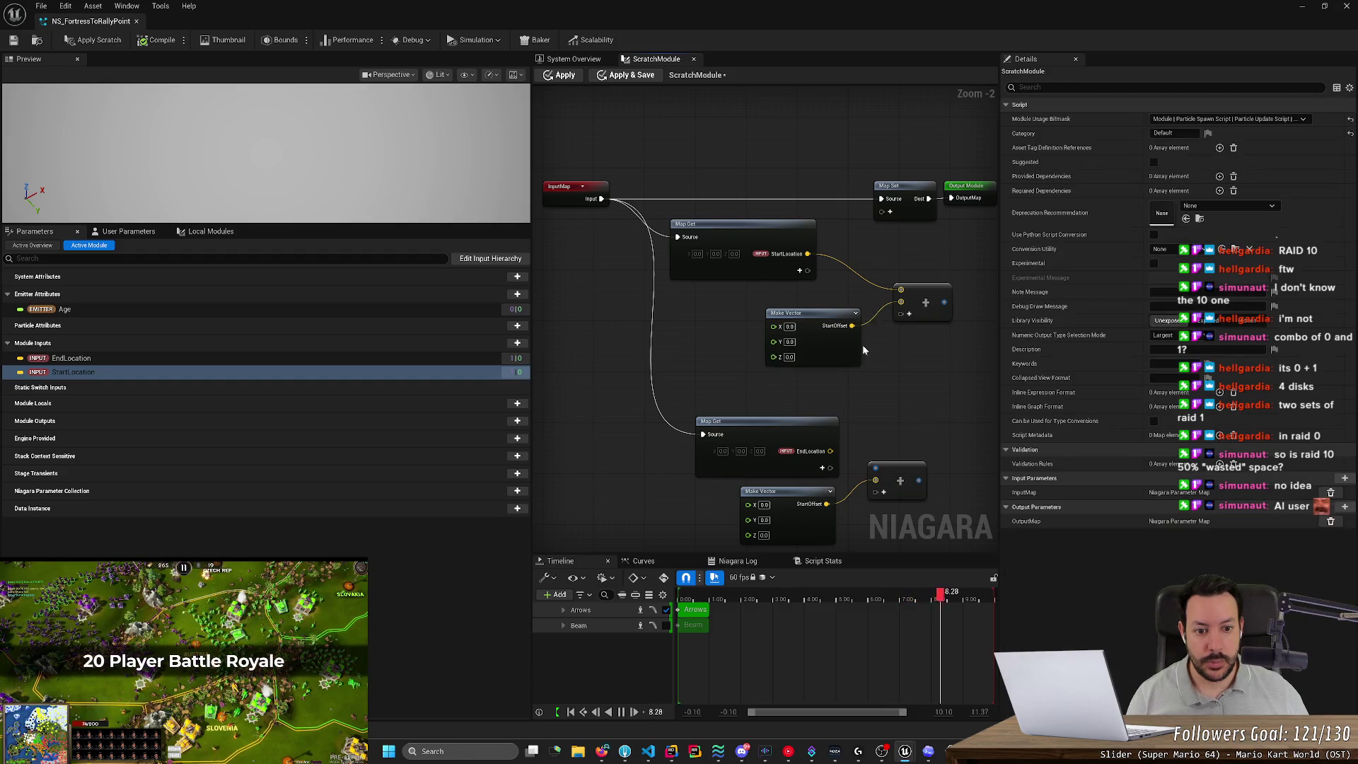
Rename both StartOffset outputs, original and copy, to Offset.
{"action": "left_click", "coordinate": [833, 317]}
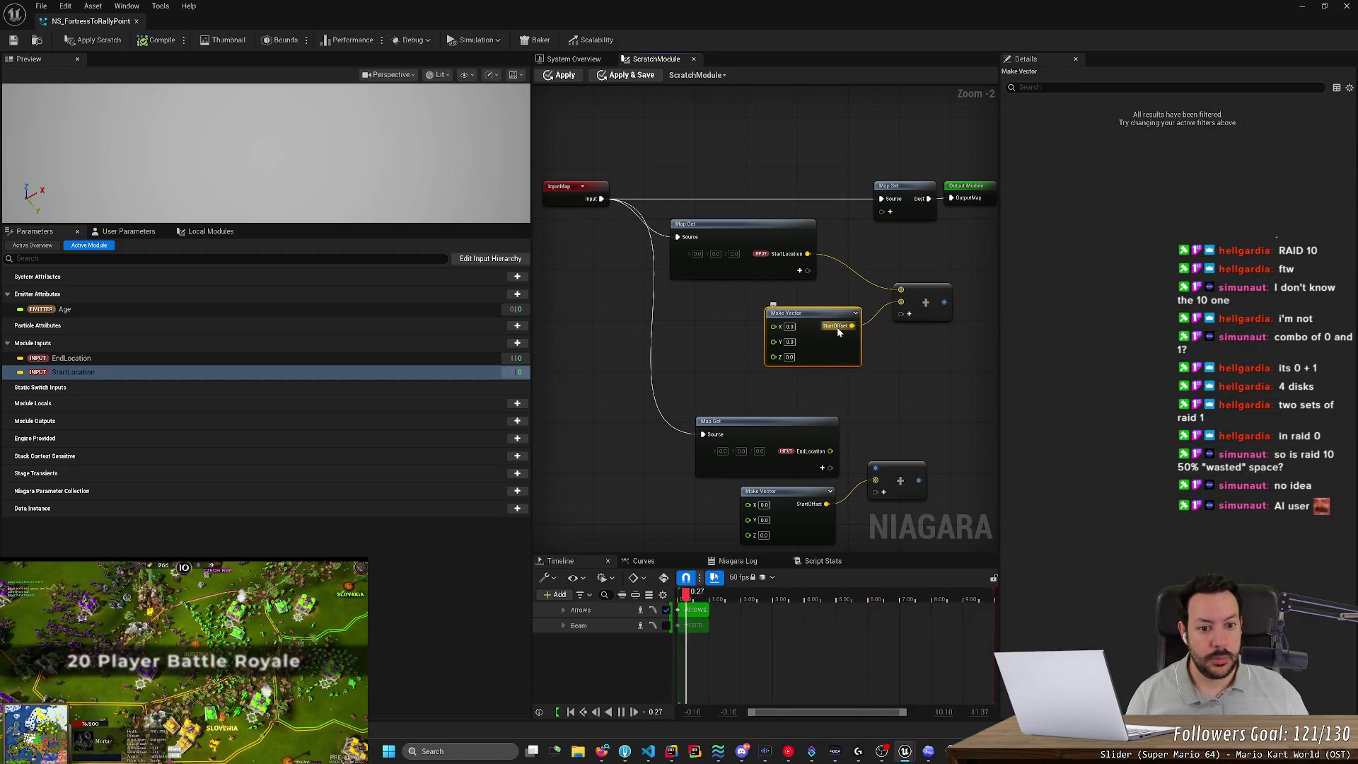
{"action": "right_click", "coordinate": [837, 326]}
{"action": "left_click", "coordinate": [910, 432]}
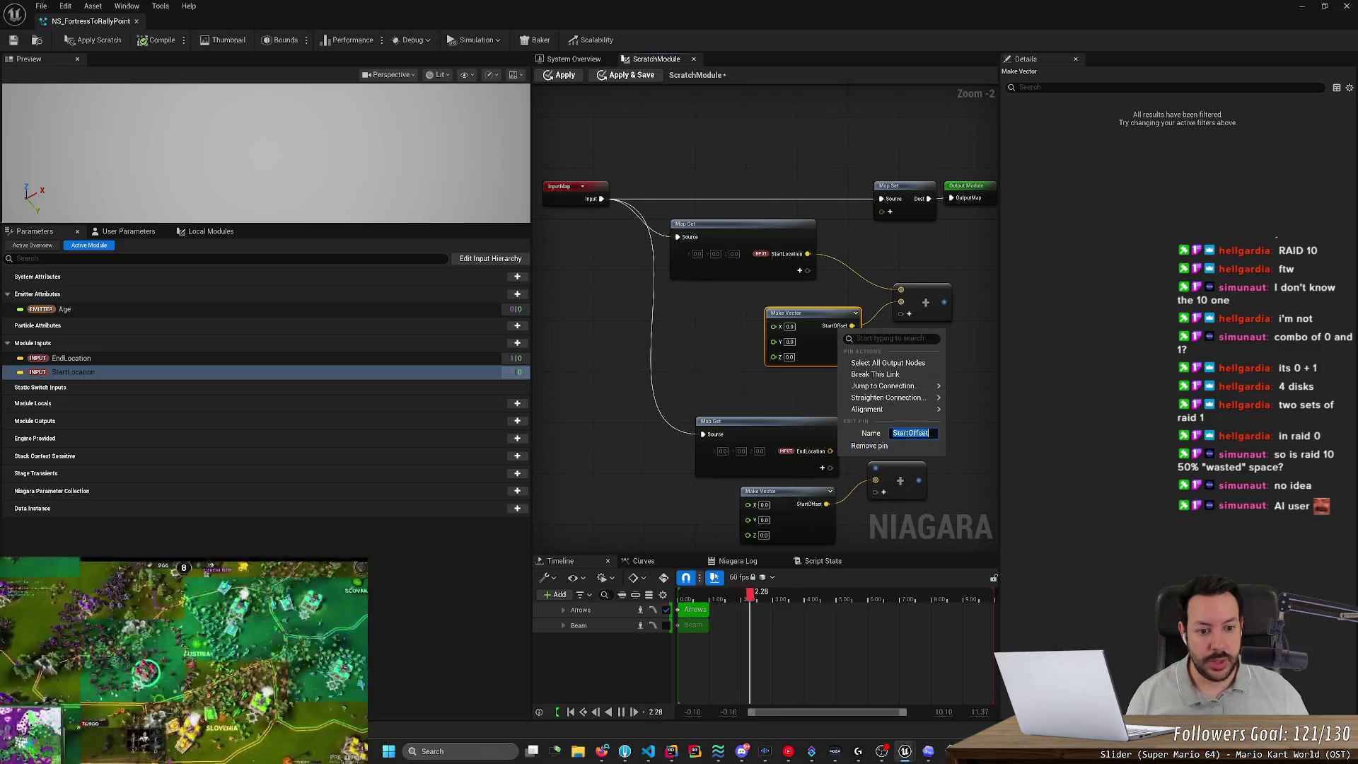
{"action": "type", "text": "0"}
{"action": "type", "text": "ffset"}
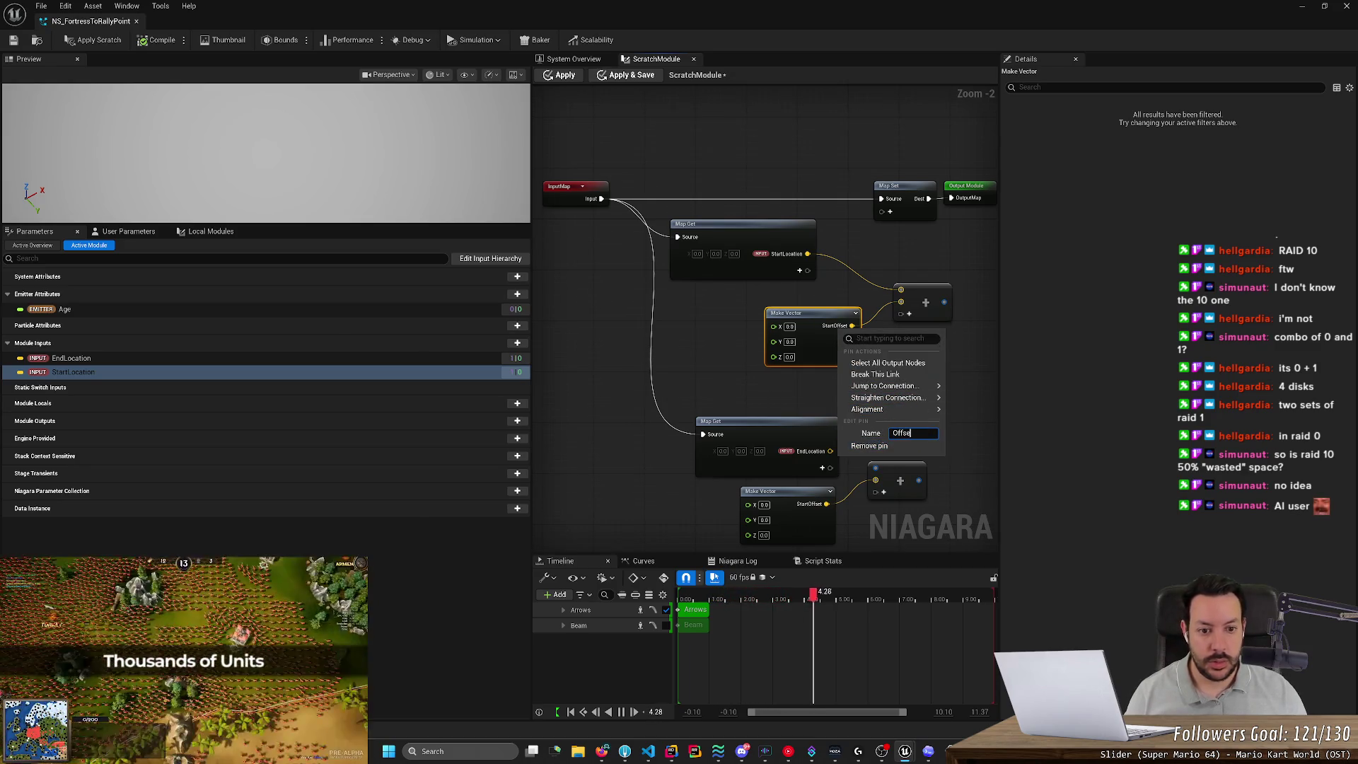
{"action": "key", "text": "Return"}
{"action": "right_click", "coordinate": [803, 507]}
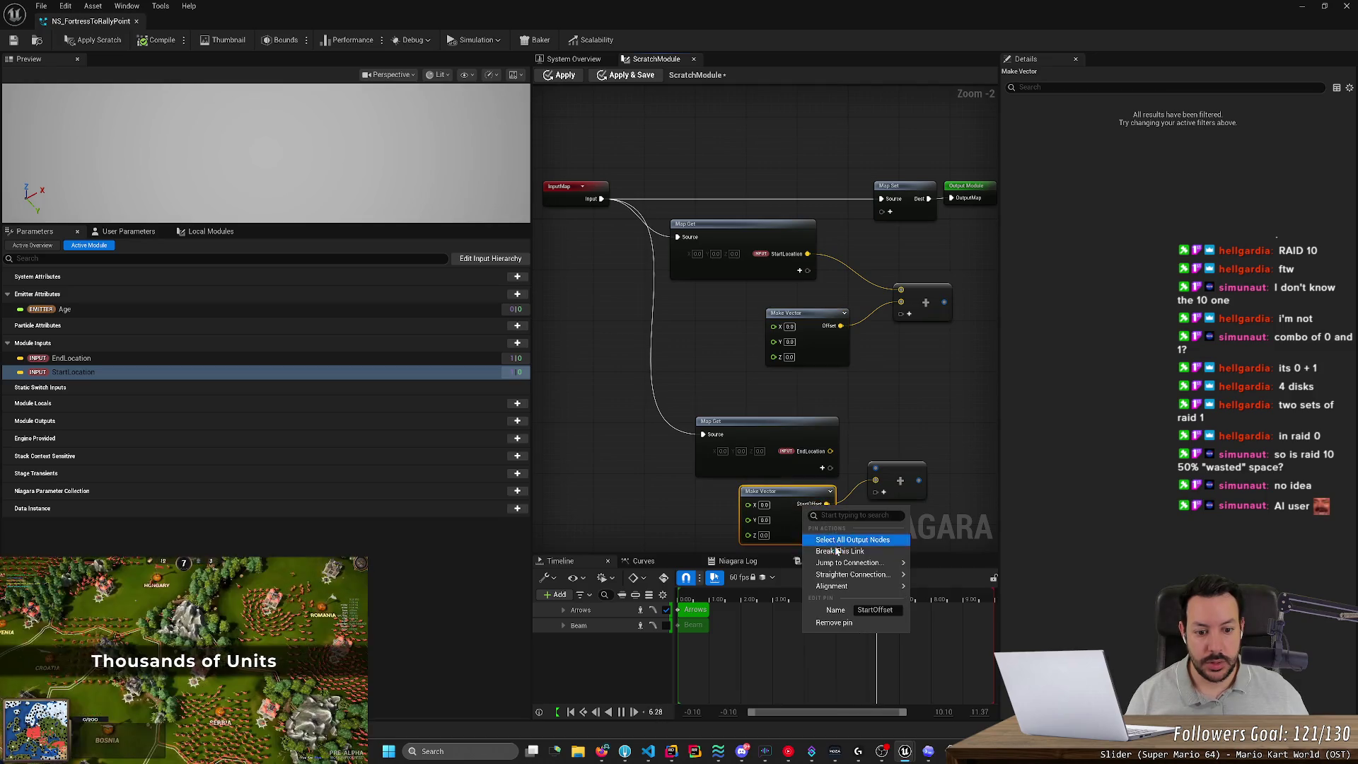
{"action": "left_click", "coordinate": [875, 609]}
{"action": "type", "text": "Offset"}
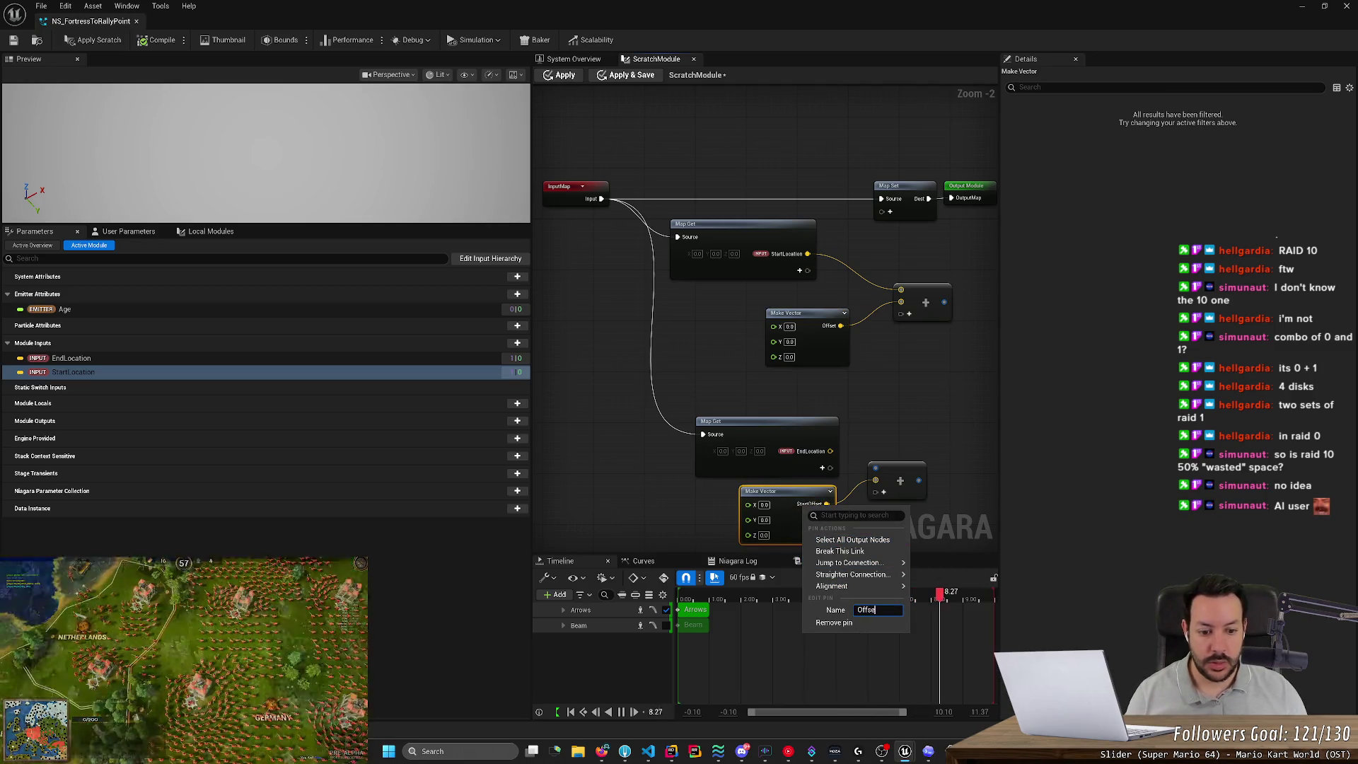
{"action": "key", "text": "Return"}
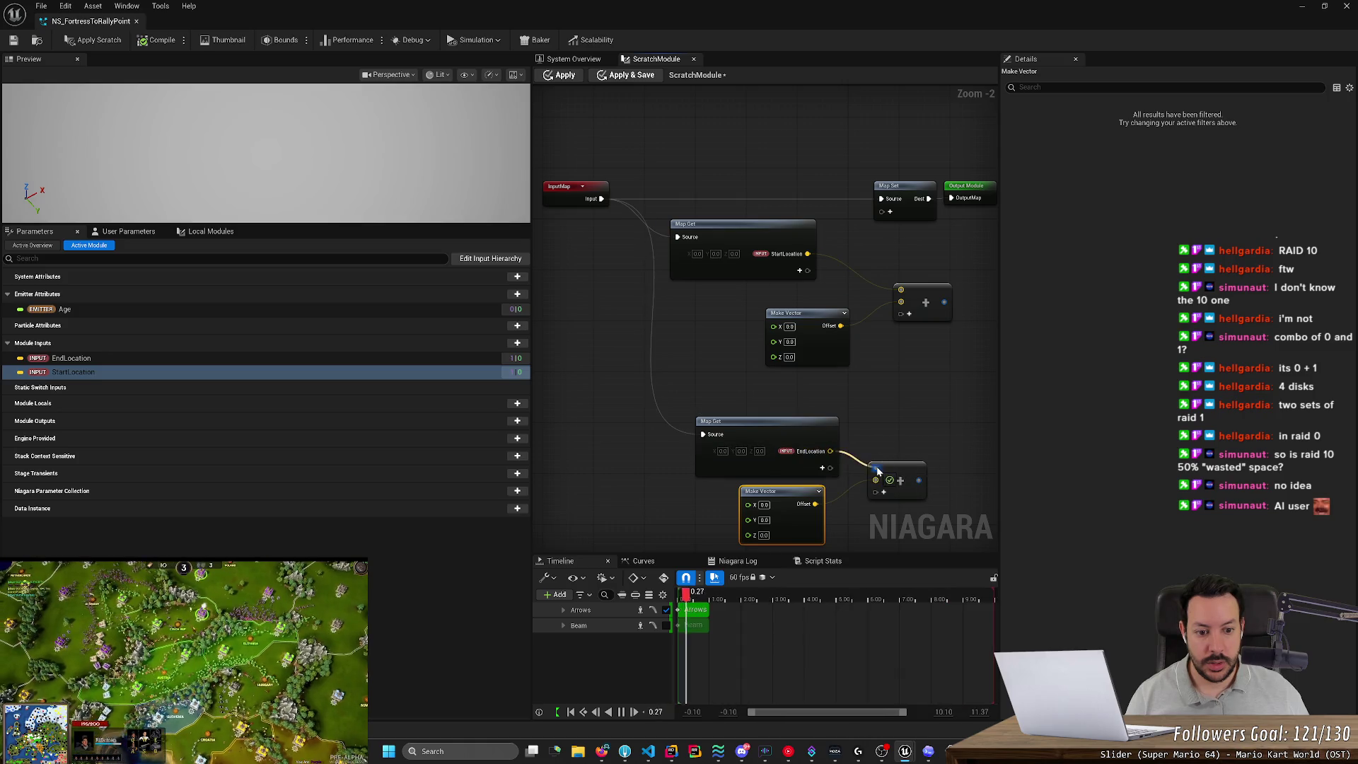
Wire EndLocation into the lower Add node and check ChatGPT's next build step.
{"action": "left_click", "coordinate": [900, 420]}
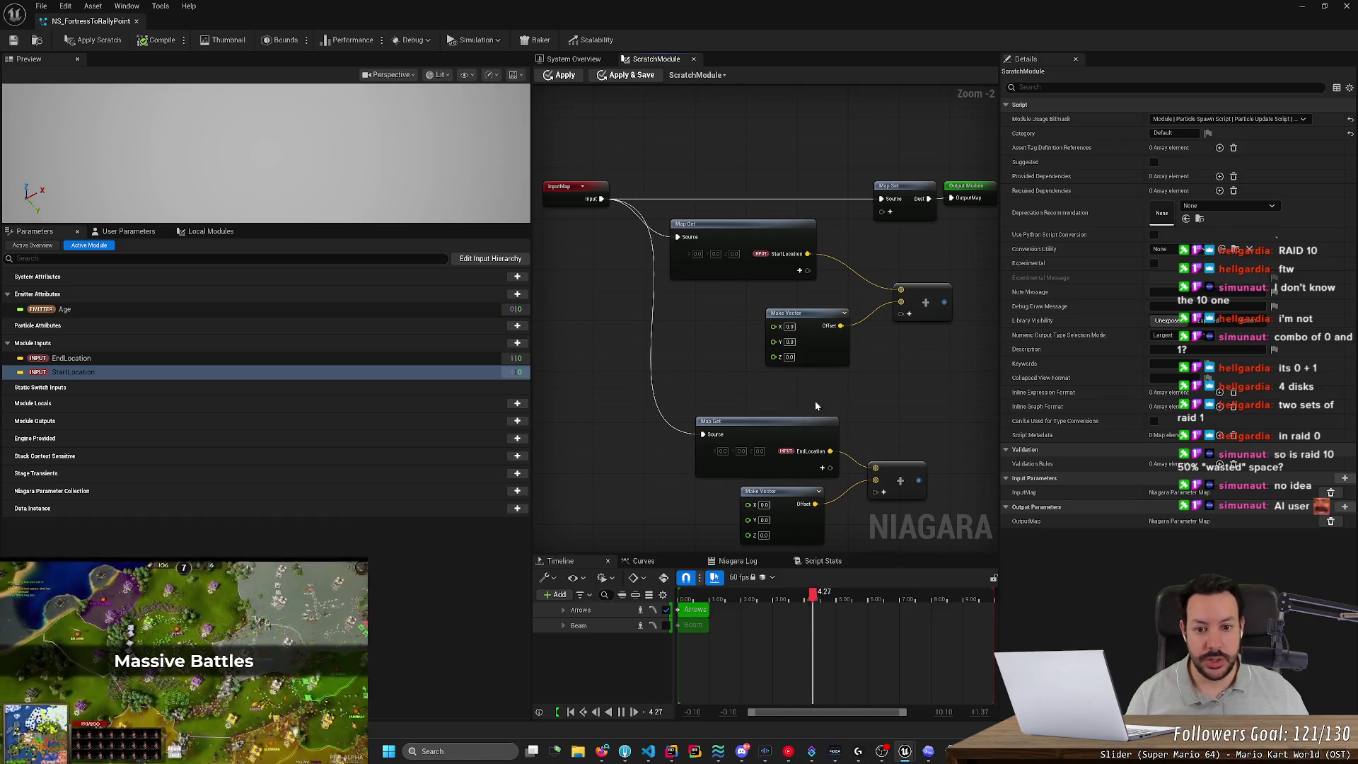
{"action": "key", "text": "alt+Tab"}
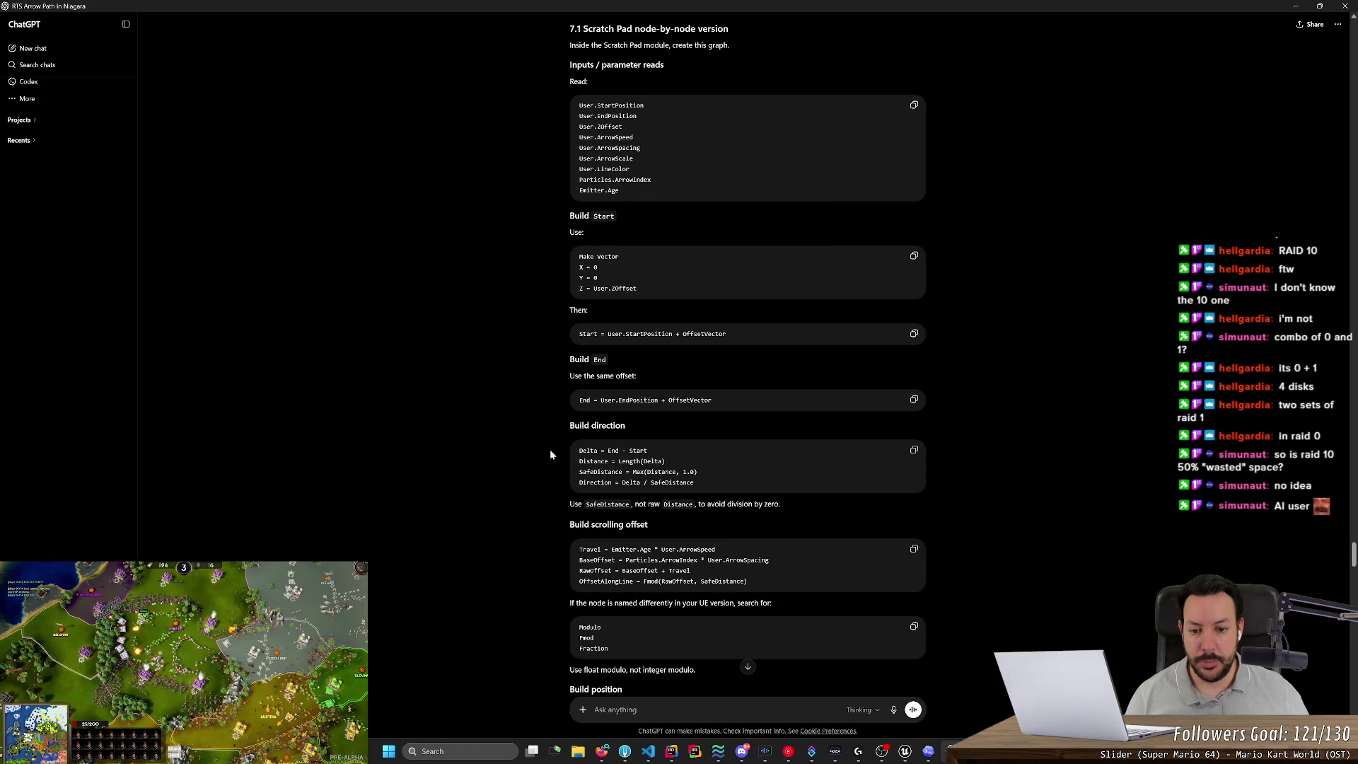
{"action": "scroll", "coordinate": [550, 454], "scroll_direction": "down", "scroll_amount": 2}
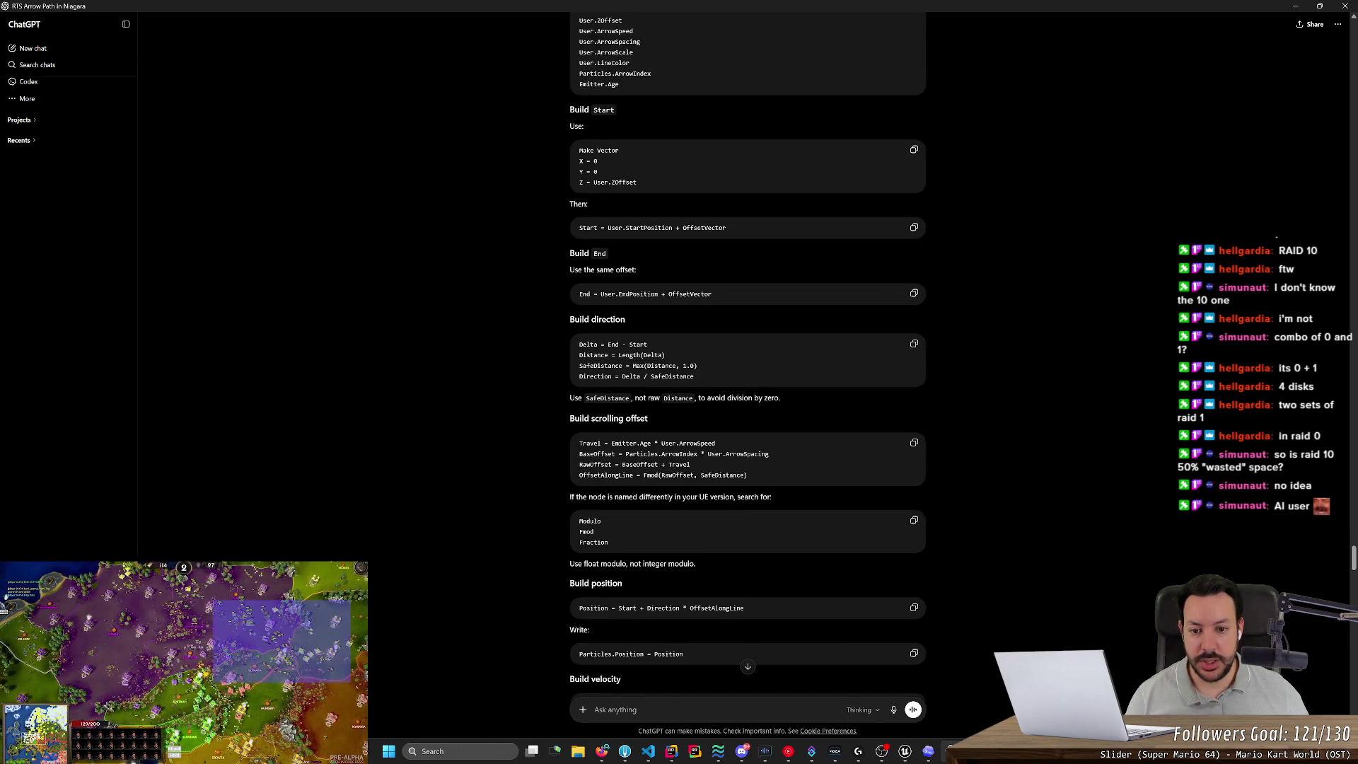
{"action": "key", "text": "alt+Tab"}
Place a Subtract node that takes both Add results.
{"action": "left_click_drag", "start_coordinate": [926, 396], "coordinate": [719, 381]}
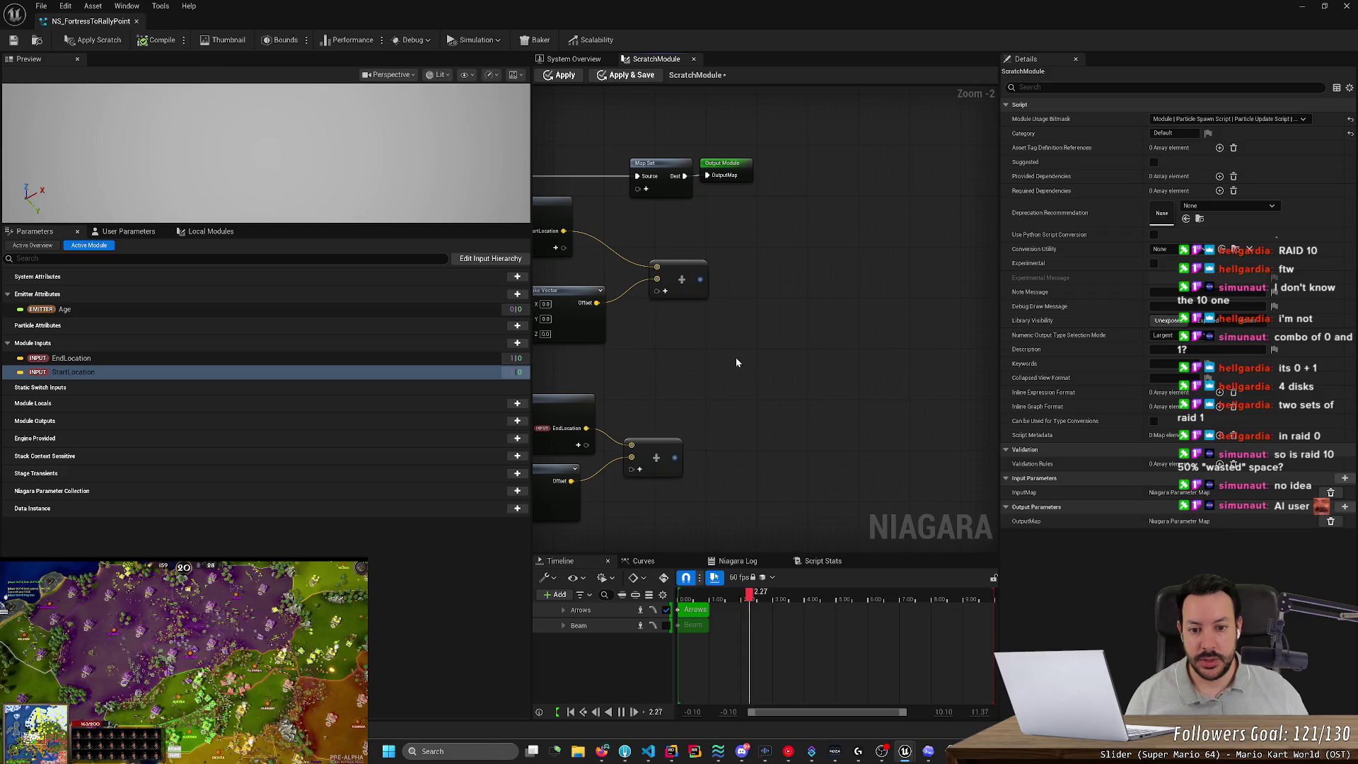
{"action": "right_click", "coordinate": [764, 365]}
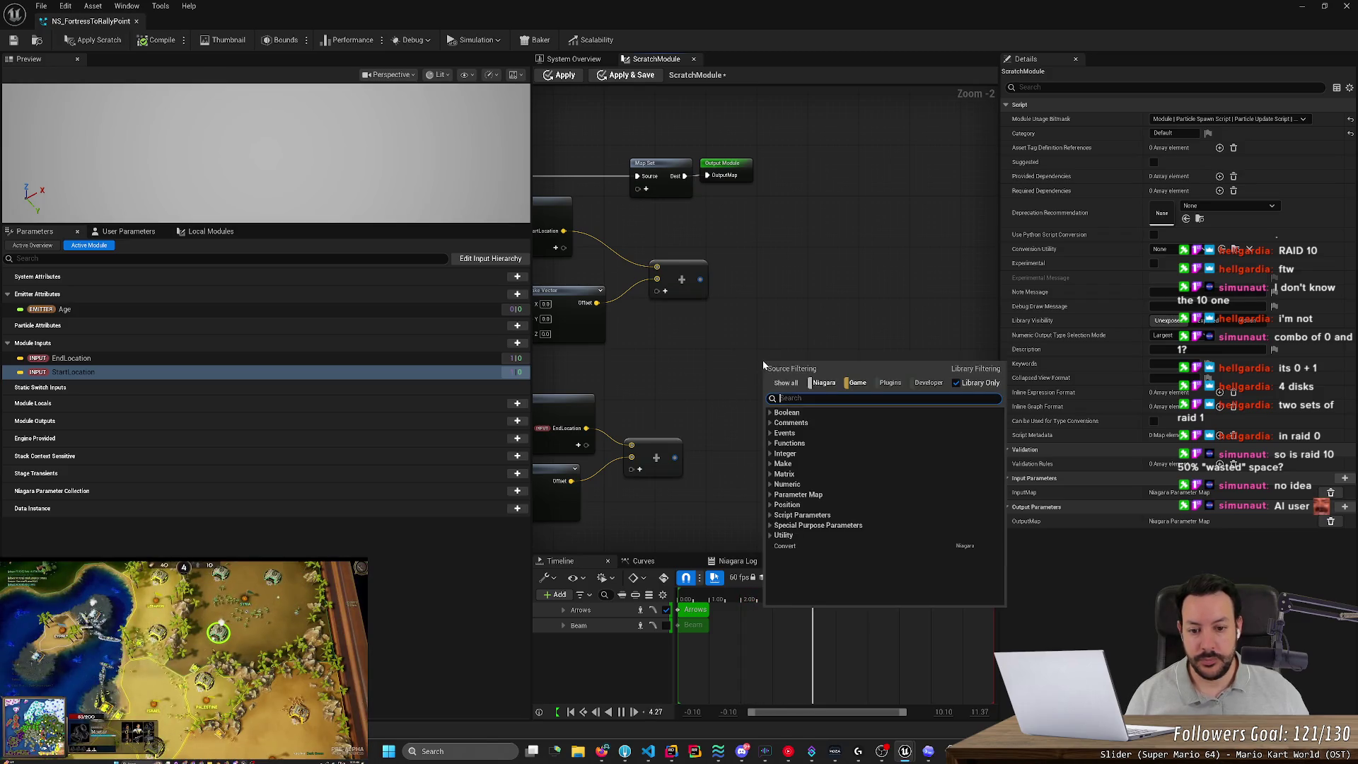
{"action": "type", "text": "subtract"}
{"action": "key", "text": "Return"}
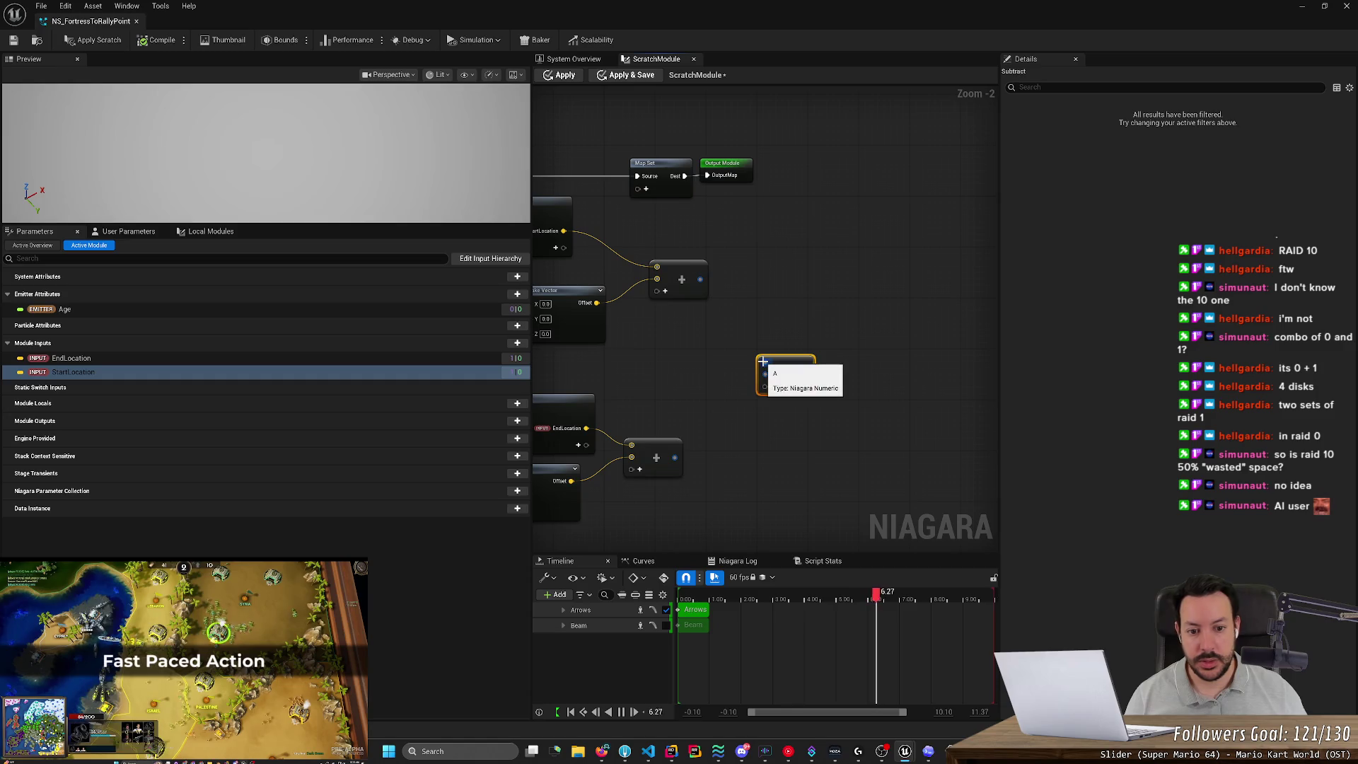
{"action": "left_click_drag", "start_coordinate": [763, 362], "coordinate": [865, 390]}
{"action": "left_click_drag", "start_coordinate": [775, 485], "coordinate": [867, 402]}
{"action": "mouse_move", "coordinate": [801, 307]}
{"action": "left_mouse_down"}
{"action": "mouse_move", "coordinate": [842, 337]}
{"action": "mouse_move", "coordinate": [866, 401]}
{"action": "left_mouse_up"}
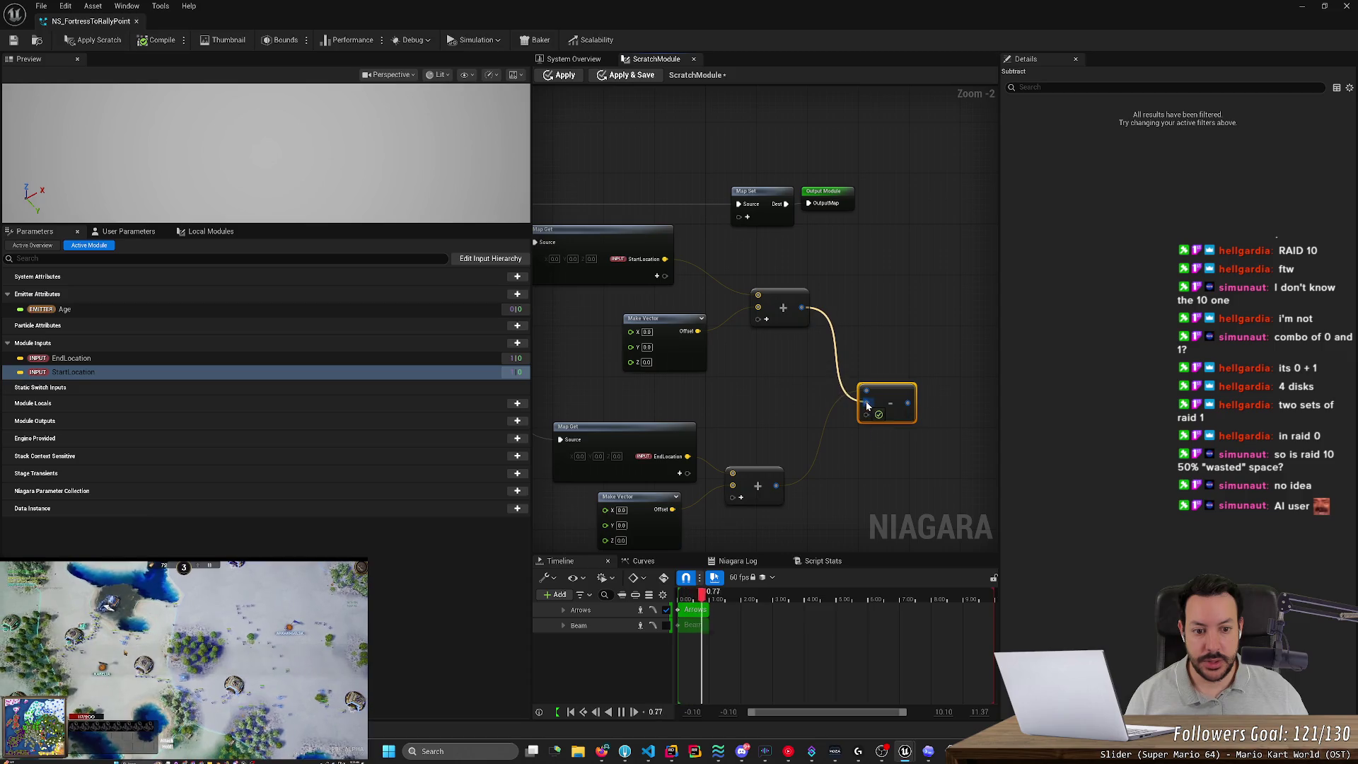
Add a 'Direction' comment bubble to the Subtract node while cross-checking ChatGPT.
{"action": "right_click", "coordinate": [906, 402]}
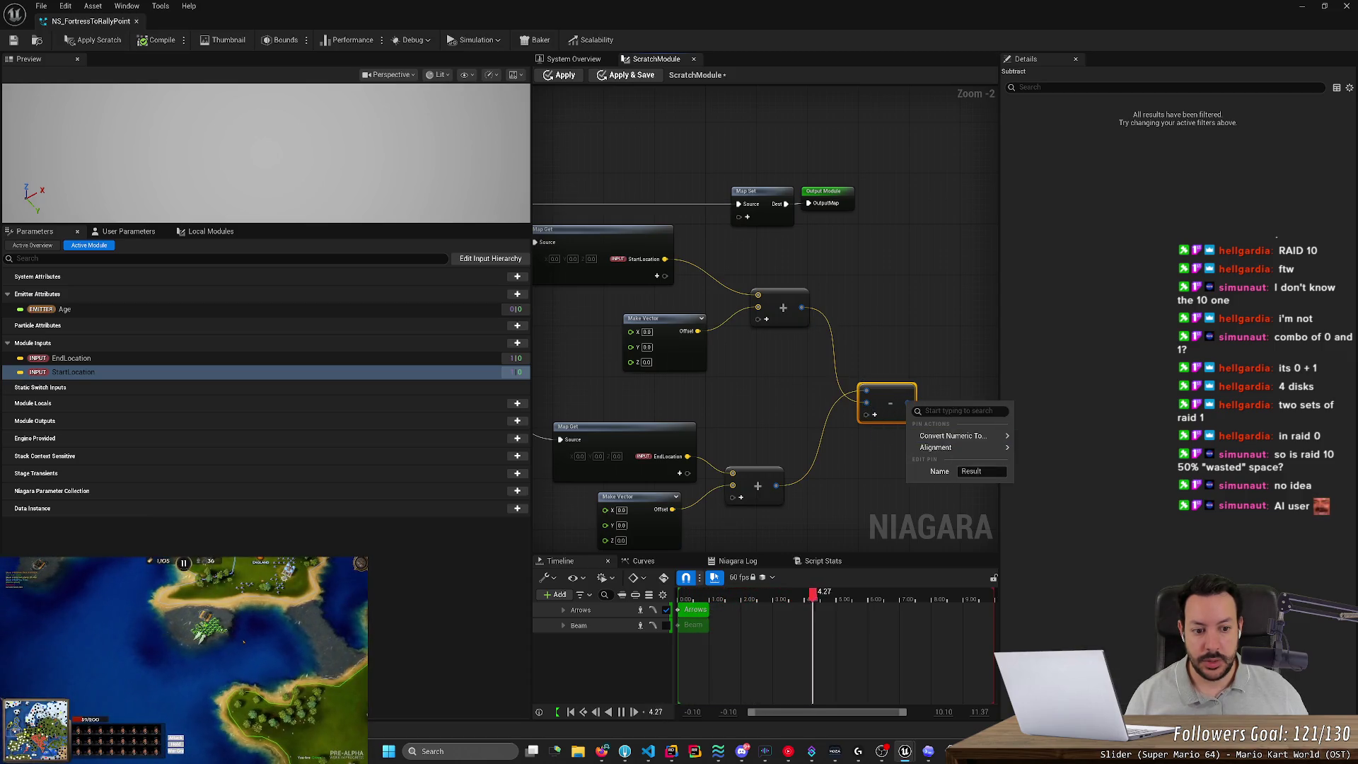
{"action": "left_click", "coordinate": [924, 500]}
{"action": "key", "text": "alt+Tab"}
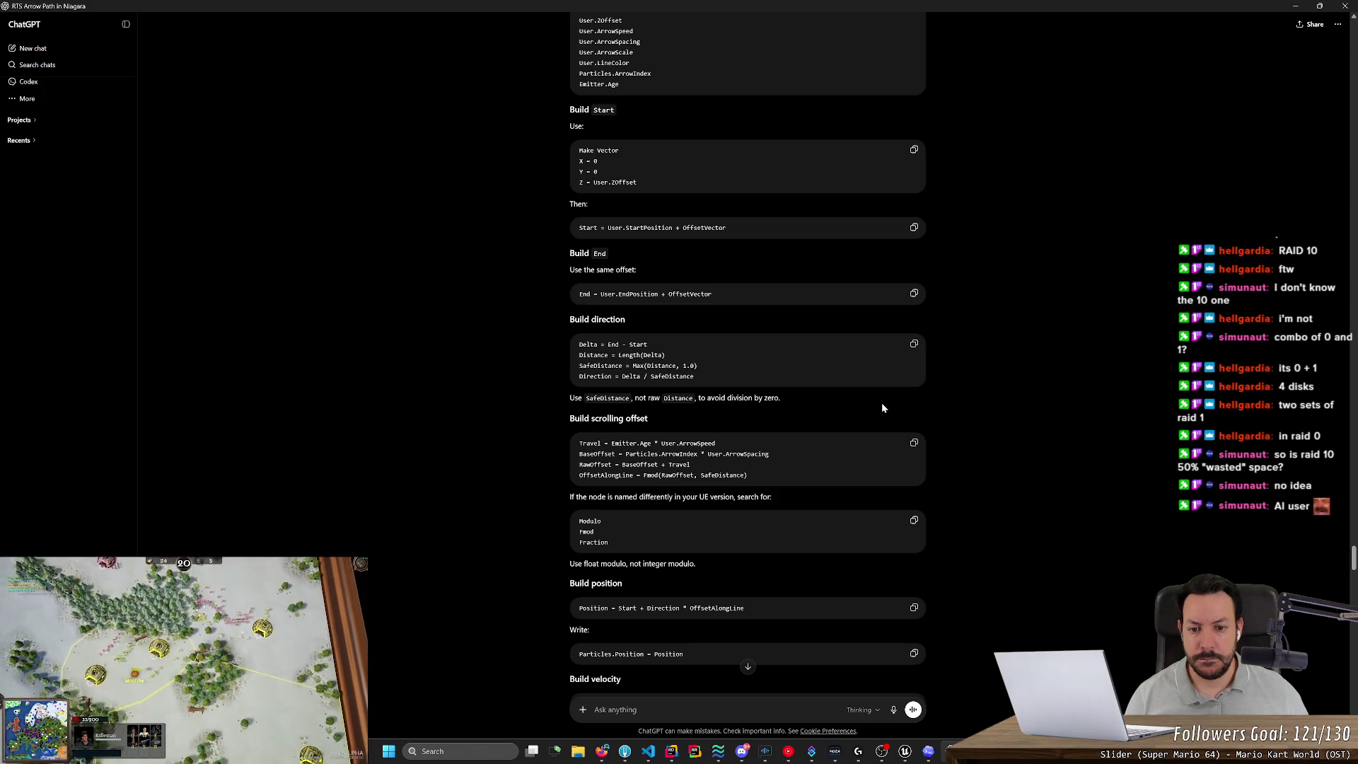
{"action": "key", "text": "alt+Tab"}
{"action": "scroll", "coordinate": [735, 351], "scroll_direction": "down", "scroll_amount": 2}
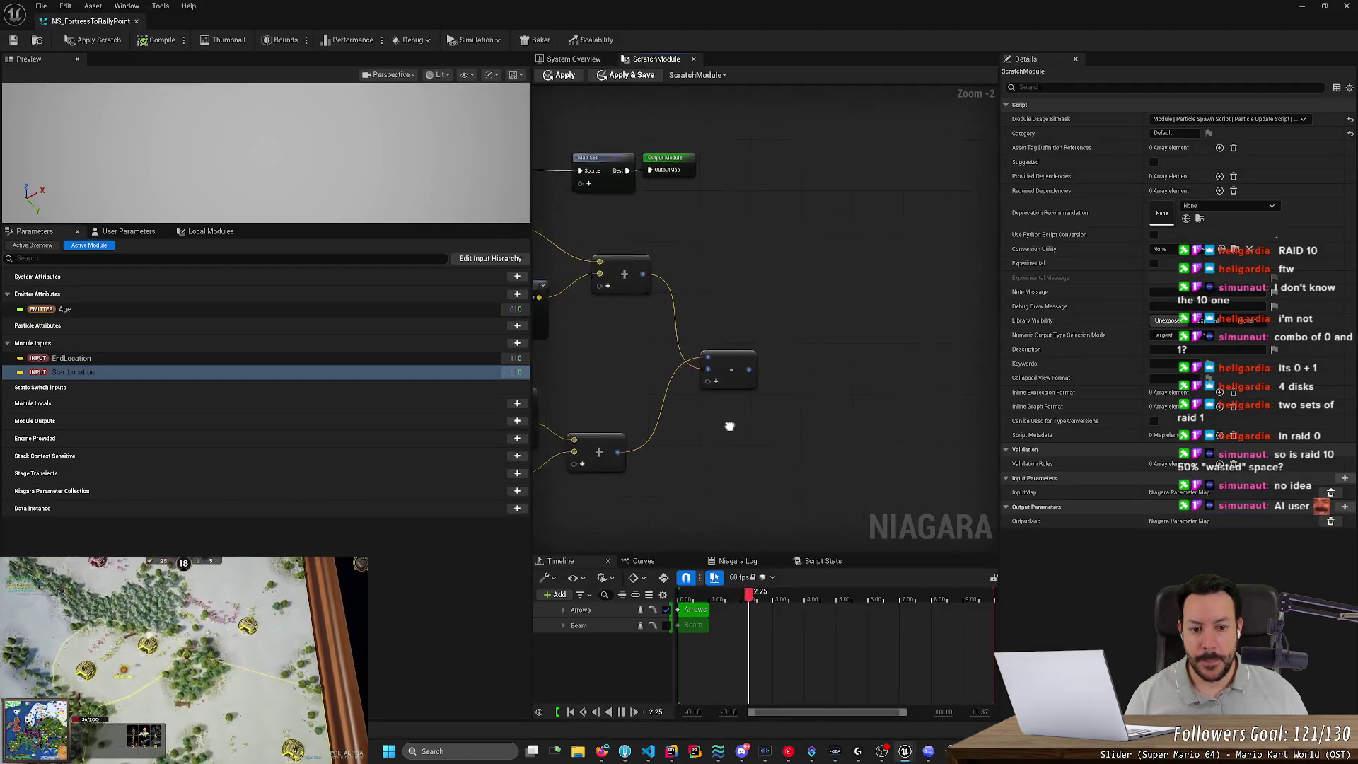
{"action": "right_click", "coordinate": [715, 344]}
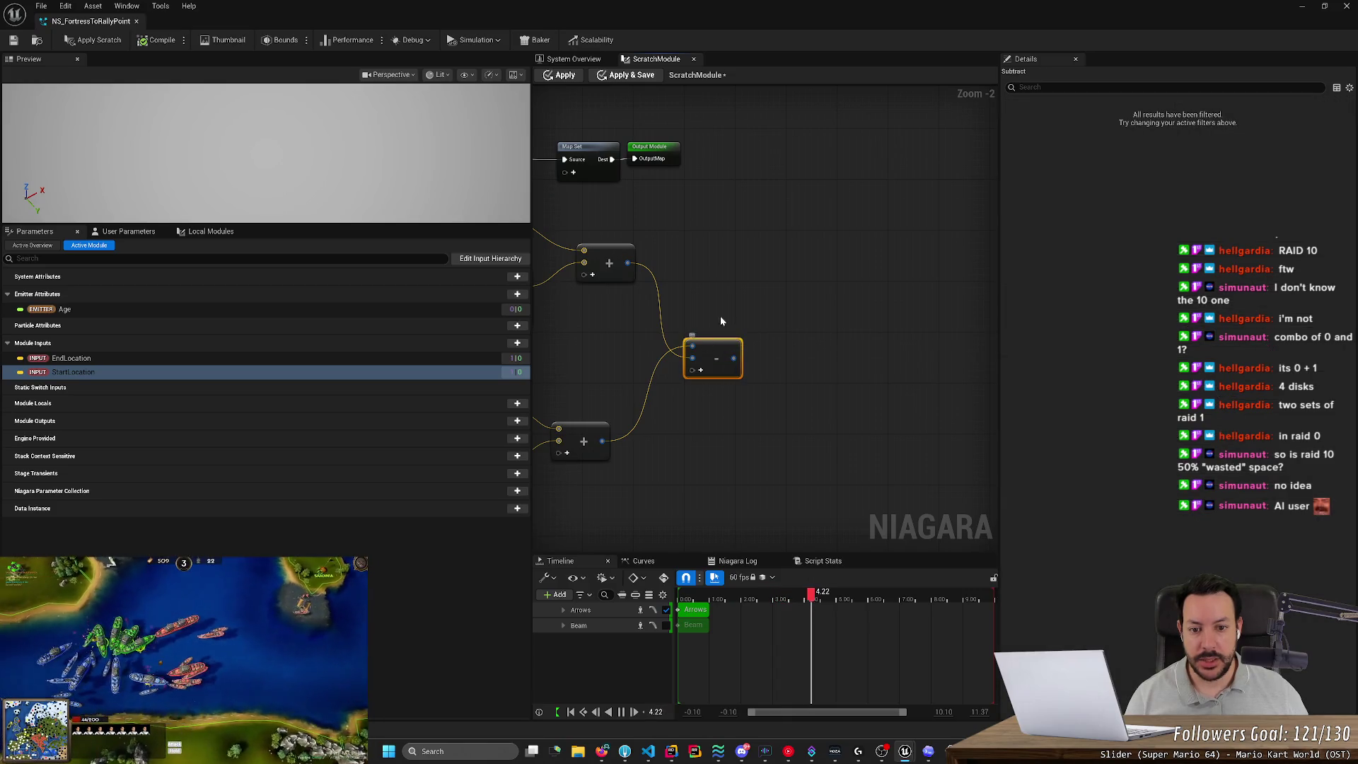
{"action": "key", "text": "Escape"}
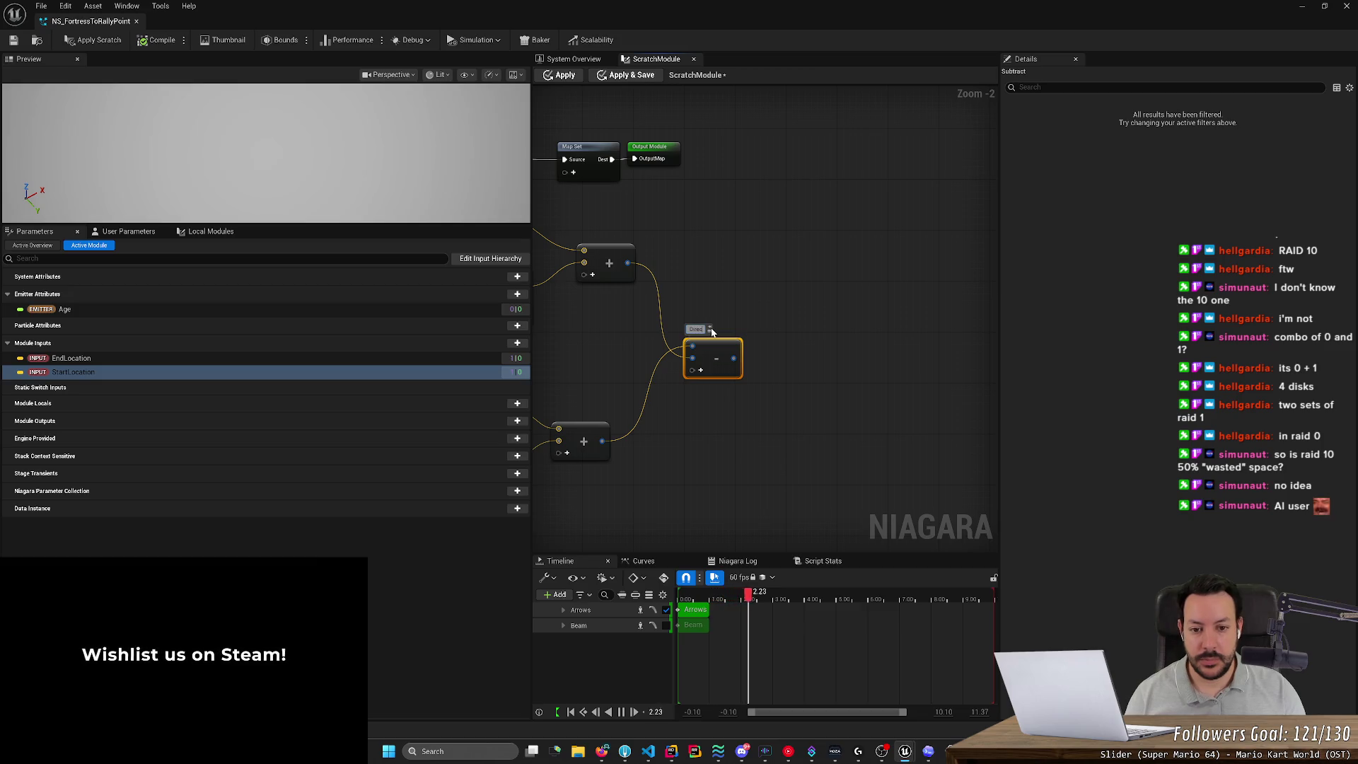
{"action": "key", "text": "alt+Tab"}
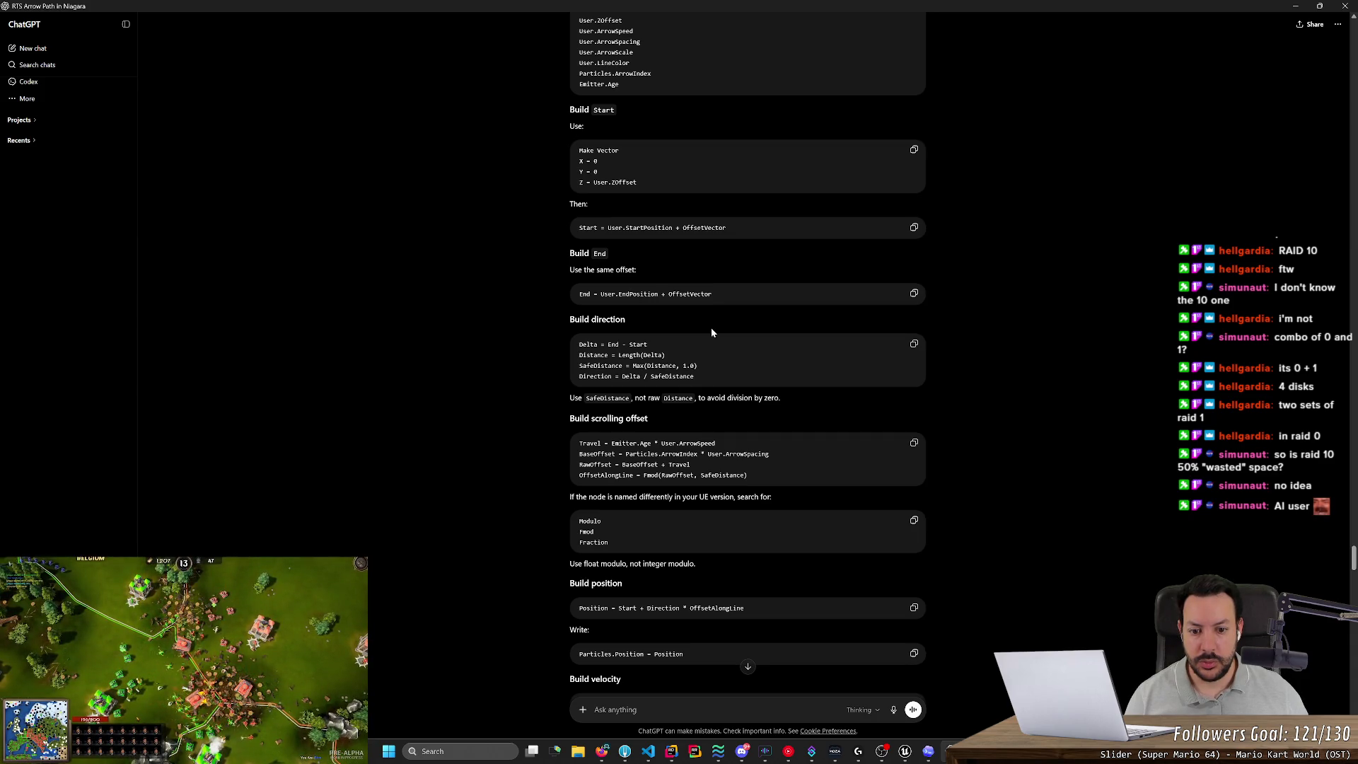
{"action": "key", "text": "alt+Tab"}
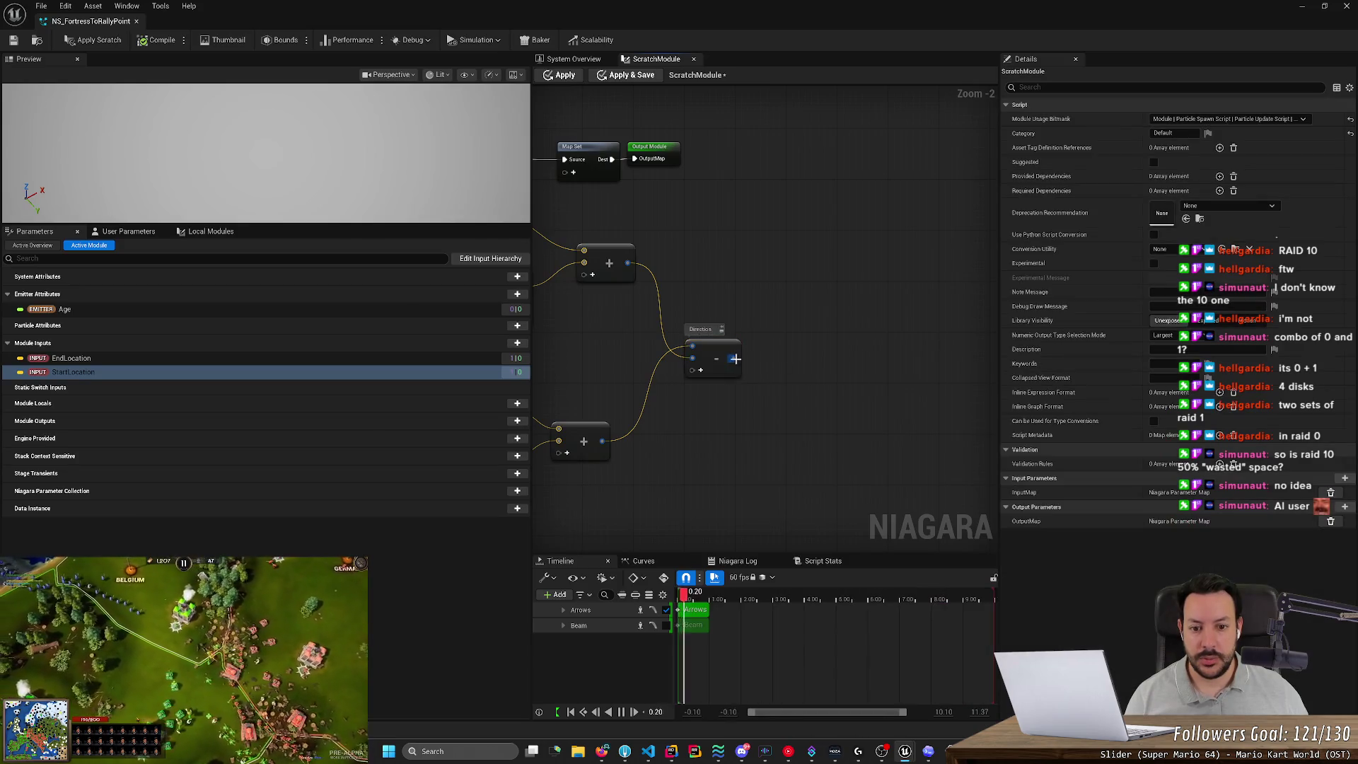
{"action": "key", "text": "alt+Tab"}
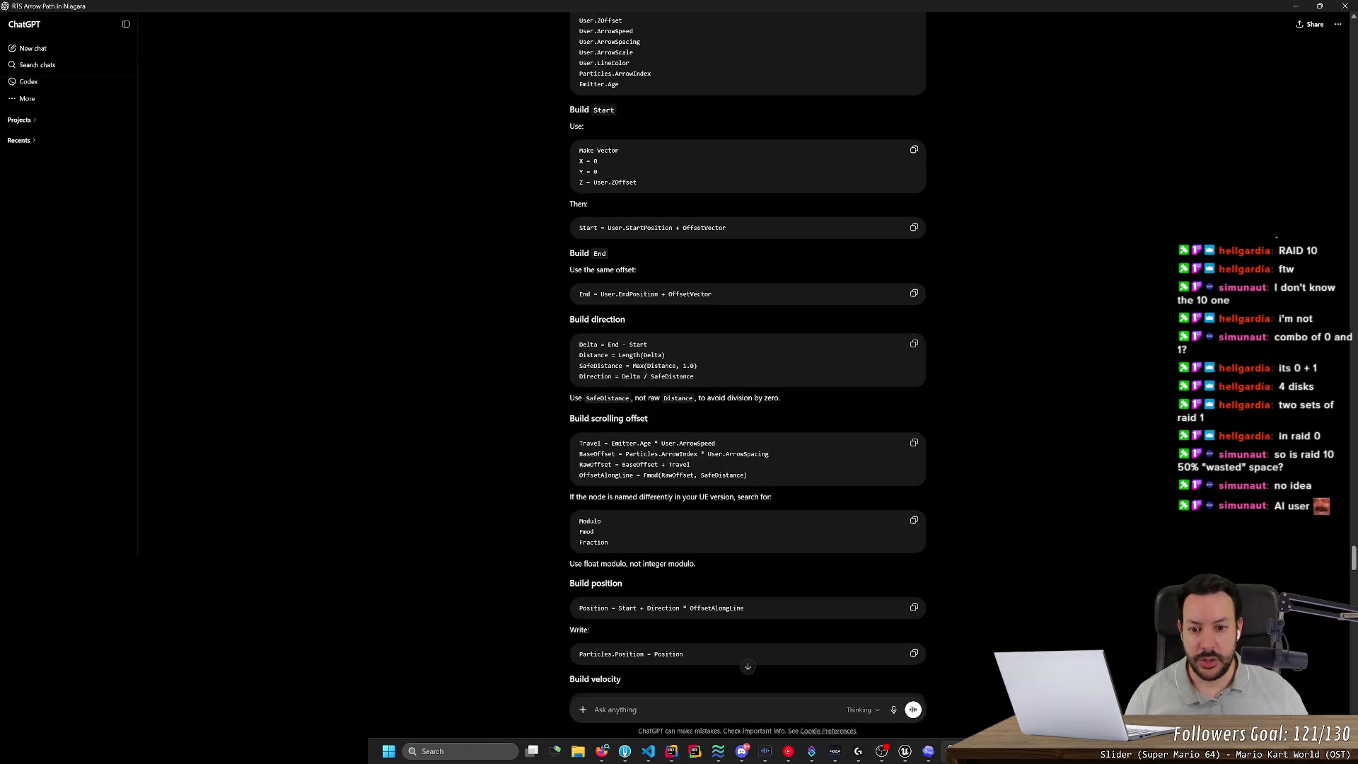
Add a Len node from the Subtract output and place it beside the Subtract node.
{"action": "key", "text": "alt+Tab"}
{"action": "left_click_drag", "start_coordinate": [735, 358], "coordinate": [802, 362]}
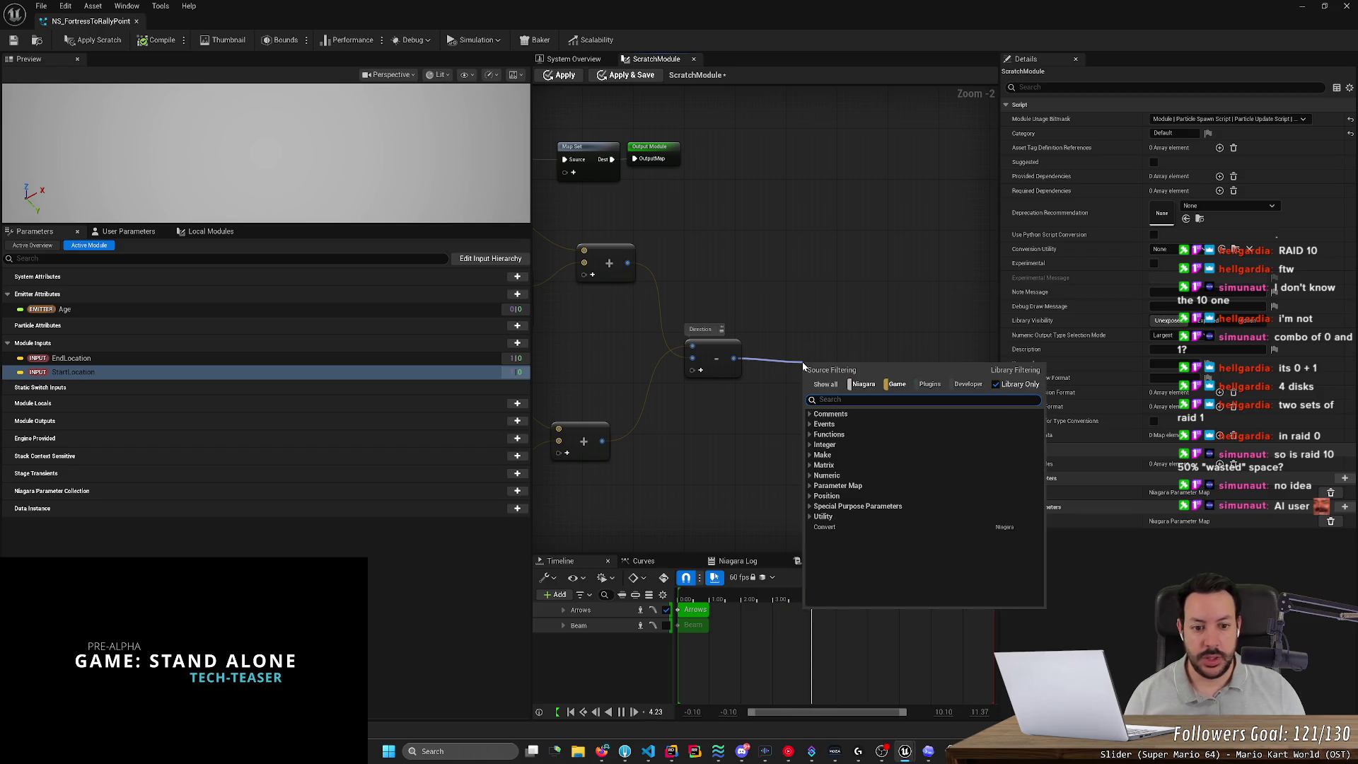
{"action": "type", "text": "len"}
{"action": "key", "text": "Return"}
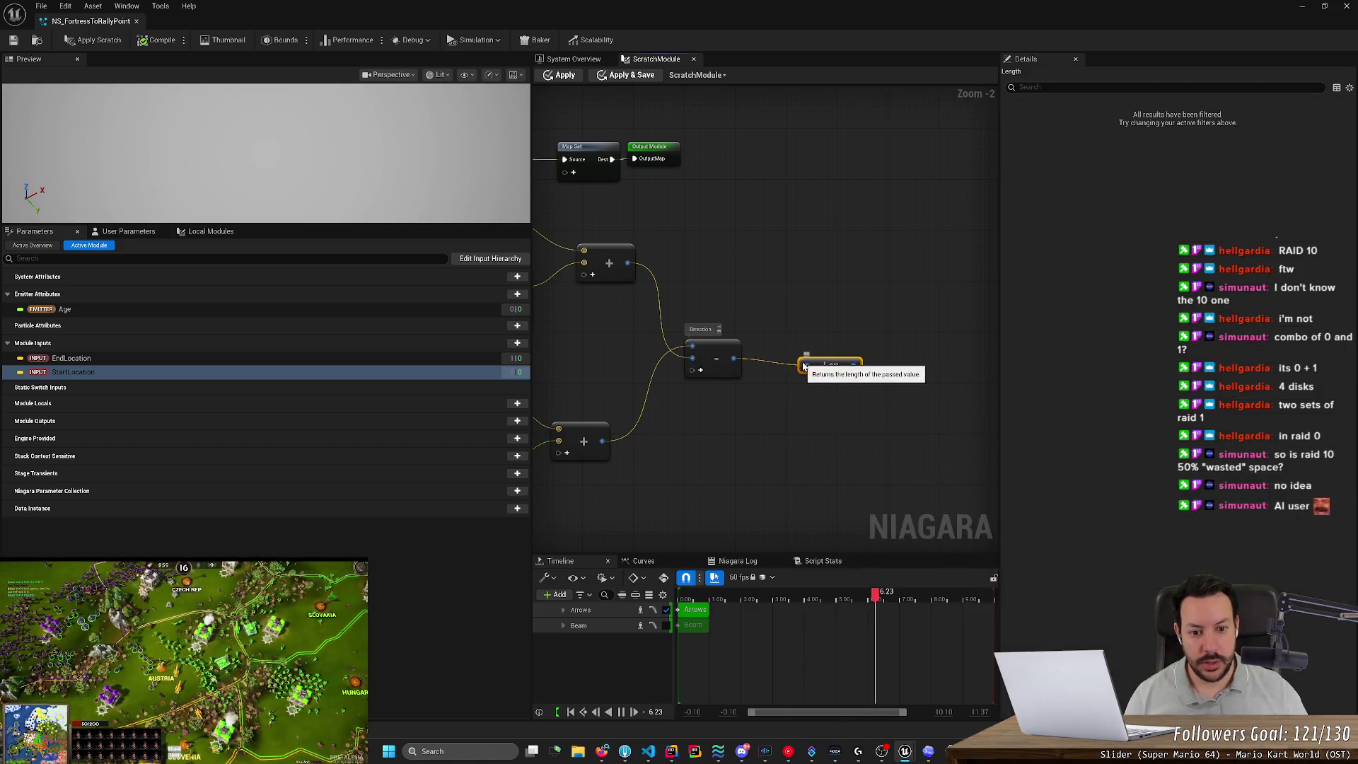
{"action": "left_click_drag", "start_coordinate": [802, 362], "coordinate": [763, 355]}
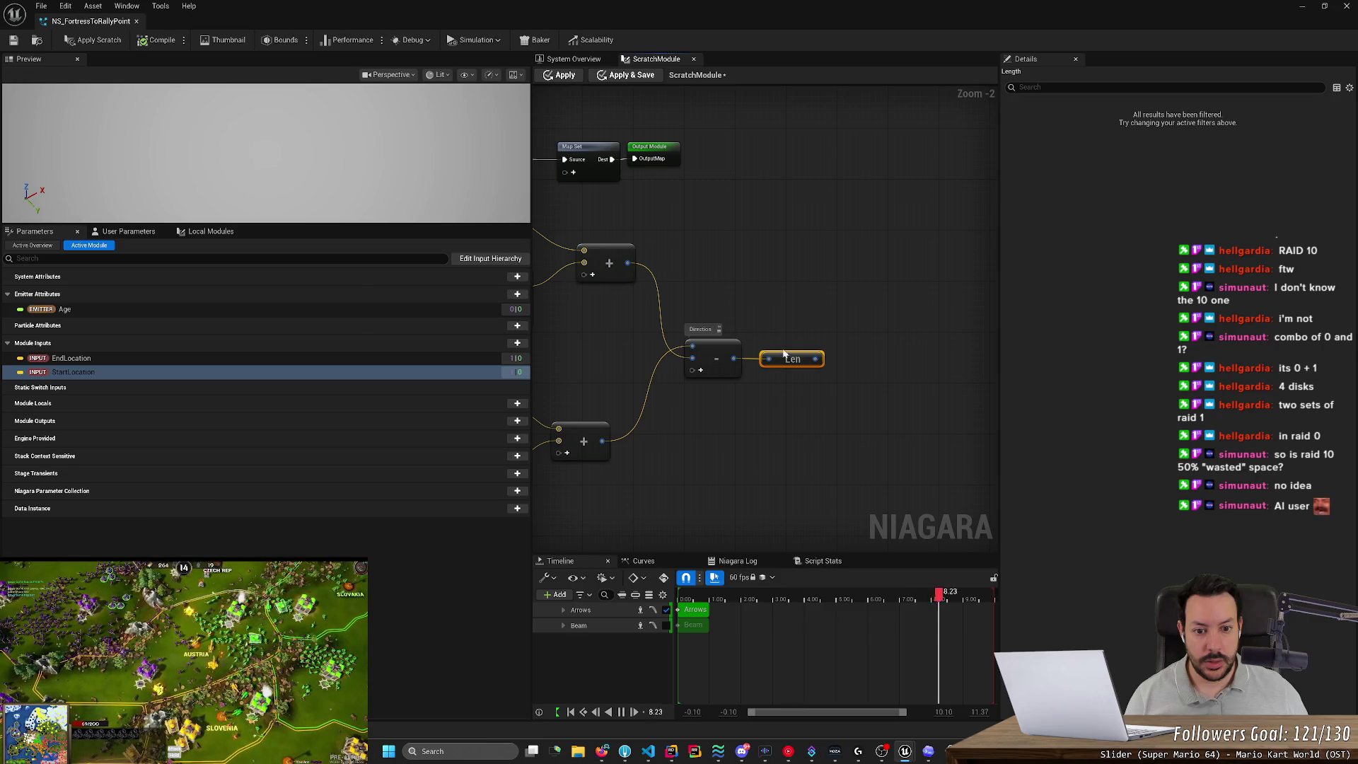
Label the Len node 'Distance', following ChatGPT's direction recipe.
{"action": "key", "text": "alt+Tab"}
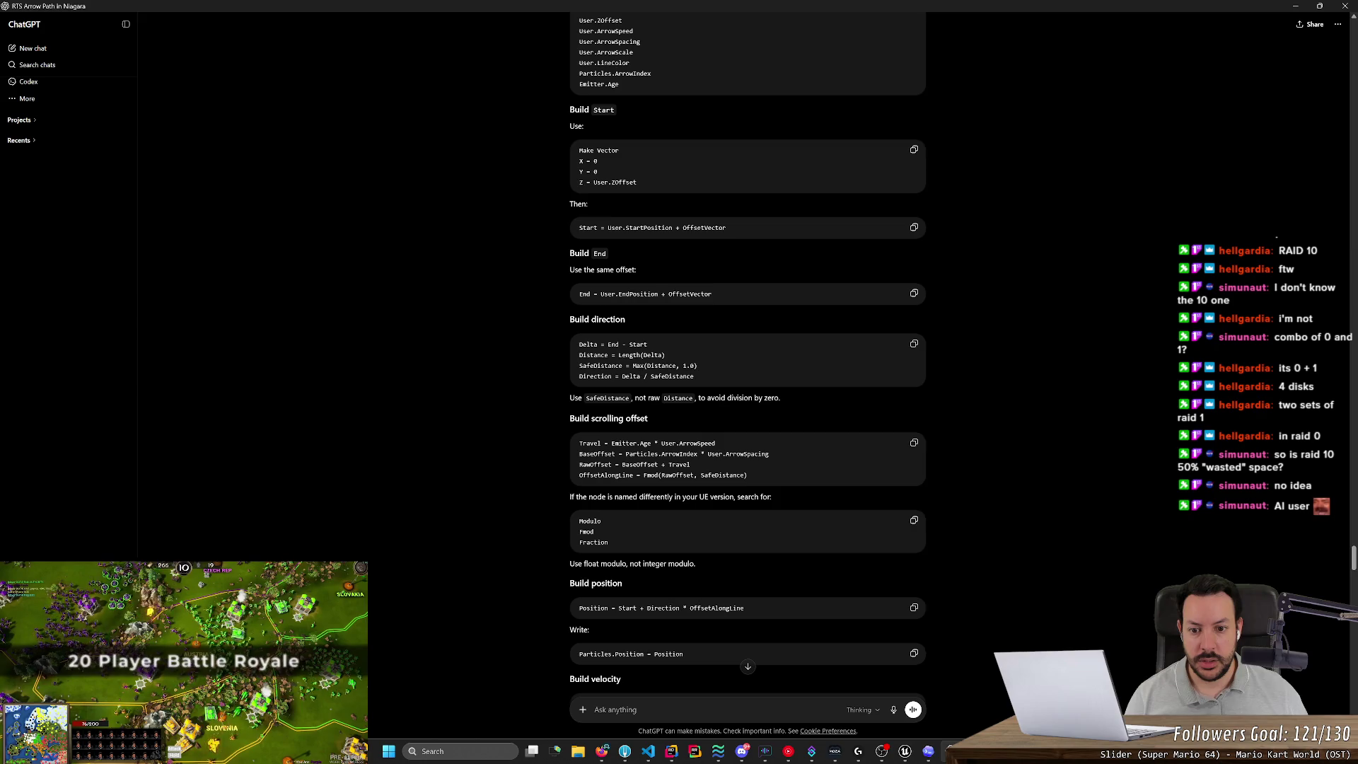
{"action": "key", "text": "alt+Tab"}
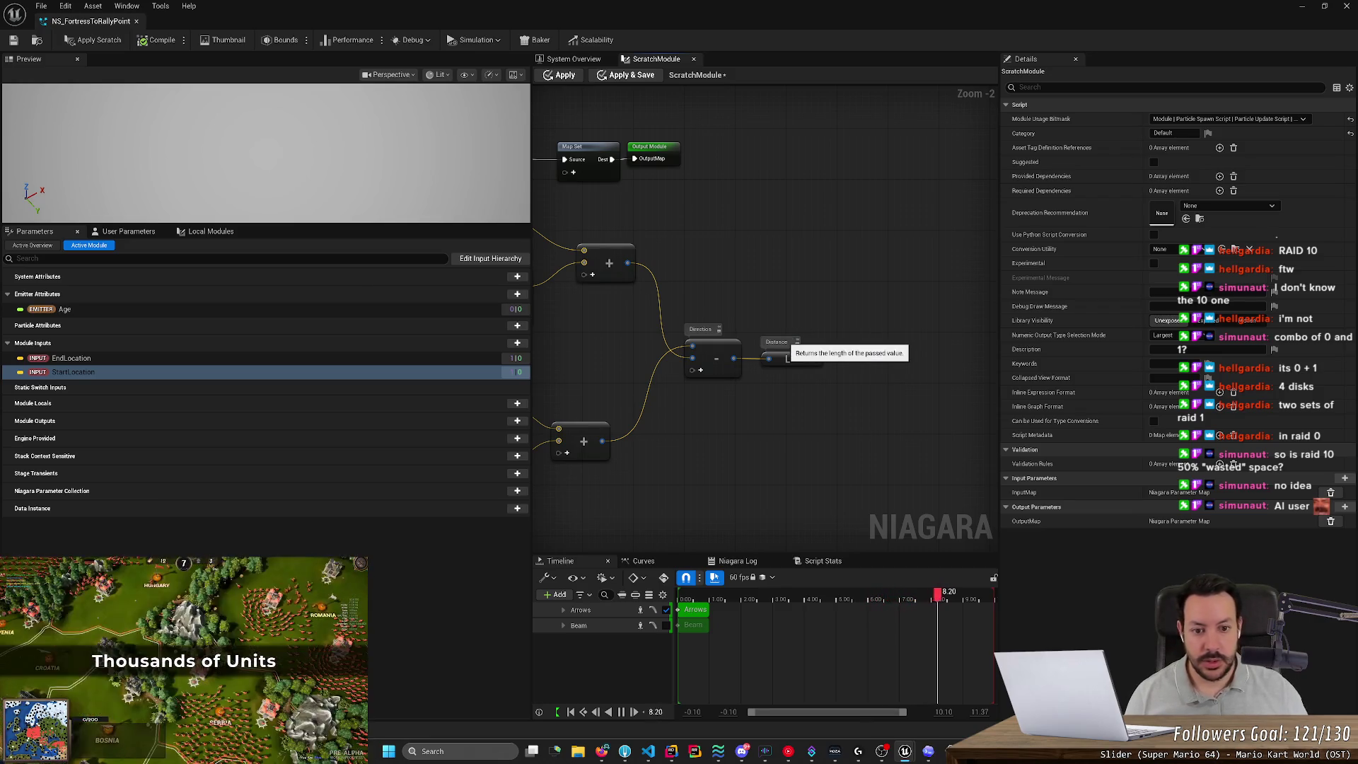
{"action": "key", "text": "alt+Tab"}
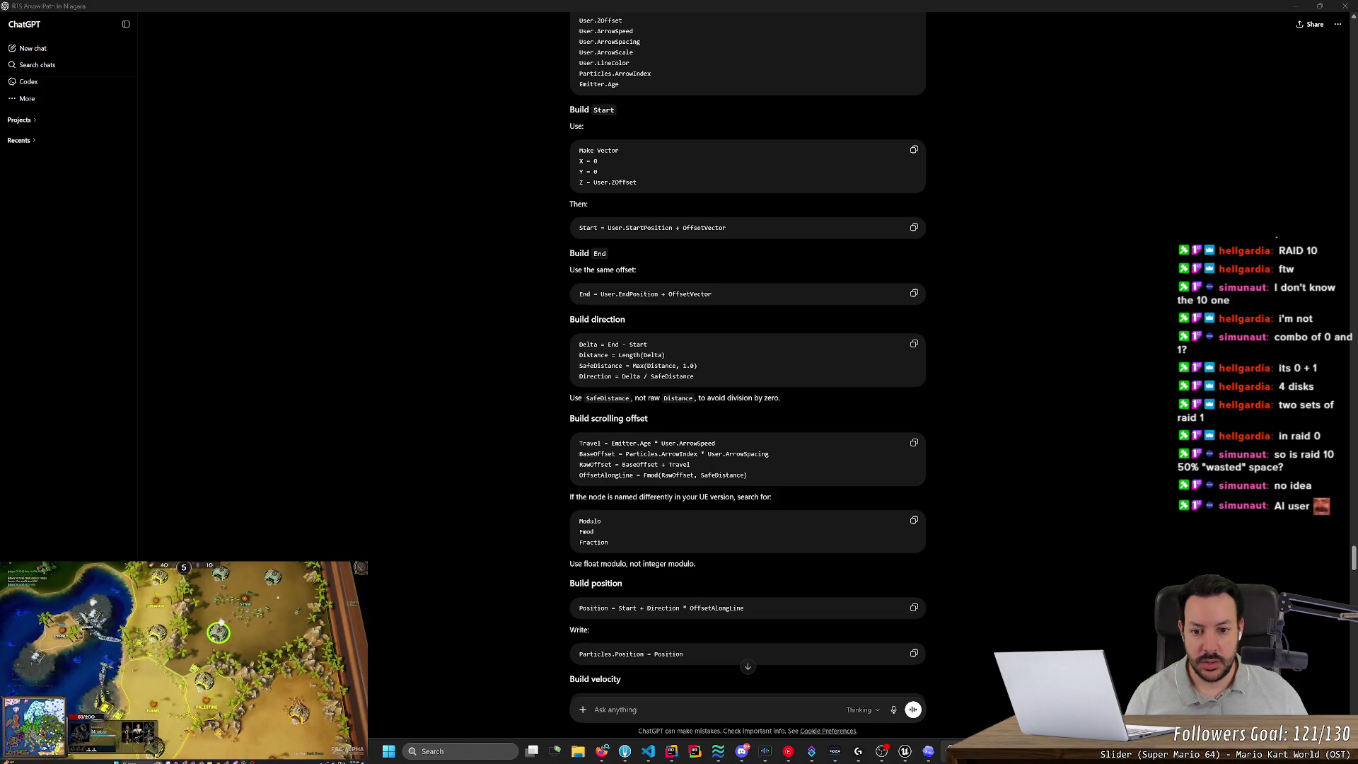
{"action": "key", "text": "alt+Tab"}
{"action": "left_click", "coordinate": [799, 362]}
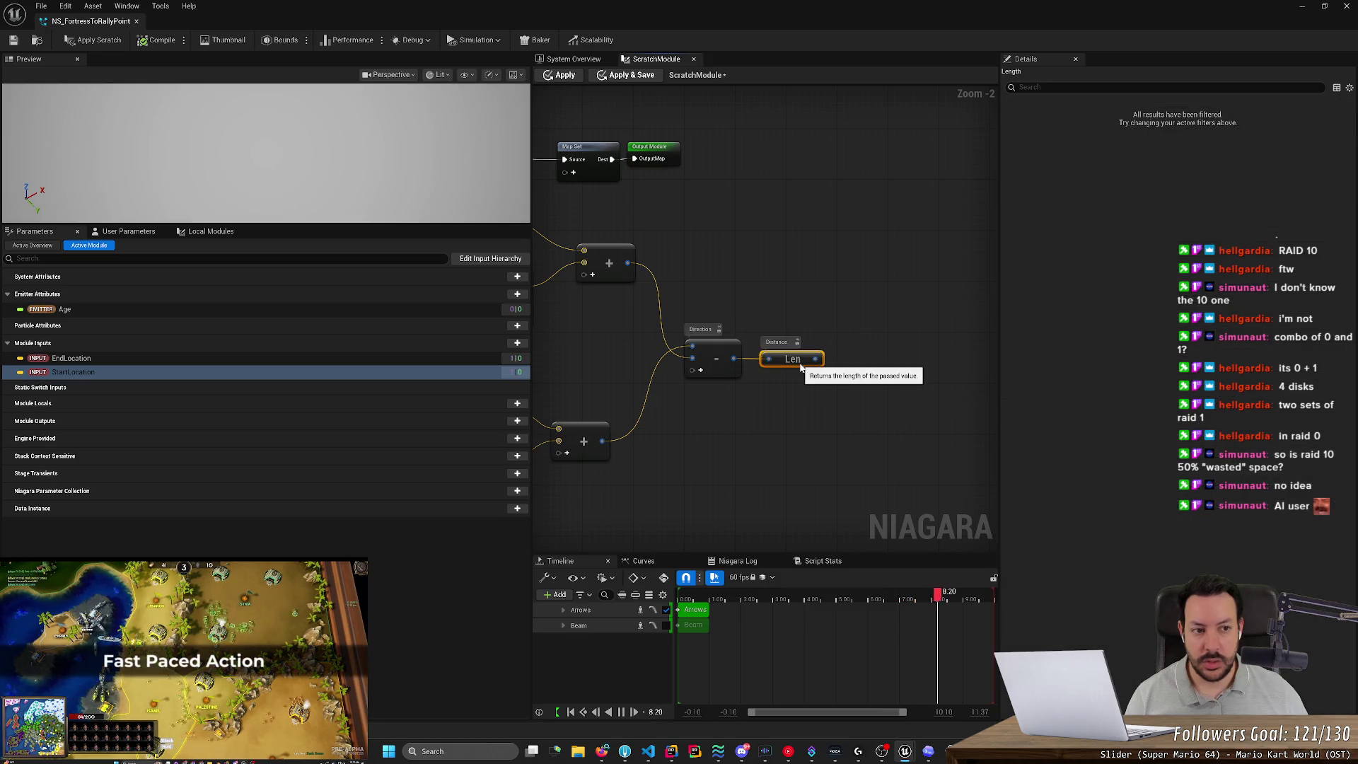
{"action": "key", "text": "alt+Tab"}
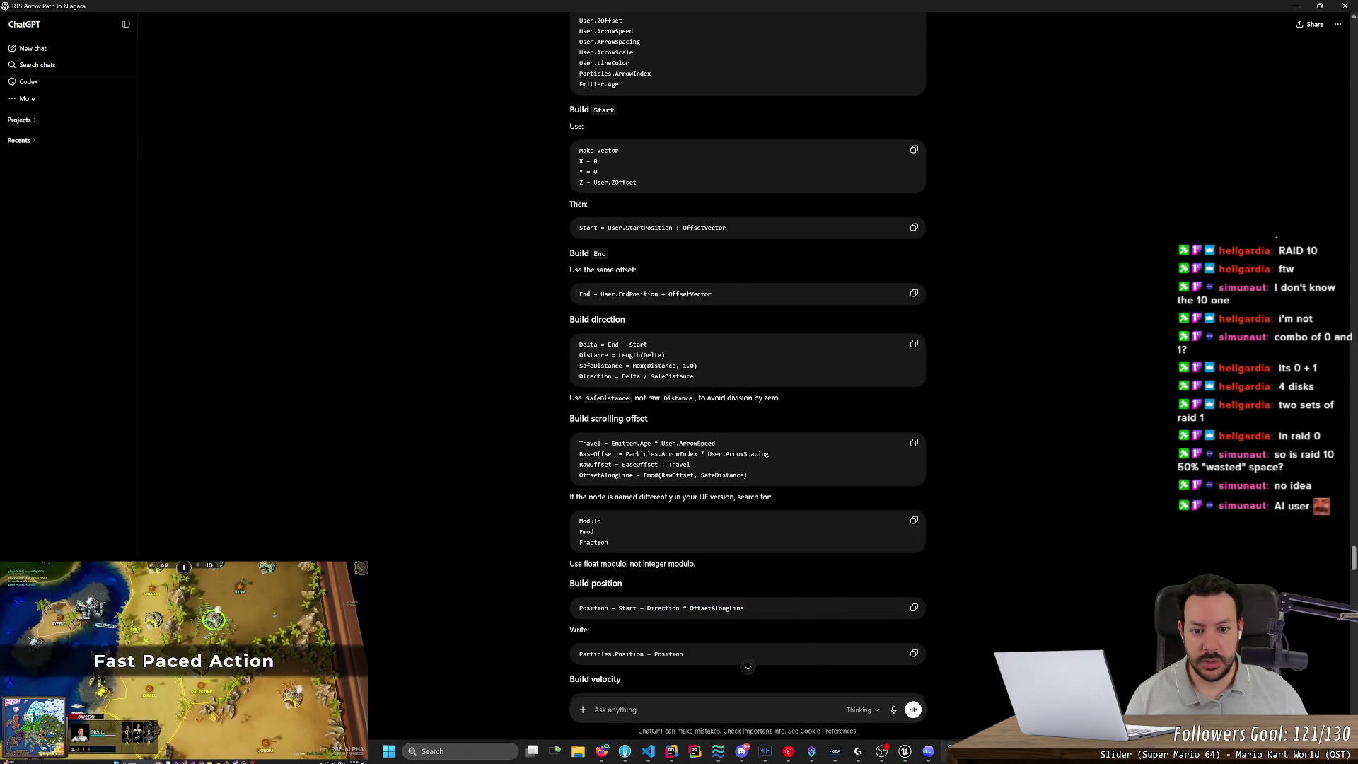
Review the ChatGPT line 'Direction = Delta / SafeDistance' against the Niagara graph.
{"action": "left_click", "coordinate": [665, 350]}
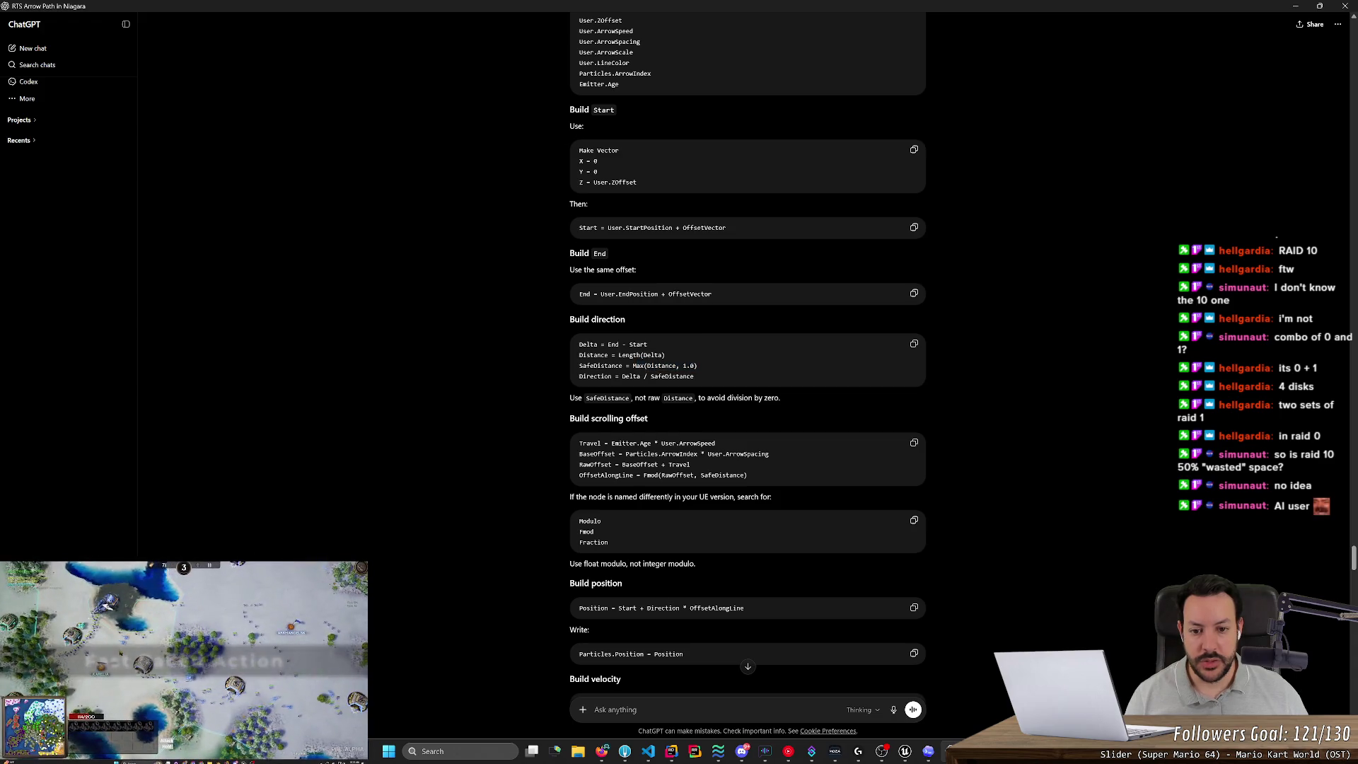
{"action": "scroll", "coordinate": [930, 437], "scroll_direction": "up", "scroll_amount": 2}
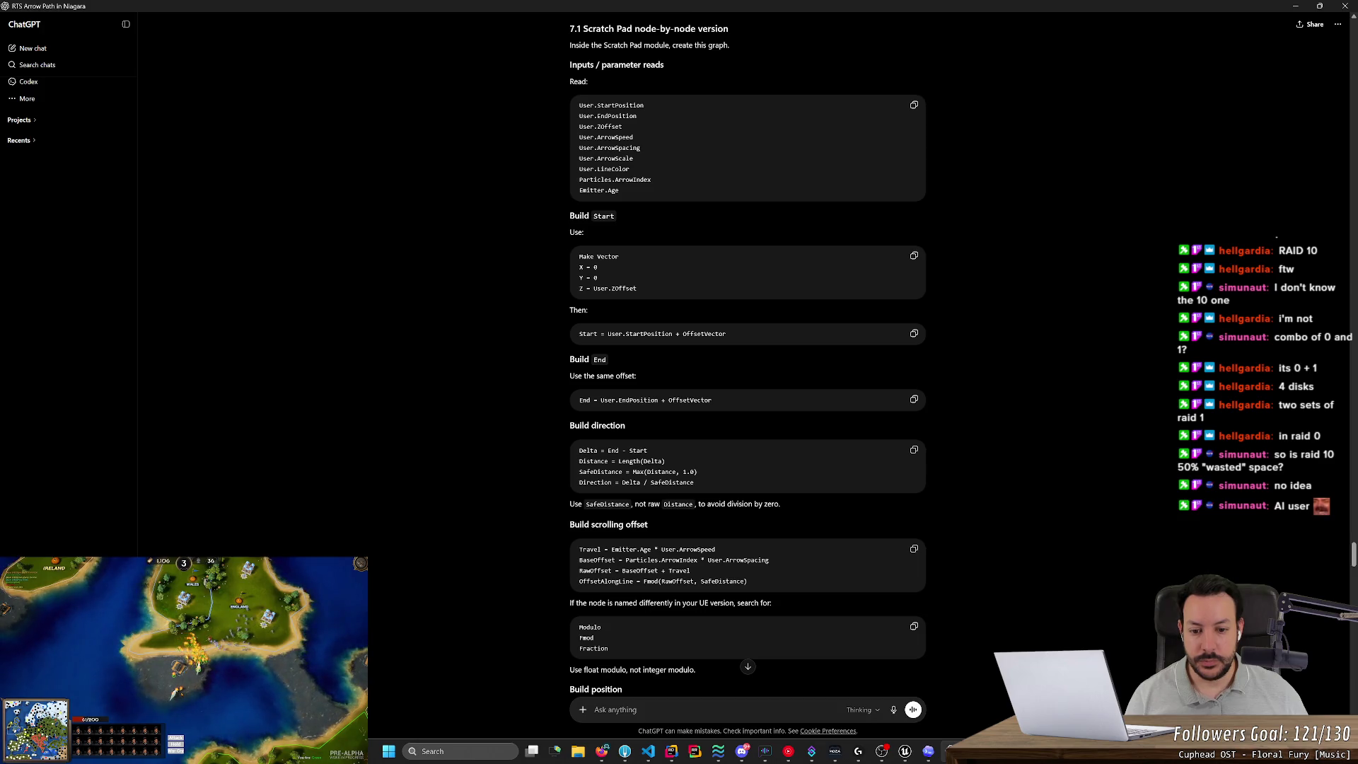
{"action": "left_click_drag", "start_coordinate": [696, 482], "coordinate": [545, 485]}
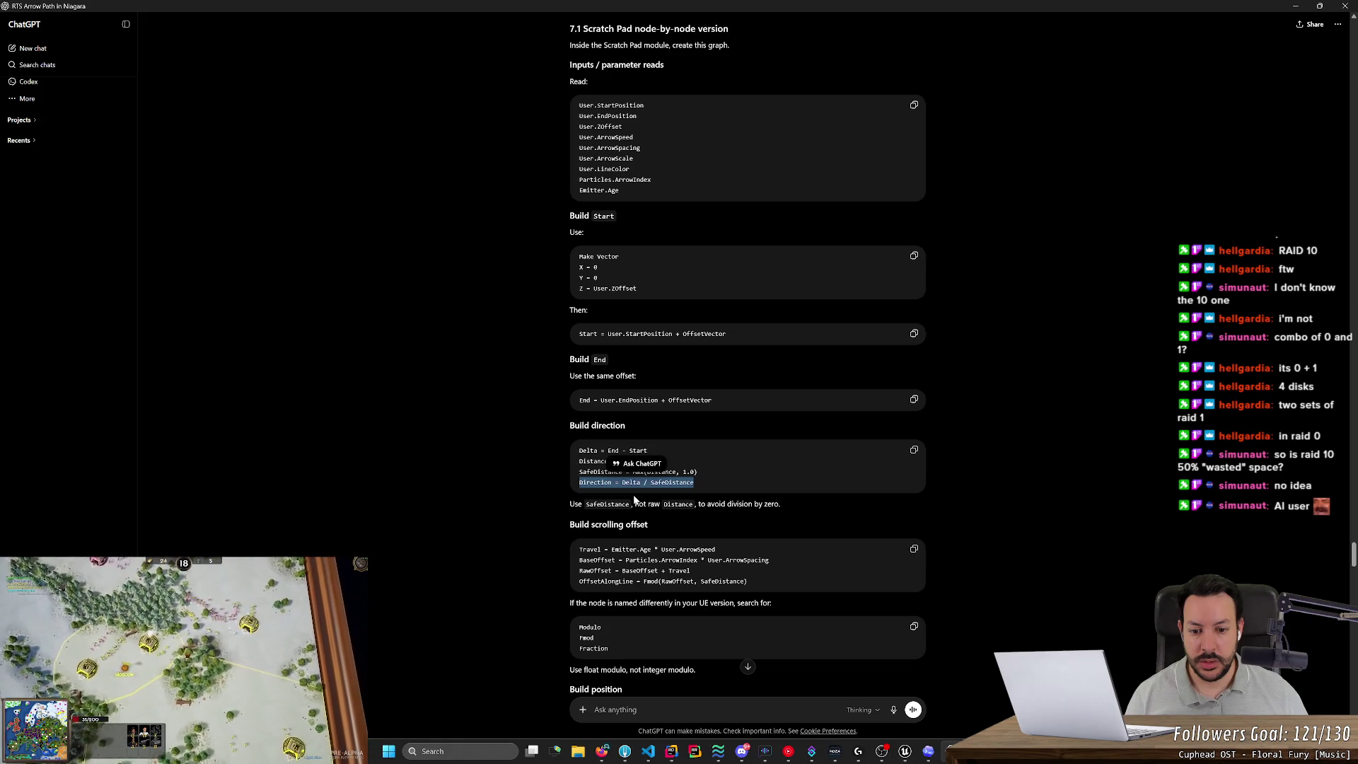
{"action": "key", "text": "alt+Tab"}
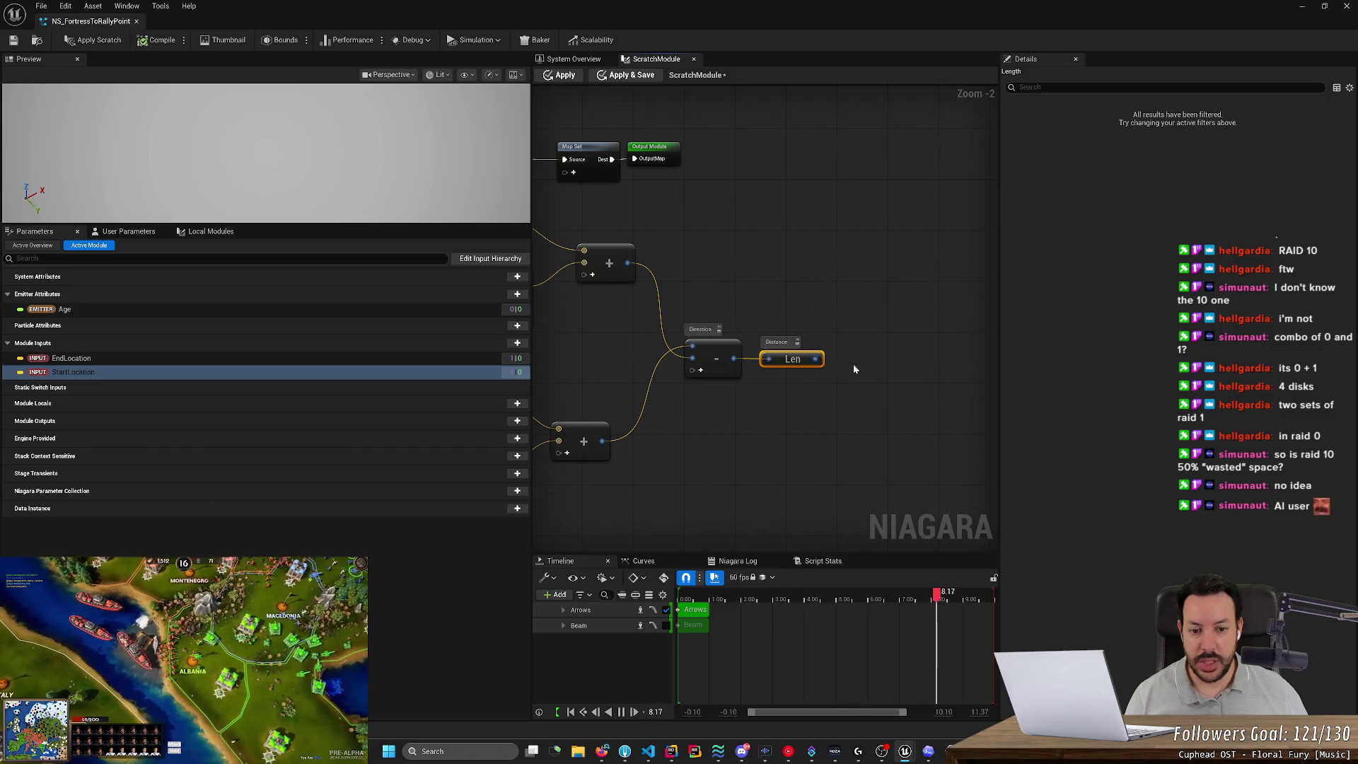
{"action": "key", "text": "alt+Tab"}
{"action": "key", "text": "alt+Tab"}
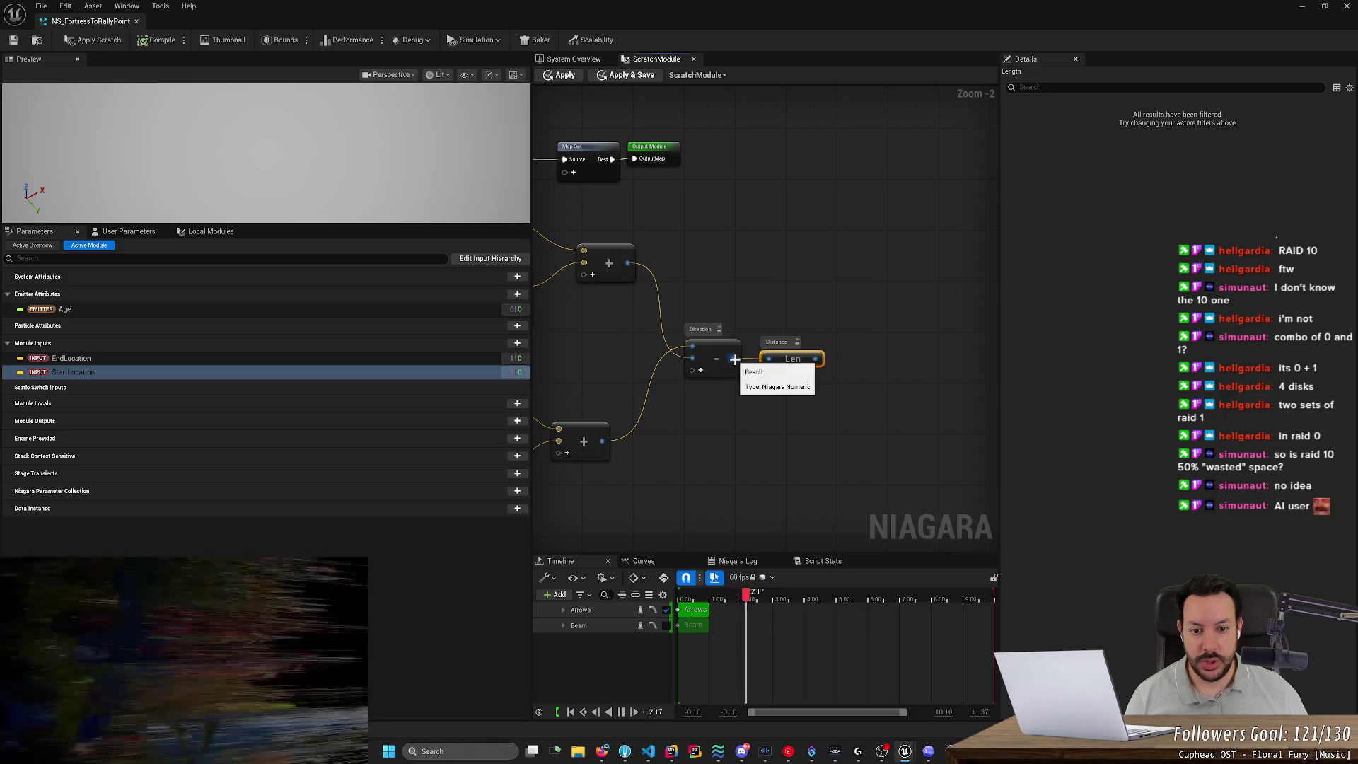
Wire the Subtract result into a new Normalize node placed under the Len node.
{"action": "left_click_drag", "start_coordinate": [735, 360], "coordinate": [804, 403]}
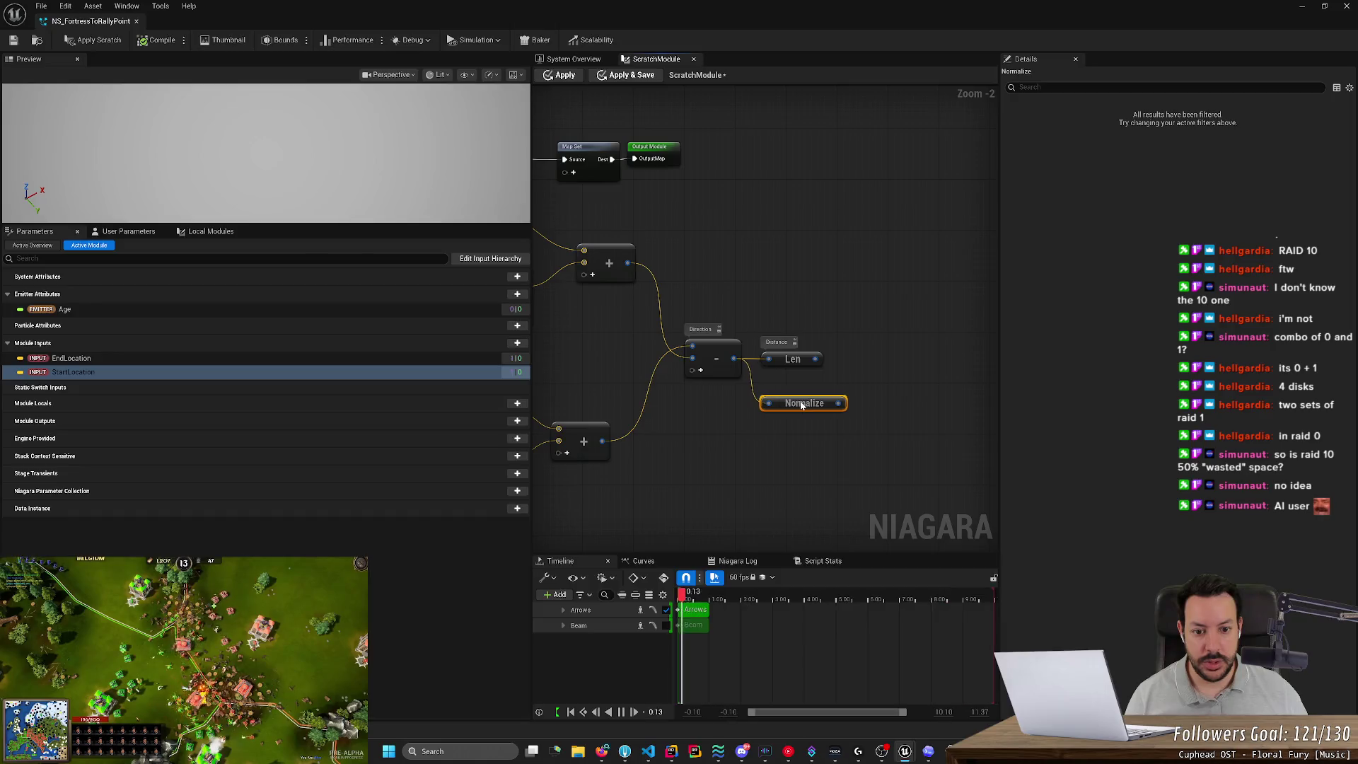
{"action": "left_click_drag", "start_coordinate": [875, 345], "coordinate": [800, 360]}
{"action": "key", "text": "alt+Tab"}
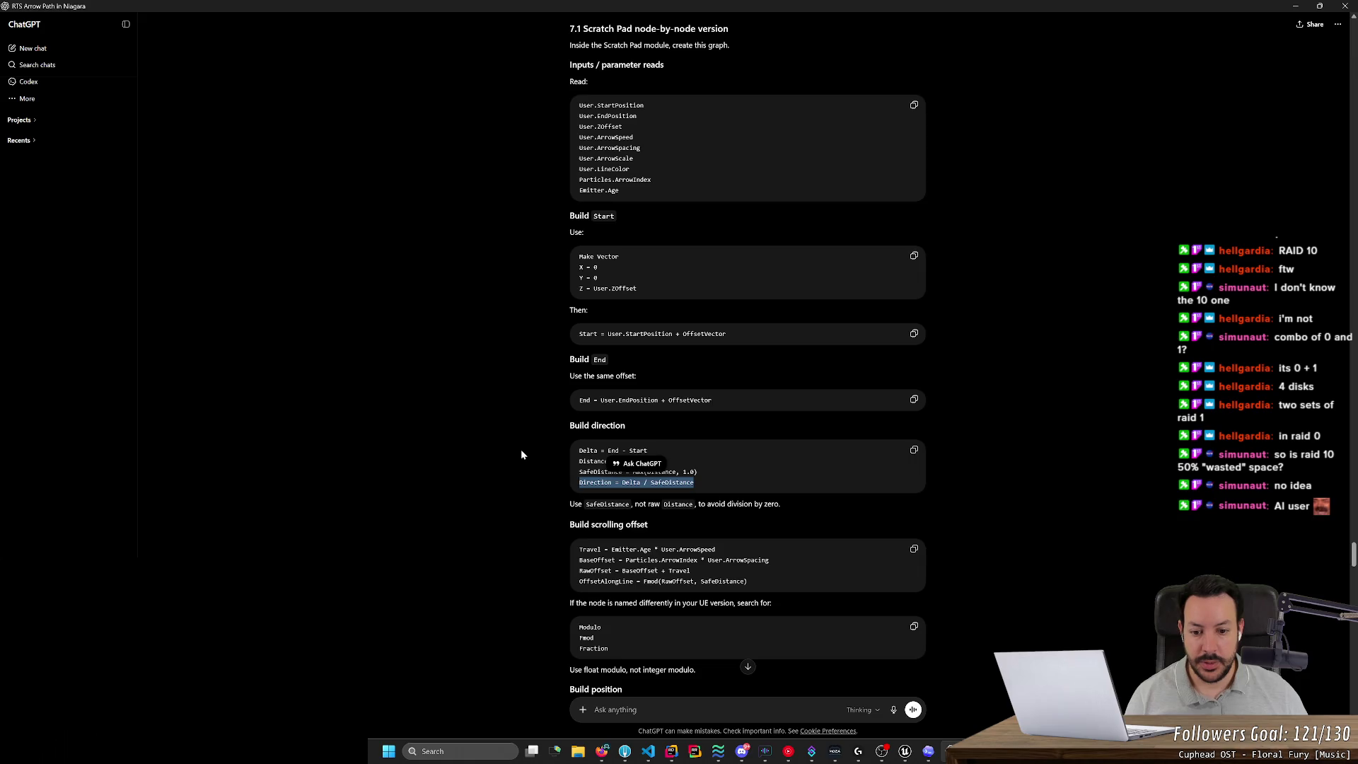
{"action": "scroll", "coordinate": [524, 449], "scroll_direction": "down", "scroll_amount": 3}
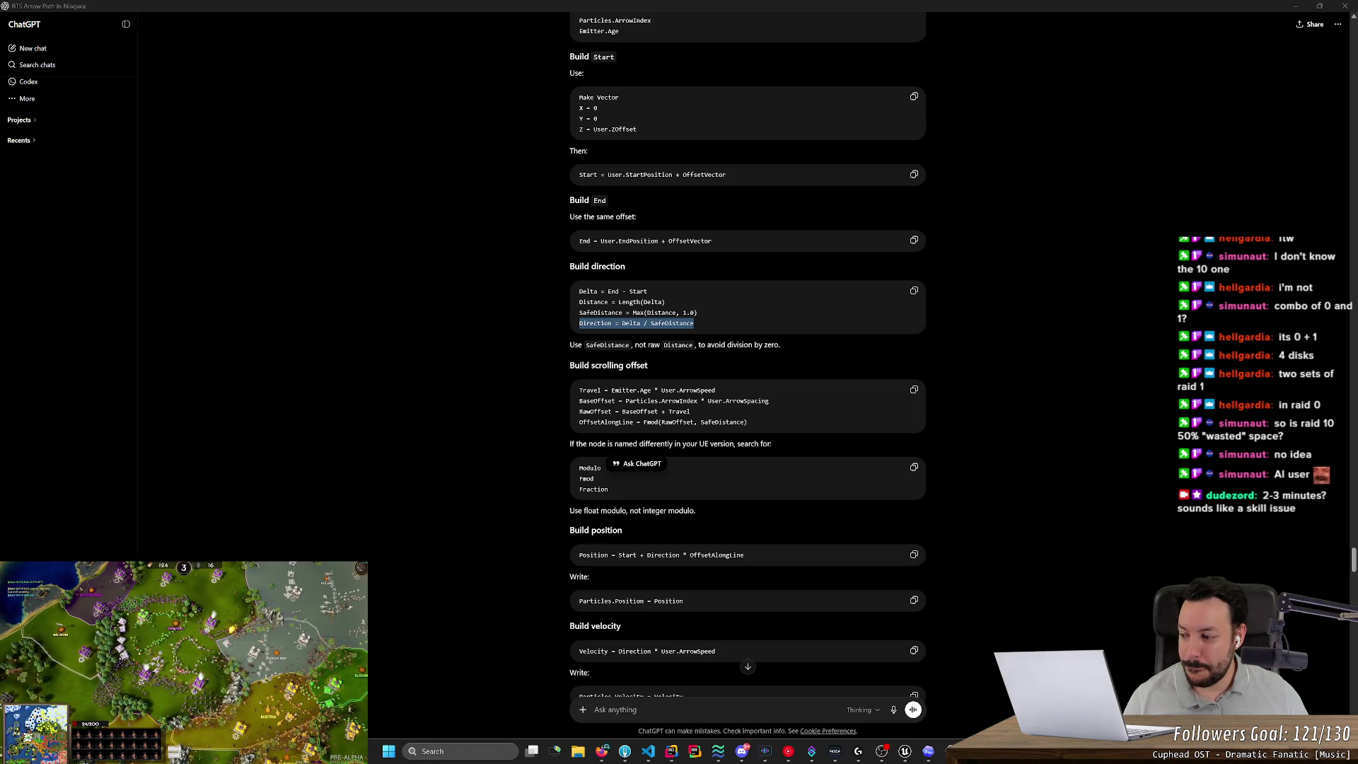
{"action": "left_click", "coordinate": [441, 259]}
{"action": "scroll", "coordinate": [442, 262], "scroll_direction": "down", "scroll_amount": 5}
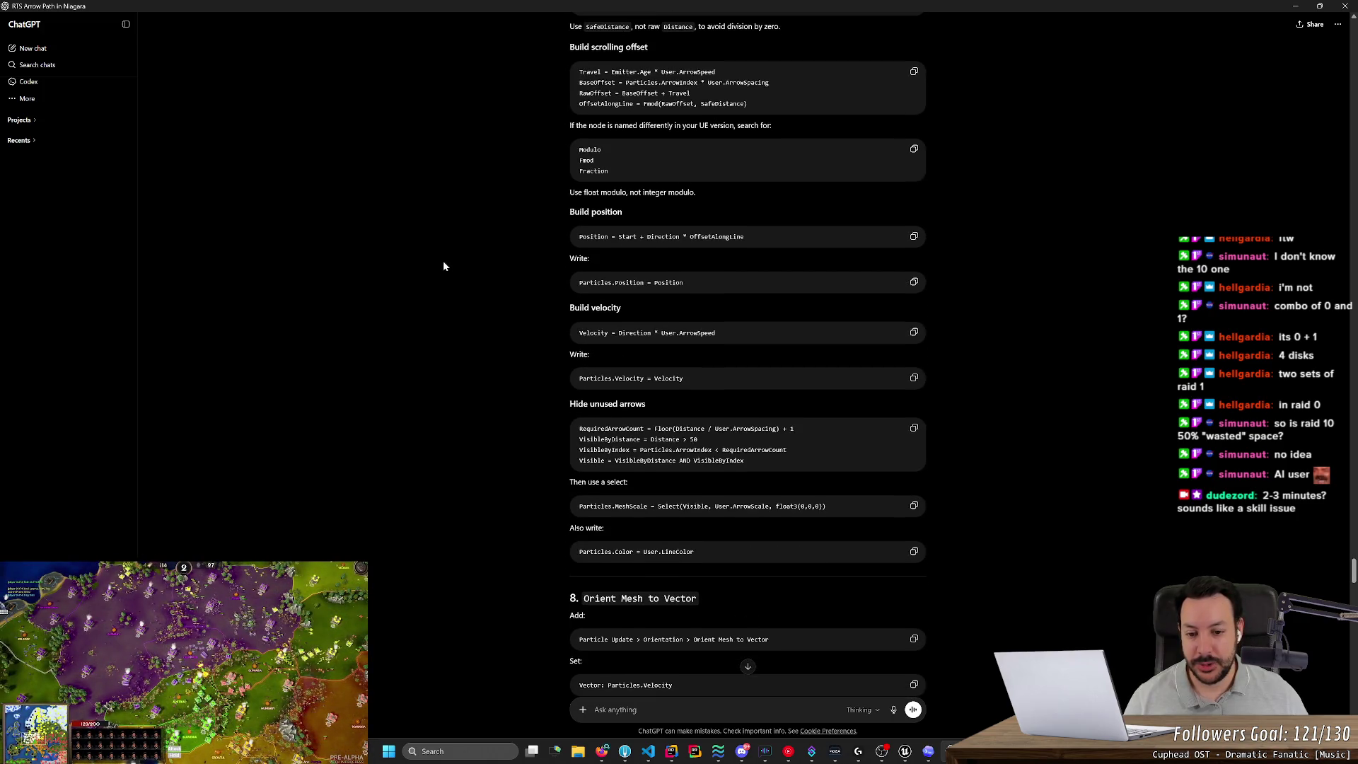
{"action": "scroll", "coordinate": [439, 284], "scroll_direction": "up", "scroll_amount": 5}
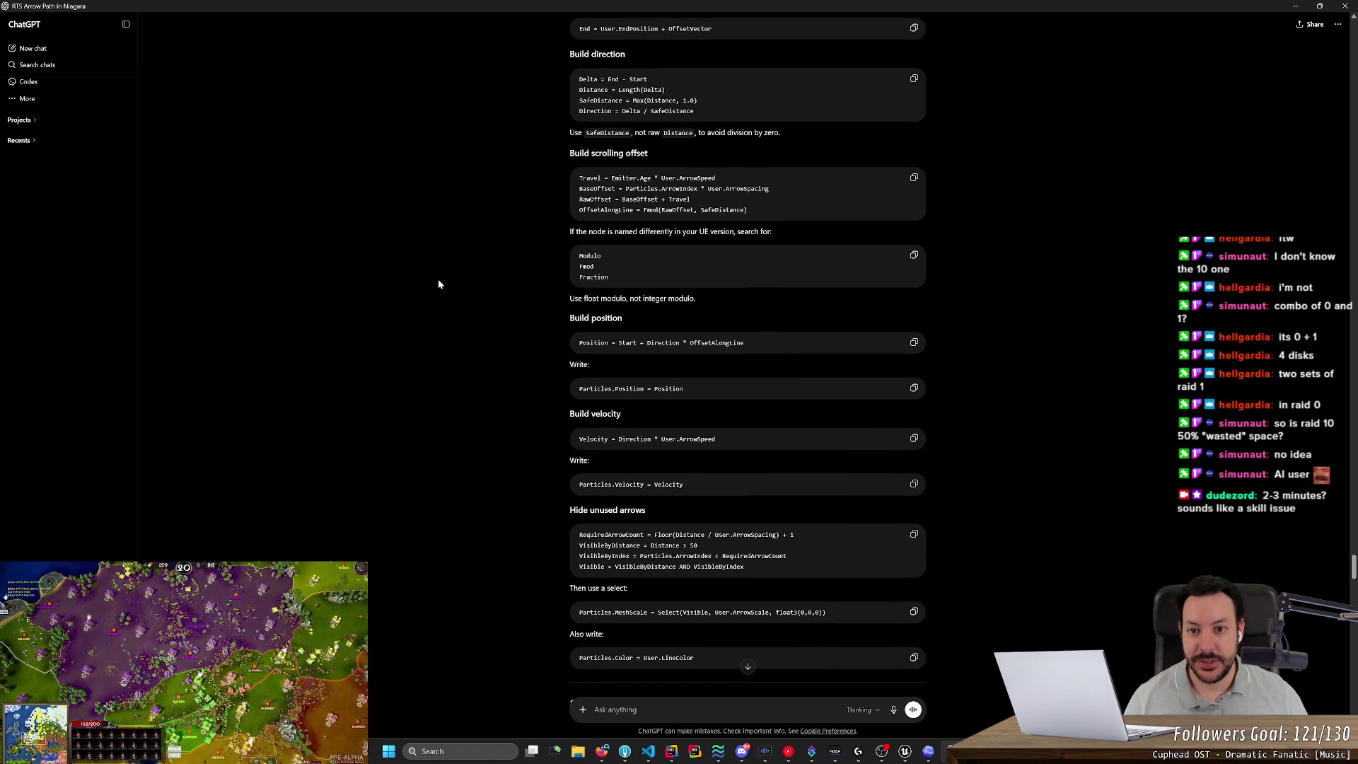
{"action": "key", "text": "alt+Tab"}
{"action": "key", "text": "alt+Tab"}
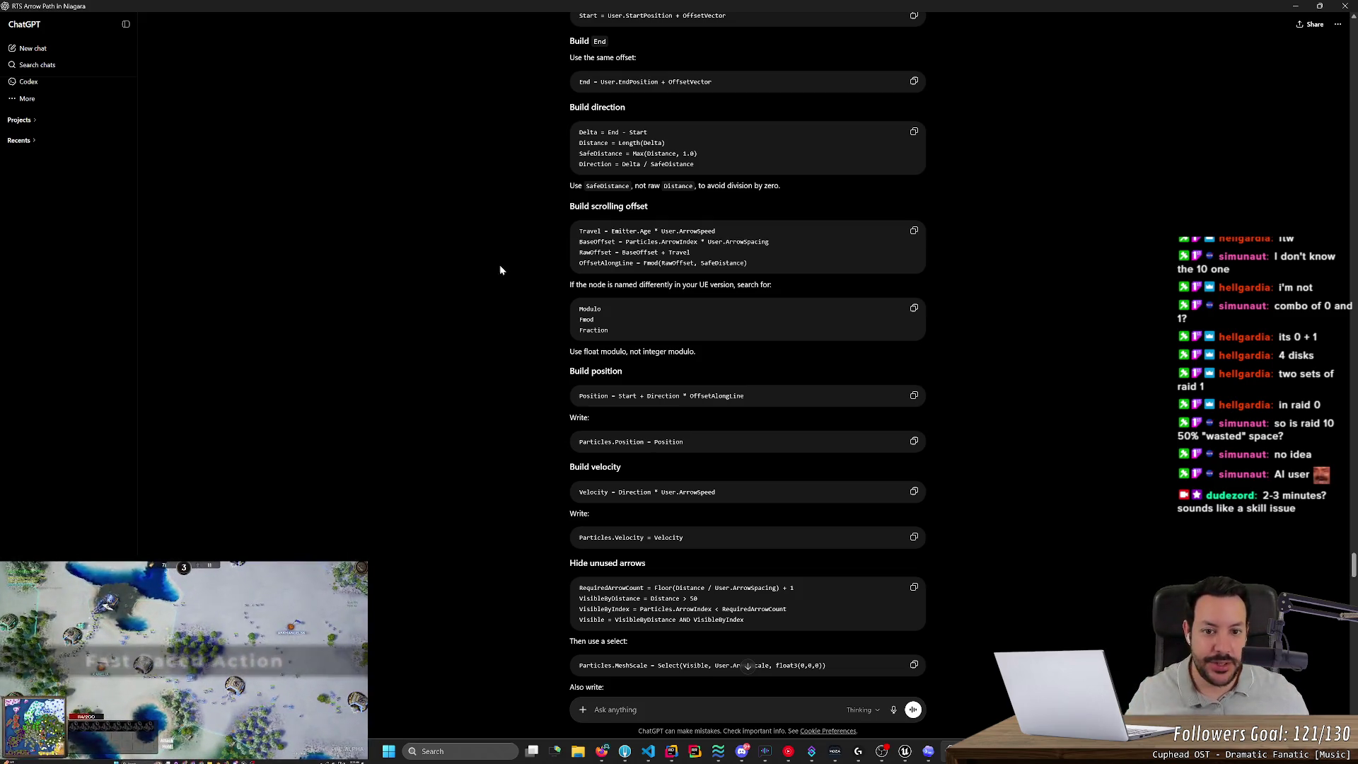
{"action": "key", "text": "alt+Tab"}
{"action": "left_click_drag", "start_coordinate": [817, 359], "coordinate": [838, 363]}
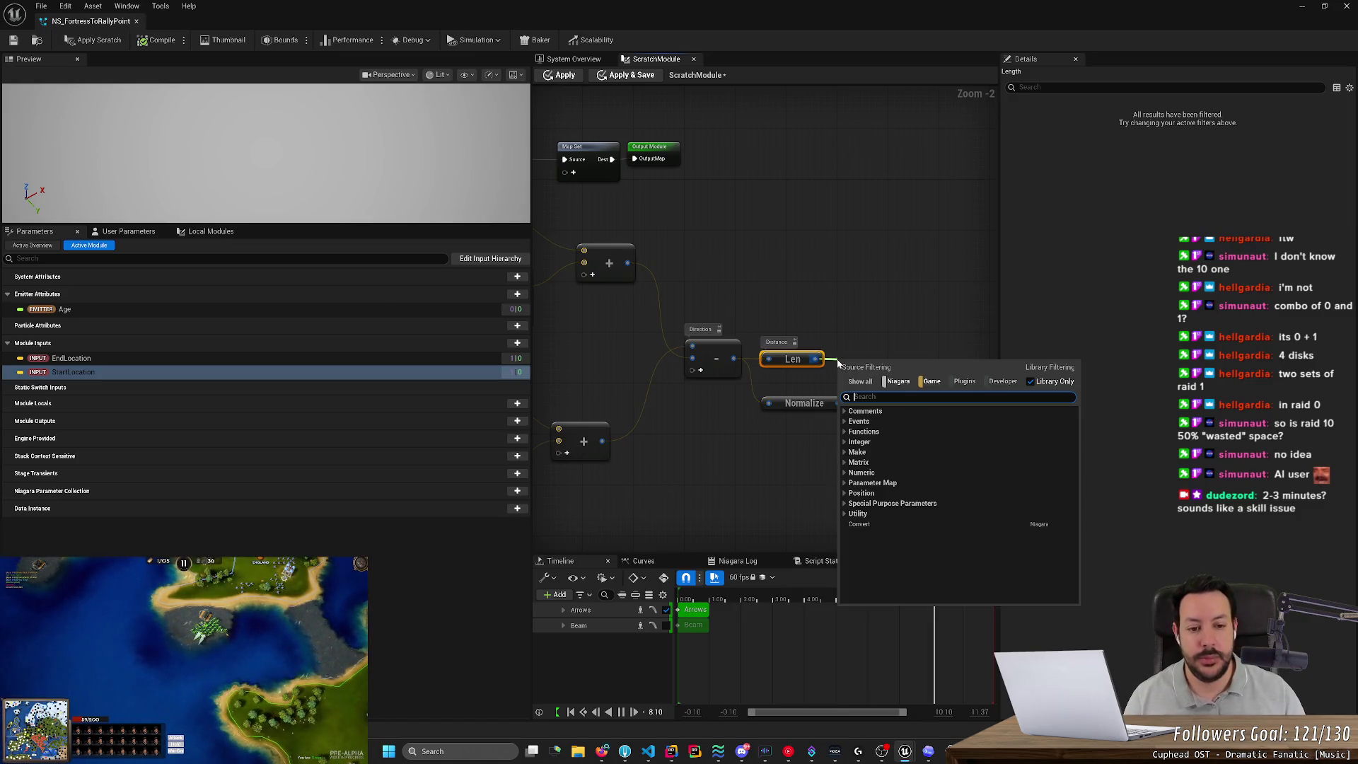
Add a Max node and a Make Int32 node to the scratch graph.
{"action": "type", "text": "max"}
{"action": "key", "text": "Return"}
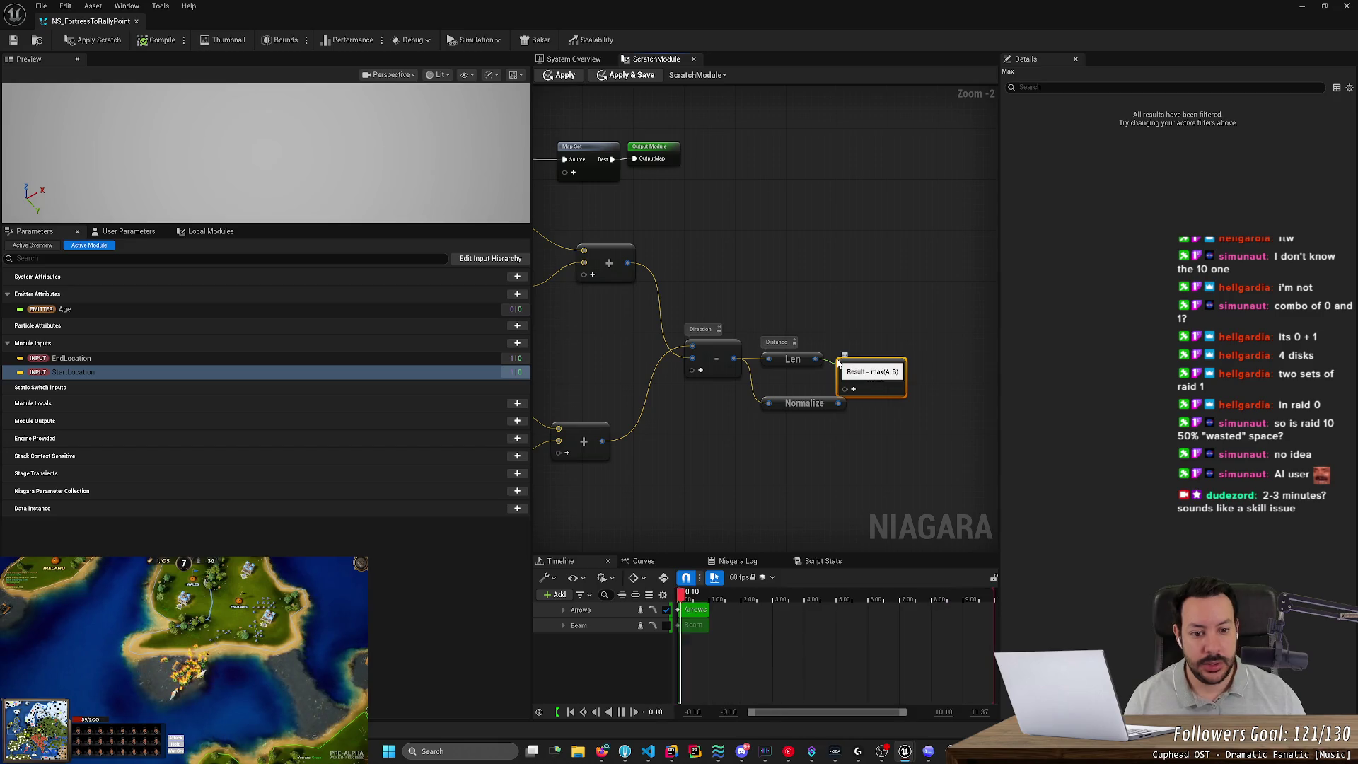
{"action": "right_click", "coordinate": [800, 384]}
{"action": "type", "text": "1"}
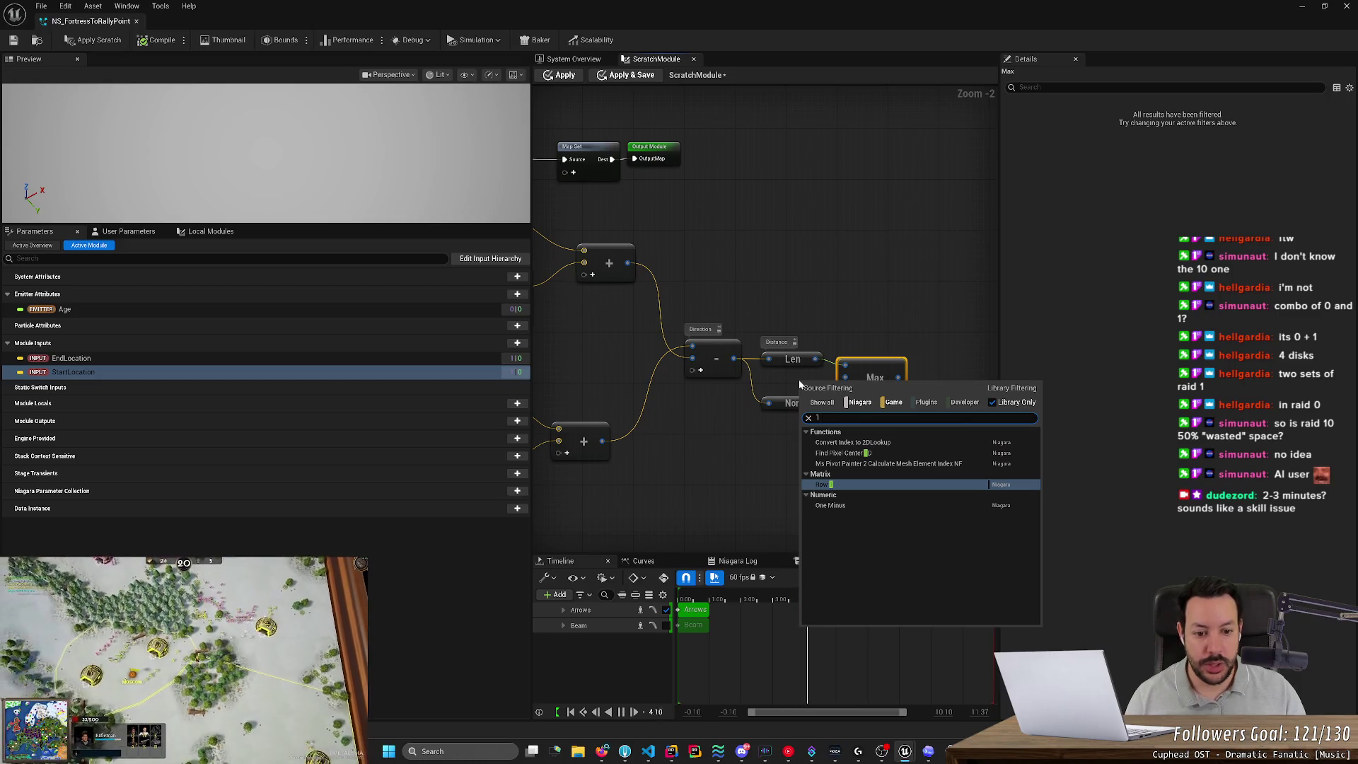
{"action": "key", "text": "BackSpace"}
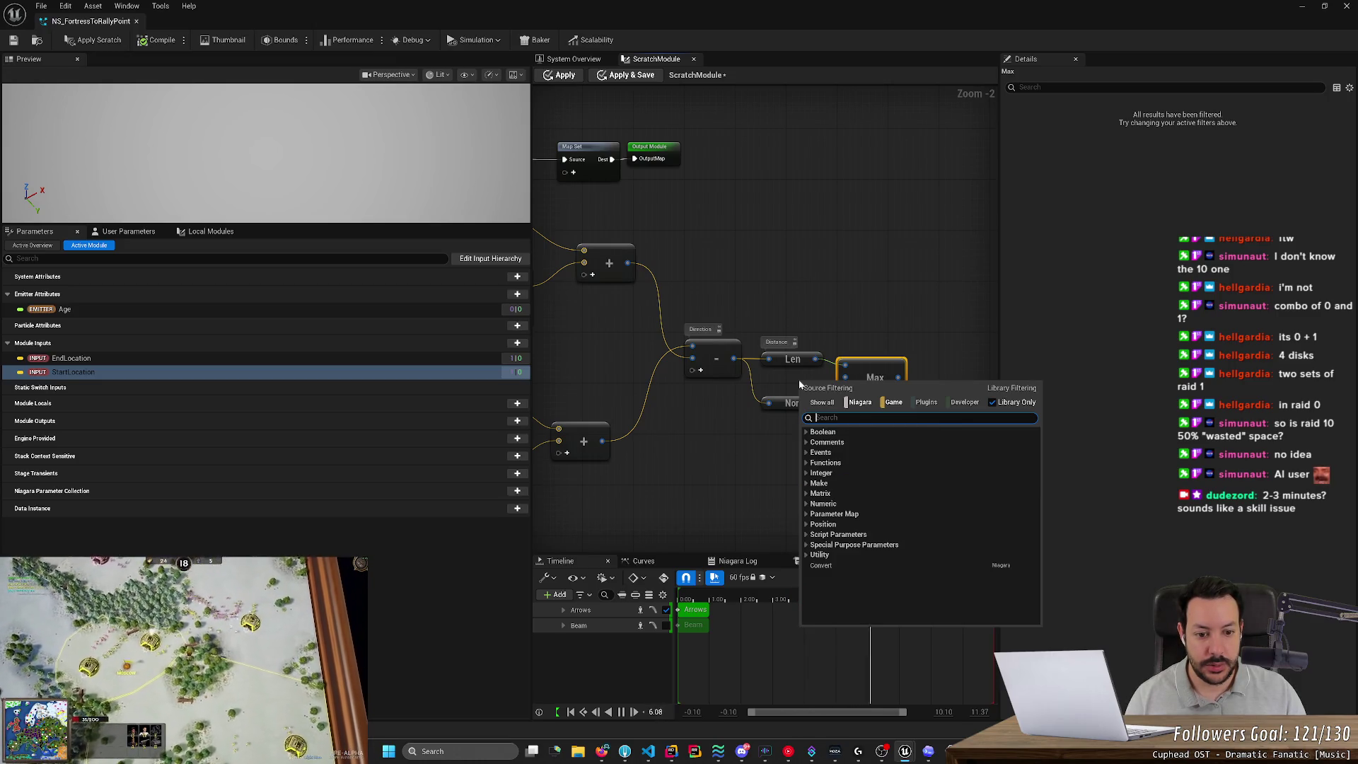
{"action": "type", "text": "int"}
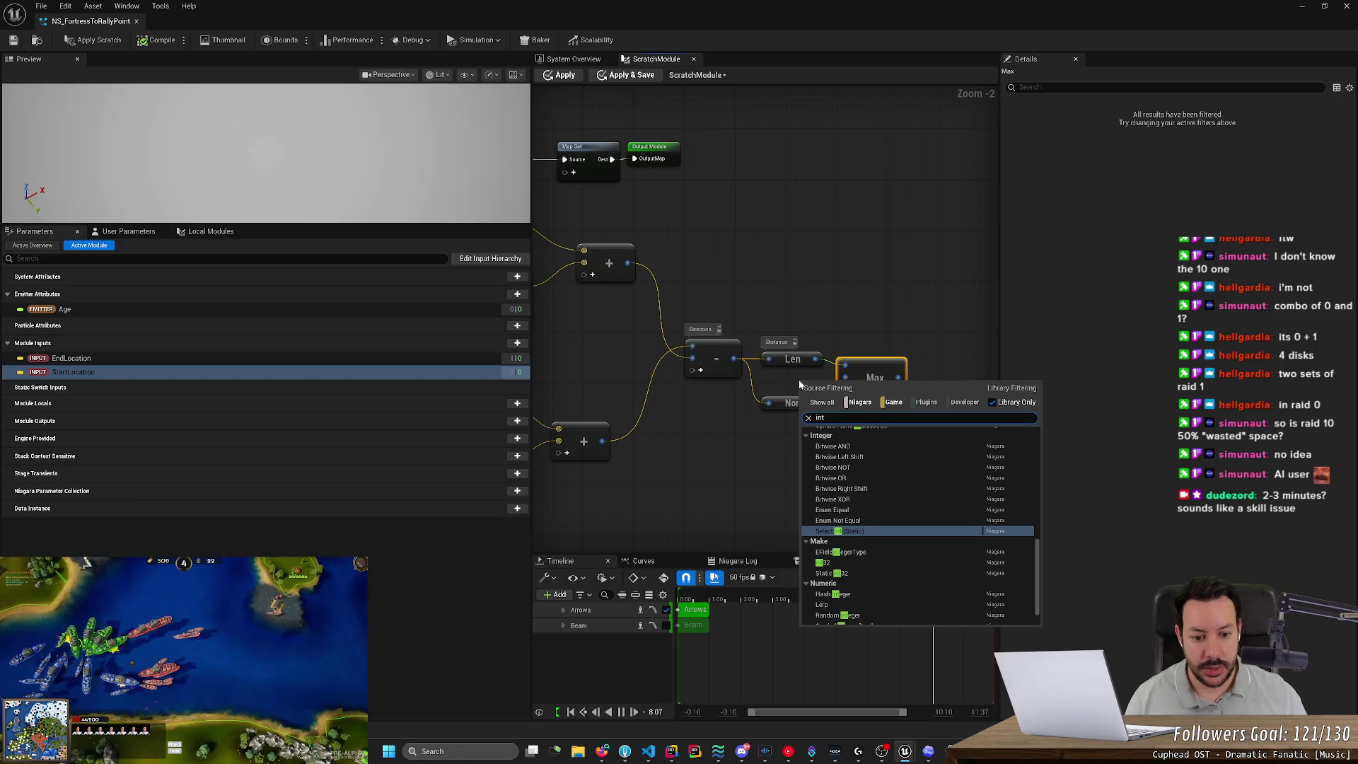
{"action": "key", "text": "Down"}
{"action": "key", "text": "Down"}
{"action": "key", "text": "Return"}
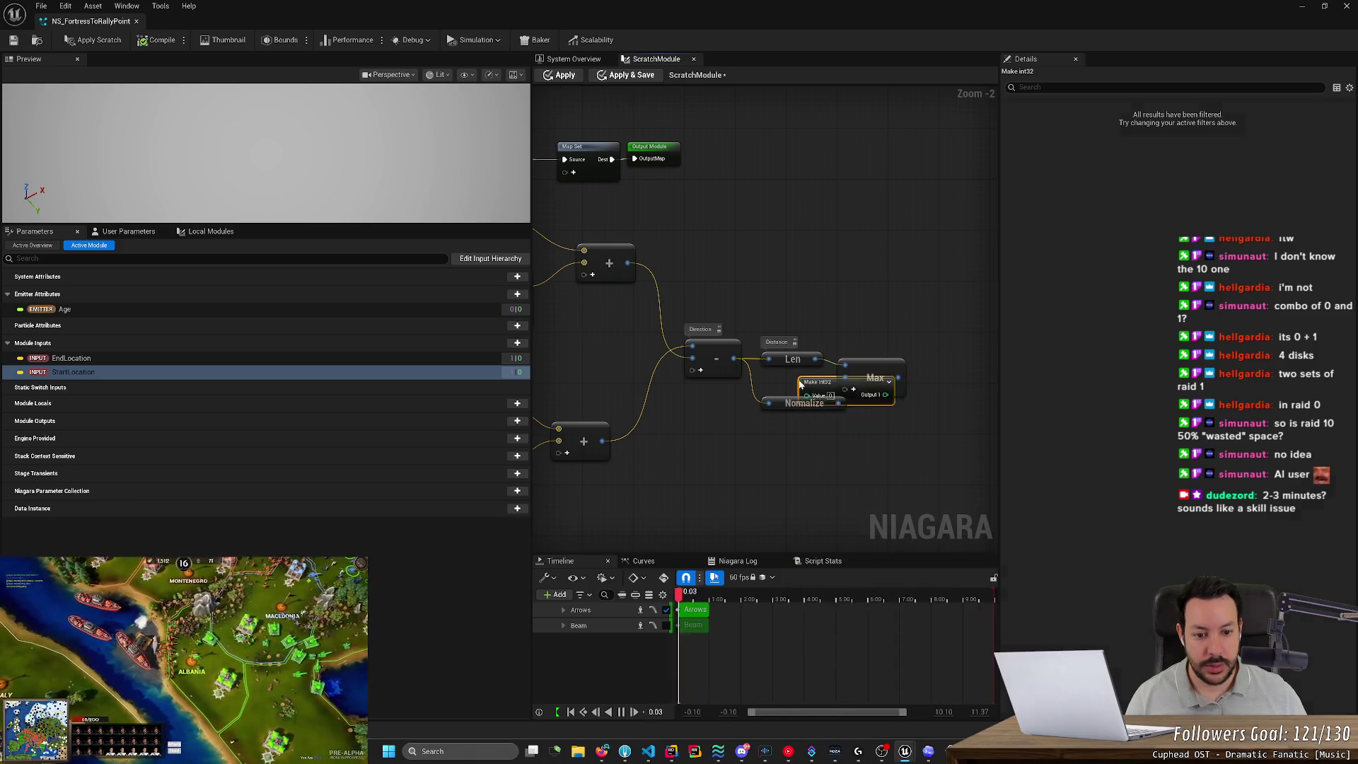
Set Make Int32 to 1 and arrange it beside the Len, Max and Normalize nodes.
{"action": "left_click_drag", "start_coordinate": [837, 403], "coordinate": [812, 390]}
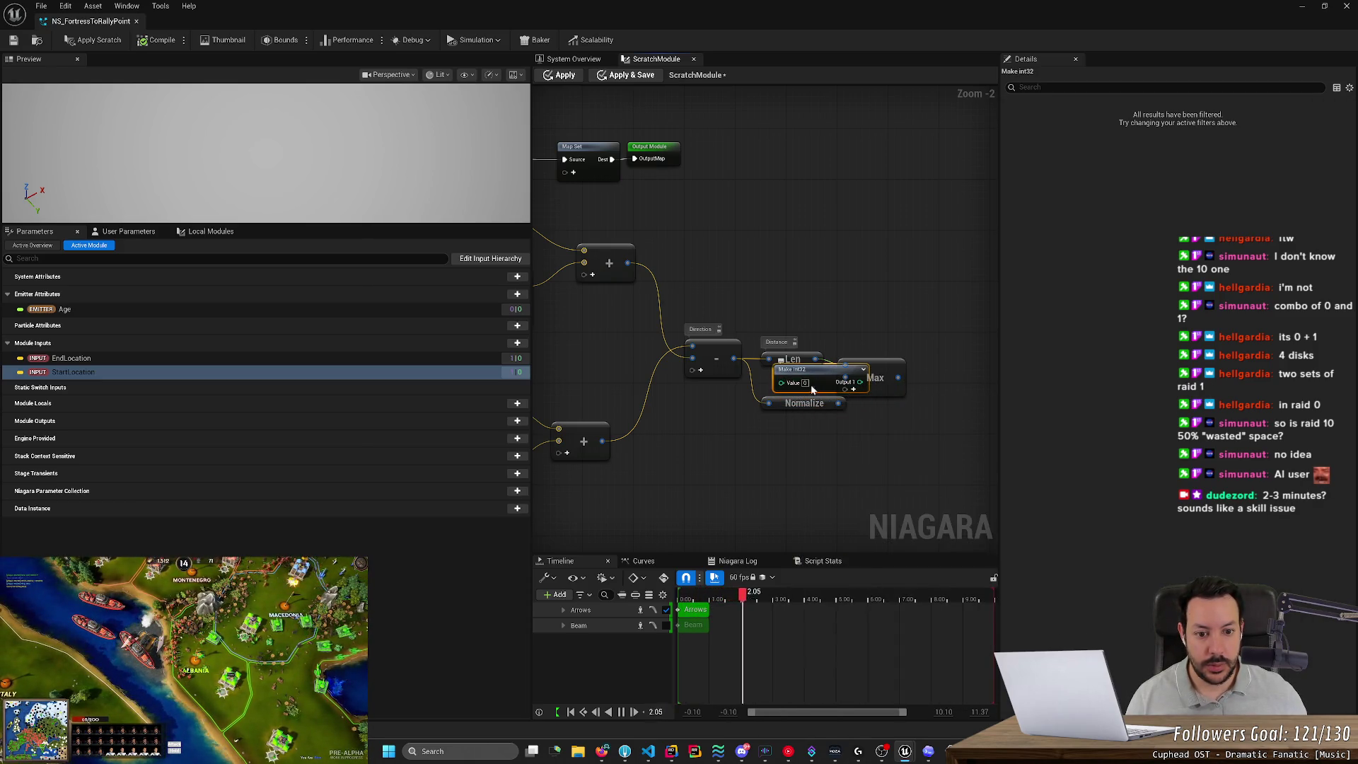
{"action": "left_click", "coordinate": [805, 382]}
{"action": "type", "text": "1"}
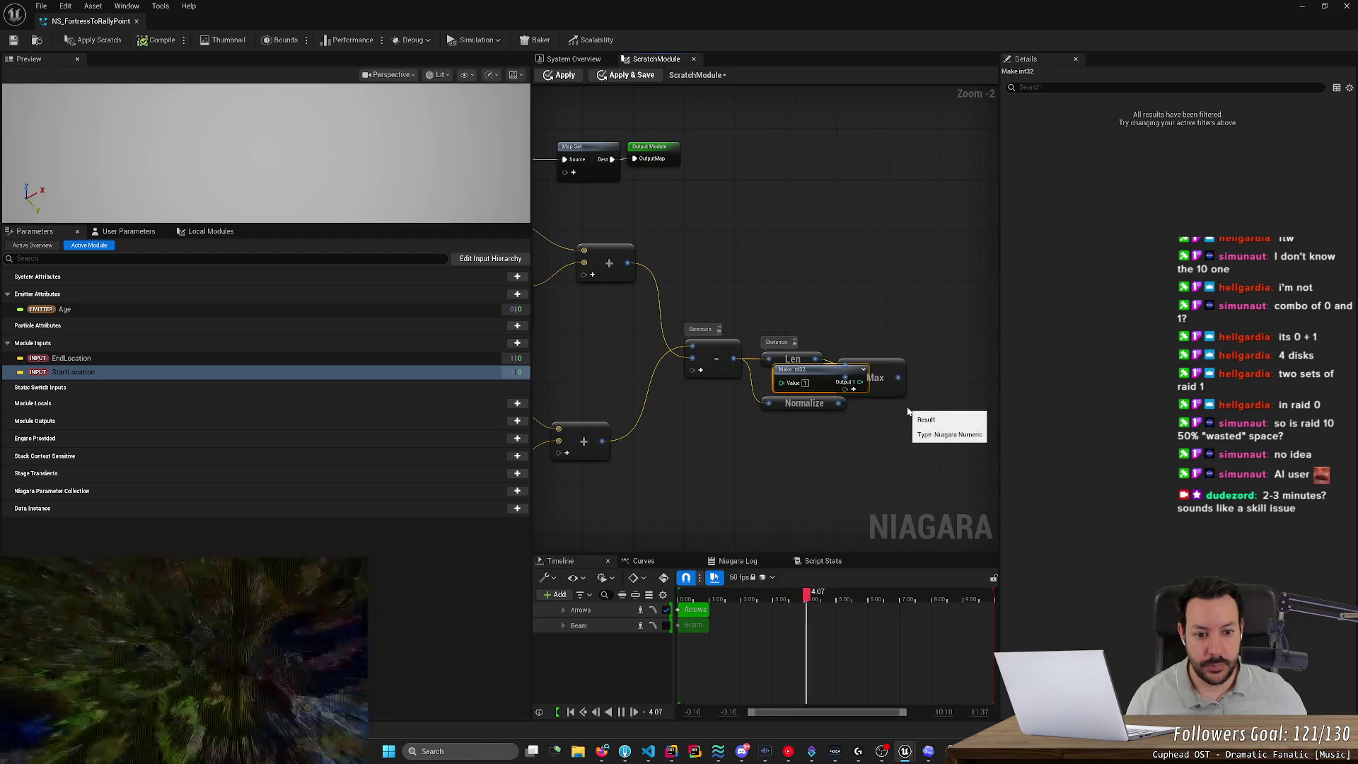
{"action": "mouse_move", "coordinate": [849, 370]}
{"action": "left_mouse_down"}
{"action": "mouse_move", "coordinate": [799, 377]}
{"action": "mouse_move", "coordinate": [836, 384]}
{"action": "mouse_move", "coordinate": [880, 367]}
{"action": "left_mouse_up"}
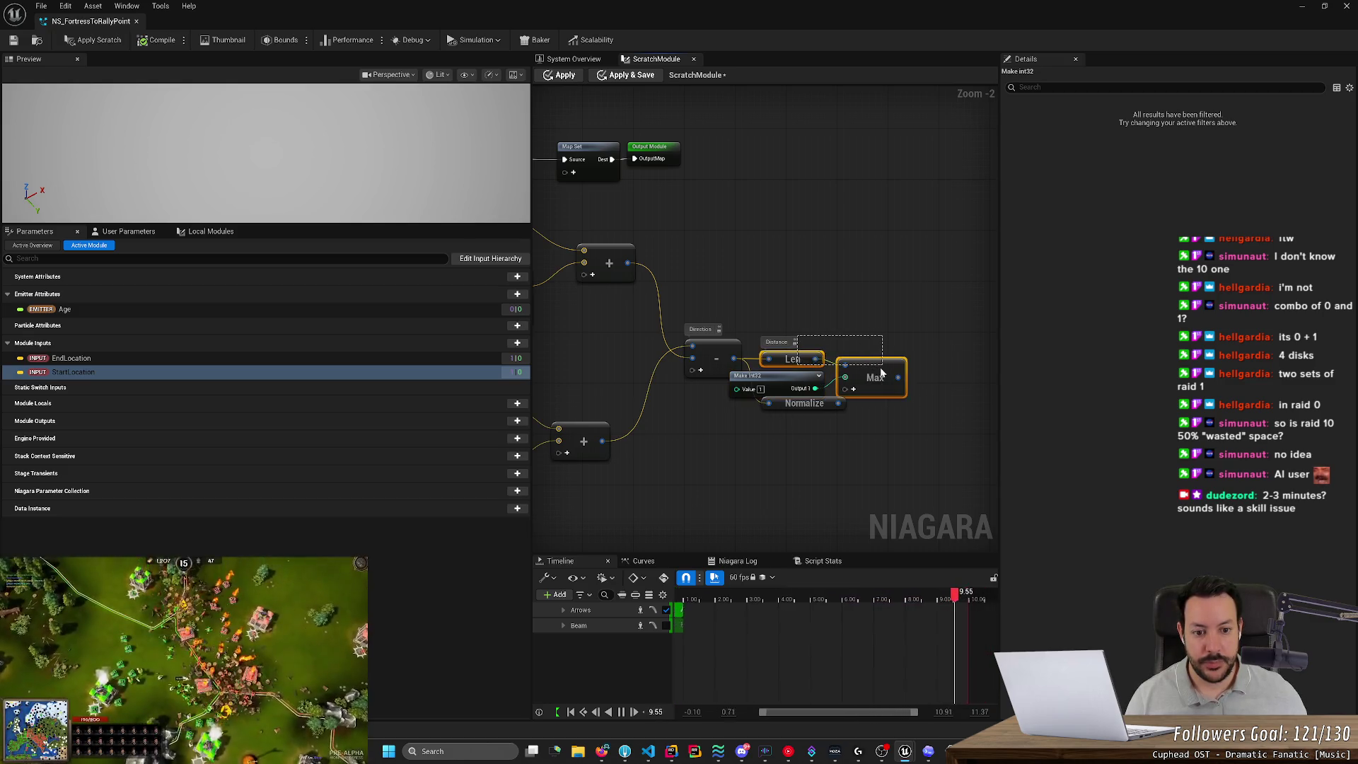
{"action": "left_click", "coordinate": [821, 405], "text": "ctrl"}
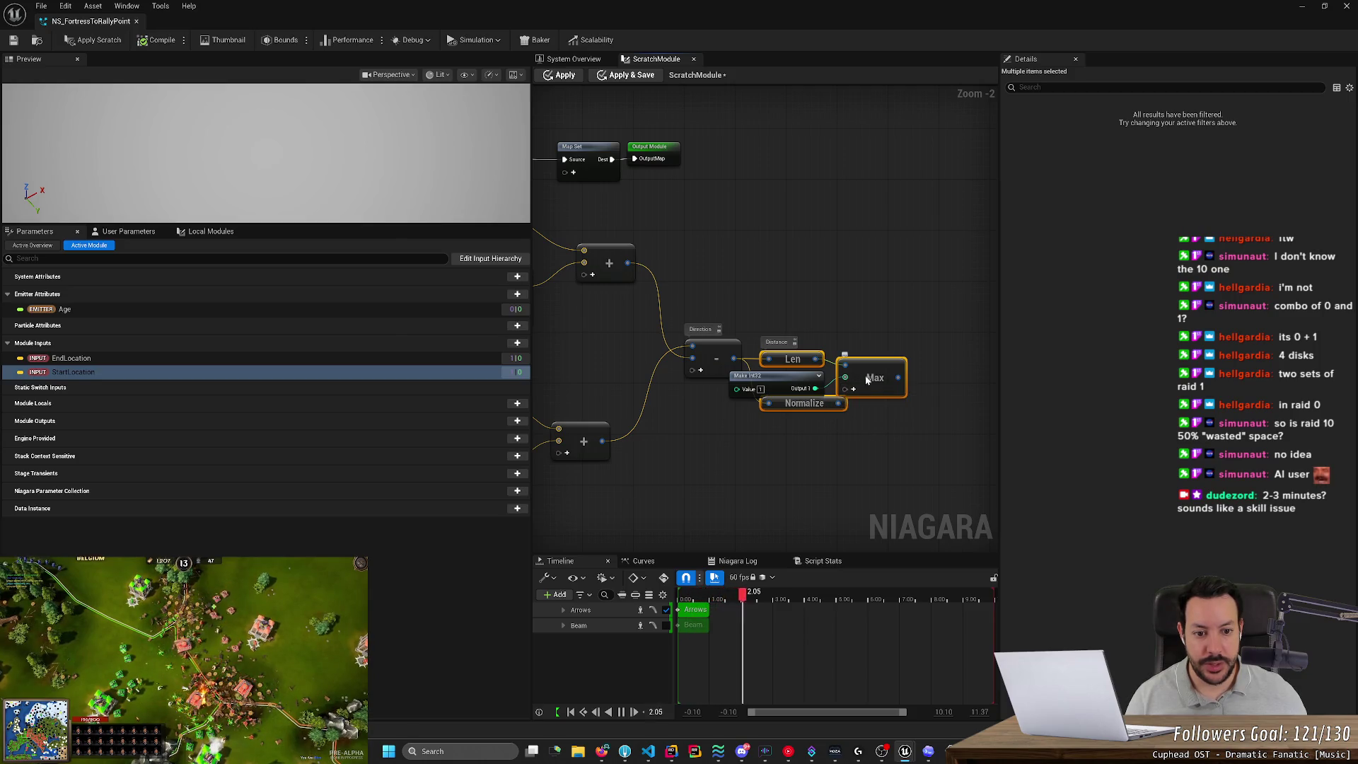
{"action": "mouse_move", "coordinate": [867, 381]}
{"action": "left_mouse_down"}
{"action": "mouse_move", "coordinate": [918, 380]}
{"action": "mouse_move", "coordinate": [870, 435]}
{"action": "left_mouse_up"}
{"action": "left_click", "coordinate": [870, 403]}
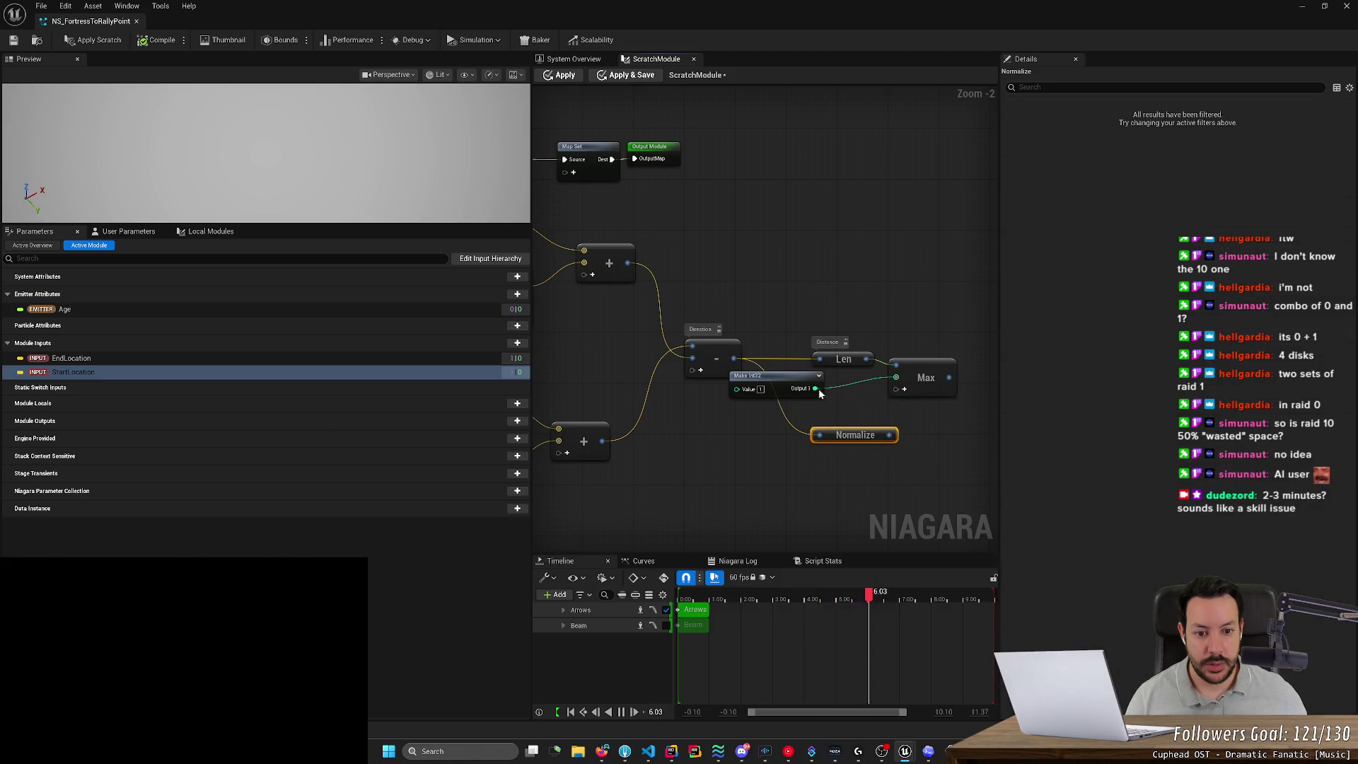
{"action": "left_click_drag", "start_coordinate": [806, 389], "coordinate": [856, 388]}
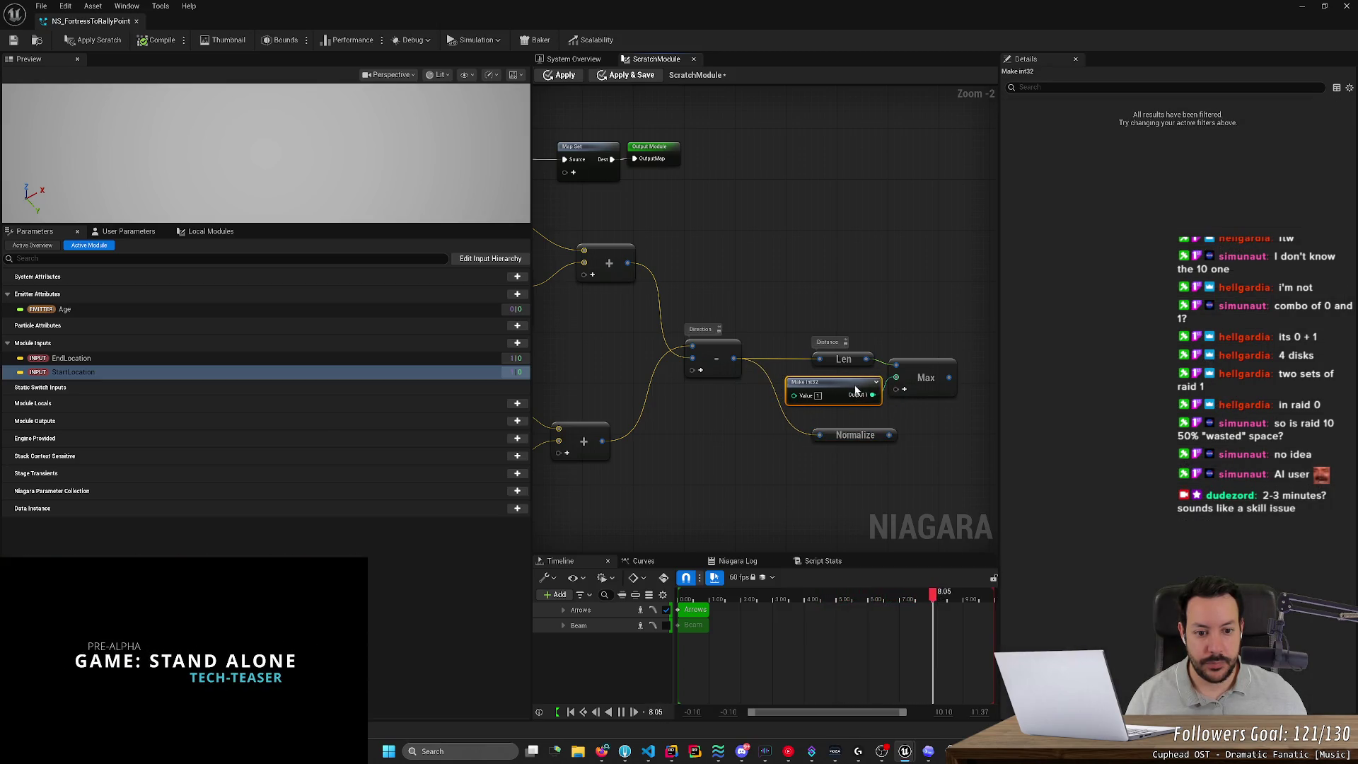
{"action": "left_click", "coordinate": [867, 483]}
{"action": "scroll", "coordinate": [864, 488], "scroll_direction": "down", "scroll_amount": 2}
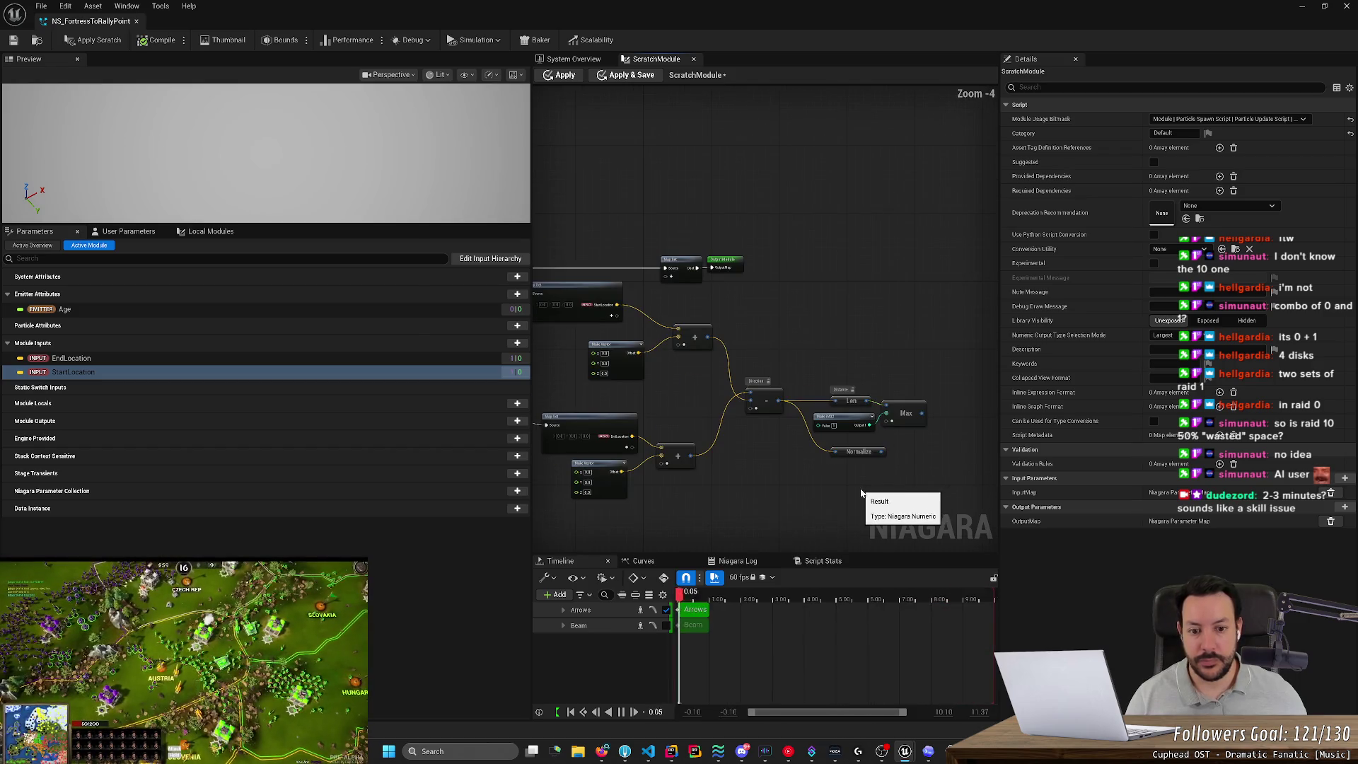
{"action": "key", "text": "alt+Tab"}
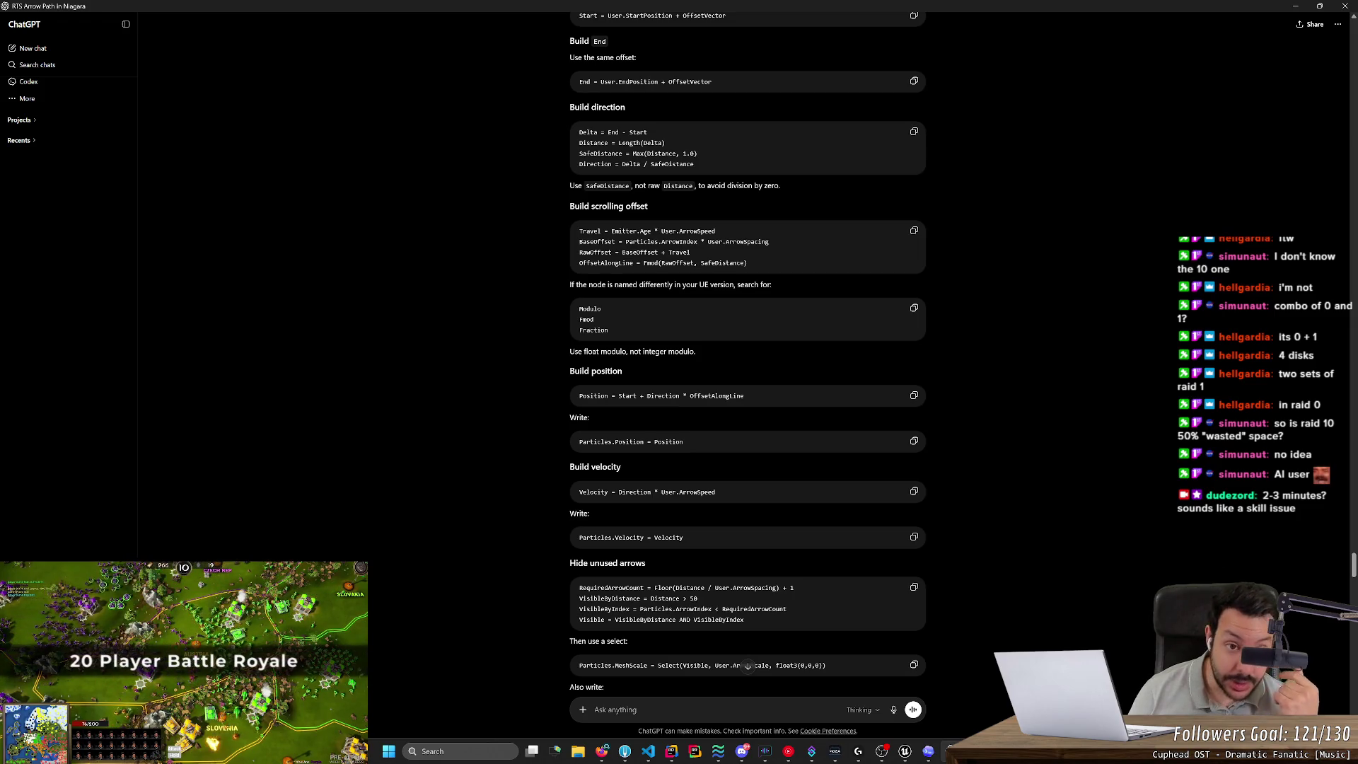
Frame the whole scratch graph and pull a new wire from the InputMap output pin.
{"action": "key", "text": "alt+Tab"}
{"action": "key", "text": "alt+Tab"}
{"action": "key", "text": "alt+Tab"}
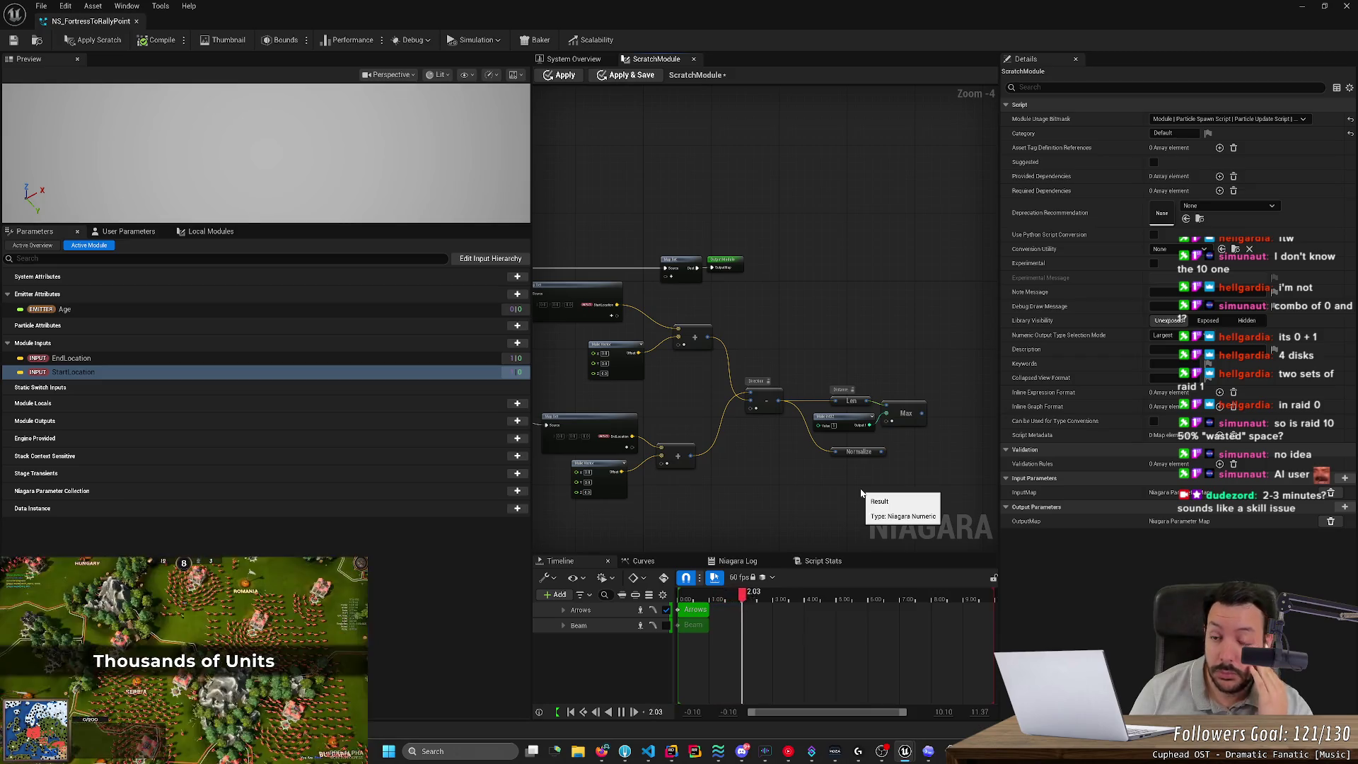
{"action": "key", "text": "alt+Tab"}
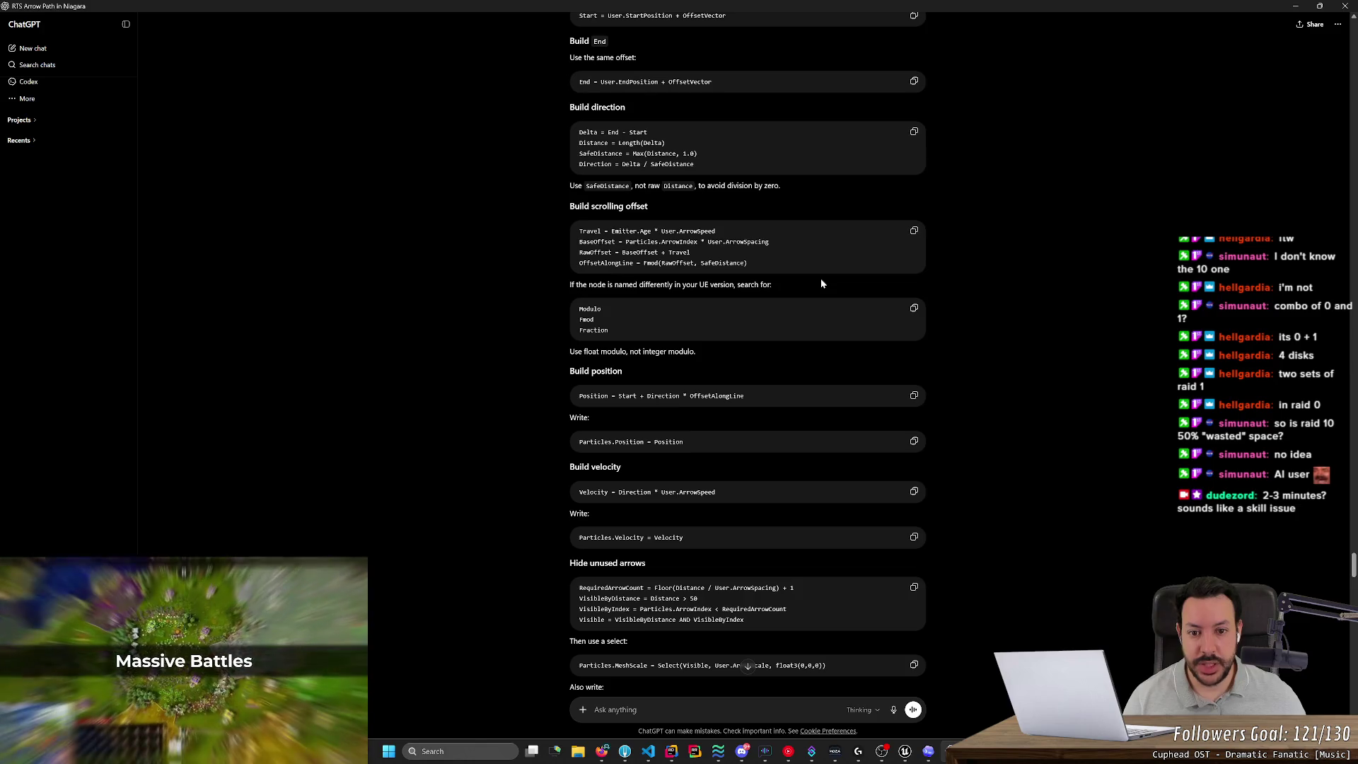
{"action": "key", "text": "alt+Tab"}
{"action": "scroll", "coordinate": [721, 301], "scroll_direction": "down", "scroll_amount": 4}
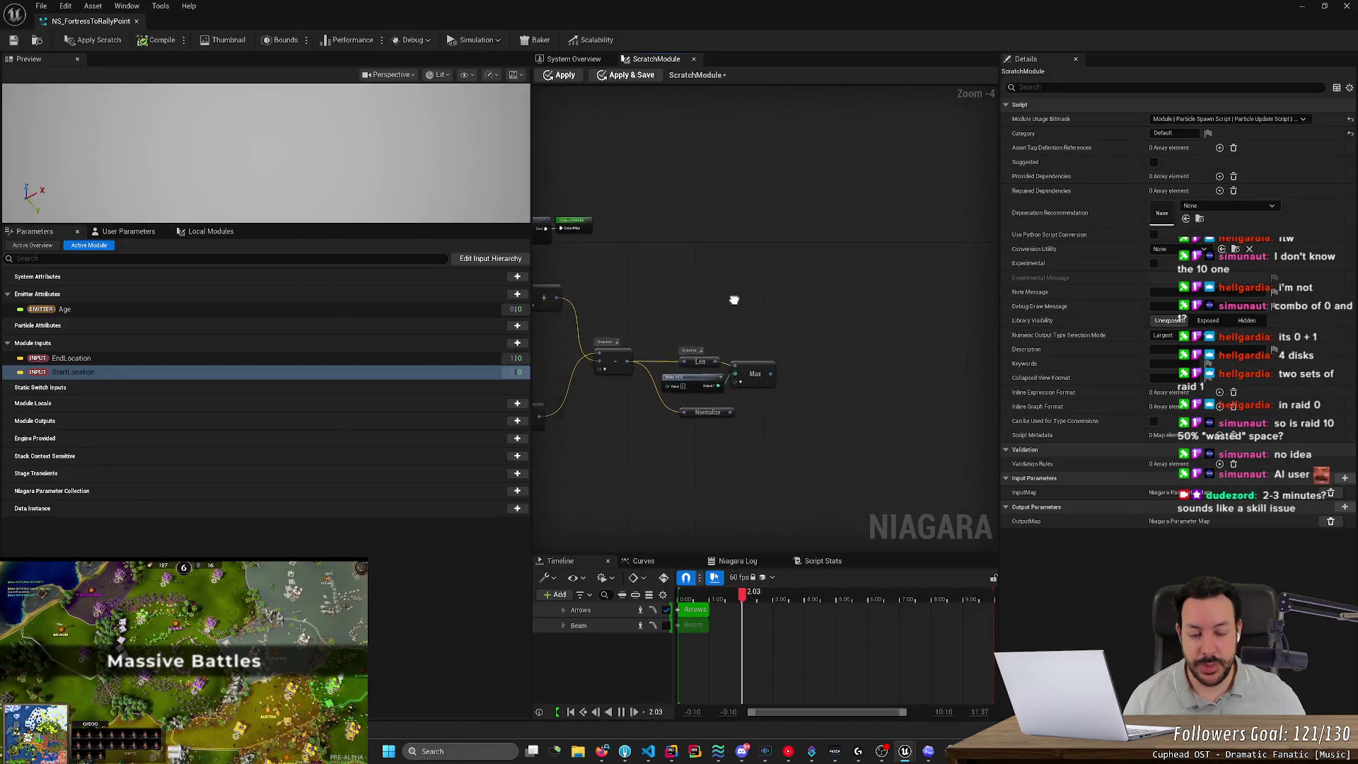
{"action": "scroll", "coordinate": [752, 297], "scroll_direction": "up", "scroll_amount": 1}
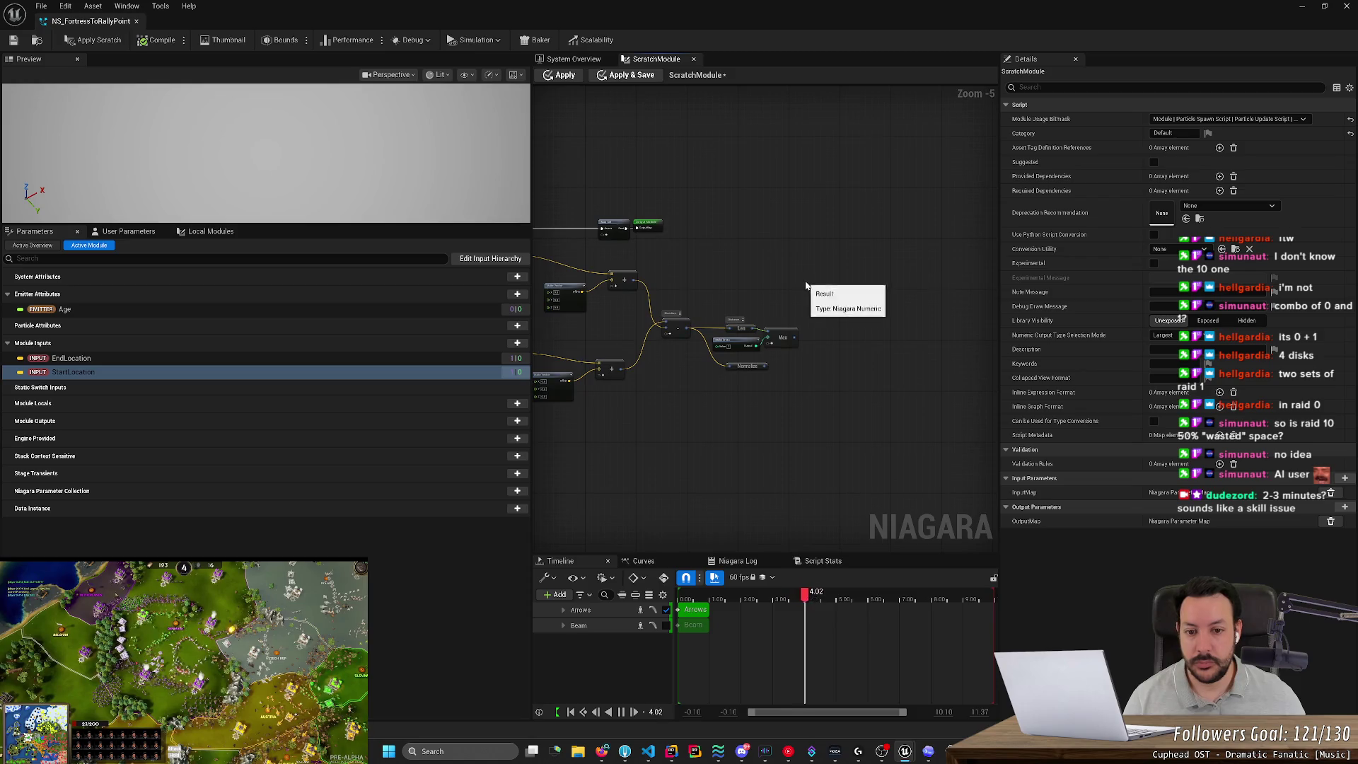
{"action": "left_click_drag", "start_coordinate": [804, 285], "coordinate": [992, 237]}
{"action": "scroll", "coordinate": [955, 257], "scroll_direction": "up", "scroll_amount": 2}
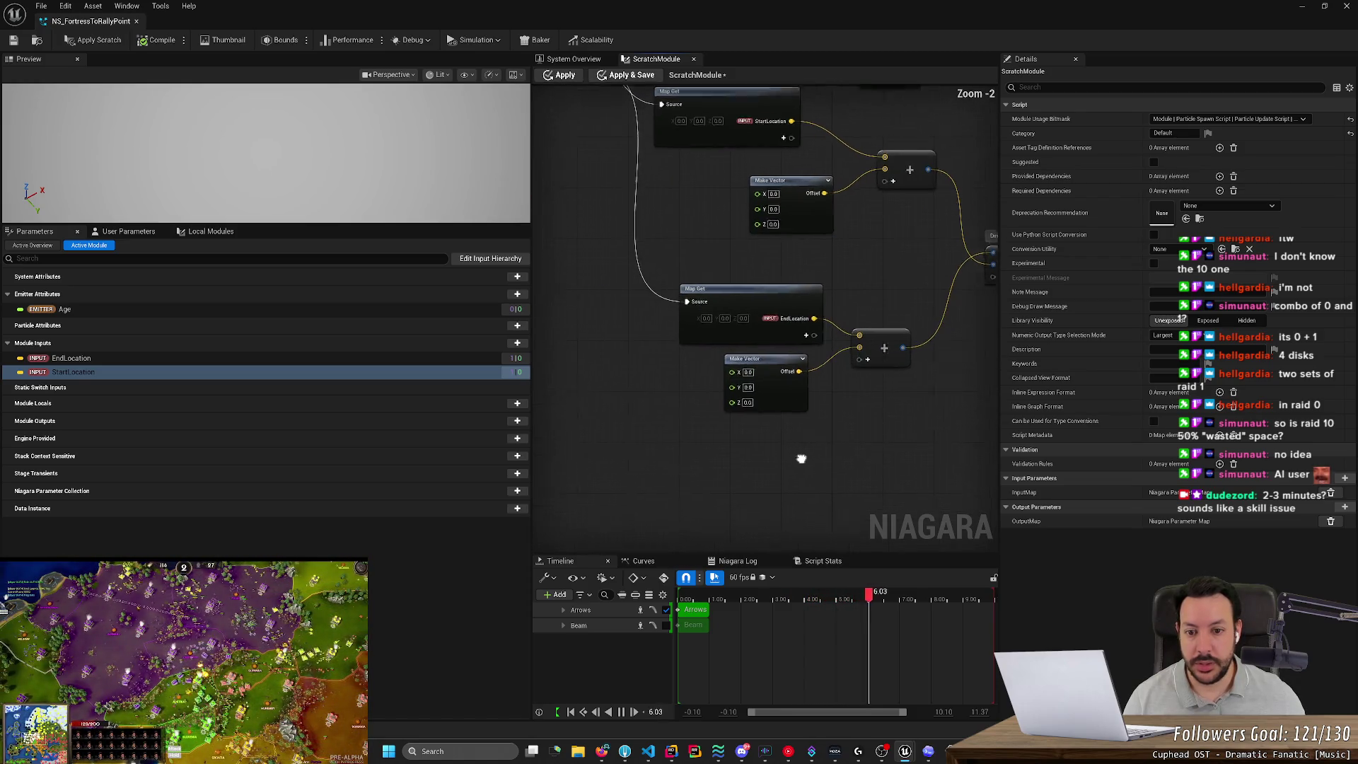
{"action": "scroll", "coordinate": [799, 442], "scroll_direction": "down", "scroll_amount": 1}
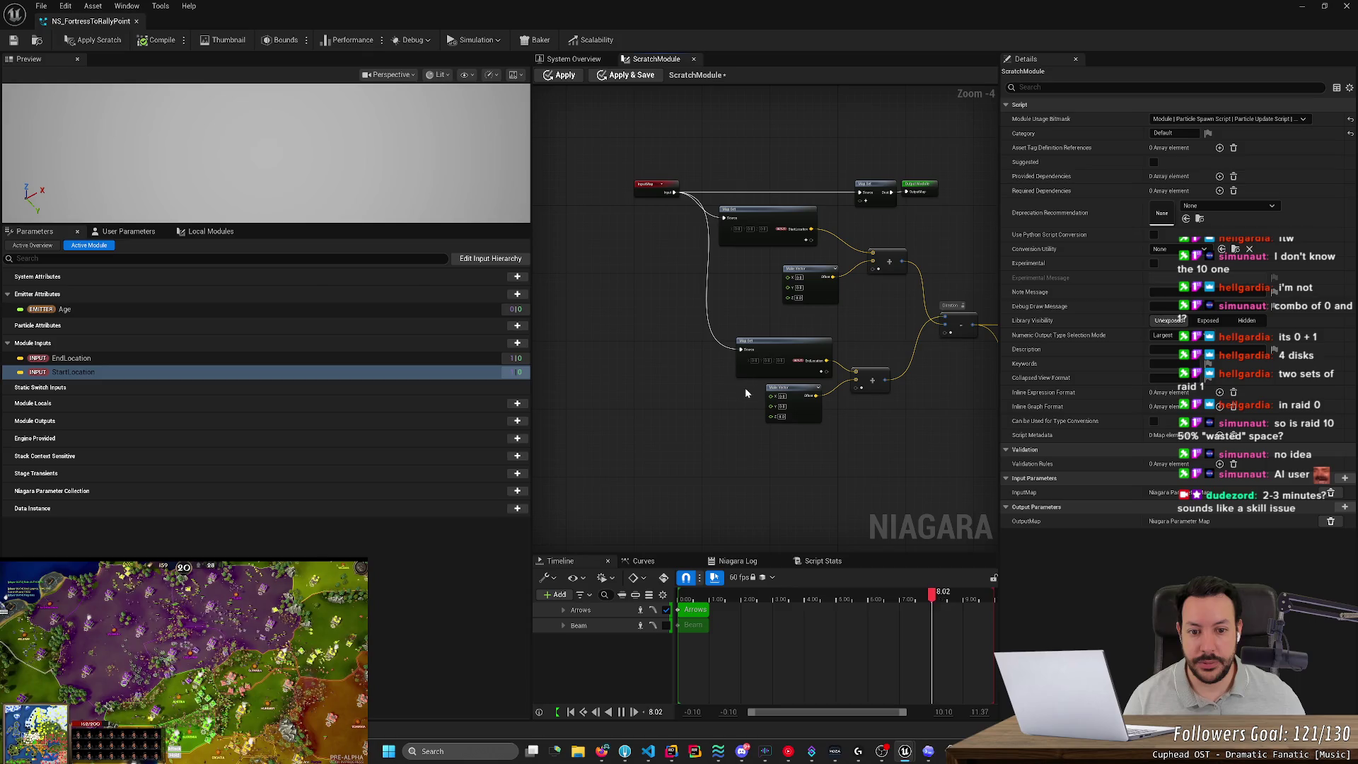
{"action": "left_click_drag", "start_coordinate": [674, 192], "coordinate": [752, 461]}
Add a Parameter Map Get node at the wire end with a float ArrowSpeed pin.
{"action": "type", "text": "mapget"}
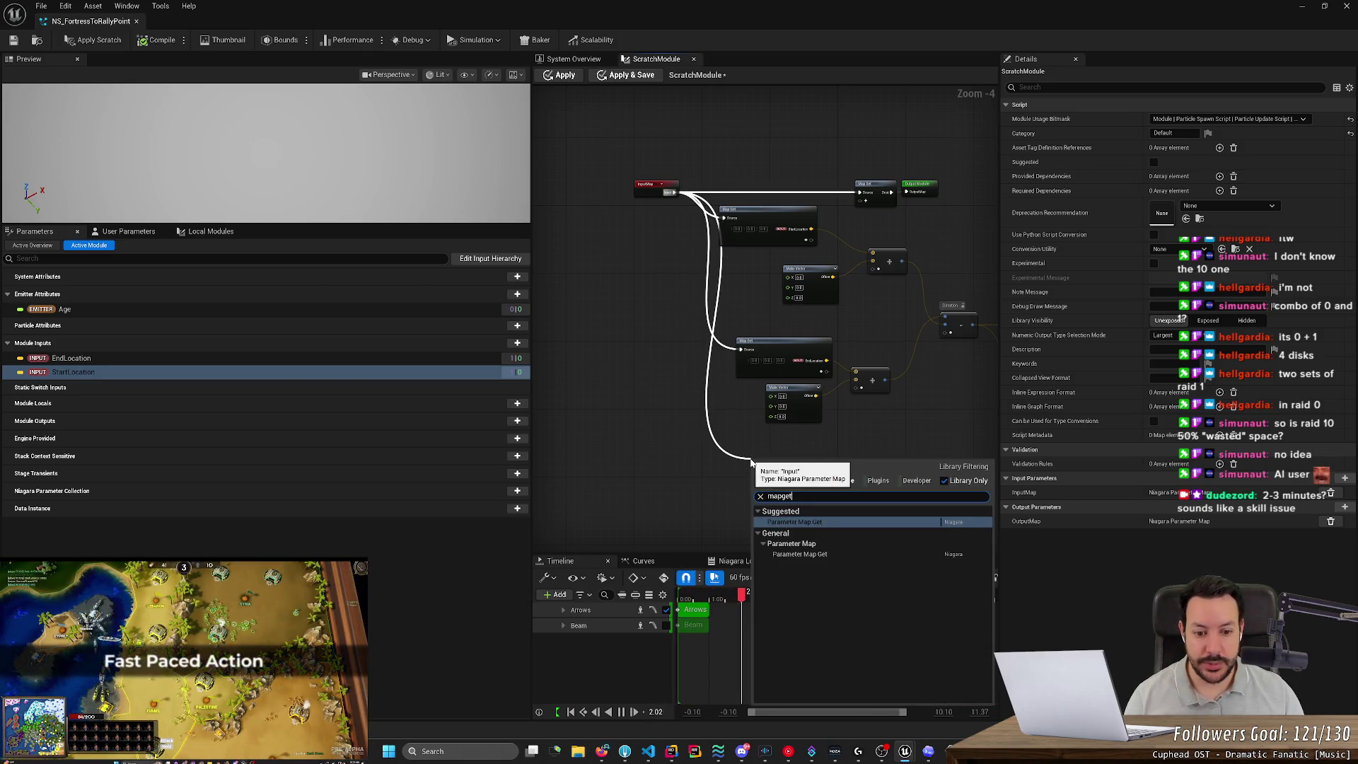
{"action": "key", "text": "Return"}
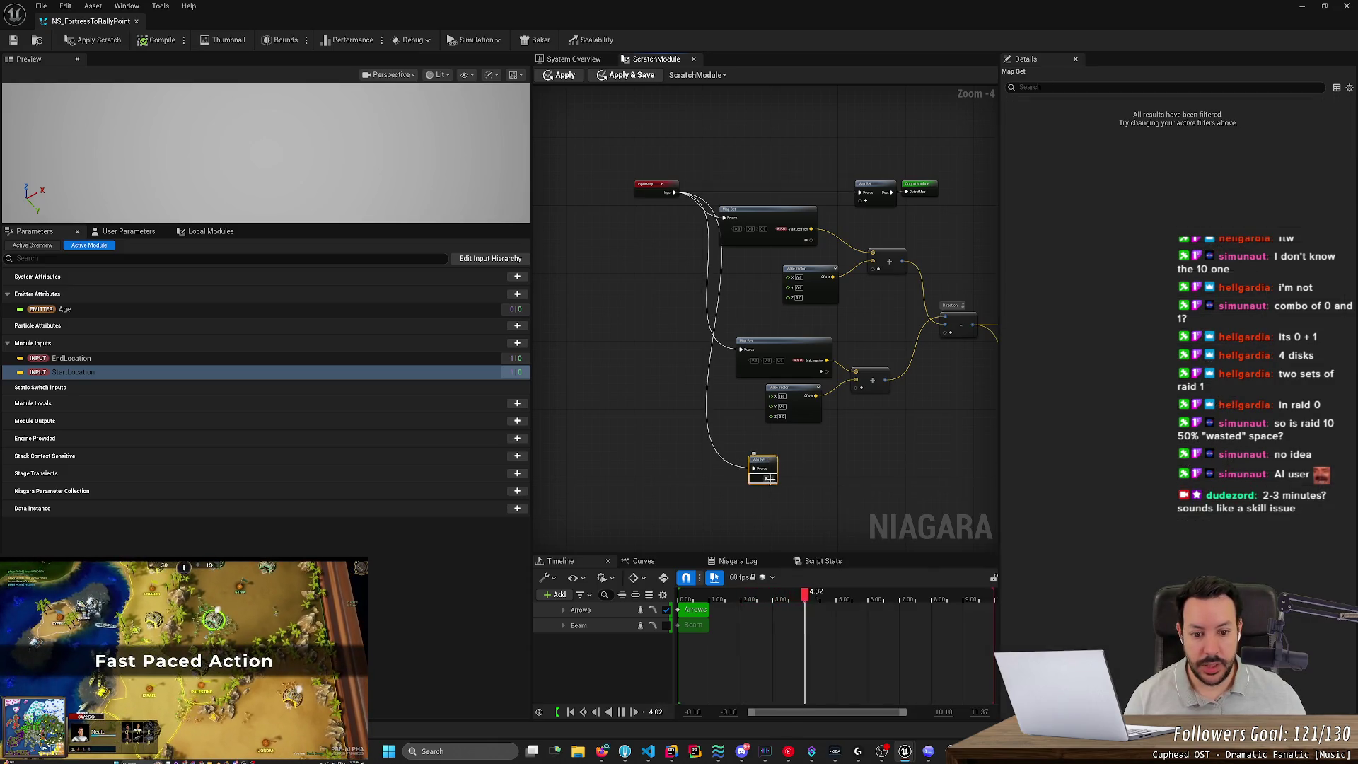
{"action": "left_click", "coordinate": [770, 478]}
{"action": "type", "text": "float"}
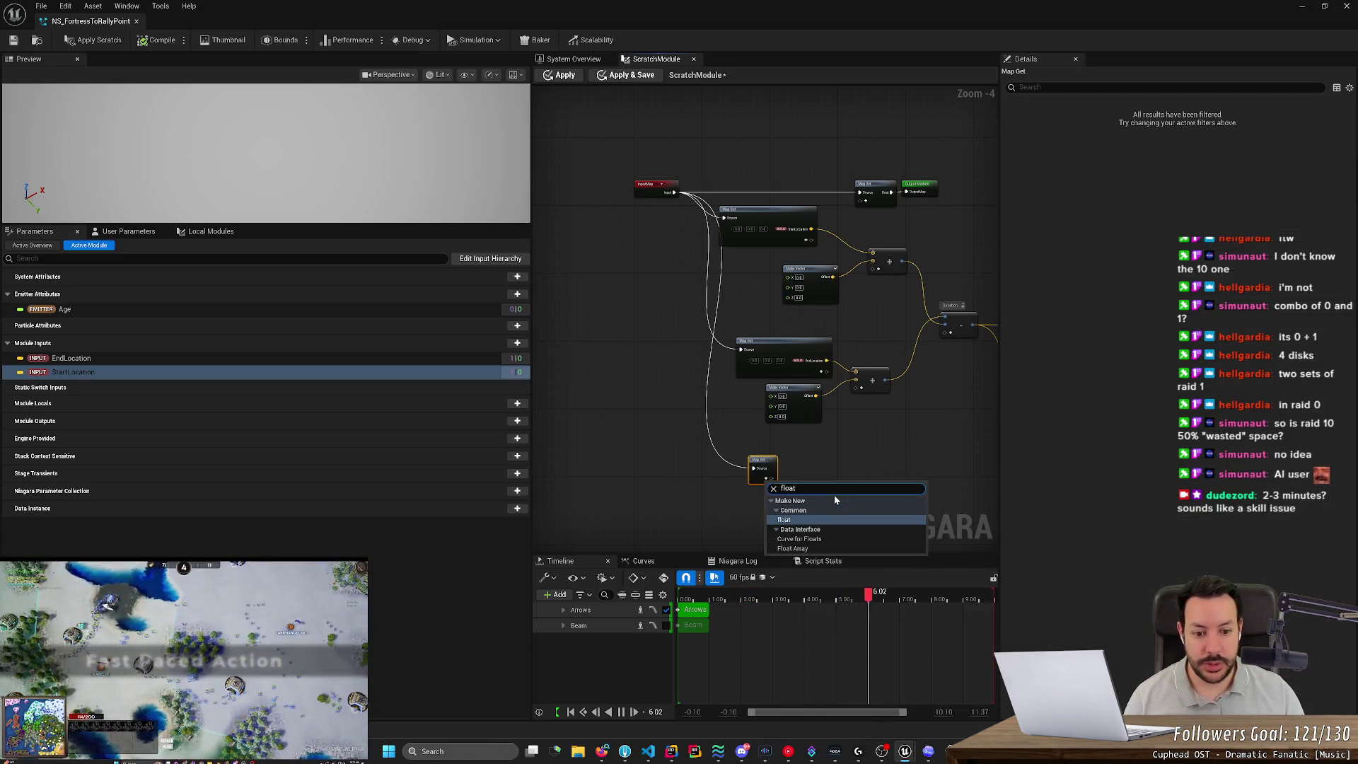
{"action": "key", "text": "Return"}
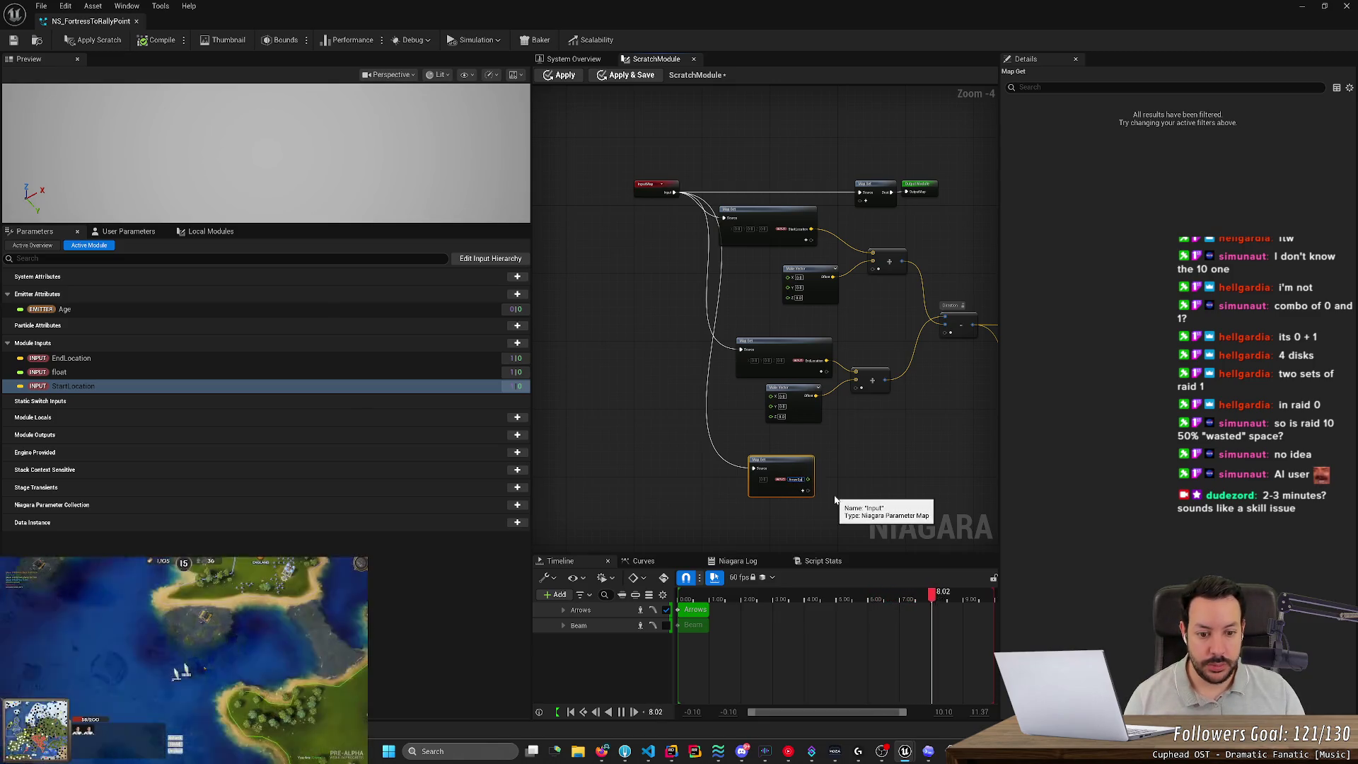
{"action": "key", "text": "alt+Tab"}
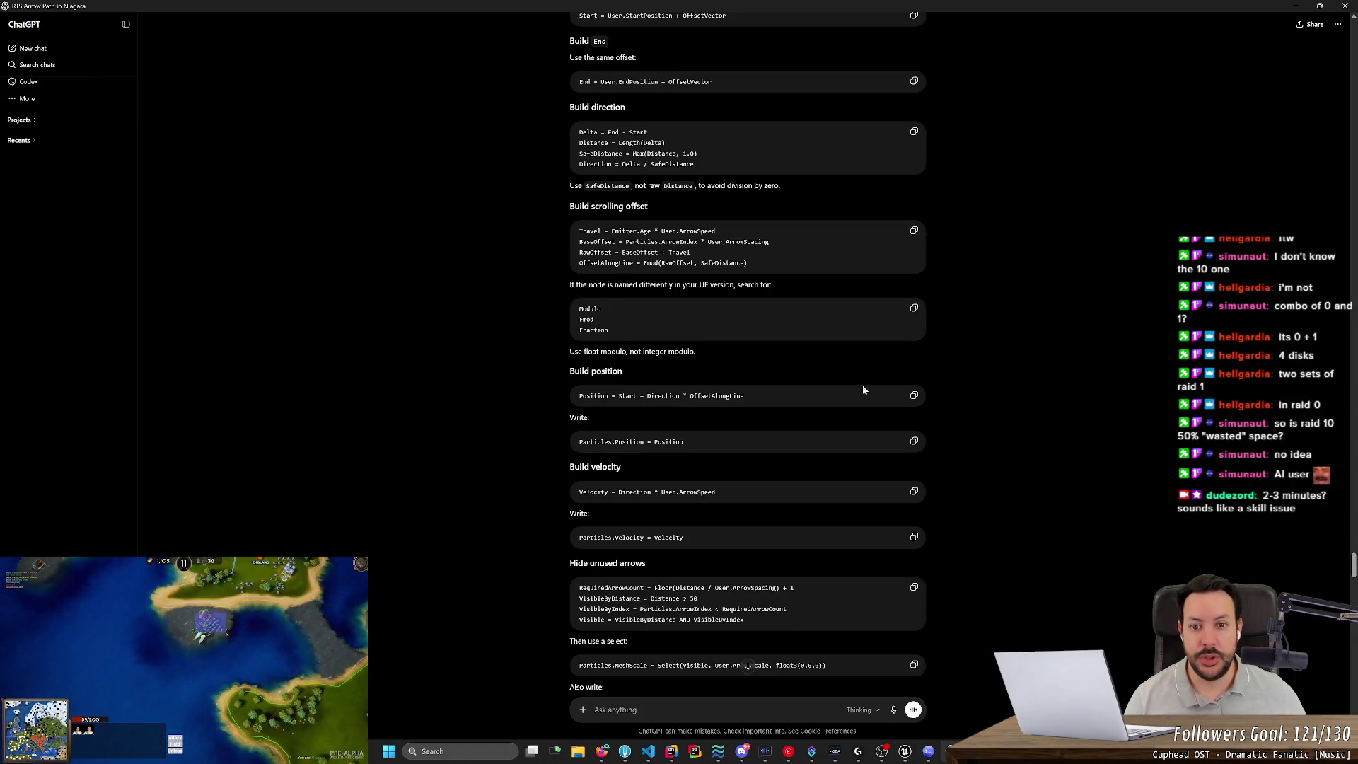
{"action": "key", "text": "alt+Tab"}
{"action": "scroll", "coordinate": [852, 478], "scroll_direction": "up", "scroll_amount": 5}
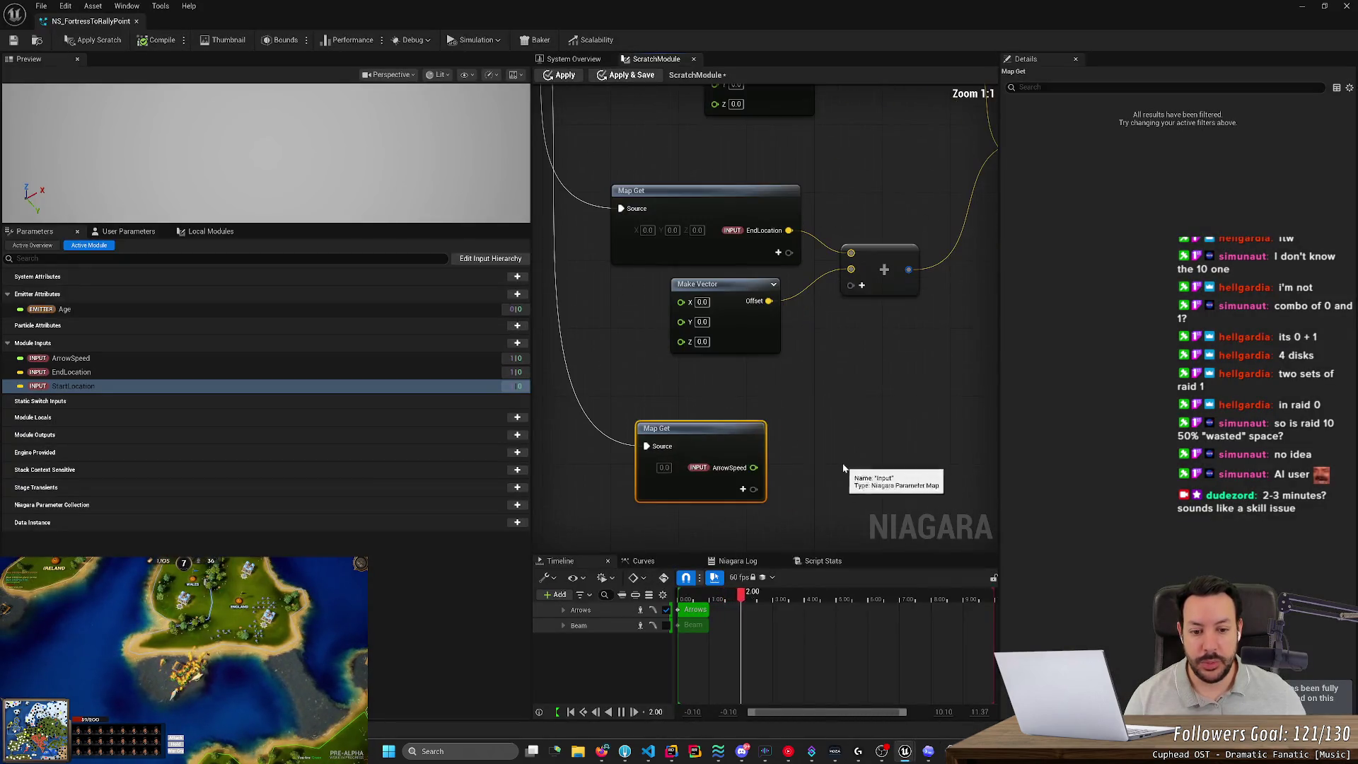
{"action": "scroll", "coordinate": [713, 432], "scroll_direction": "down", "scroll_amount": 3}
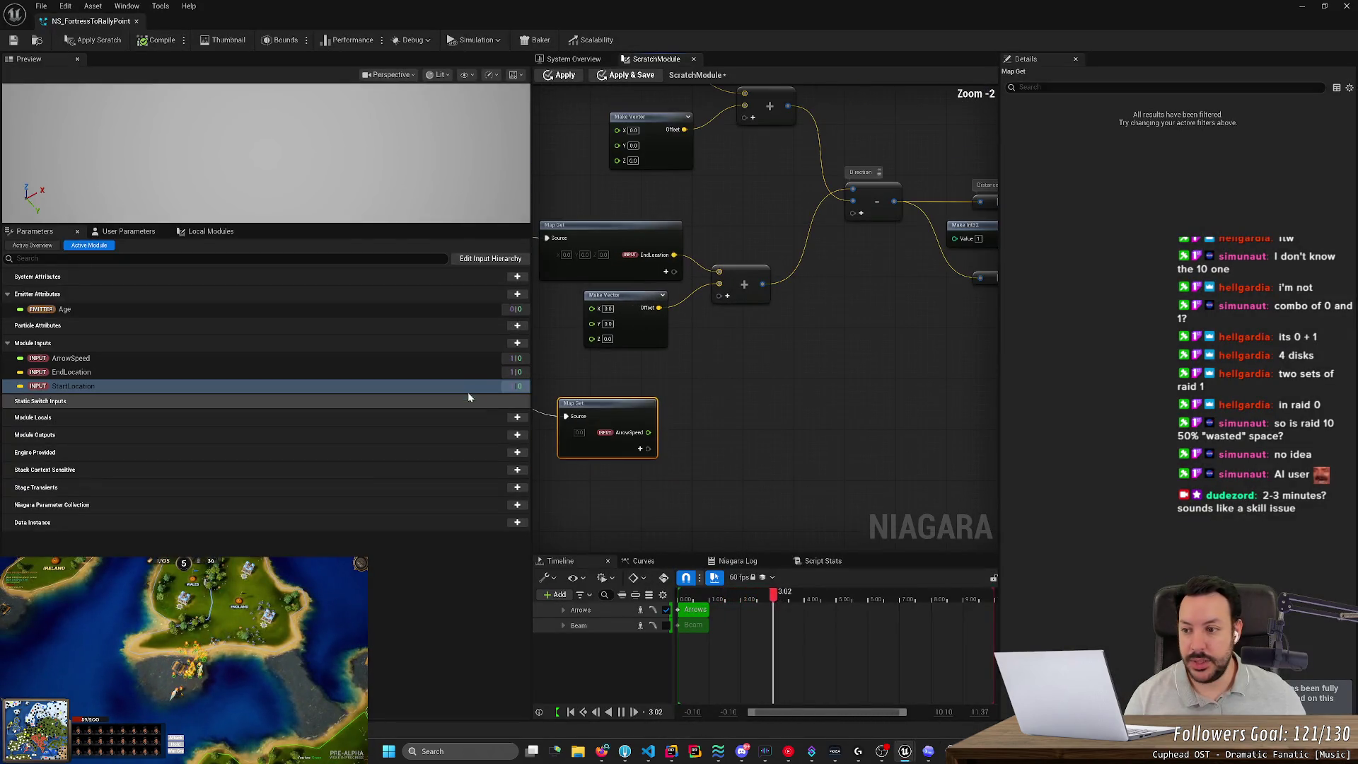
Add an EMITTER Age output pin to the Map Get node.
{"action": "right_click", "coordinate": [719, 400]}
{"action": "type", "text": "emitter"}
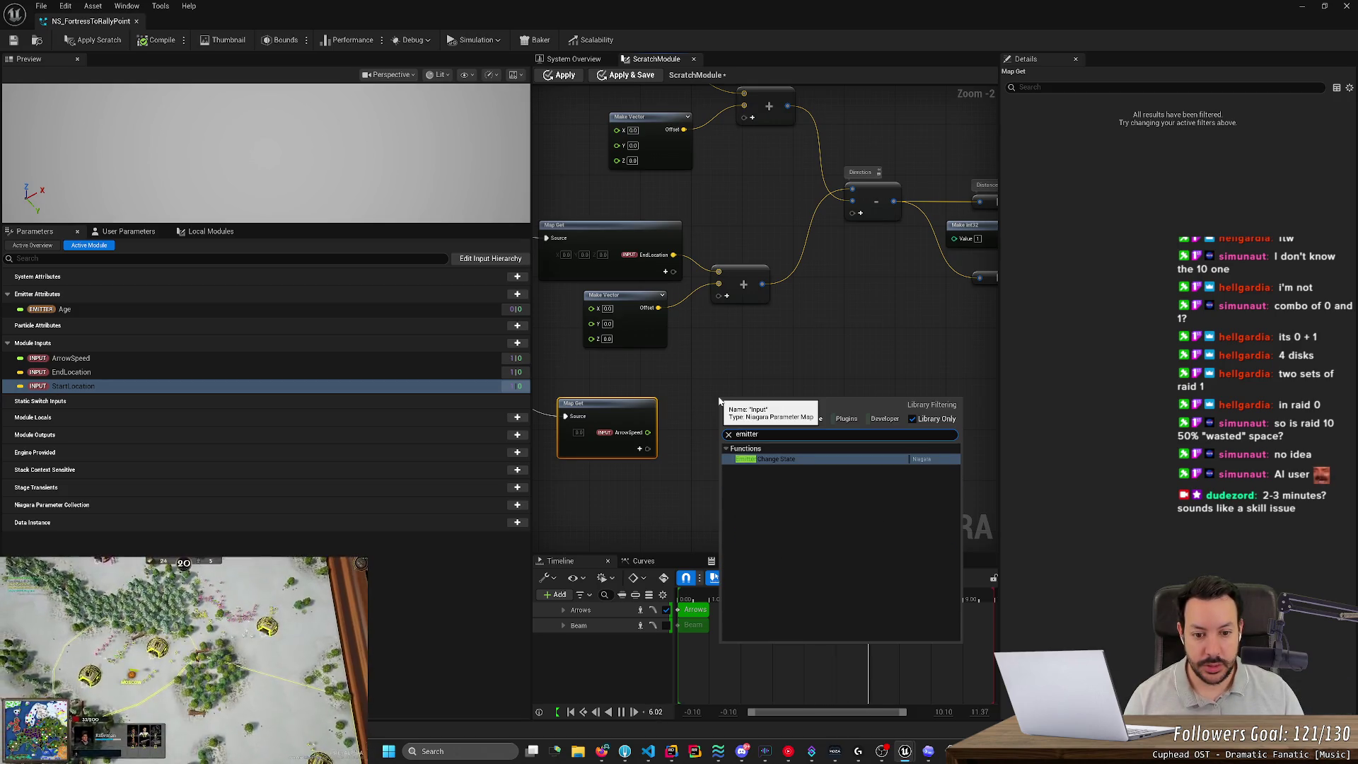
{"action": "type", "text": " age"}
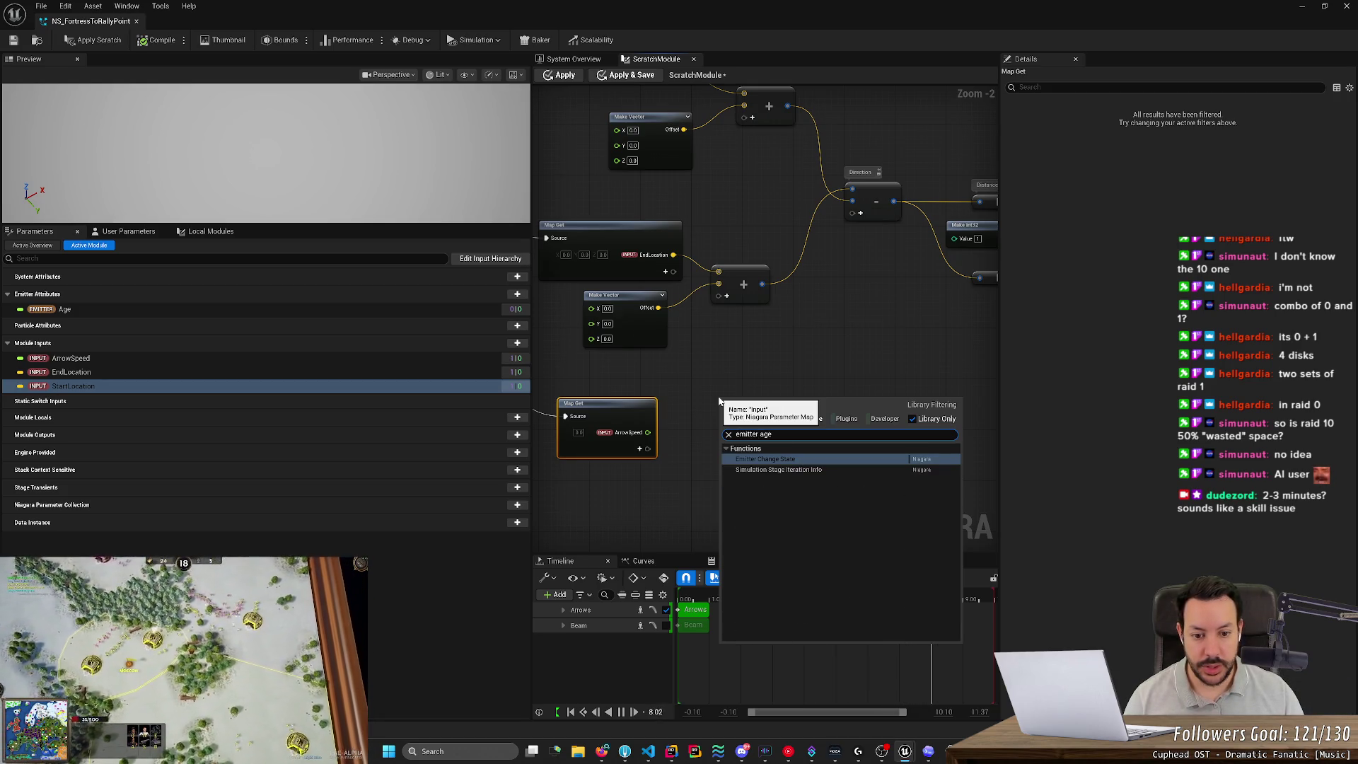
{"action": "key", "text": "BackSpace"}
{"action": "key", "text": "BackSpace"}
{"action": "key", "text": "BackSpace"}
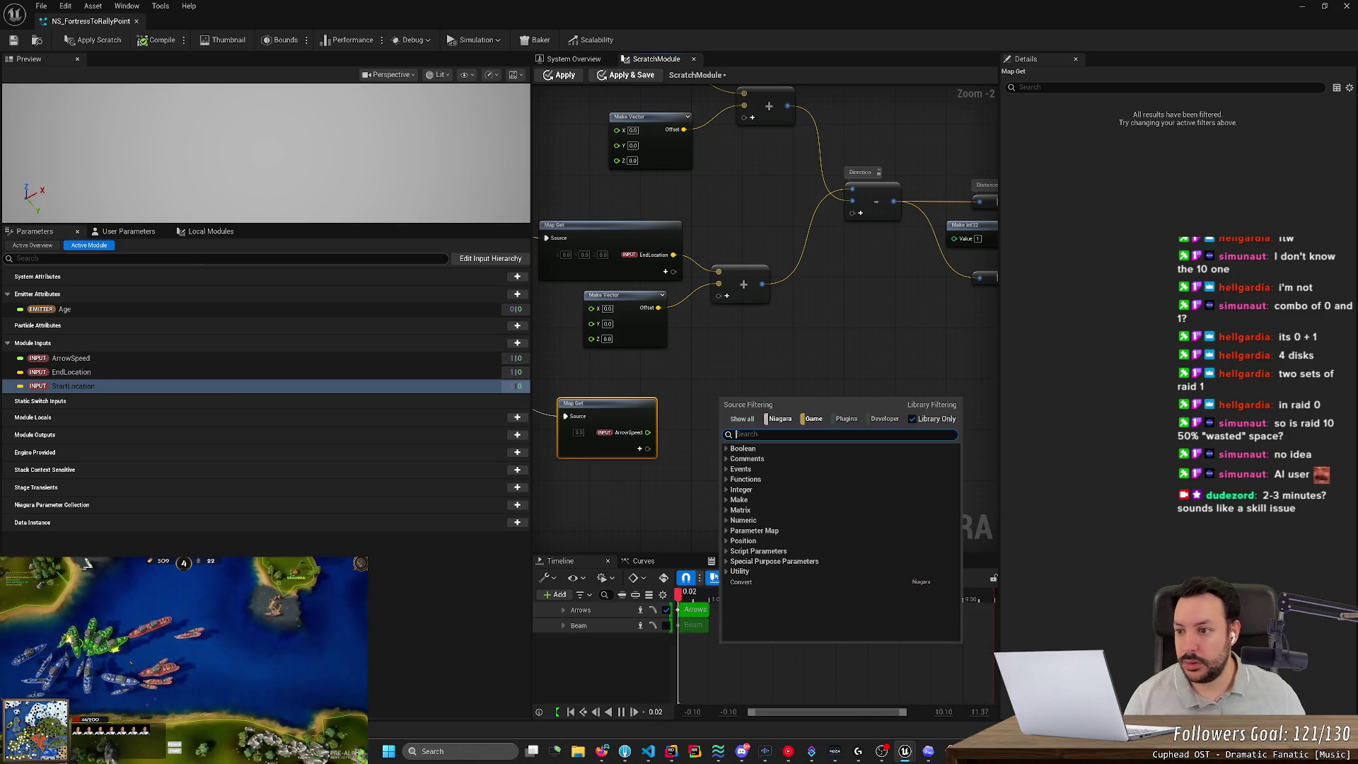
{"action": "mouse_move", "coordinate": [63, 309]}
{"action": "left_mouse_down"}
{"action": "mouse_move", "coordinate": [636, 390]}
{"action": "mouse_move", "coordinate": [740, 427]}
{"action": "mouse_move", "coordinate": [575, 461]}
{"action": "mouse_move", "coordinate": [762, 427]}
{"action": "mouse_move", "coordinate": [715, 445]}
{"action": "mouse_move", "coordinate": [622, 440]}
{"action": "left_mouse_up"}
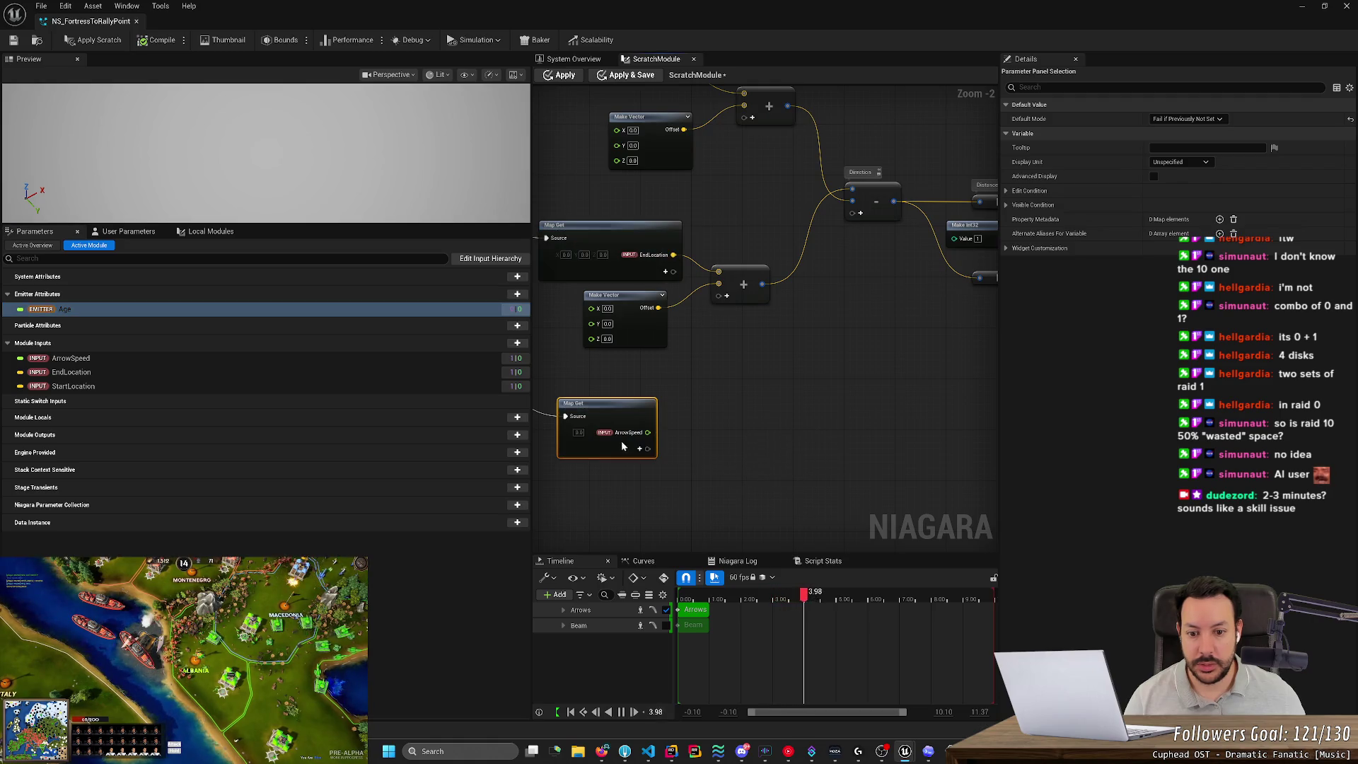
{"action": "left_click", "coordinate": [640, 449]}
{"action": "type", "text": "emitter age"}
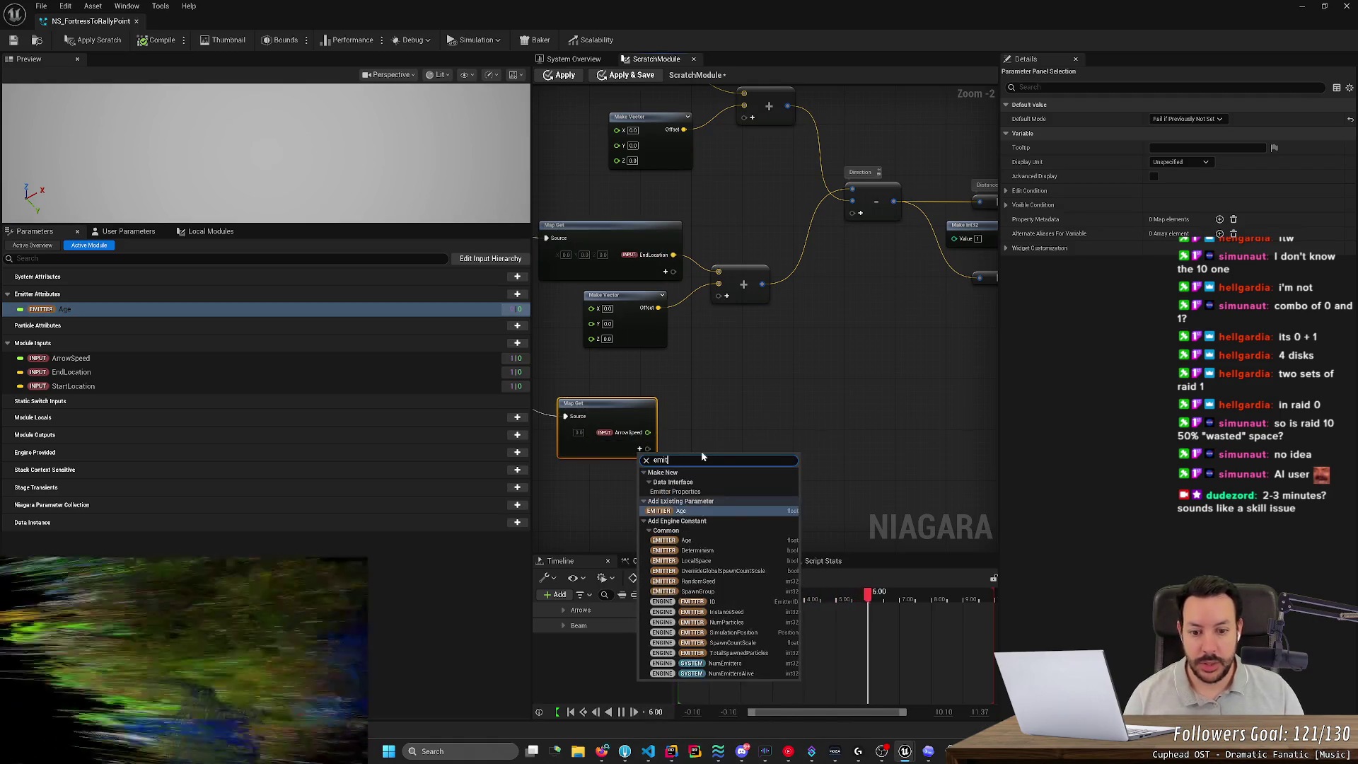
{"action": "key", "text": "Return"}
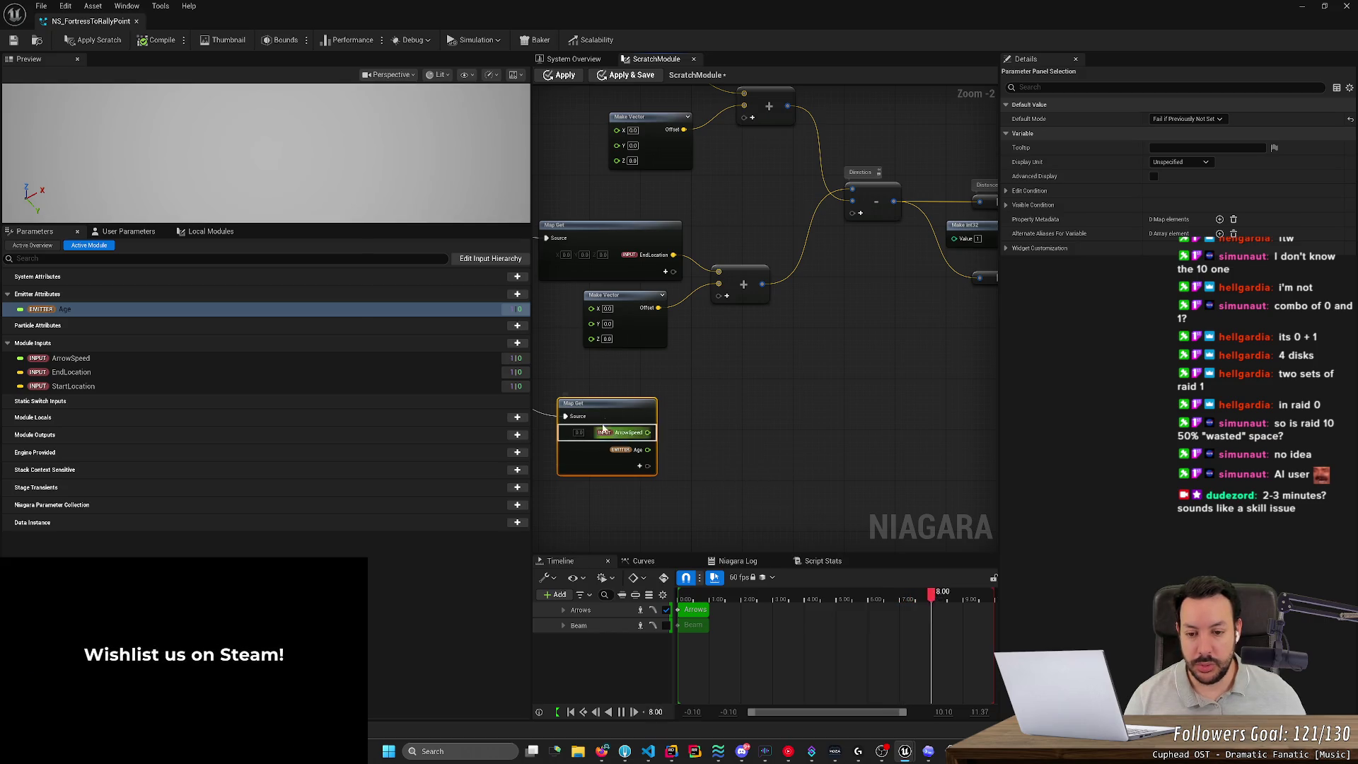
{"action": "mouse_move", "coordinate": [717, 452]}
{"action": "left_mouse_down"}
{"action": "mouse_move", "coordinate": [758, 473]}
{"action": "mouse_move", "coordinate": [905, 472]}
{"action": "mouse_move", "coordinate": [901, 442]}
{"action": "left_mouse_up"}
{"action": "scroll", "coordinate": [894, 445], "scroll_direction": "up", "scroll_amount": 2}
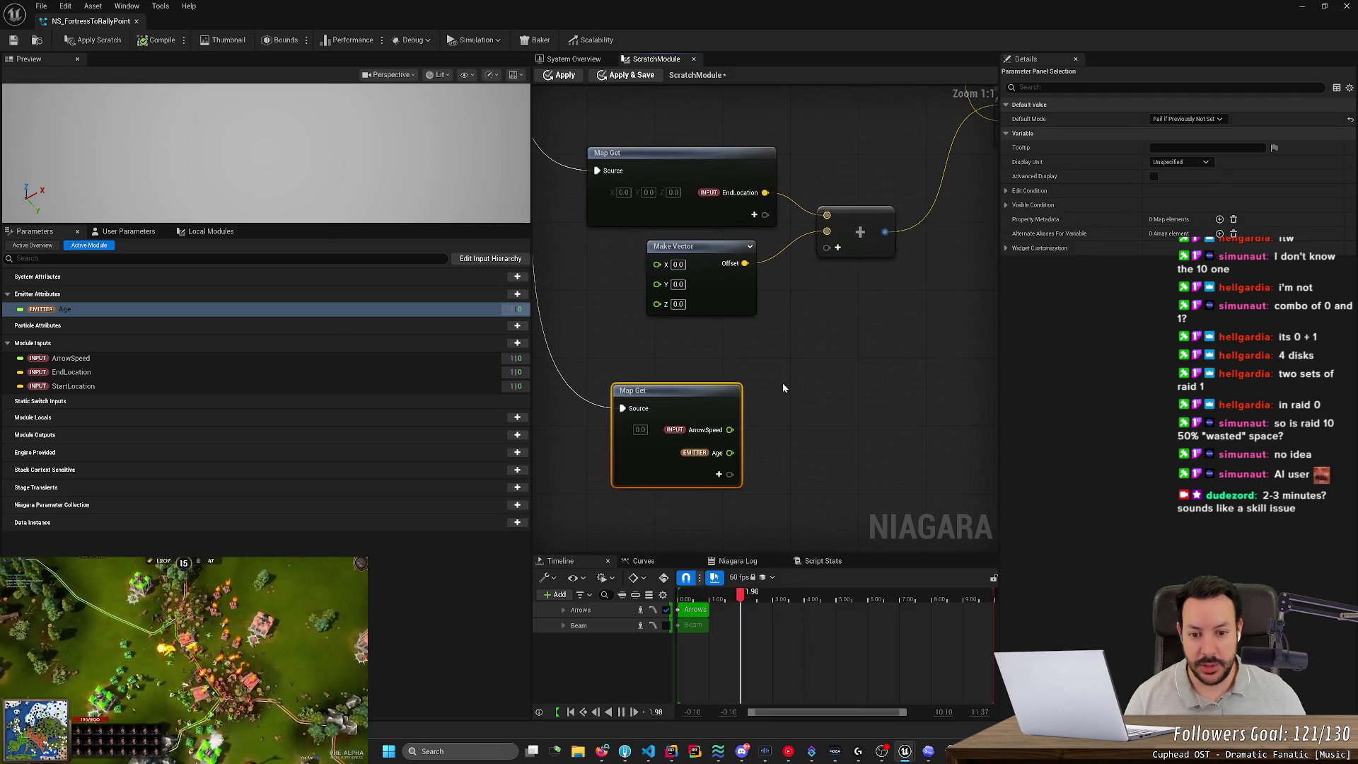
{"action": "key", "text": "alt+Tab"}
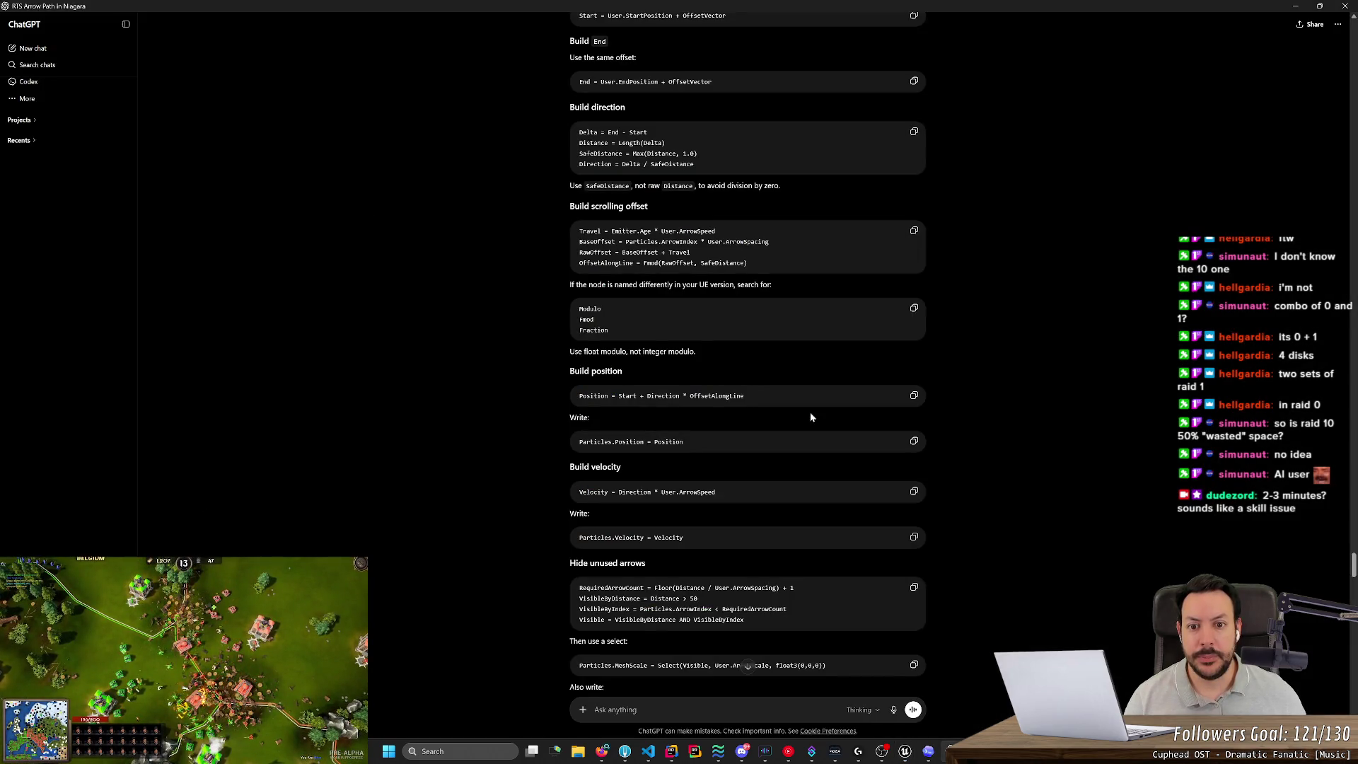
Add a Multiply node fed by Emitter Age and ArrowSpeed.
{"action": "key", "text": "alt+Tab"}
{"action": "right_click", "coordinate": [800, 430]}
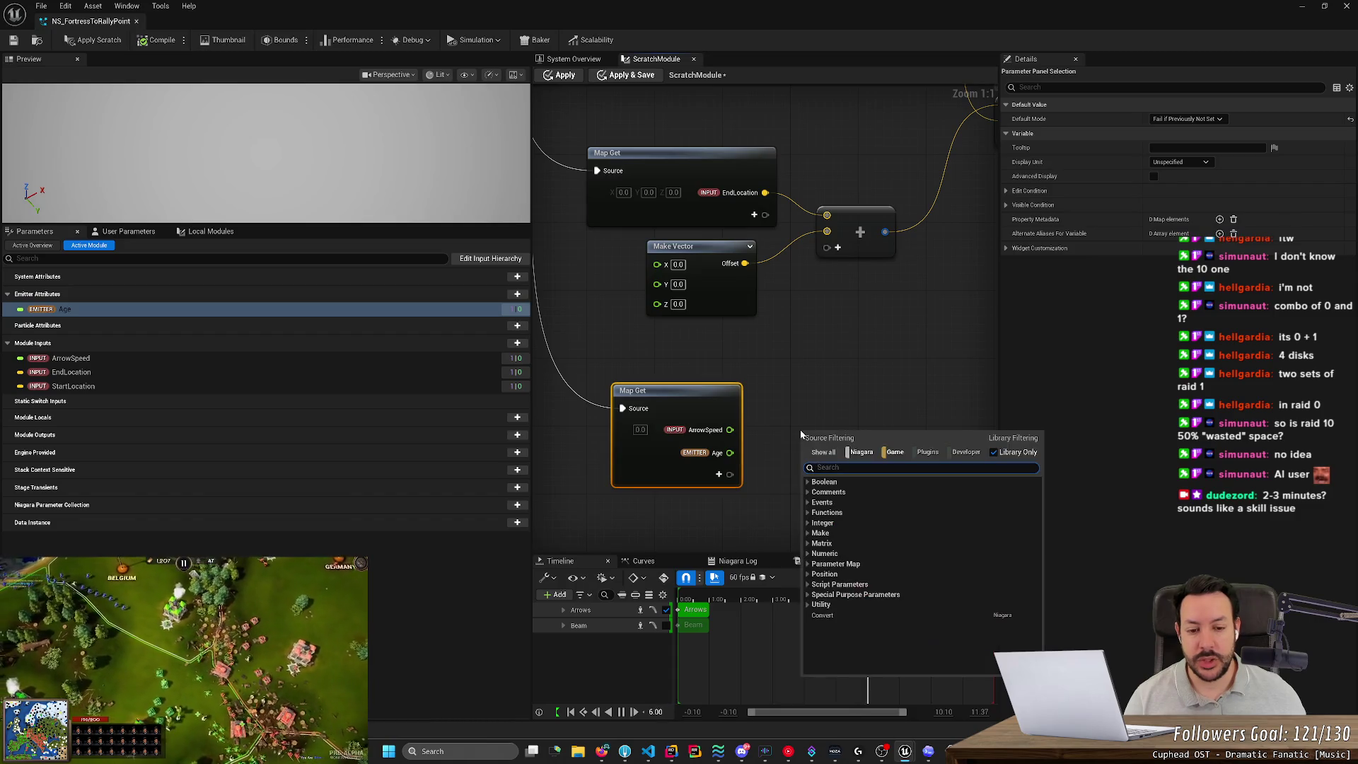
{"action": "type", "text": "mul"}
{"action": "key", "text": "Return"}
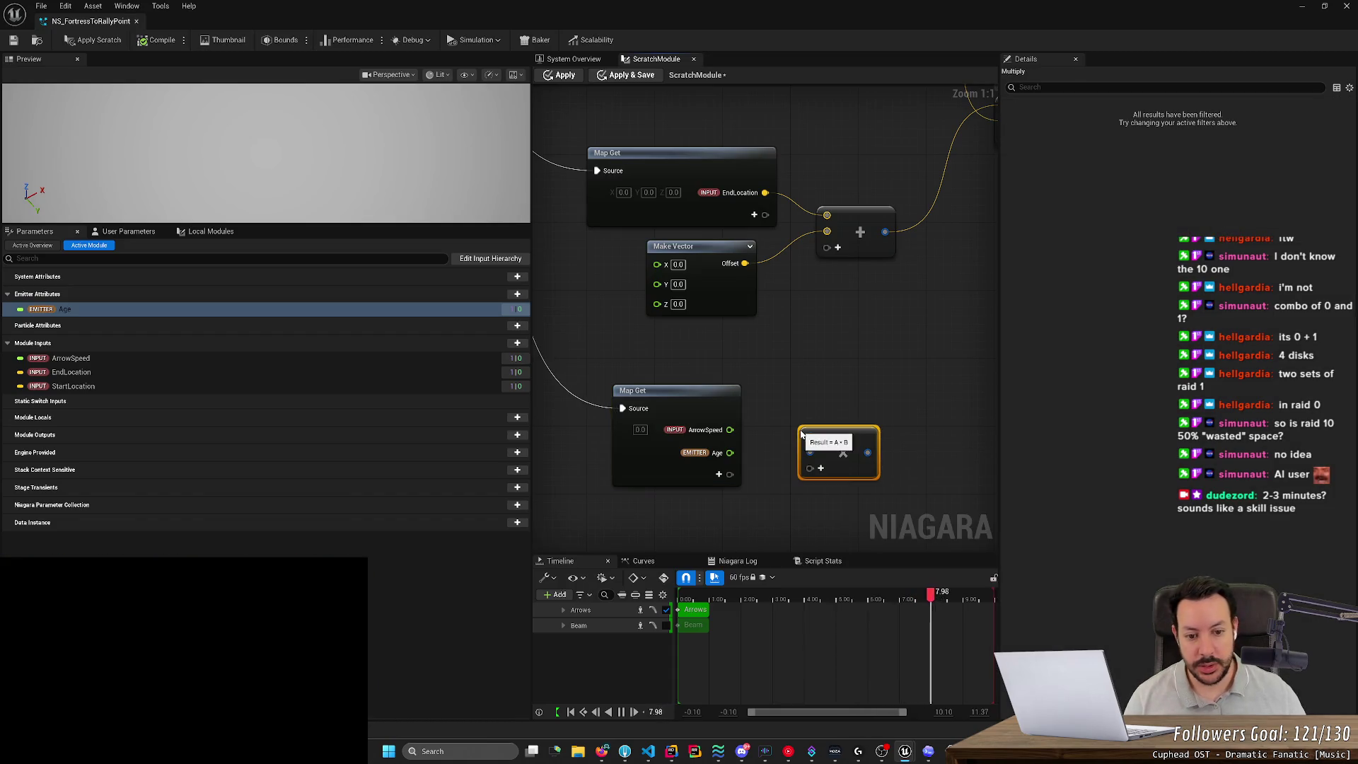
{"action": "mouse_move", "coordinate": [730, 453]}
{"action": "left_mouse_down"}
{"action": "mouse_move", "coordinate": [805, 464]}
{"action": "mouse_move", "coordinate": [810, 453]}
{"action": "left_mouse_up"}
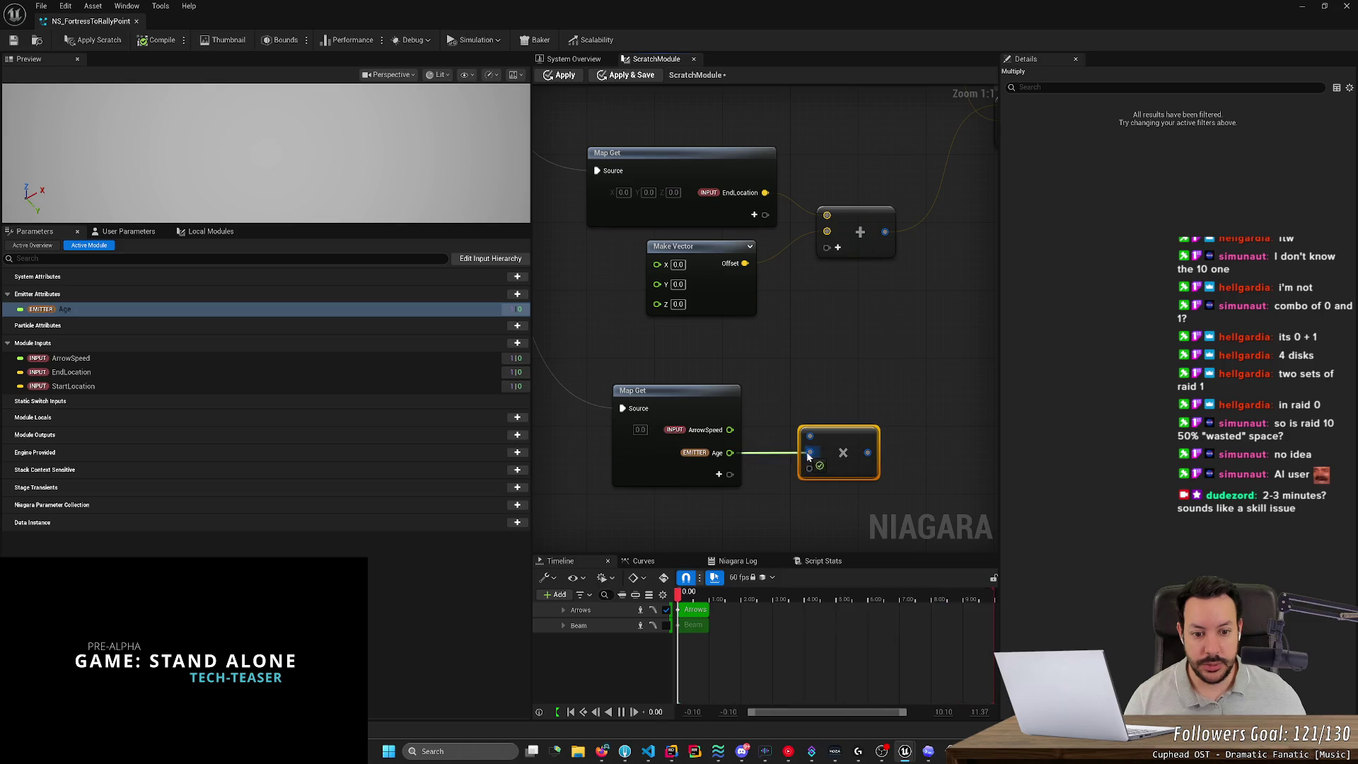
{"action": "left_click_drag", "start_coordinate": [730, 430], "coordinate": [810, 436]}
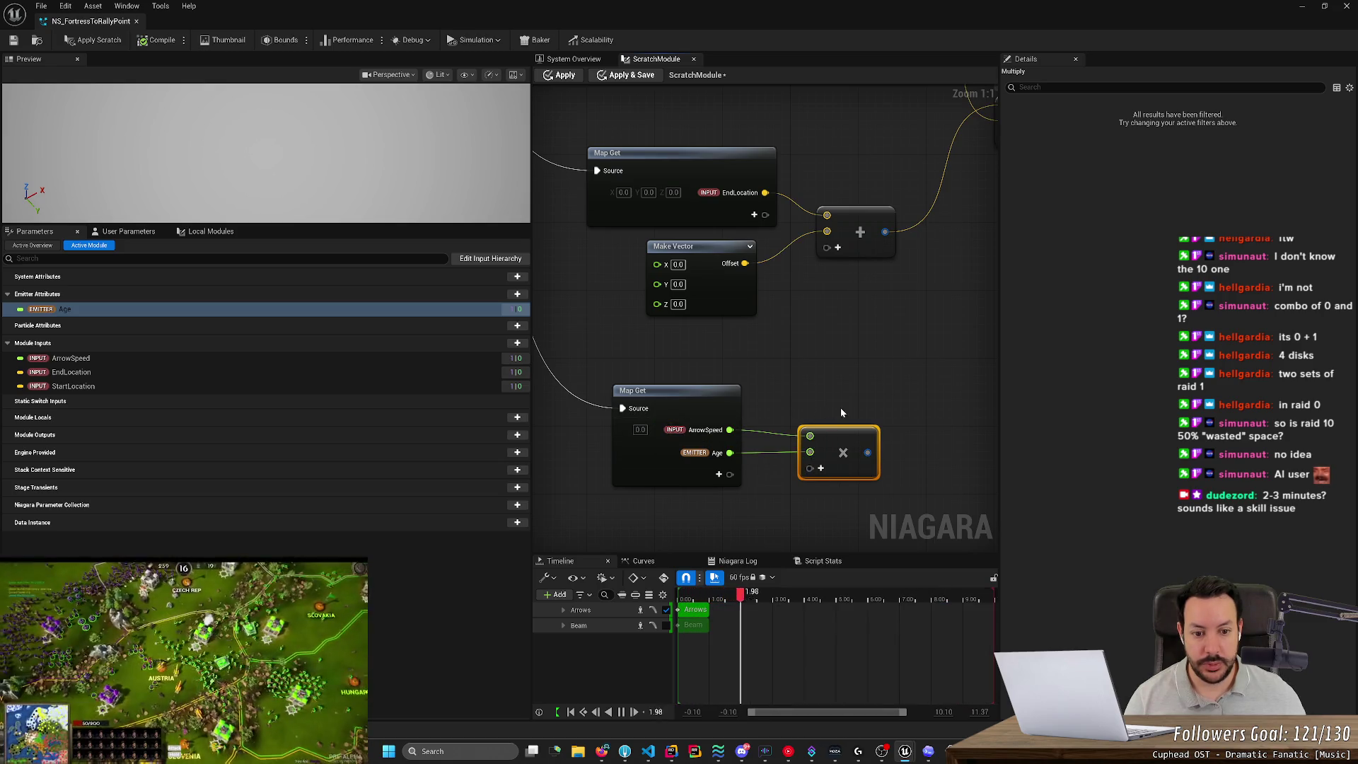
{"action": "left_click", "coordinate": [830, 422]}
{"action": "key", "text": "alt+Tab"}
{"action": "key", "text": "alt+Tab"}
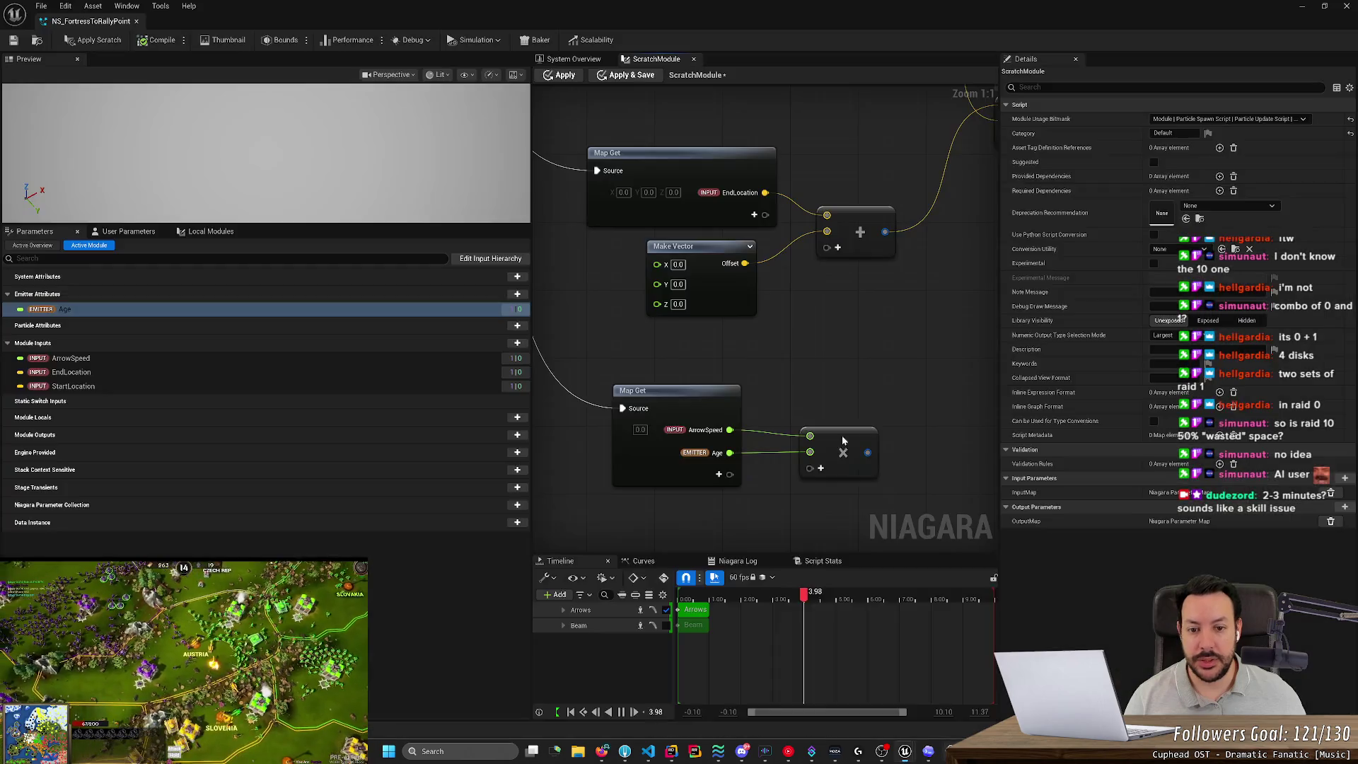
Give the Multiply node the comment 'Travel'.
{"action": "left_click", "coordinate": [827, 404]}
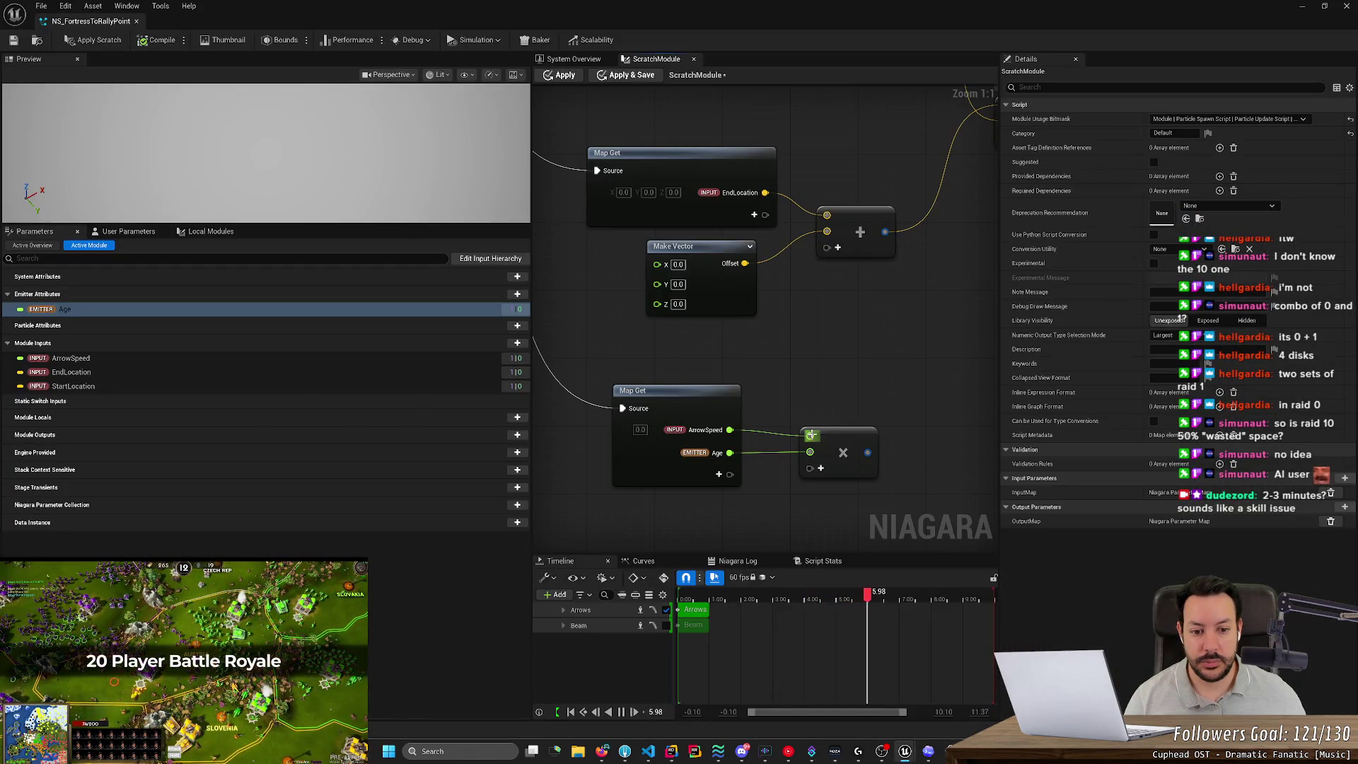
{"action": "left_click", "coordinate": [810, 422]}
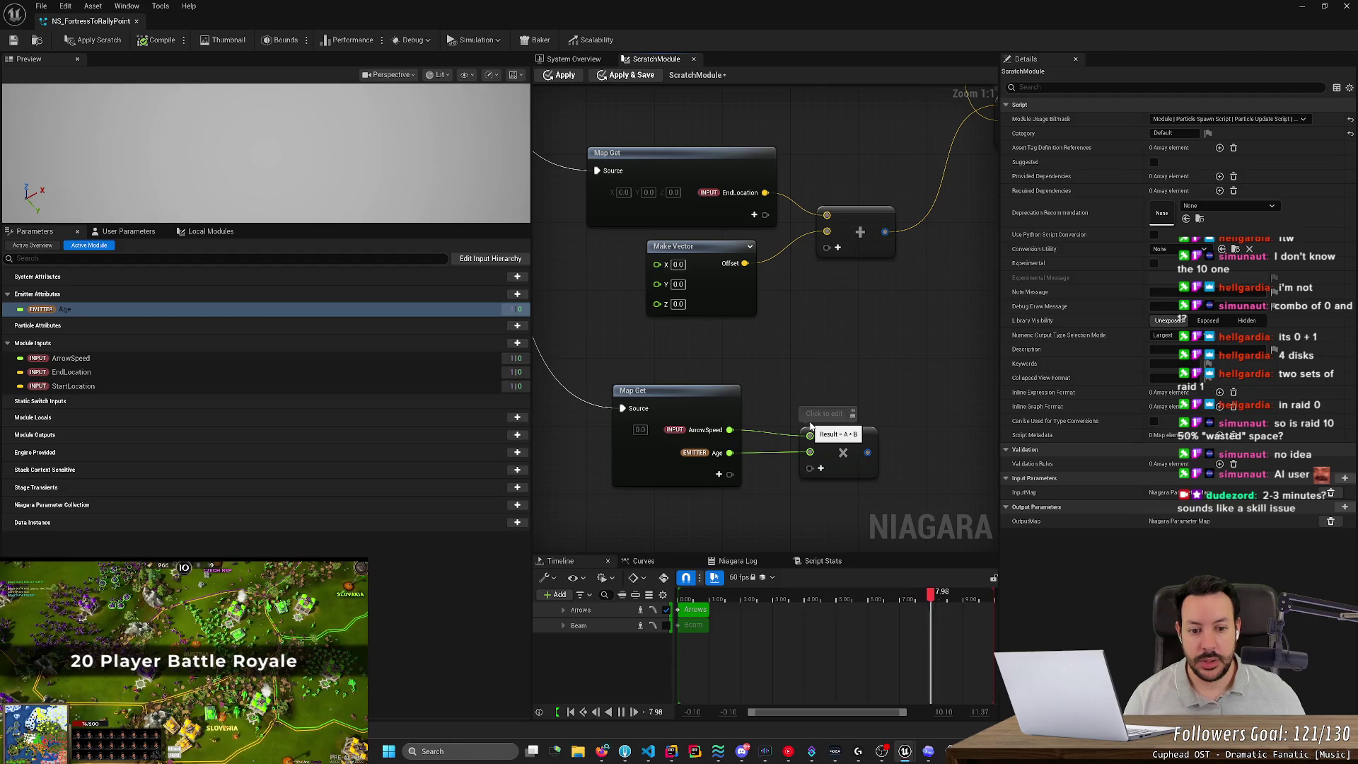
{"action": "type", "text": "Travel"}
{"action": "key", "text": "Return"}
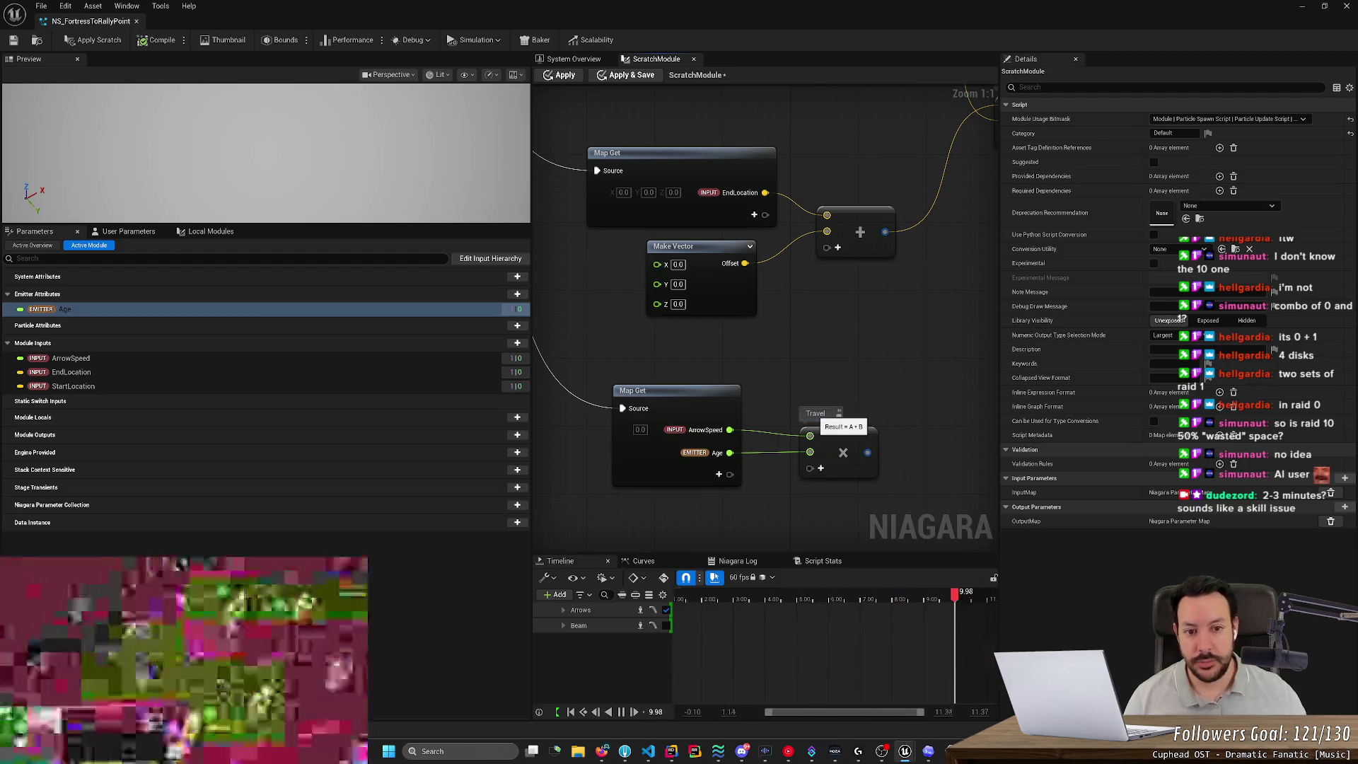
{"action": "scroll", "coordinate": [901, 382], "scroll_direction": "down", "scroll_amount": 3}
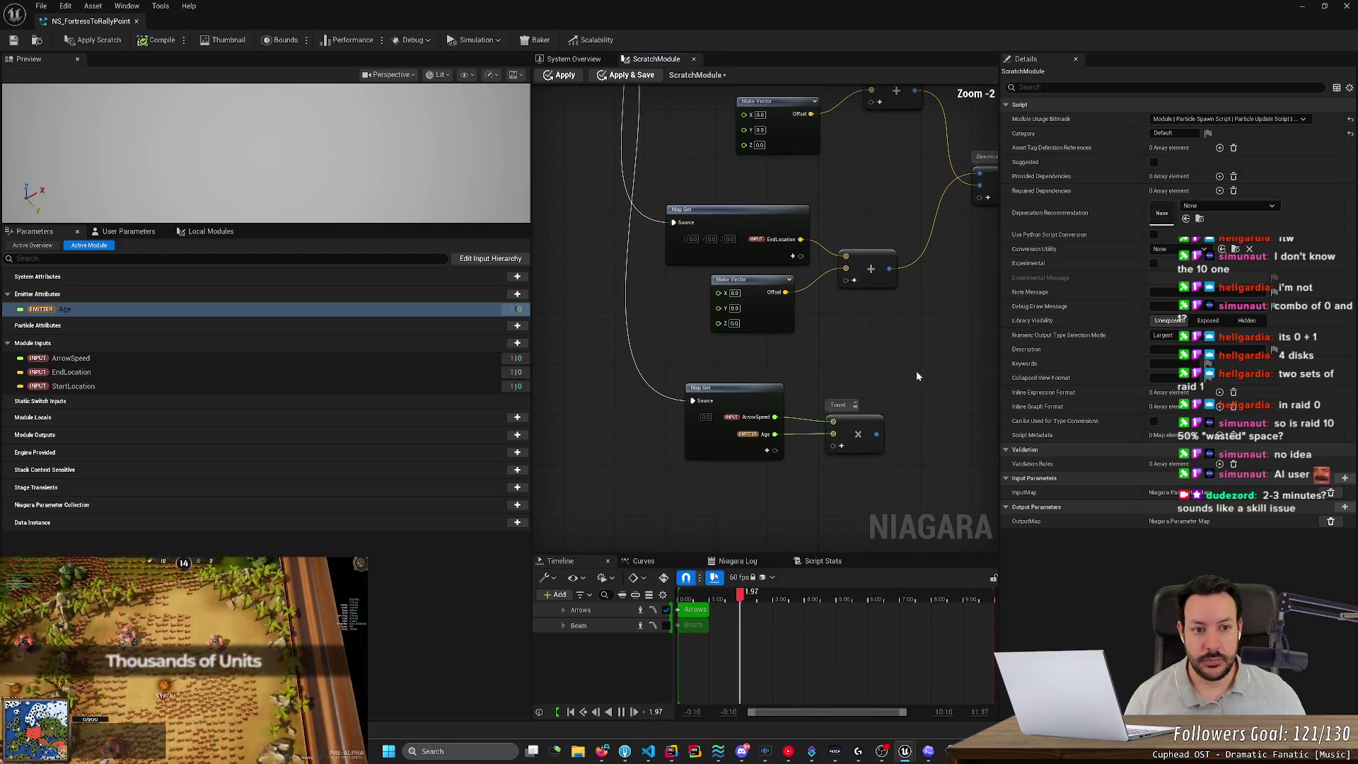
{"action": "key", "text": "alt+Tab"}
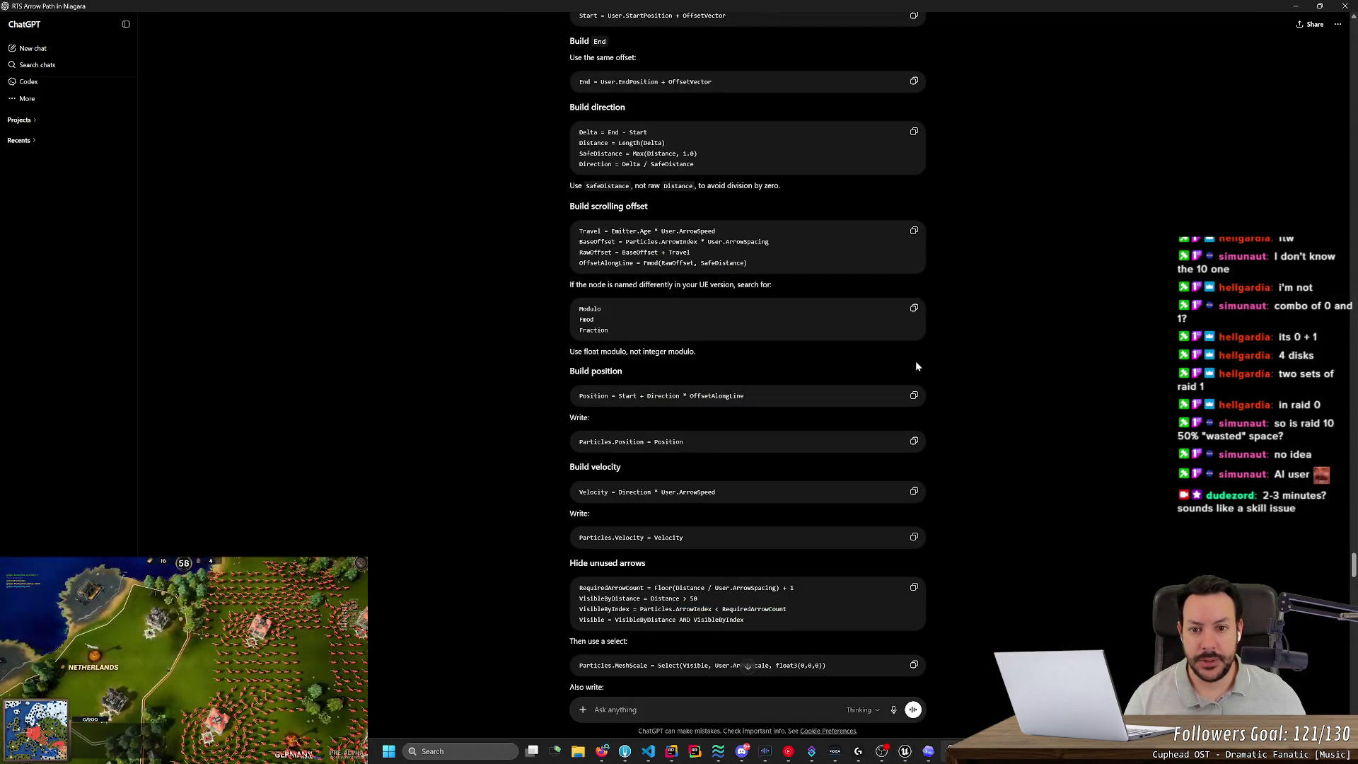
{"action": "key", "text": "alt+Tab"}
{"action": "key", "text": "alt+Tab"}
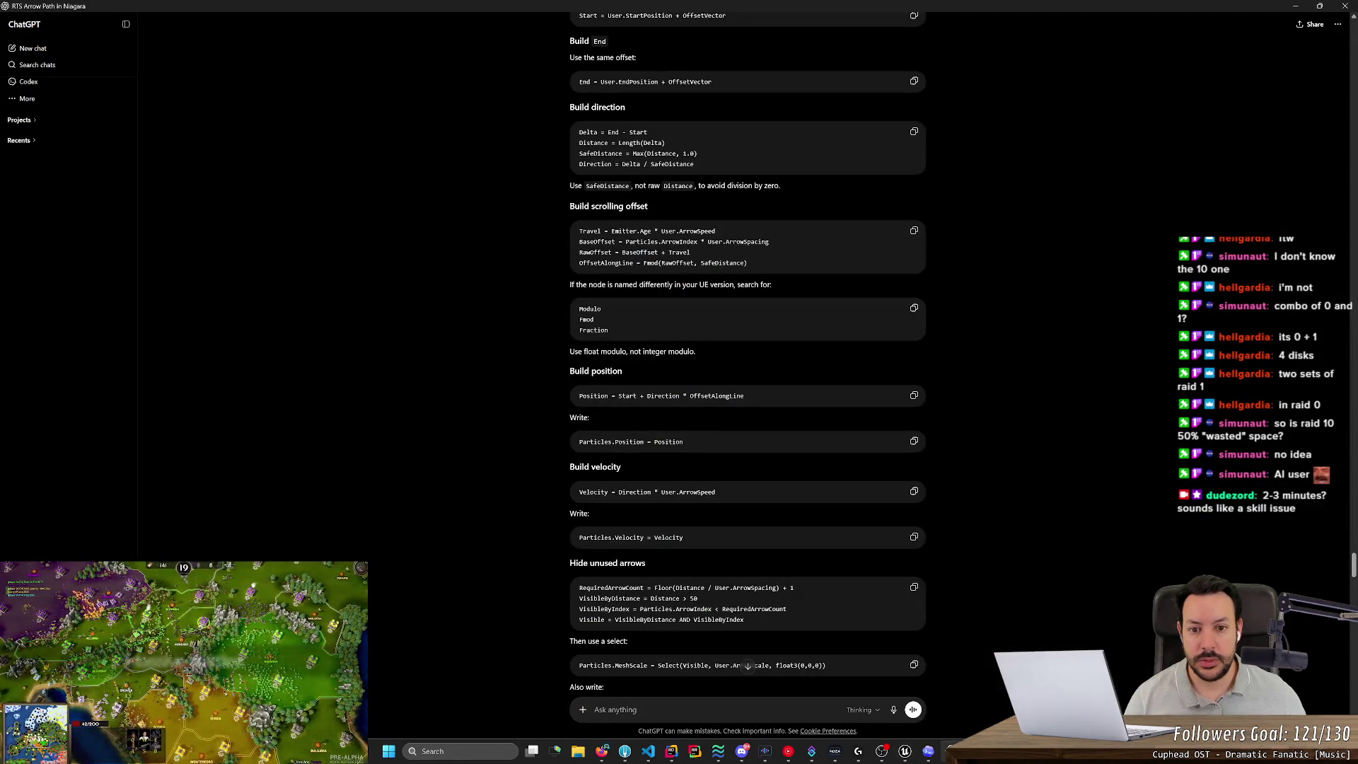
Add Particles ArrowIndex to the Map Get node from the attribute overview.
{"action": "key", "text": "alt+Tab"}
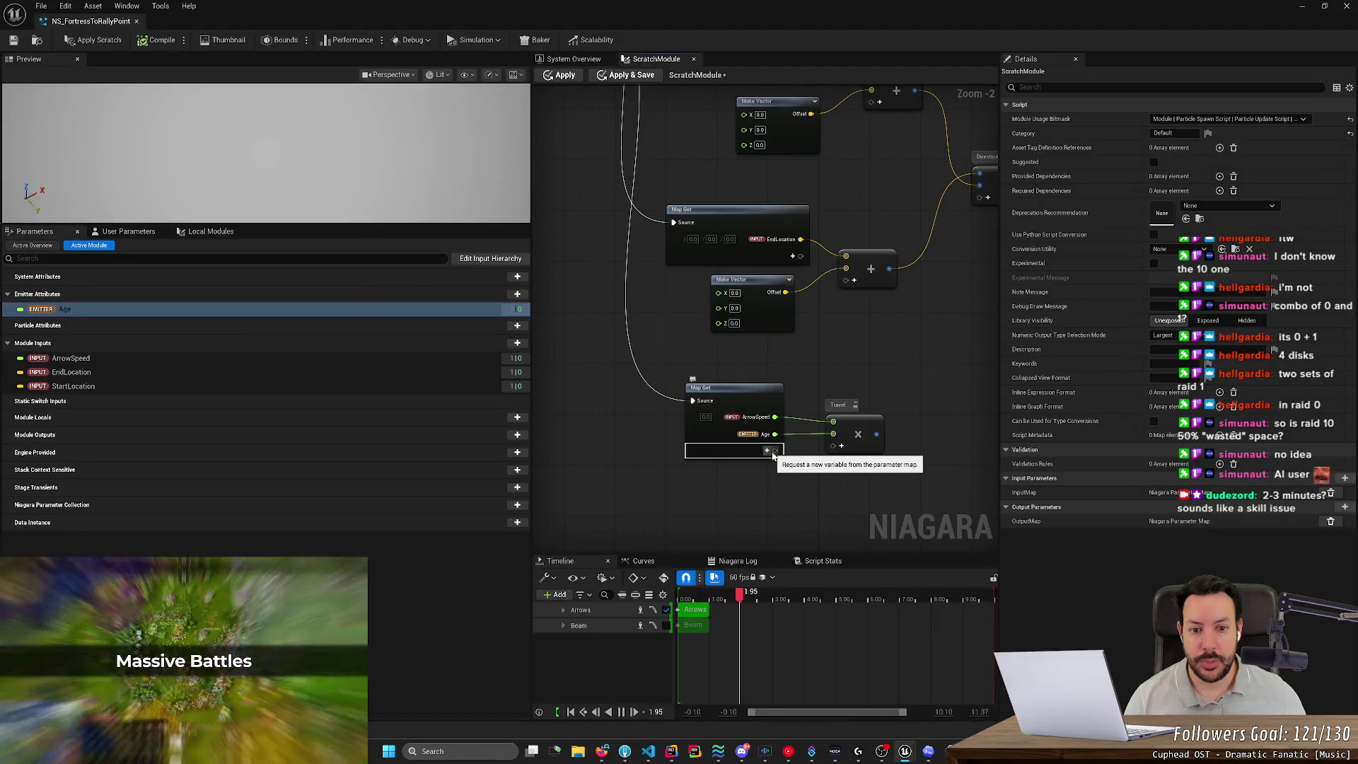
{"action": "left_click", "coordinate": [772, 454]}
{"action": "left_click", "coordinate": [768, 453]}
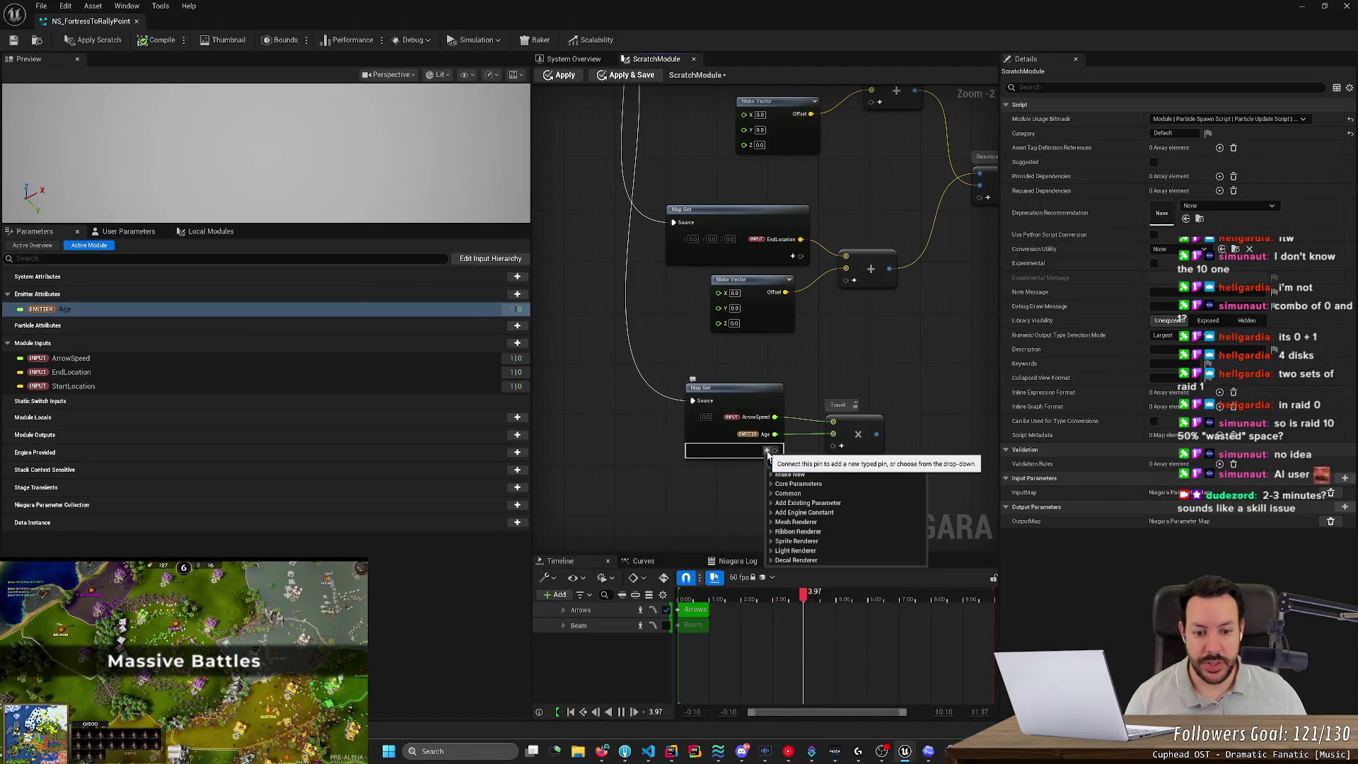
{"action": "type", "text": "pa"}
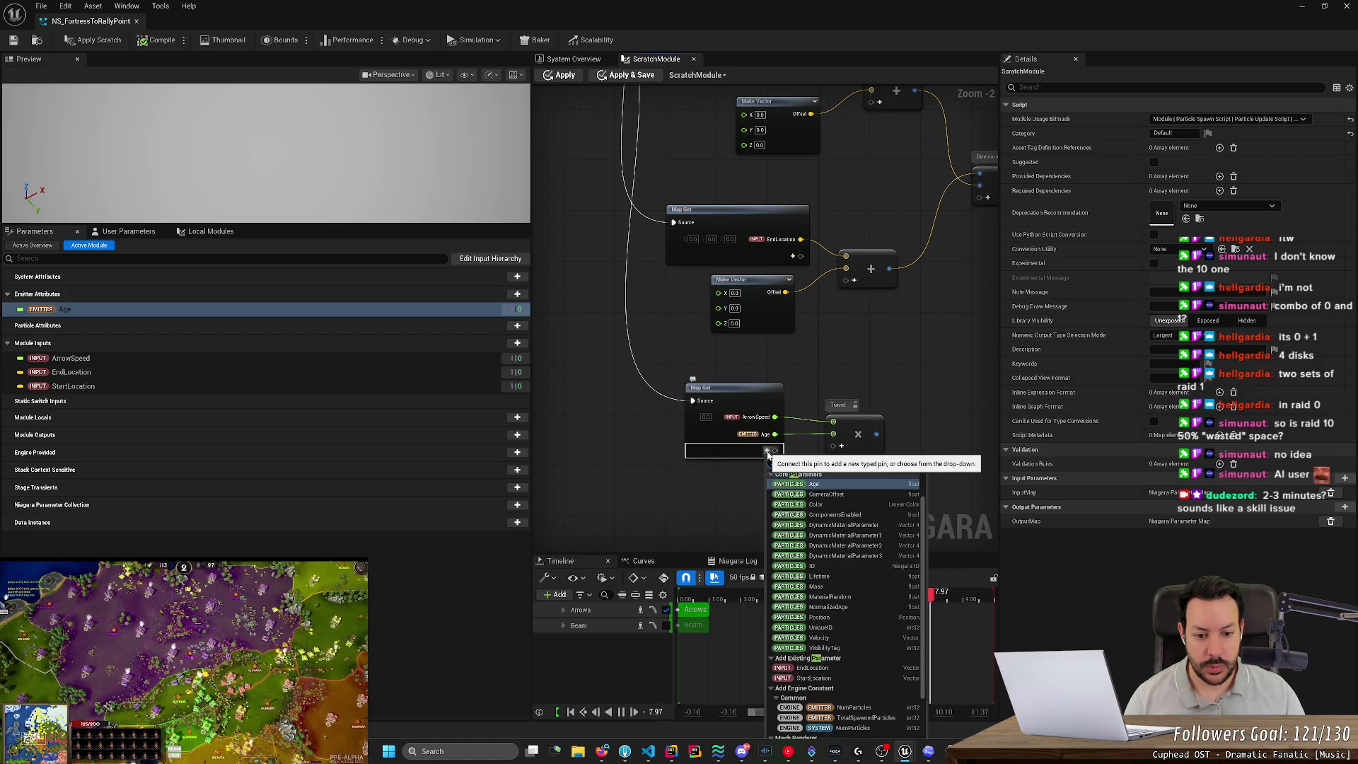
{"action": "key", "text": "Escape"}
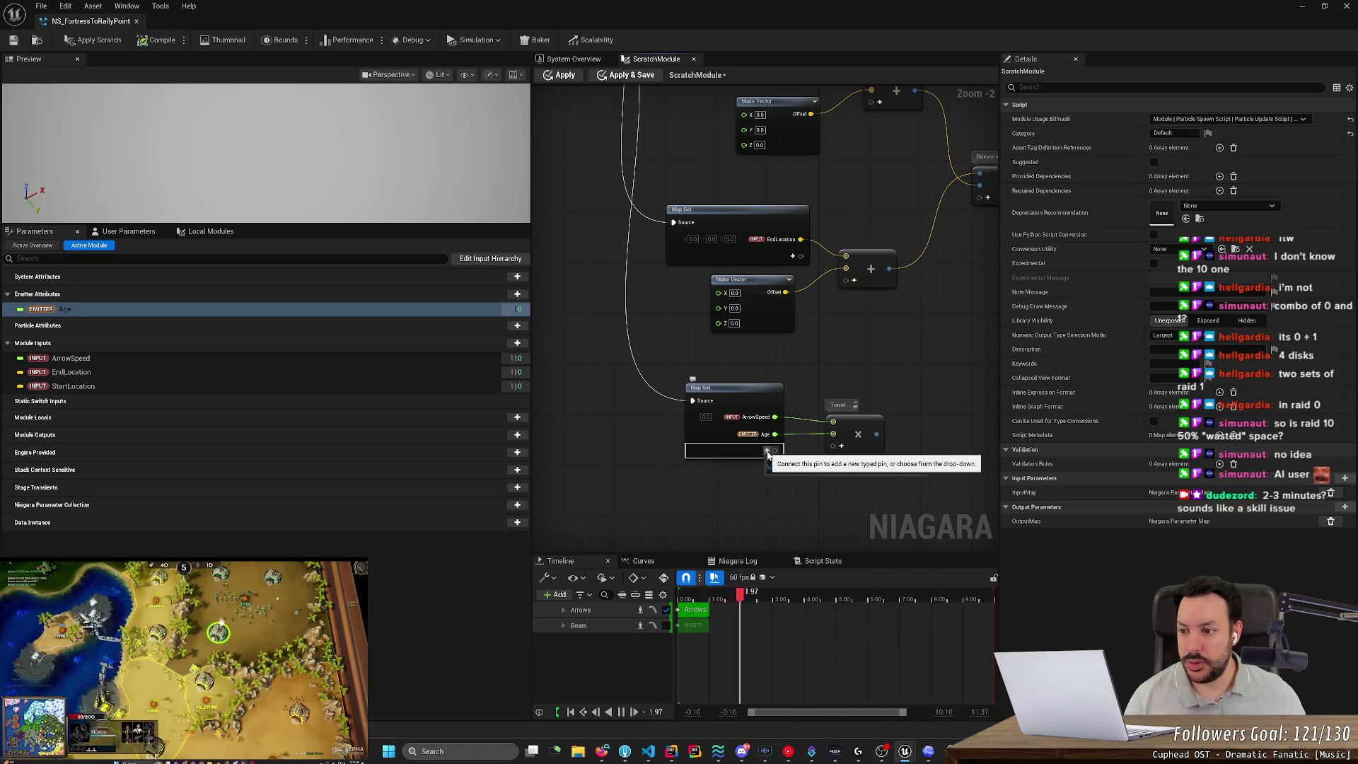
{"action": "type", "text": "arrow"}
{"action": "left_click", "coordinate": [32, 245]}
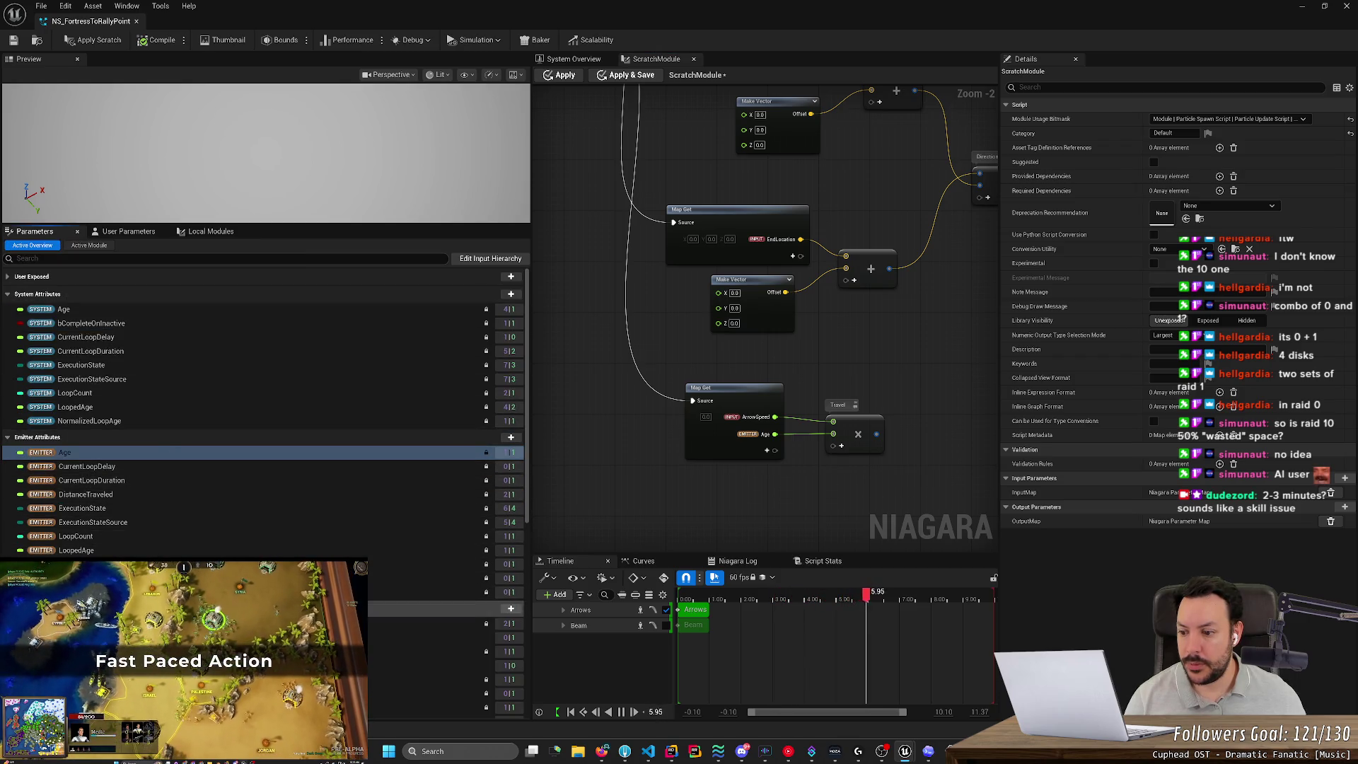
{"action": "left_click_drag", "start_coordinate": [445, 637], "coordinate": [768, 454]}
{"action": "scroll", "coordinate": [817, 490], "scroll_direction": "up", "scroll_amount": 2}
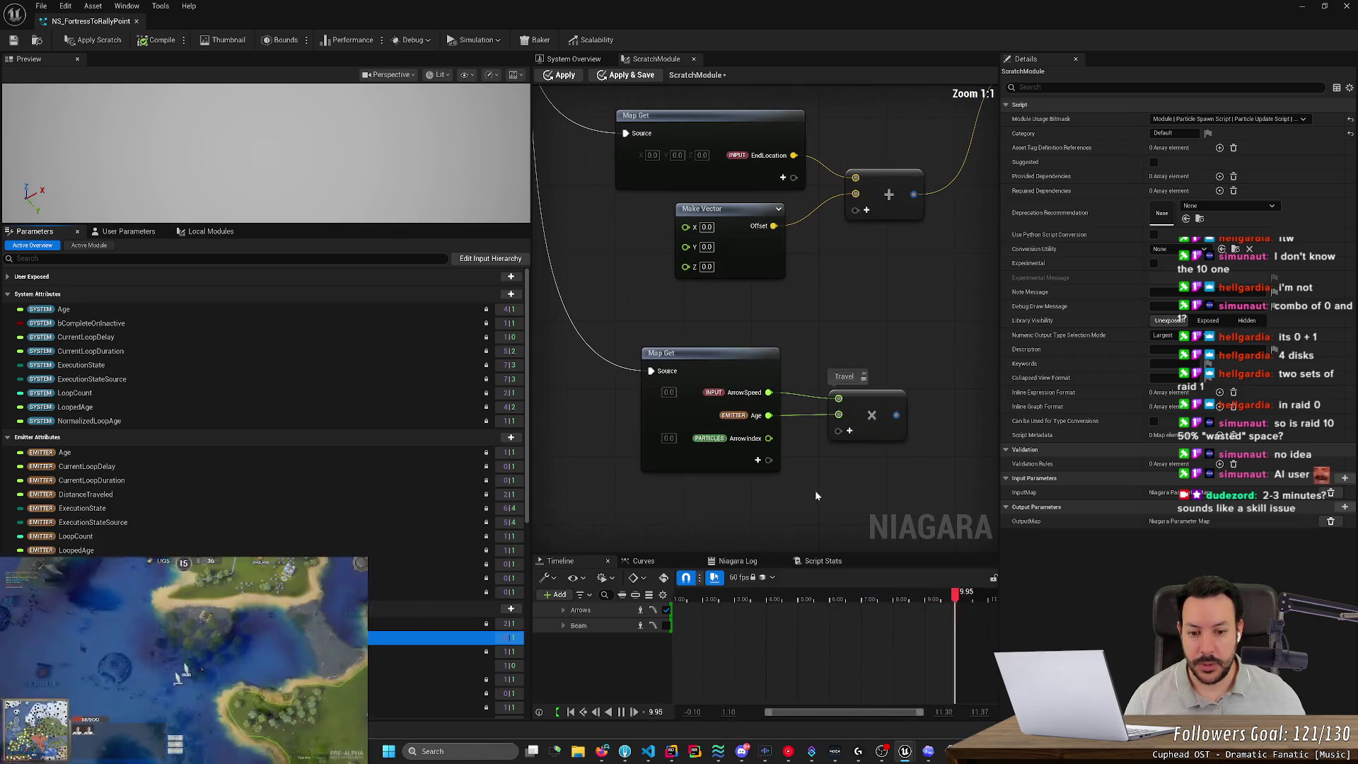
{"action": "key", "text": "alt+Tab"}
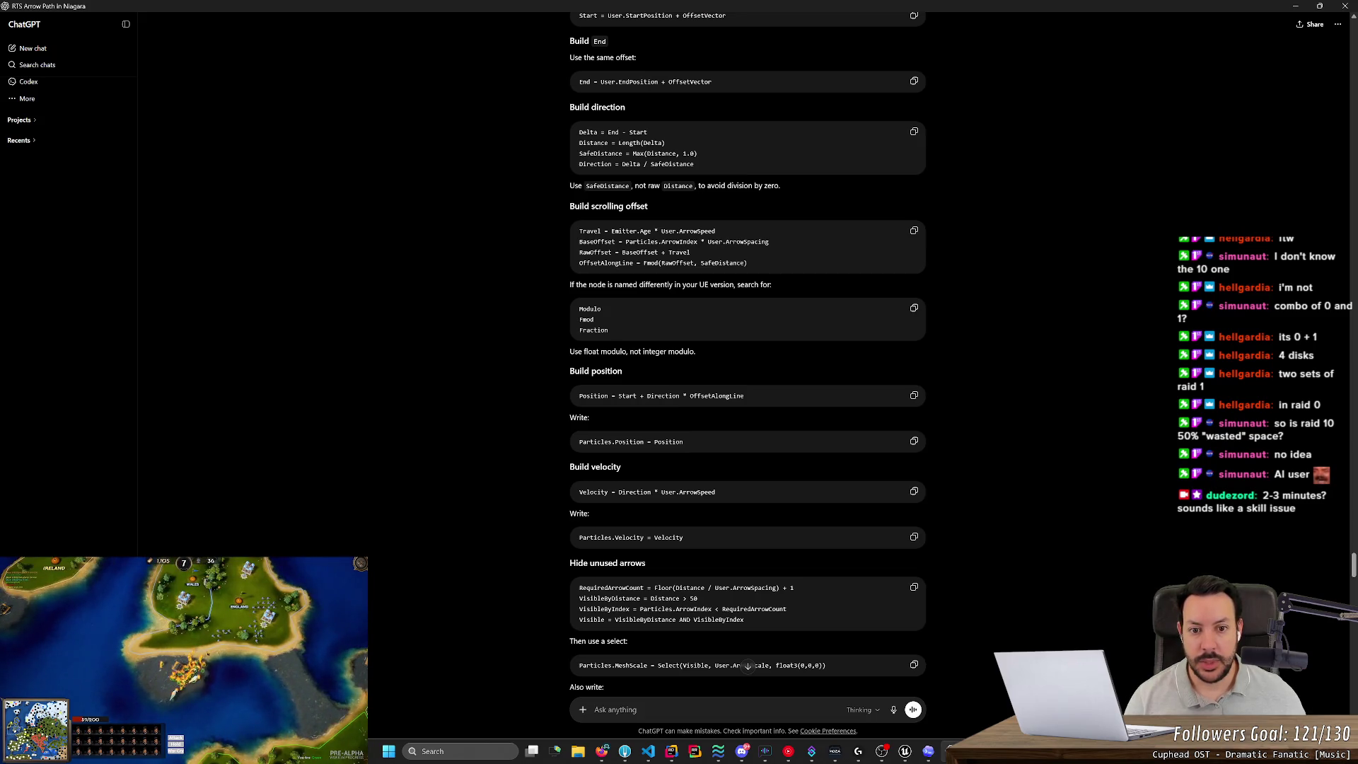
{"action": "key", "text": "alt+Tab"}
Create a new float input pin named ArrowSpacing on the Map Get node.
{"action": "left_click", "coordinate": [758, 460]}
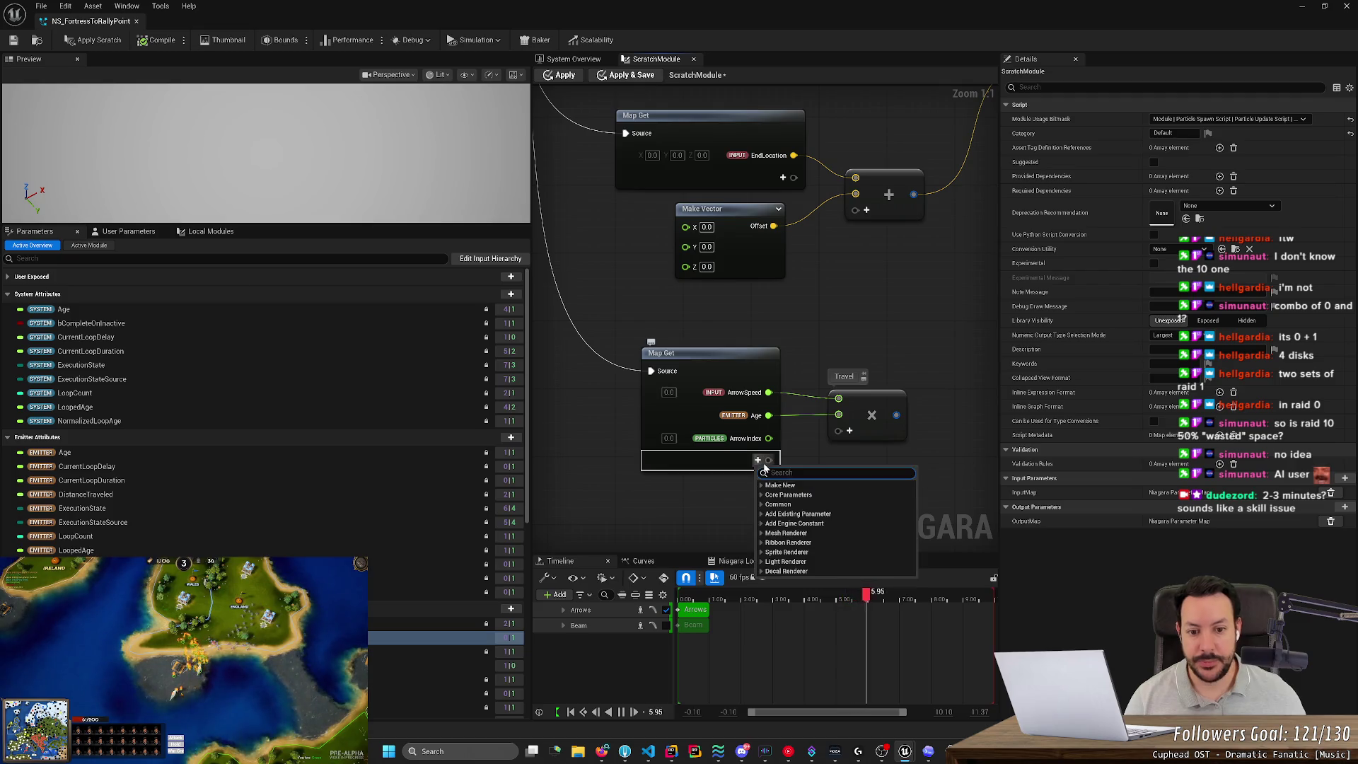
{"action": "type", "text": "arr"}
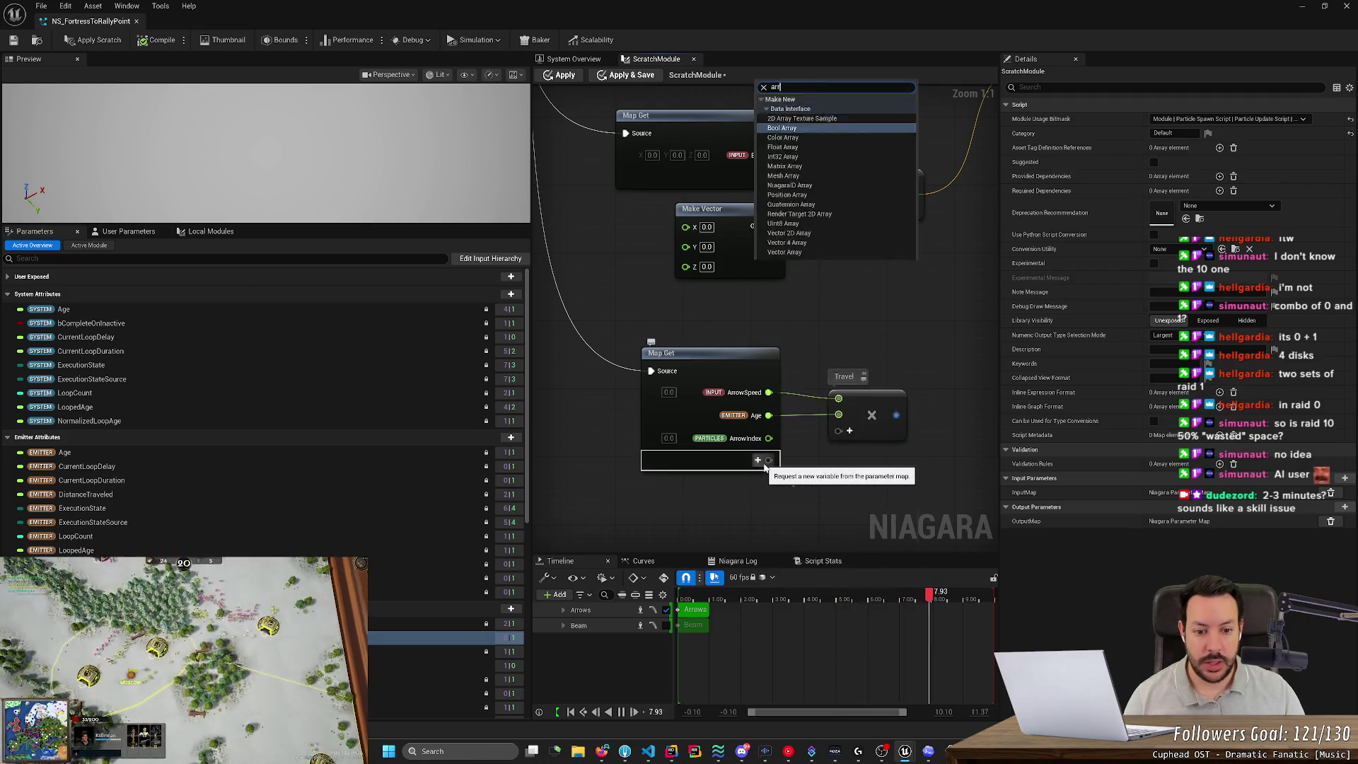
{"action": "key", "text": "Escape"}
{"action": "left_click", "coordinate": [757, 460]}
{"action": "type", "text": "us"}
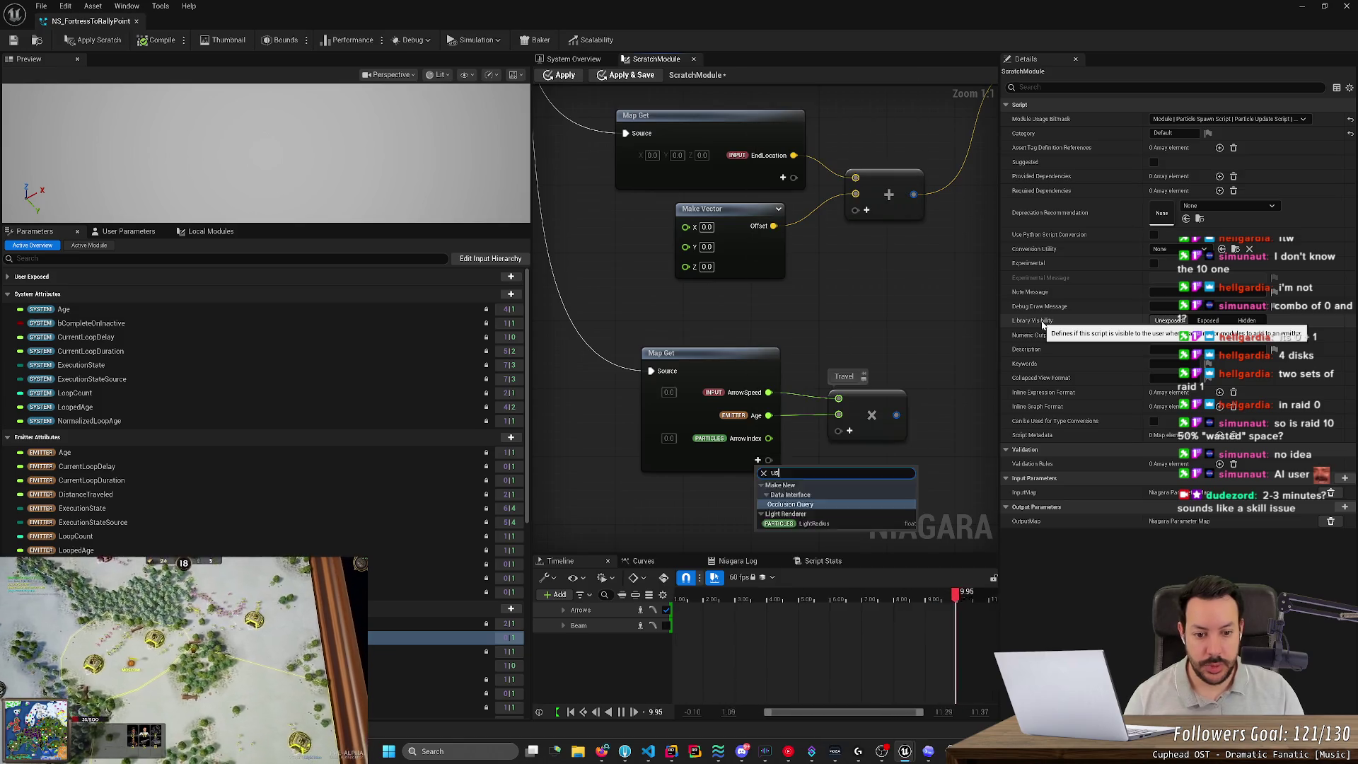
{"action": "type", "text": "er"}
{"action": "key", "text": "BackSpace"}
{"action": "key", "text": "BackSpace"}
{"action": "key", "text": "BackSpace"}
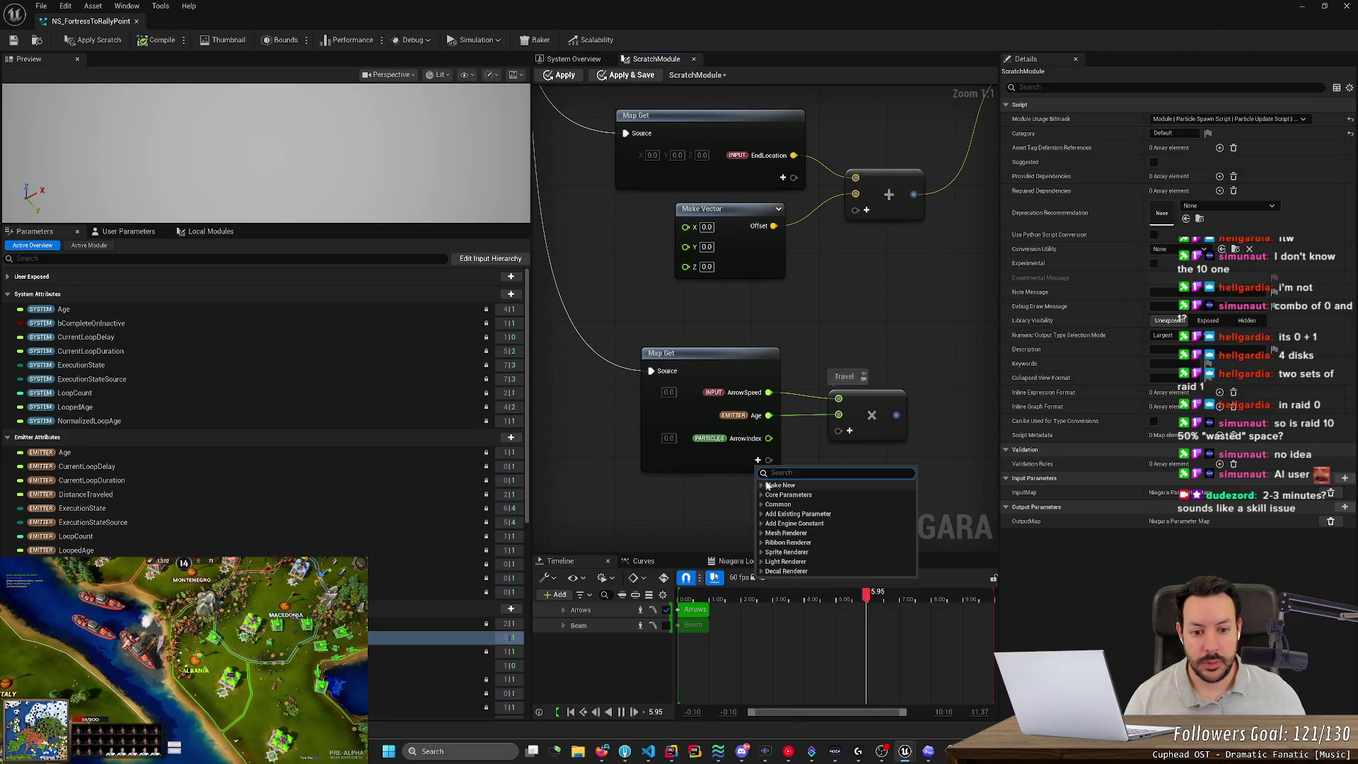
{"action": "left_click", "coordinate": [762, 485]}
{"action": "type", "text": "float"}
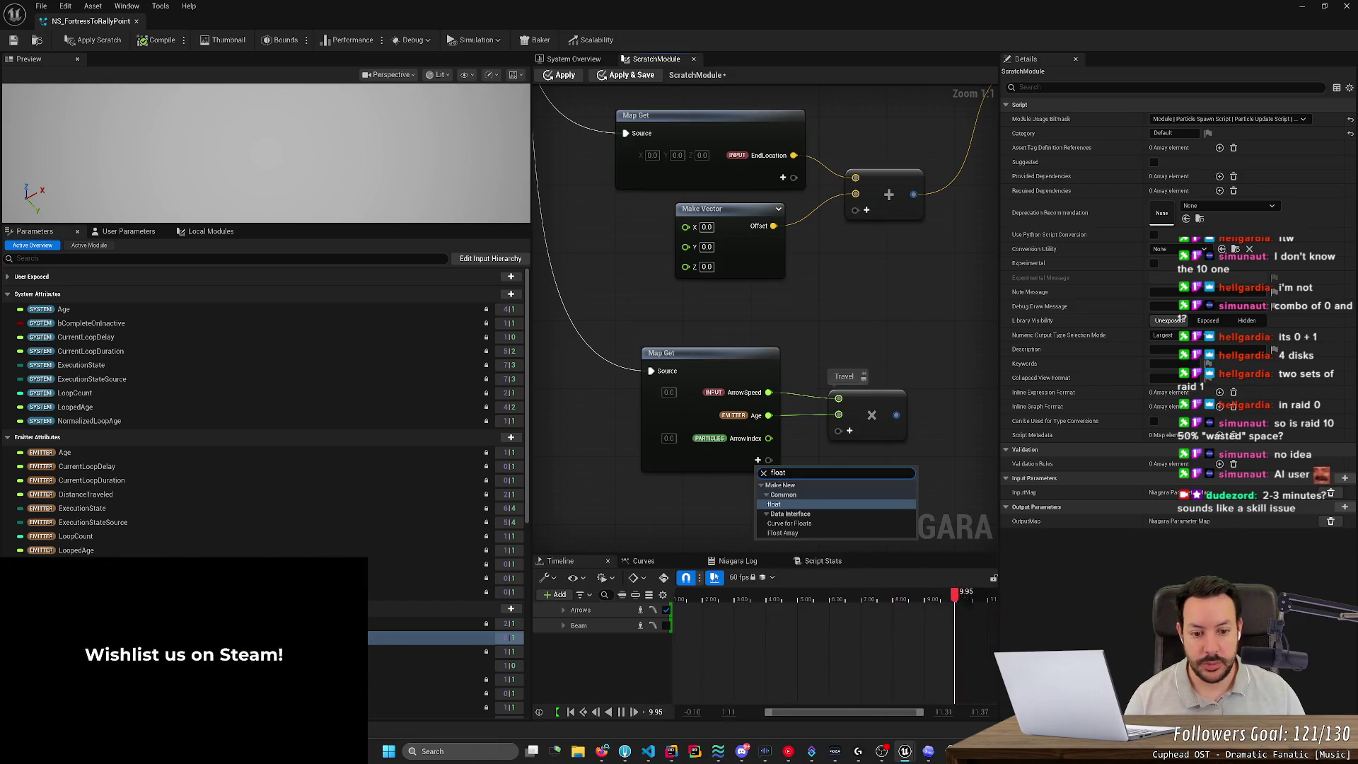
{"action": "key", "text": "Return"}
{"action": "type", "text": "rrowSpacing"}
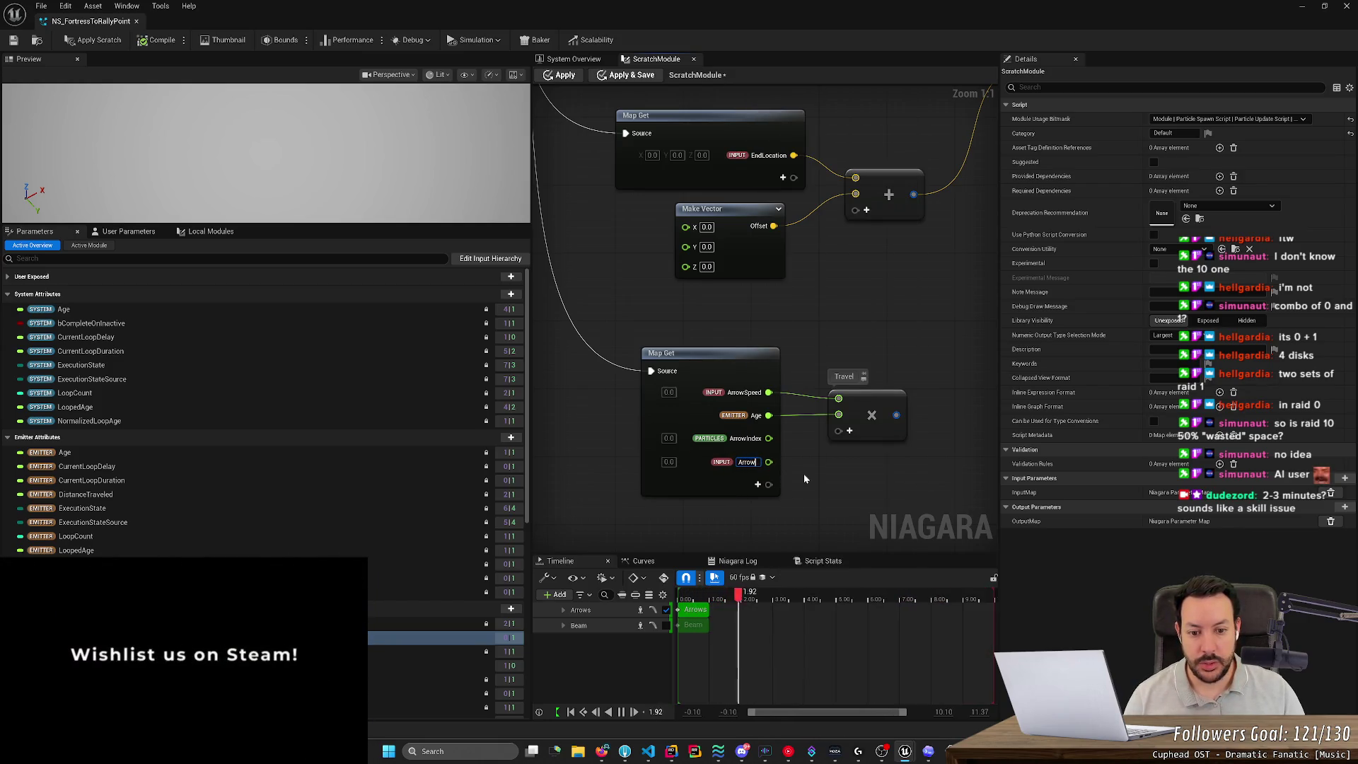
{"action": "key", "text": "Return"}
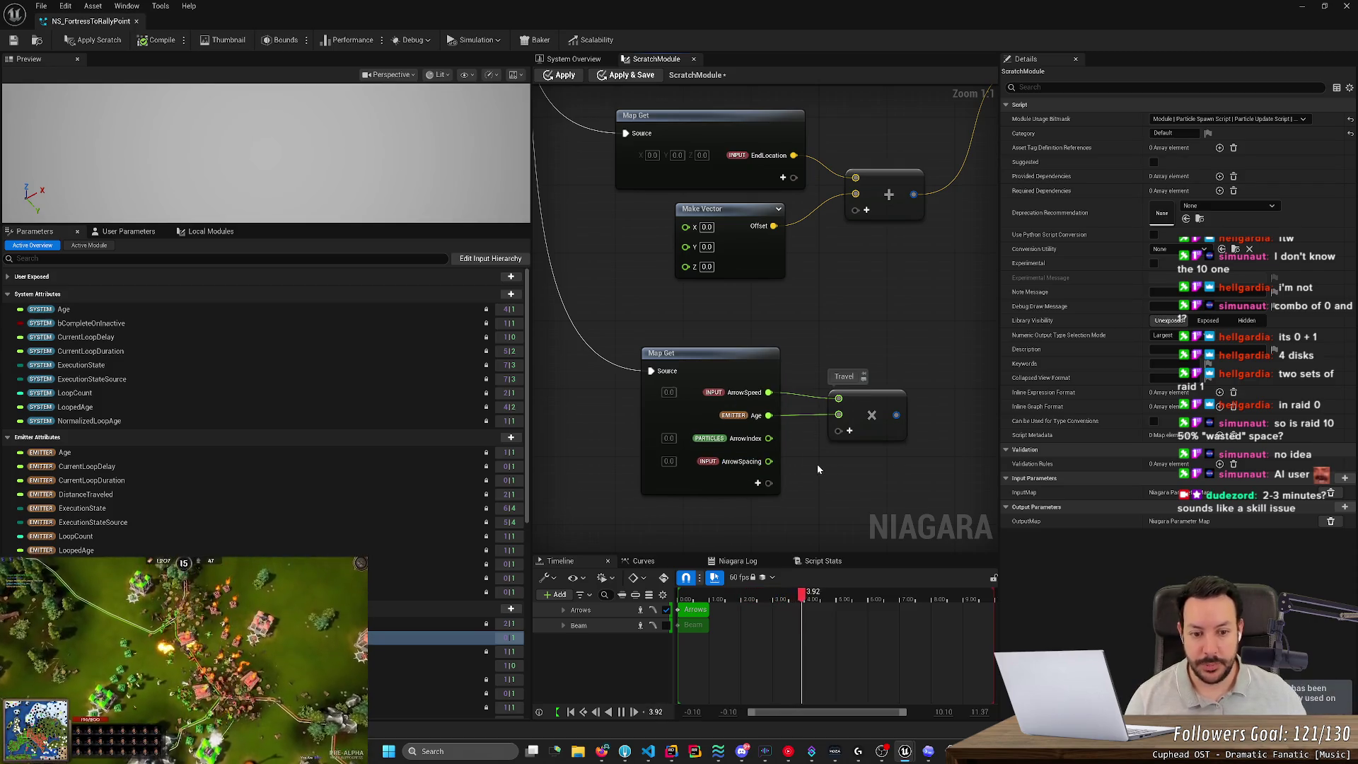
{"action": "left_click_drag", "start_coordinate": [868, 401], "coordinate": [884, 394]}
{"action": "key", "text": "alt+Tab"}
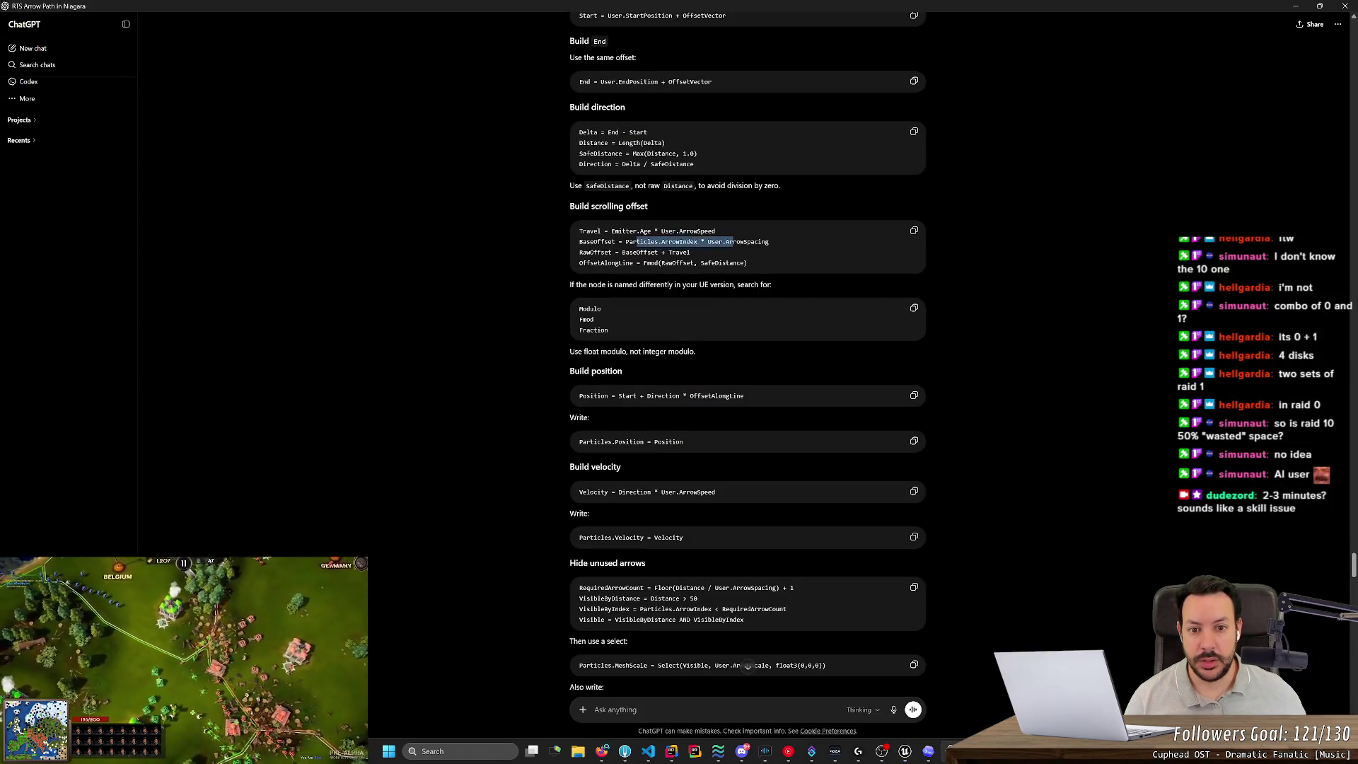
Multiply ArrowIndex by ArrowSpacing in a new node commented BaseOffset, placed below Travel.
{"action": "key", "text": "alt+Tab"}
{"action": "left_click_drag", "start_coordinate": [870, 483], "coordinate": [764, 379]}
{"action": "right_click", "coordinate": [764, 379]}
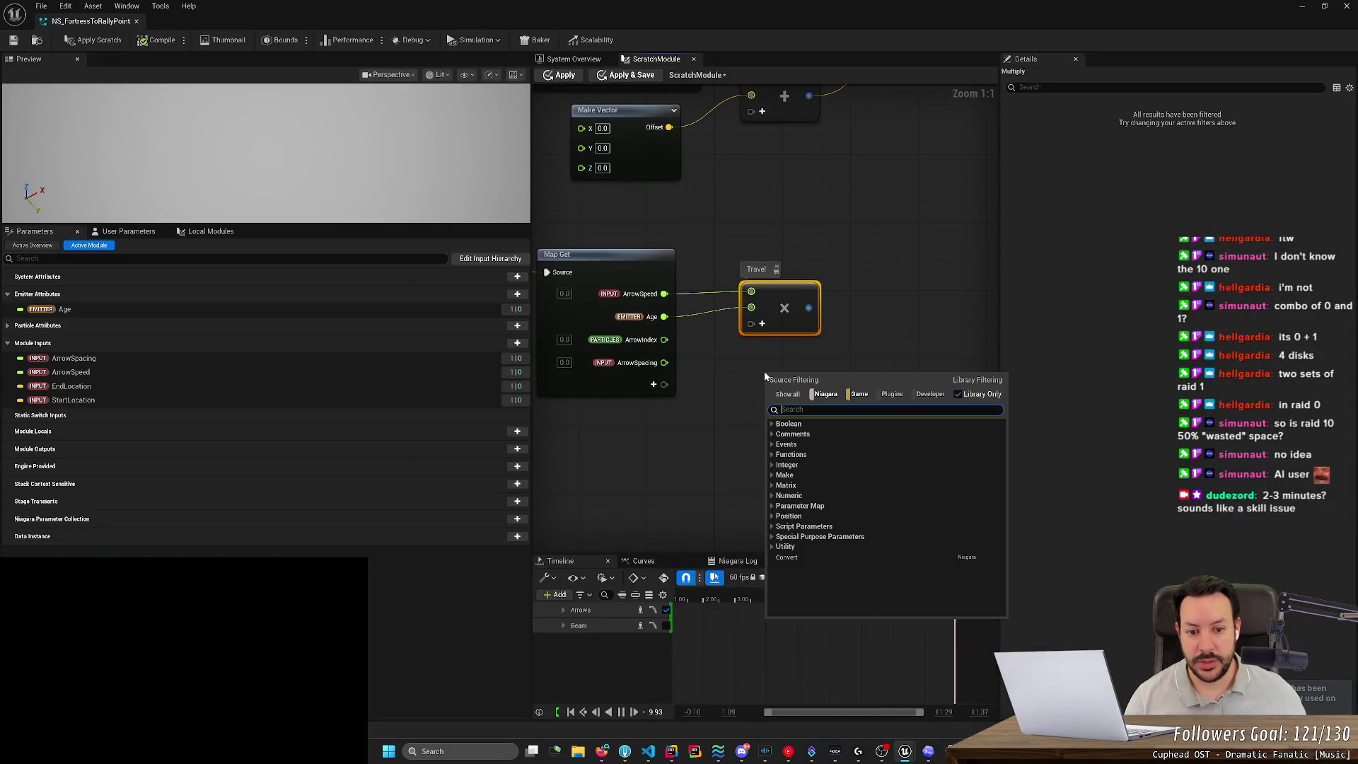
{"action": "type", "text": "mul"}
{"action": "key", "text": "Return"}
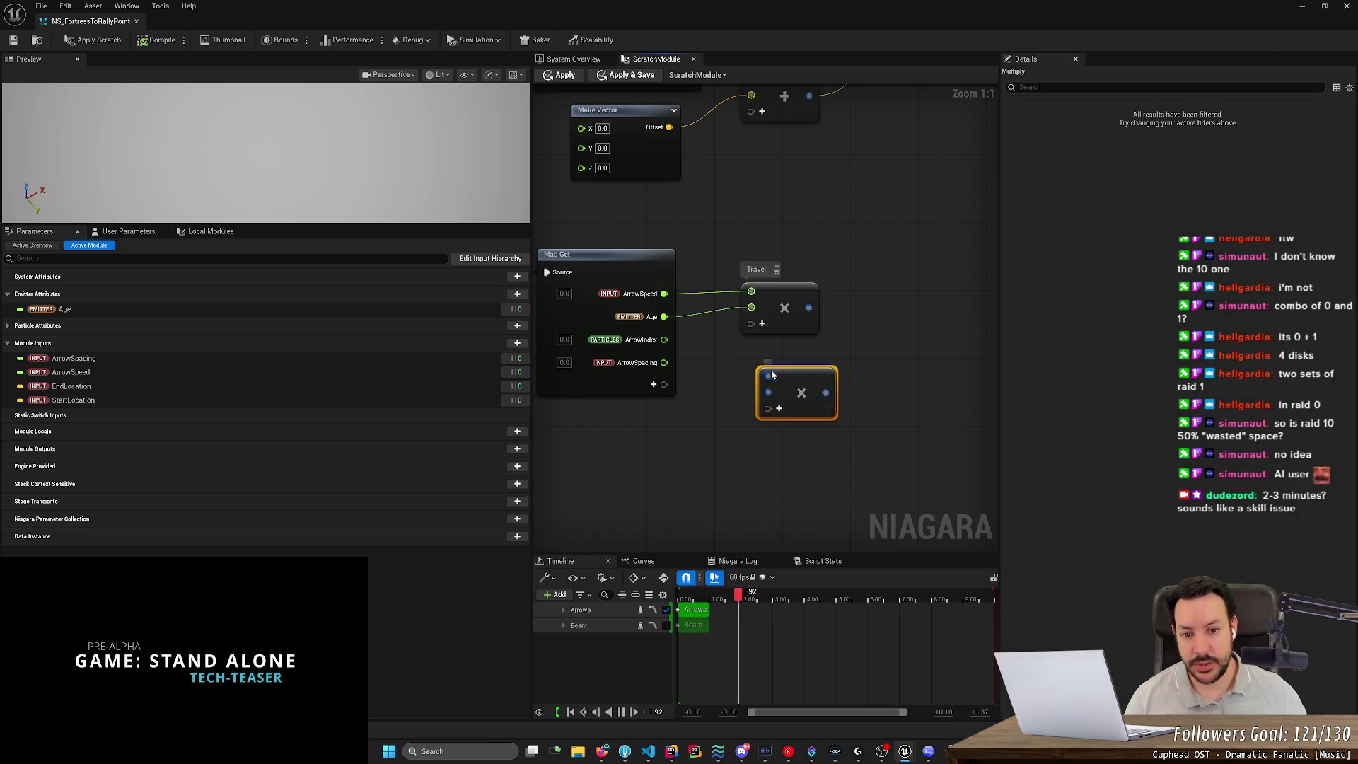
{"action": "left_click_drag", "start_coordinate": [664, 339], "coordinate": [768, 375]}
{"action": "left_click_drag", "start_coordinate": [664, 363], "coordinate": [768, 393]}
{"action": "key", "text": "alt+Tab"}
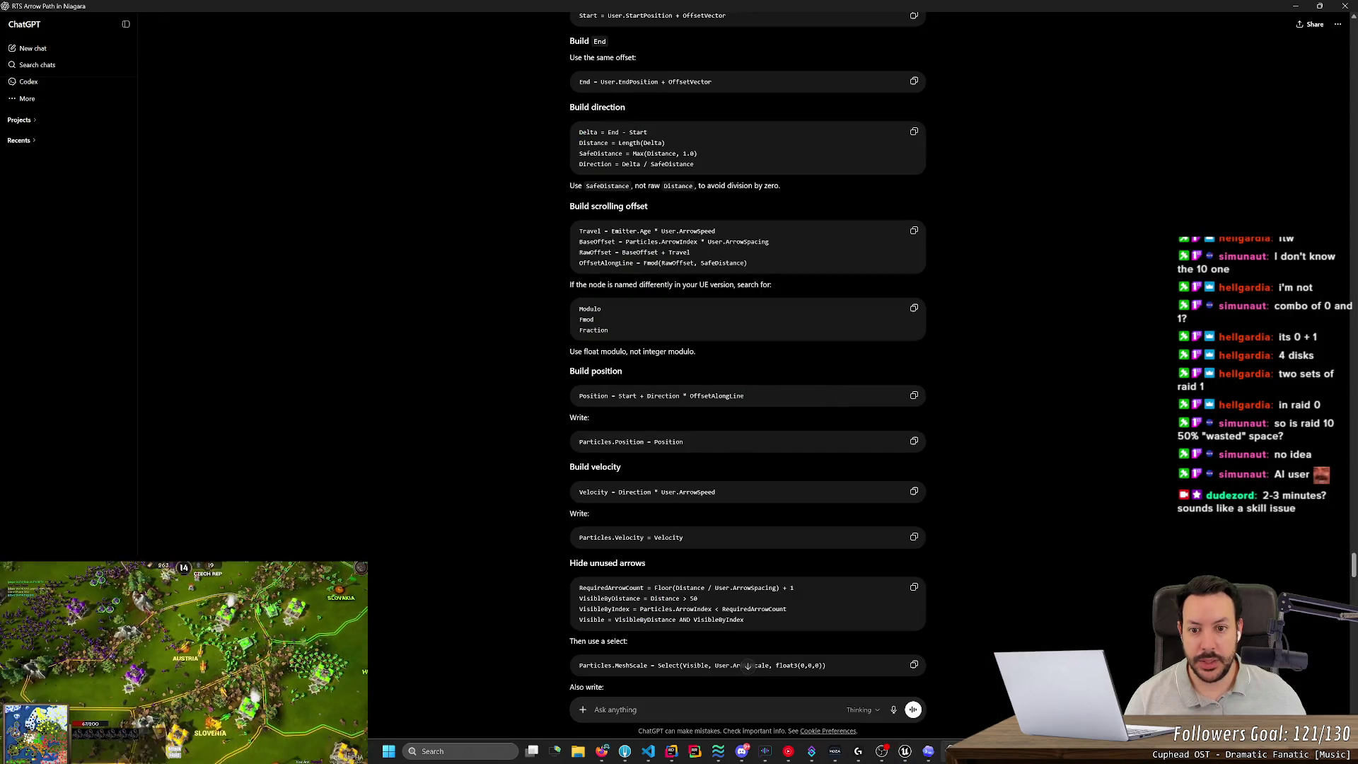
{"action": "key", "text": "alt+Tab"}
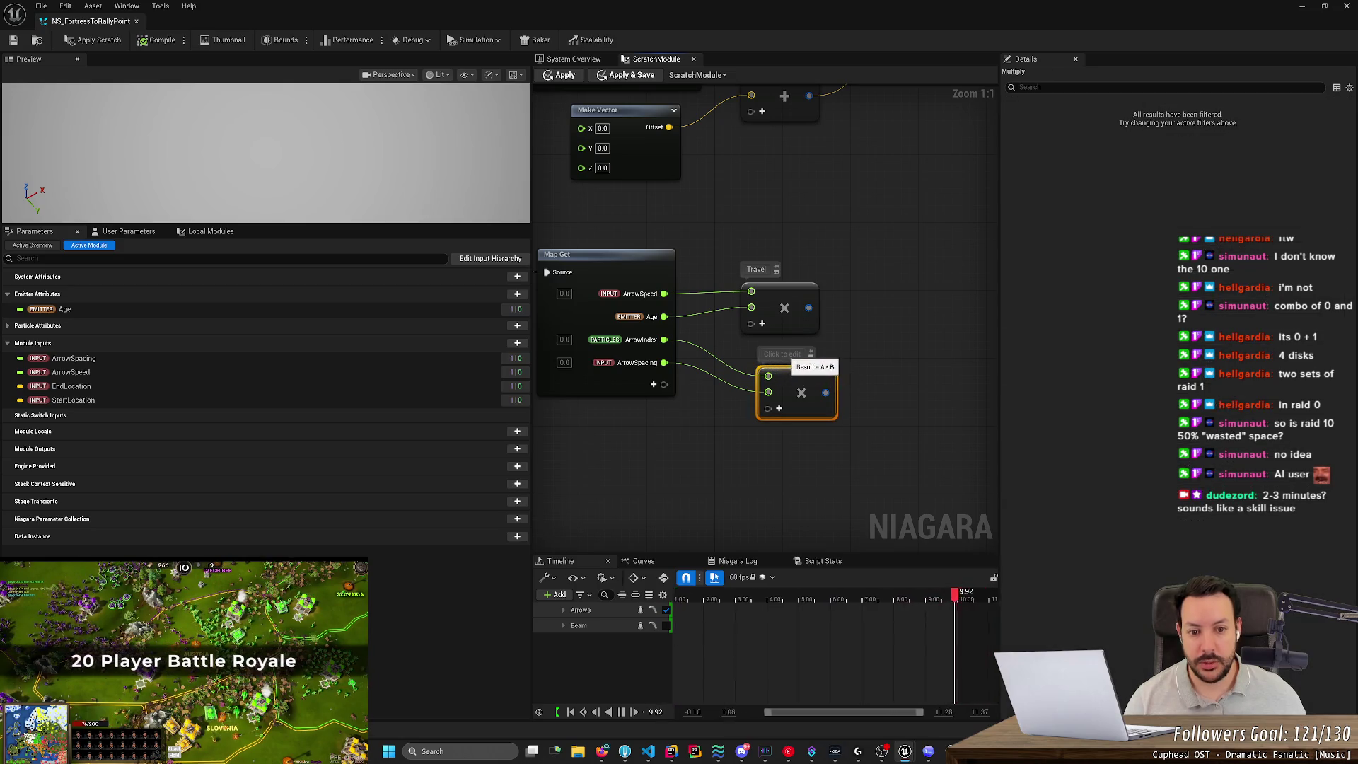
{"action": "left_click", "coordinate": [768, 363]}
{"action": "type", "text": "BaseOffset"}
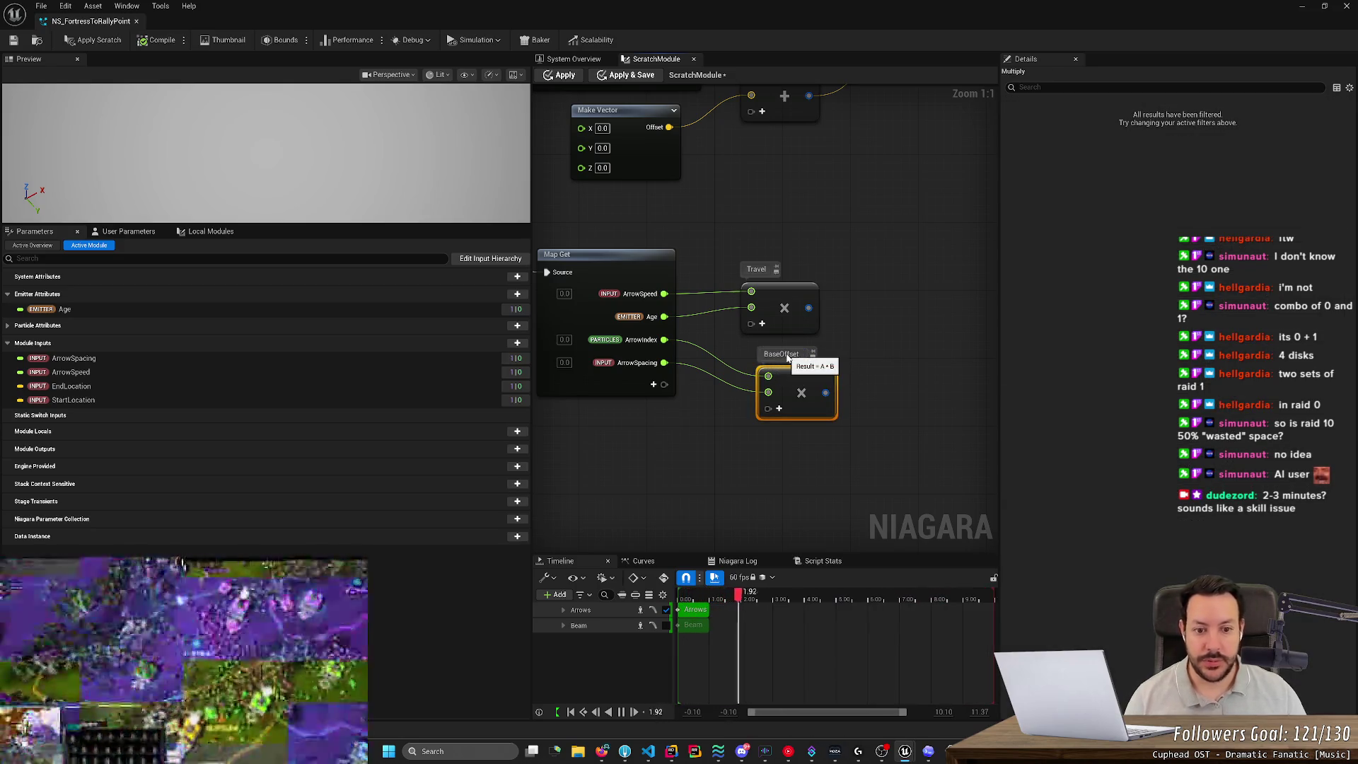
{"action": "key", "text": "alt+Tab"}
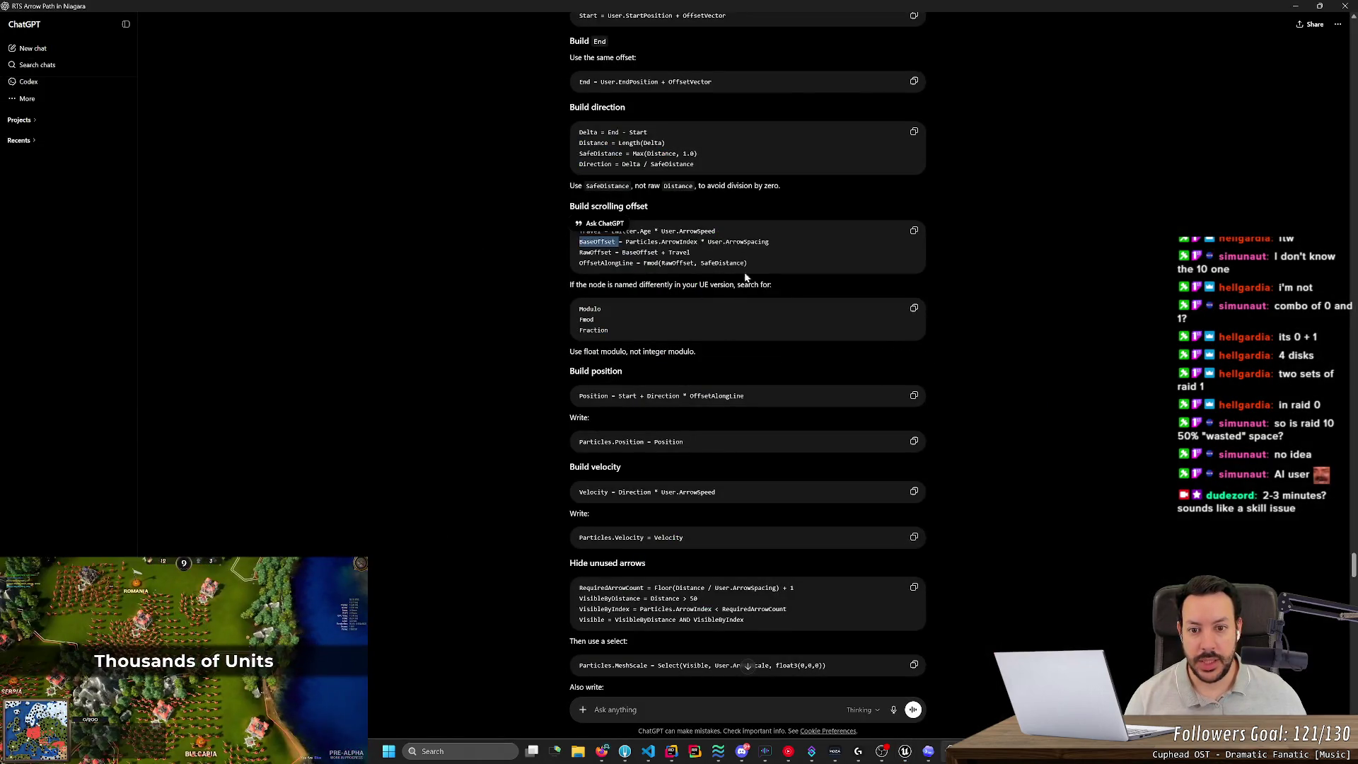
{"action": "key", "text": "alt+Tab"}
{"action": "left_click_drag", "start_coordinate": [810, 375], "coordinate": [791, 355]}
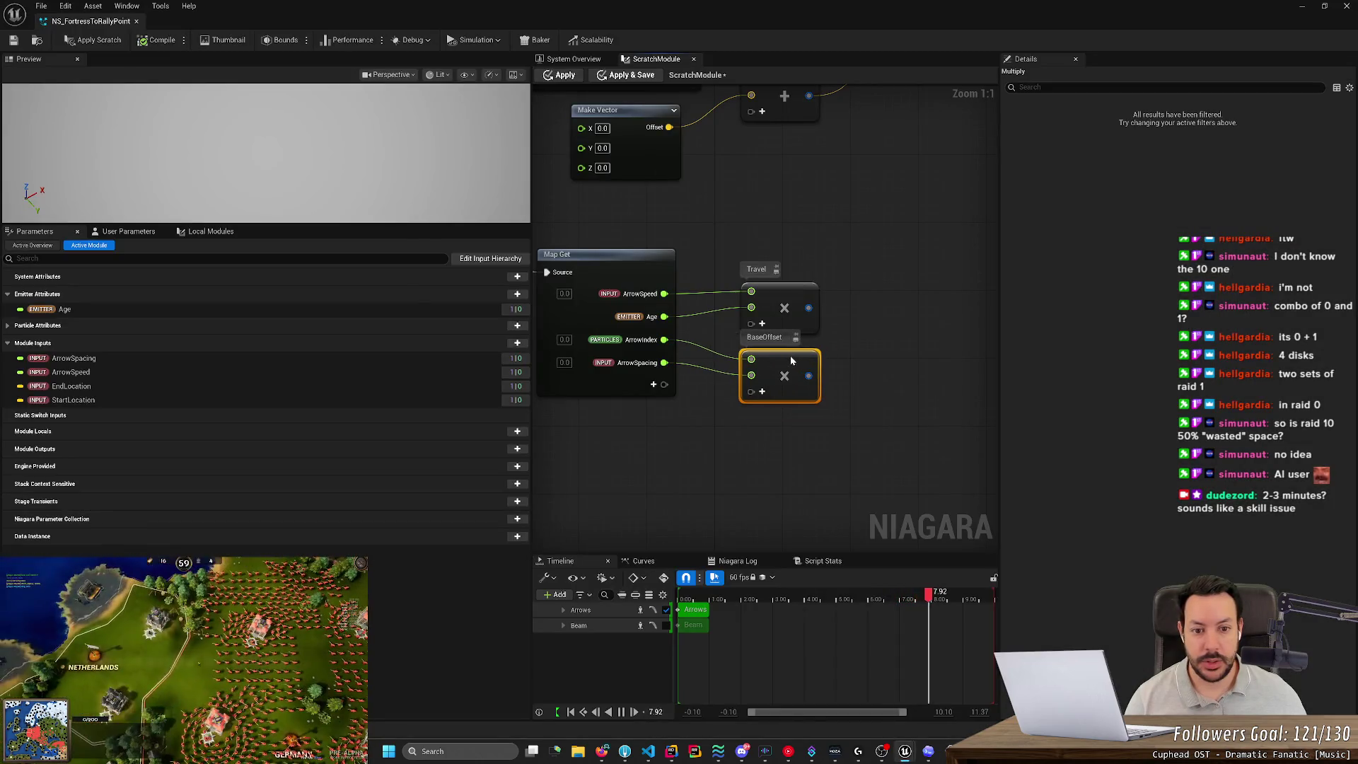
Add an Add node summing the Travel and BaseOffset results.
{"action": "right_click", "coordinate": [872, 330]}
{"action": "type", "text": "add"}
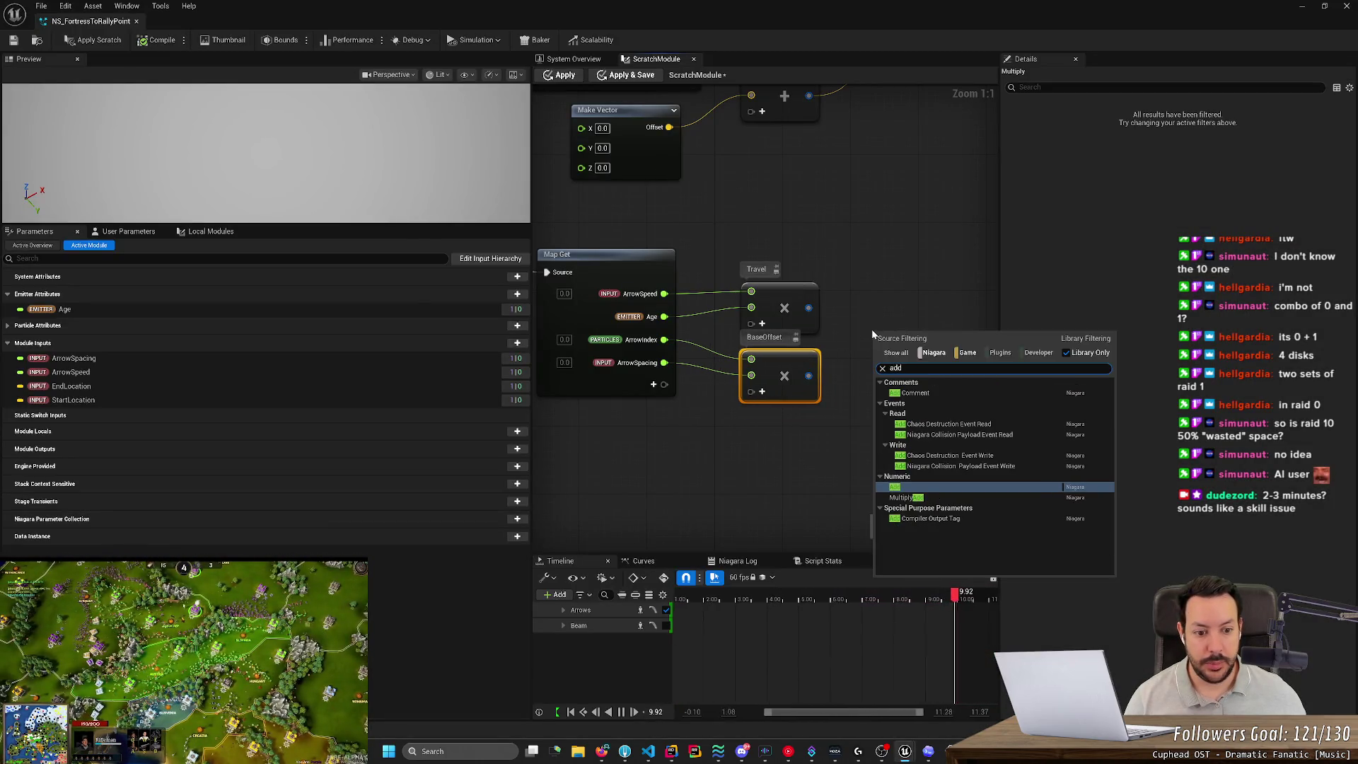
{"action": "key", "text": "Return"}
{"action": "left_click_drag", "start_coordinate": [808, 308], "coordinate": [879, 335]}
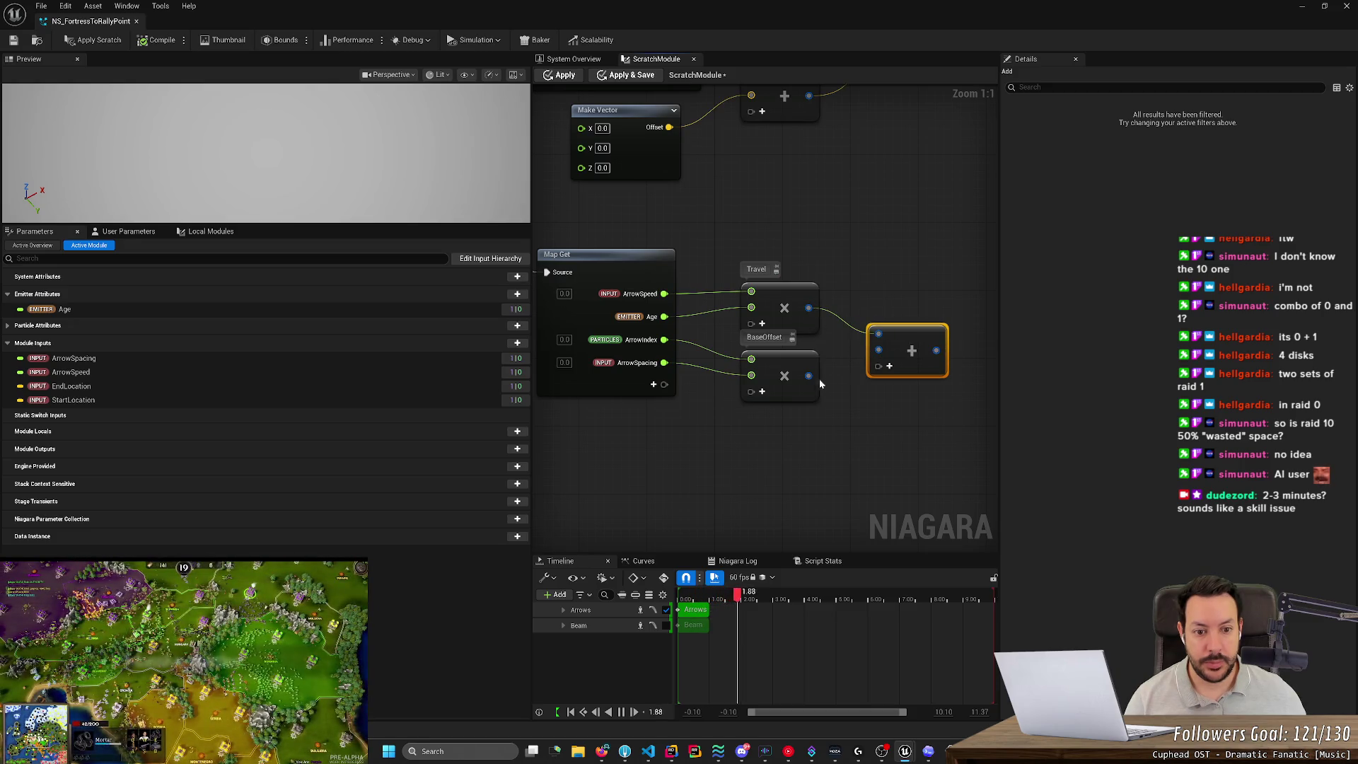
{"action": "left_click_drag", "start_coordinate": [809, 376], "coordinate": [878, 349]}
{"action": "left_click", "coordinate": [895, 326]}
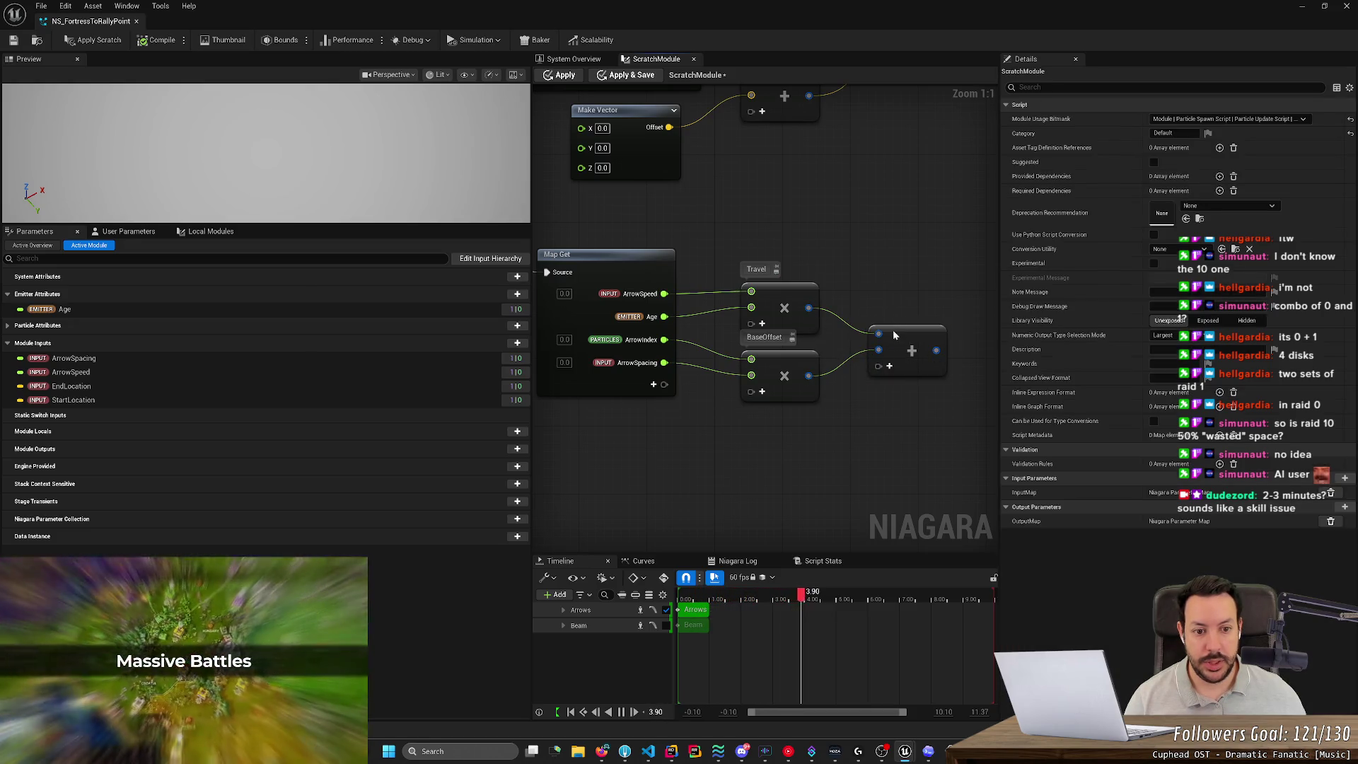
{"action": "left_click", "coordinate": [884, 328]}
{"action": "left_click", "coordinate": [924, 325]}
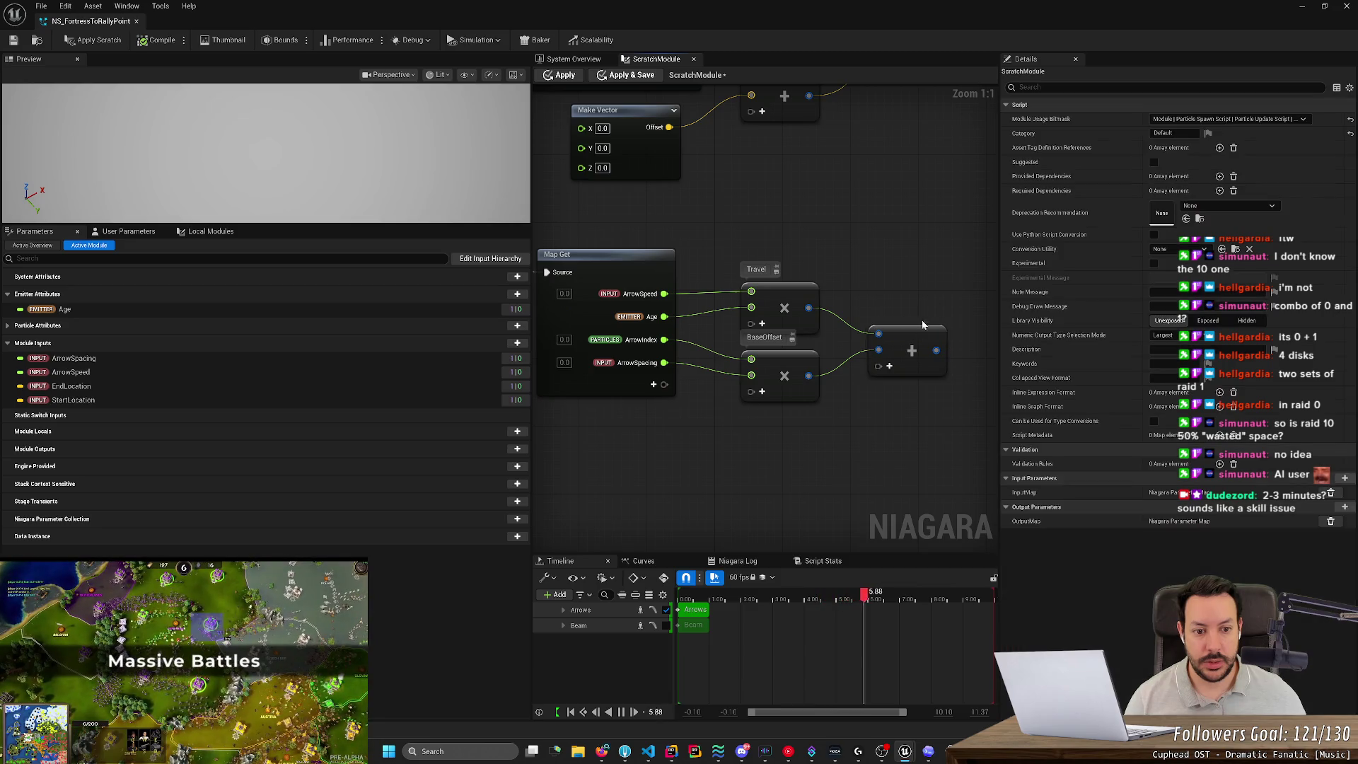
{"action": "key", "text": "alt+Tab"}
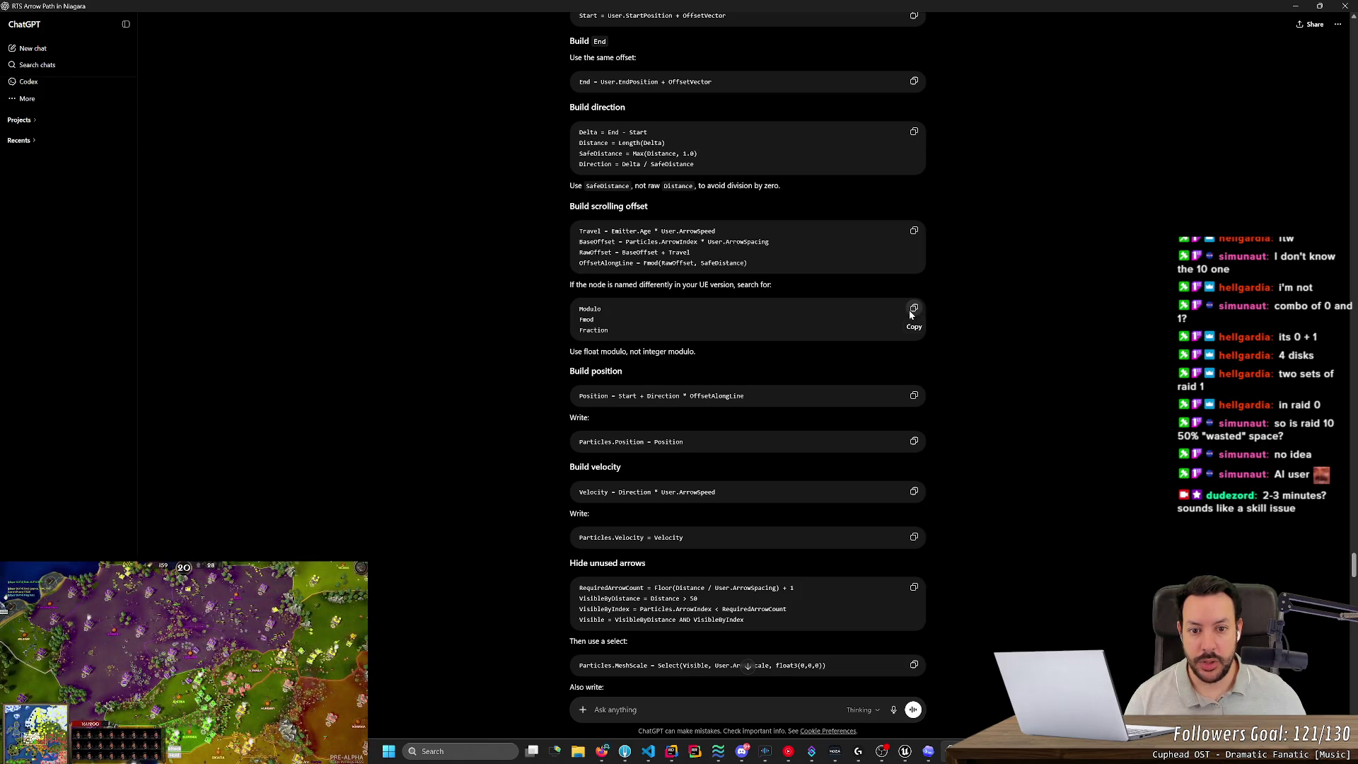
Connect the Add node's output to a new Modulo (%) node found by searching 'mod'.
{"action": "left_click", "coordinate": [909, 310]}
{"action": "key", "text": "alt+Tab"}
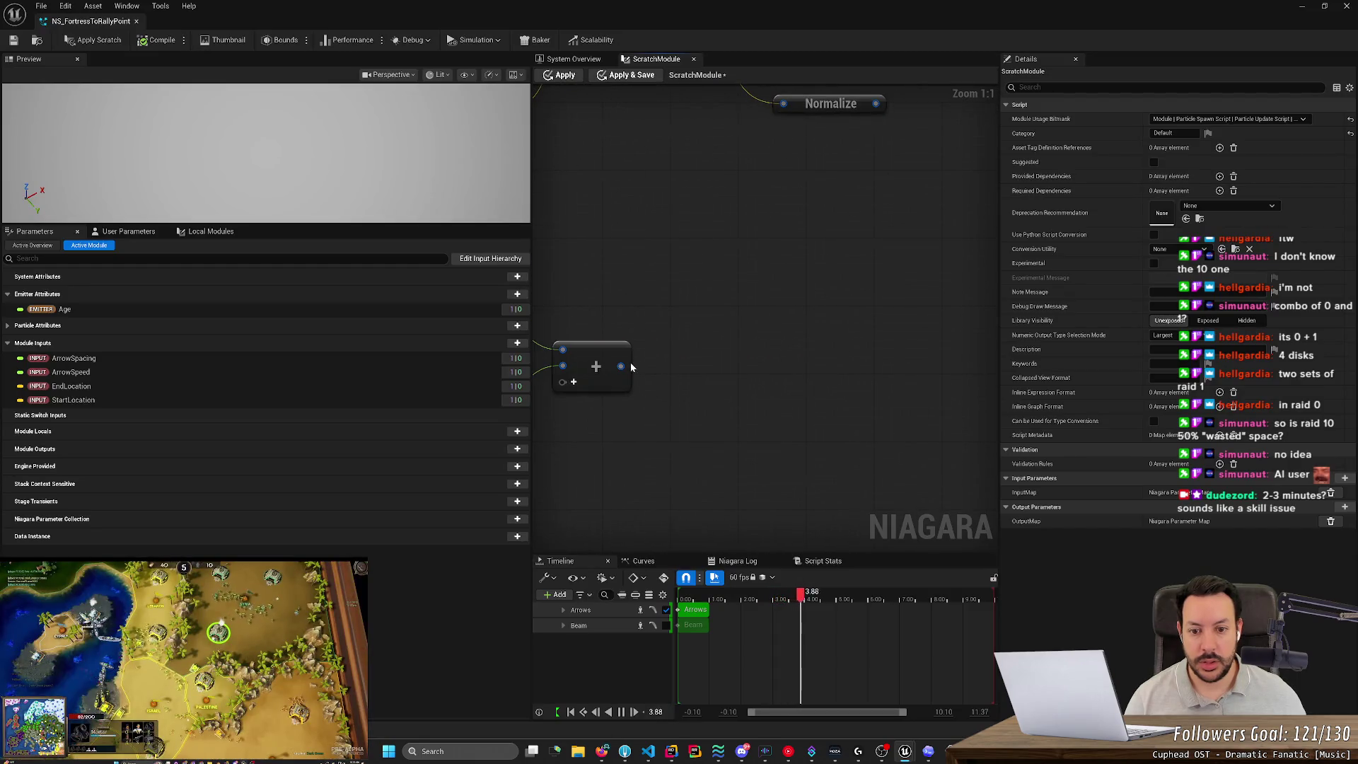
{"action": "left_click_drag", "start_coordinate": [620, 366], "coordinate": [673, 367]}
{"action": "type", "text": "fmod"}
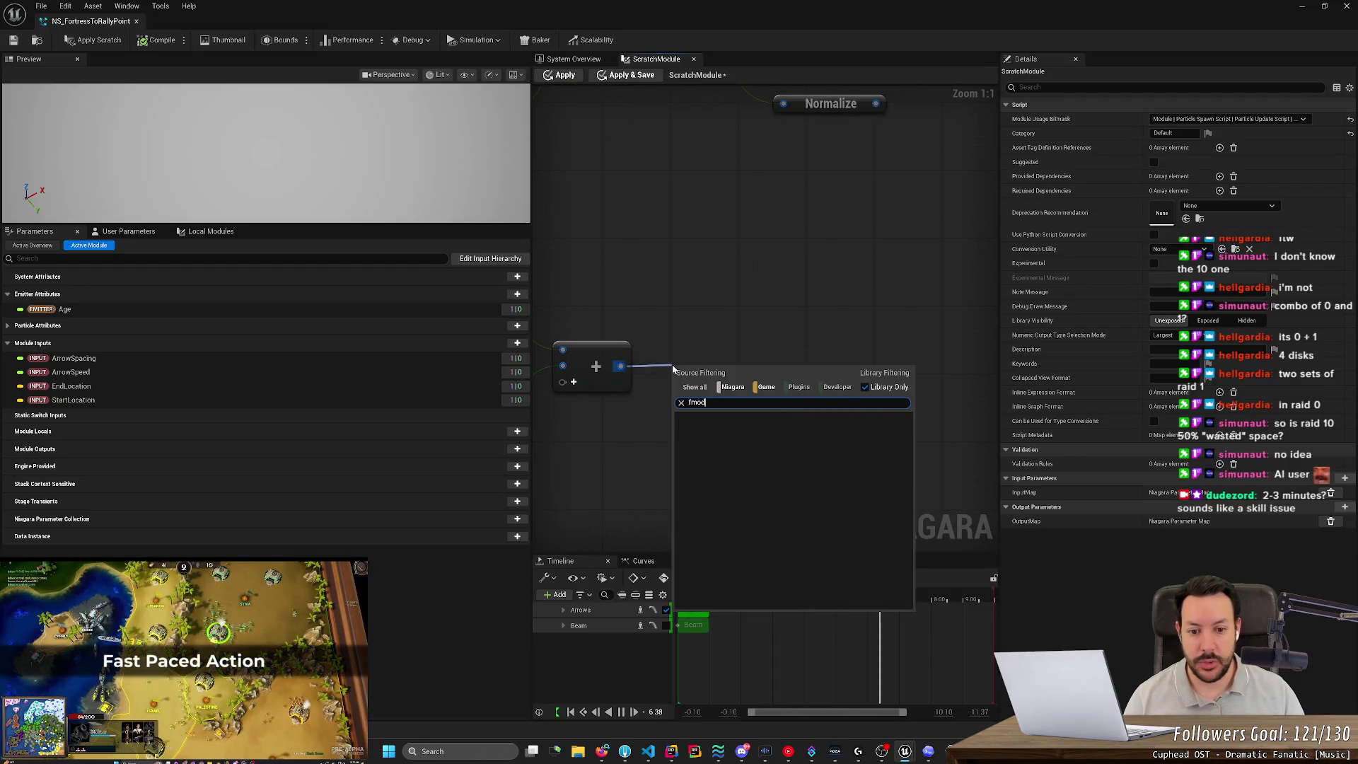
{"action": "key", "text": "BackSpace"}
{"action": "type", "text": "mod"}
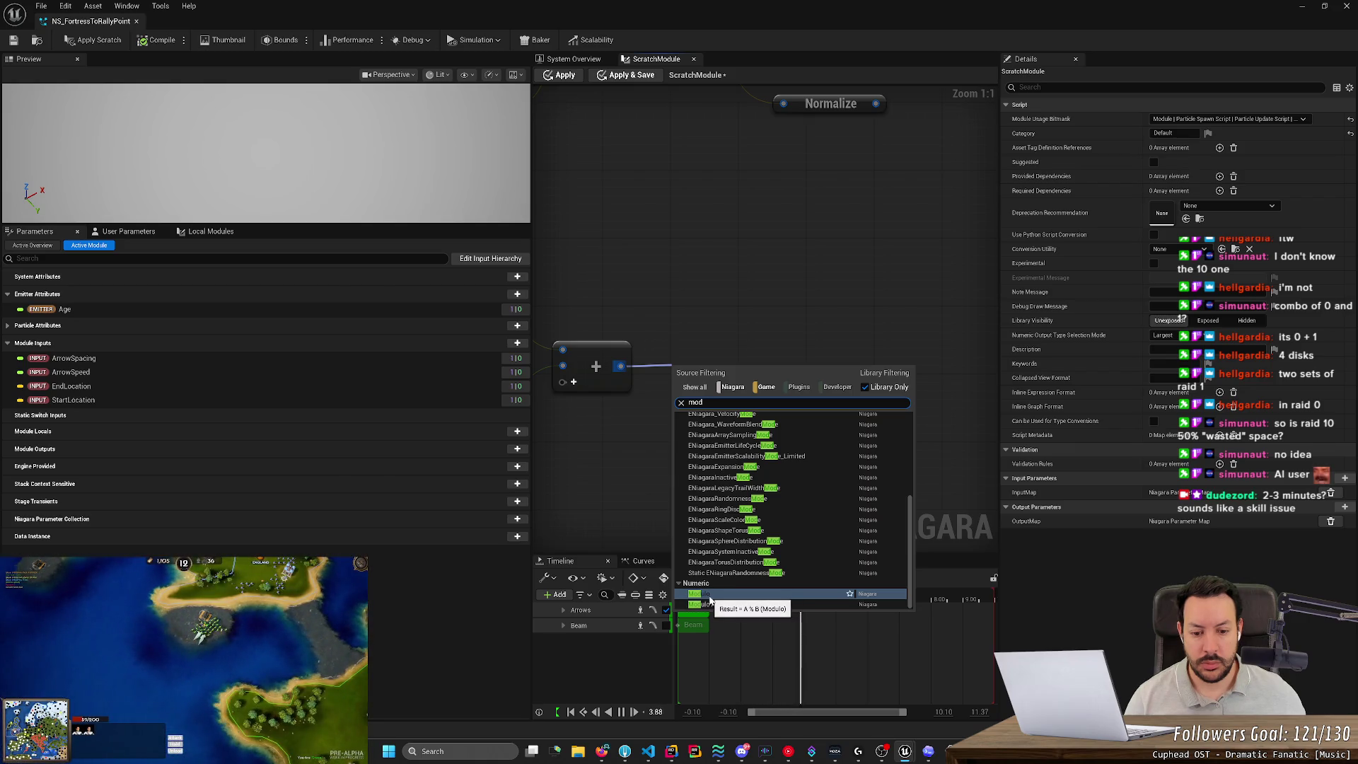
{"action": "left_click", "coordinate": [709, 597]}
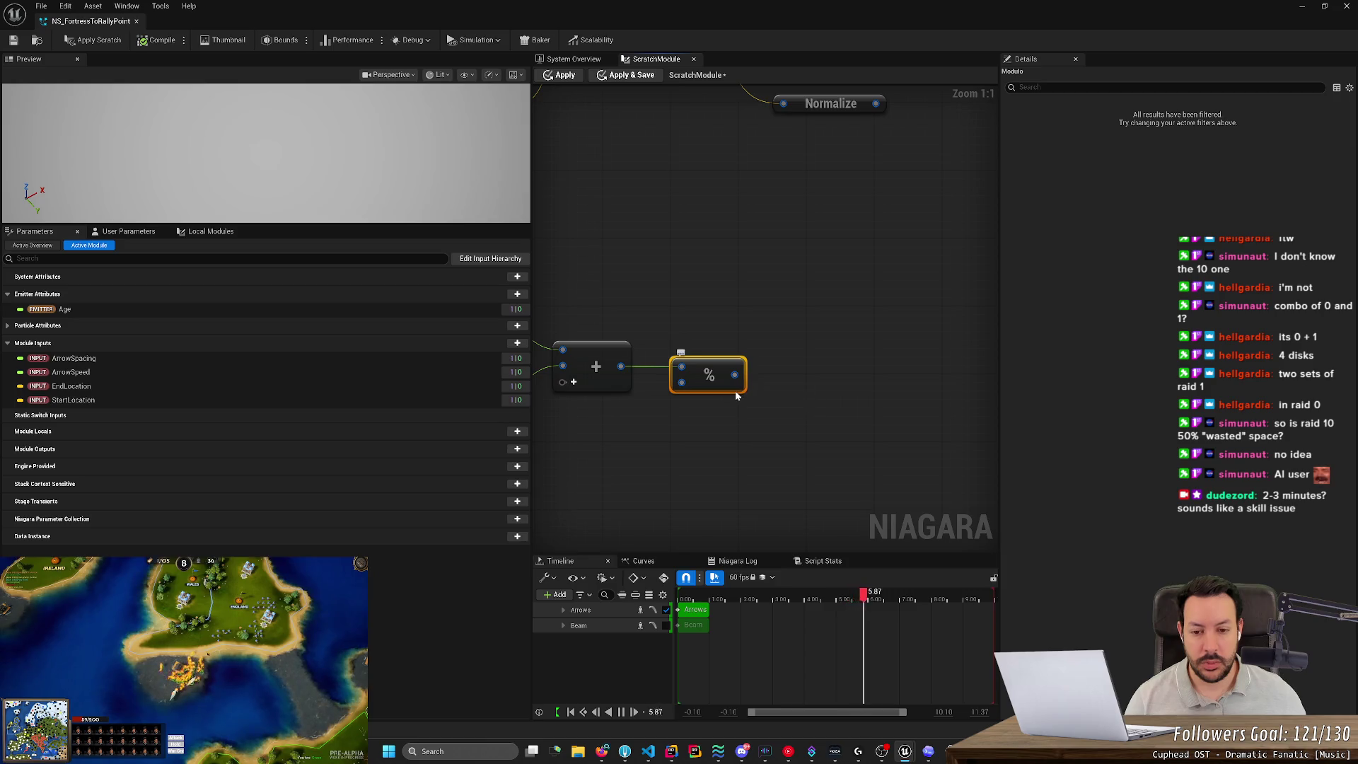
{"action": "key", "text": "alt+Tab"}
{"action": "key", "text": "alt+Tab"}
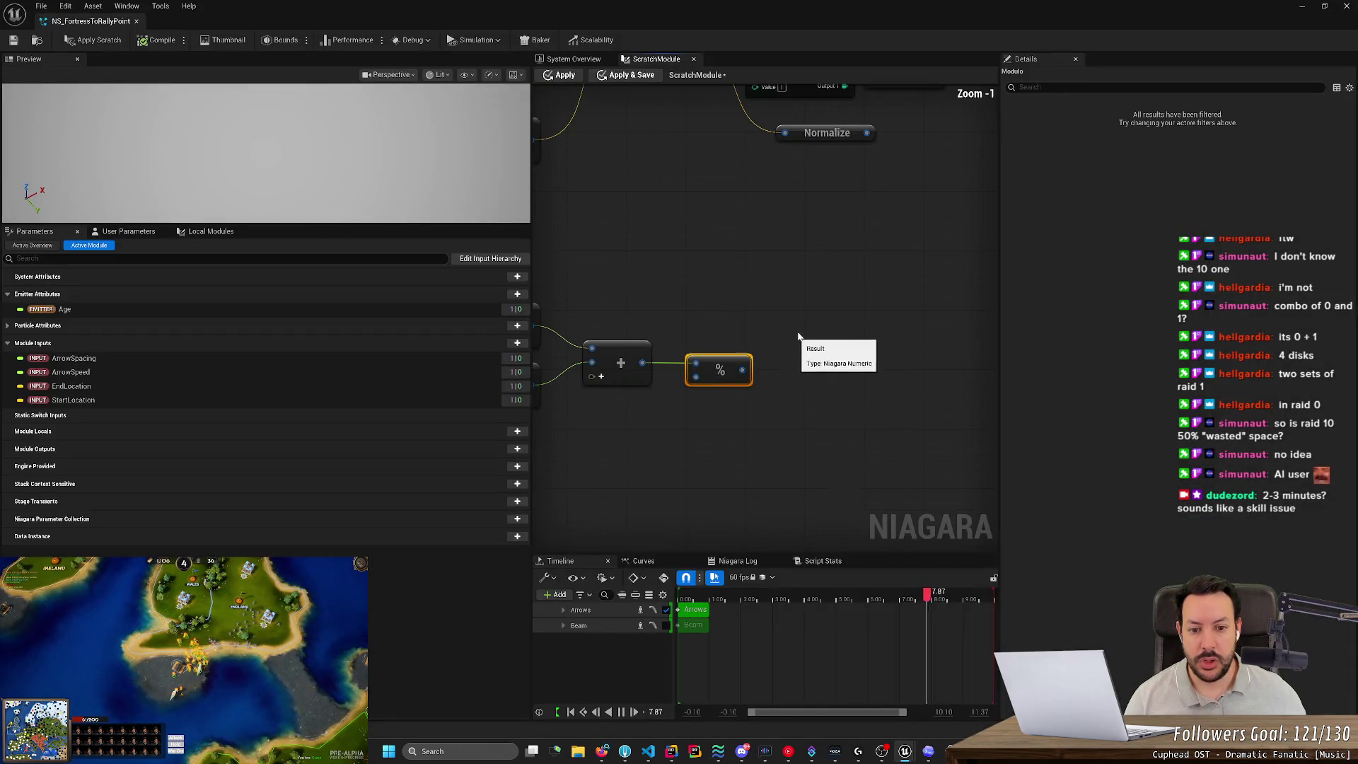
{"action": "key", "text": "alt+Tab"}
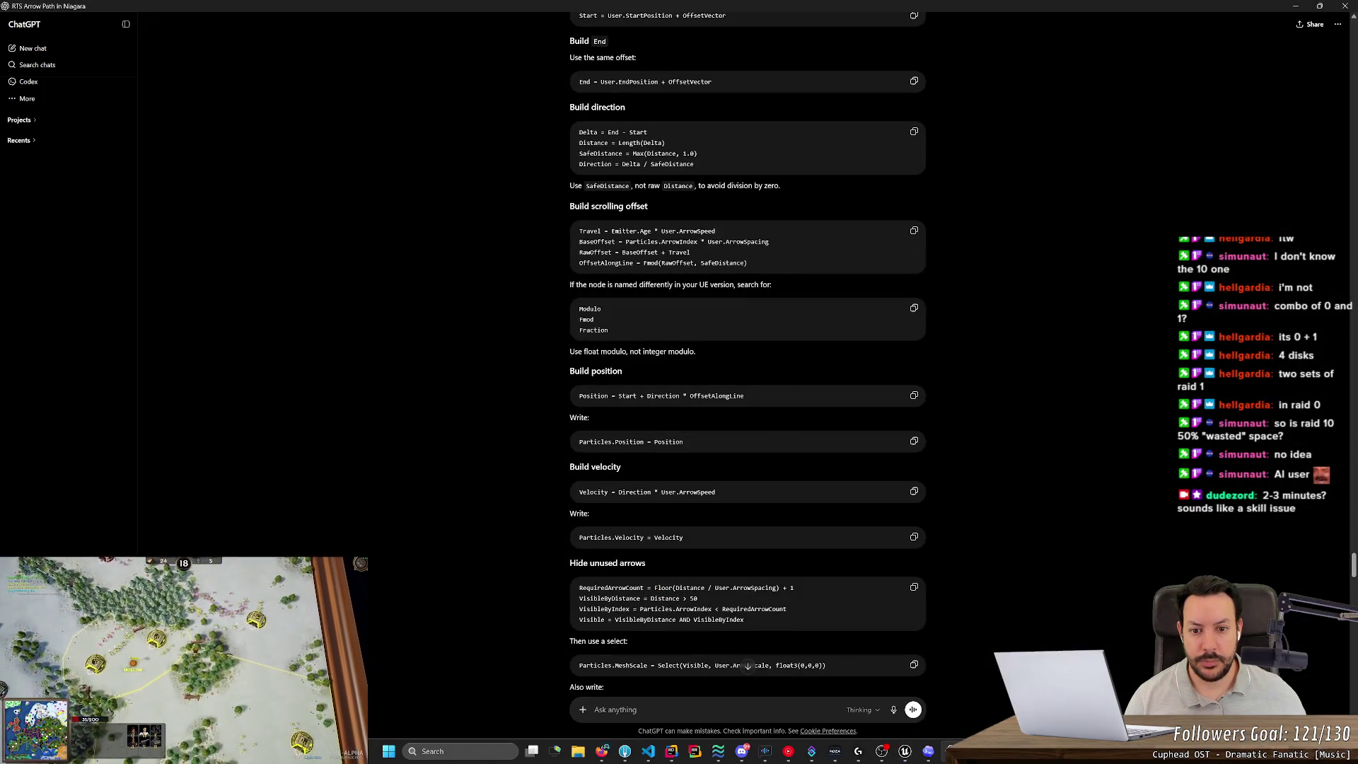
{"action": "key", "text": "alt+Tab"}
{"action": "scroll", "coordinate": [812, 359], "scroll_direction": "down", "scroll_amount": 3}
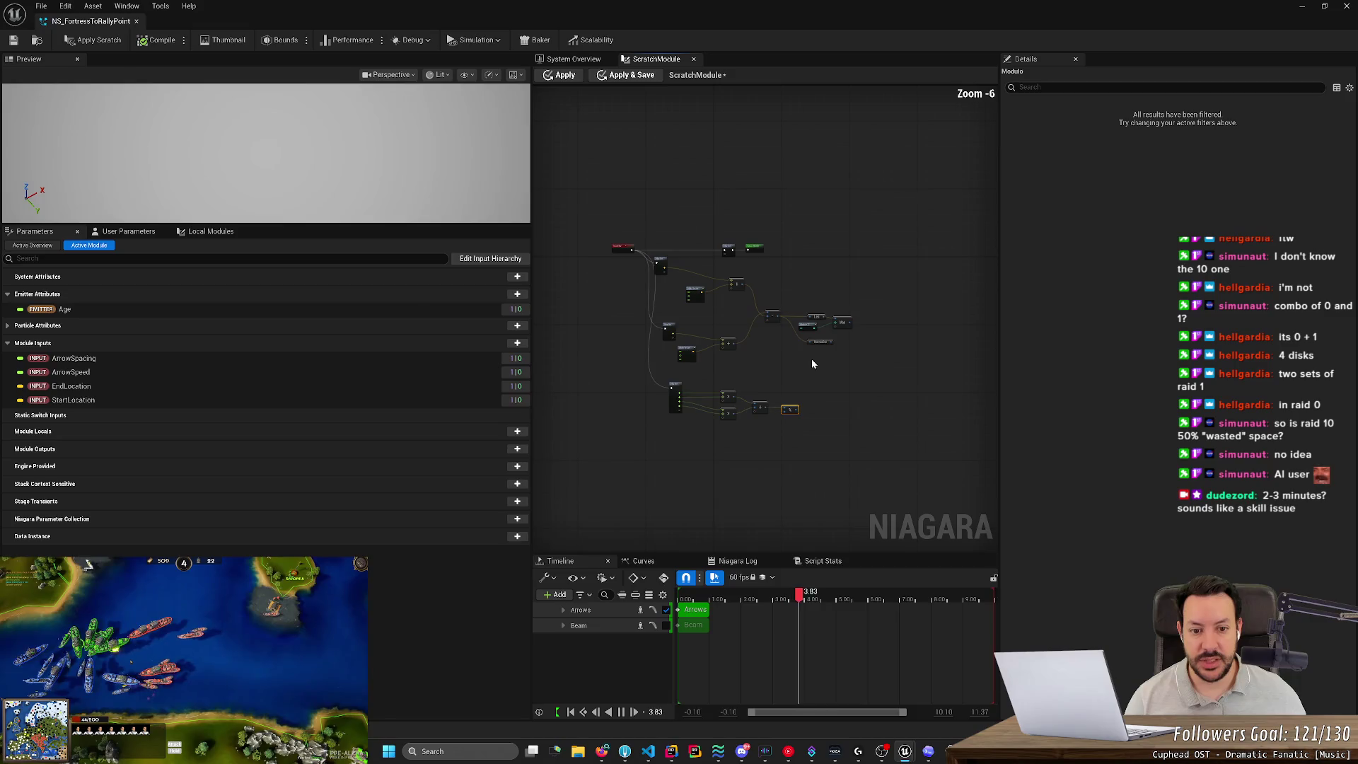
Start pulling a wire from the Max node's result toward the Modulo node.
{"action": "scroll", "coordinate": [864, 307], "scroll_direction": "up", "scroll_amount": 3}
{"action": "right_click", "coordinate": [864, 307]}
{"action": "left_click", "coordinate": [913, 281]}
{"action": "right_click", "coordinate": [912, 285]}
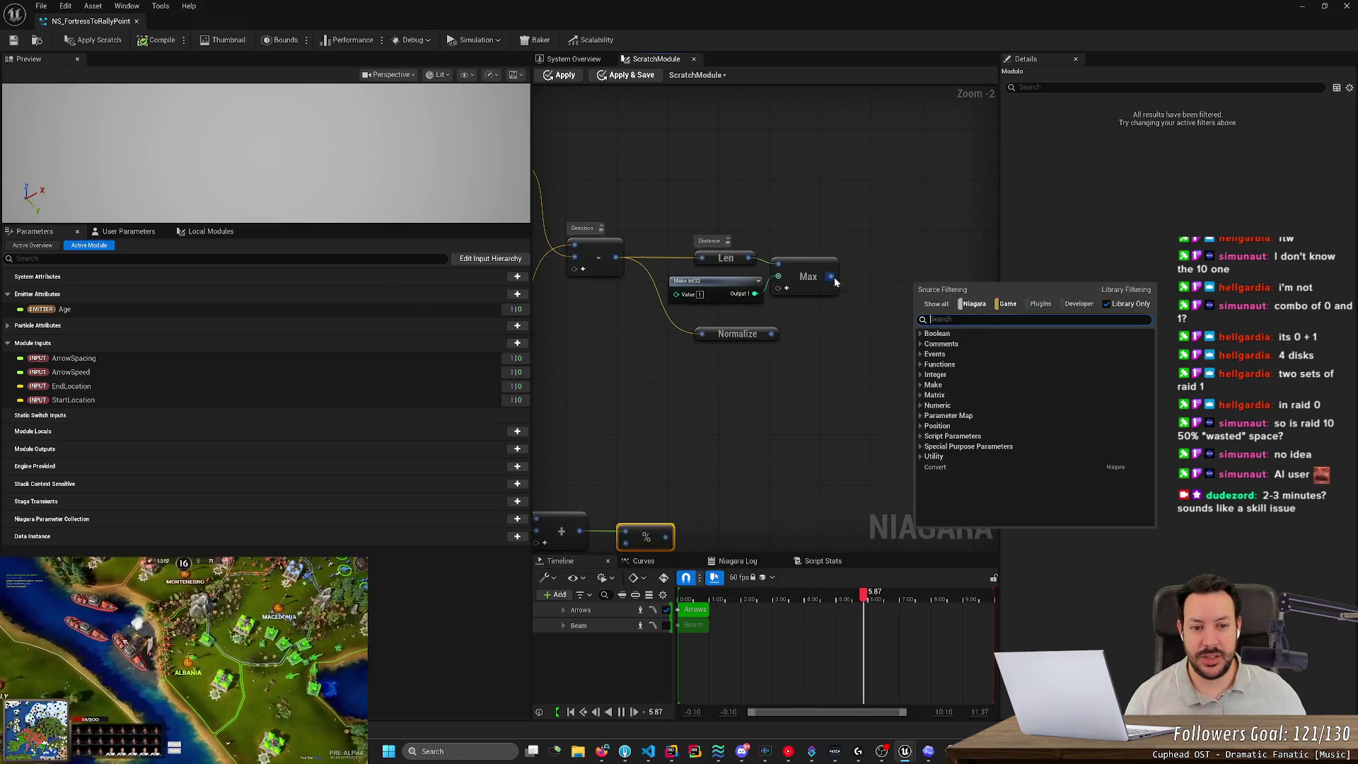
{"action": "left_click_drag", "start_coordinate": [832, 277], "coordinate": [904, 279]}
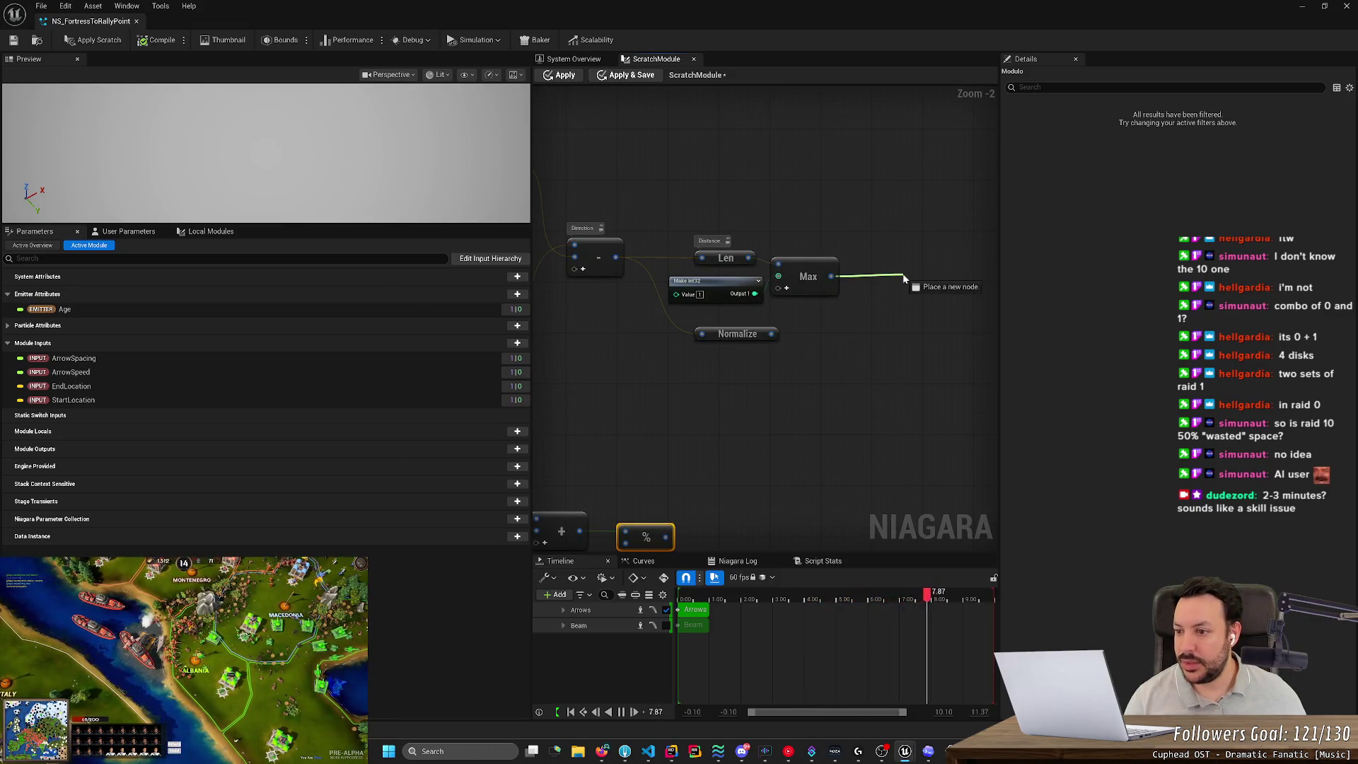
{"action": "left_click_drag", "start_coordinate": [904, 278], "coordinate": [878, 280]}
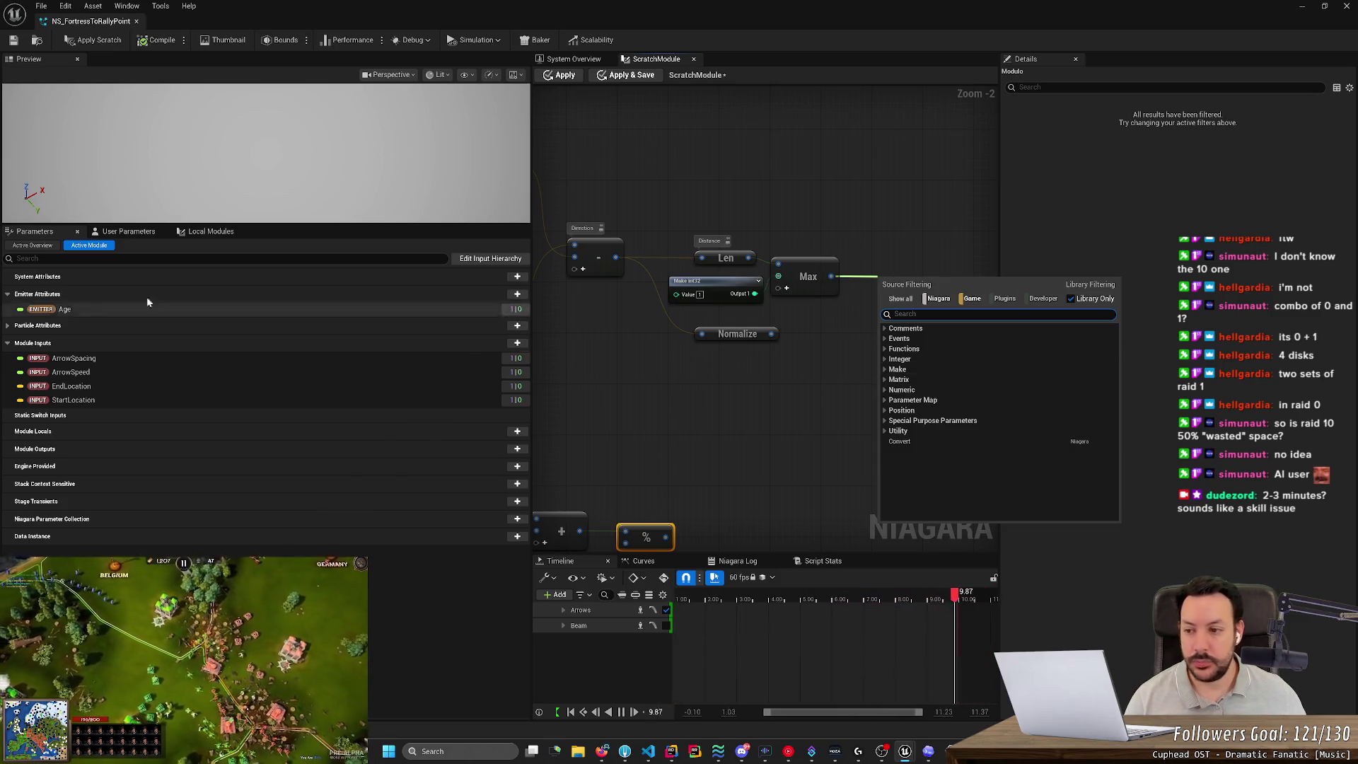
Connect the Max result to the Modulo node's second input.
{"action": "left_click", "coordinate": [205, 232]}
{"action": "left_click", "coordinate": [205, 231]}
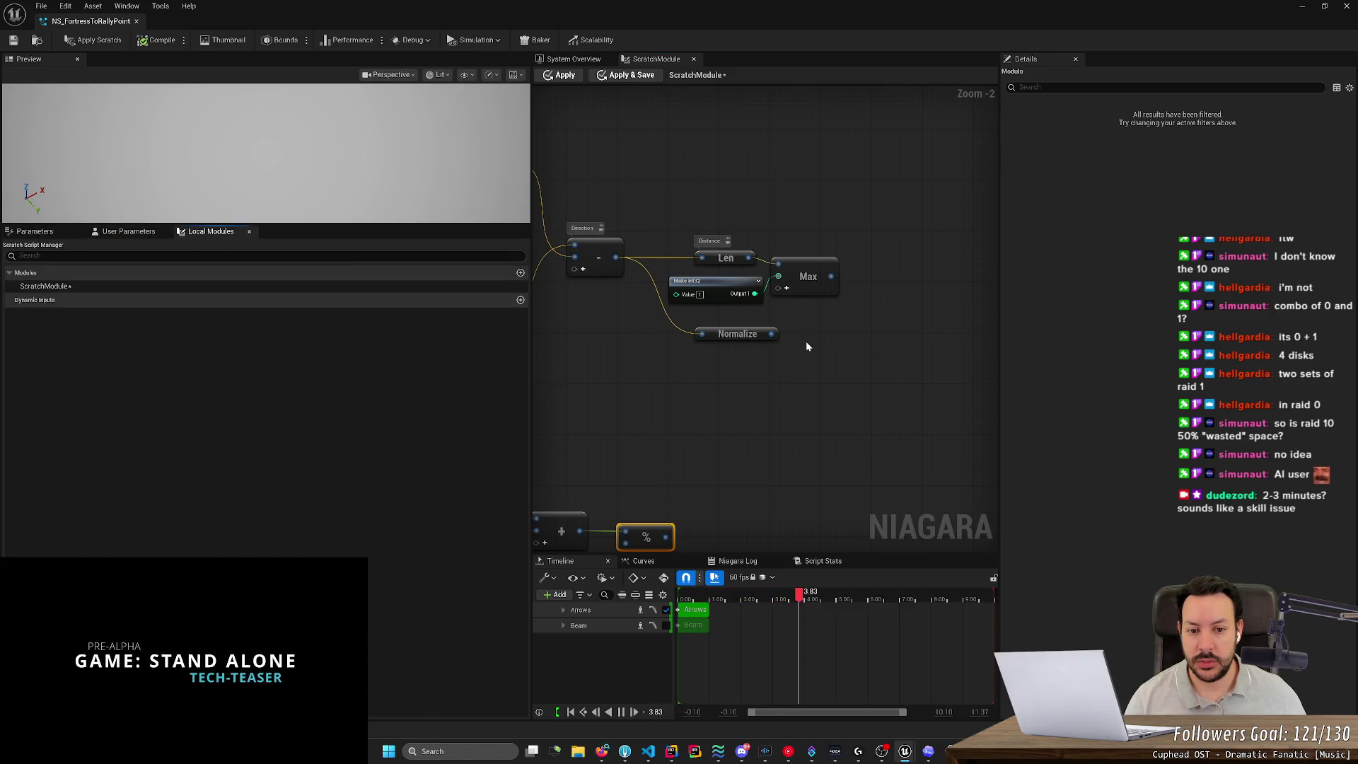
{"action": "scroll", "coordinate": [805, 341], "scroll_direction": "down", "scroll_amount": 3}
{"action": "scroll", "coordinate": [783, 362], "scroll_direction": "up", "scroll_amount": 2}
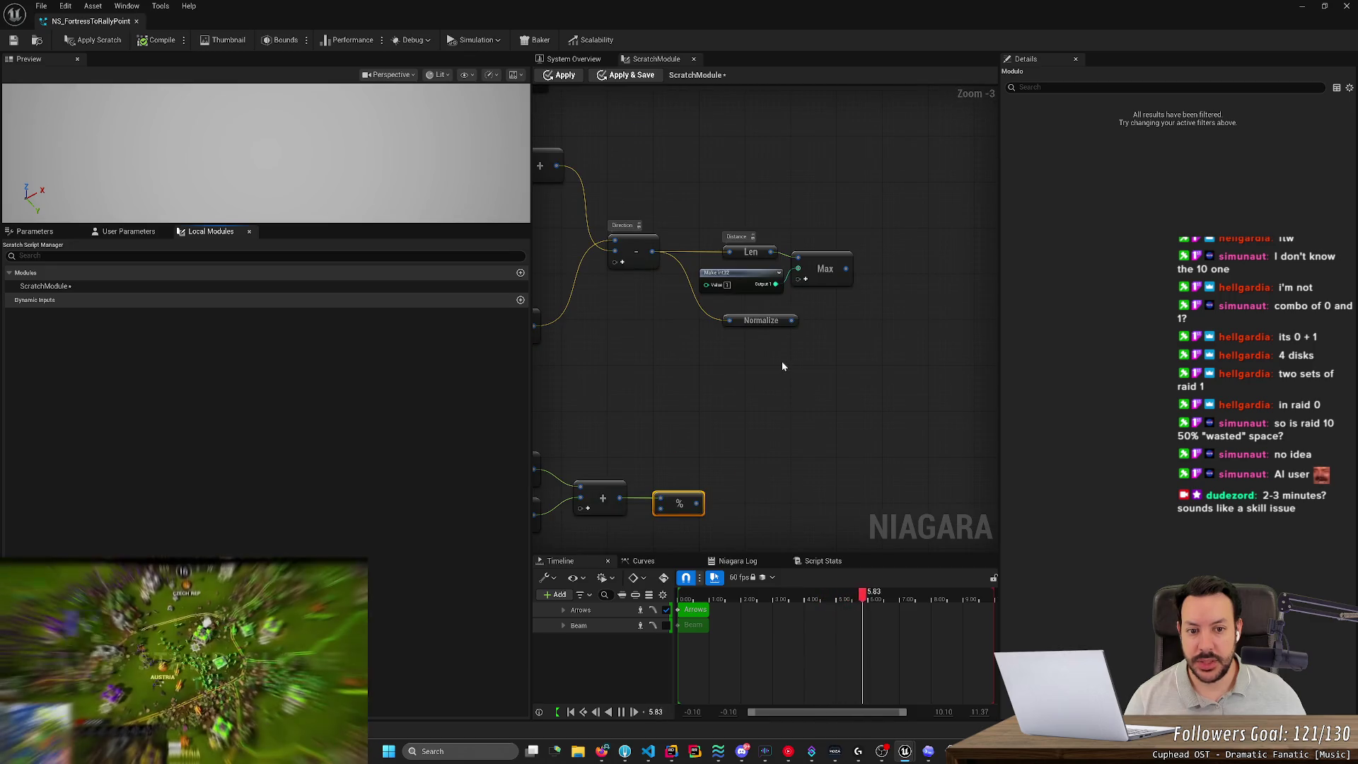
{"action": "scroll", "coordinate": [780, 359], "scroll_direction": "down", "scroll_amount": 1}
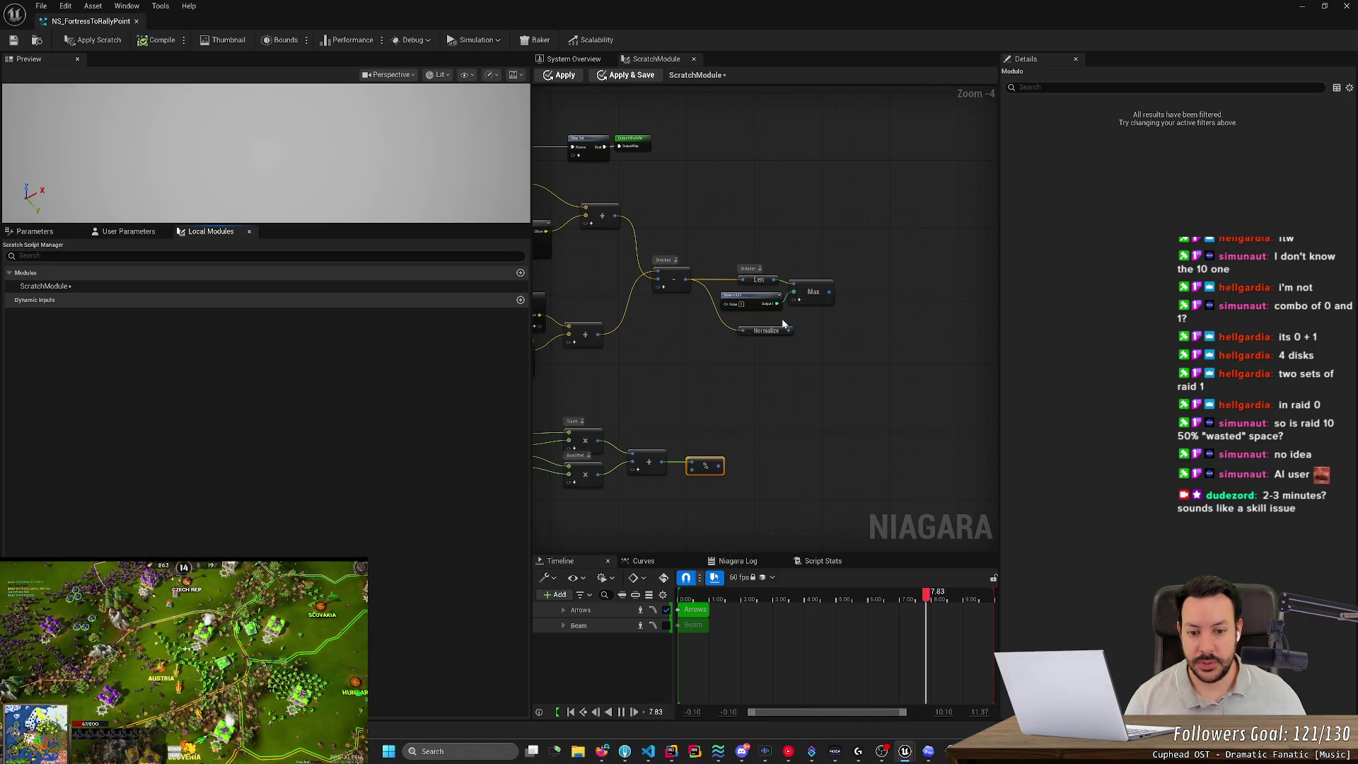
{"action": "mouse_move", "coordinate": [829, 291]}
{"action": "left_mouse_down"}
{"action": "mouse_move", "coordinate": [910, 327]}
{"action": "mouse_move", "coordinate": [671, 465]}
{"action": "mouse_move", "coordinate": [700, 468]}
{"action": "mouse_move", "coordinate": [686, 465]}
{"action": "left_mouse_up"}
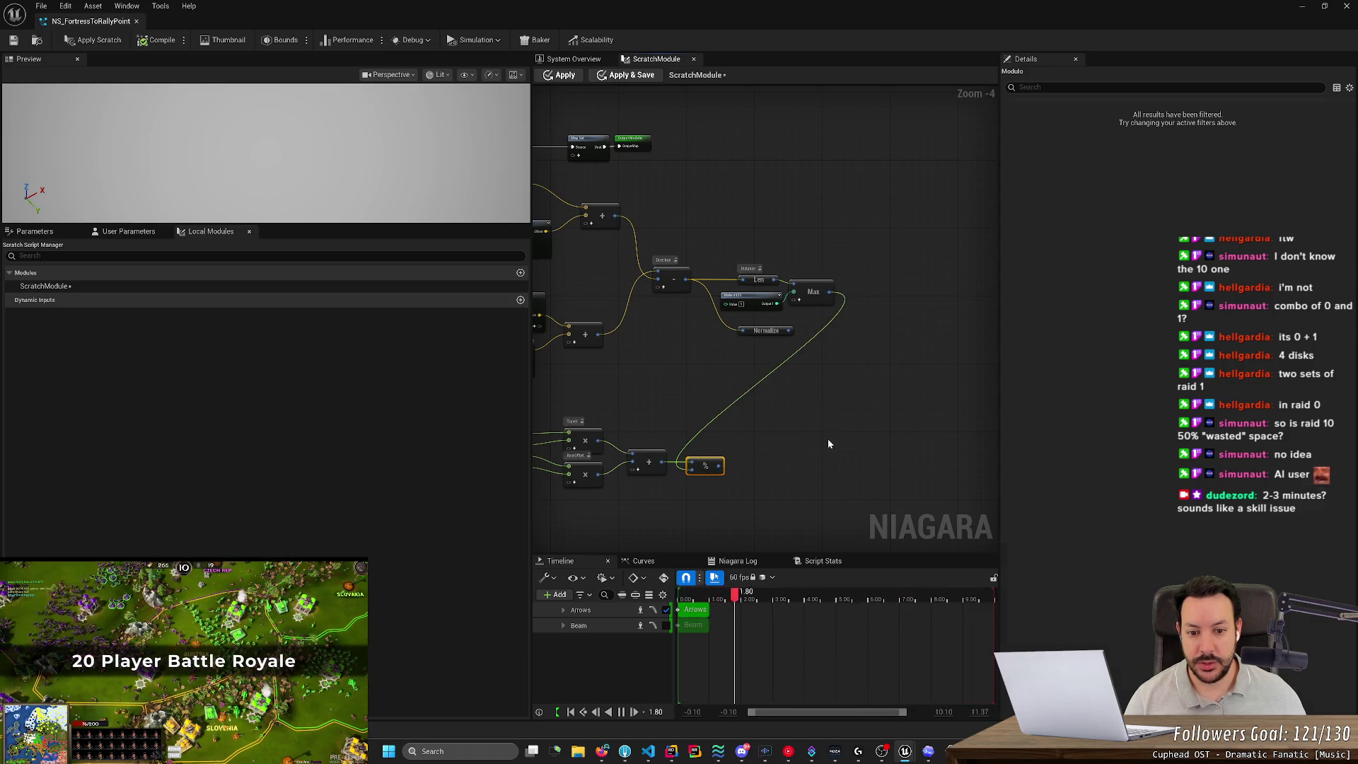
{"action": "left_click", "coordinate": [891, 322]}
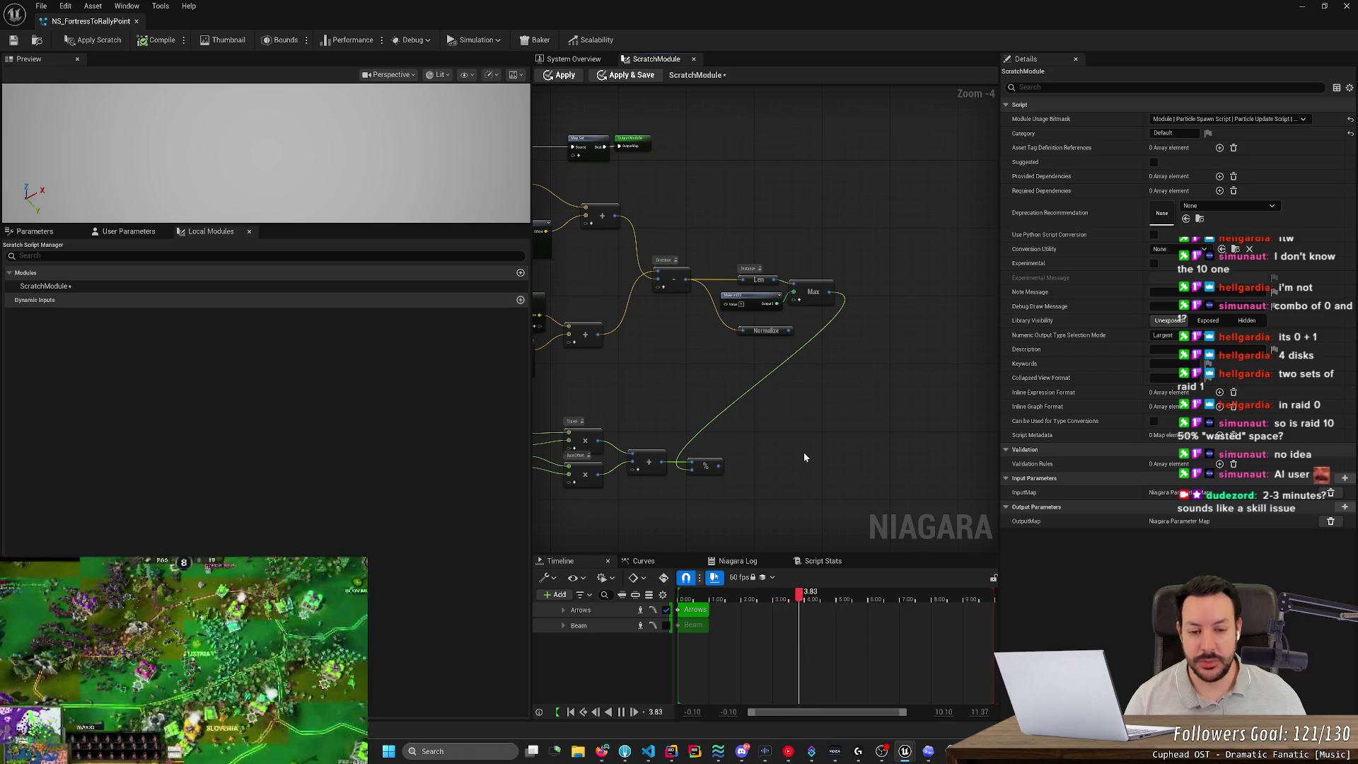
{"action": "key", "text": "alt+Tab"}
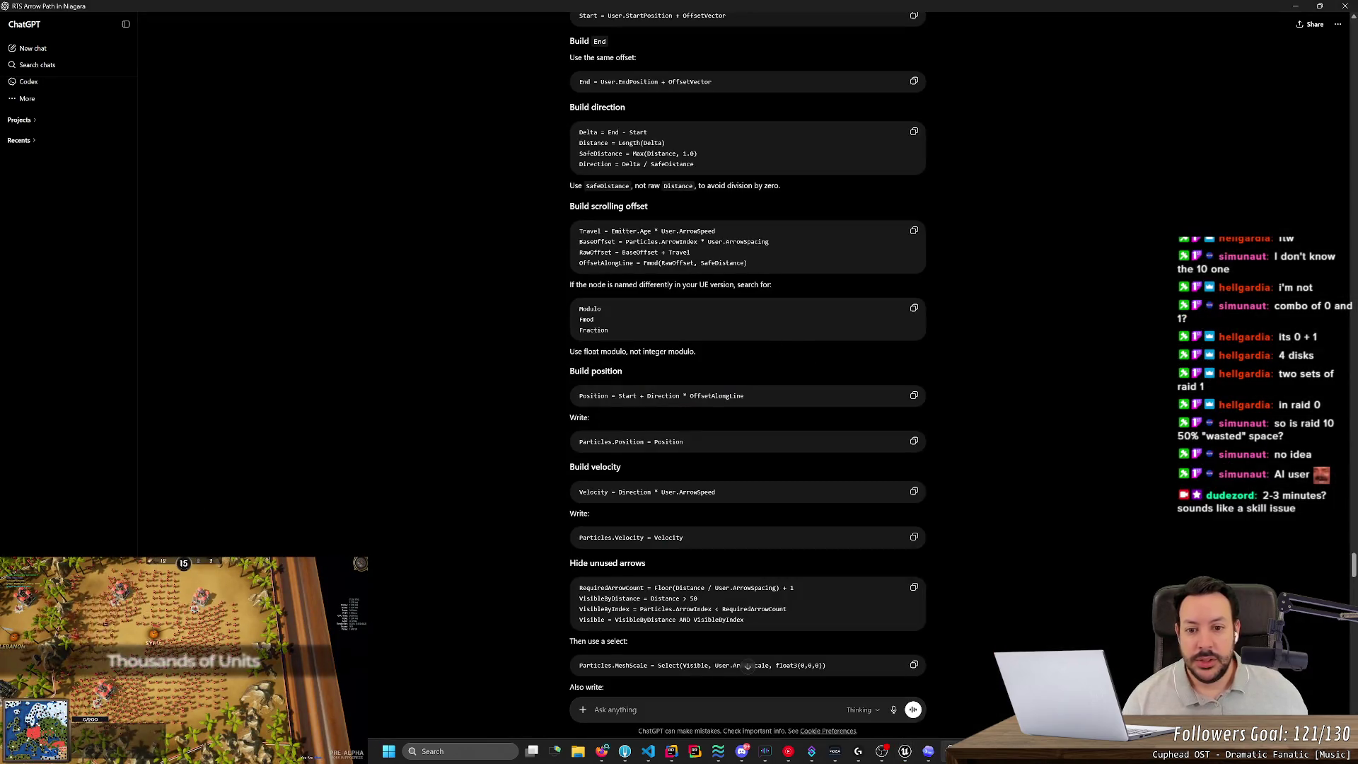
{"action": "key", "text": "alt+Tab"}
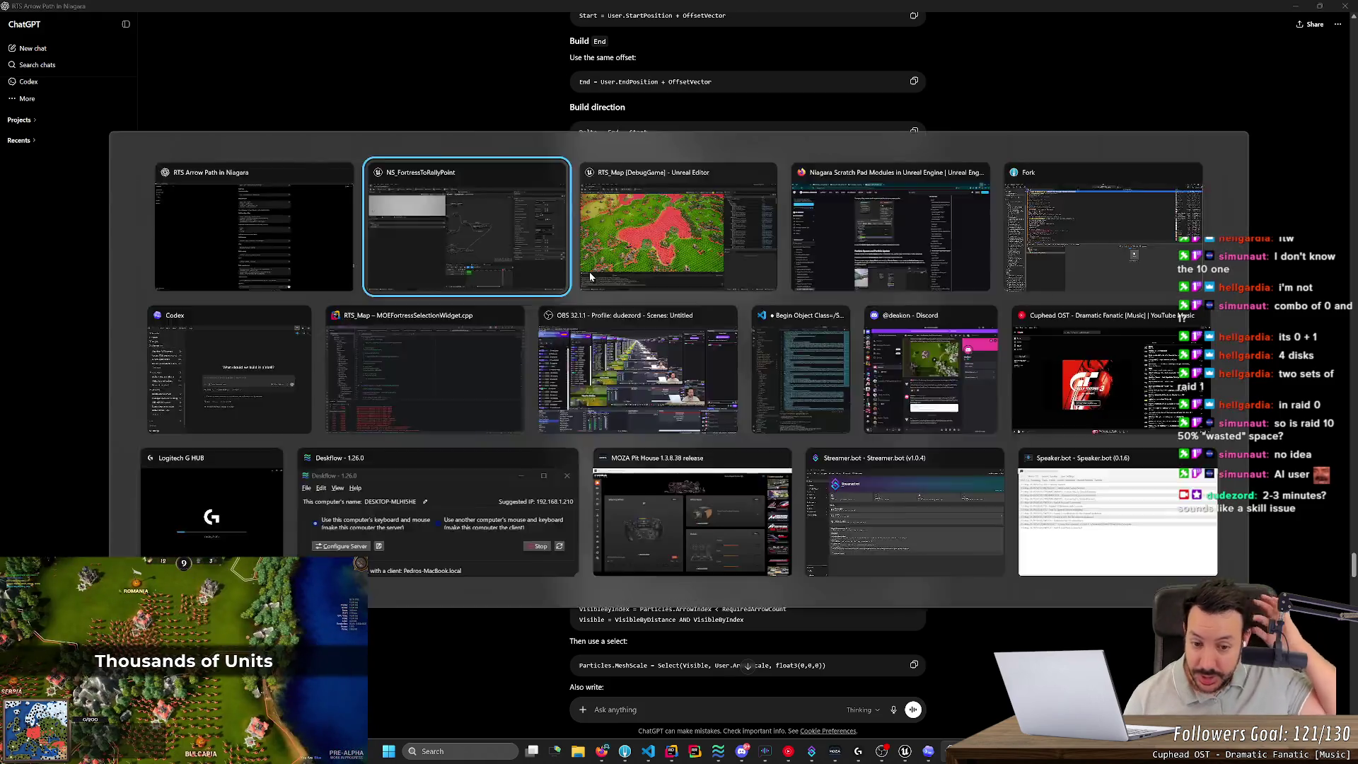
{"action": "left_click", "coordinate": [697, 469]}
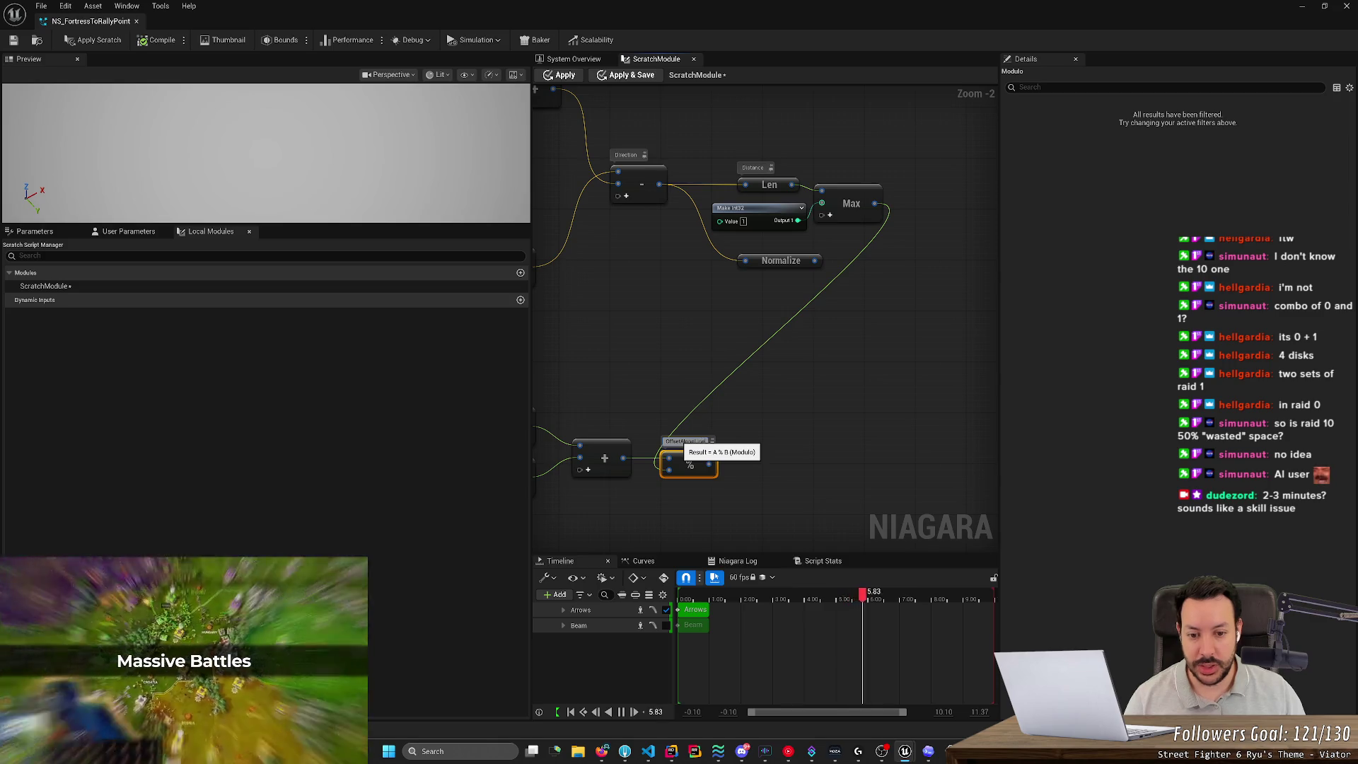
{"action": "key", "text": "alt+Tab"}
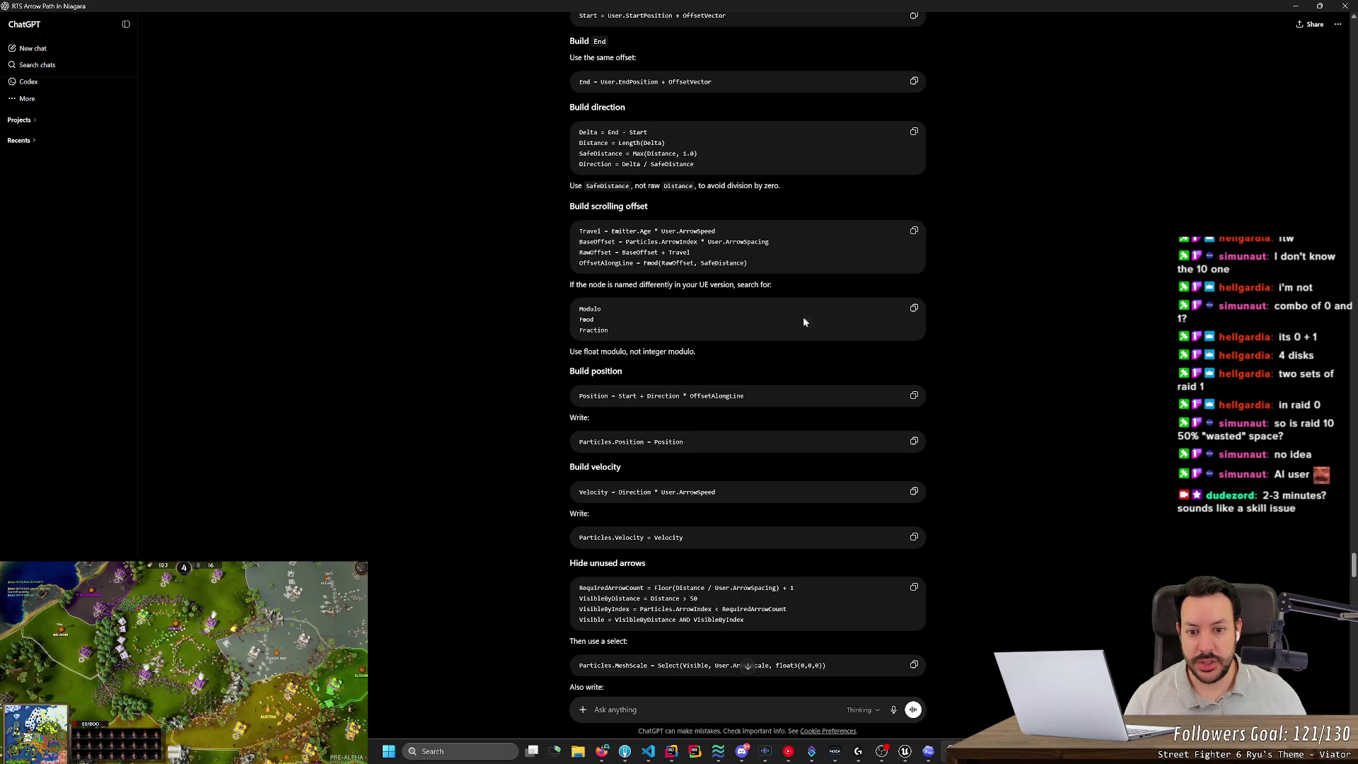
{"action": "left_click", "coordinate": [730, 296]}
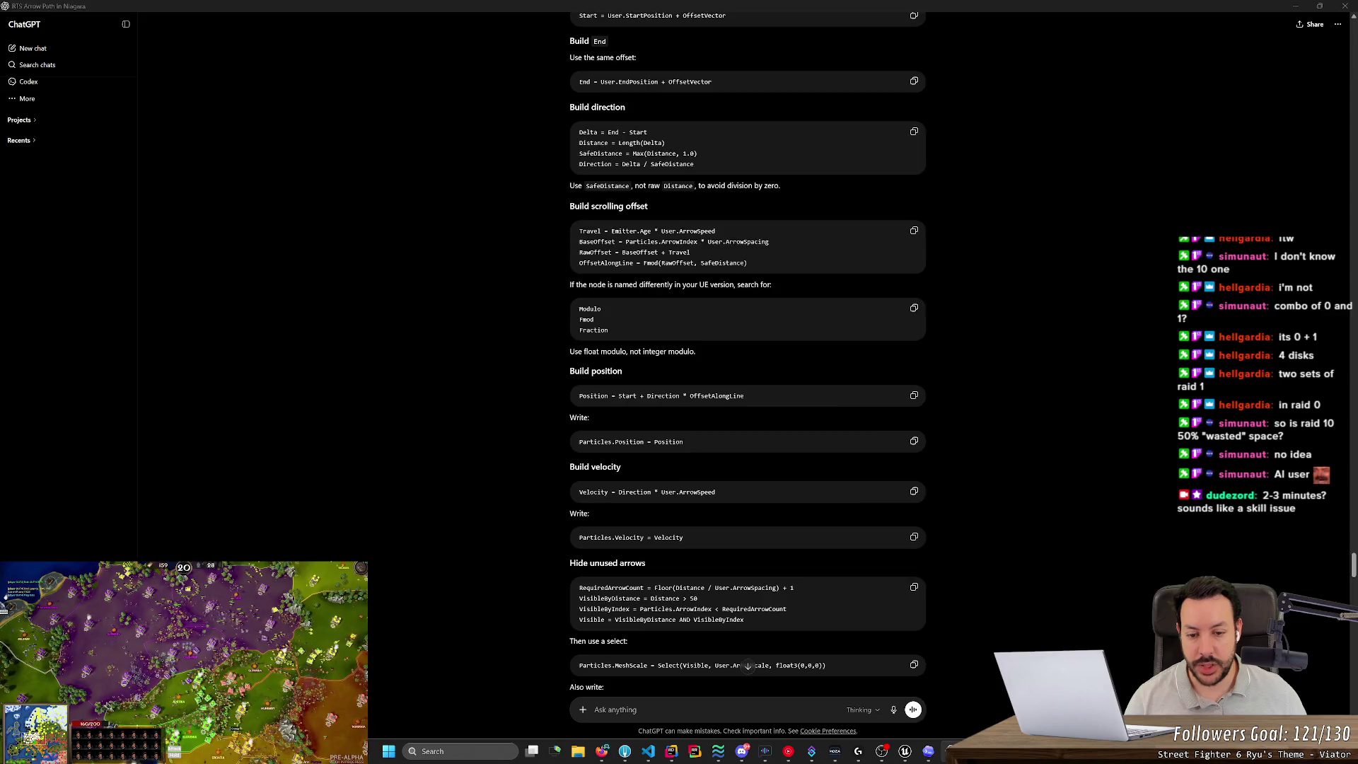
{"action": "key", "text": "alt+Tab"}
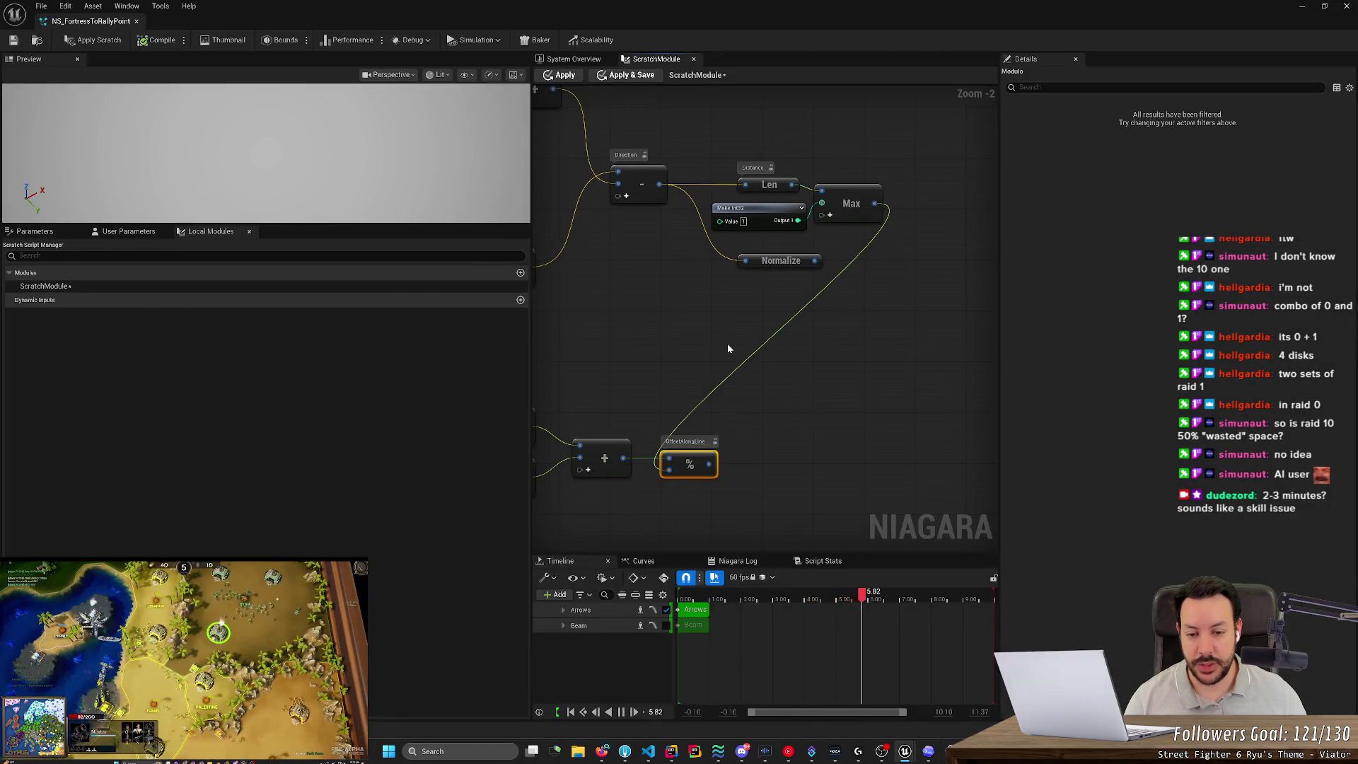
{"action": "key", "text": "alt+Tab"}
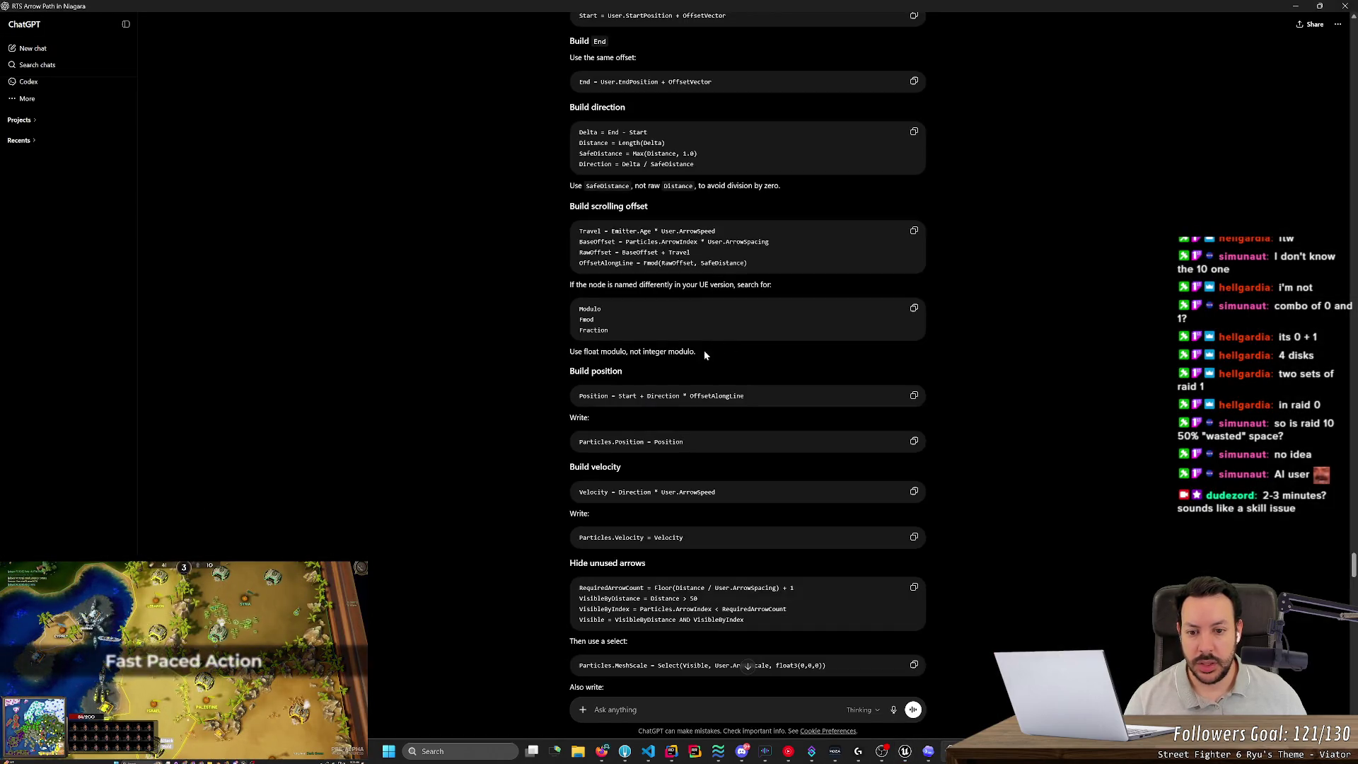
{"action": "scroll", "coordinate": [562, 334], "scroll_direction": "down", "scroll_amount": 3}
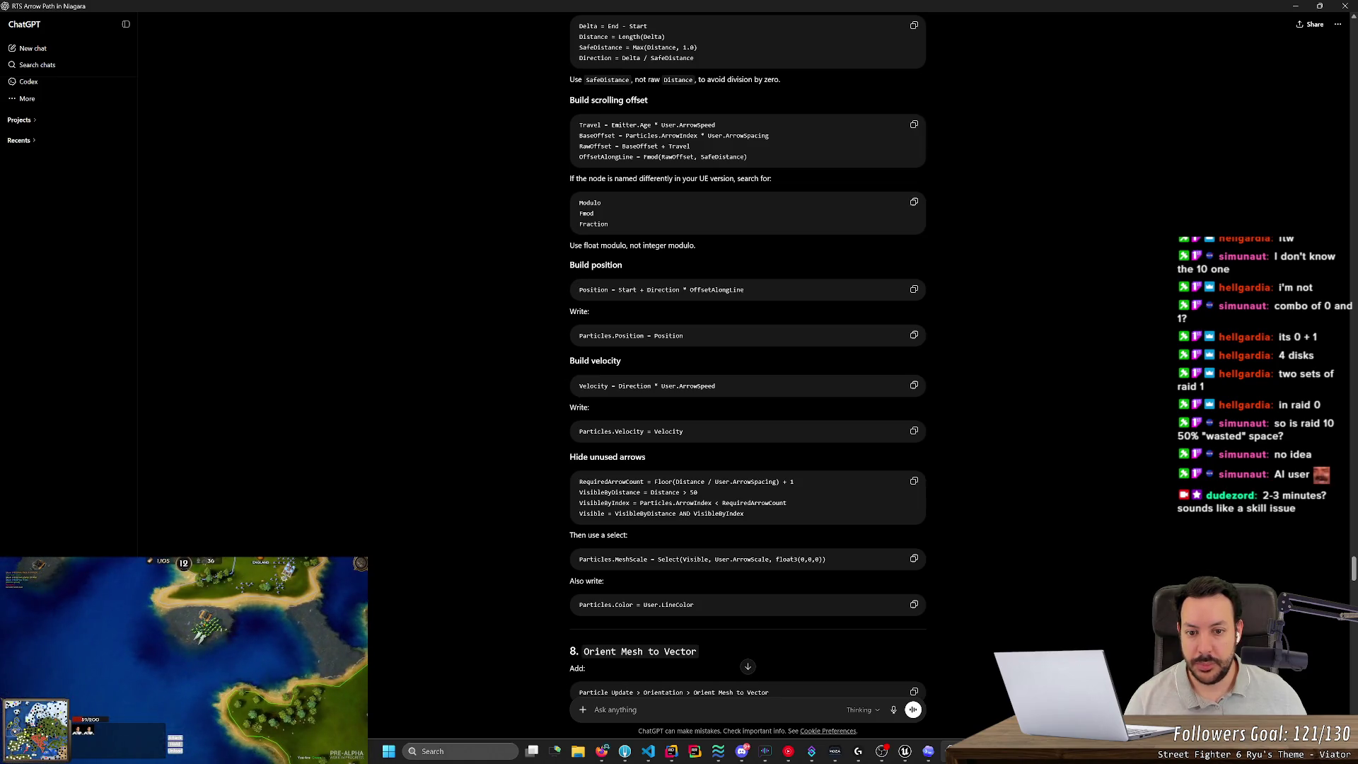
{"action": "scroll", "coordinate": [649, 283], "scroll_direction": "down", "scroll_amount": 2}
{"action": "key", "text": "alt+Tab"}
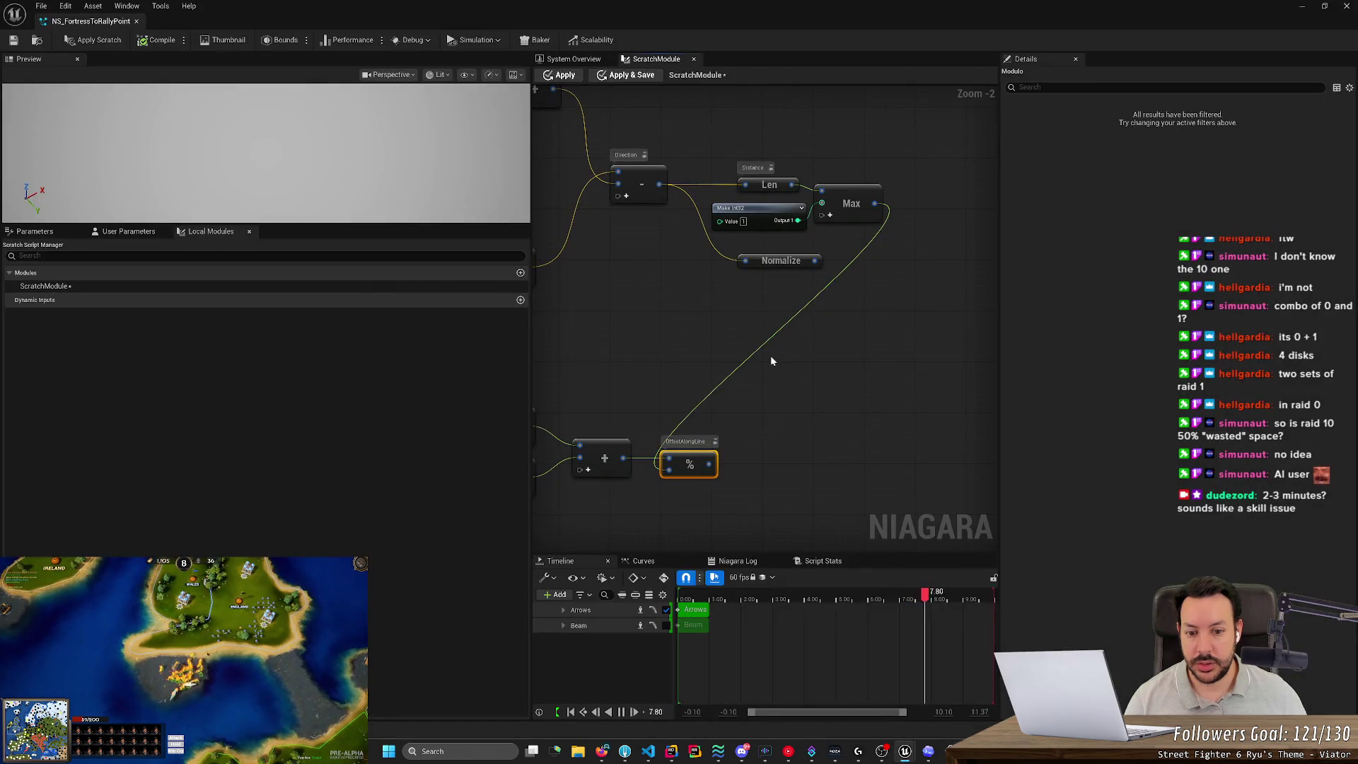
{"action": "key", "text": "alt+Tab"}
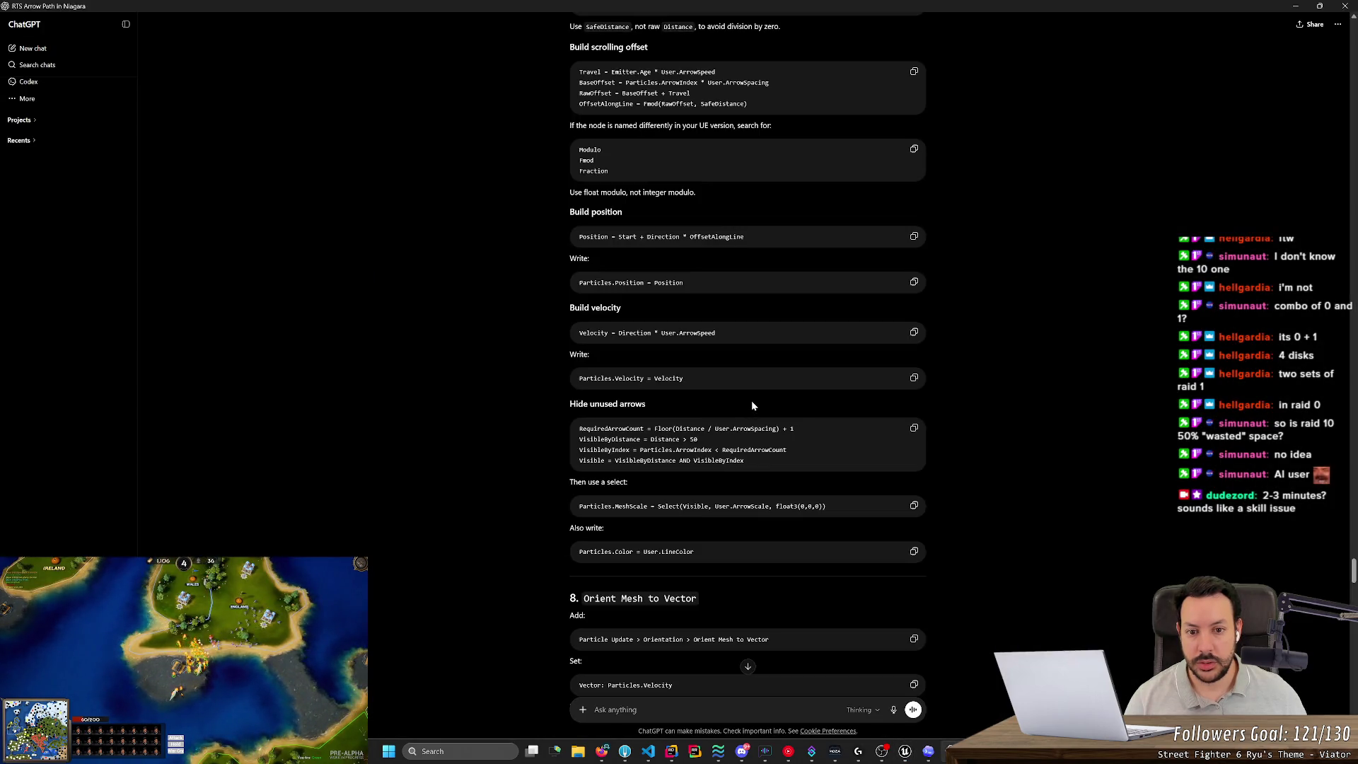
{"action": "key", "text": "alt+Tab"}
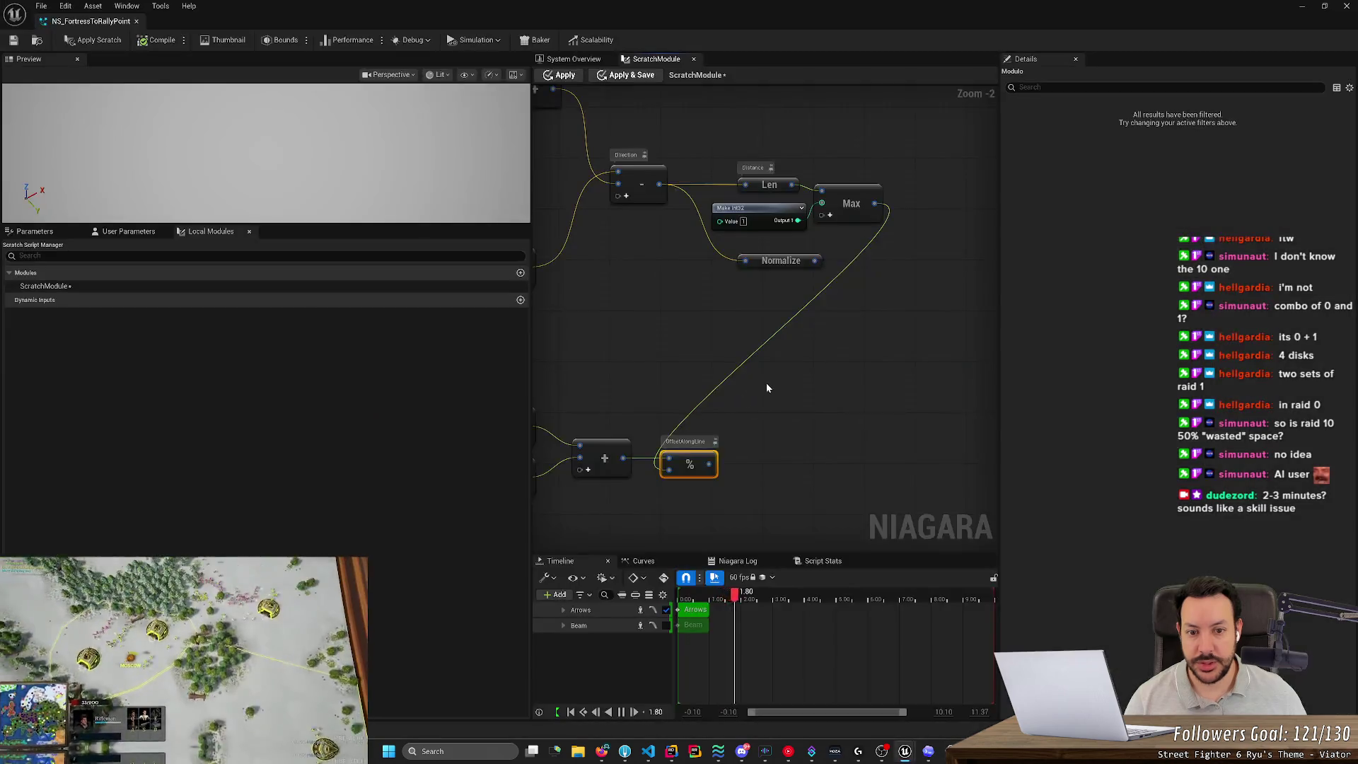
{"action": "scroll", "coordinate": [766, 383], "scroll_direction": "down", "scroll_amount": 3}
{"action": "scroll", "coordinate": [765, 410], "scroll_direction": "up", "scroll_amount": 3}
{"action": "scroll", "coordinate": [763, 427], "scroll_direction": "up", "scroll_amount": 2}
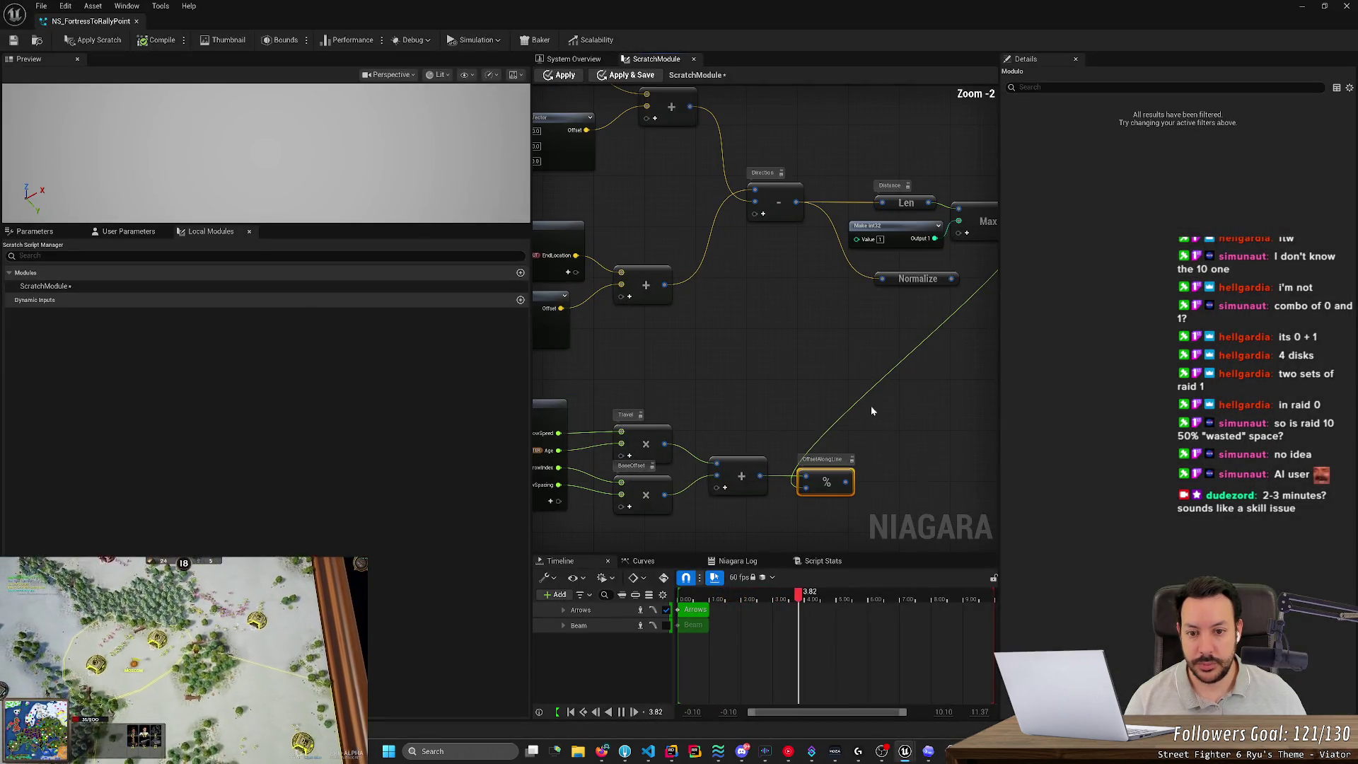
{"action": "scroll", "coordinate": [823, 387], "scroll_direction": "down", "scroll_amount": 1}
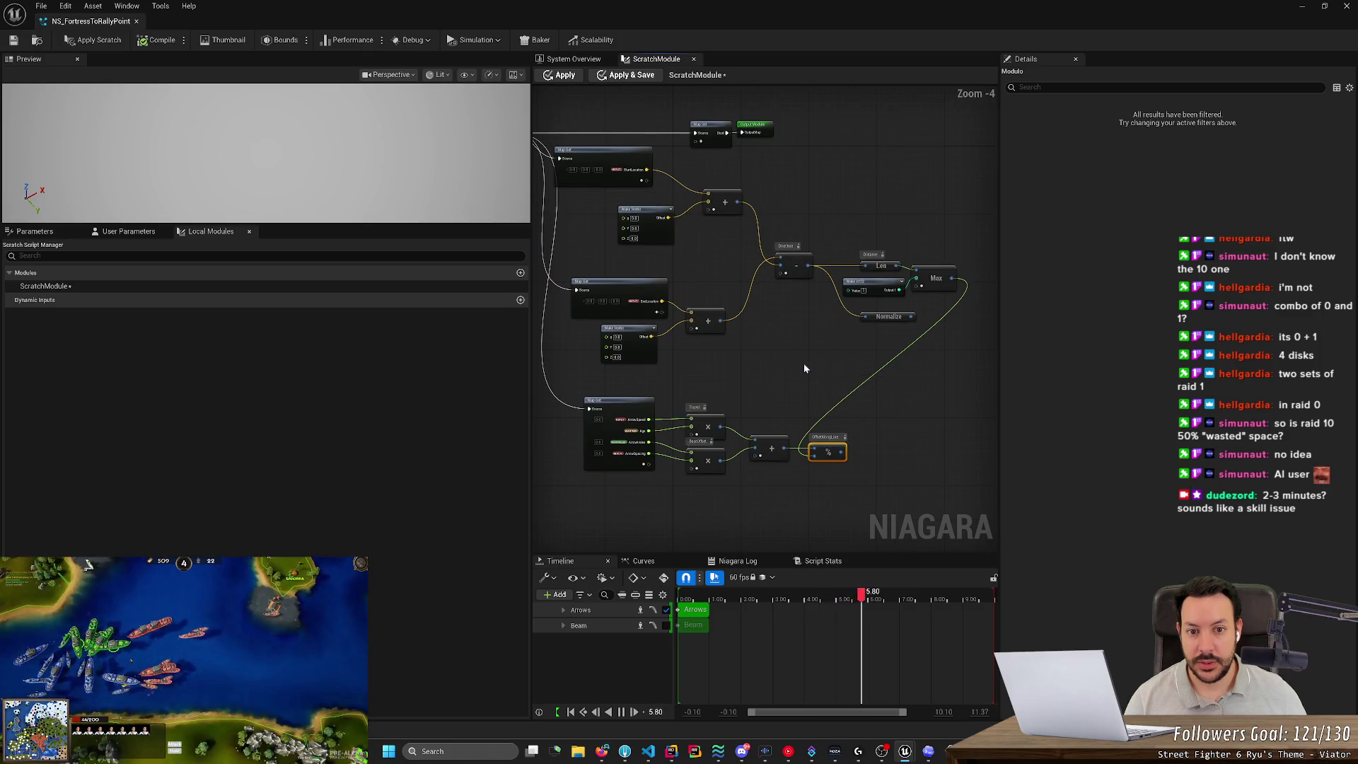
{"action": "mouse_move", "coordinate": [803, 363]}
{"action": "left_mouse_down"}
{"action": "mouse_move", "coordinate": [691, 327]}
{"action": "mouse_move", "coordinate": [674, 299]}
{"action": "left_mouse_up"}
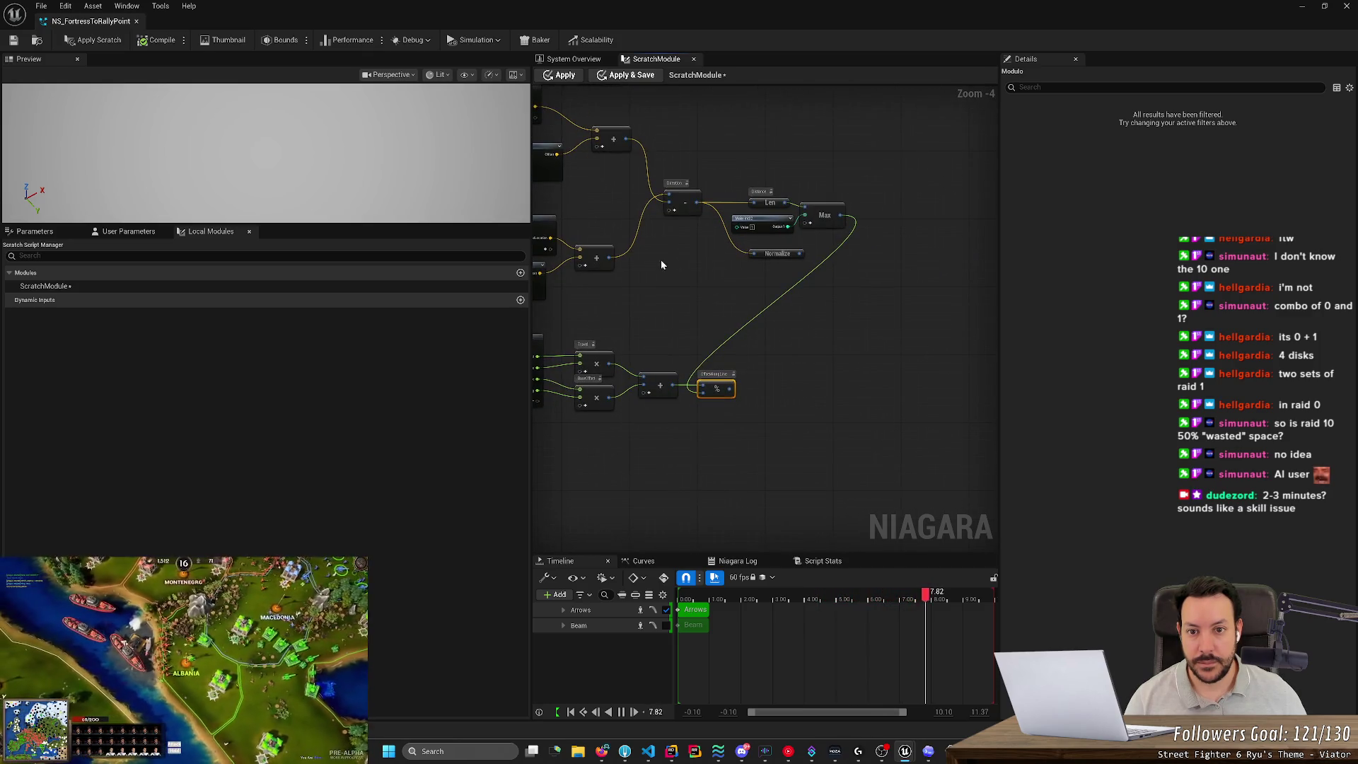
{"action": "scroll", "coordinate": [660, 260], "scroll_direction": "up", "scroll_amount": 1}
{"action": "scroll", "coordinate": [668, 218], "scroll_direction": "up", "scroll_amount": 1}
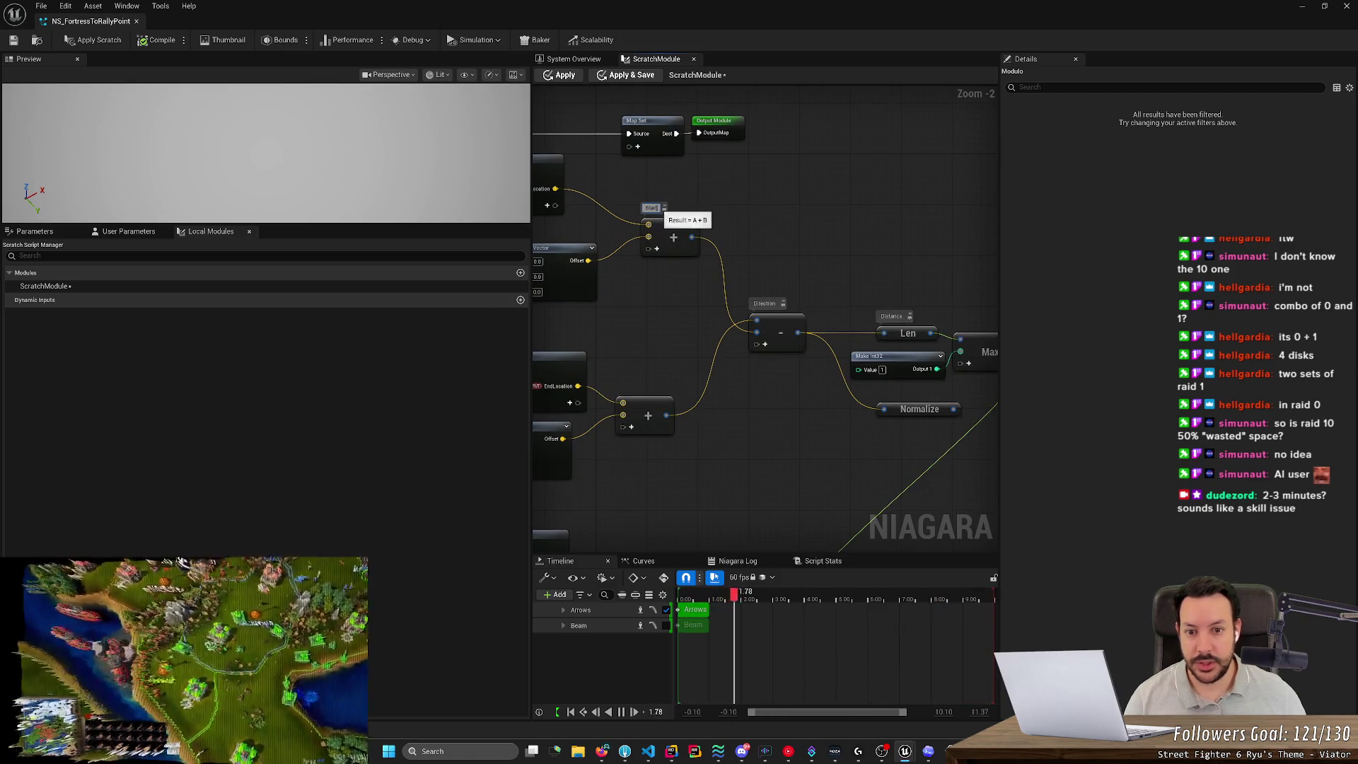
{"action": "left_click", "coordinate": [642, 402]}
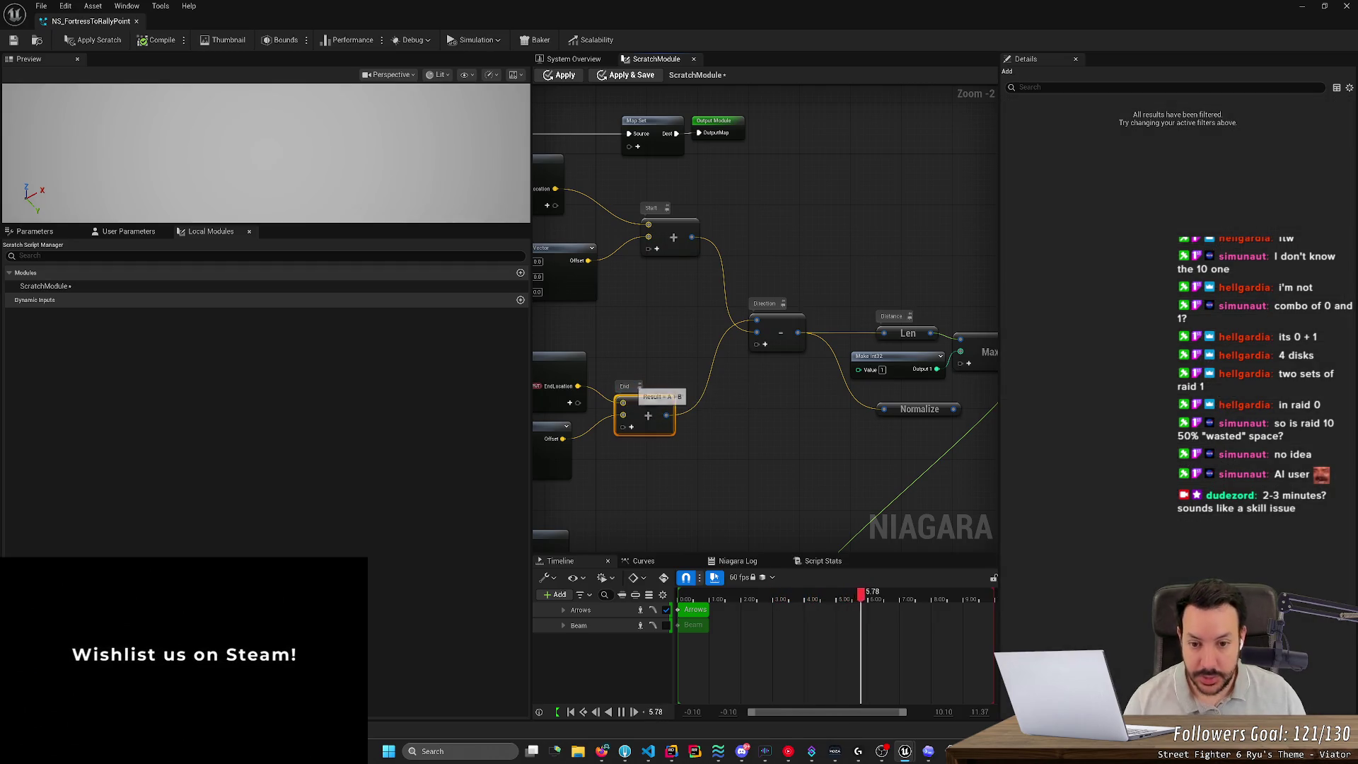
{"action": "scroll", "coordinate": [700, 409], "scroll_direction": "down", "scroll_amount": 1}
{"action": "scroll", "coordinate": [624, 327], "scroll_direction": "down", "scroll_amount": 3}
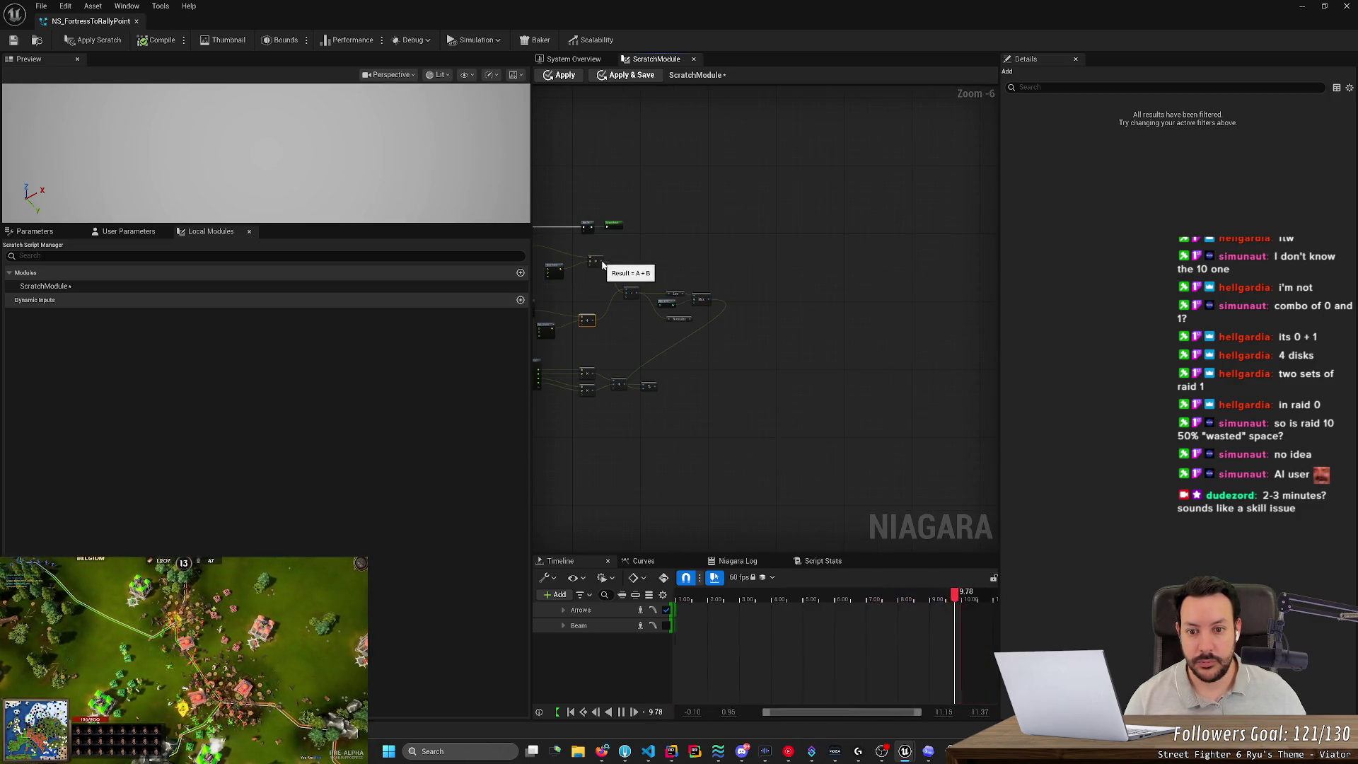
{"action": "key", "text": "alt+Tab"}
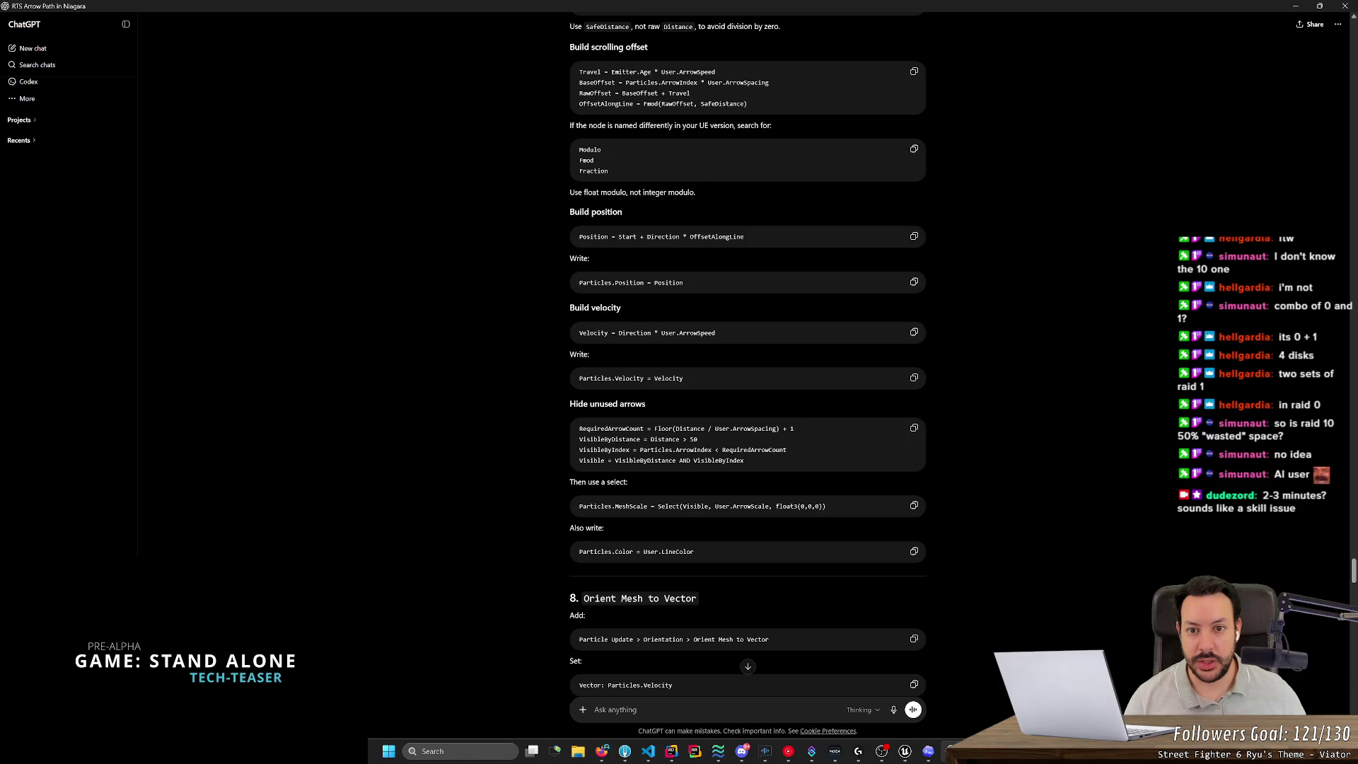
{"action": "scroll", "coordinate": [762, 301], "scroll_direction": "up", "scroll_amount": 2}
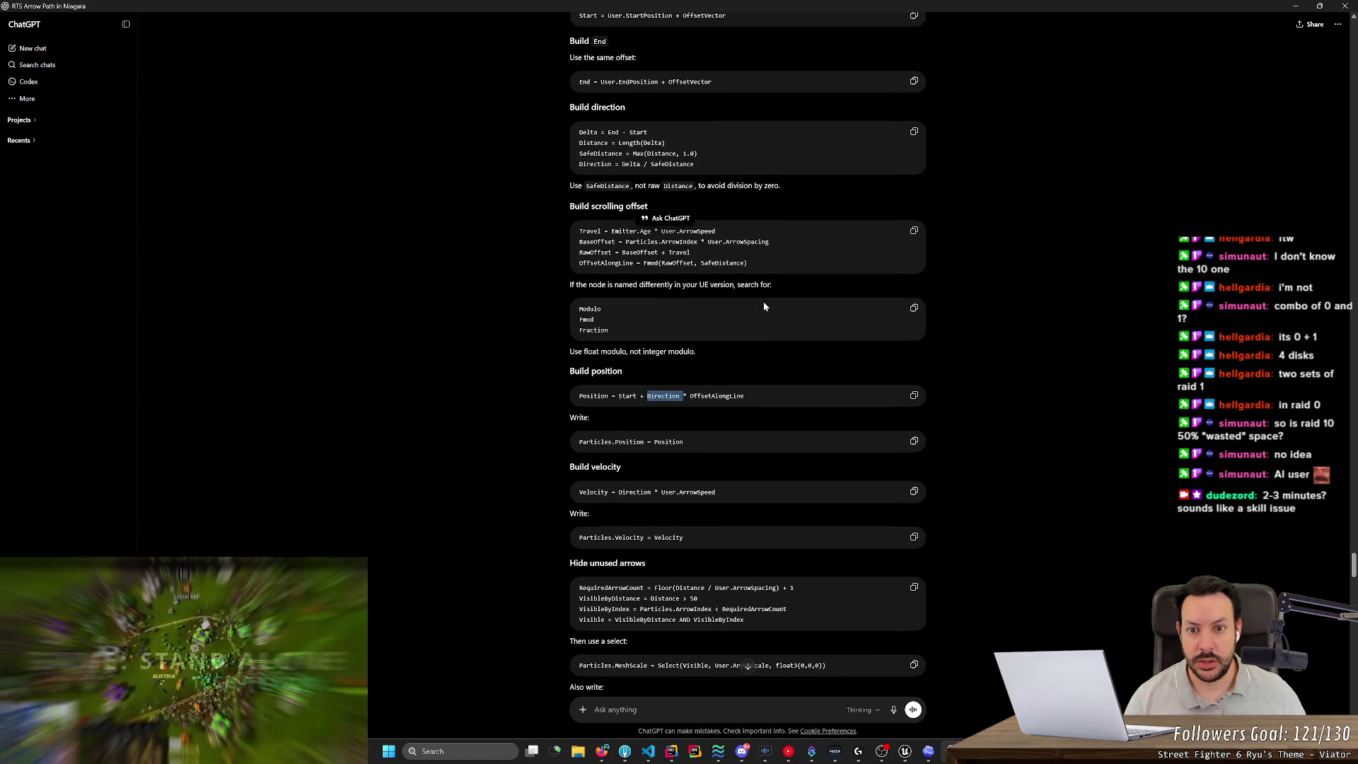
{"action": "key", "text": "alt+Tab"}
{"action": "scroll", "coordinate": [726, 399], "scroll_direction": "up", "scroll_amount": 2}
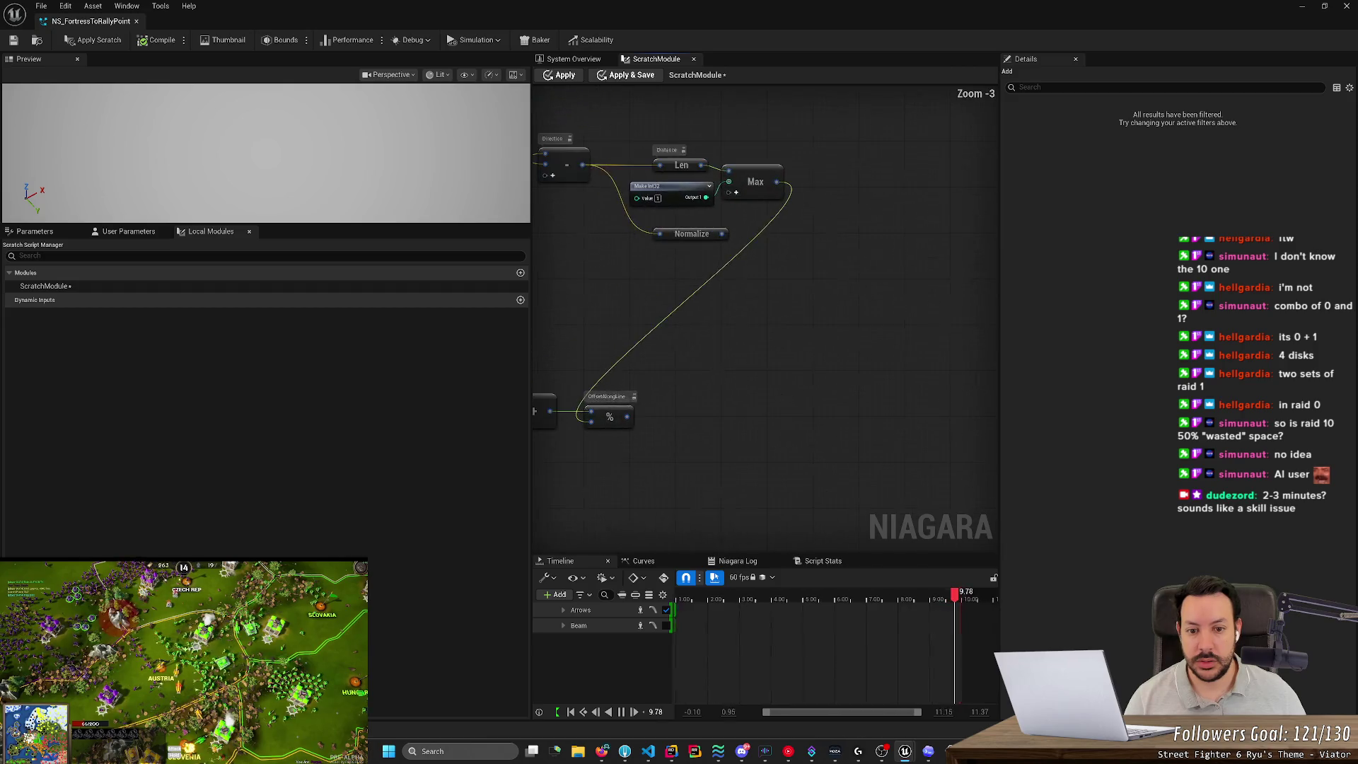
Add a Multiply node combining Direction with OffsetAlongLine.
{"action": "left_click_drag", "start_coordinate": [906, 476], "coordinate": [887, 491]}
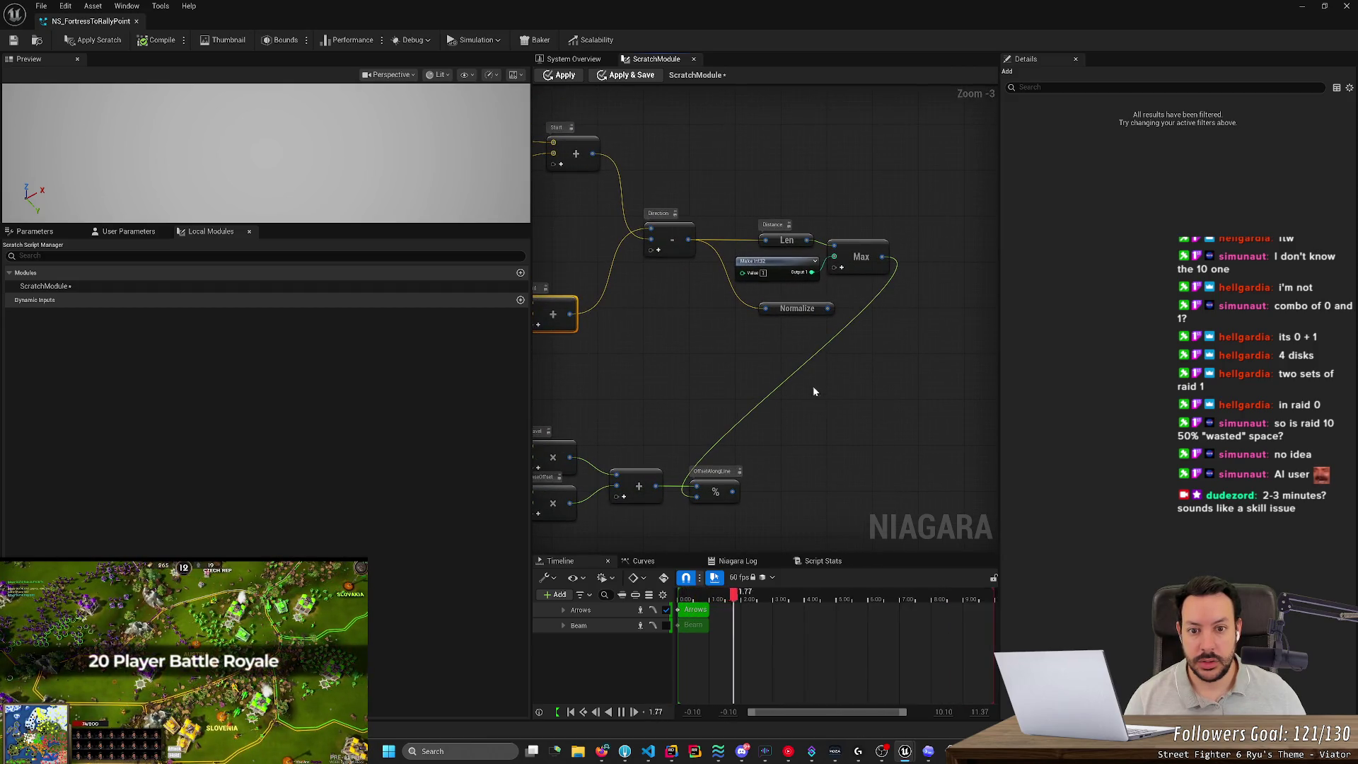
{"action": "mouse_move", "coordinate": [688, 239]}
{"action": "left_mouse_down"}
{"action": "mouse_move", "coordinate": [705, 307]}
{"action": "mouse_move", "coordinate": [822, 450]}
{"action": "left_mouse_up"}
{"action": "type", "text": "multiply"}
{"action": "key", "text": "Return"}
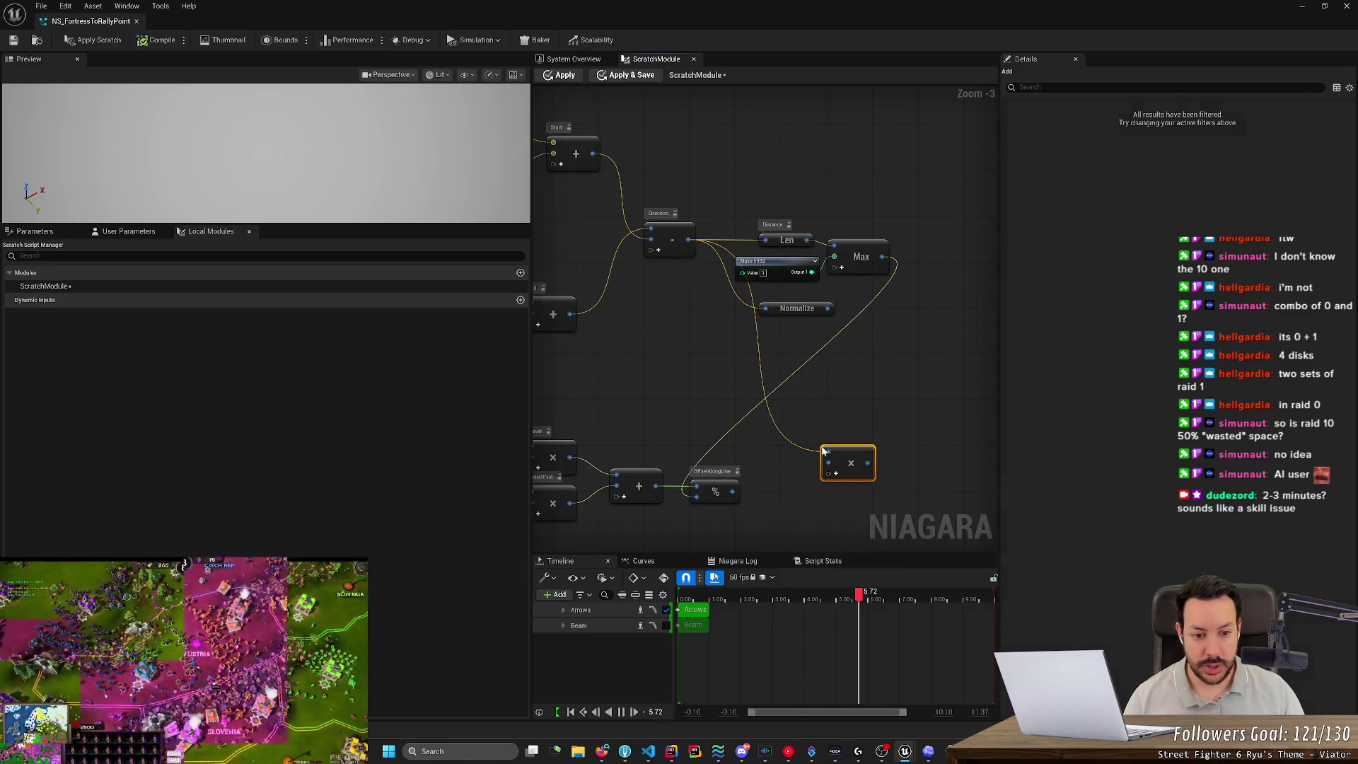
{"action": "left_click_drag", "start_coordinate": [733, 491], "coordinate": [828, 467]}
Add Start to the product with an Add node, routing the Start wire through a reroute point.
{"action": "key", "text": "alt+Tab"}
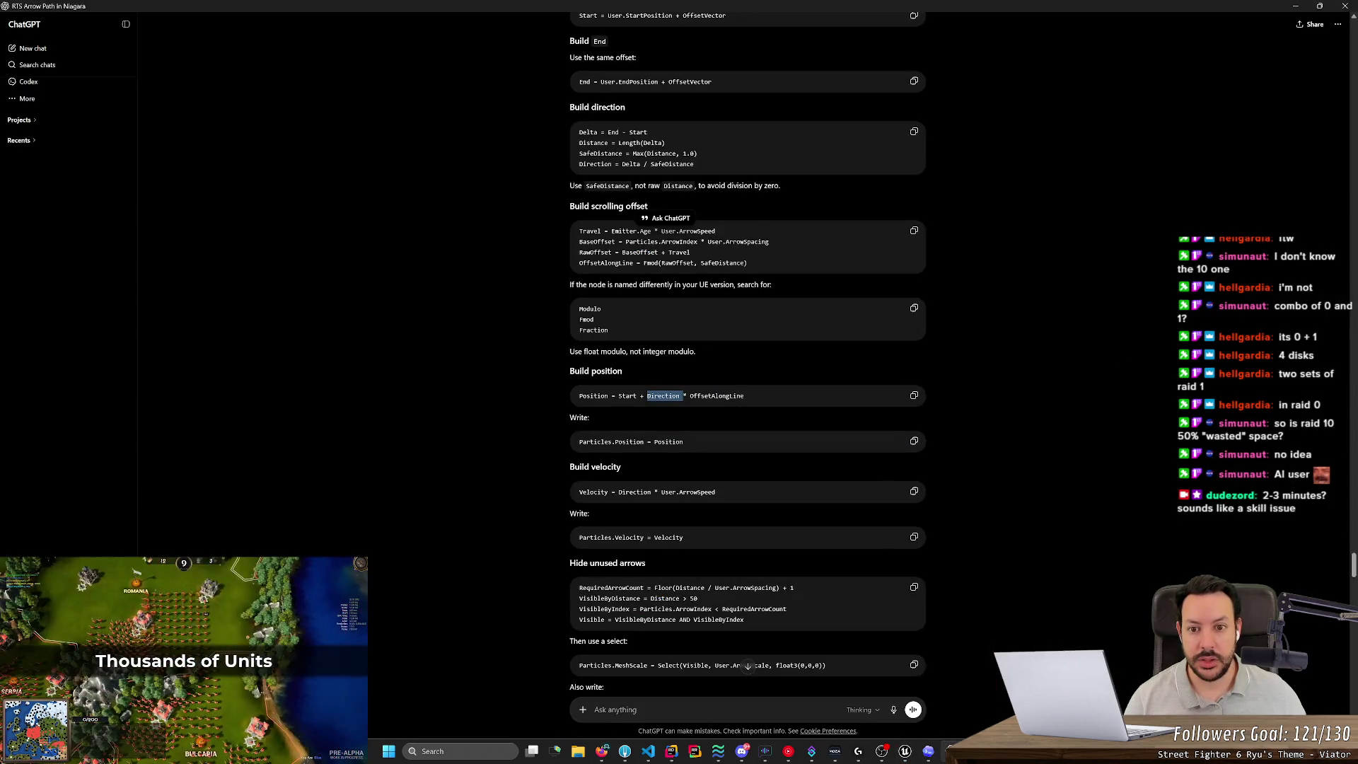
{"action": "key", "text": "alt+Tab"}
{"action": "scroll", "coordinate": [842, 393], "scroll_direction": "down", "scroll_amount": 3}
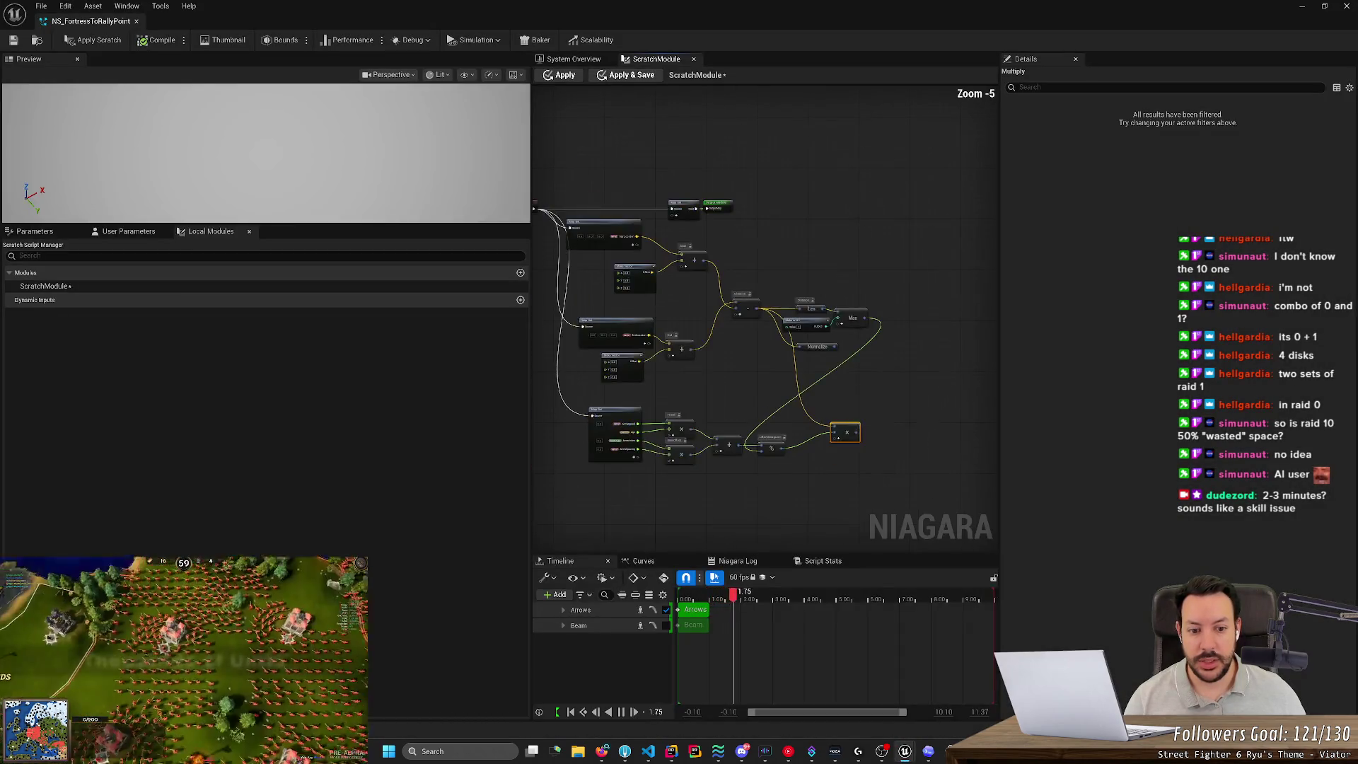
{"action": "left_click_drag", "start_coordinate": [735, 443], "coordinate": [832, 443]}
{"action": "type", "text": "add"}
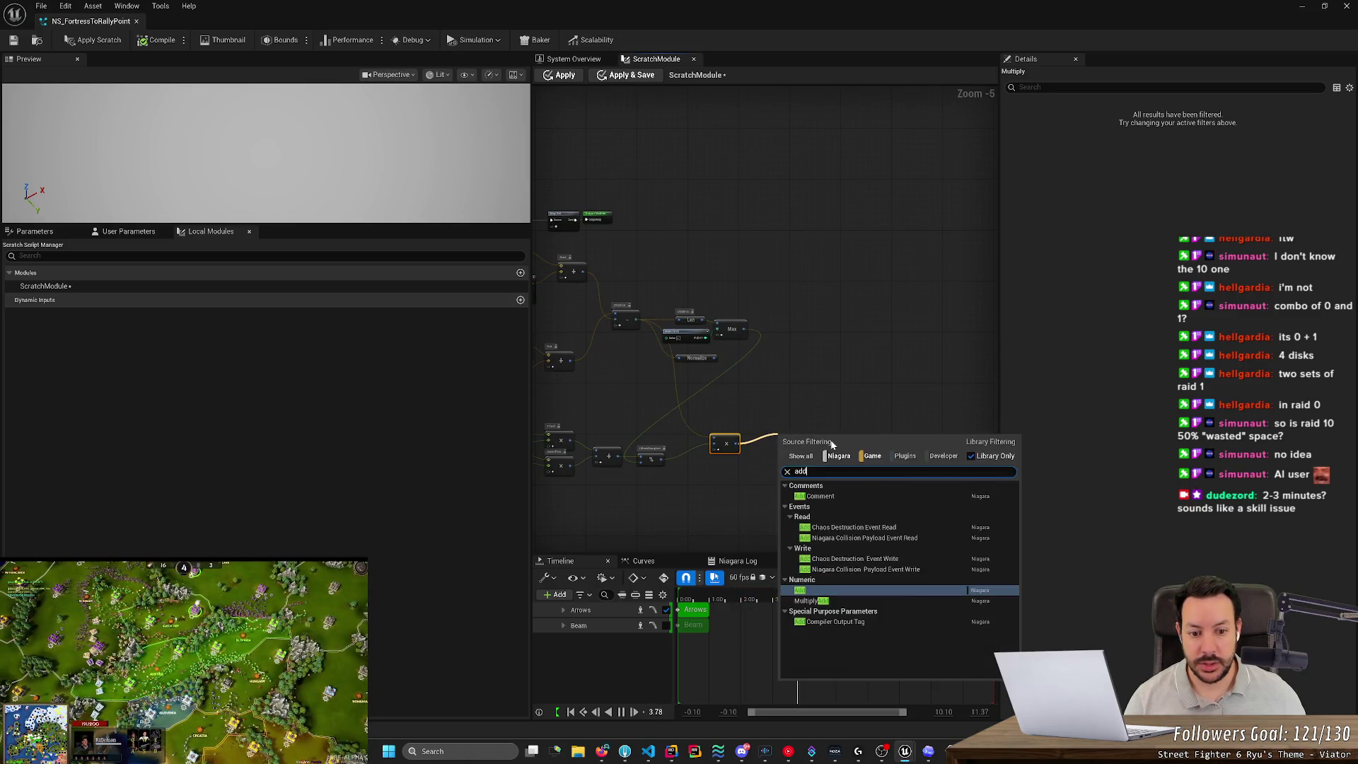
{"action": "key", "text": "Return"}
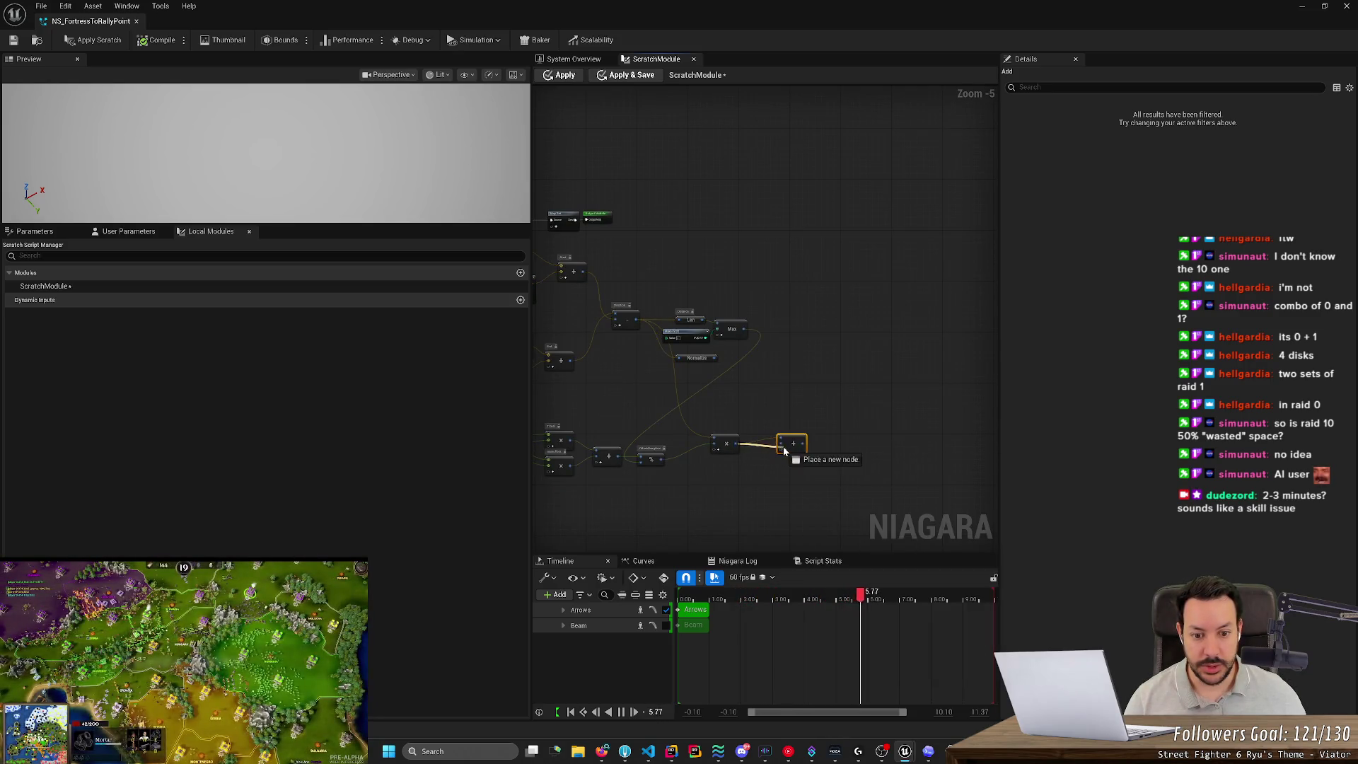
{"action": "scroll", "coordinate": [582, 252], "scroll_direction": "up", "scroll_amount": 3}
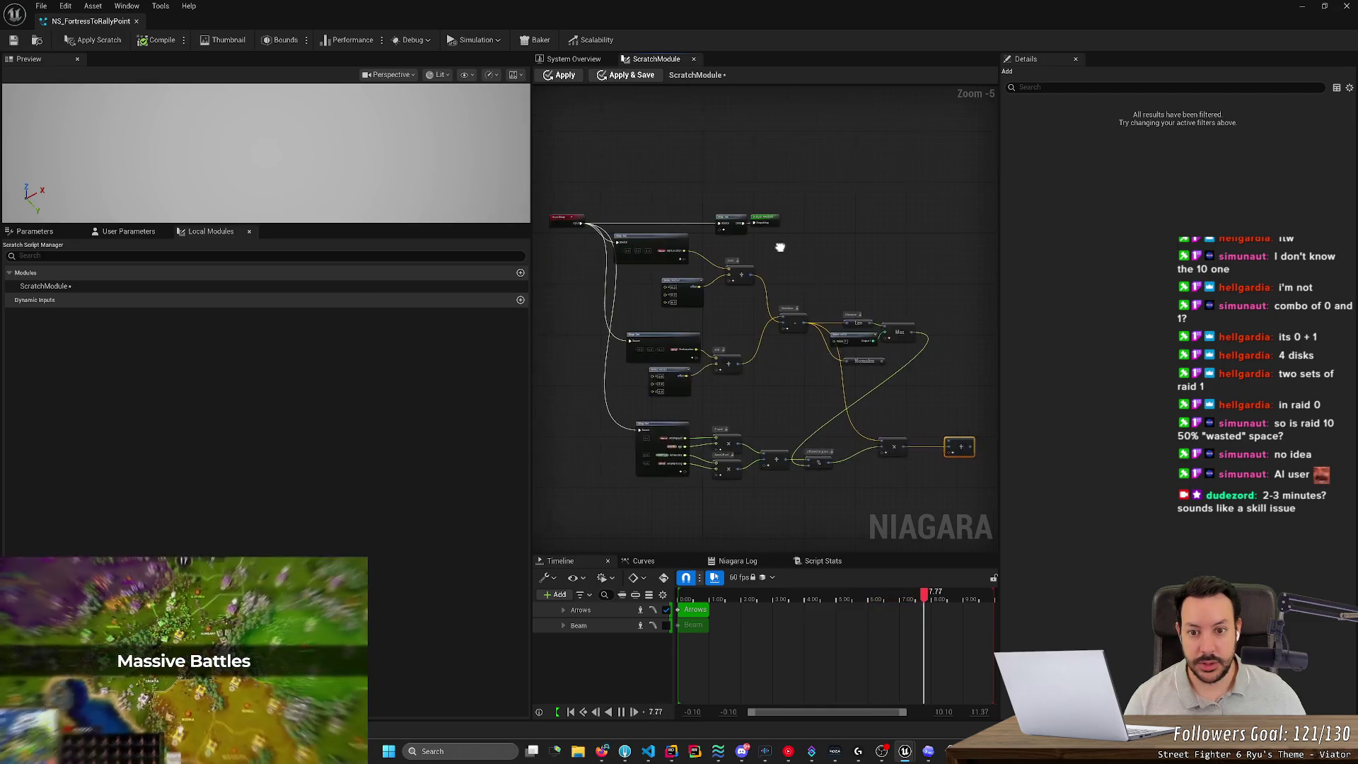
{"action": "scroll", "coordinate": [692, 238], "scroll_direction": "down", "scroll_amount": 3}
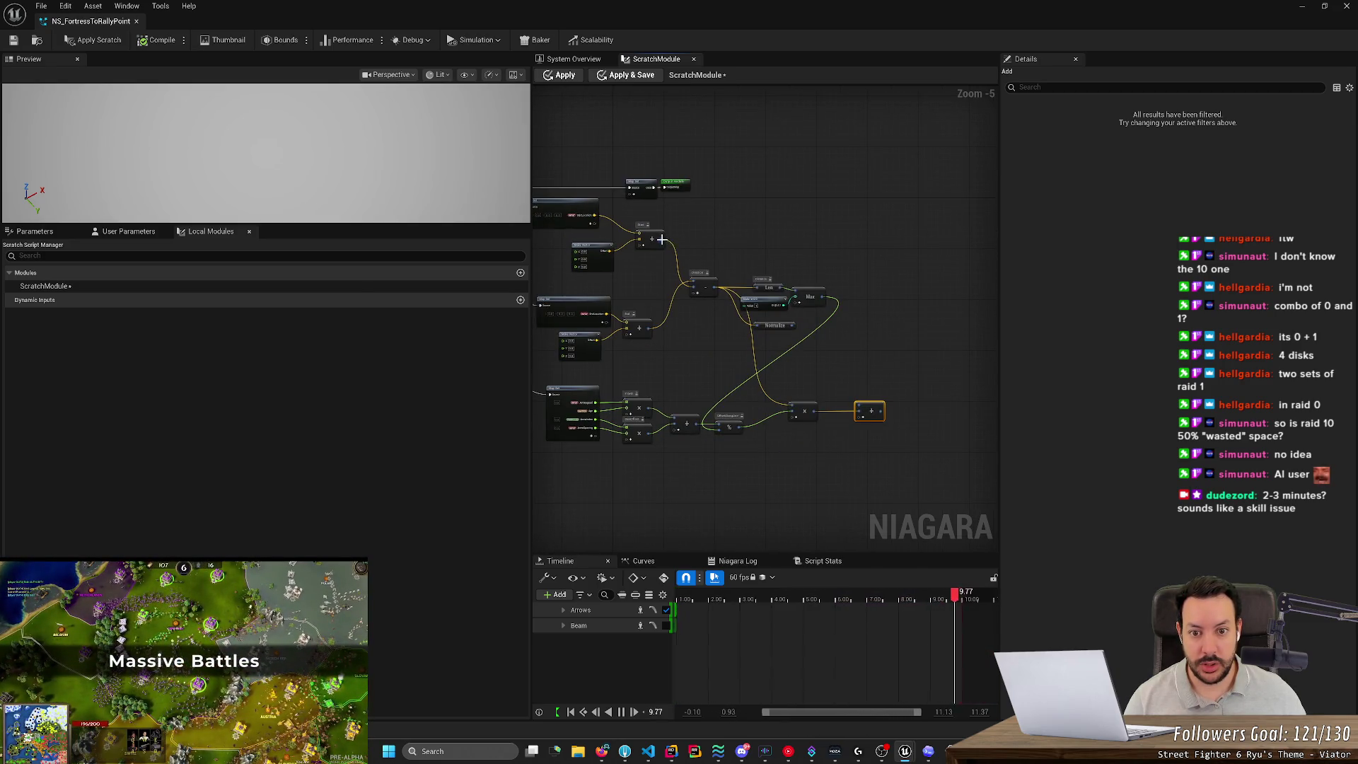
{"action": "mouse_move", "coordinate": [663, 240]}
{"action": "left_mouse_down"}
{"action": "mouse_move", "coordinate": [871, 316]}
{"action": "mouse_move", "coordinate": [860, 409]}
{"action": "left_mouse_up"}
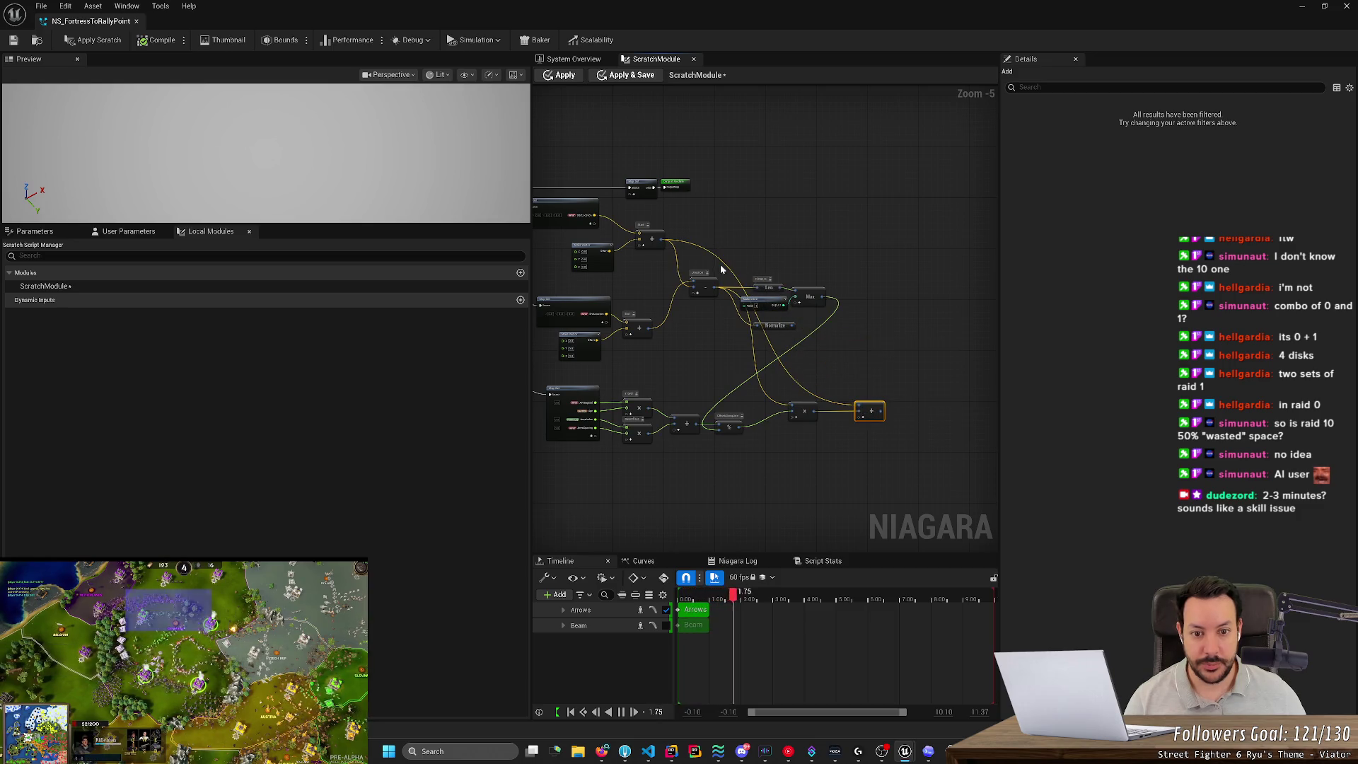
{"action": "double_click", "coordinate": [724, 262]}
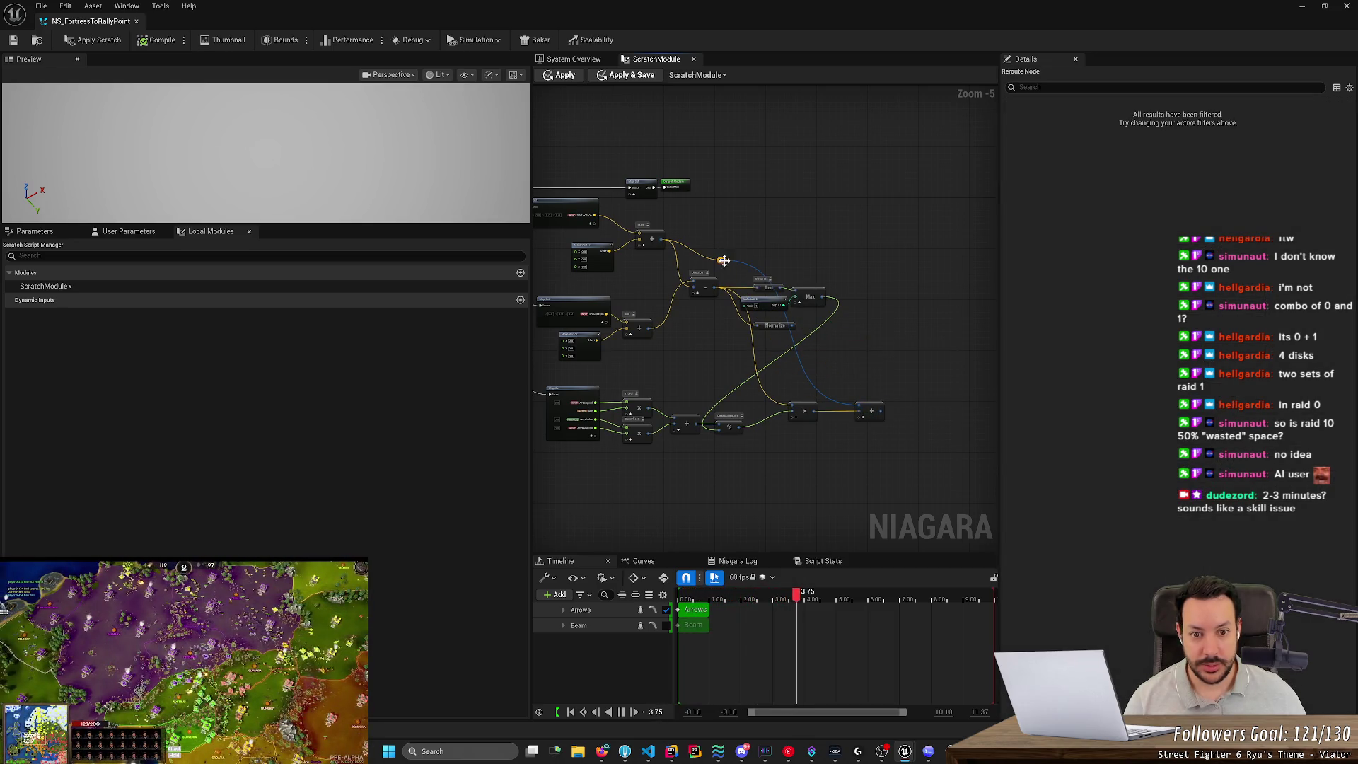
{"action": "left_click_drag", "start_coordinate": [722, 262], "coordinate": [850, 246]}
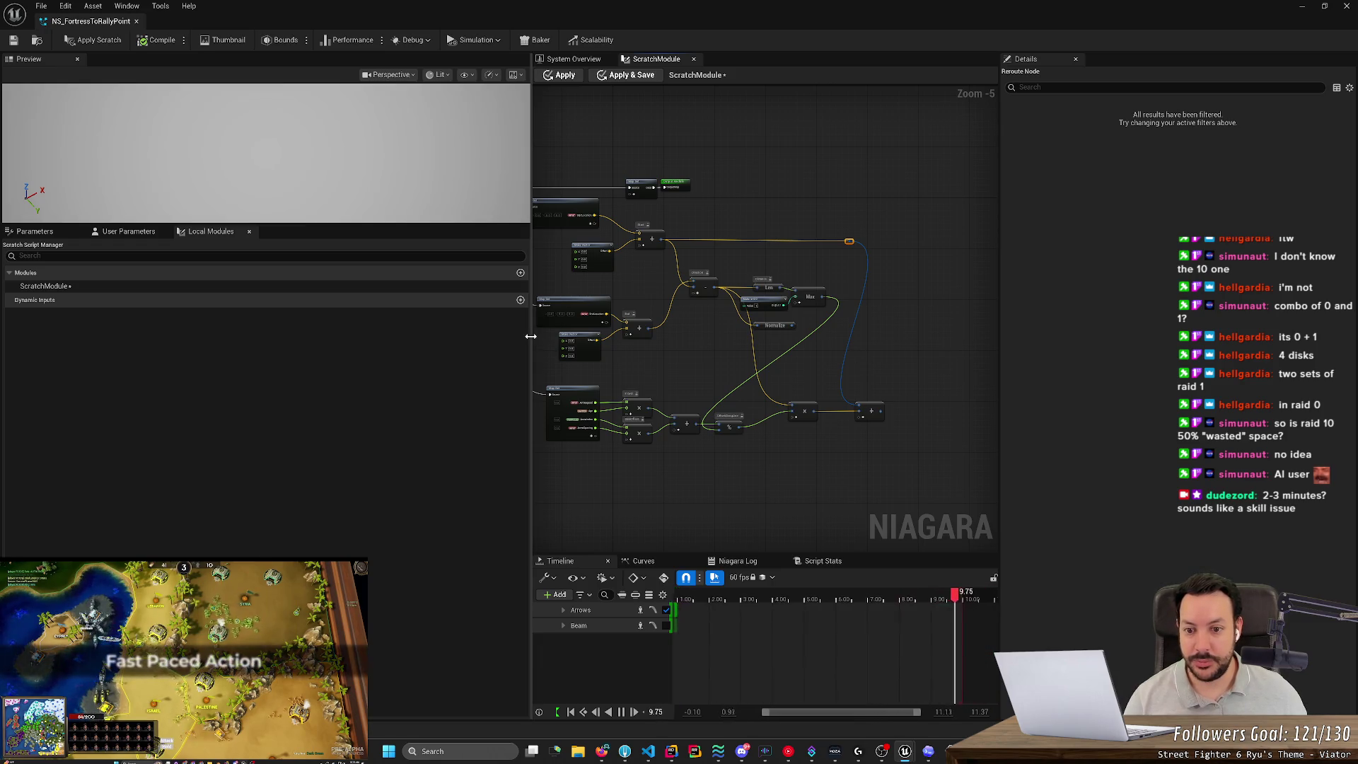
Widen the graph and apply the scratch module changes, checking ChatGPT's instructions.
{"action": "left_click_drag", "start_coordinate": [532, 331], "coordinate": [301, 326]}
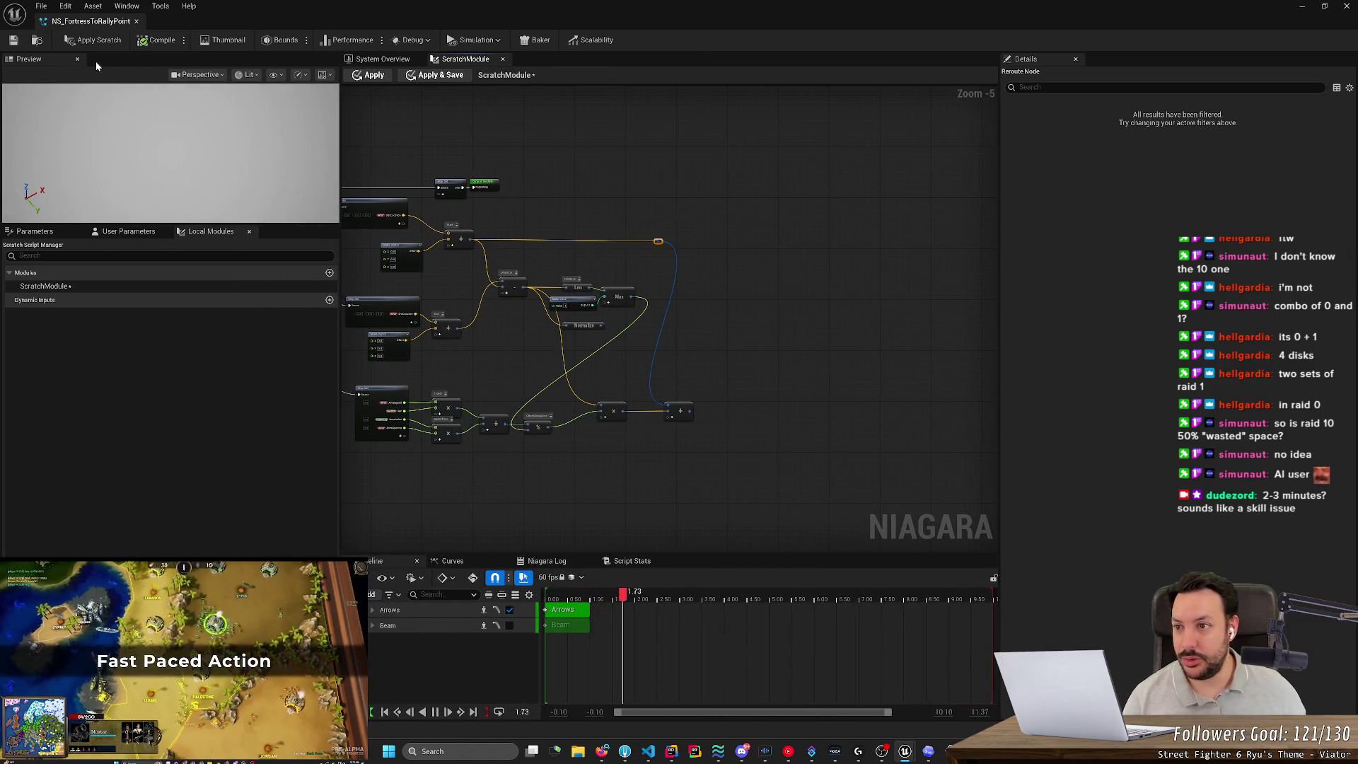
{"action": "left_click", "coordinate": [142, 42]}
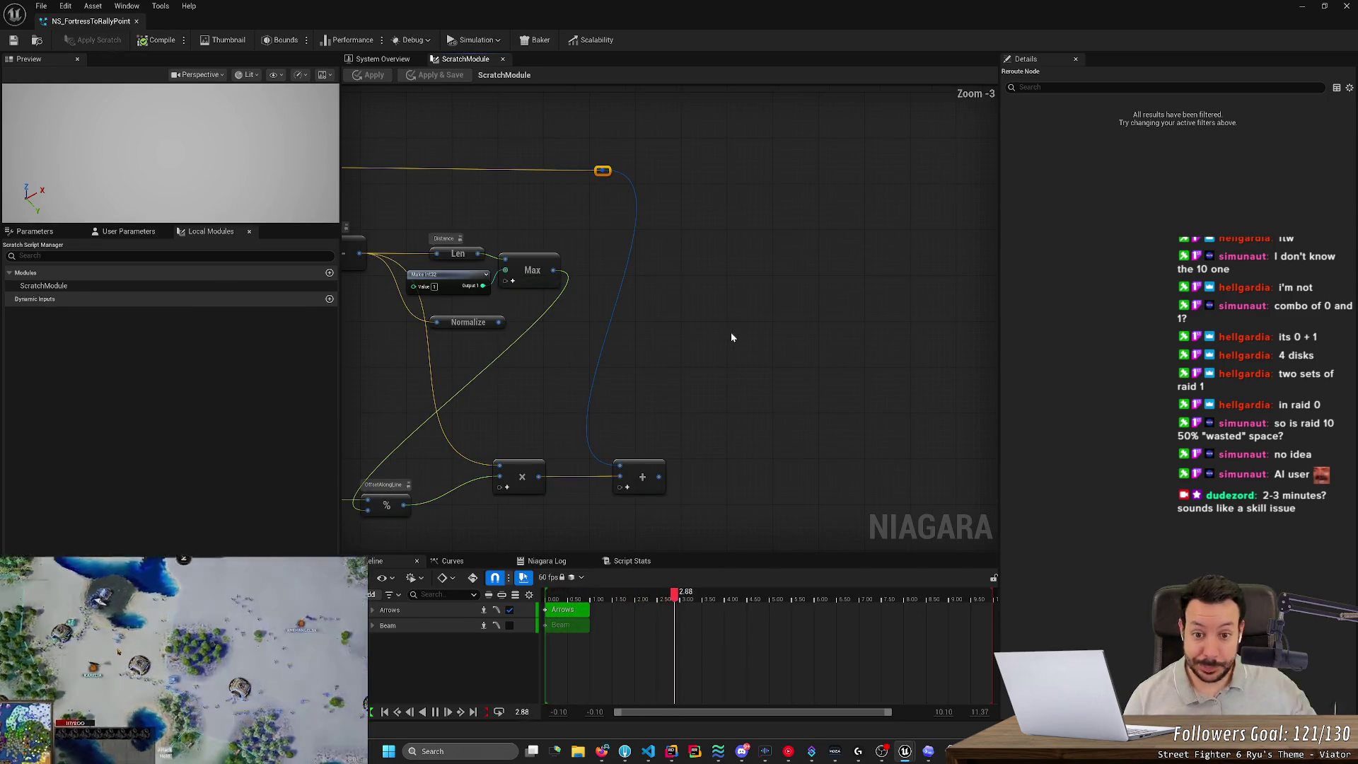
{"action": "key", "text": "alt+Tab"}
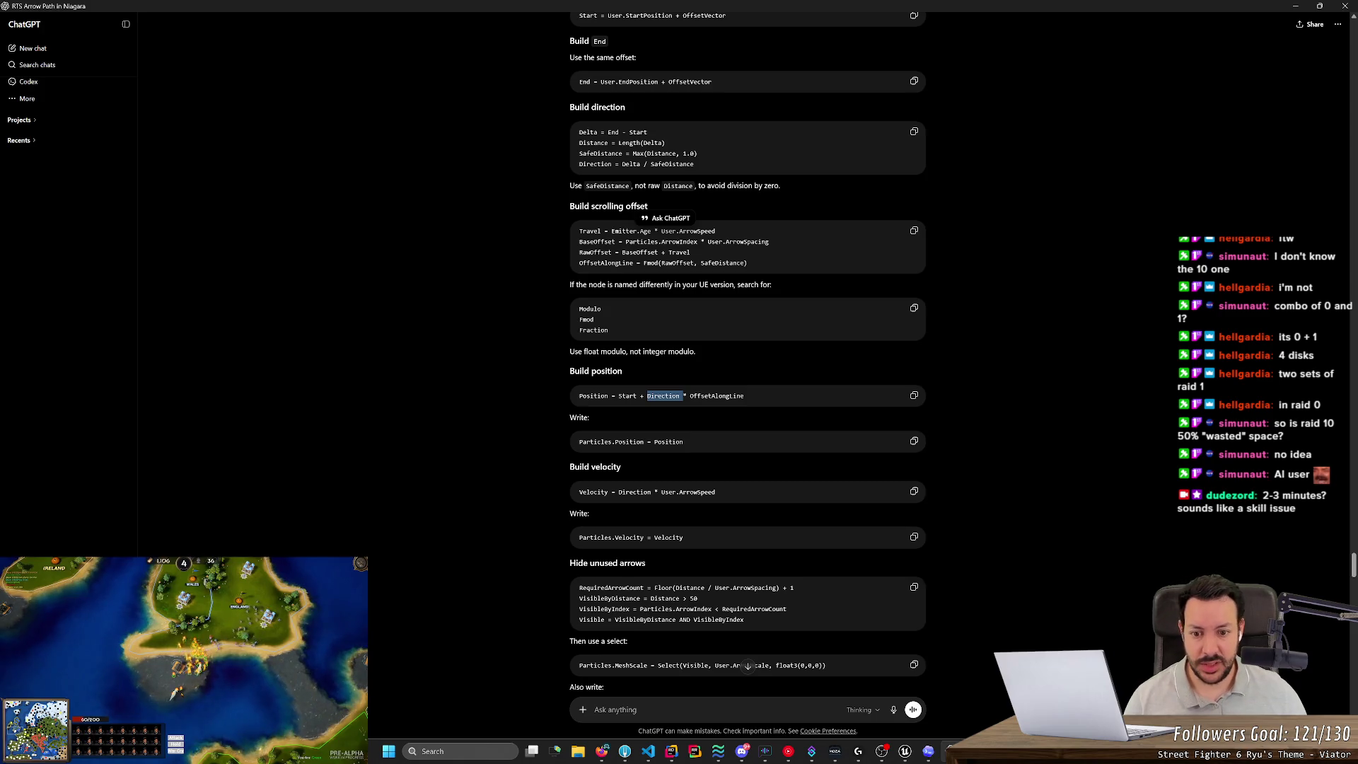
{"action": "key", "text": "alt+Tab"}
Create a Parameter Map Set node from the start-plus-offset sum output.
{"action": "scroll", "coordinate": [693, 421], "scroll_direction": "up", "scroll_amount": 1}
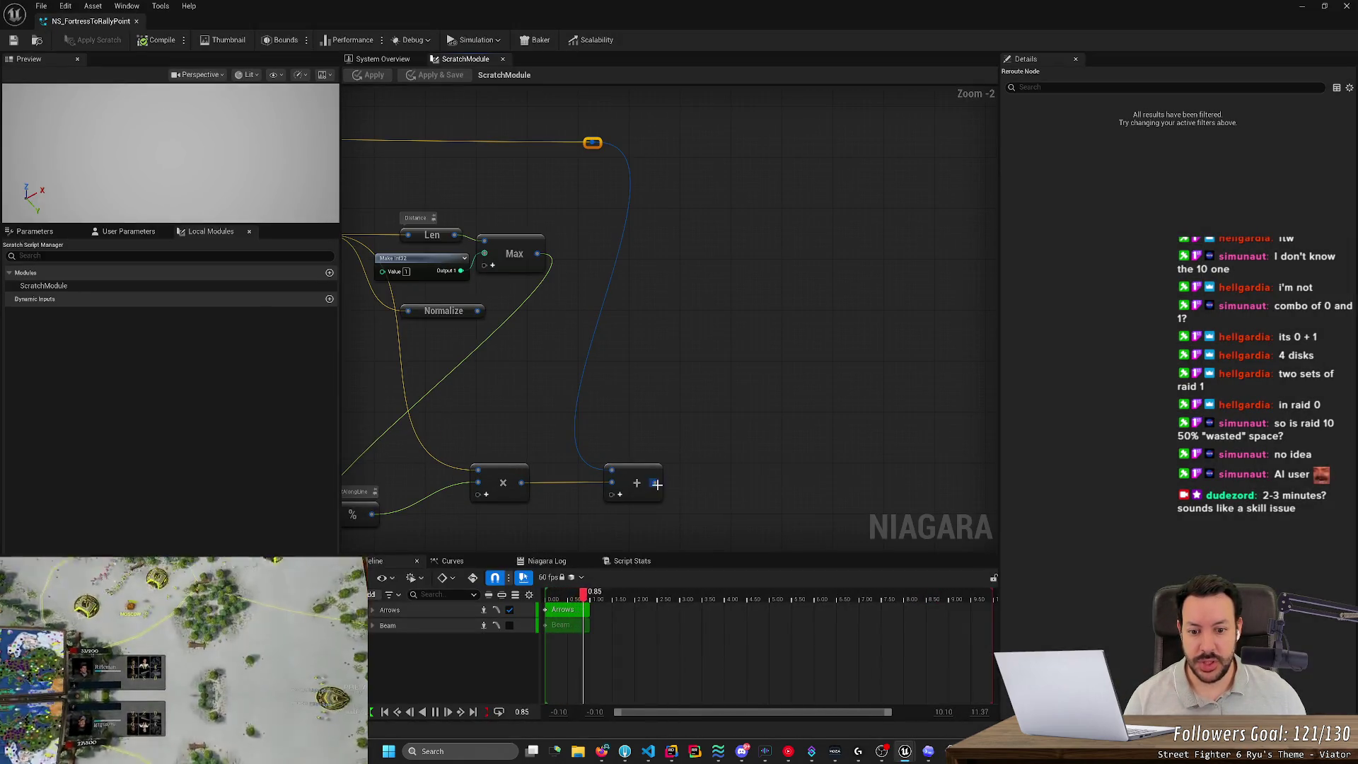
{"action": "left_click_drag", "start_coordinate": [654, 482], "coordinate": [743, 466]}
{"action": "type", "text": "particl"}
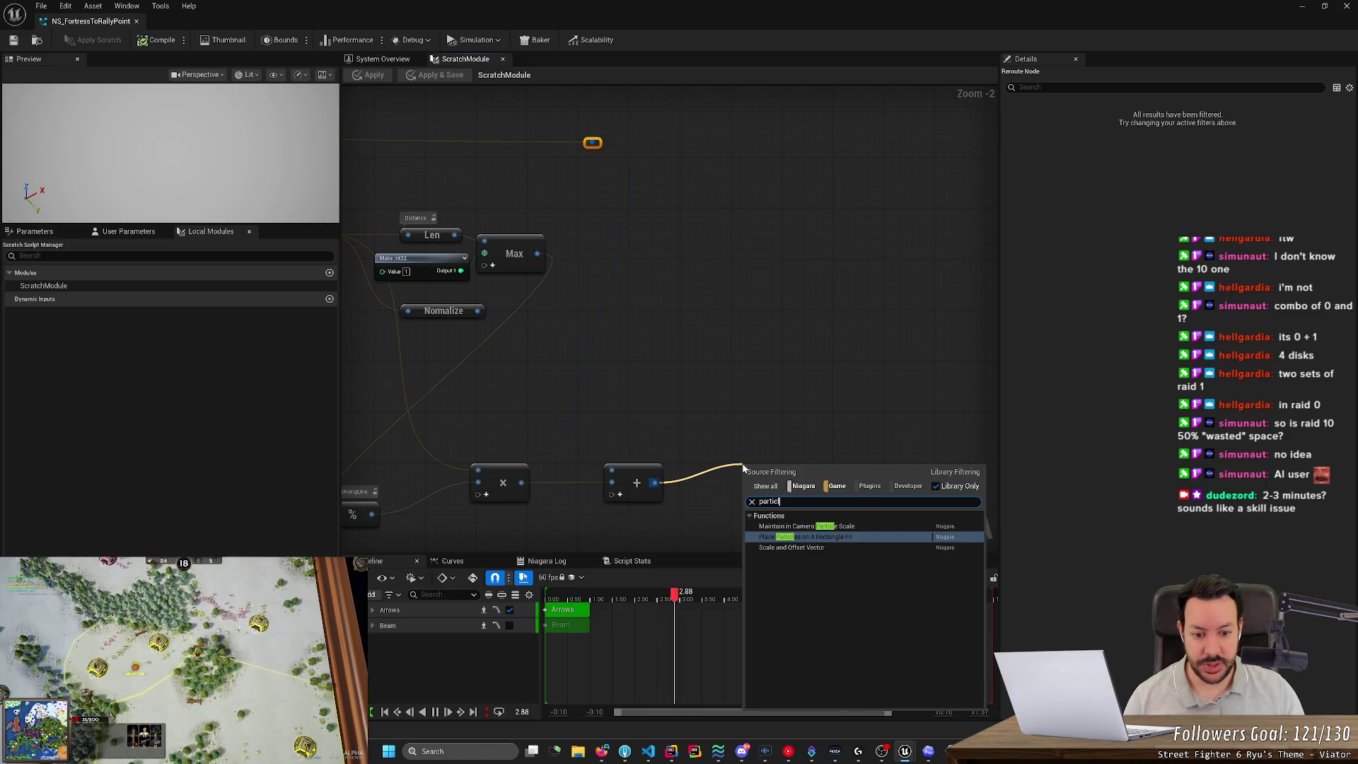
{"action": "key", "text": "BackSpace"}
{"action": "key", "text": "BackSpace"}
{"action": "key", "text": "BackSpace"}
{"action": "type", "text": "mapset"}
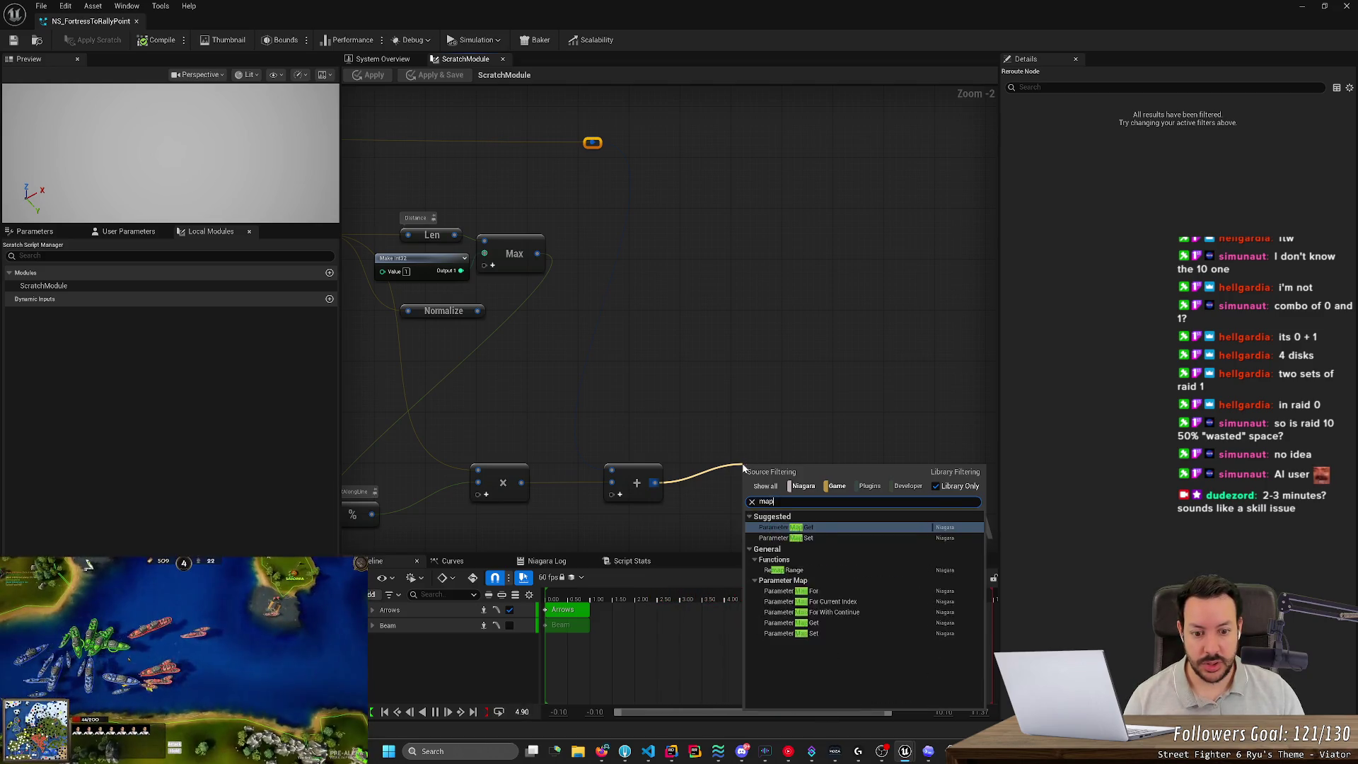
{"action": "key", "text": "Return"}
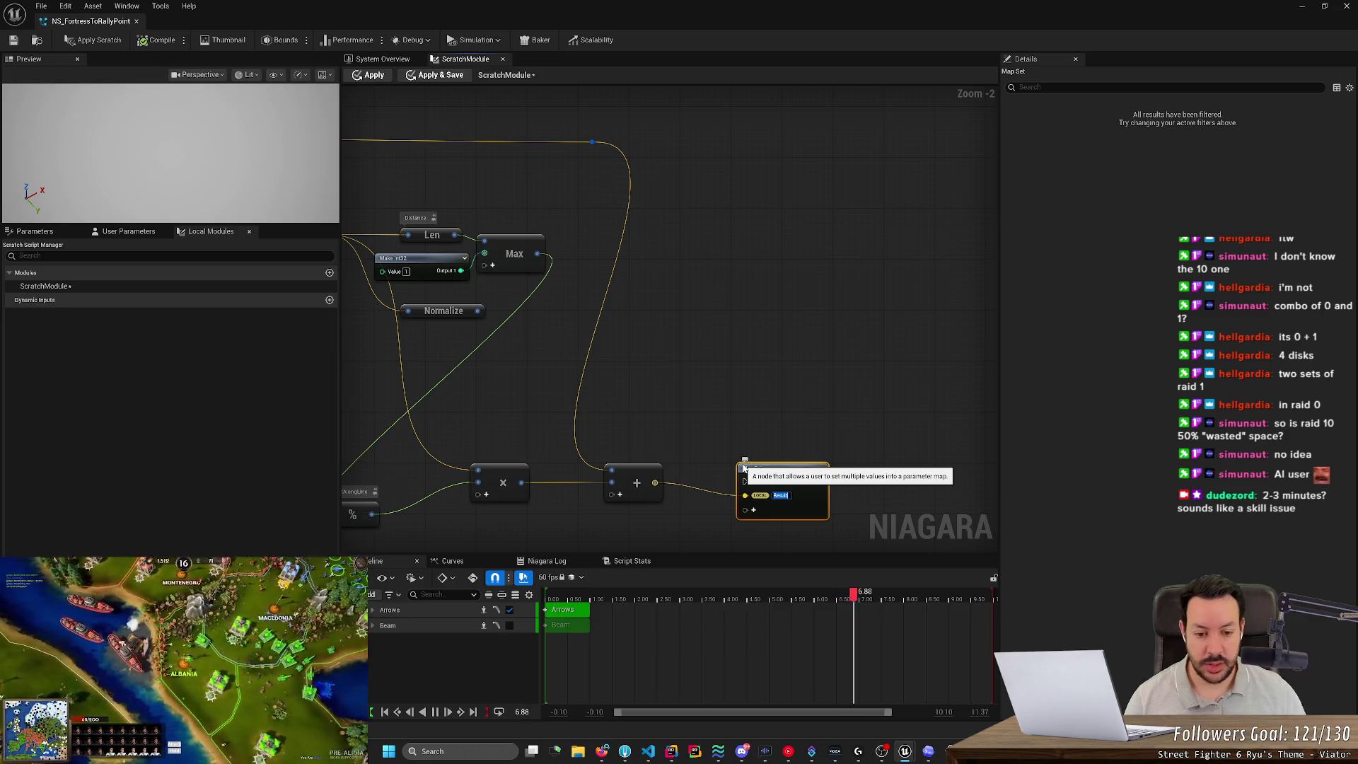
Add a Particles Position pin fed by the sum and remove the leftover Result pin.
{"action": "left_click", "coordinate": [751, 511]}
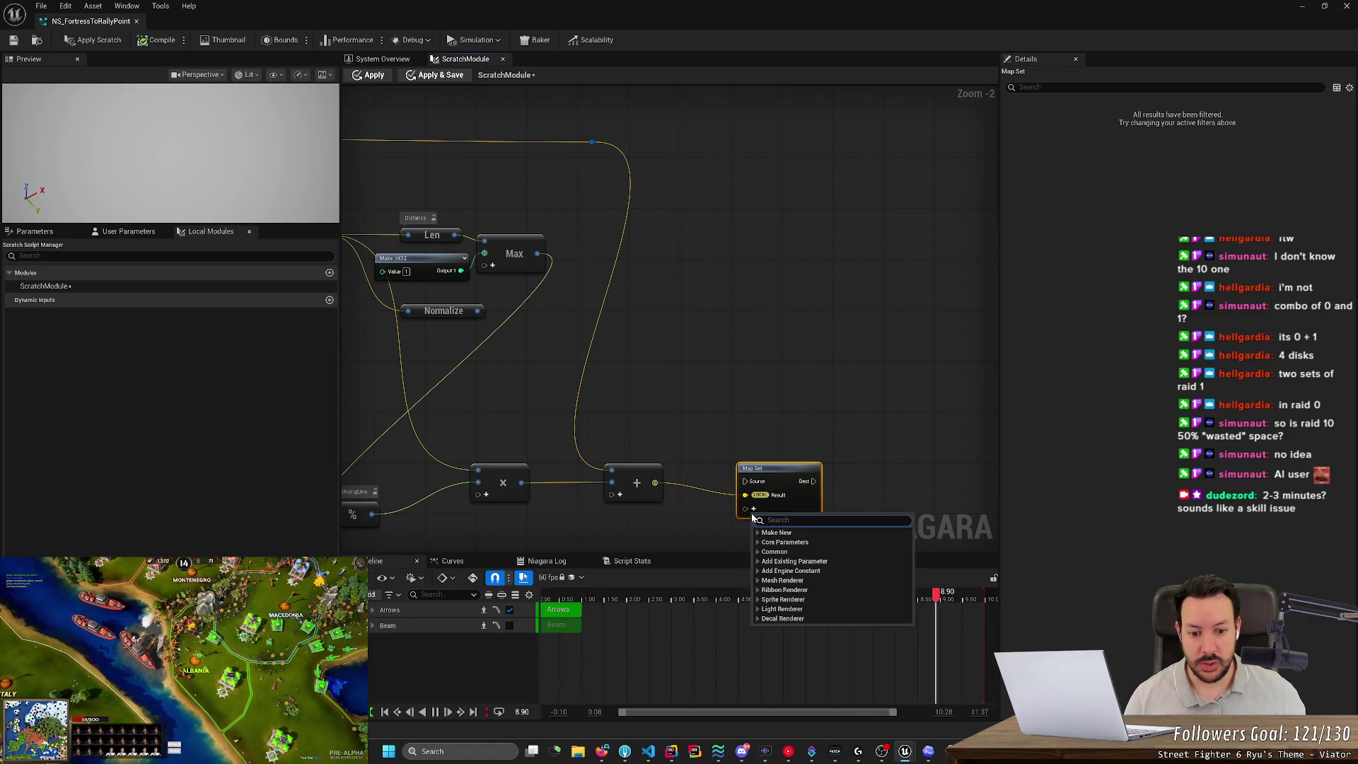
{"action": "type", "text": "particl"}
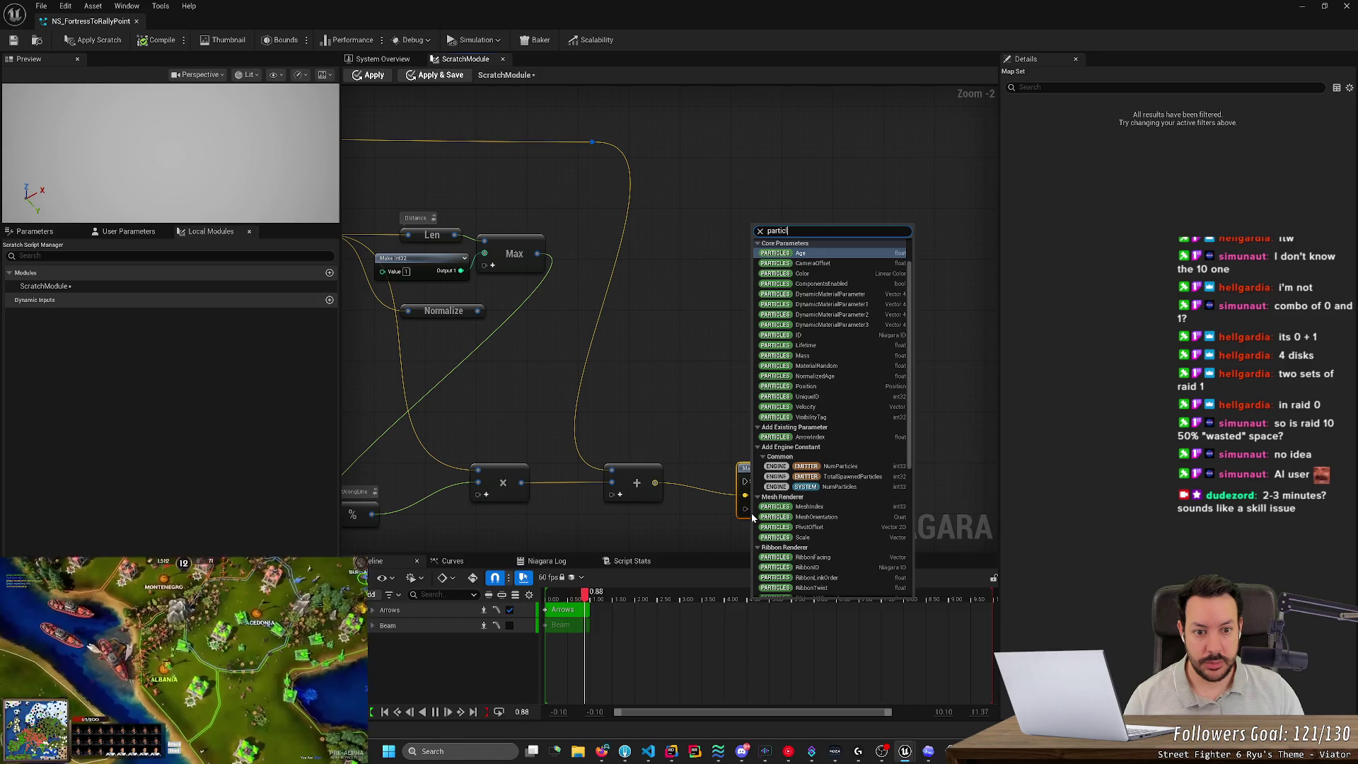
{"action": "key", "text": "Return"}
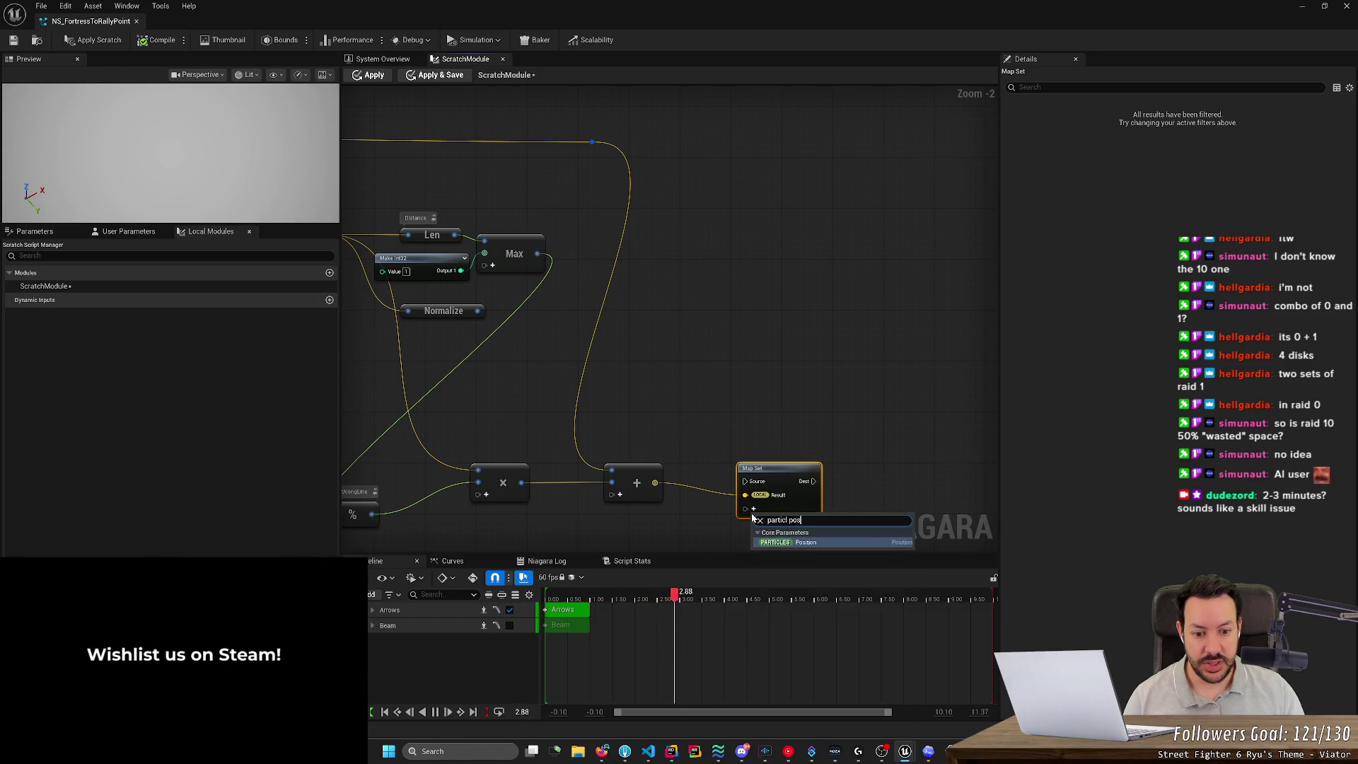
{"action": "left_click_drag", "start_coordinate": [655, 482], "coordinate": [746, 510]}
{"action": "right_click", "coordinate": [766, 497]}
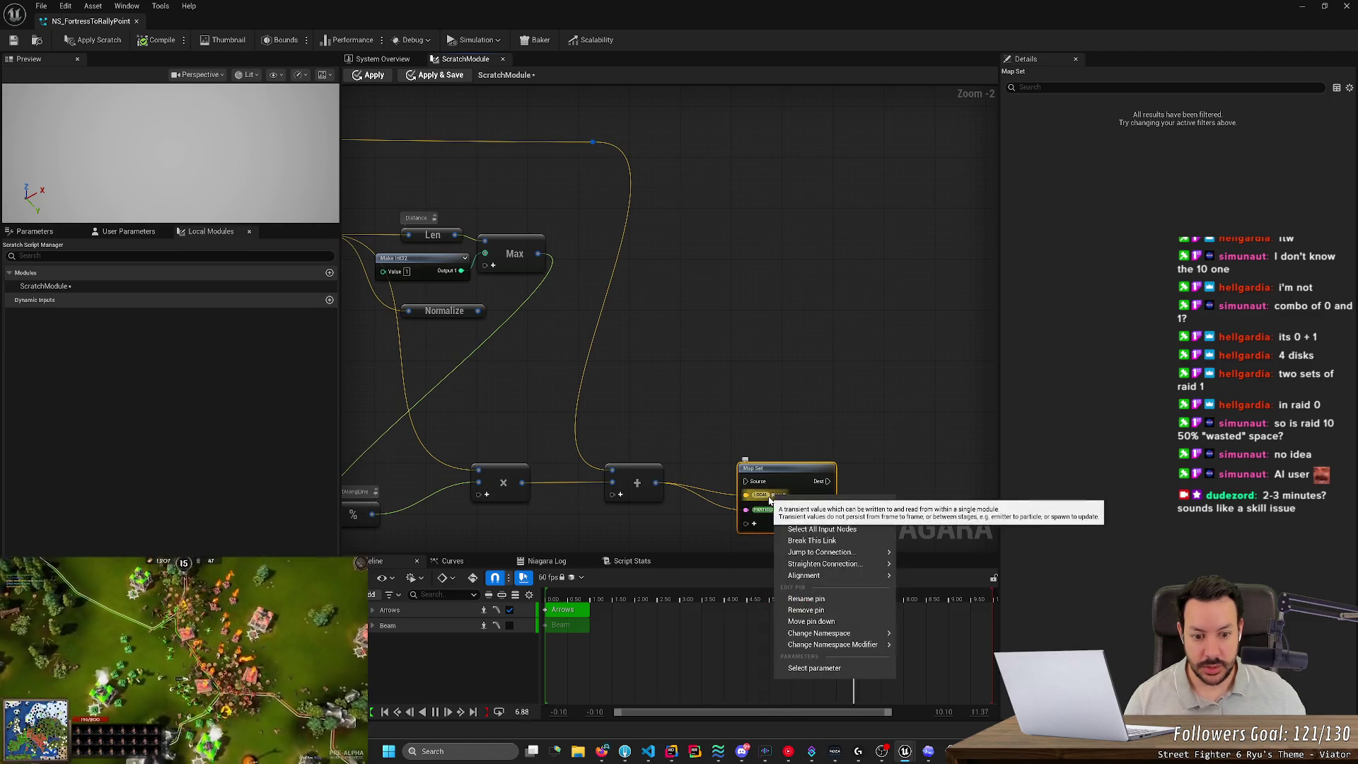
{"action": "left_click", "coordinate": [829, 613]}
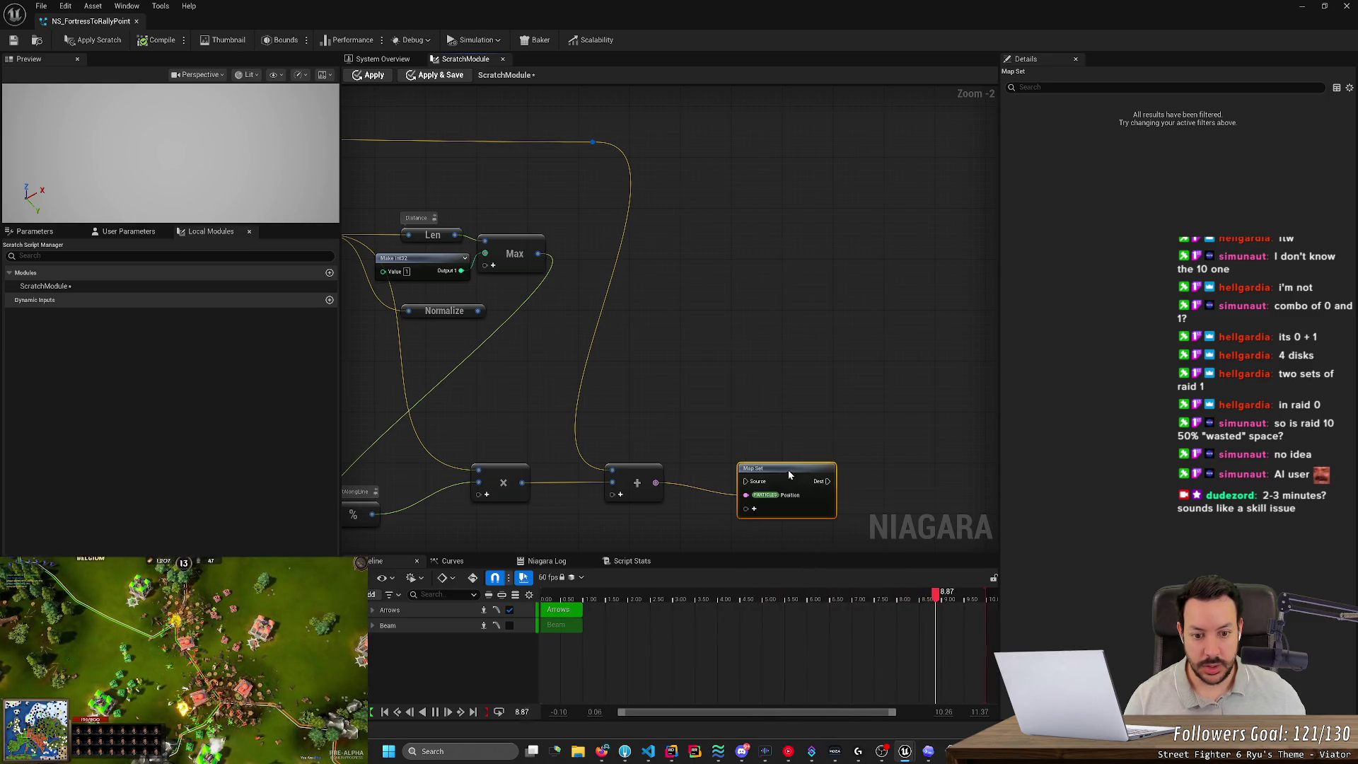
{"action": "left_click_drag", "start_coordinate": [788, 470], "coordinate": [745, 457]}
Delete the old Map Set node near the module output.
{"action": "scroll", "coordinate": [736, 436], "scroll_direction": "down", "scroll_amount": 1}
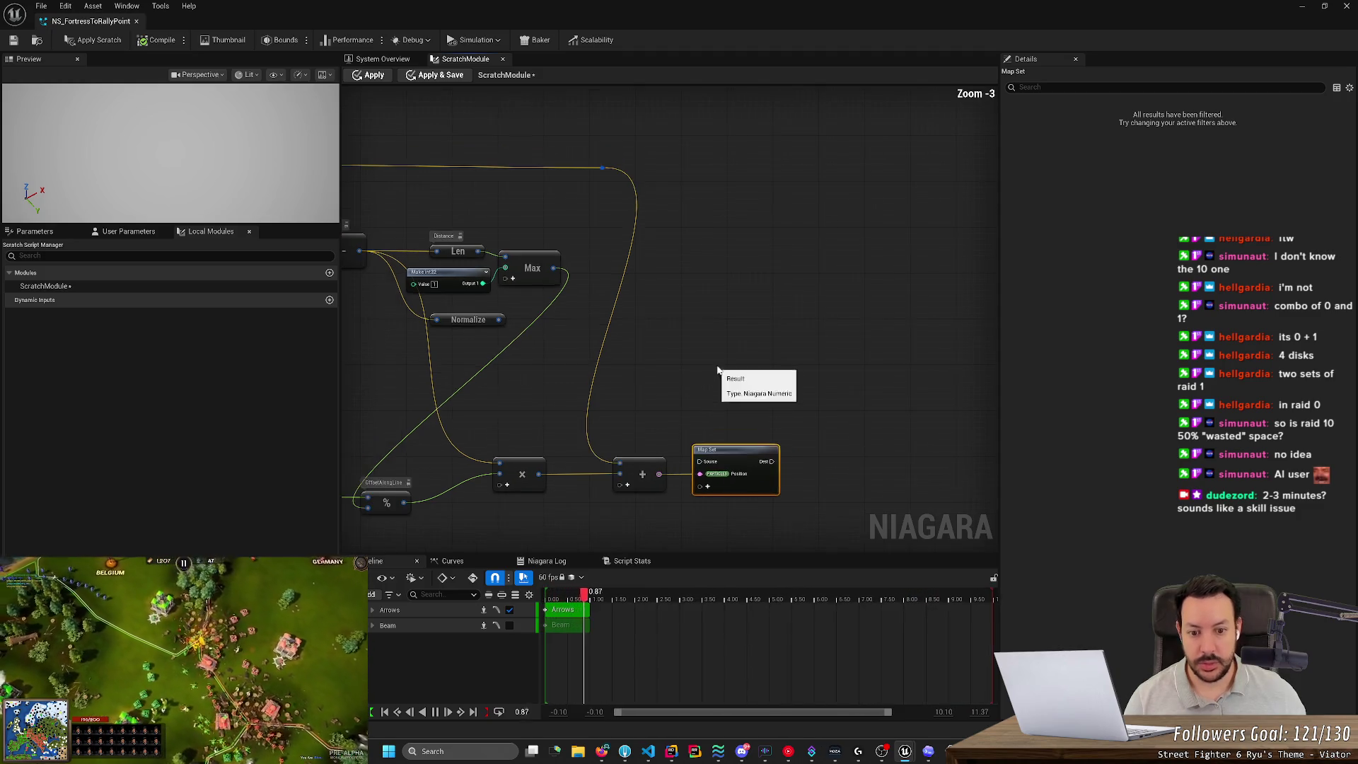
{"action": "mouse_move", "coordinate": [693, 333]}
{"action": "left_mouse_down"}
{"action": "mouse_move", "coordinate": [901, 333]}
{"action": "mouse_move", "coordinate": [849, 346]}
{"action": "left_mouse_up"}
{"action": "scroll", "coordinate": [849, 346], "scroll_direction": "down", "scroll_amount": 2}
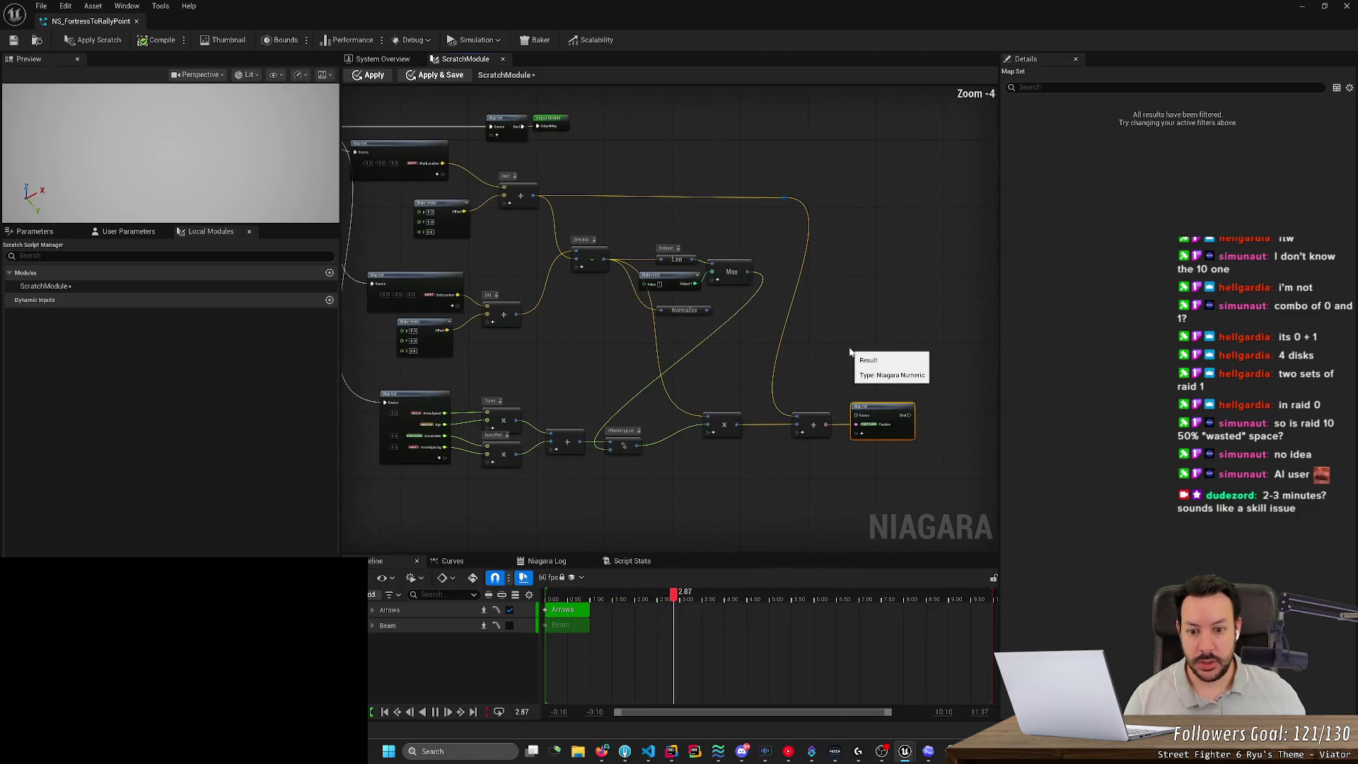
{"action": "scroll", "coordinate": [555, 383], "scroll_direction": "up", "scroll_amount": 2}
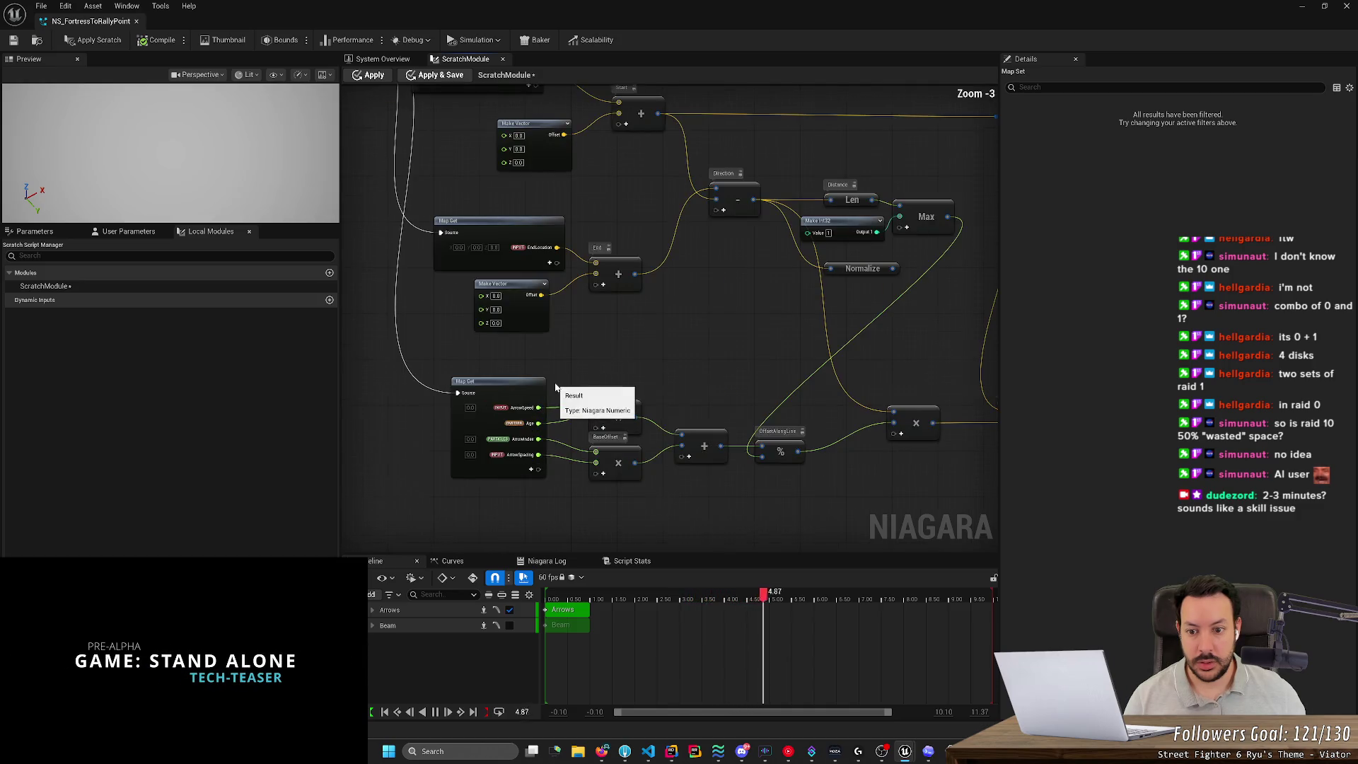
{"action": "scroll", "coordinate": [576, 396], "scroll_direction": "down", "scroll_amount": 2}
{"action": "scroll", "coordinate": [690, 238], "scroll_direction": "up", "scroll_amount": 1}
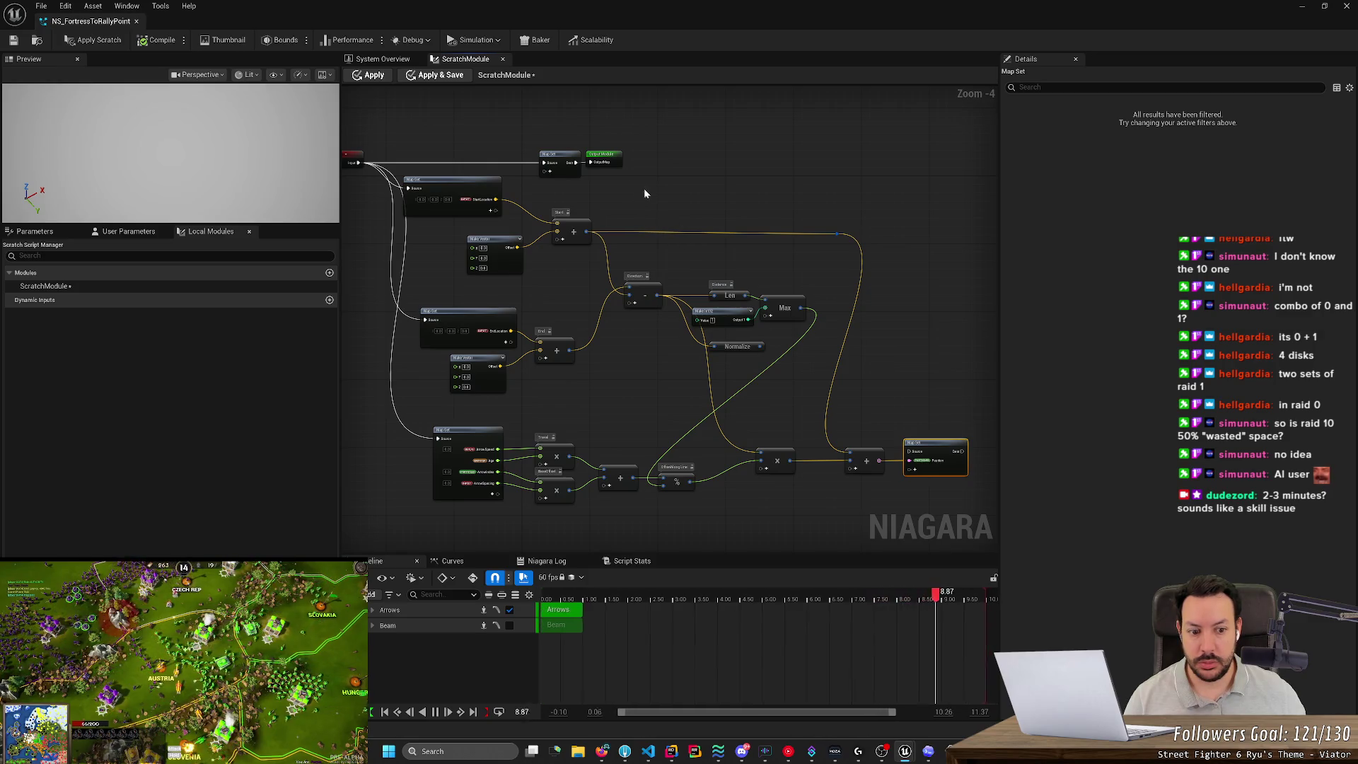
{"action": "left_click_drag", "start_coordinate": [639, 141], "coordinate": [611, 174]}
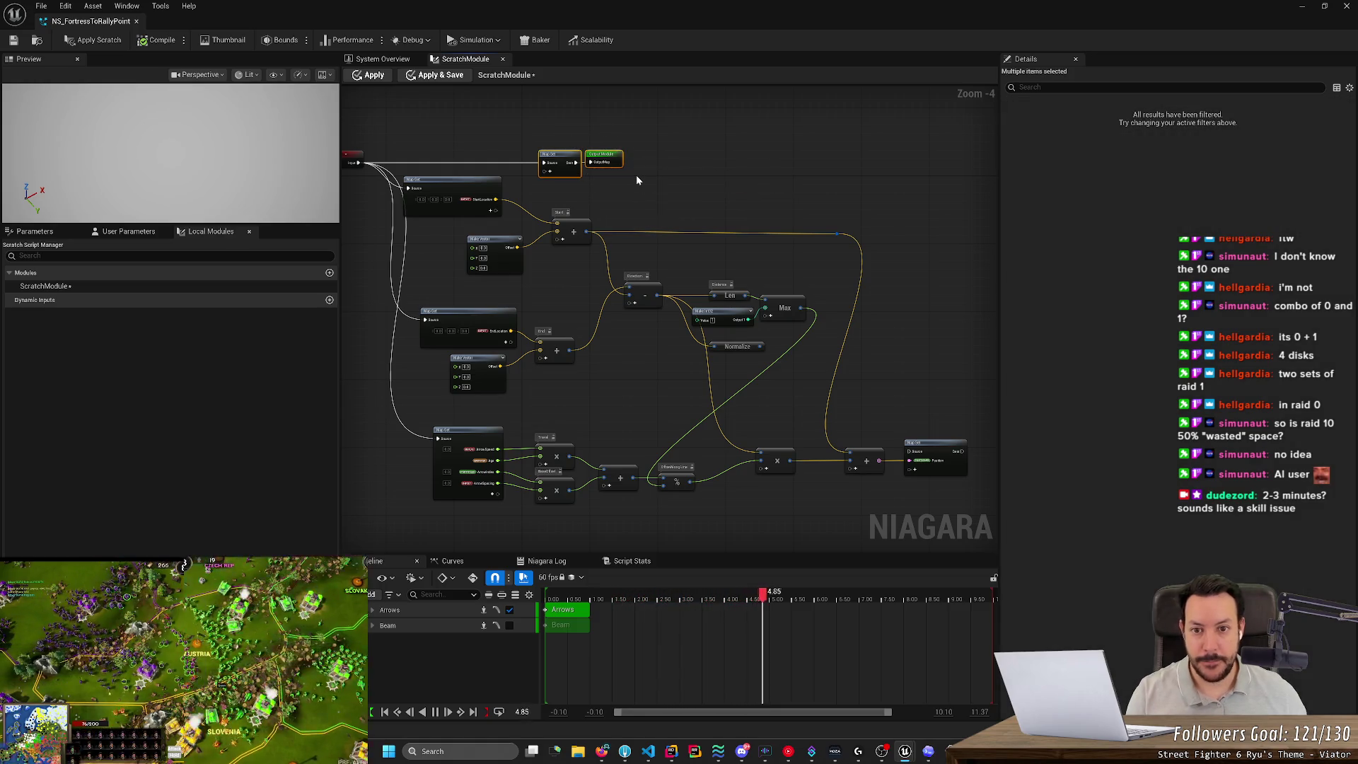
{"action": "key", "text": "Delete"}
Connect the new Map Set to the Output Module node and nudge the Input Map left.
{"action": "left_click", "coordinate": [603, 159]}
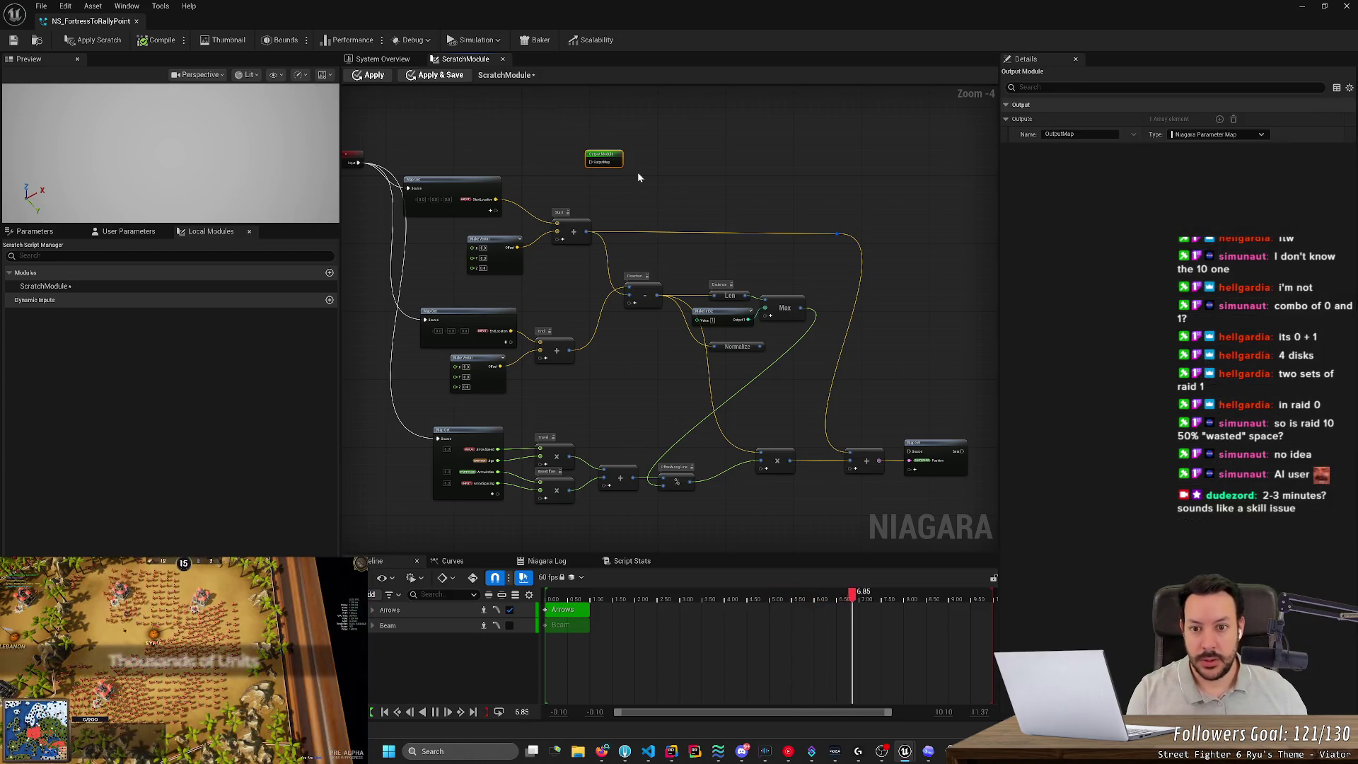
{"action": "mouse_move", "coordinate": [608, 161]}
{"action": "left_mouse_down"}
{"action": "mouse_move", "coordinate": [1008, 422]}
{"action": "mouse_move", "coordinate": [876, 451]}
{"action": "left_mouse_up"}
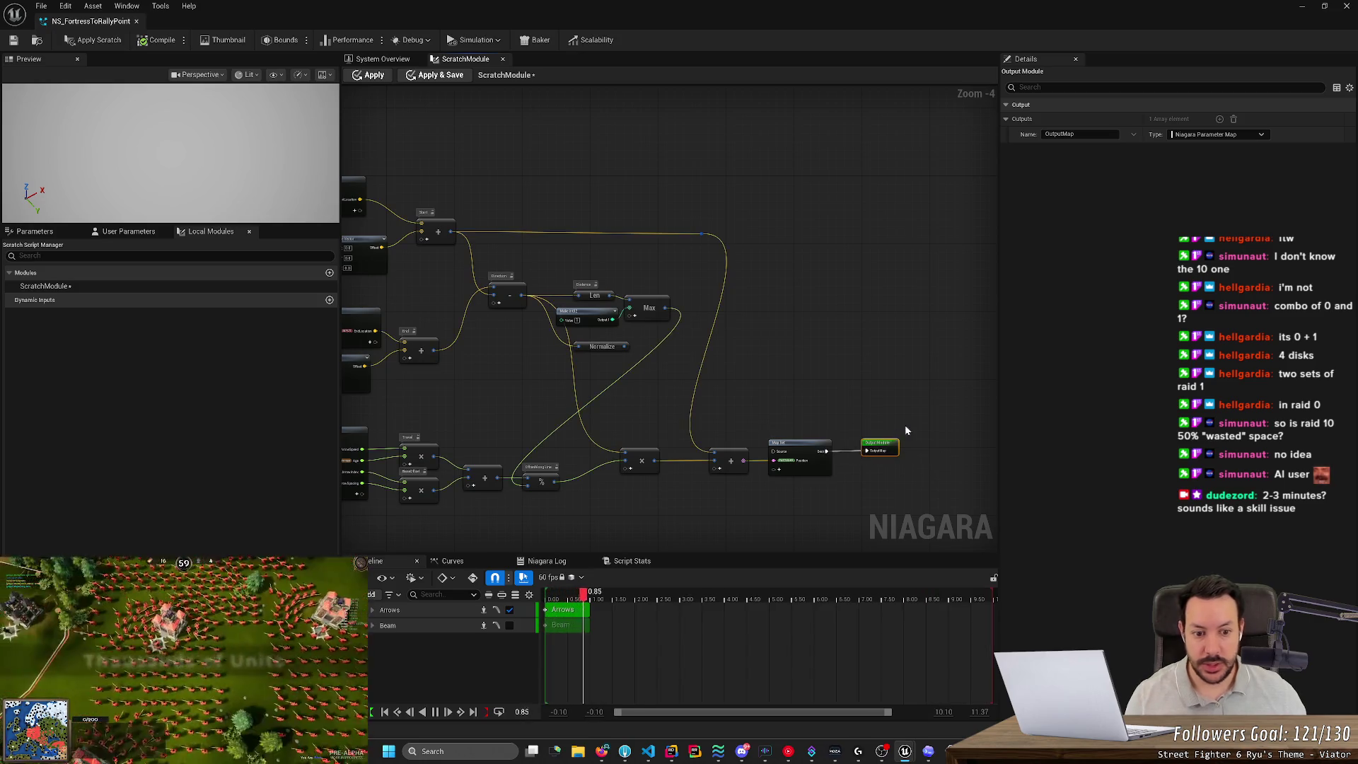
{"action": "left_click", "coordinate": [905, 424]}
{"action": "scroll", "coordinate": [778, 346], "scroll_direction": "down", "scroll_amount": 2}
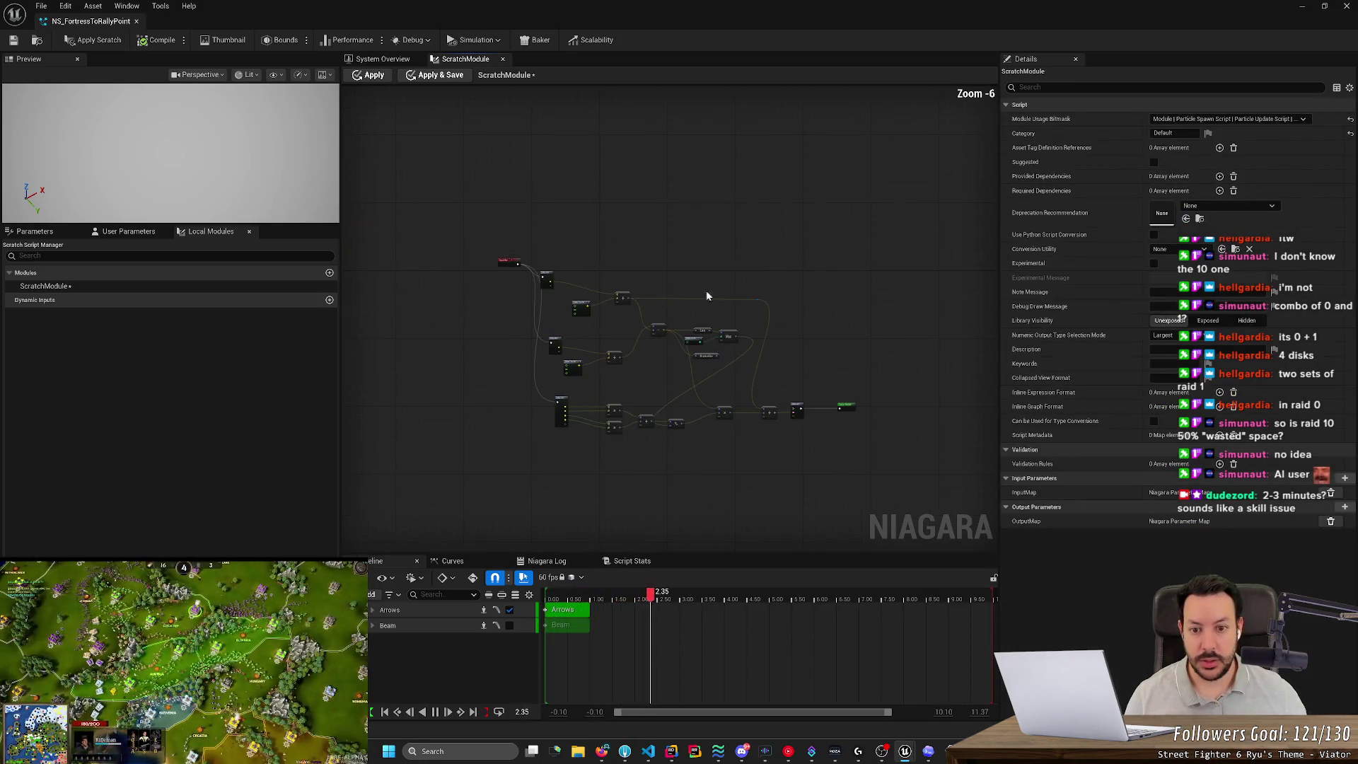
{"action": "left_click", "coordinate": [519, 266]}
{"action": "mouse_move", "coordinate": [520, 266]}
{"action": "left_mouse_down"}
{"action": "mouse_move", "coordinate": [503, 269]}
{"action": "mouse_move", "coordinate": [513, 265]}
{"action": "left_mouse_up"}
Wire the Input Map into the Map Set's Source pin through a tidy reroute point.
{"action": "scroll", "coordinate": [529, 263], "scroll_direction": "up", "scroll_amount": 5}
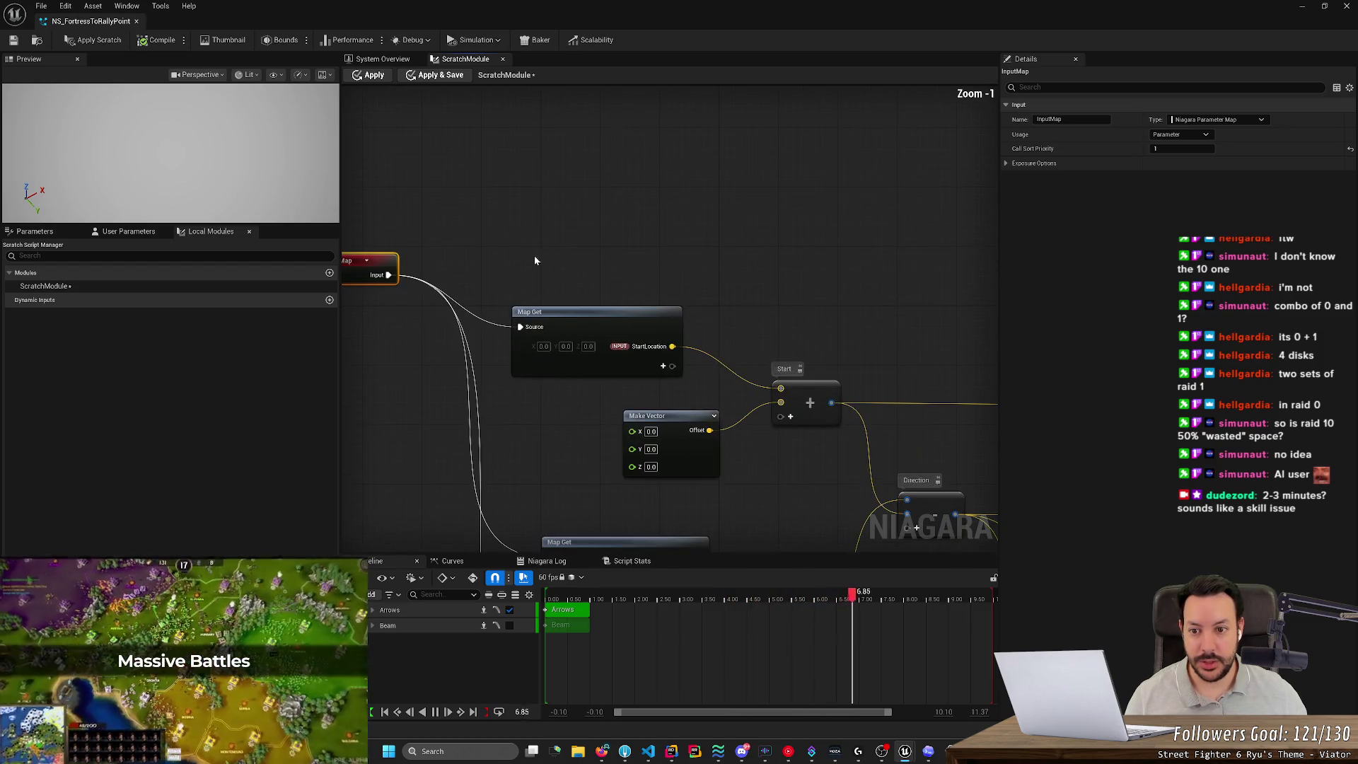
{"action": "mouse_move", "coordinate": [391, 273]}
{"action": "left_mouse_down"}
{"action": "mouse_move", "coordinate": [500, 267]}
{"action": "mouse_move", "coordinate": [815, 442]}
{"action": "mouse_move", "coordinate": [779, 555]}
{"action": "mouse_move", "coordinate": [771, 399]}
{"action": "mouse_move", "coordinate": [679, 304]}
{"action": "mouse_move", "coordinate": [594, 327]}
{"action": "mouse_move", "coordinate": [901, 470]}
{"action": "mouse_move", "coordinate": [931, 576]}
{"action": "mouse_move", "coordinate": [924, 388]}
{"action": "mouse_move", "coordinate": [749, 341]}
{"action": "mouse_move", "coordinate": [688, 352]}
{"action": "left_mouse_up"}
{"action": "scroll", "coordinate": [693, 290], "scroll_direction": "down", "scroll_amount": 7}
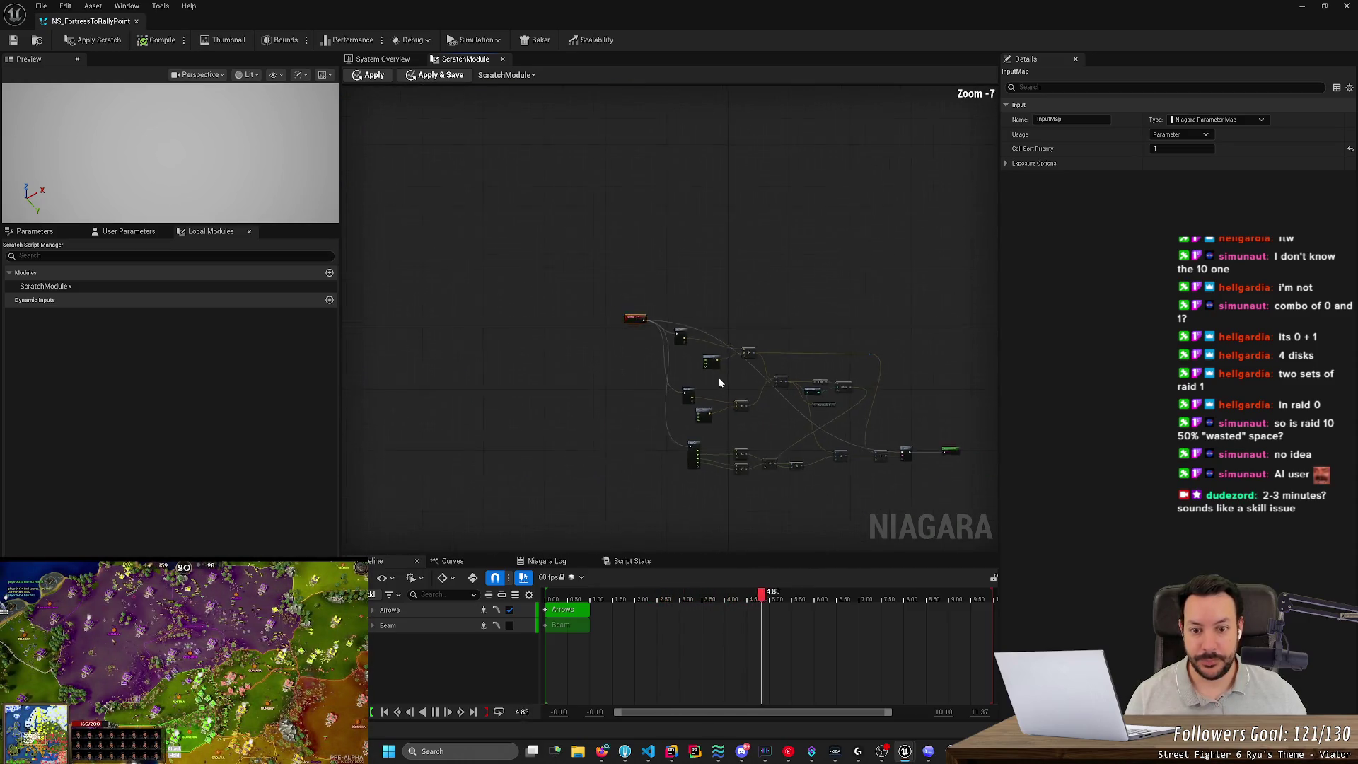
{"action": "scroll", "coordinate": [719, 376], "scroll_direction": "up", "scroll_amount": 3}
{"action": "left_click", "coordinate": [728, 327]}
{"action": "double_click", "coordinate": [728, 325]}
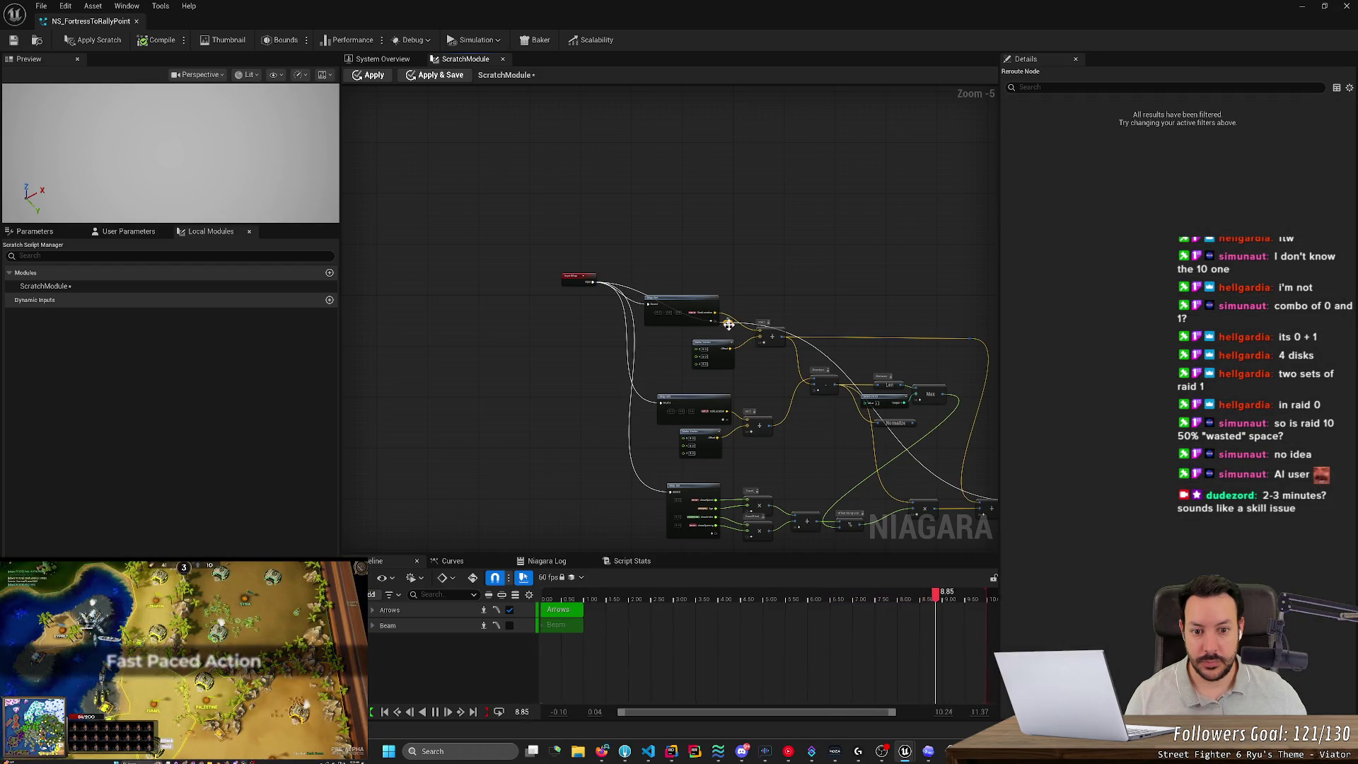
{"action": "mouse_move", "coordinate": [729, 326]}
{"action": "left_mouse_down"}
{"action": "mouse_move", "coordinate": [884, 284]}
{"action": "mouse_move", "coordinate": [960, 288]}
{"action": "mouse_move", "coordinate": [742, 280]}
{"action": "left_mouse_up"}
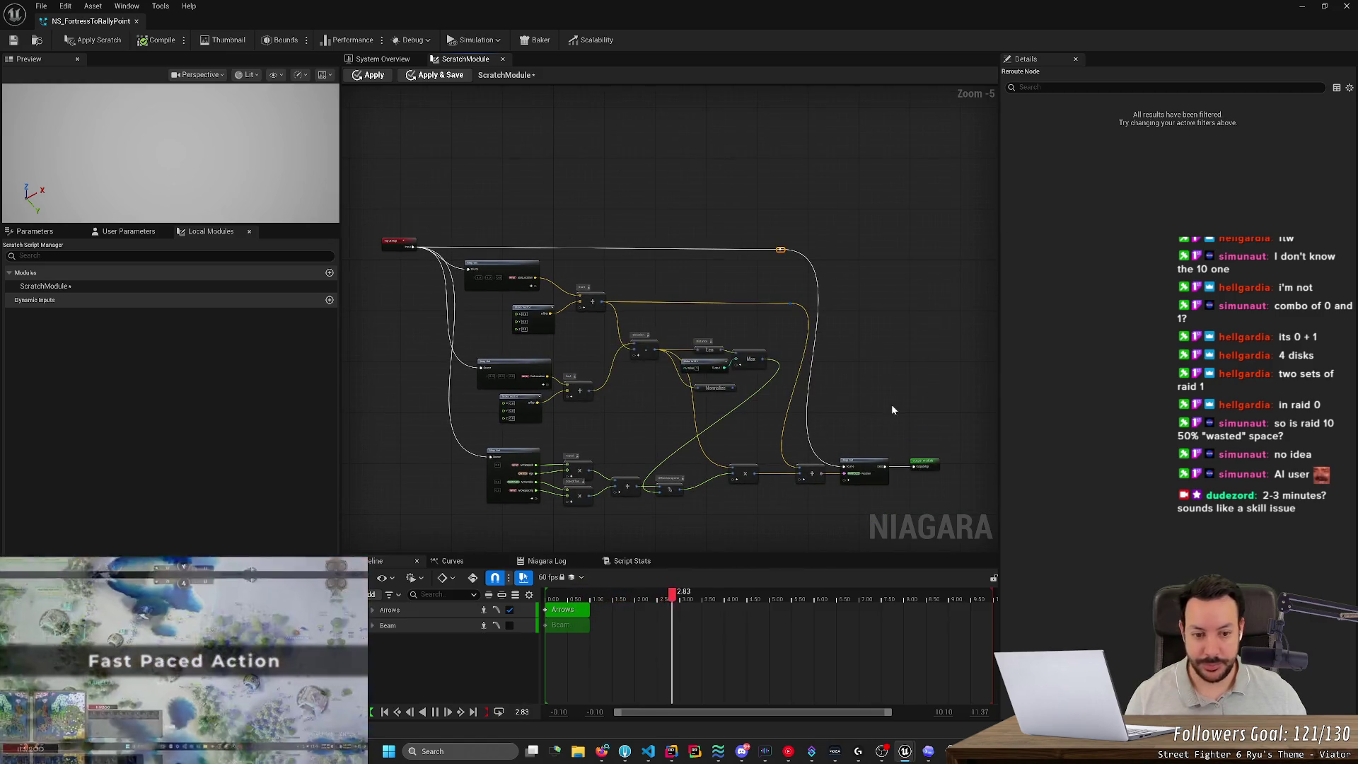
{"action": "key", "text": "alt+Tab"}
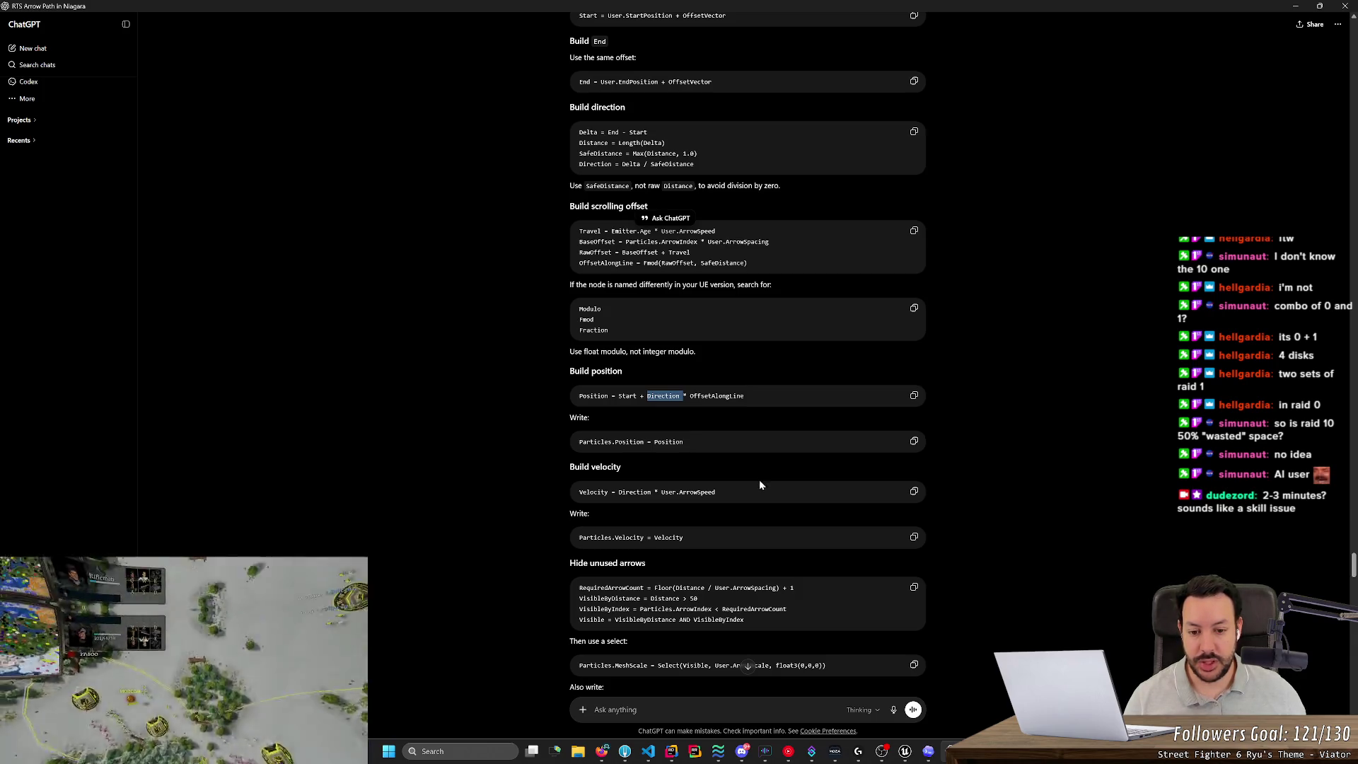
{"action": "key", "text": "alt+Tab"}
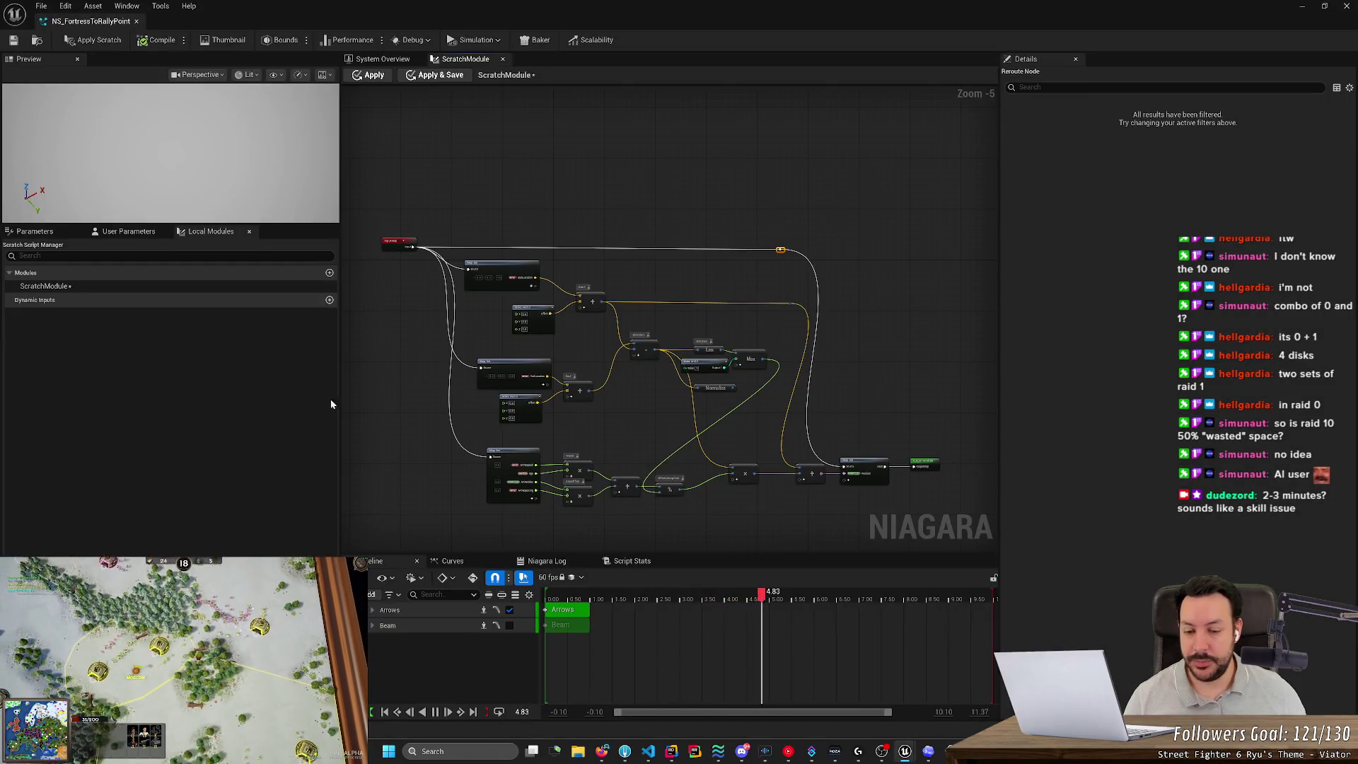
Add a float ArrowSpeed input to the lower Map Get node, which becomes ArrowSpeed001.
{"action": "scroll", "coordinate": [472, 460], "scroll_direction": "up", "scroll_amount": 2}
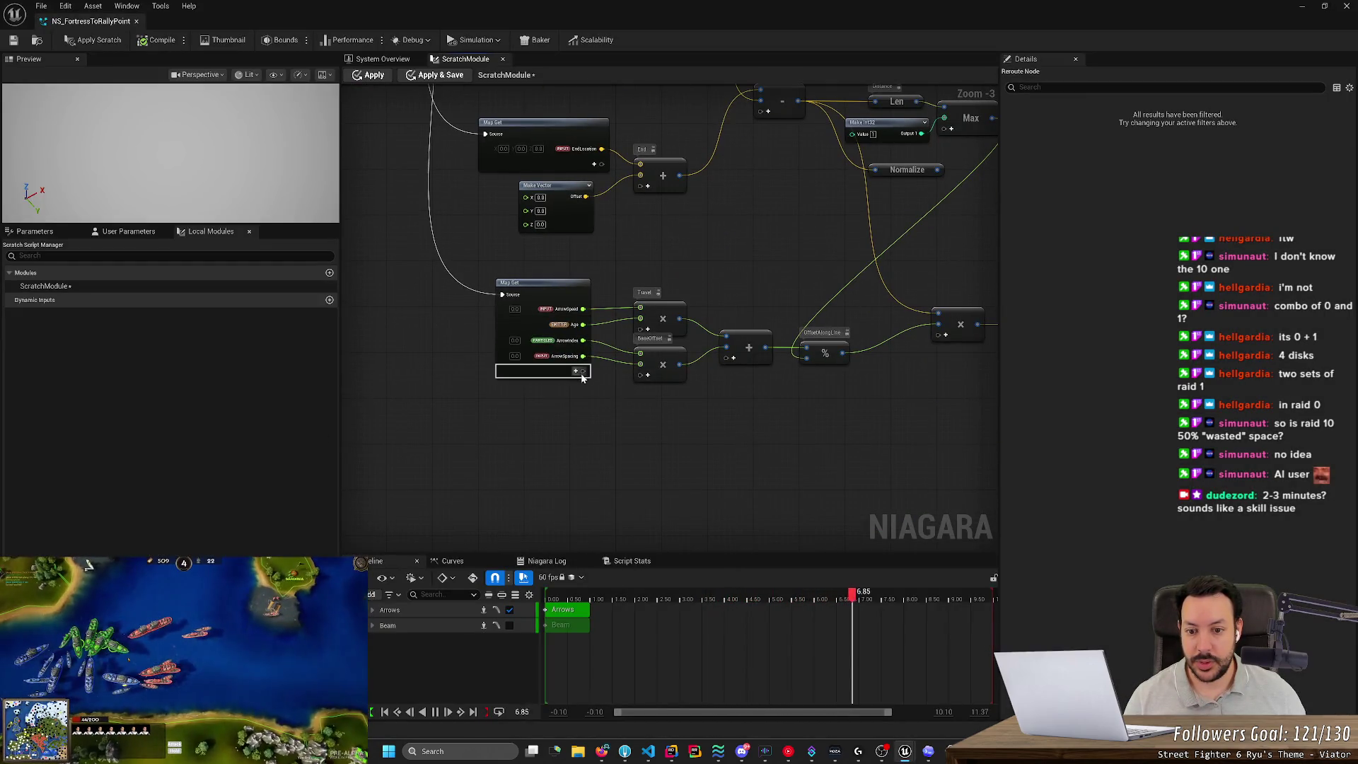
{"action": "left_click", "coordinate": [576, 372]}
{"action": "type", "text": "ArrowSp"}
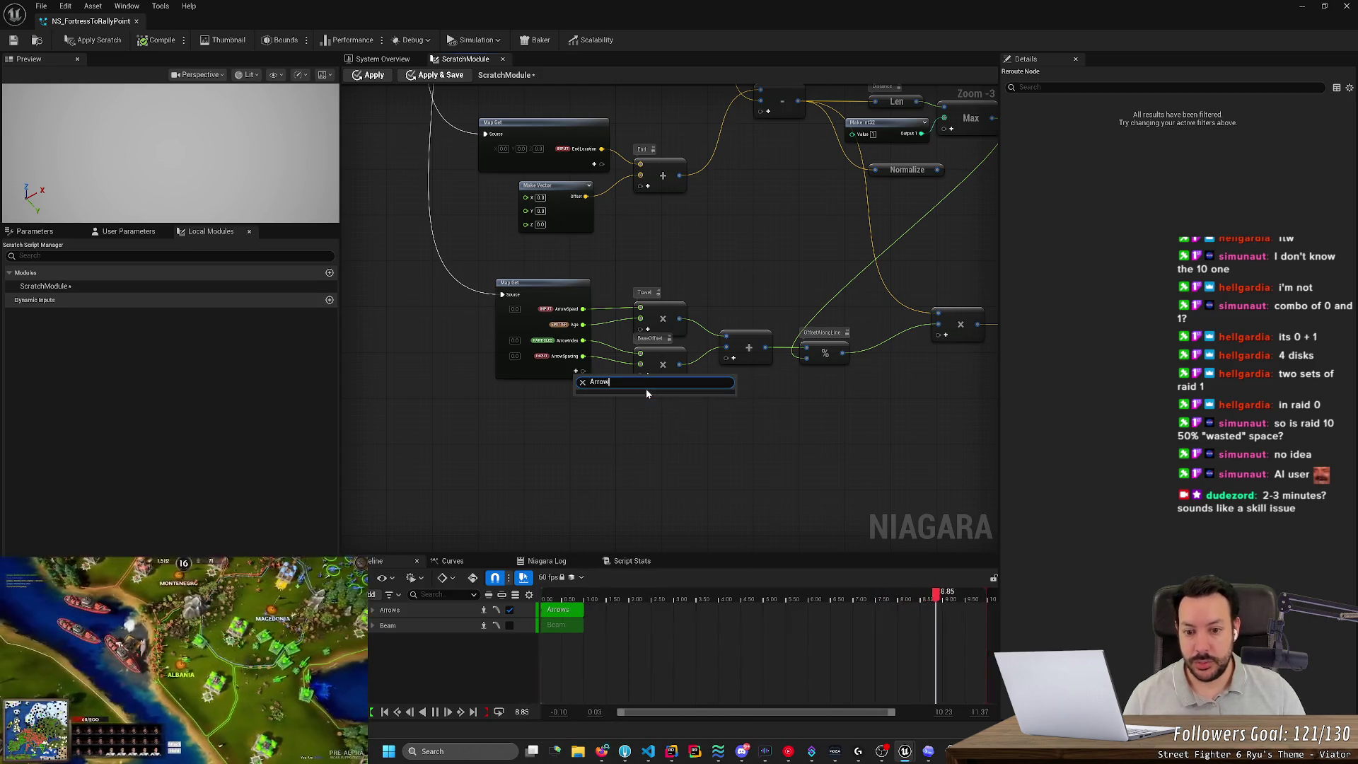
{"action": "key", "text": "BackSpace"}
{"action": "key", "text": "BackSpace"}
{"action": "key", "text": "BackSpace"}
{"action": "type", "text": "fl"}
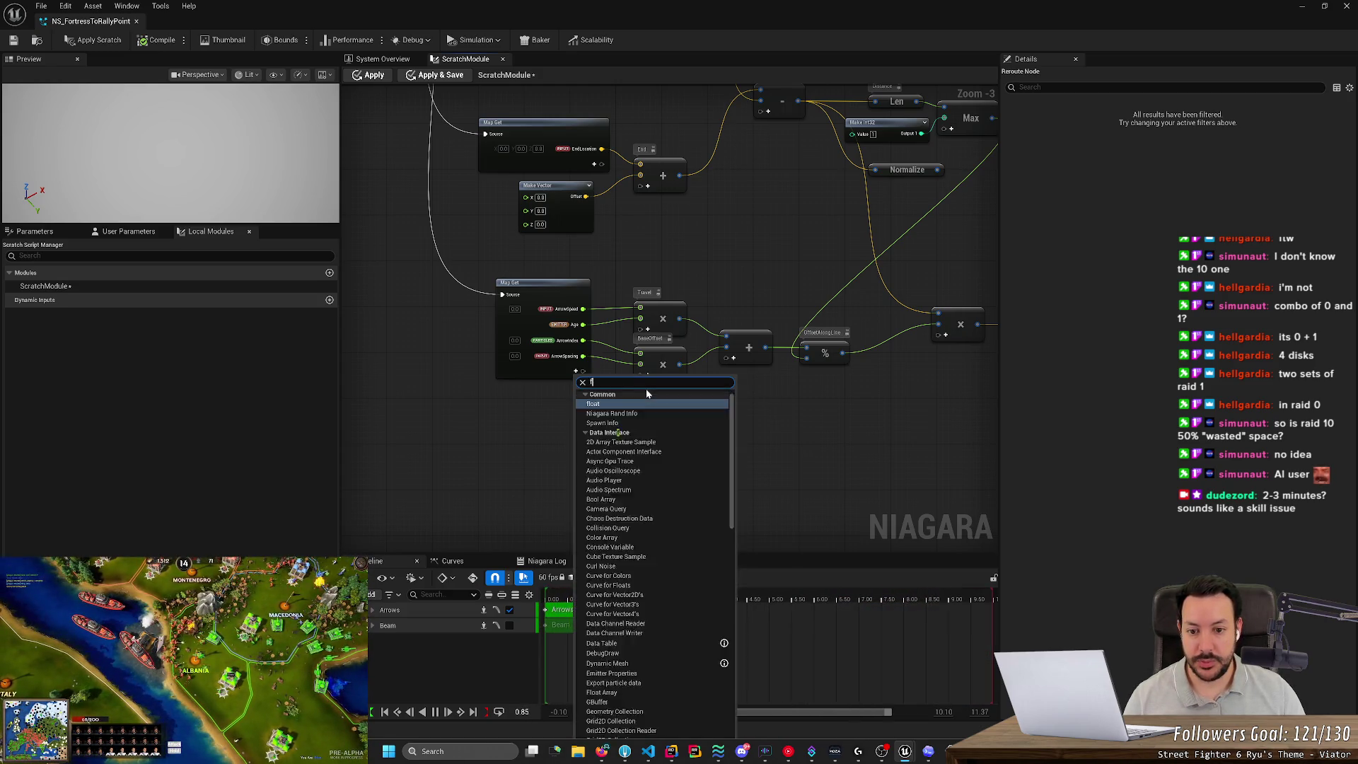
{"action": "key", "text": "Return"}
{"action": "type", "text": "Ar"}
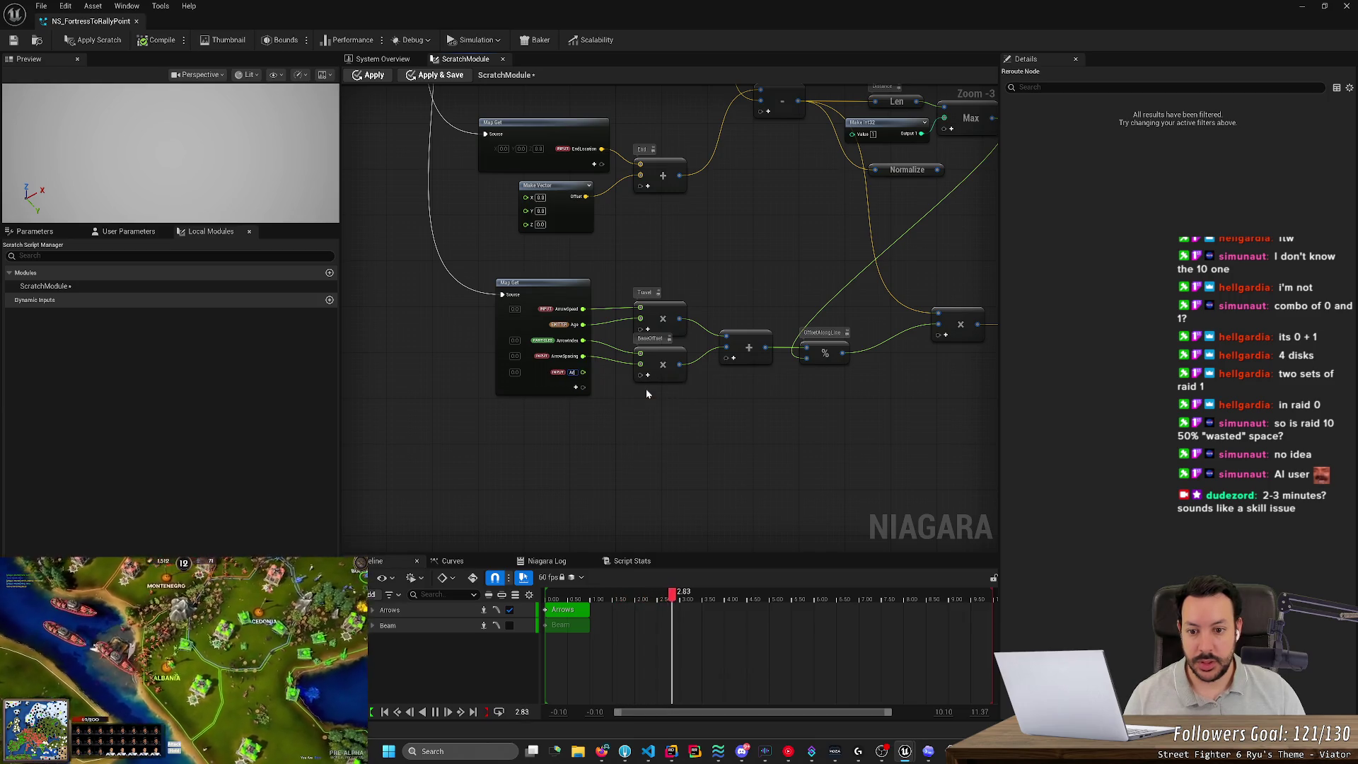
{"action": "type", "text": "rowSp"}
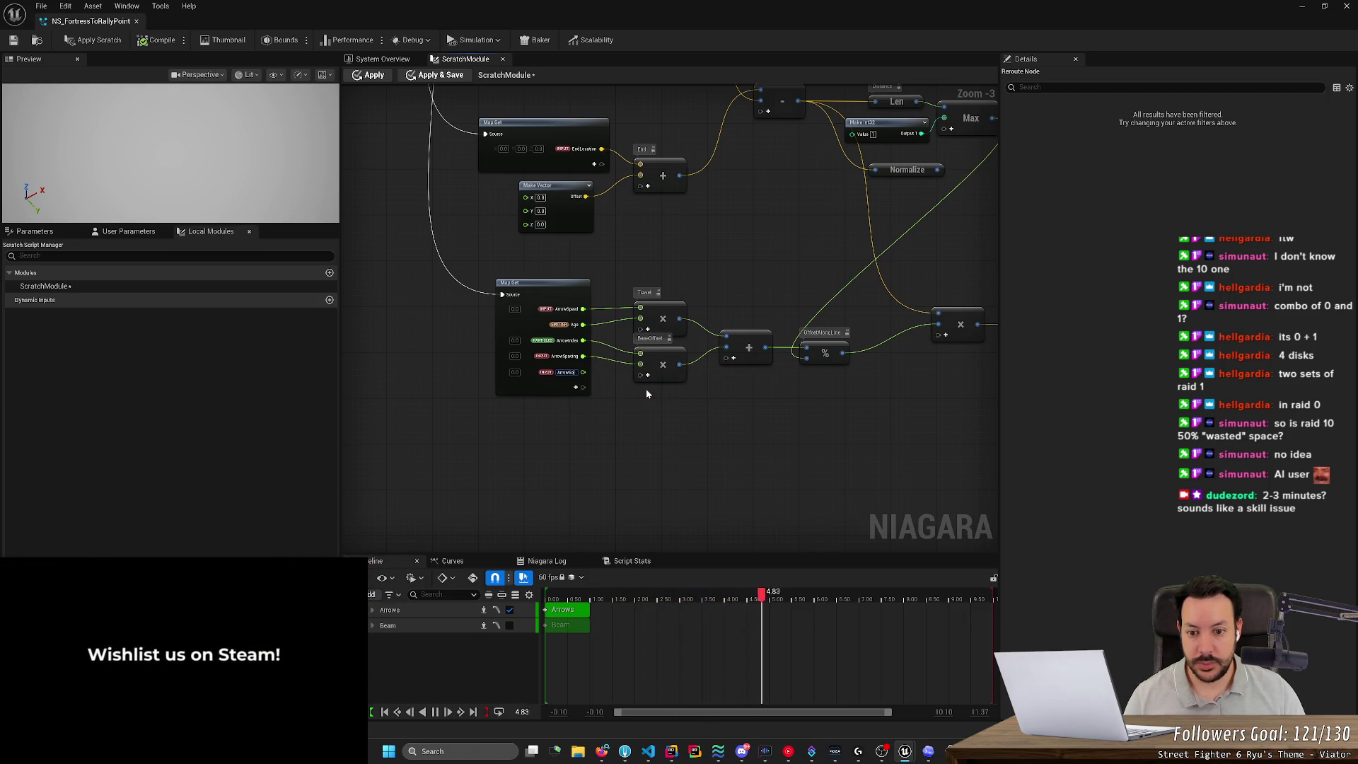
{"action": "type", "text": "ded"}
{"action": "key", "text": "Return"}
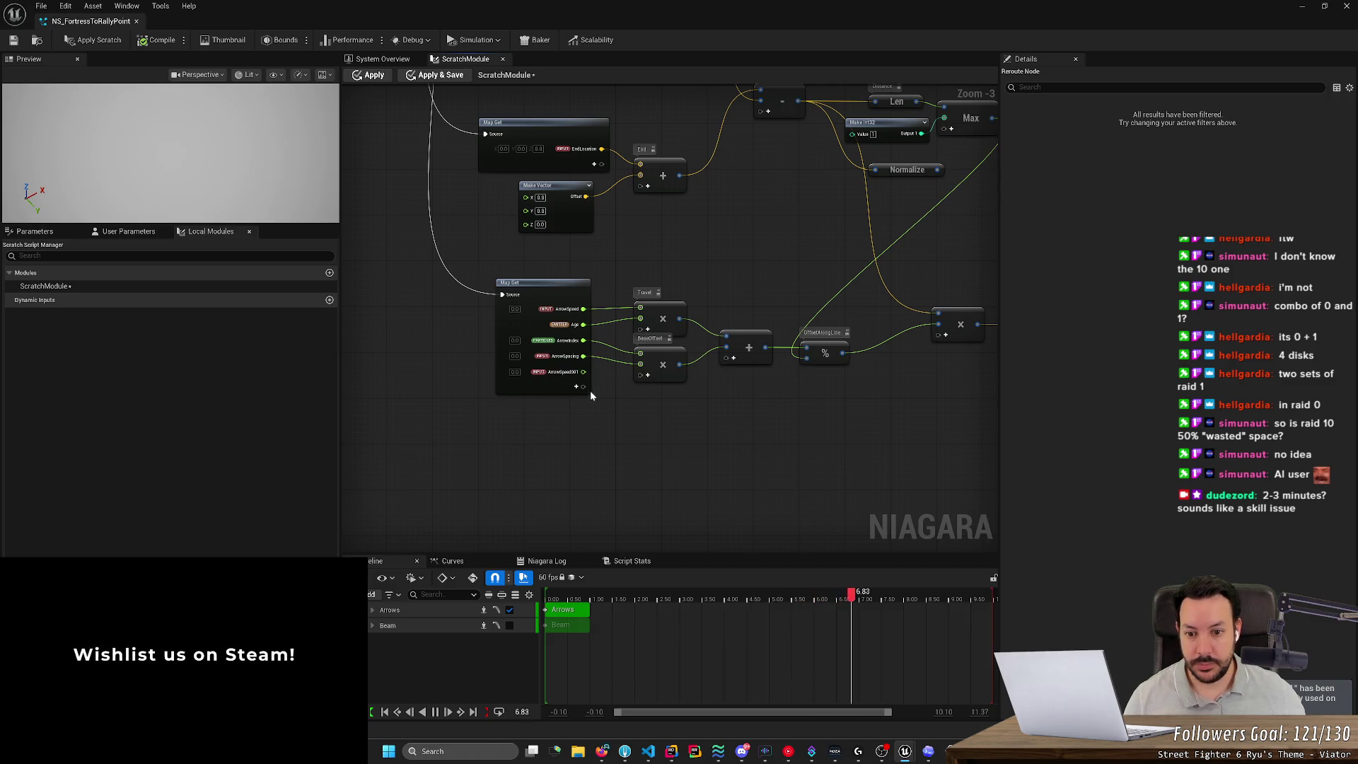
Remove the duplicate ArrowSpeed001 pin from the Map Get node.
{"action": "scroll", "coordinate": [566, 385], "scroll_direction": "up", "scroll_amount": 2}
{"action": "left_click", "coordinate": [486, 380]}
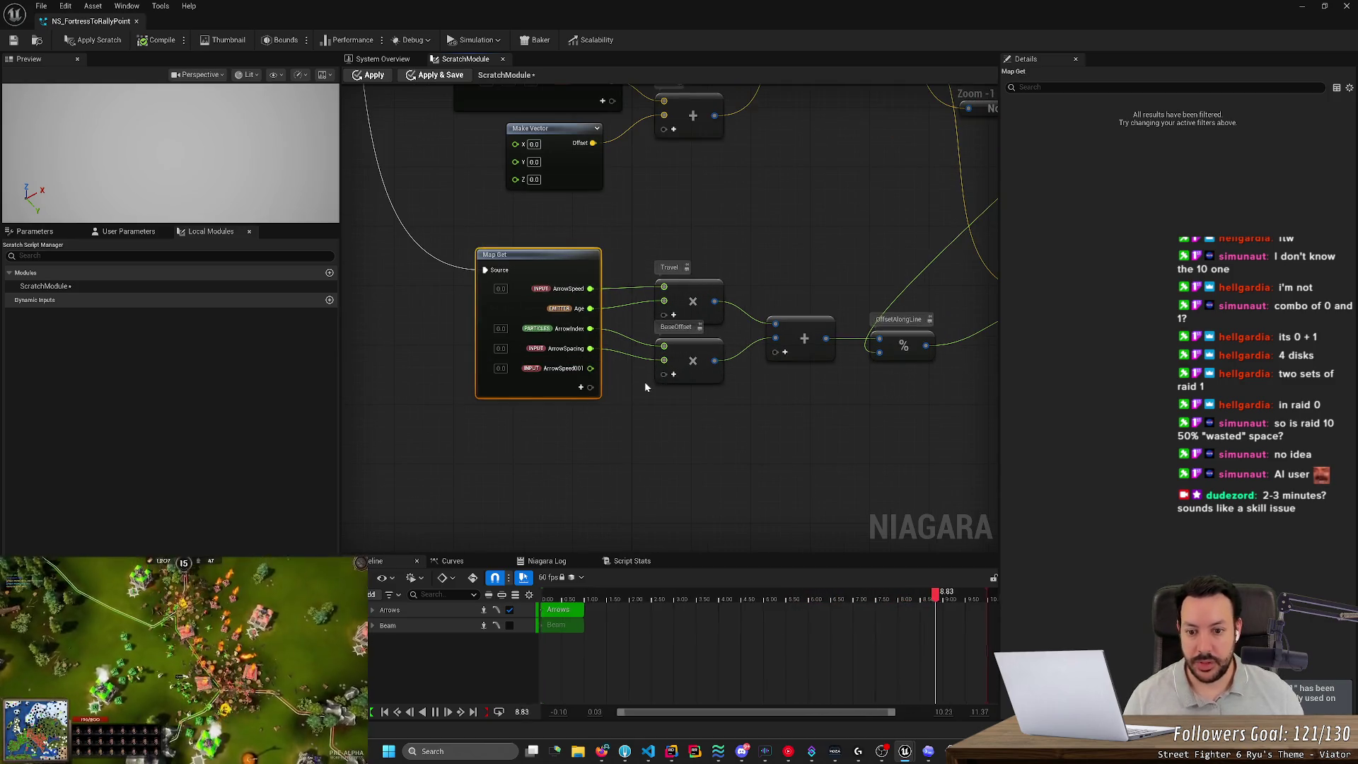
{"action": "right_click", "coordinate": [559, 368]}
{"action": "left_click", "coordinate": [572, 425]}
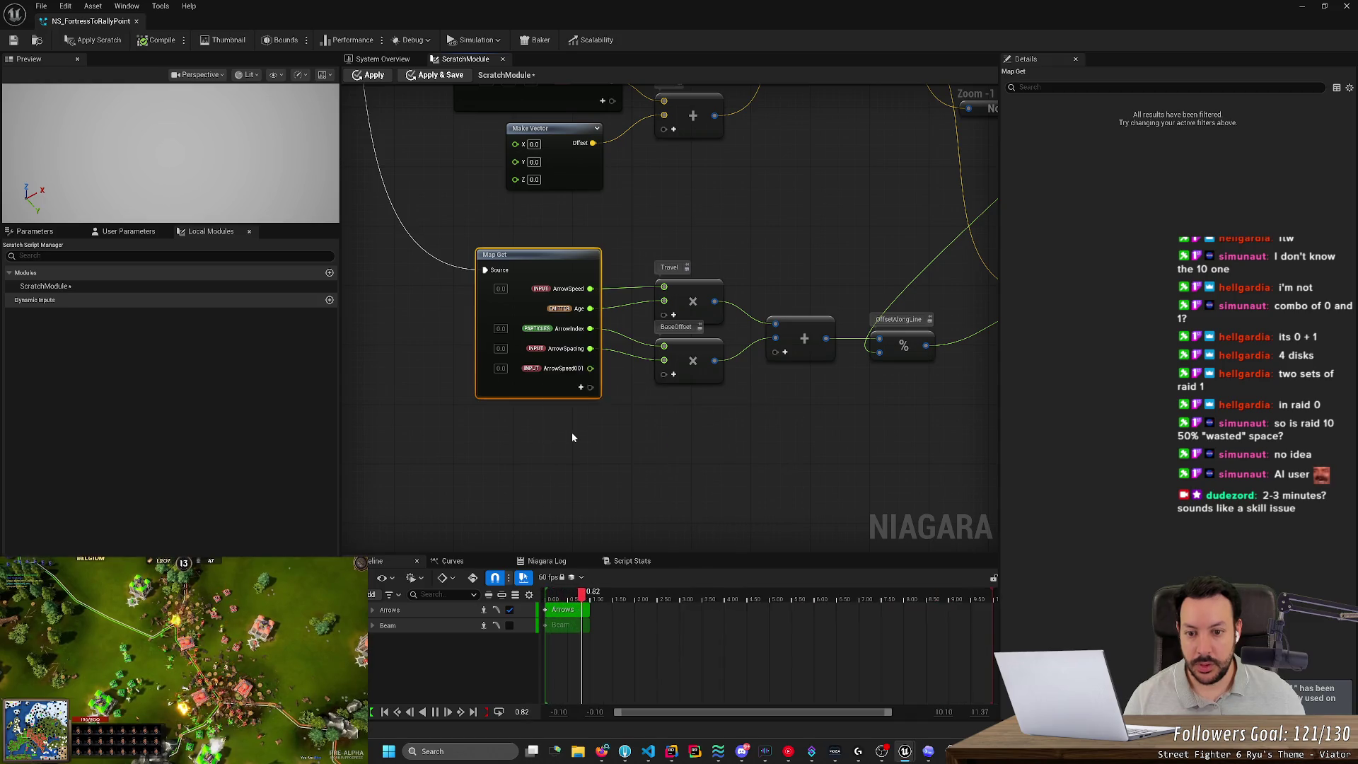
{"action": "left_click", "coordinate": [652, 425]}
{"action": "scroll", "coordinate": [651, 426], "scroll_direction": "down", "scroll_amount": 1}
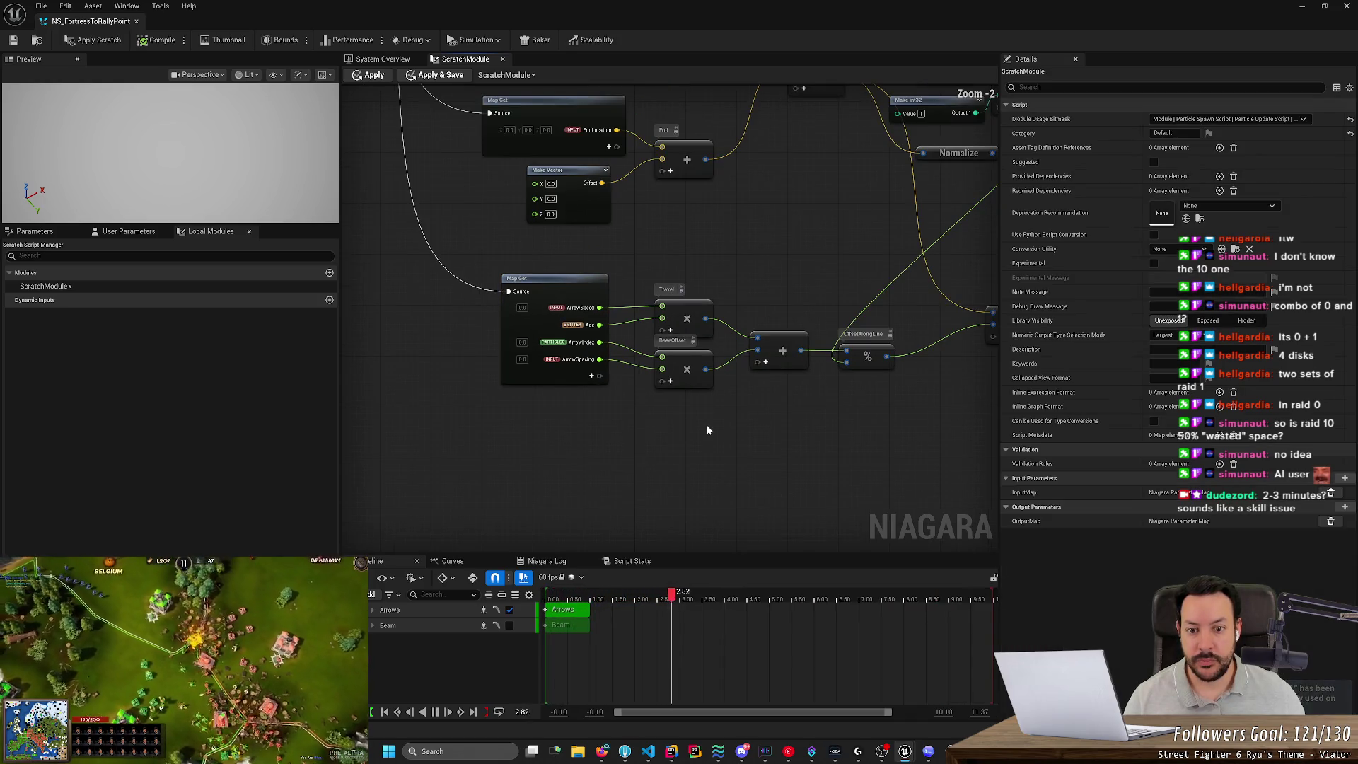
{"action": "key", "text": "alt+Tab"}
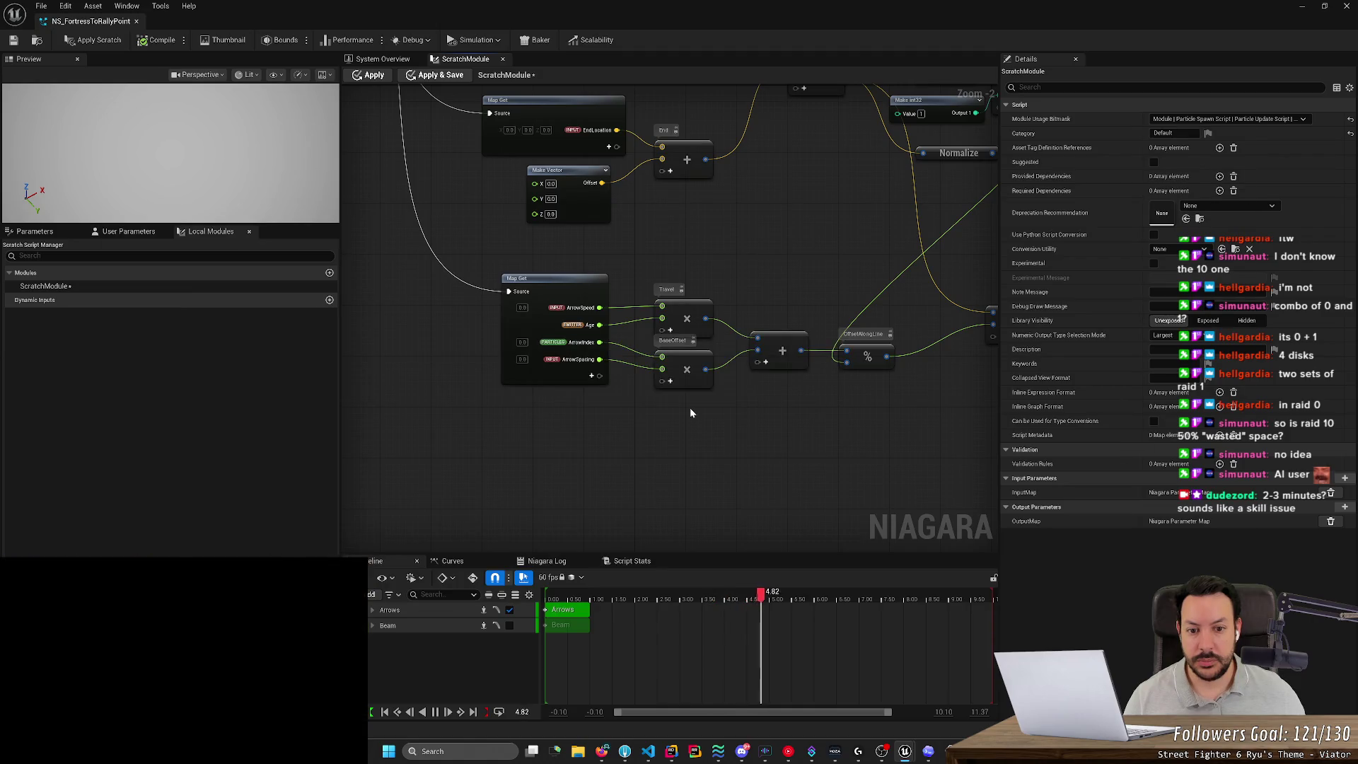
{"action": "key", "text": "alt+Tab"}
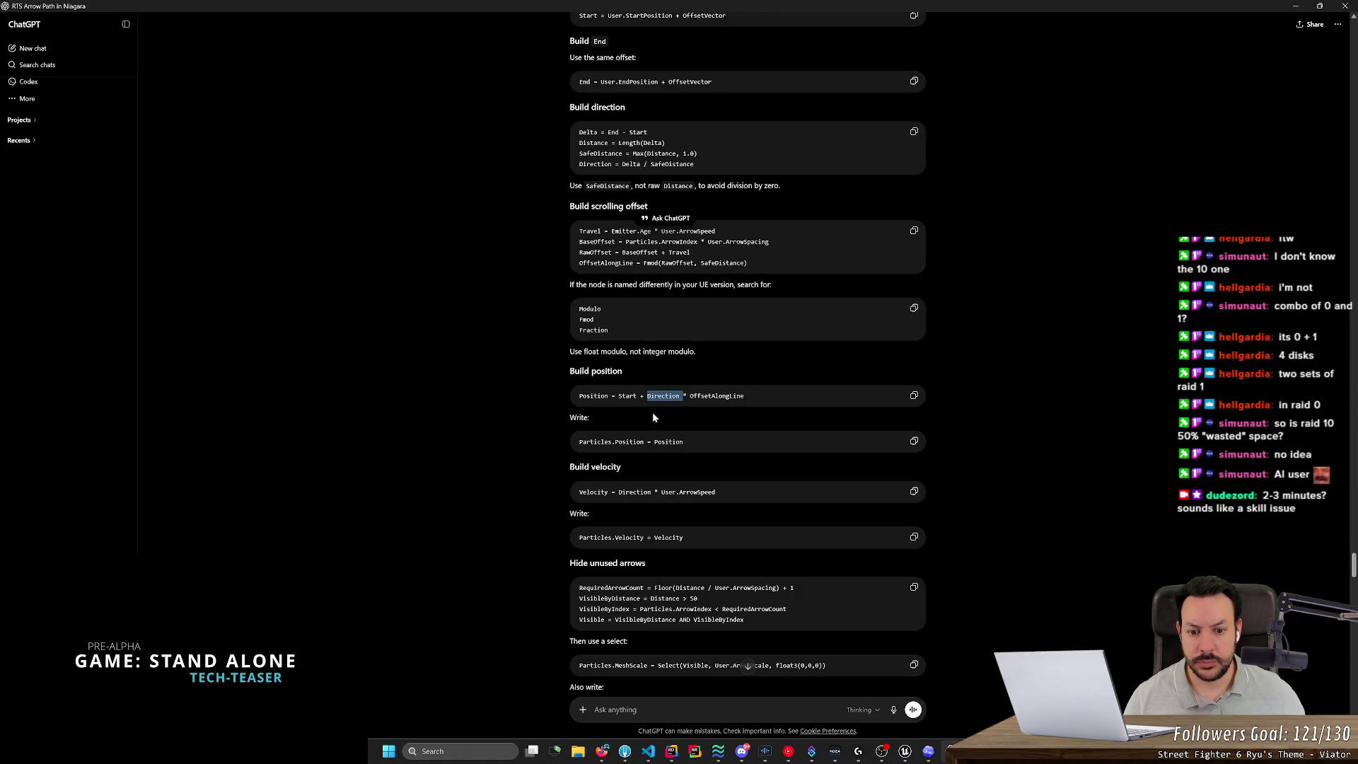
Highlight User.ArrowSpeed in ChatGPT's Build velocity formula, then return to Unreal.
{"action": "double_click", "coordinate": [675, 492]}
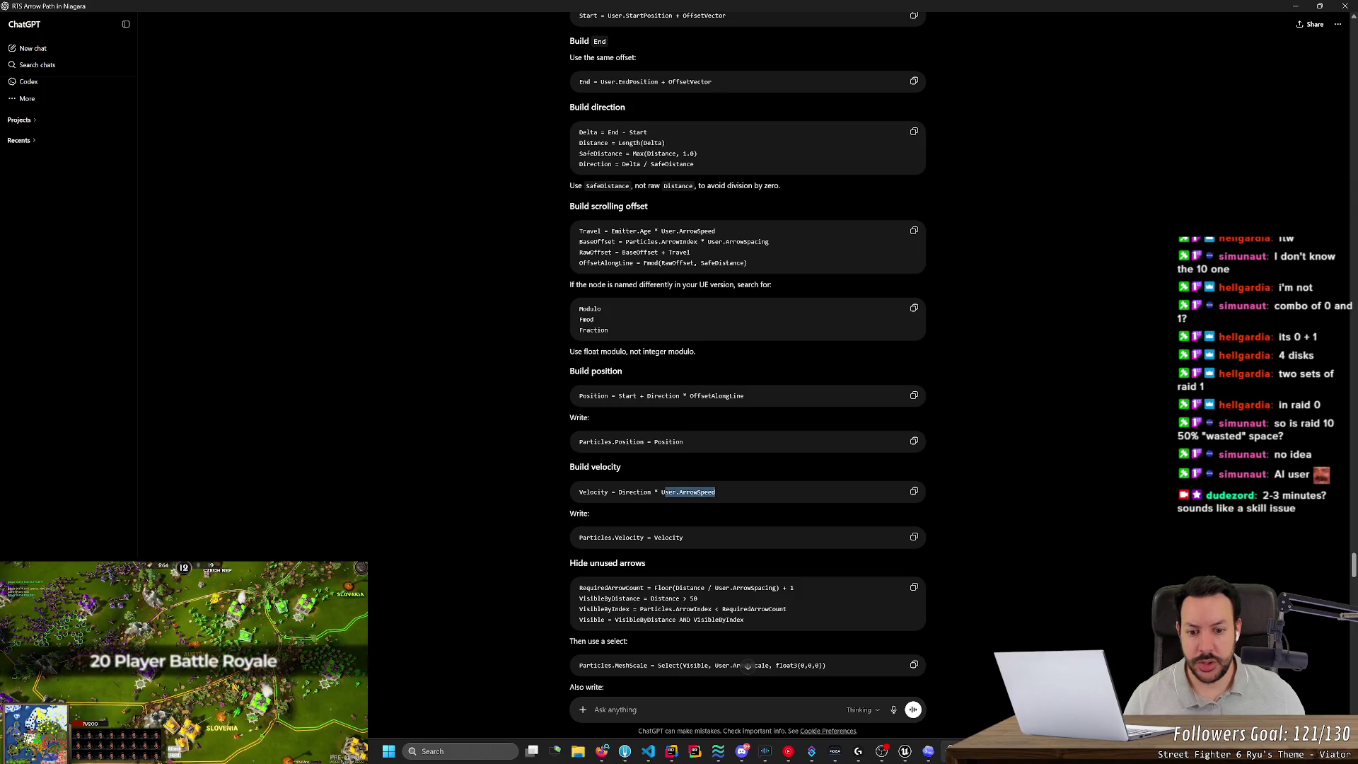
{"action": "key", "text": "alt+Tab"}
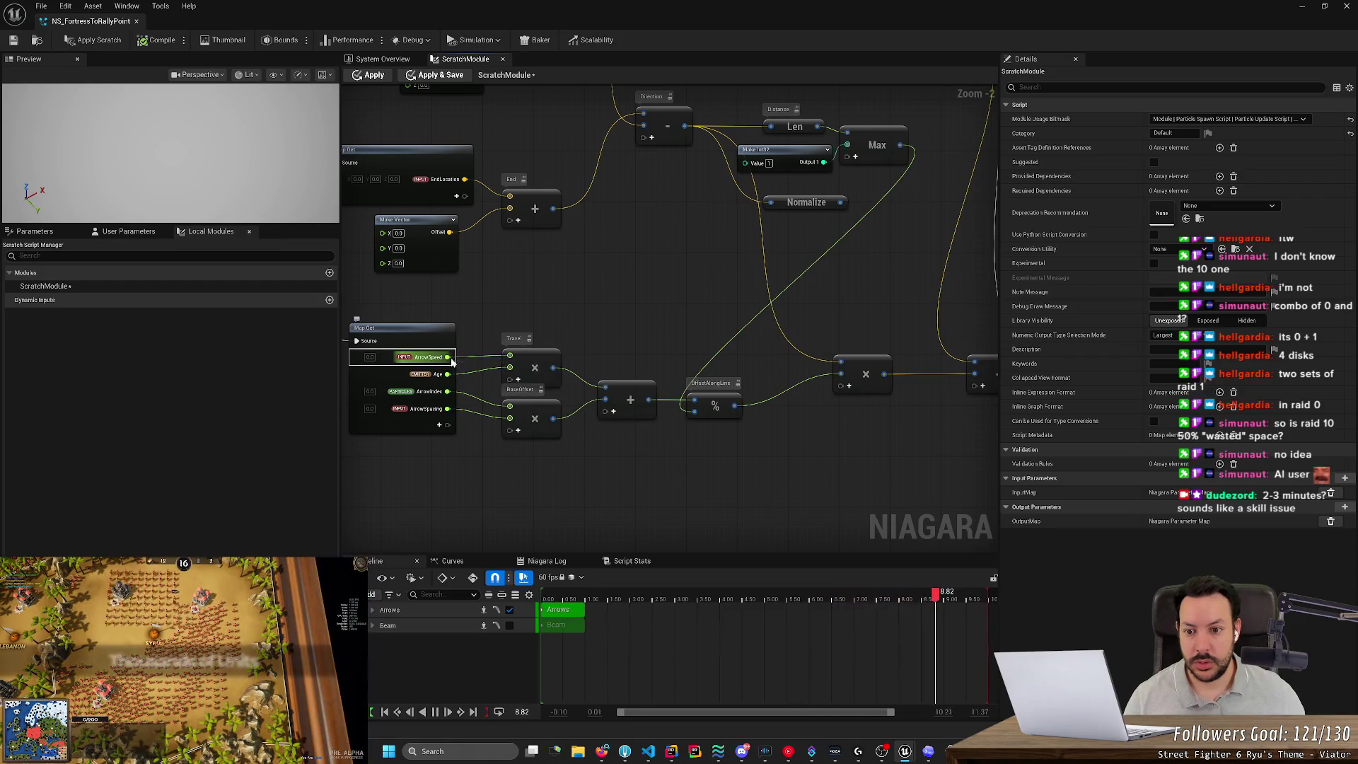
Multiply Direction by ArrowSpeed in a new node, routing the ArrowSpeed wire through a reroute.
{"action": "mouse_move", "coordinate": [447, 357]}
{"action": "left_mouse_down"}
{"action": "mouse_move", "coordinate": [854, 290]}
{"action": "mouse_move", "coordinate": [874, 307]}
{"action": "mouse_move", "coordinate": [858, 290]}
{"action": "left_mouse_up"}
{"action": "type", "text": "multiply"}
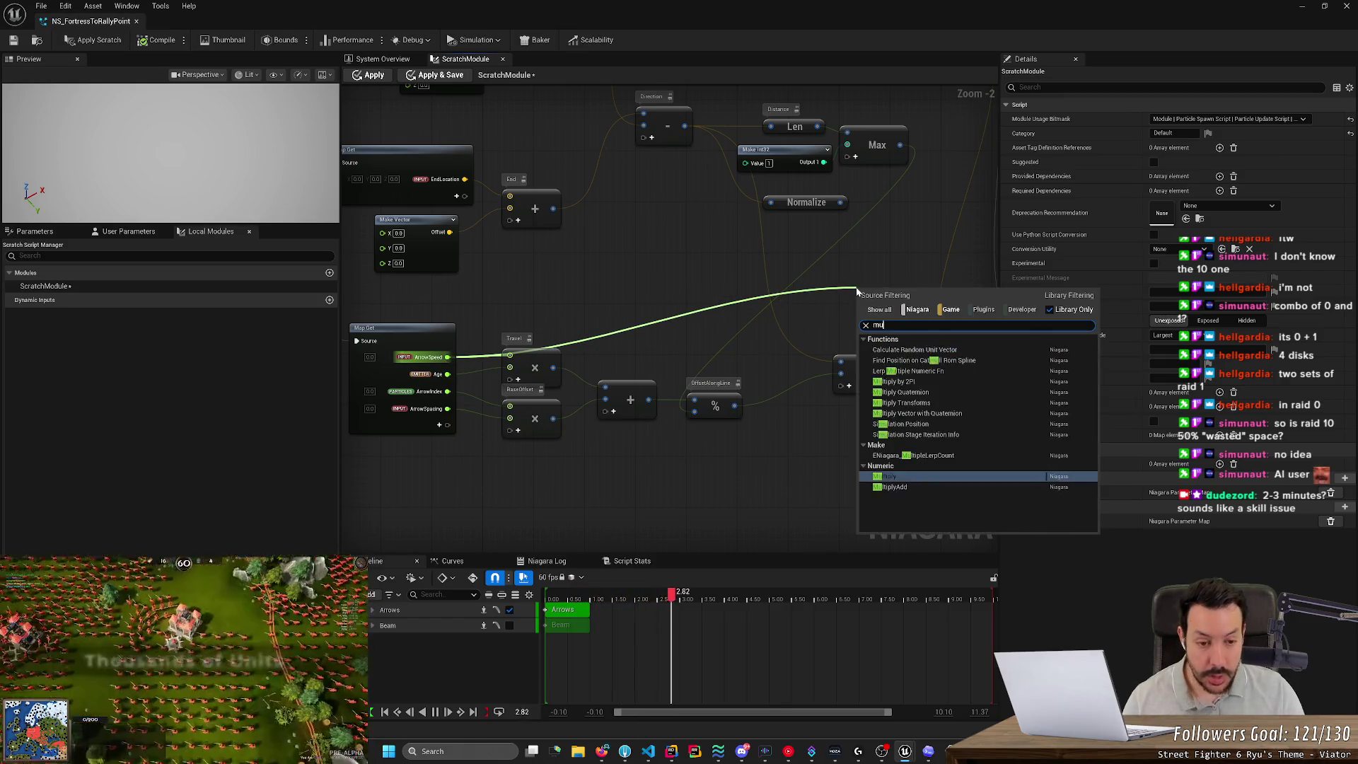
{"action": "key", "text": "Return"}
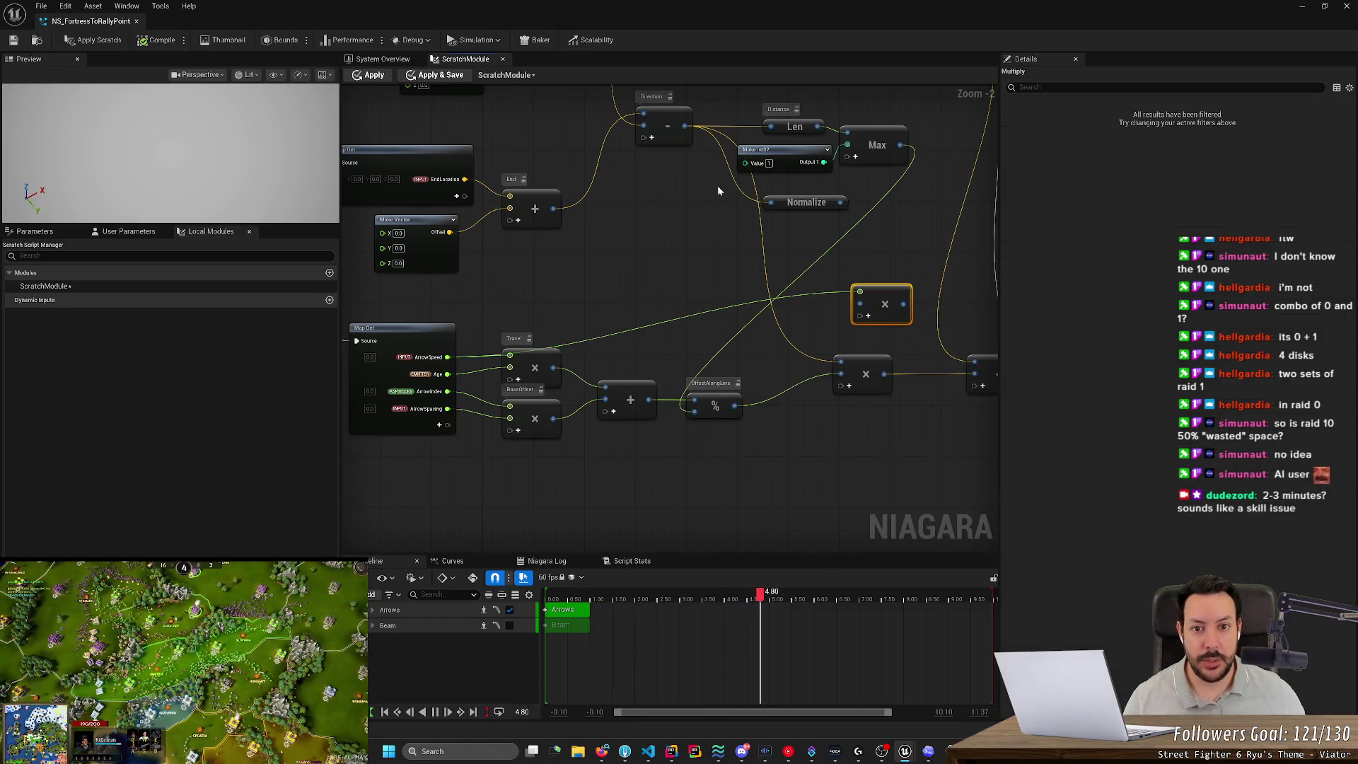
{"action": "mouse_move", "coordinate": [686, 127]}
{"action": "left_mouse_down"}
{"action": "mouse_move", "coordinate": [866, 311]}
{"action": "mouse_move", "coordinate": [859, 293]}
{"action": "left_mouse_up"}
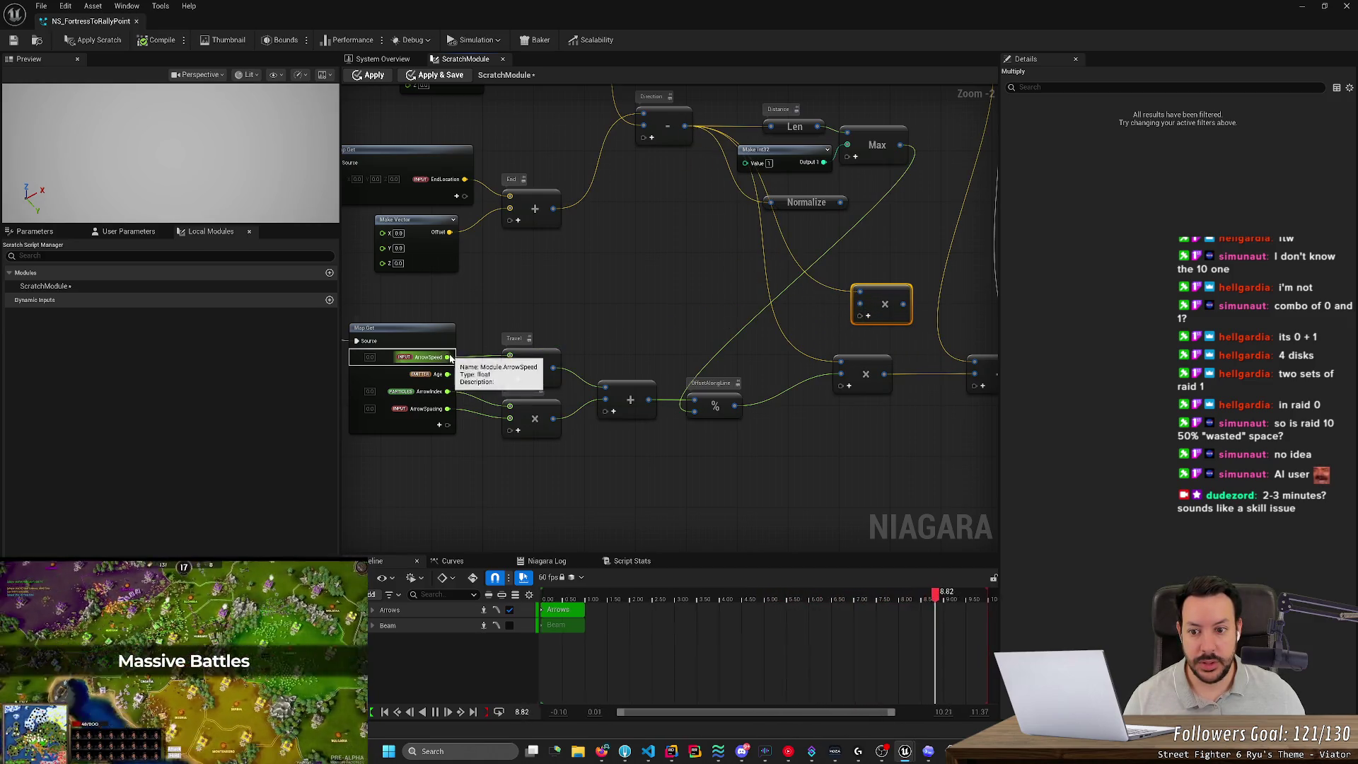
{"action": "mouse_move", "coordinate": [447, 357]}
{"action": "left_mouse_down"}
{"action": "mouse_move", "coordinate": [849, 299]}
{"action": "mouse_move", "coordinate": [859, 315]}
{"action": "left_mouse_up"}
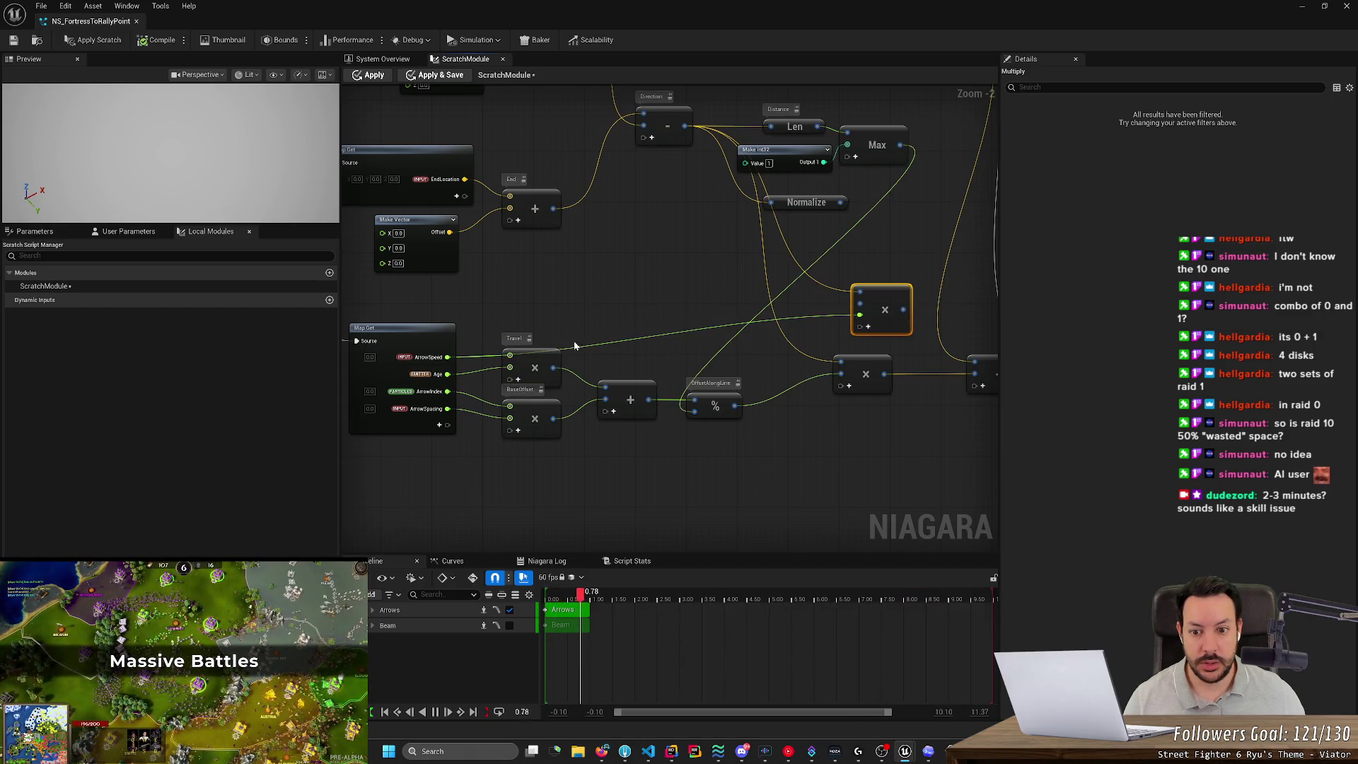
{"action": "double_click", "coordinate": [601, 342]}
{"action": "mouse_move", "coordinate": [601, 342]}
{"action": "left_mouse_down"}
{"action": "mouse_move", "coordinate": [592, 307]}
{"action": "mouse_move", "coordinate": [612, 324]}
{"action": "left_mouse_up"}
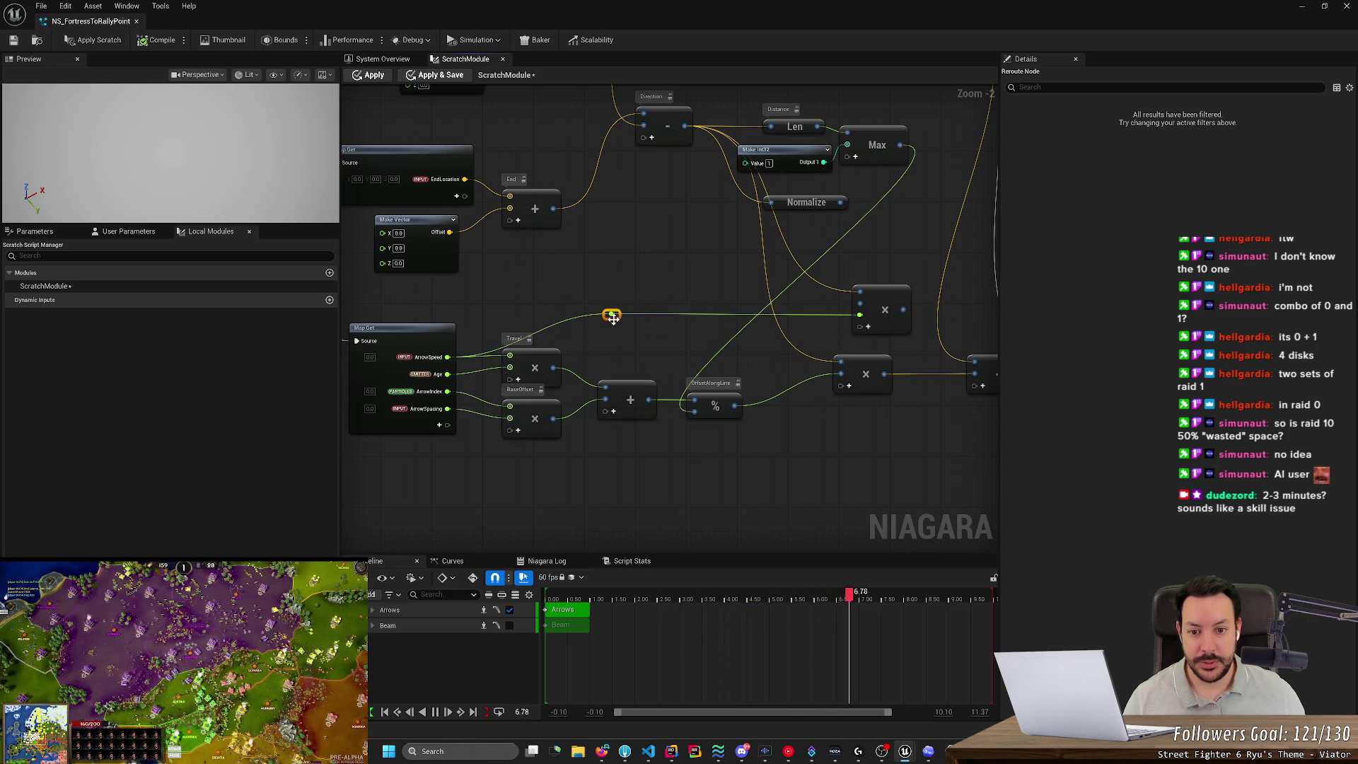
{"action": "left_click_drag", "start_coordinate": [613, 319], "coordinate": [527, 323]}
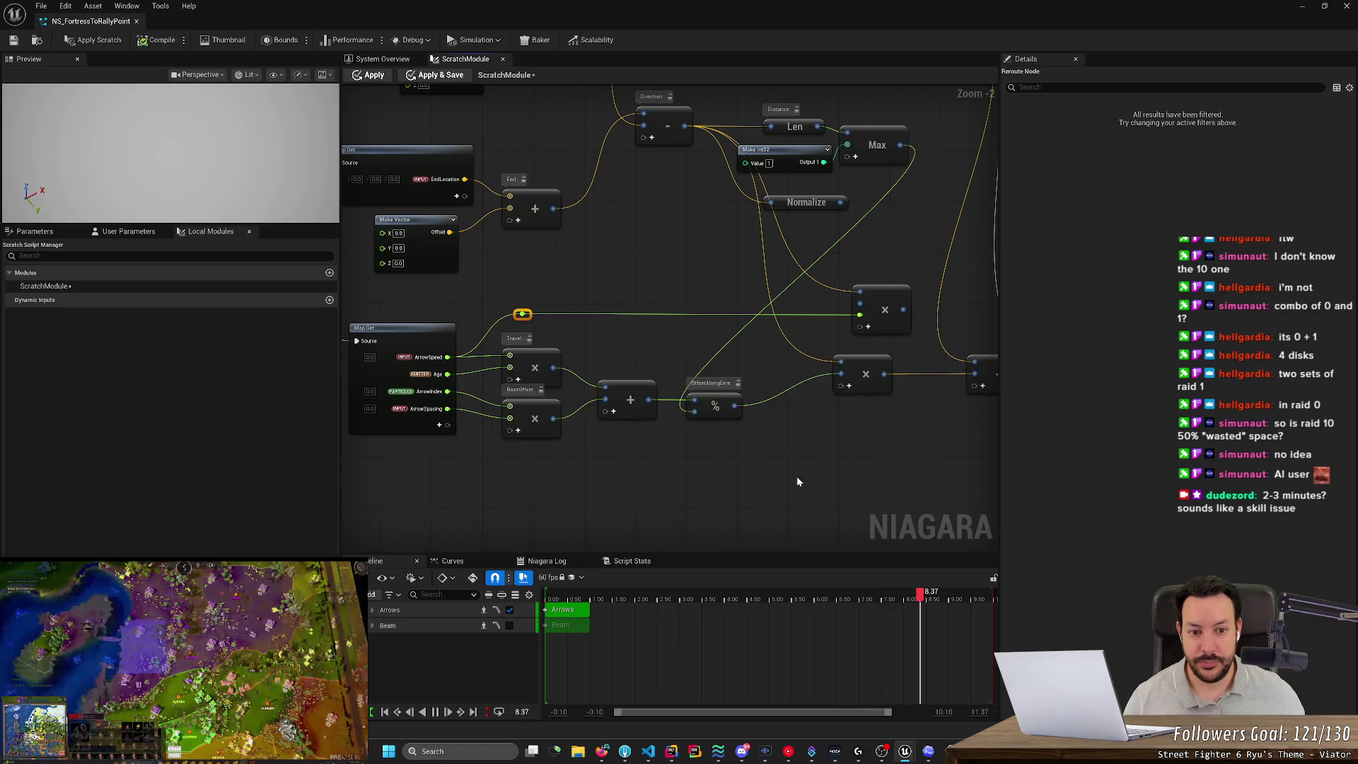
{"action": "key", "text": "alt+Tab"}
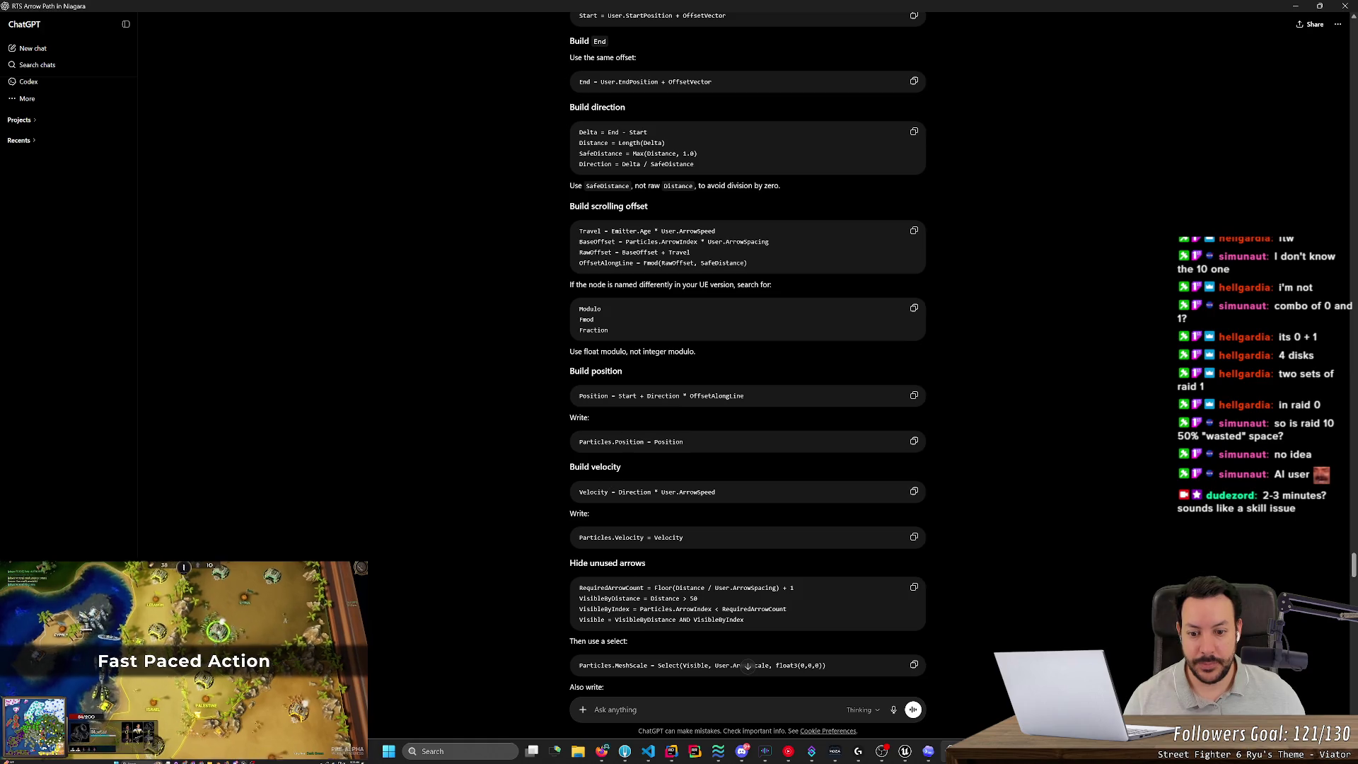
Compare ChatGPT's position and velocity write steps against the graph's Map Set area.
{"action": "key", "text": "alt+Tab"}
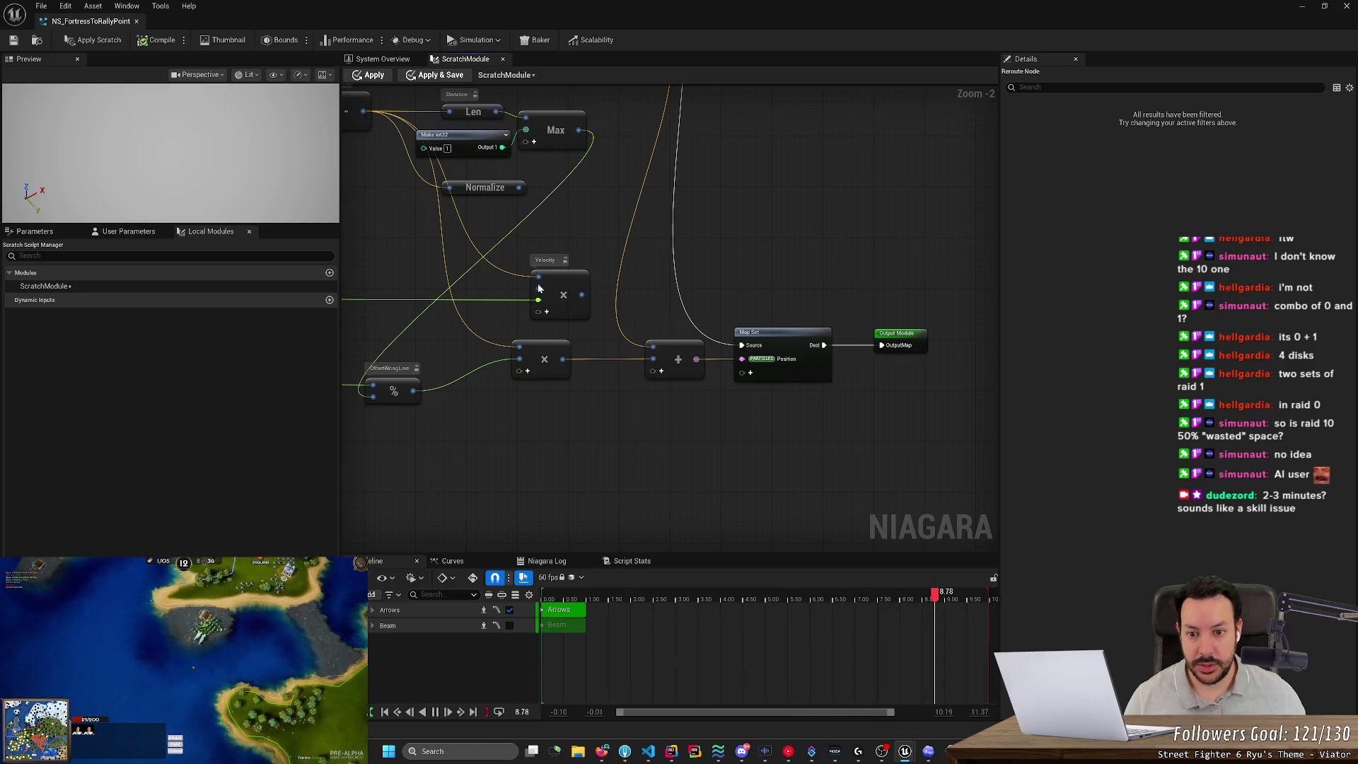
{"action": "key", "text": "alt+Tab"}
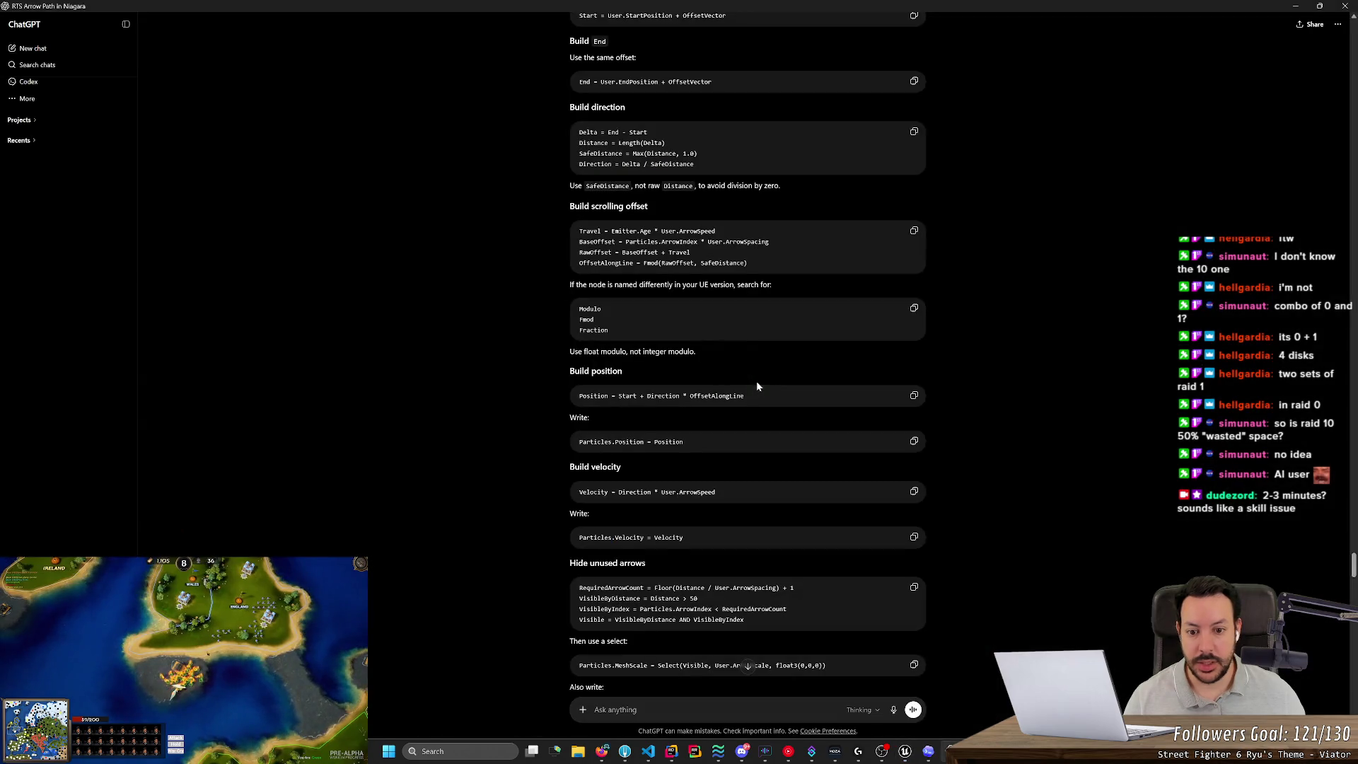
{"action": "key", "text": "alt+Tab"}
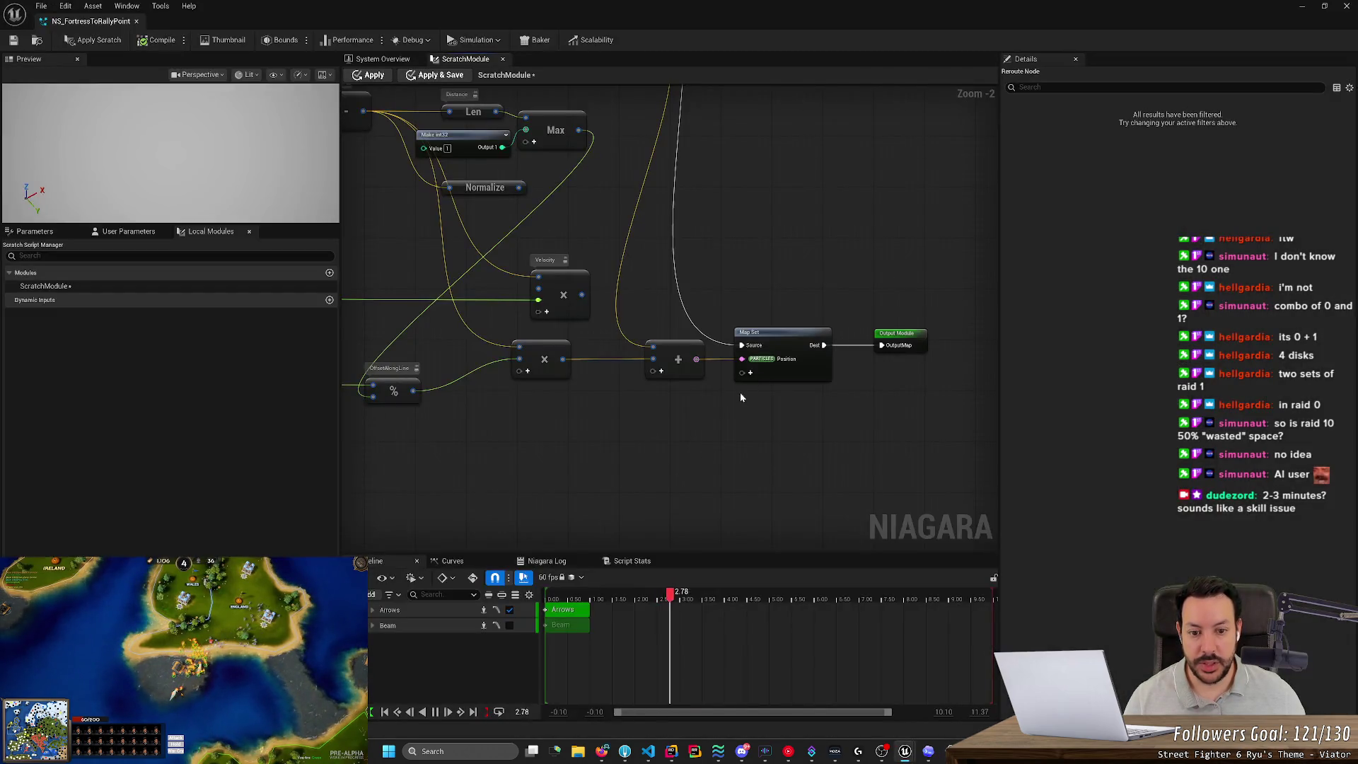
Add a Particles Velocity pin to Map Set, fed by the Velocity multiply through a reroute.
{"action": "left_click", "coordinate": [751, 374]}
{"action": "left_click", "coordinate": [751, 375]}
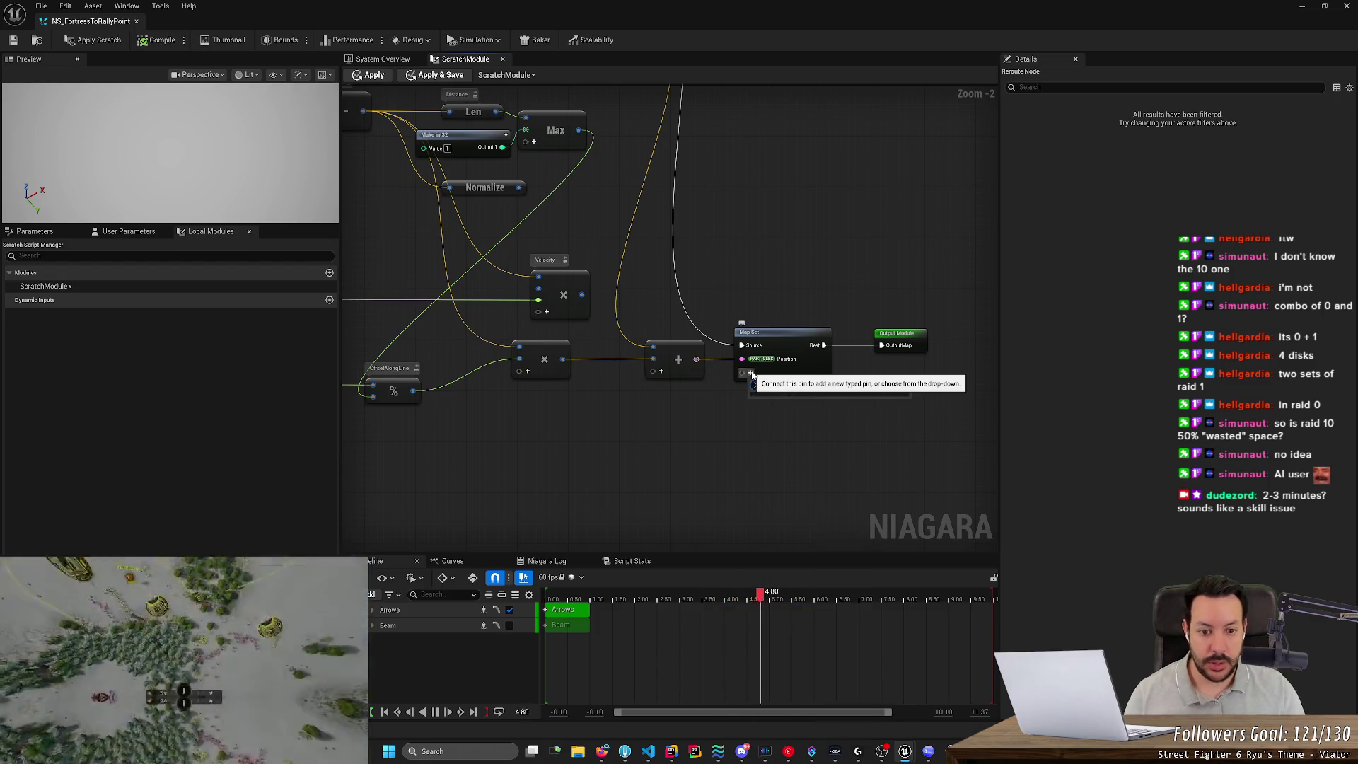
{"action": "left_click", "coordinate": [752, 375]}
{"action": "type", "text": "partic"}
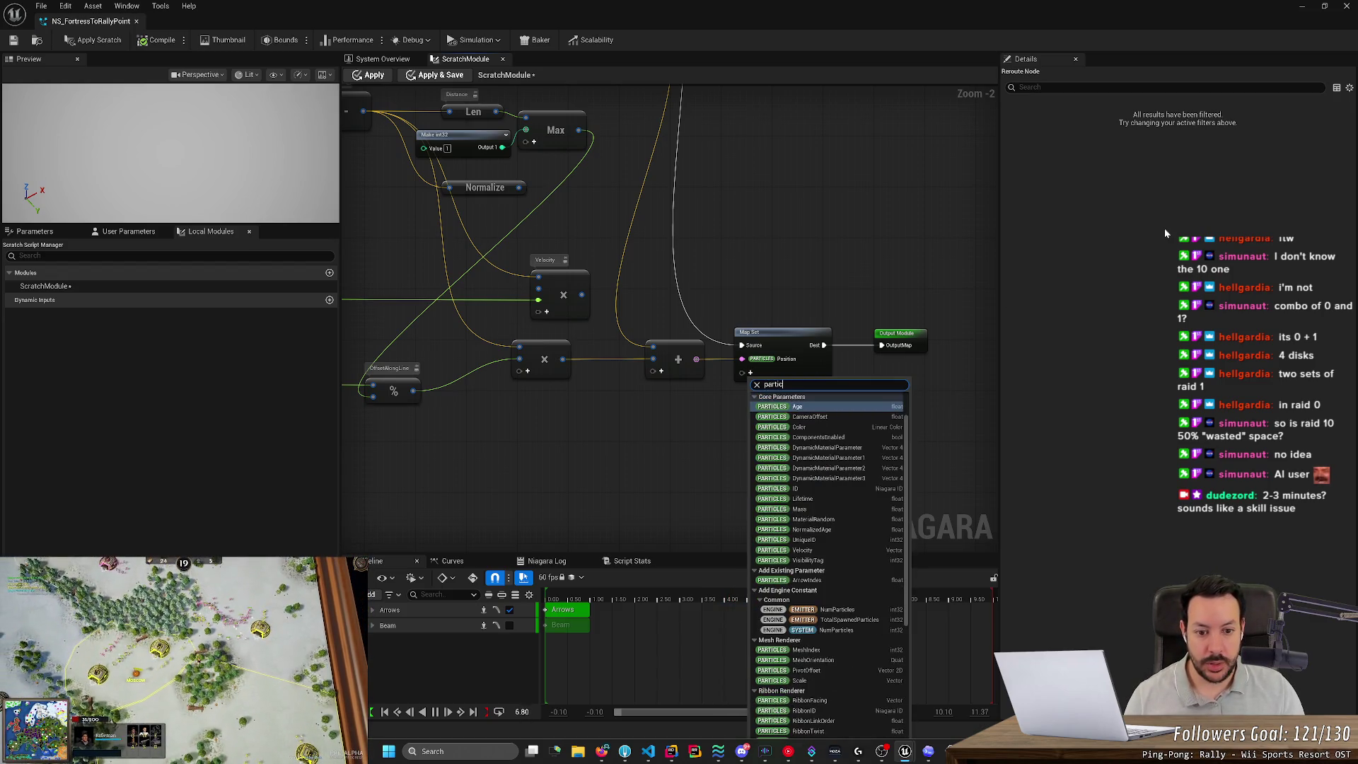
{"action": "type", "text": "le velocity"}
{"action": "key", "text": "Return"}
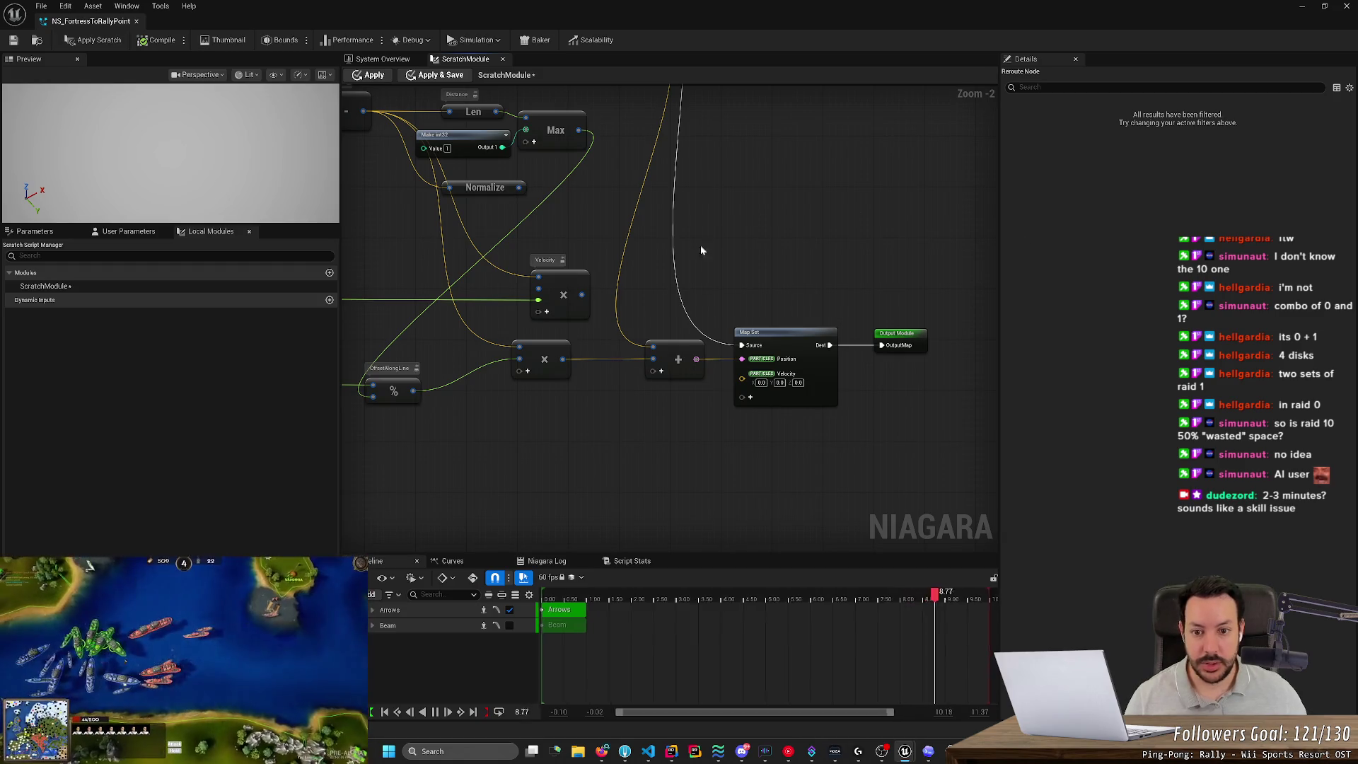
{"action": "left_click_drag", "start_coordinate": [580, 297], "coordinate": [742, 373]}
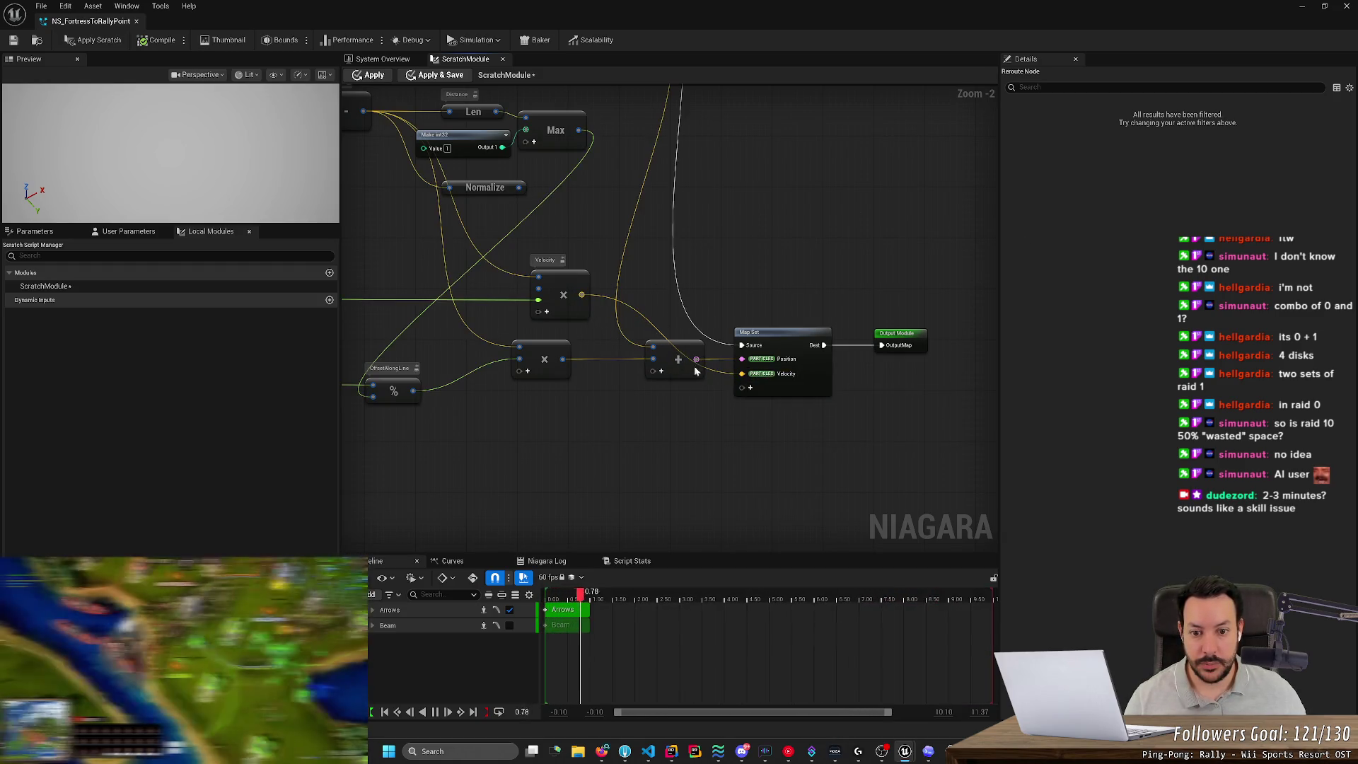
{"action": "double_click", "coordinate": [647, 322]}
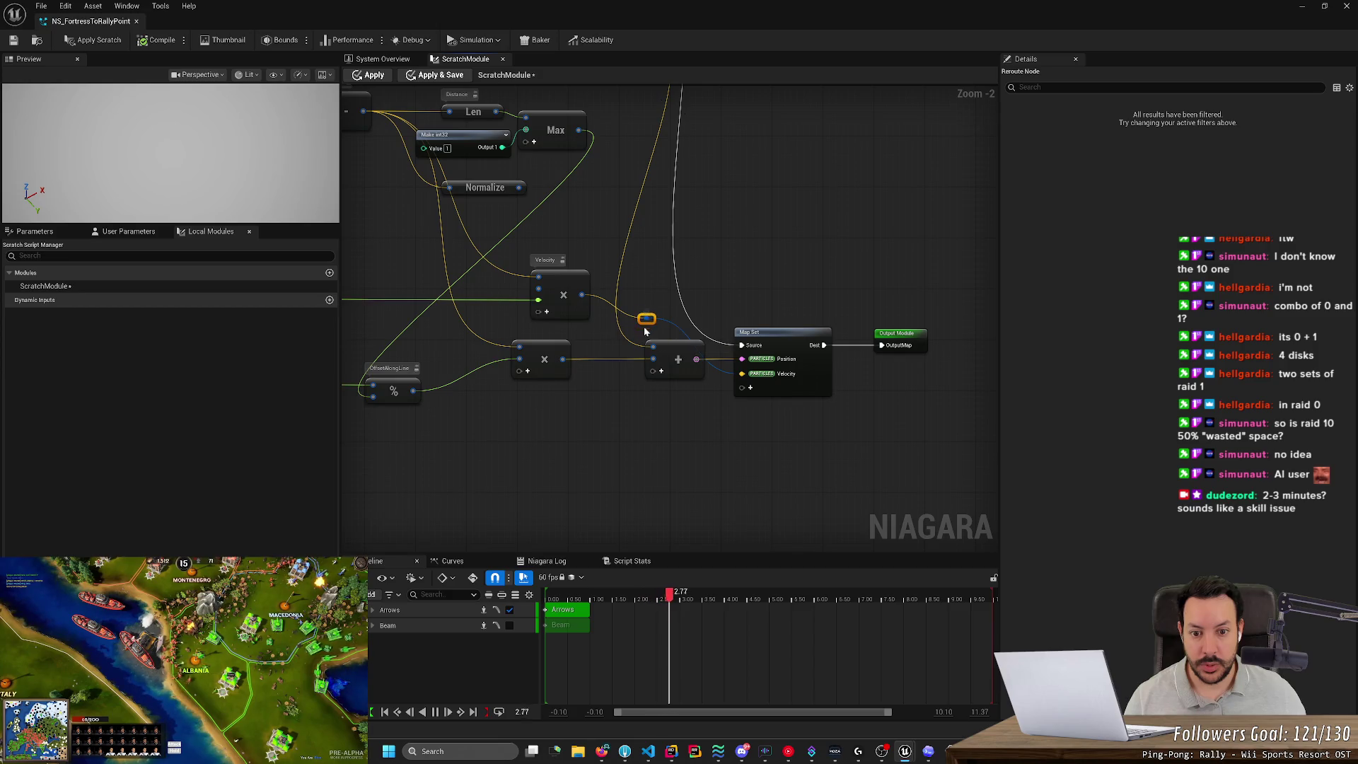
{"action": "mouse_move", "coordinate": [646, 322]}
{"action": "left_mouse_down"}
{"action": "mouse_move", "coordinate": [713, 308]}
{"action": "mouse_move", "coordinate": [697, 300]}
{"action": "left_mouse_up"}
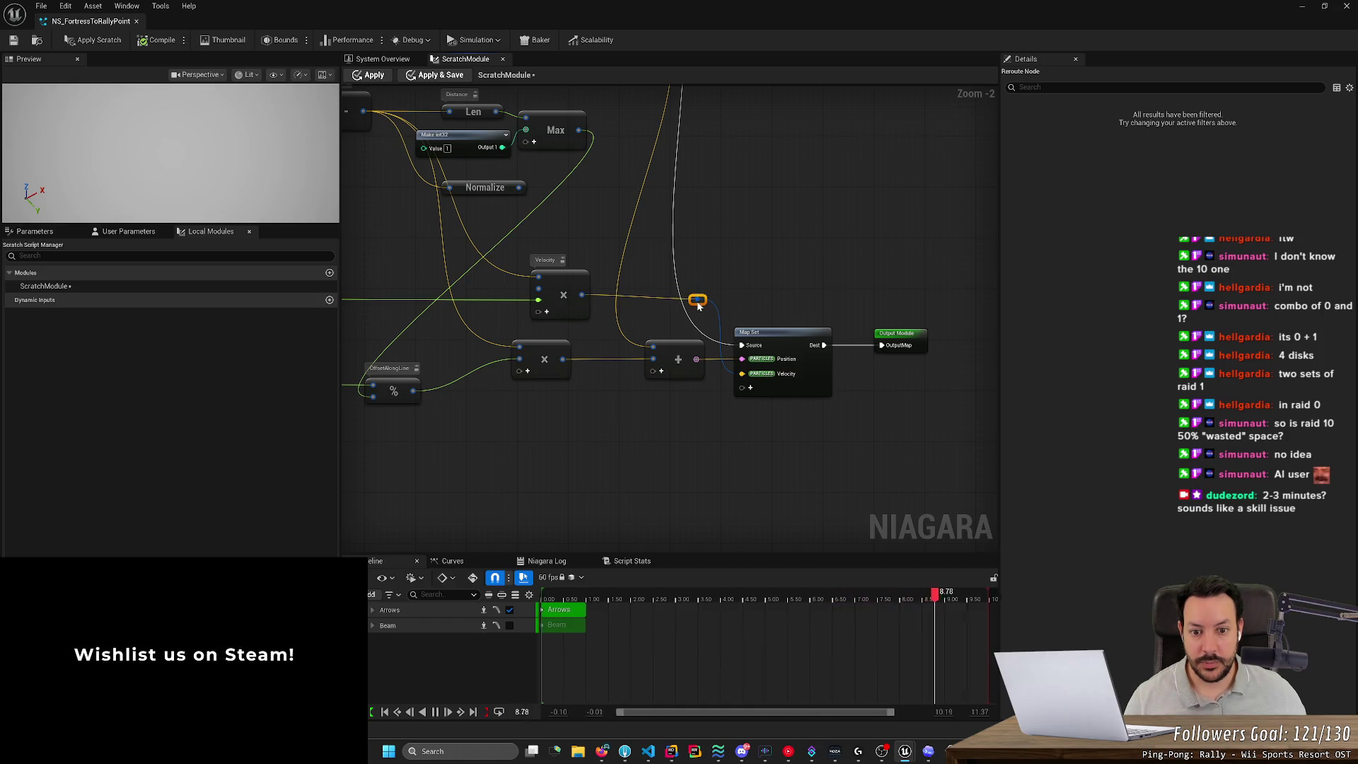
{"action": "left_click", "coordinate": [733, 293]}
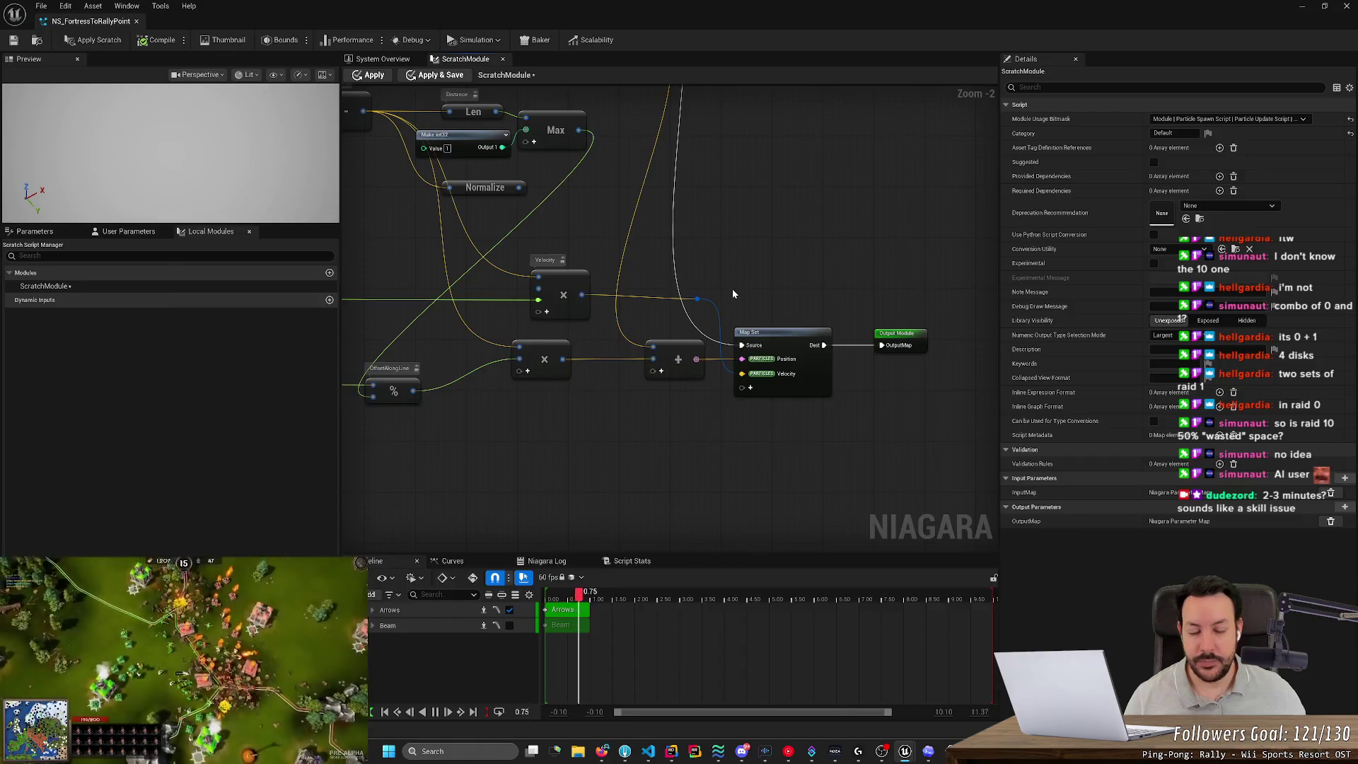
{"action": "key", "text": "alt+Tab"}
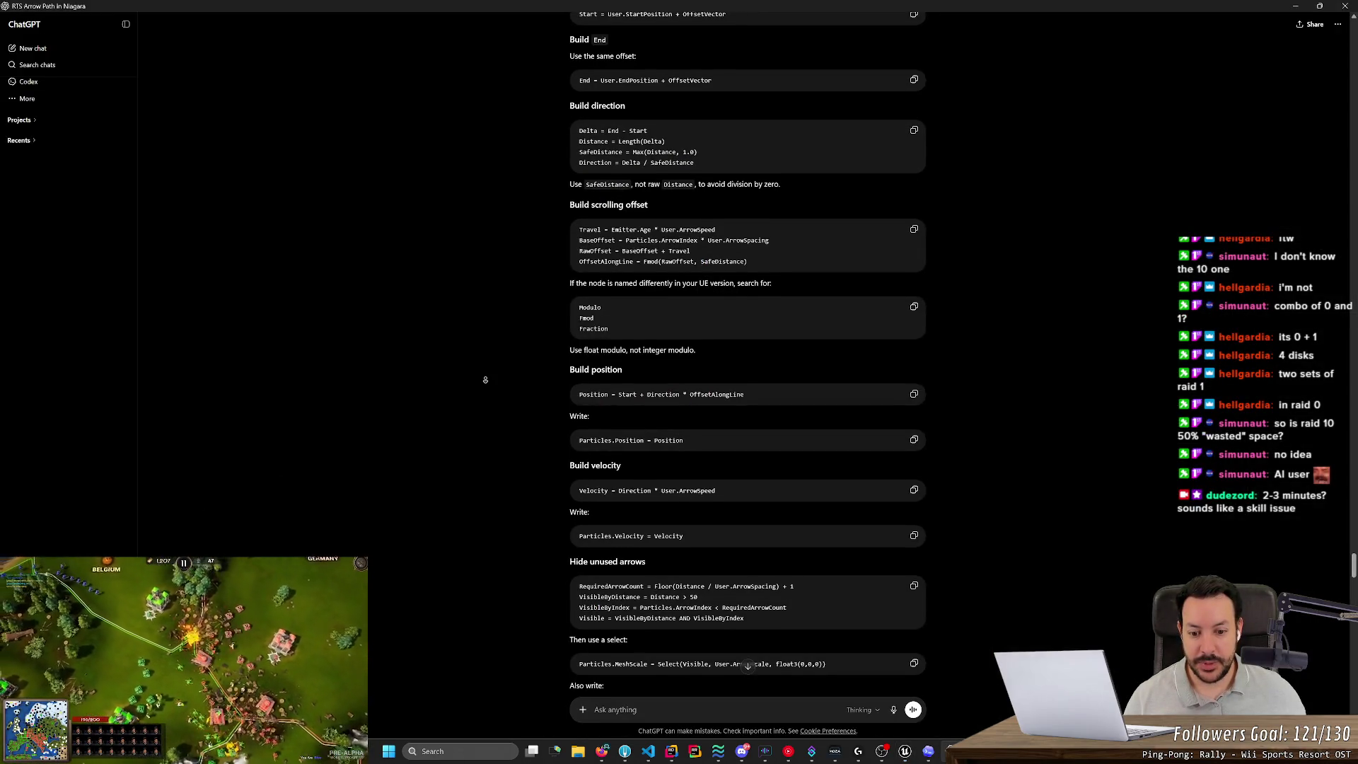
Scroll ChatGPT's answer down to step 8, Orient Mesh to Vector.
{"action": "scroll", "coordinate": [485, 376], "scroll_direction": "down", "scroll_amount": 1}
{"action": "scroll", "coordinate": [453, 445], "scroll_direction": "down", "scroll_amount": 3}
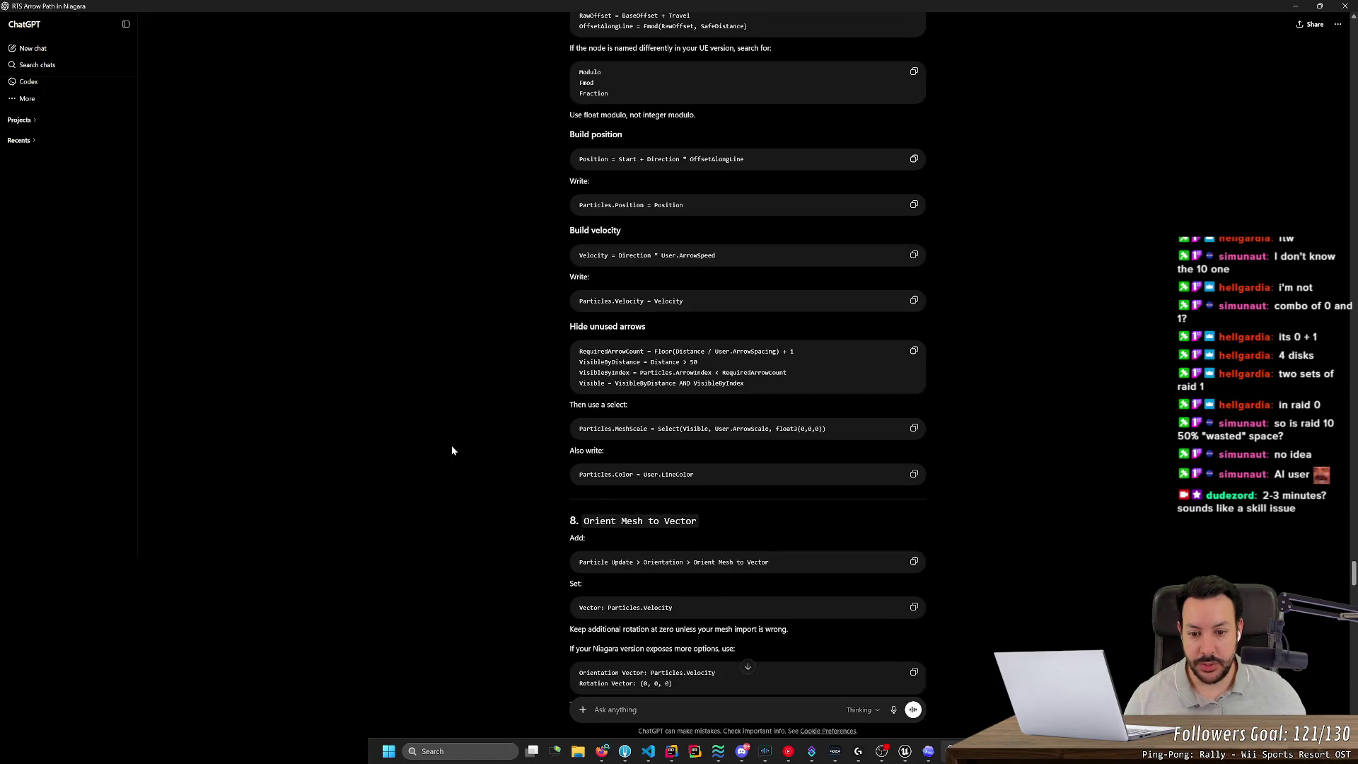
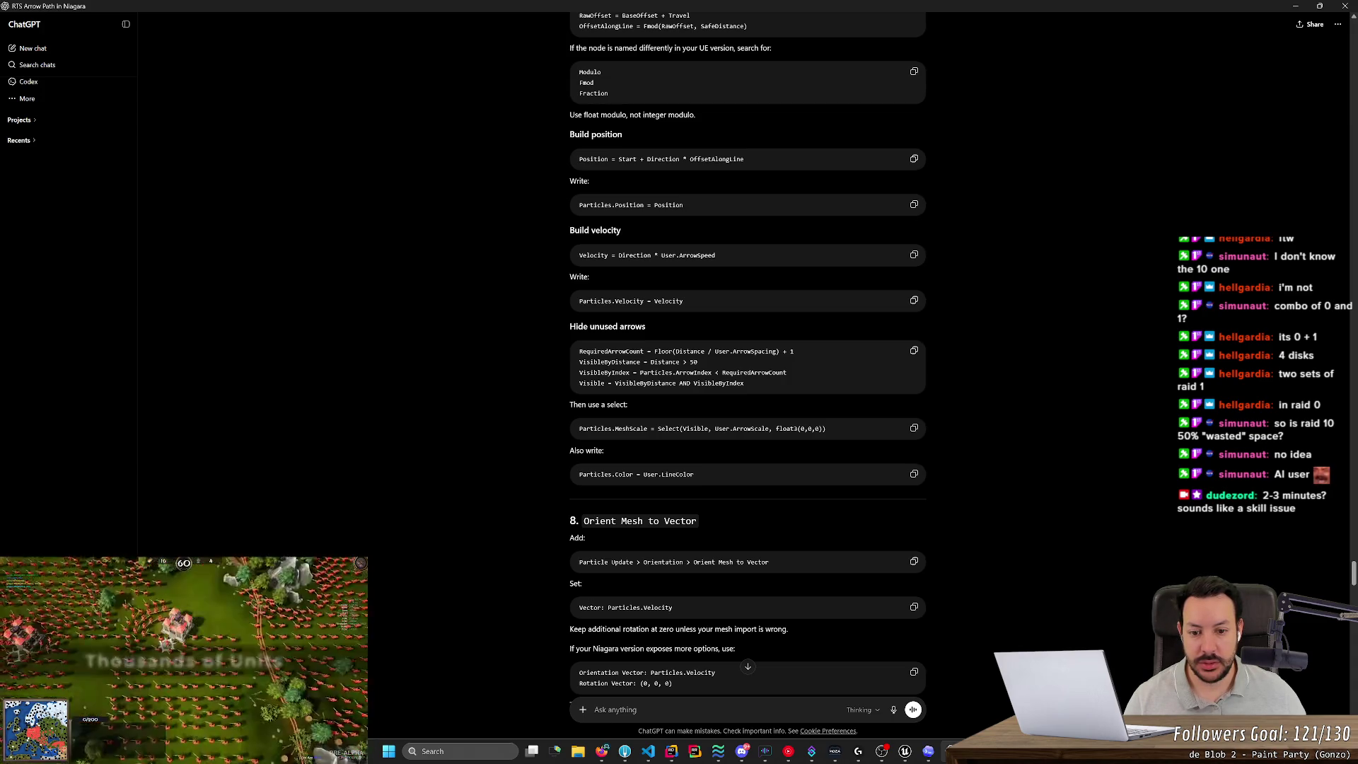
Add a Particles Scale pin to the scratch module's Map Set node.
{"action": "key", "text": "alt+Tab"}
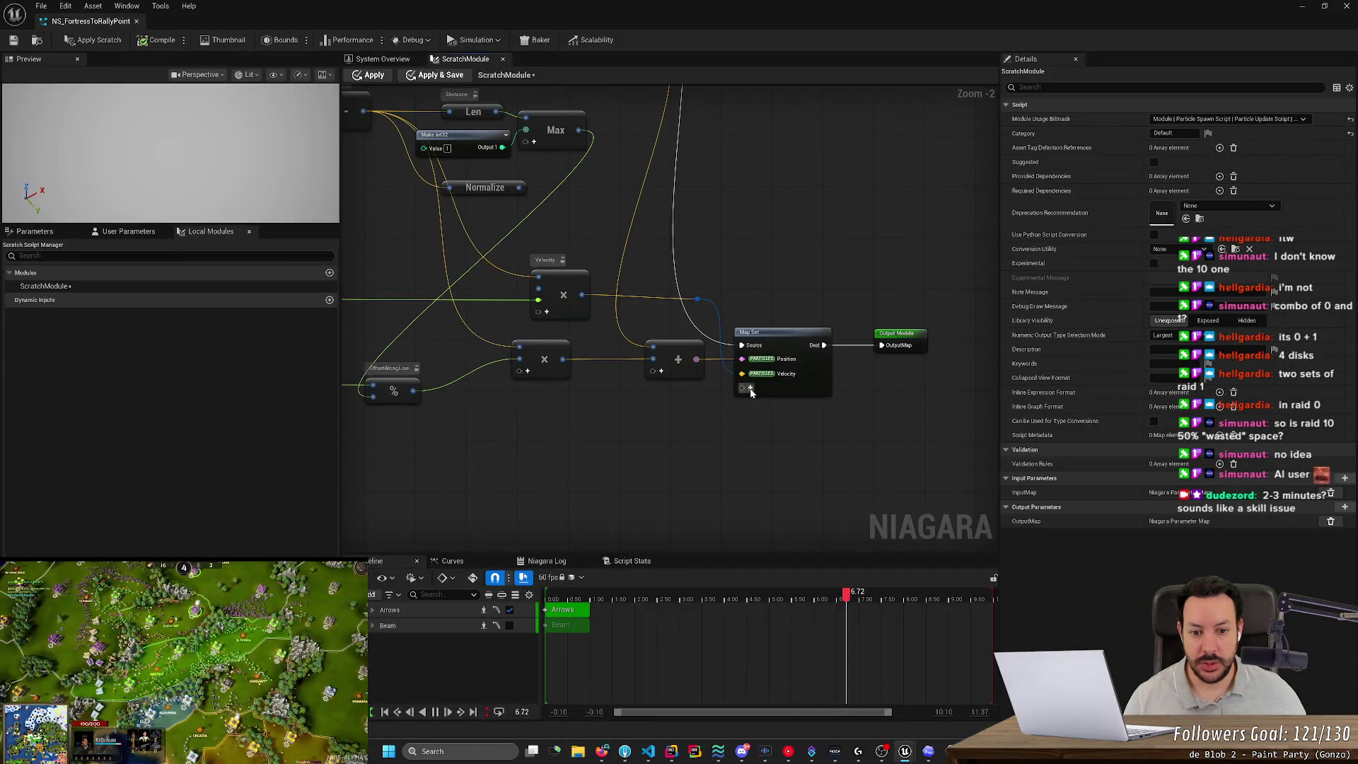
{"action": "left_click", "coordinate": [750, 389]}
{"action": "left_click", "coordinate": [751, 388]}
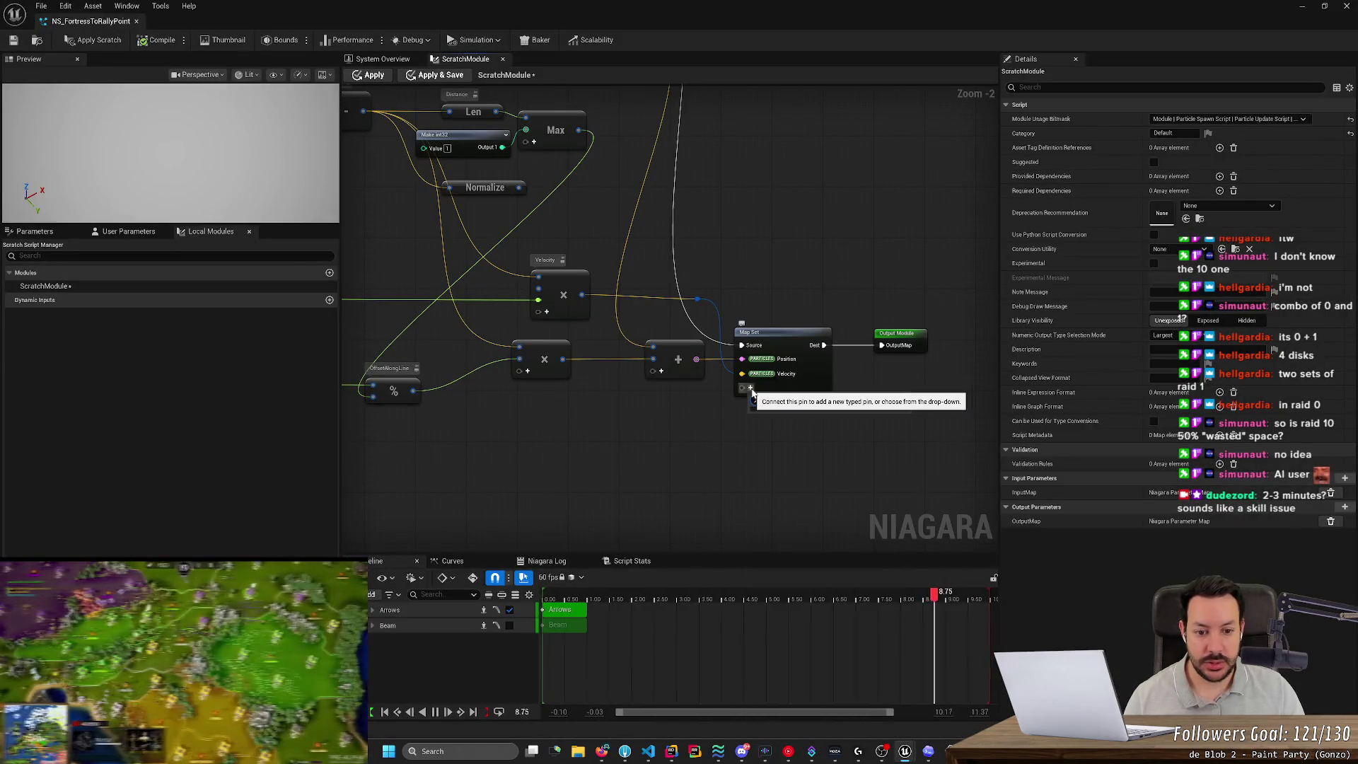
{"action": "left_click", "coordinate": [750, 388]}
{"action": "type", "text": "particles mesh"}
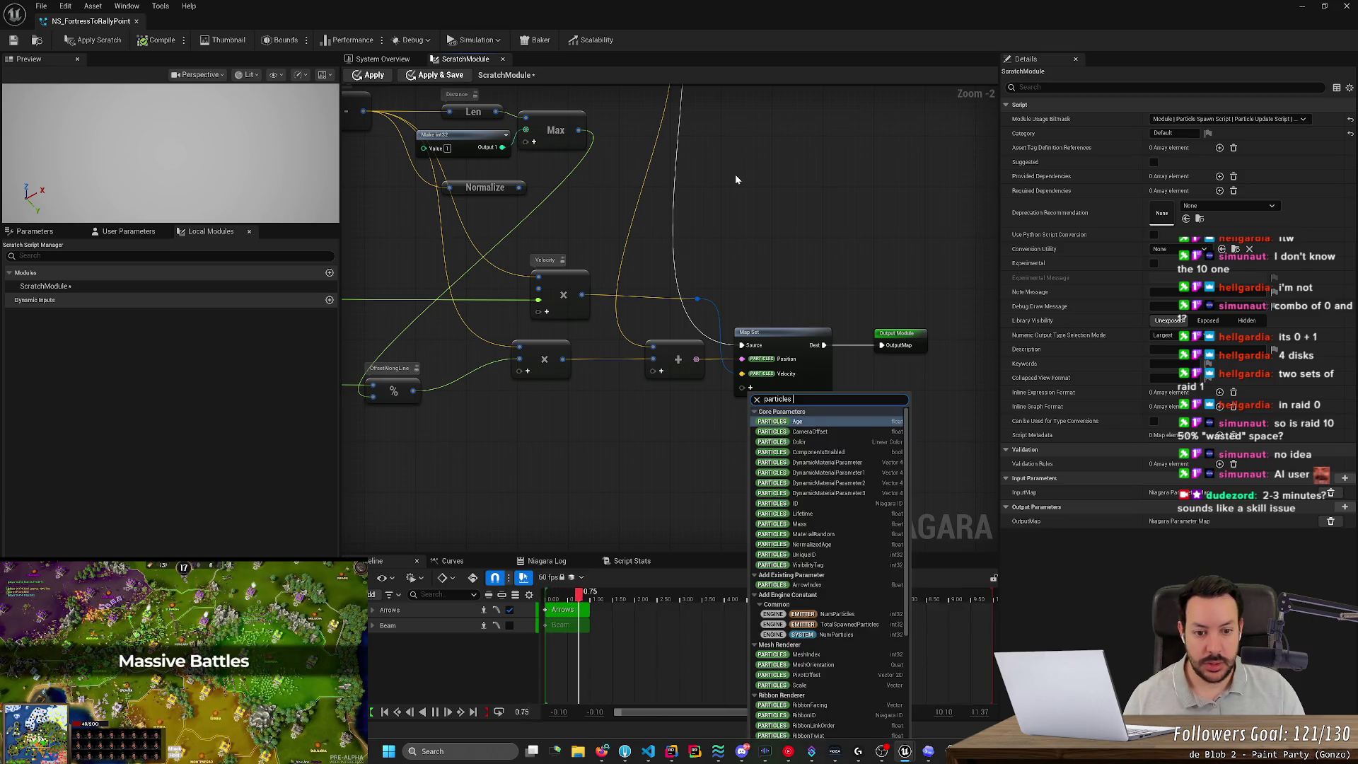
{"action": "key", "text": "Down"}
{"action": "key", "text": "Down"}
{"action": "key", "text": "Down"}
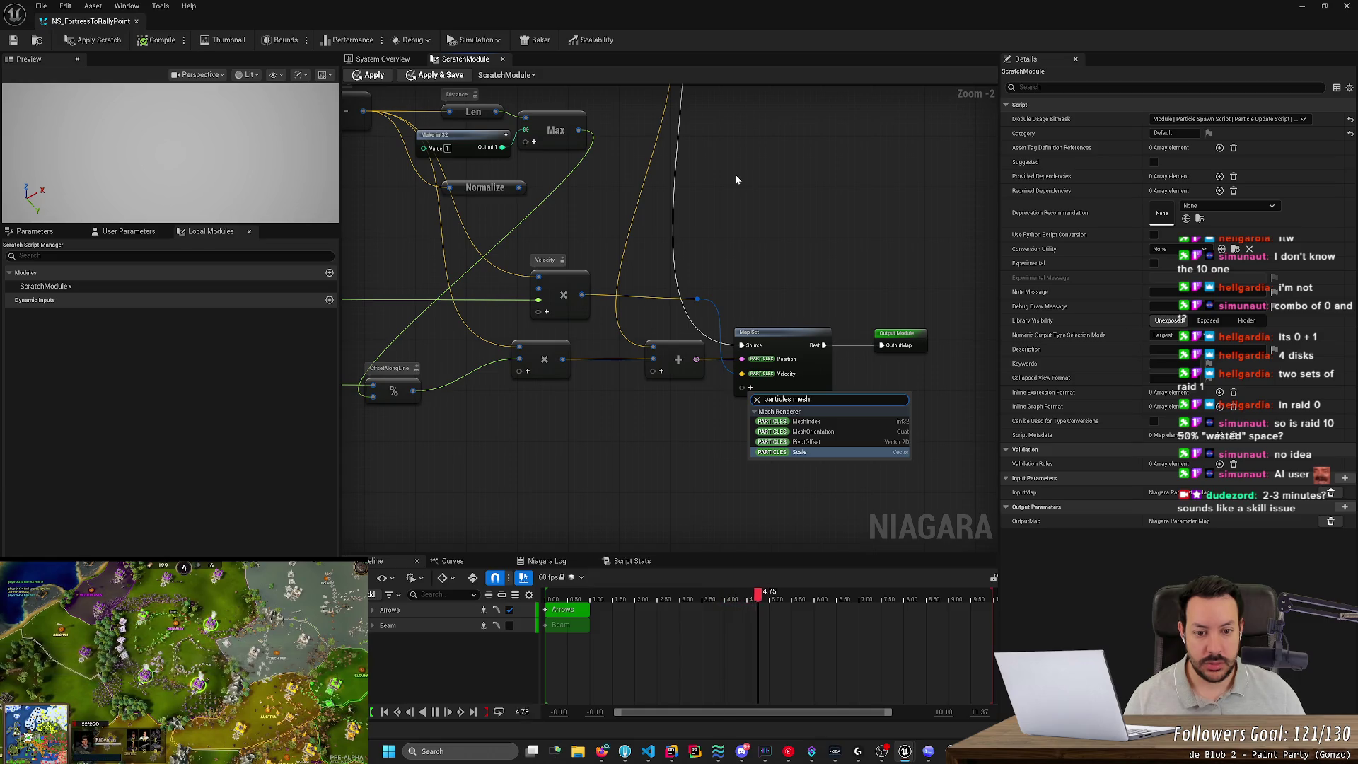
{"action": "key", "text": "BackSpace"}
{"action": "key", "text": "BackSpace"}
{"action": "key", "text": "BackSpace"}
{"action": "type", "text": "scale"}
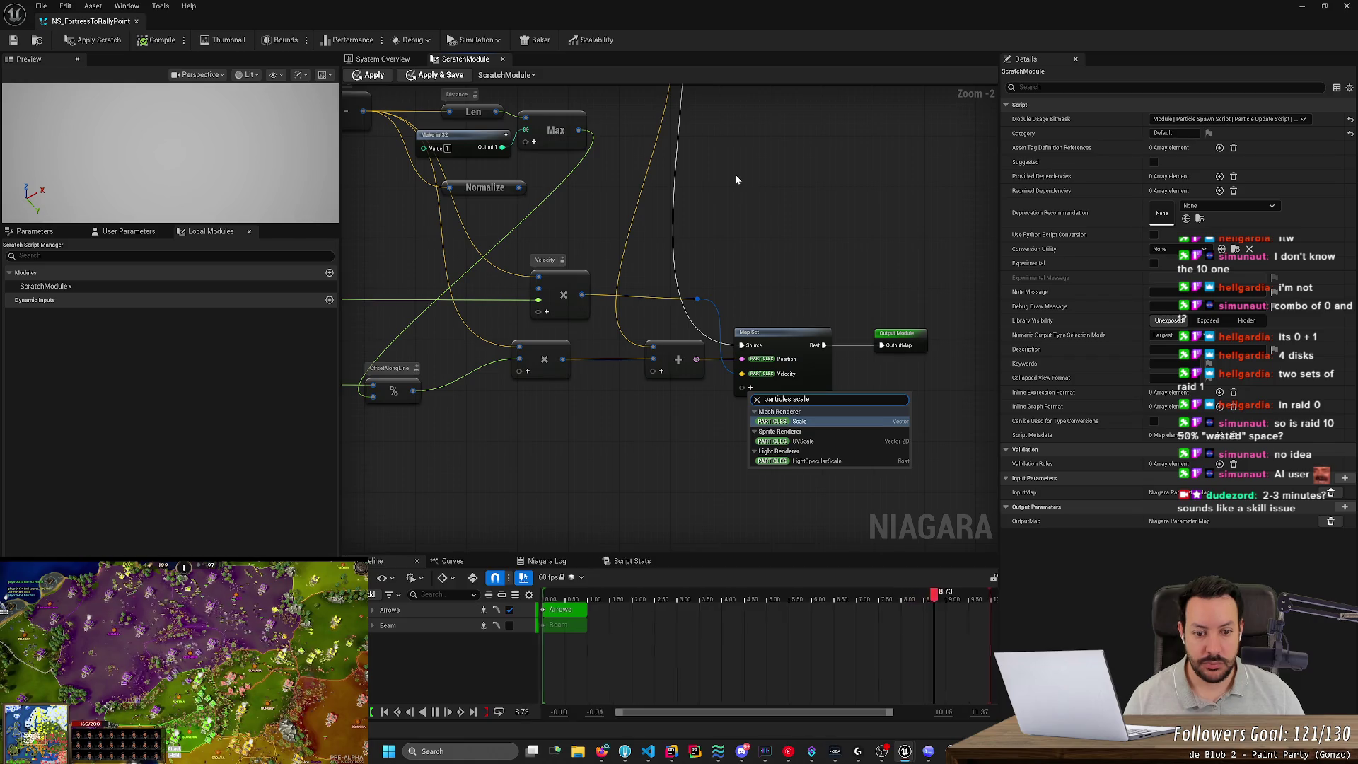
{"action": "key", "text": "Return"}
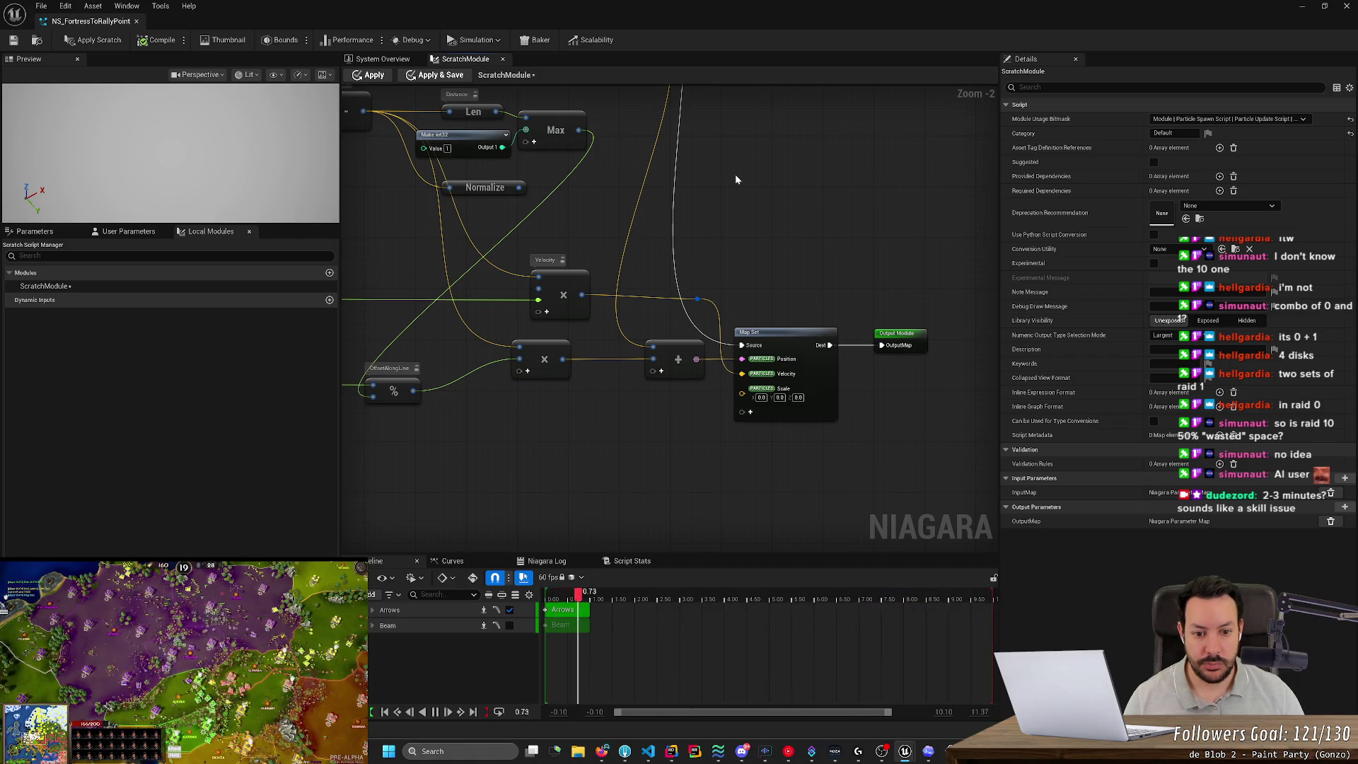
{"action": "key", "text": "alt+Tab"}
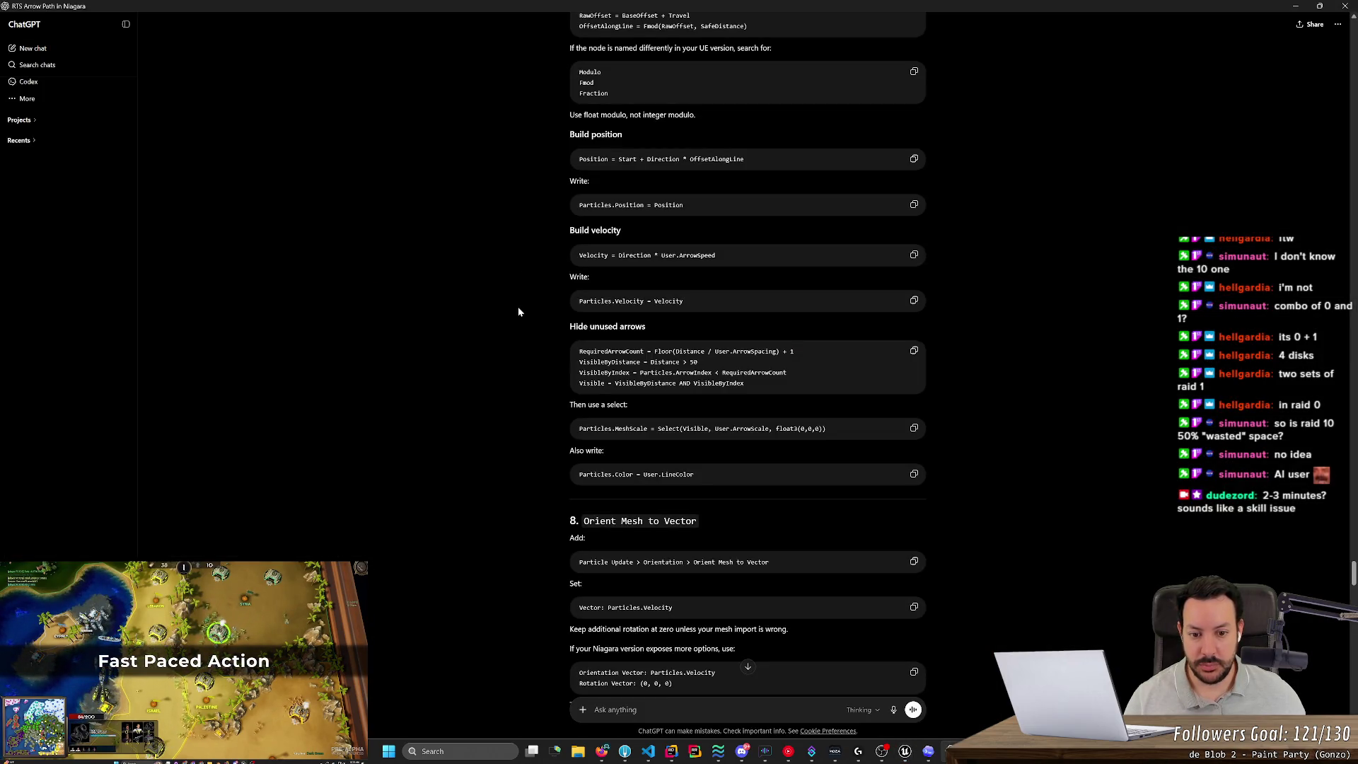
Bring the Map Get node into view and search for an existing ArrowScale parameter, finding none.
{"action": "key", "text": "alt+Tab"}
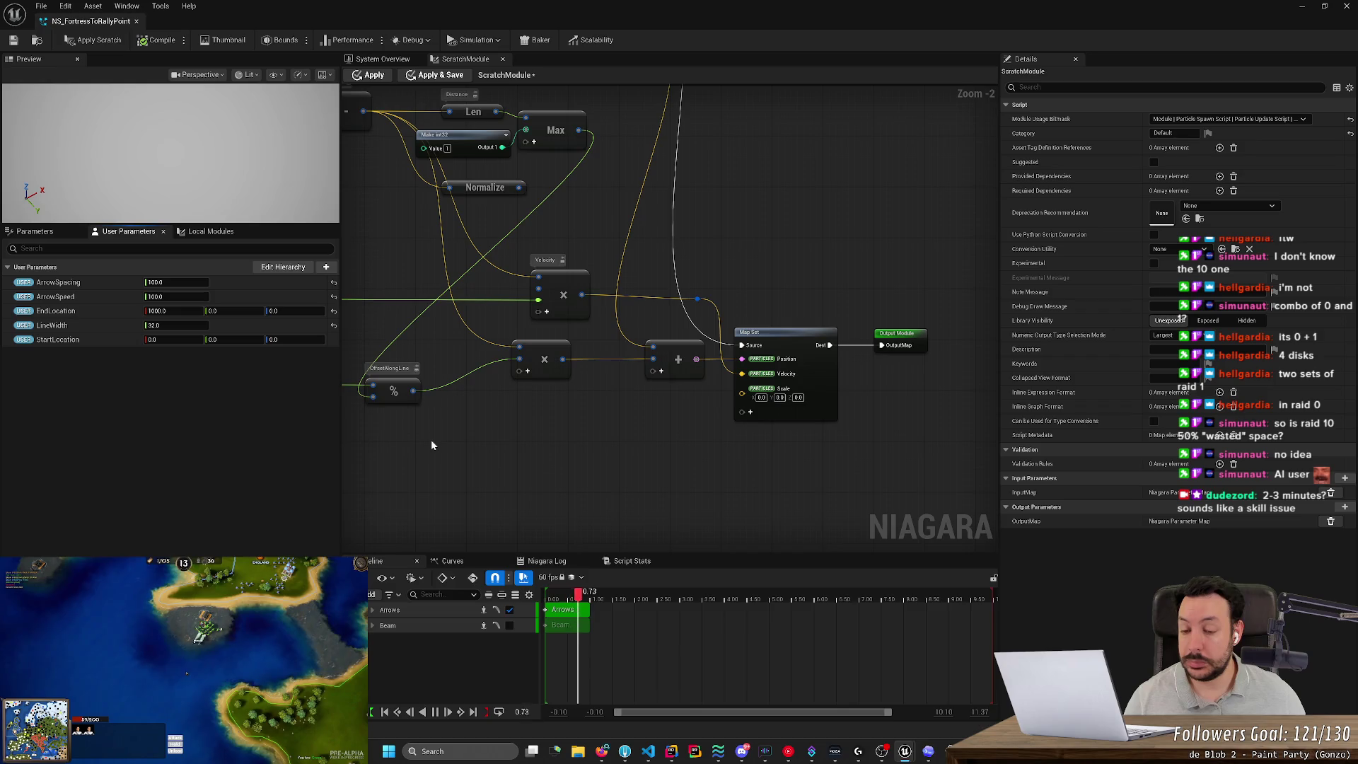
{"action": "scroll", "coordinate": [431, 439], "scroll_direction": "up", "scroll_amount": 2}
{"action": "left_click_drag", "start_coordinate": [441, 453], "coordinate": [697, 404]}
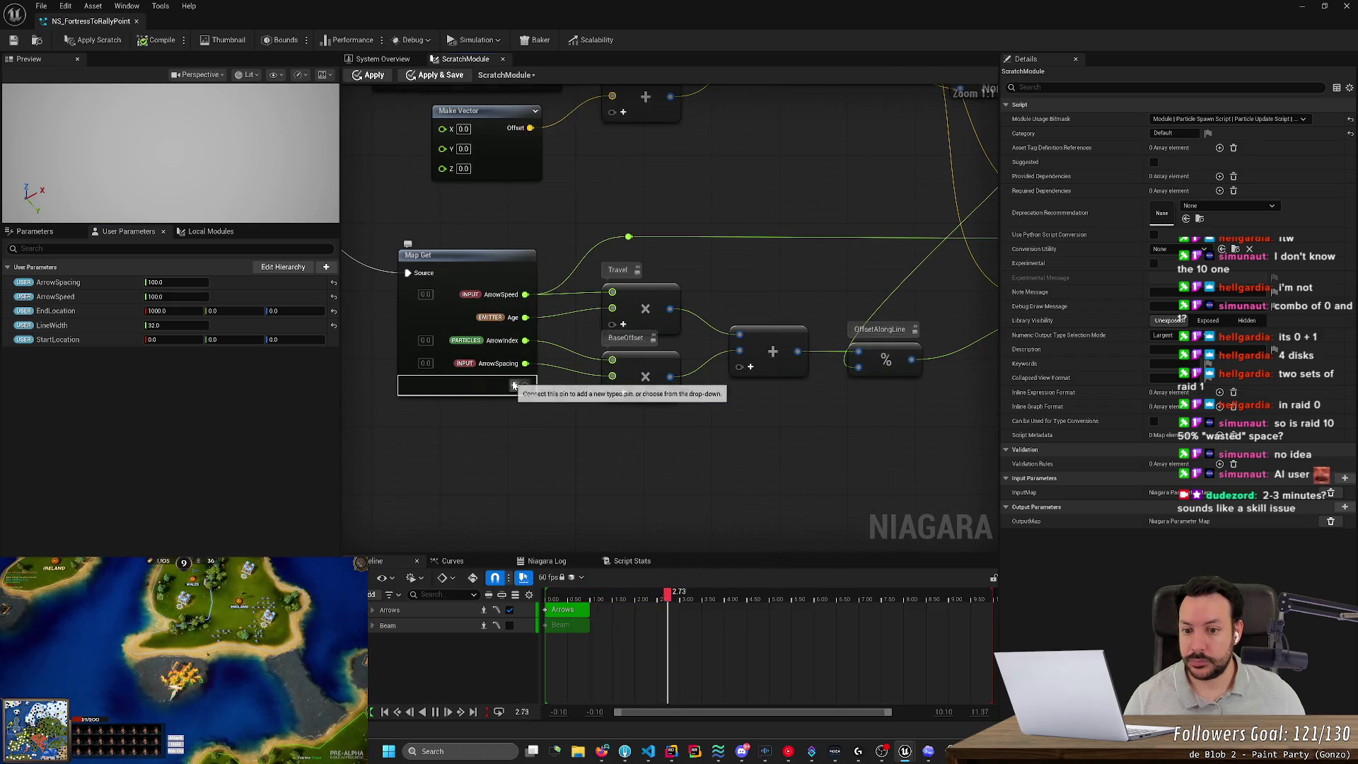
{"action": "left_click", "coordinate": [515, 386]}
{"action": "type", "text": "ArrowS"}
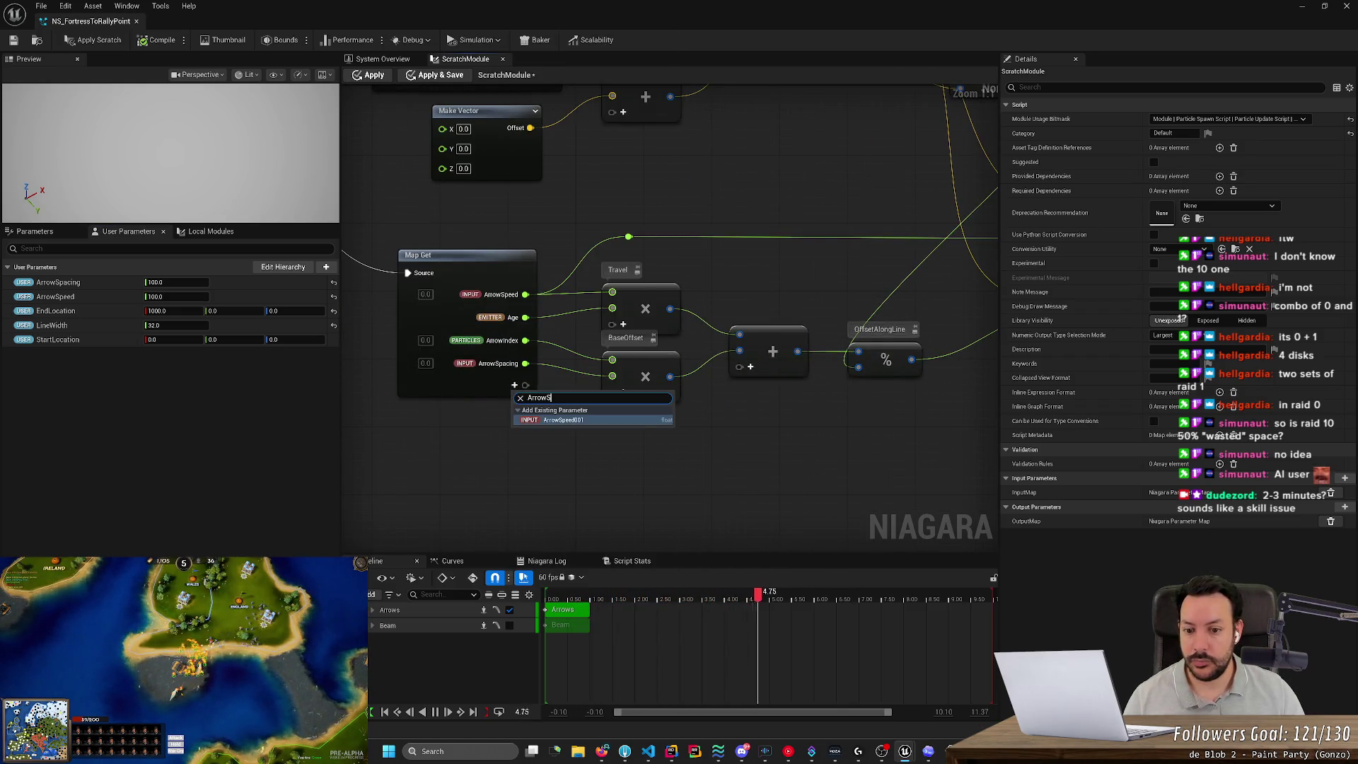
{"action": "type", "text": "a"}
{"action": "key", "text": "Escape"}
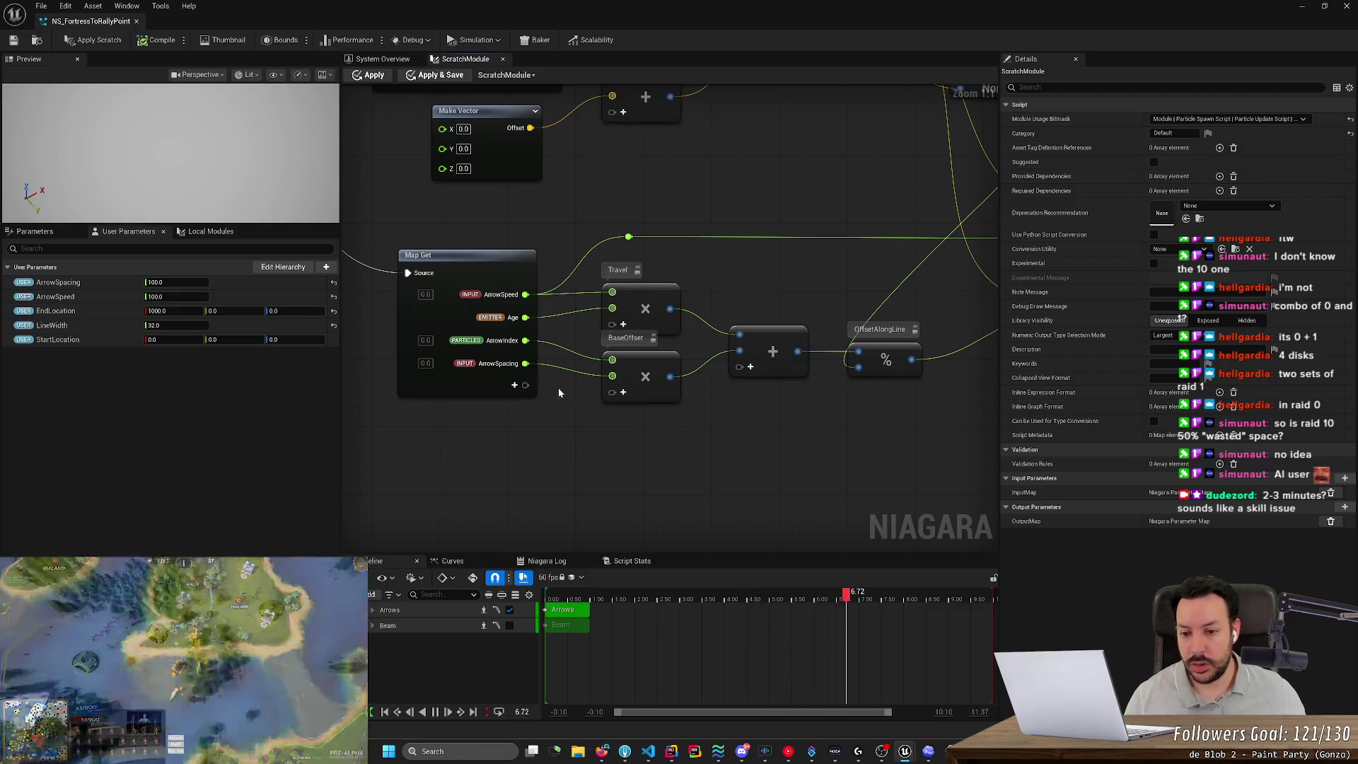
Add a new Vector input pin named ArrowScale to the Map Get node.
{"action": "scroll", "coordinate": [651, 485], "scroll_direction": "down", "scroll_amount": 1}
{"action": "left_click_drag", "start_coordinate": [651, 486], "coordinate": [354, 500]}
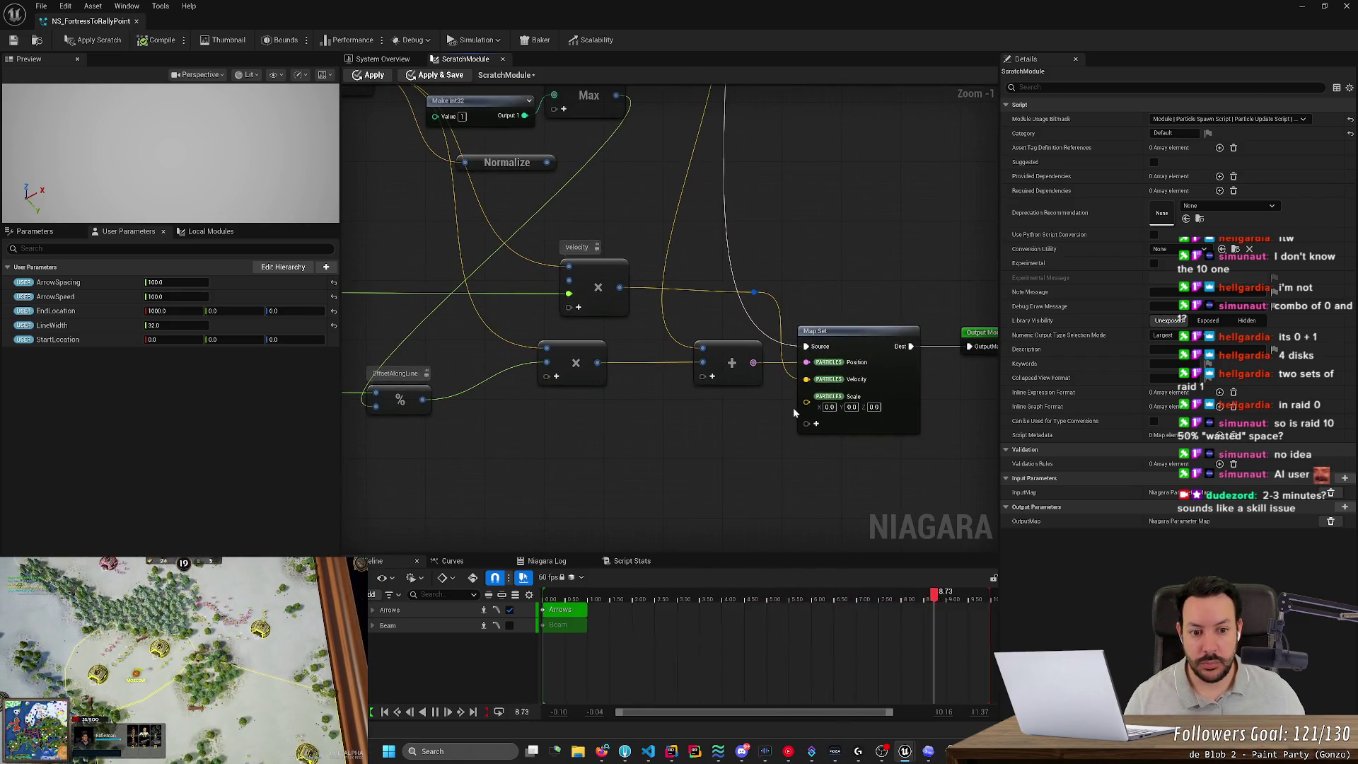
{"action": "left_click_drag", "start_coordinate": [362, 453], "coordinate": [829, 439]}
{"action": "left_click_drag", "start_coordinate": [624, 425], "coordinate": [718, 410]}
{"action": "left_click", "coordinate": [676, 402]}
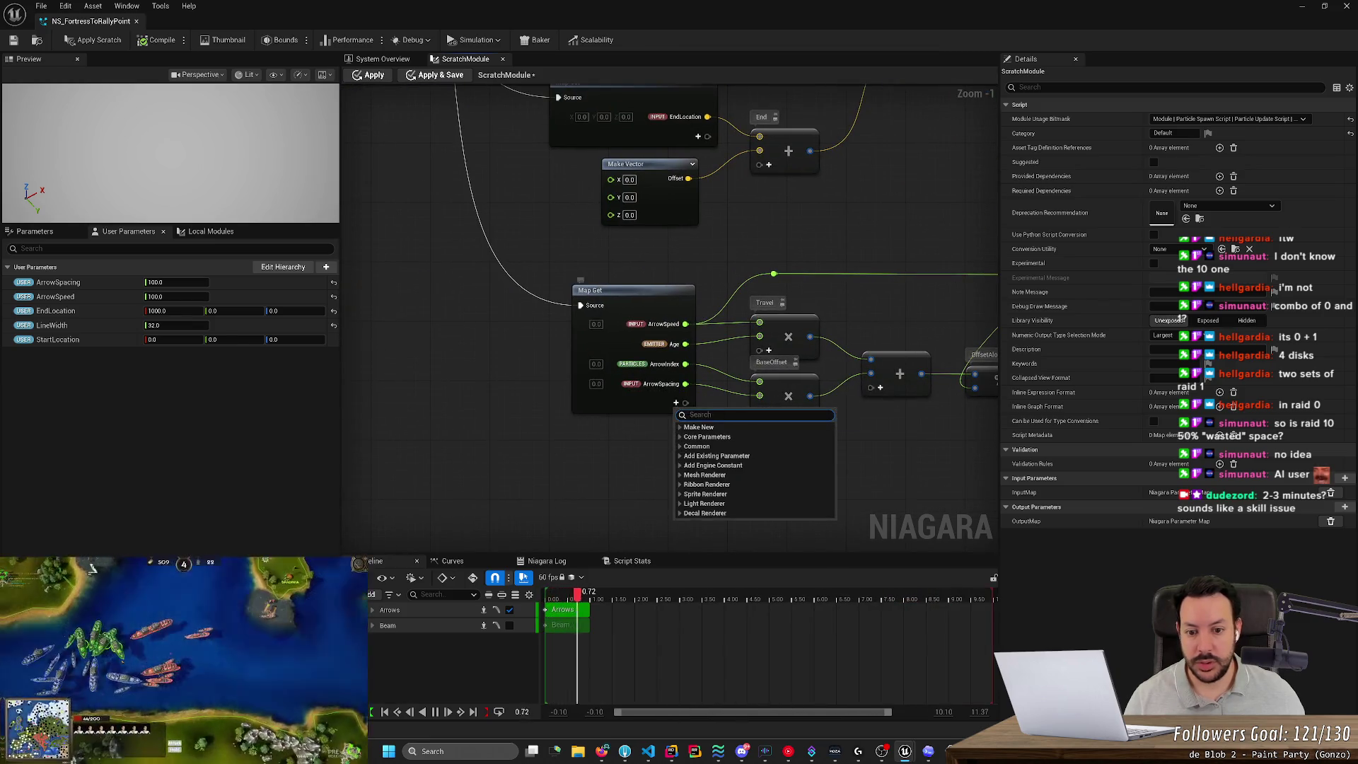
{"action": "type", "text": "vector"}
{"action": "key", "text": "Return"}
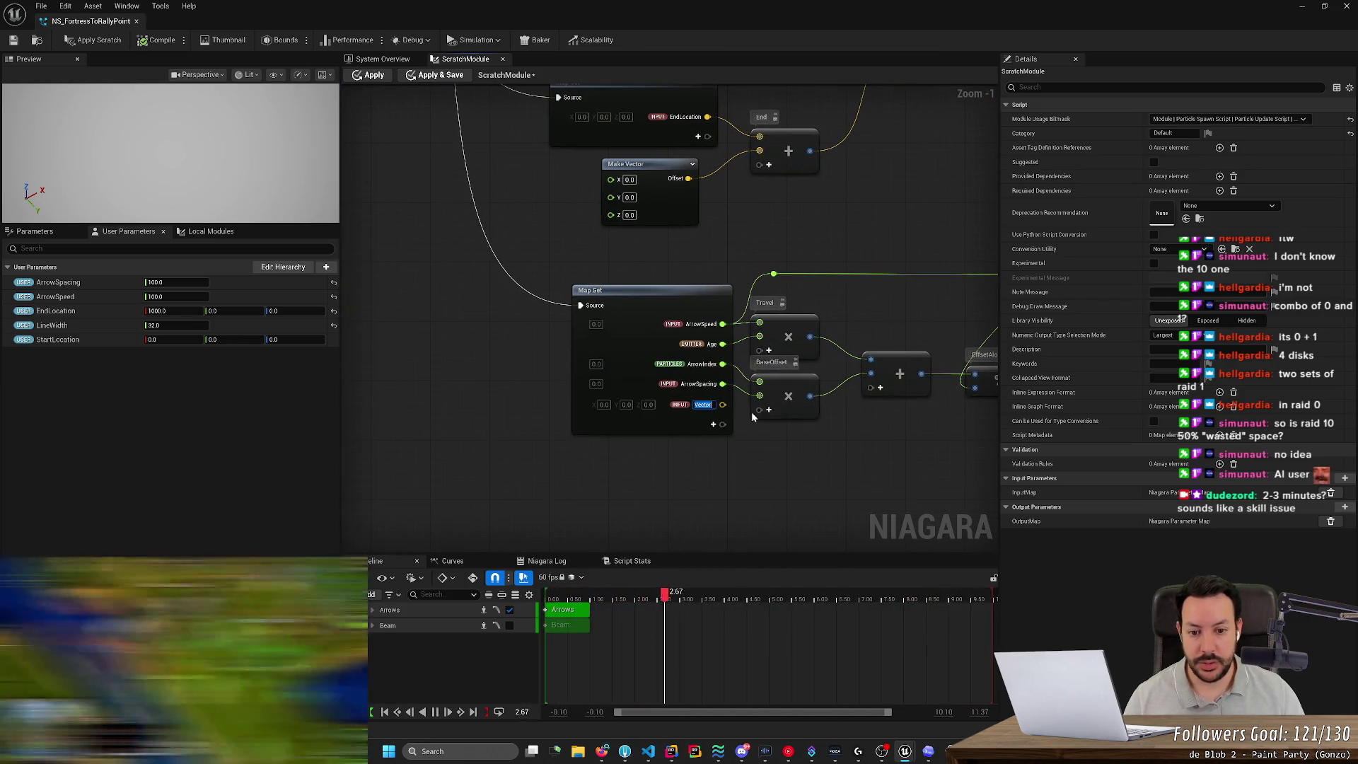
{"action": "type", "text": "ArrowScale"}
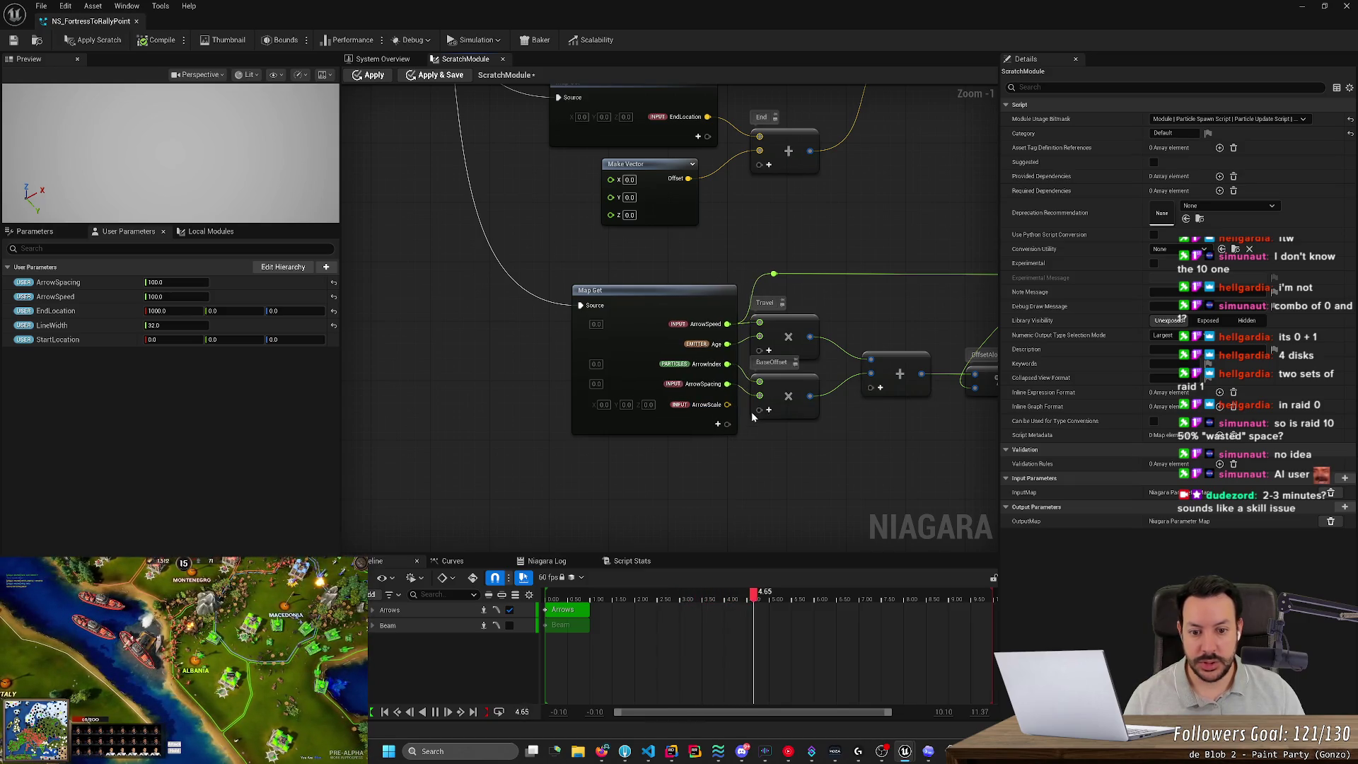
{"action": "left_click_drag", "start_coordinate": [830, 454], "coordinate": [547, 469]}
{"action": "scroll", "coordinate": [546, 469], "scroll_direction": "down", "scroll_amount": 2}
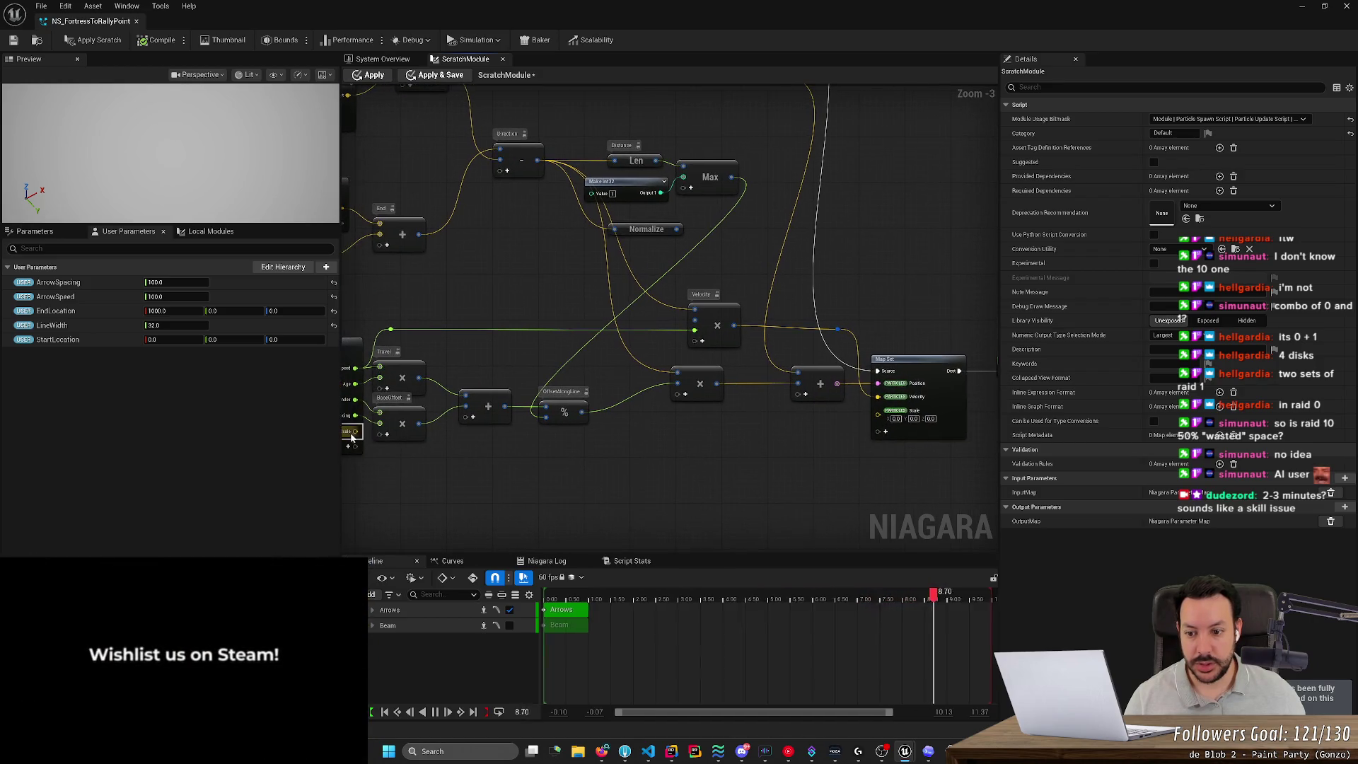
Wire ArrowScale into Map Set's Scale pin, routed under the nodes with three reroute points.
{"action": "left_click_drag", "start_coordinate": [355, 431], "coordinate": [878, 411]}
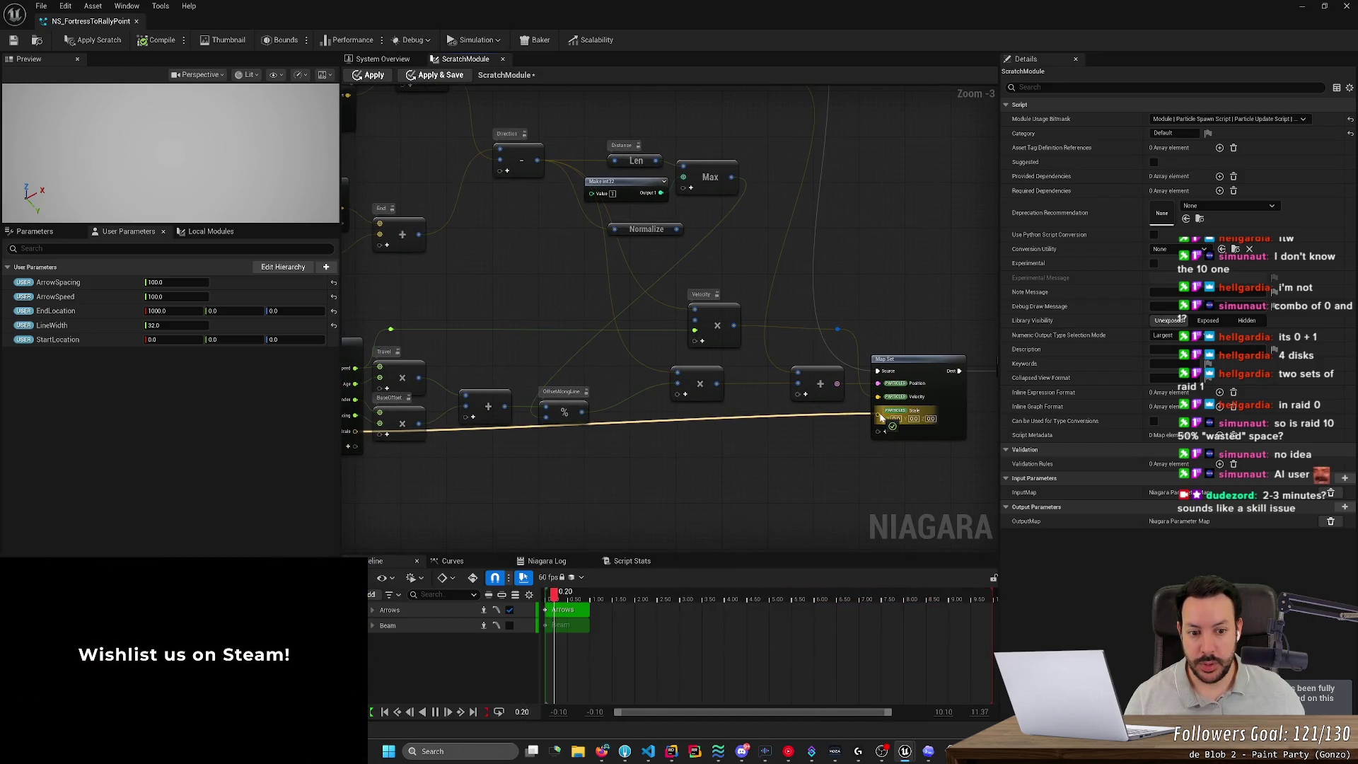
{"action": "double_click", "coordinate": [493, 424]}
{"action": "mouse_move", "coordinate": [493, 426]}
{"action": "left_mouse_down"}
{"action": "mouse_move", "coordinate": [488, 456]}
{"action": "mouse_move", "coordinate": [394, 481]}
{"action": "left_mouse_up"}
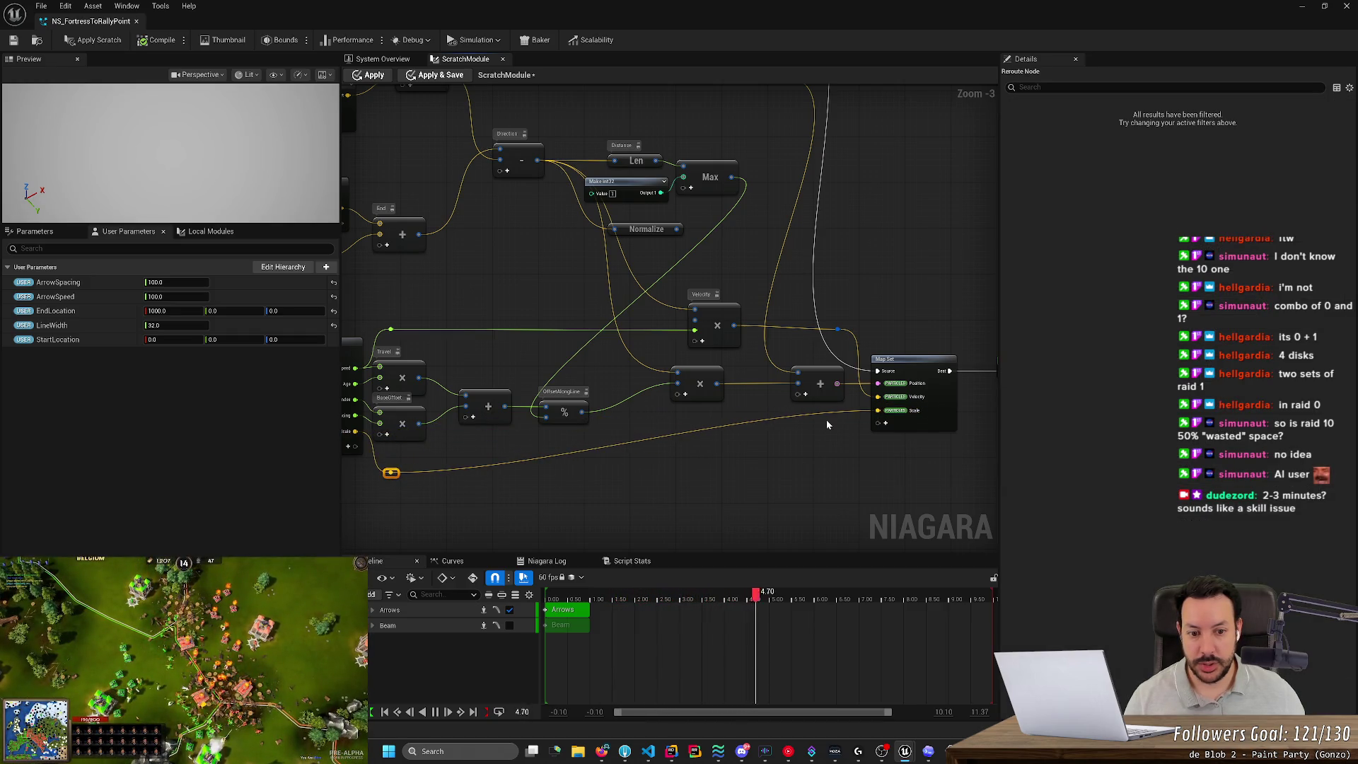
{"action": "double_click", "coordinate": [636, 443]}
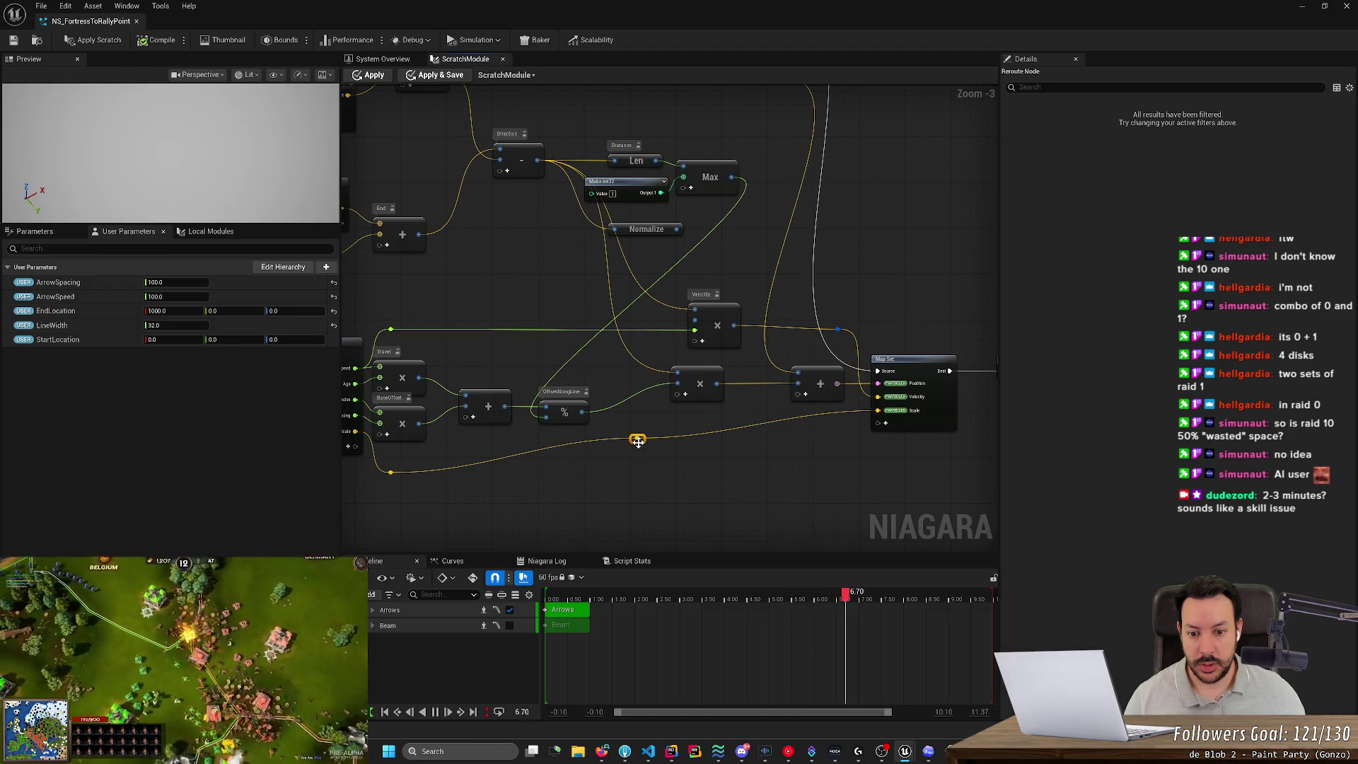
{"action": "mouse_move", "coordinate": [639, 440]}
{"action": "left_mouse_down"}
{"action": "mouse_move", "coordinate": [597, 476]}
{"action": "mouse_move", "coordinate": [559, 481]}
{"action": "left_mouse_up"}
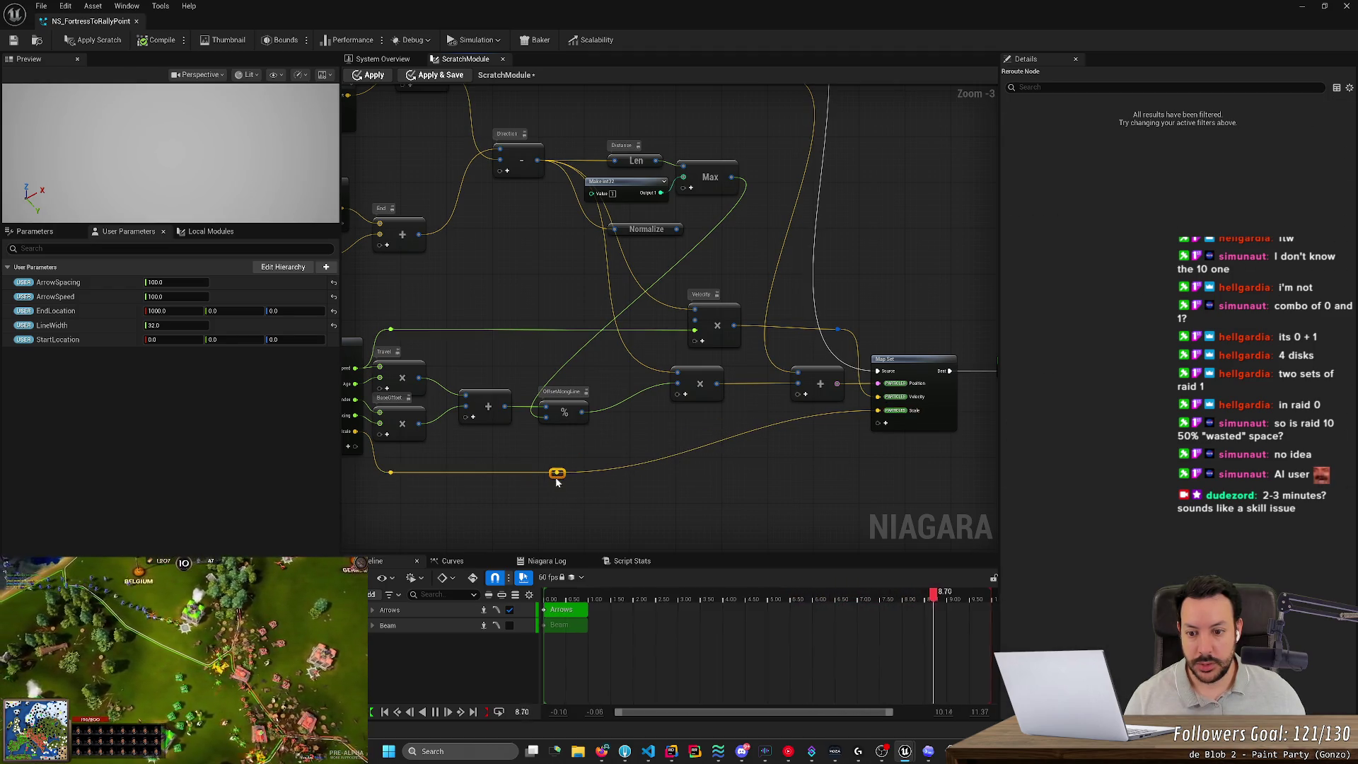
{"action": "double_click", "coordinate": [665, 460]}
{"action": "mouse_move", "coordinate": [665, 460]}
{"action": "left_mouse_down"}
{"action": "mouse_move", "coordinate": [647, 452]}
{"action": "mouse_move", "coordinate": [700, 433]}
{"action": "mouse_move", "coordinate": [640, 420]}
{"action": "left_mouse_up"}
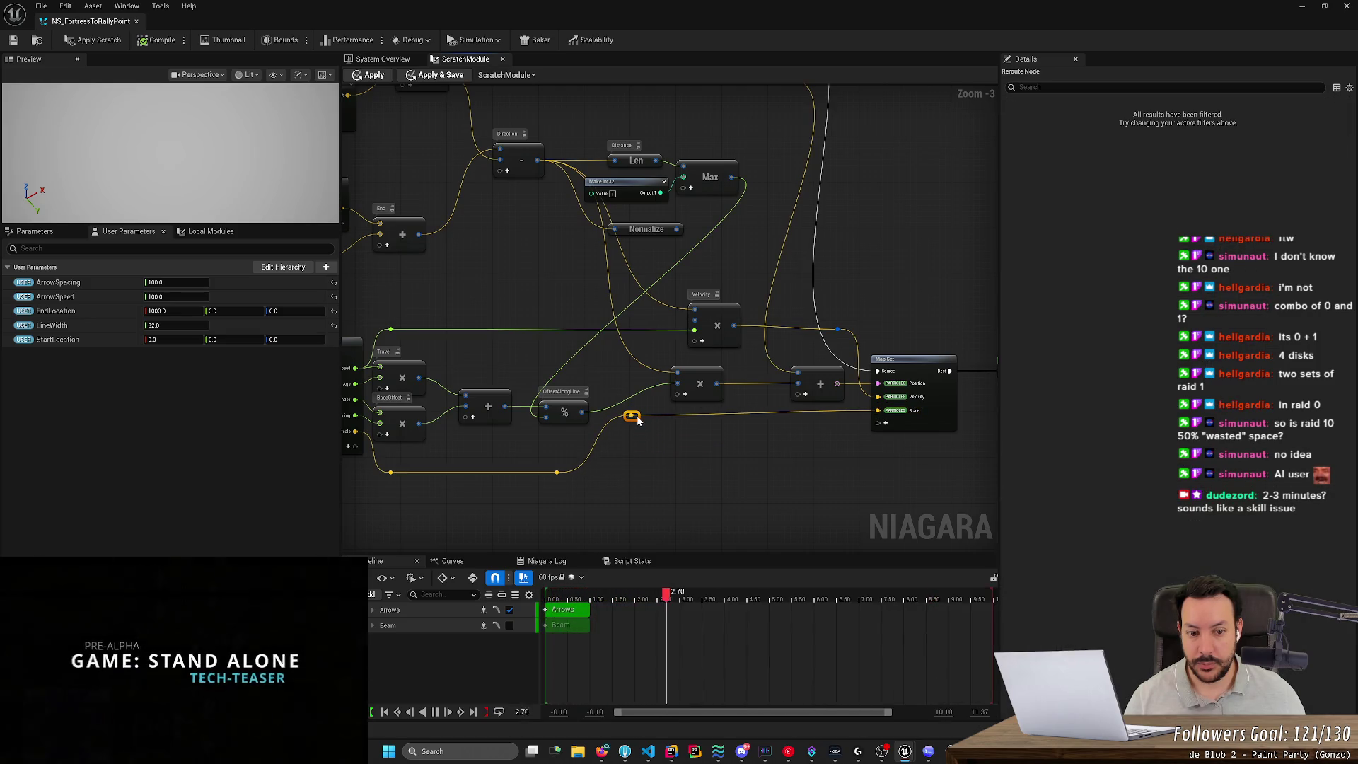
{"action": "left_click", "coordinate": [771, 467]}
{"action": "scroll", "coordinate": [789, 477], "scroll_direction": "down", "scroll_amount": 3}
{"action": "scroll", "coordinate": [813, 479], "scroll_direction": "up", "scroll_amount": 1}
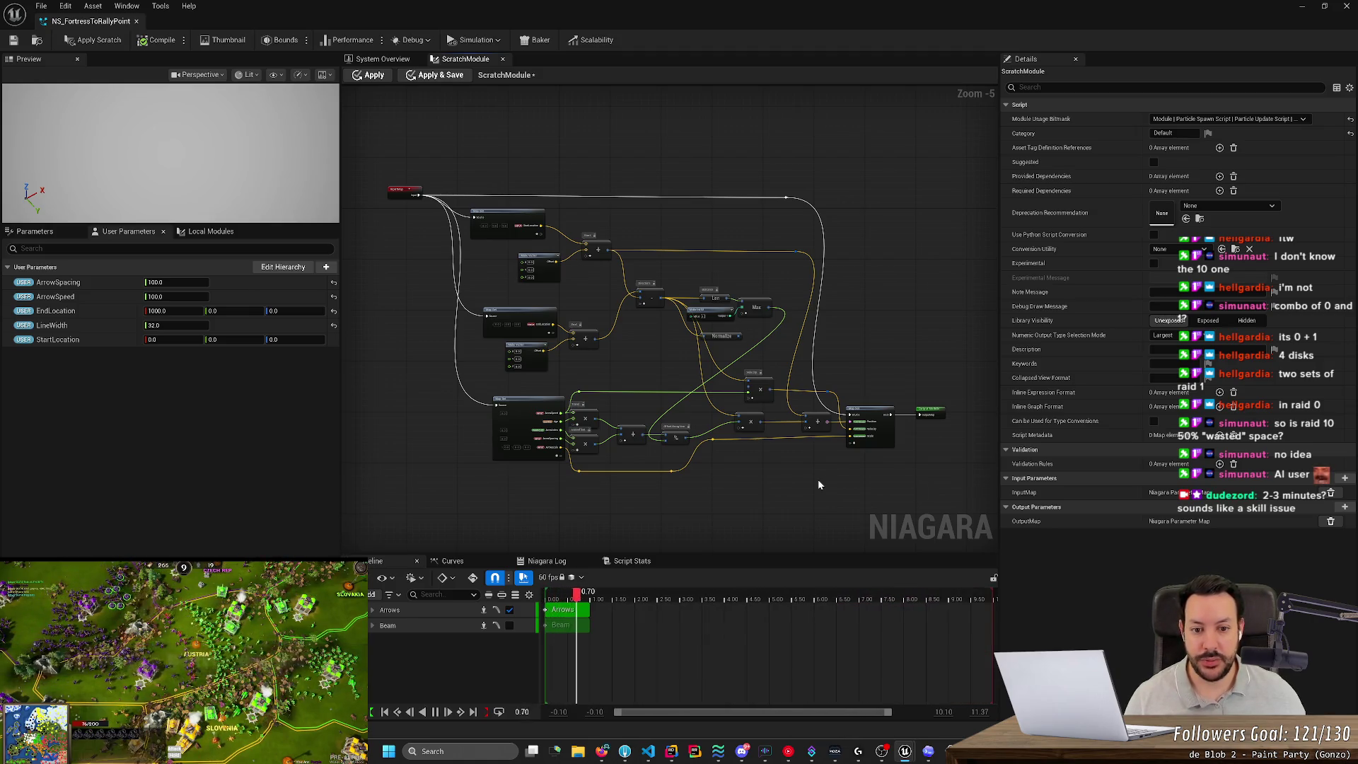
{"action": "key", "text": "alt+Tab"}
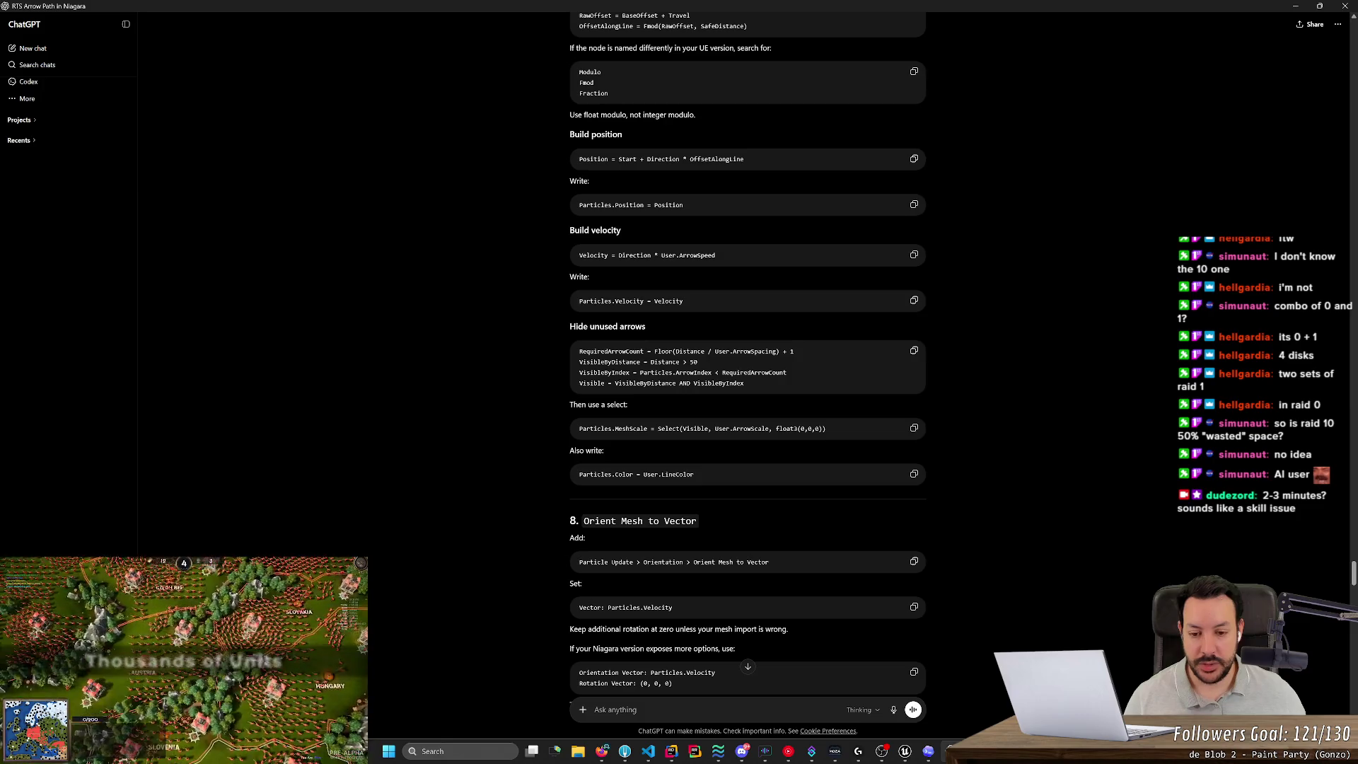
Add a Particles Color pin to the scratch module's Map Set node.
{"action": "key", "text": "alt+Tab"}
{"action": "scroll", "coordinate": [841, 460], "scroll_direction": "up", "scroll_amount": 4}
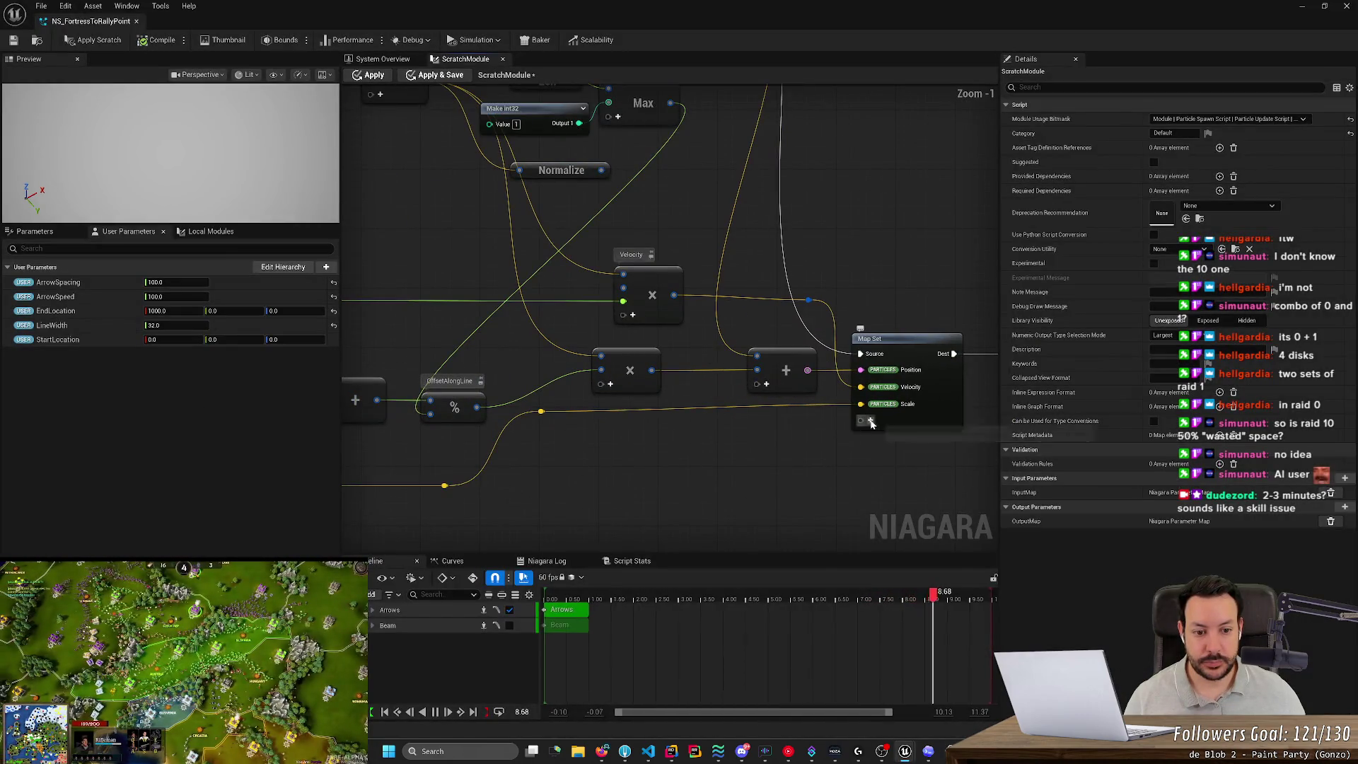
{"action": "left_click", "coordinate": [871, 422]}
{"action": "type", "text": "particle co"}
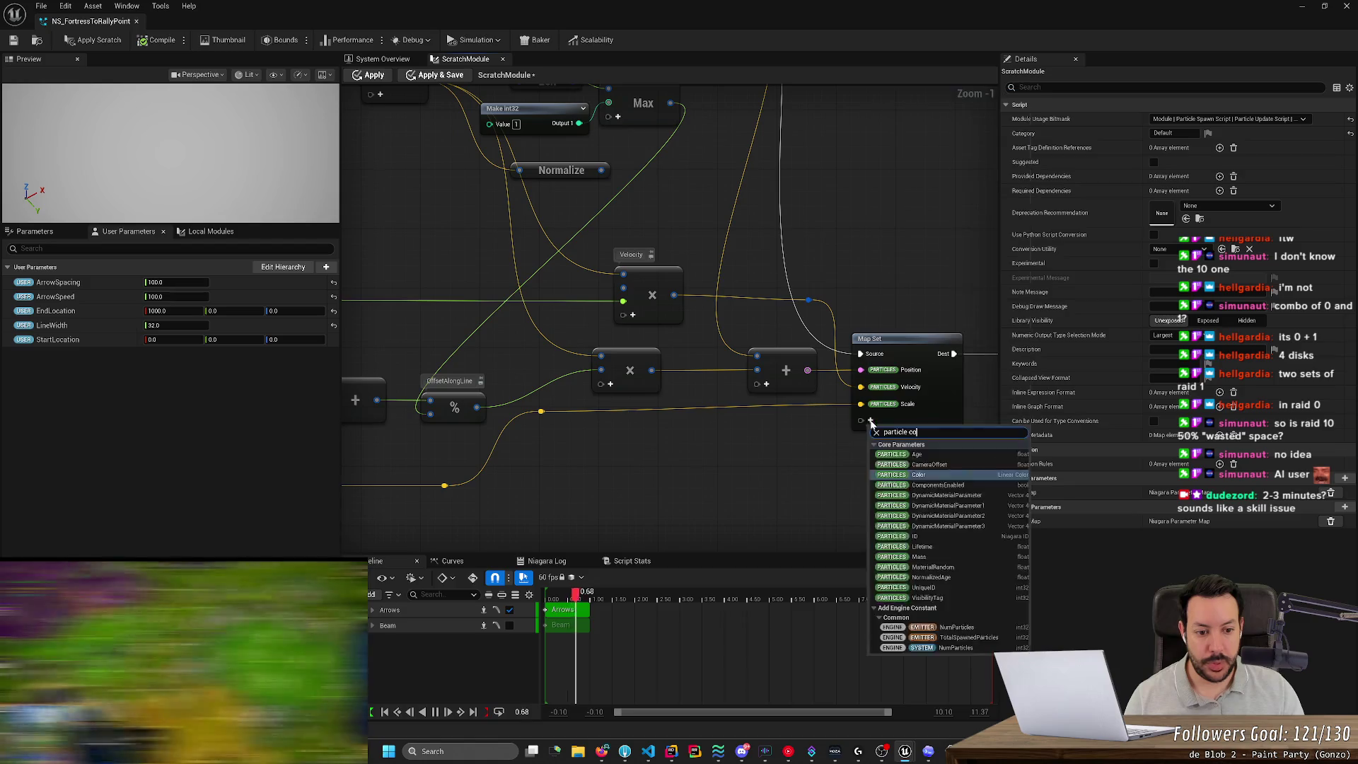
{"action": "type", "text": "lor"}
{"action": "key", "text": "Return"}
Add a Linear Color input pin named ArrowColor to the Map Get node.
{"action": "left_click_drag", "start_coordinate": [621, 487], "coordinate": [922, 460]}
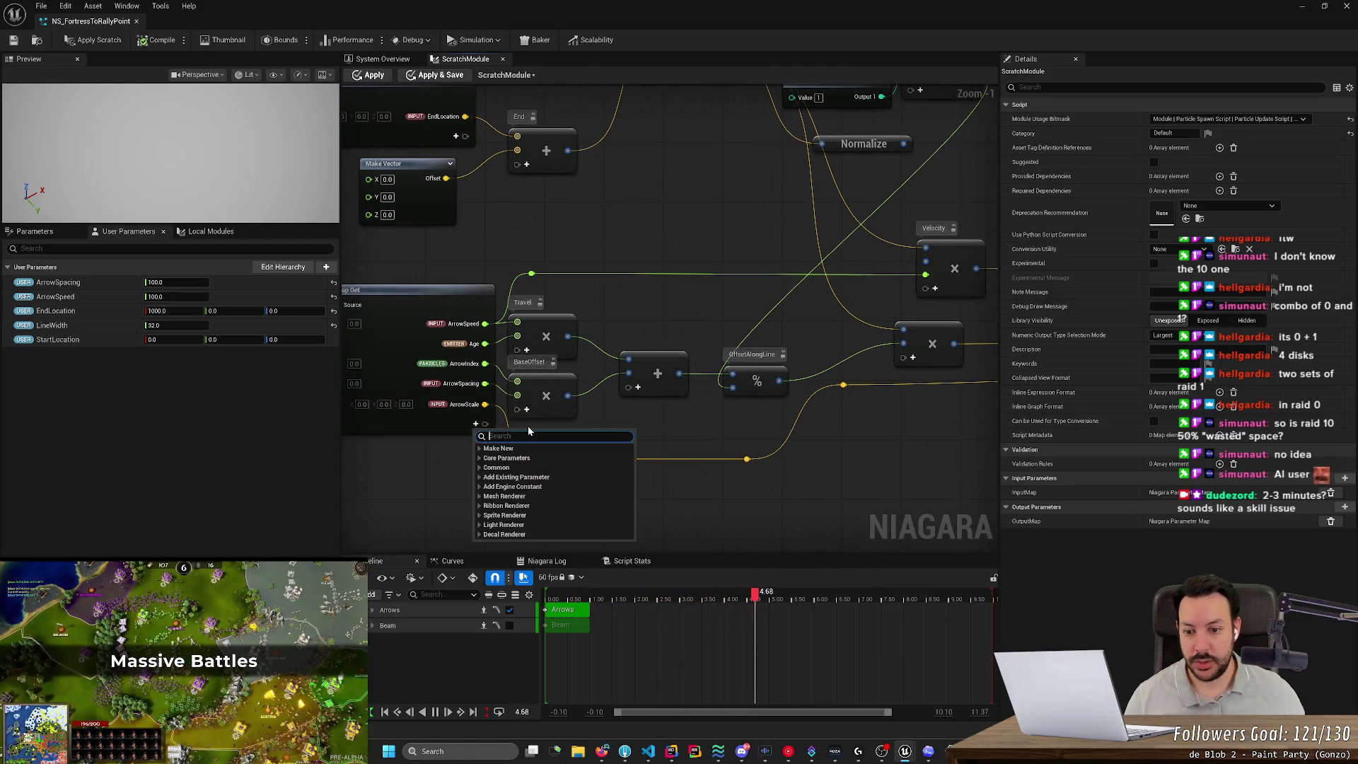
{"action": "type", "text": "Line"}
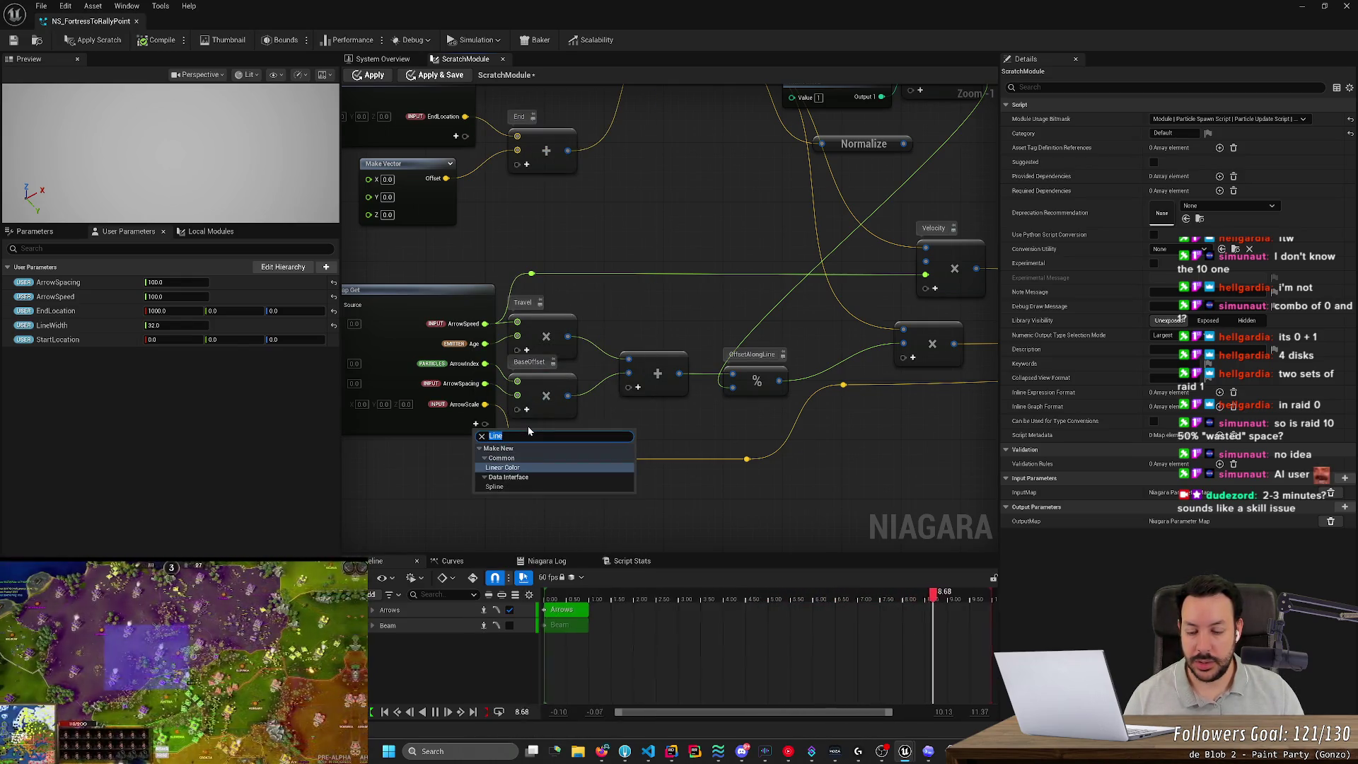
{"action": "key", "text": "BackSpace"}
{"action": "type", "text": "color"}
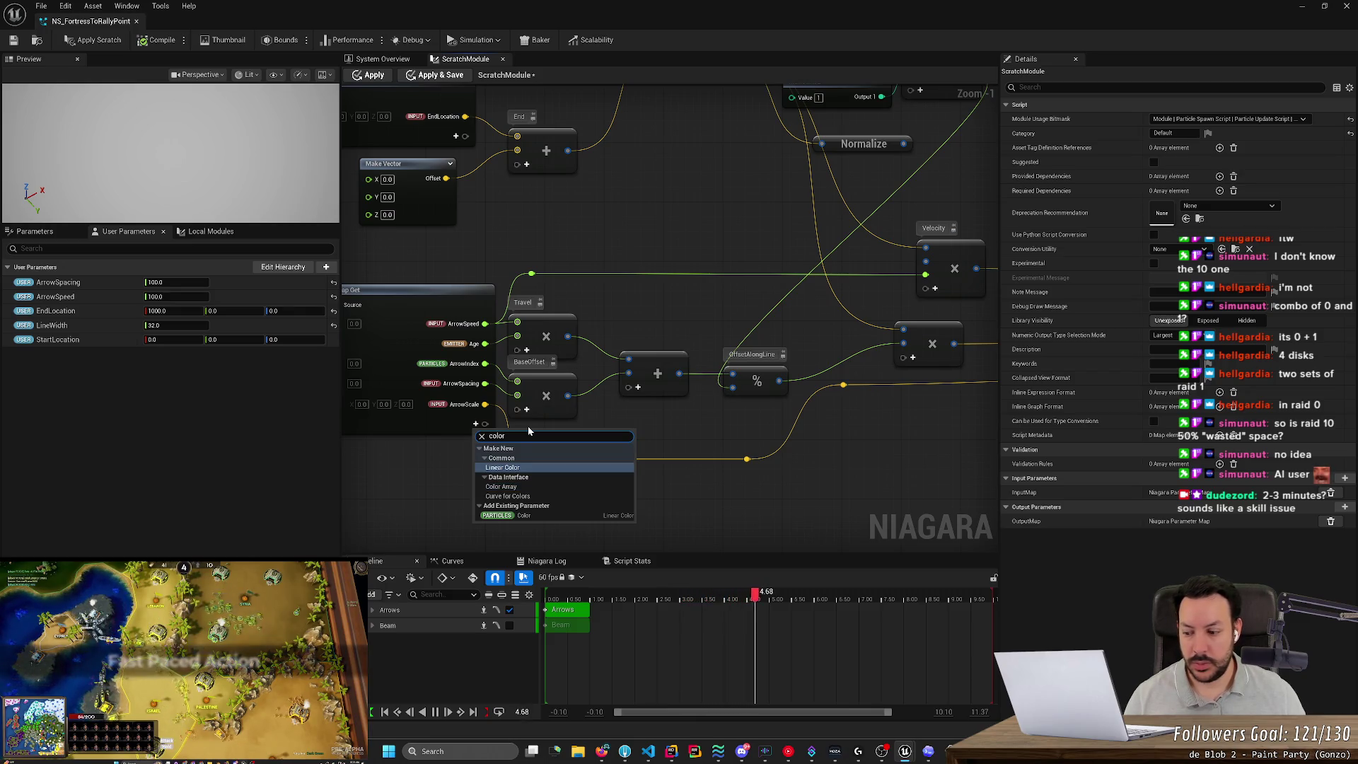
{"action": "key", "text": "Return"}
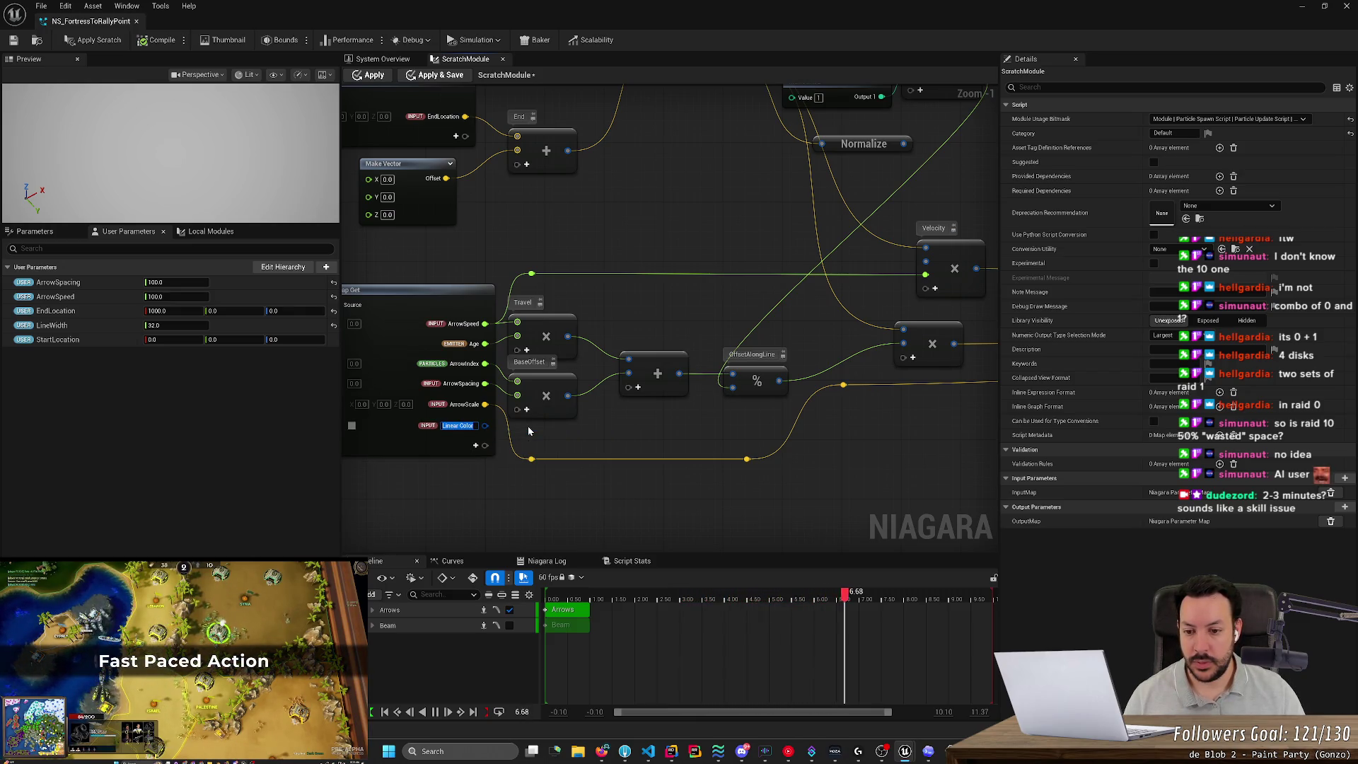
{"action": "type", "text": "LineCo"}
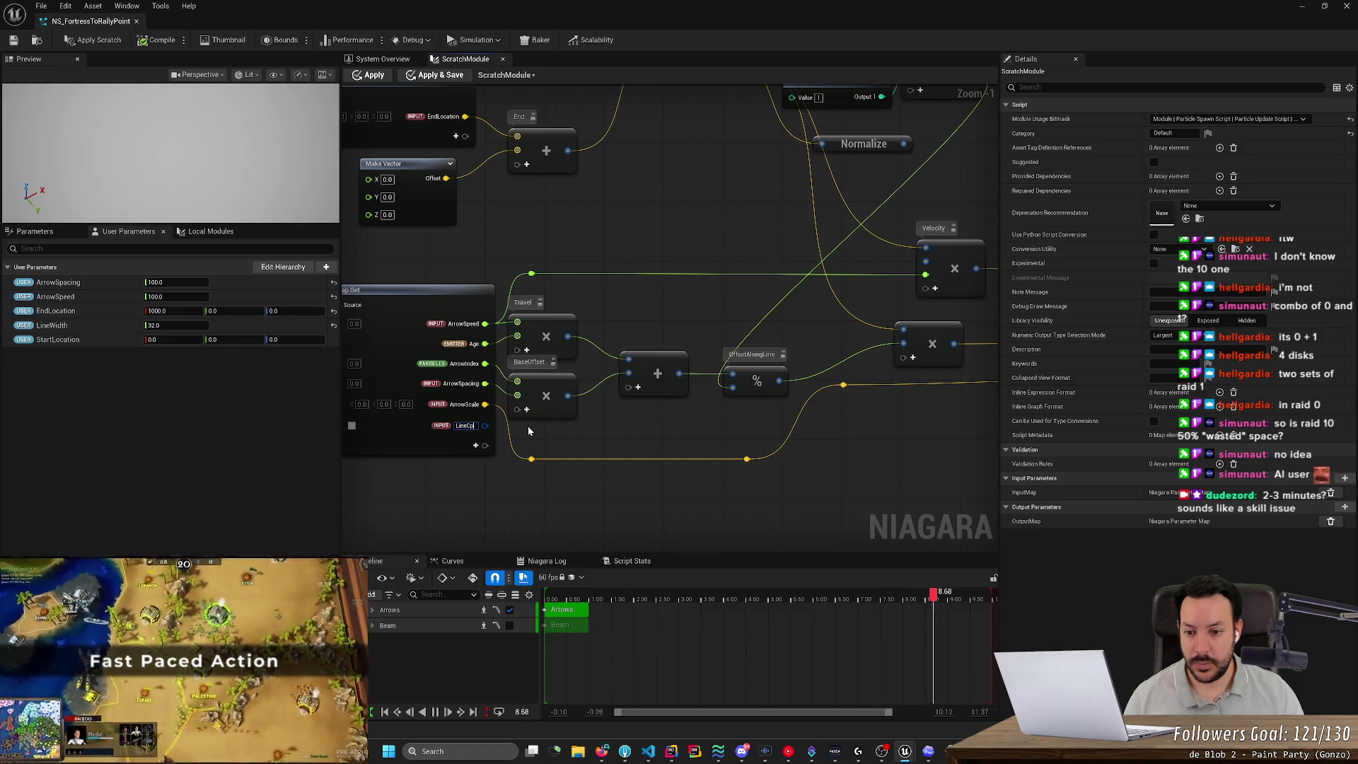
{"action": "key", "text": "BackSpace"}
{"action": "key", "text": "BackSpace"}
{"action": "key", "text": "BackSpace"}
{"action": "type", "text": "A"}
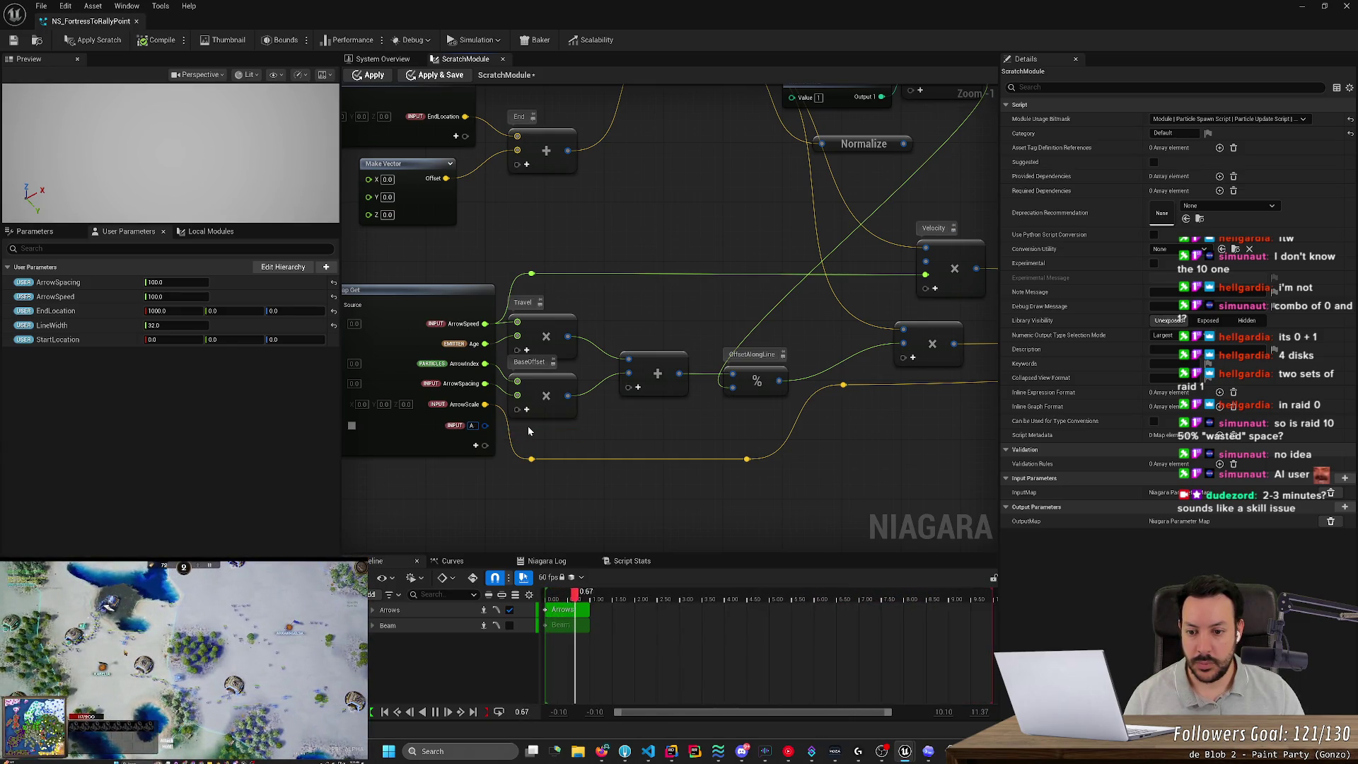
{"action": "type", "text": "rrowColor"}
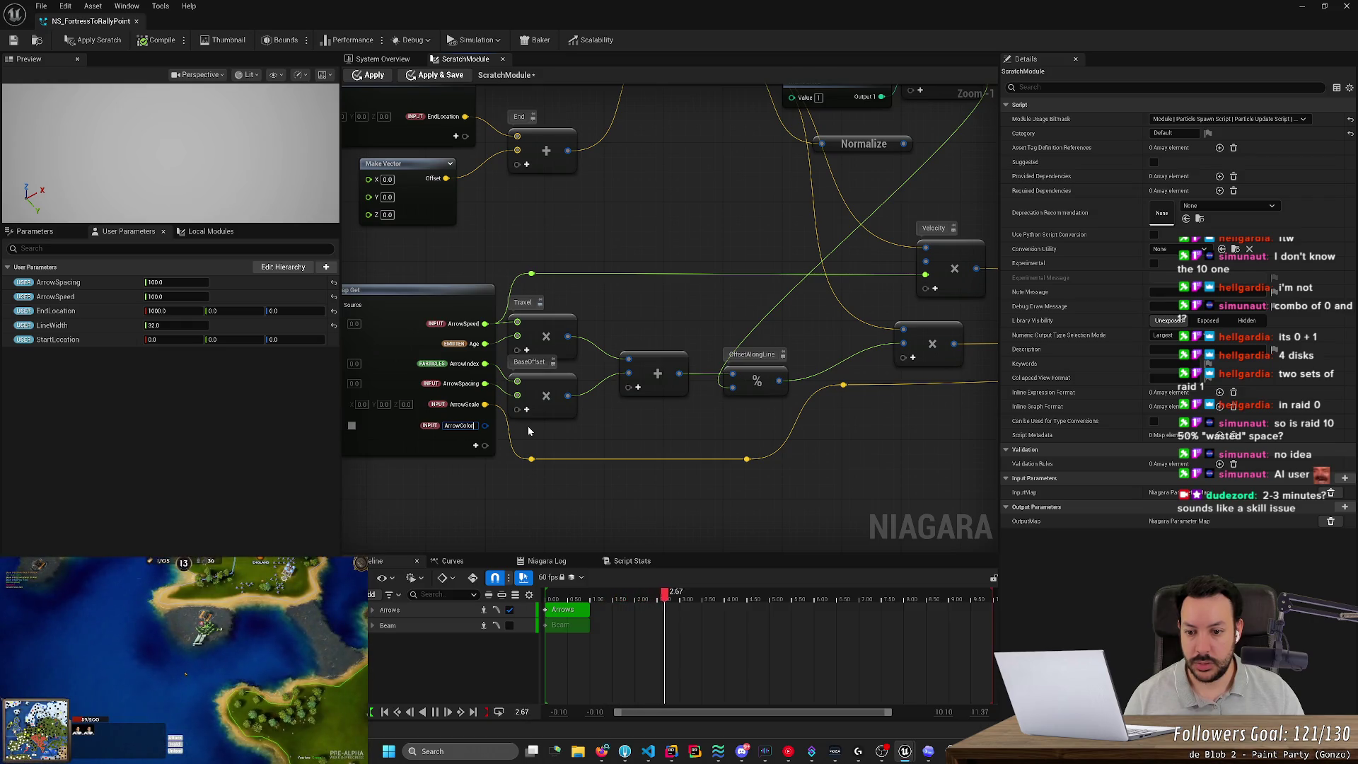
{"action": "scroll", "coordinate": [530, 427], "scroll_direction": "down", "scroll_amount": 3}
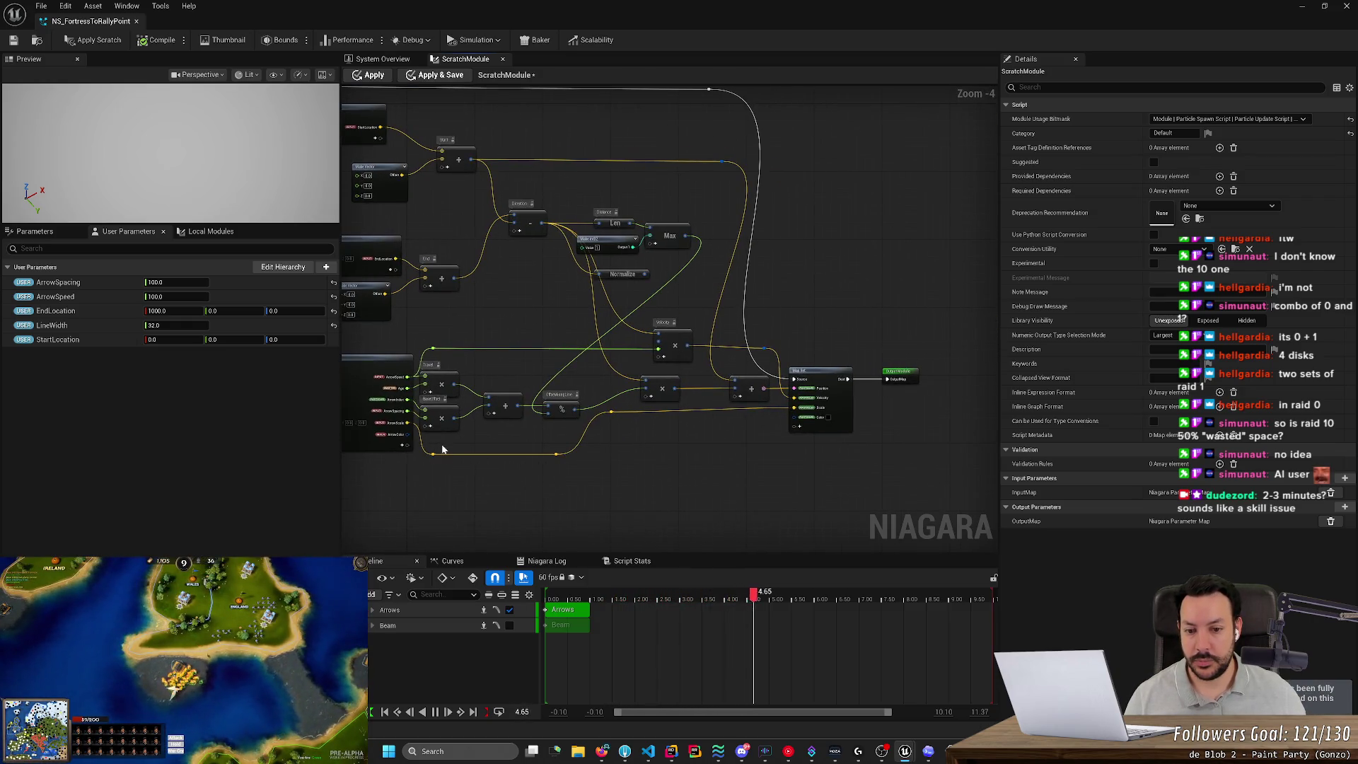
Connect ArrowColor to the Map Set Color pin, routing the wire below the nodes with three bend points.
{"action": "left_click_drag", "start_coordinate": [408, 434], "coordinate": [796, 422]}
{"action": "double_click", "coordinate": [479, 430]}
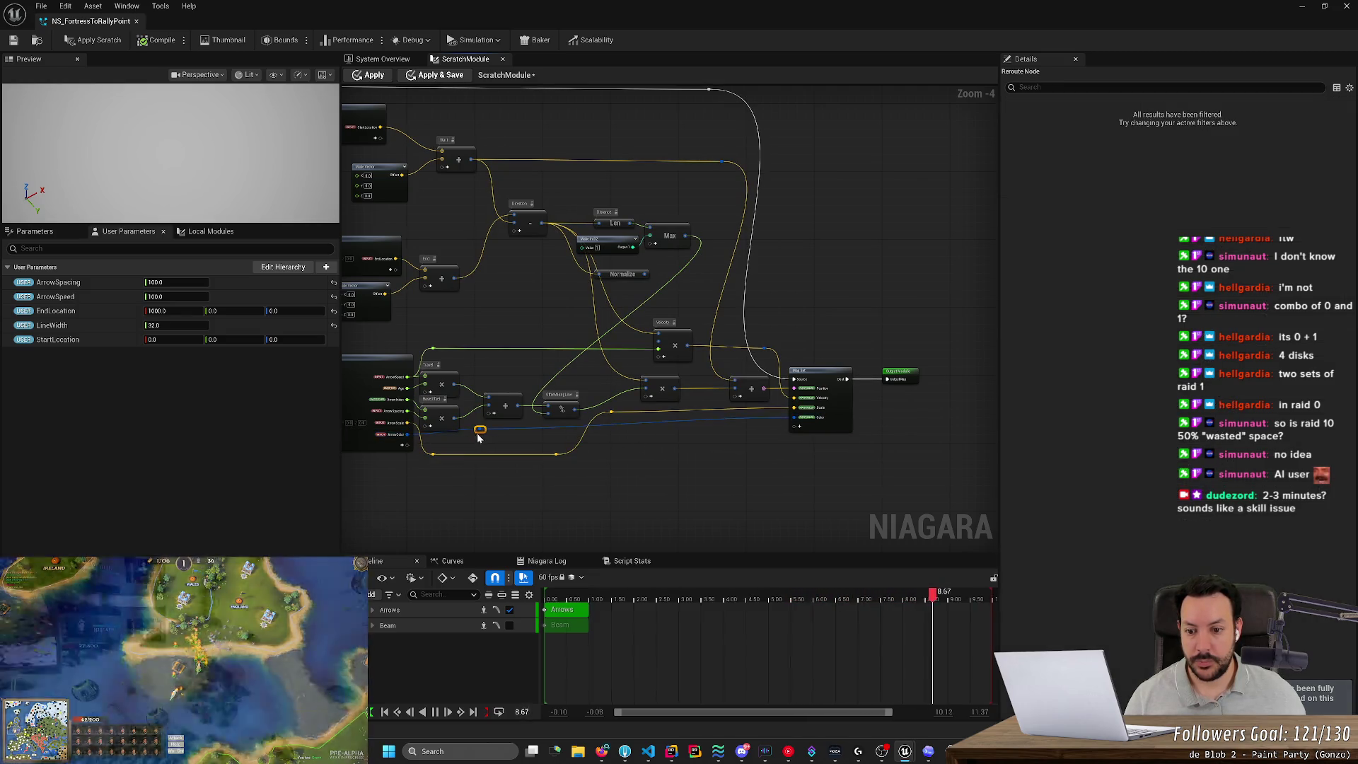
{"action": "left_click_drag", "start_coordinate": [477, 438], "coordinate": [428, 475]}
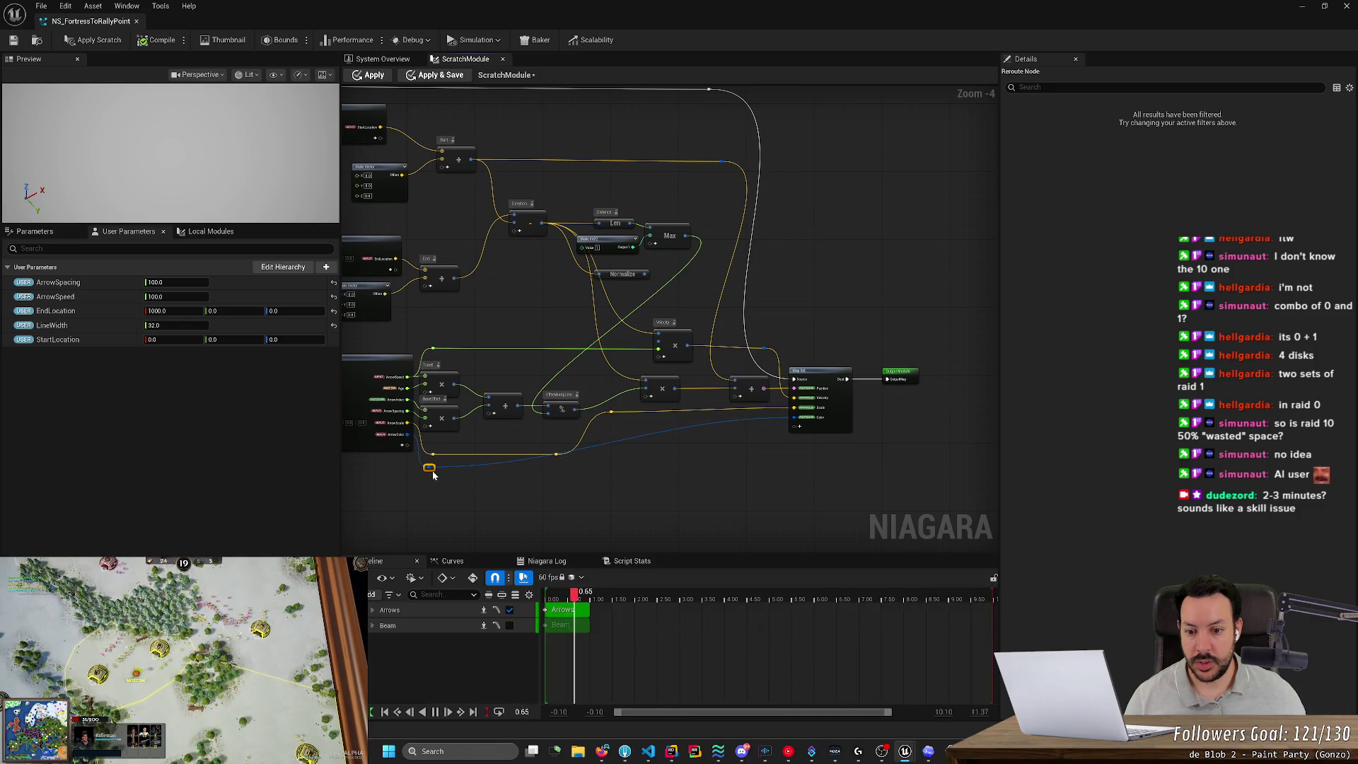
{"action": "double_click", "coordinate": [608, 443]}
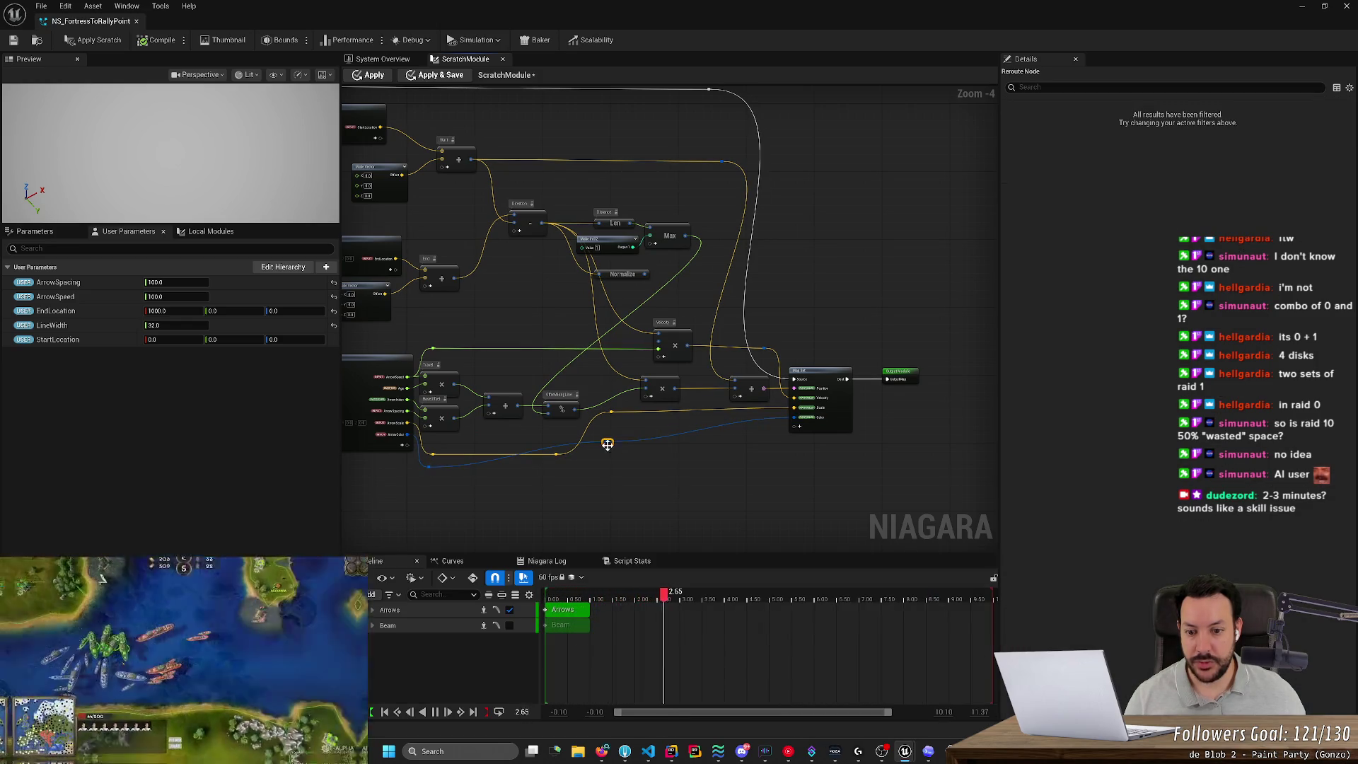
{"action": "left_click_drag", "start_coordinate": [608, 445], "coordinate": [578, 473]}
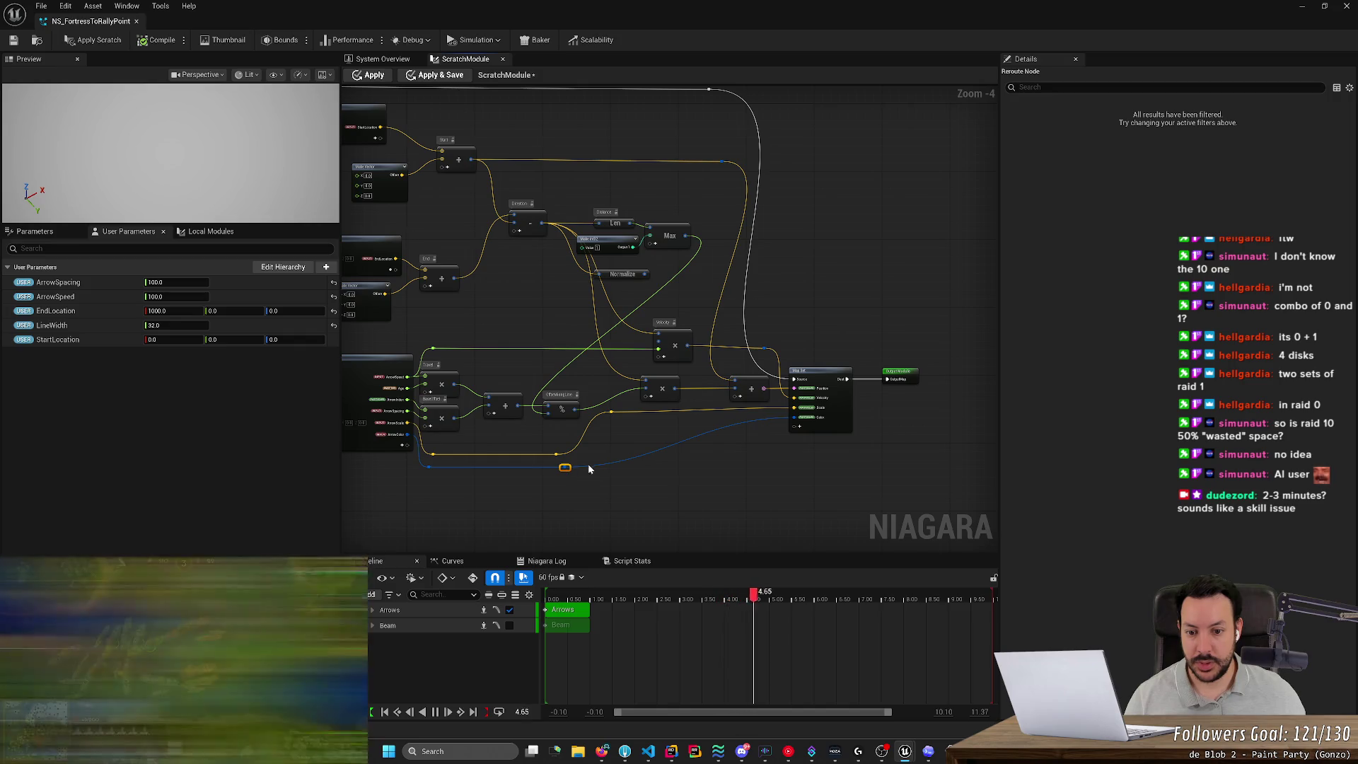
{"action": "double_click", "coordinate": [647, 454]}
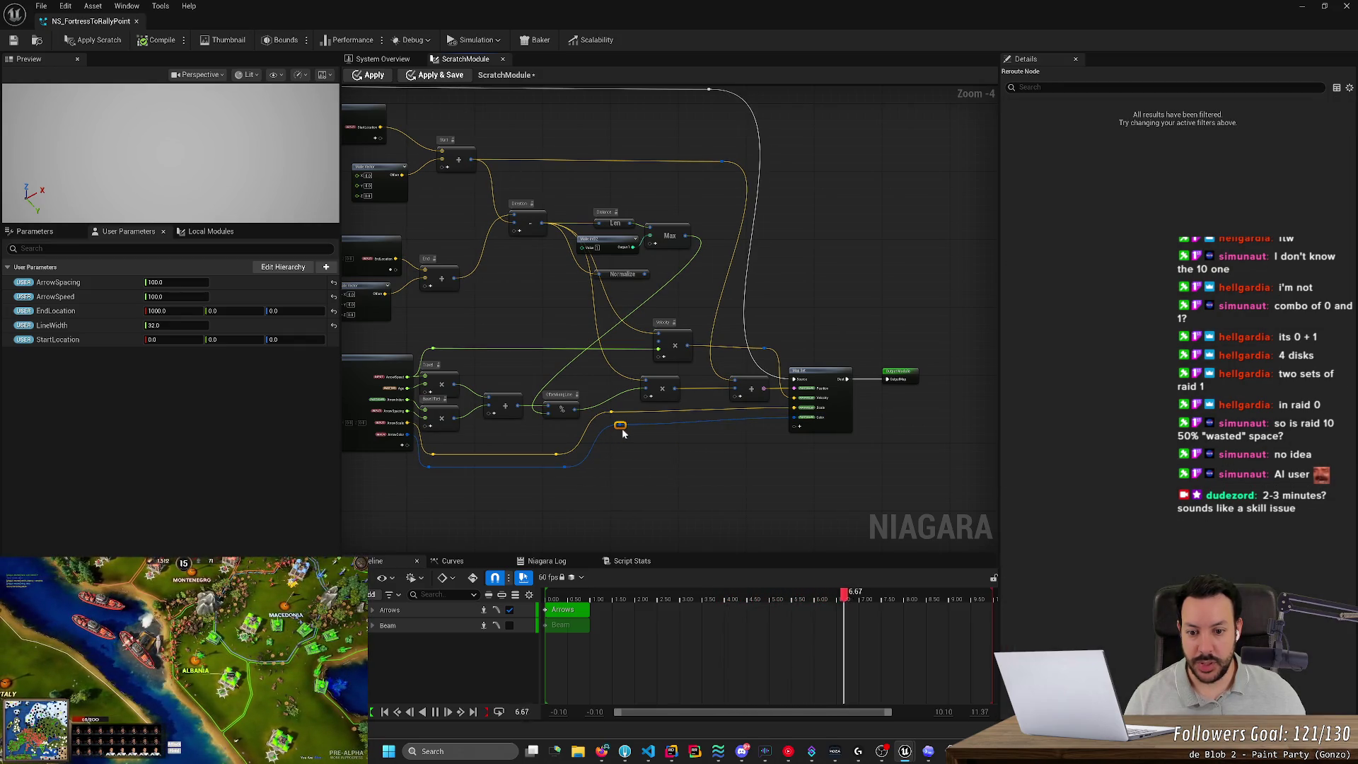
{"action": "left_click_drag", "start_coordinate": [613, 429], "coordinate": [621, 430]}
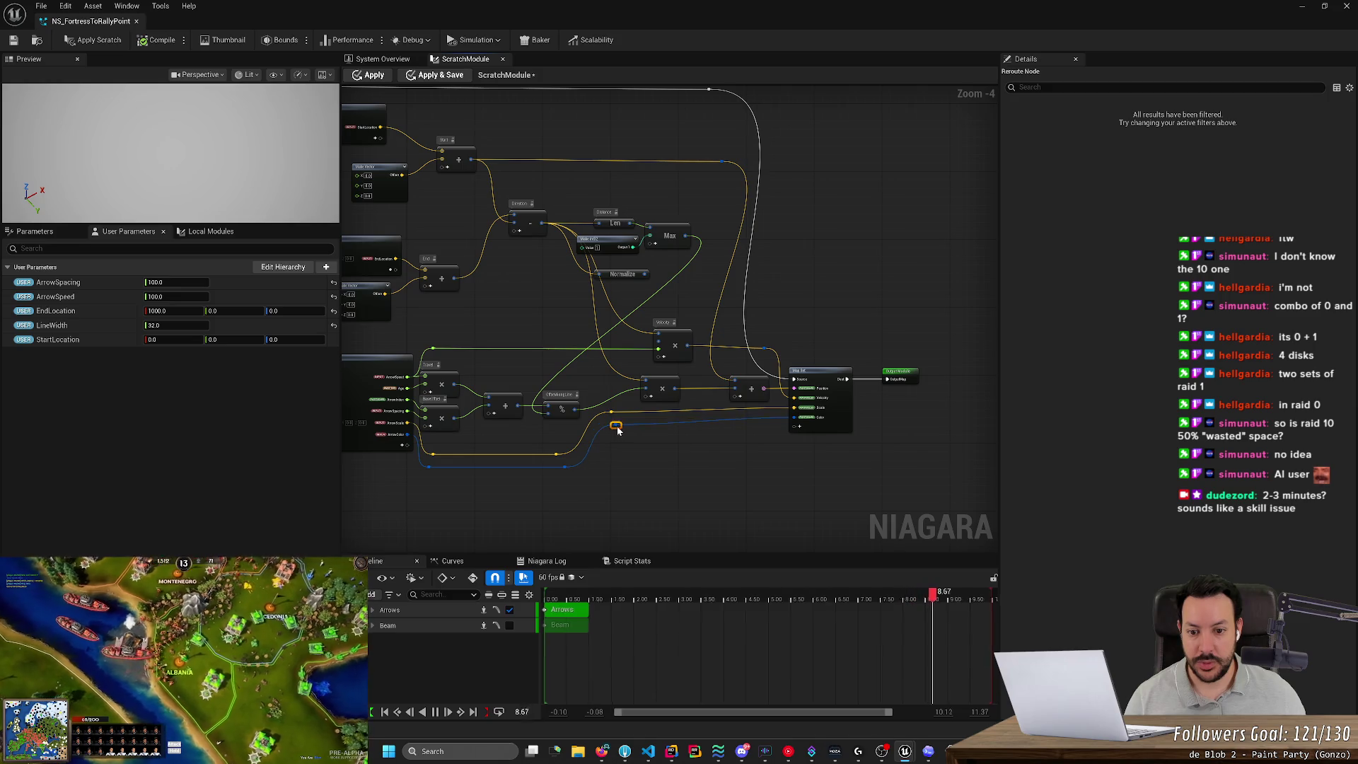
{"action": "left_click", "coordinate": [666, 473]}
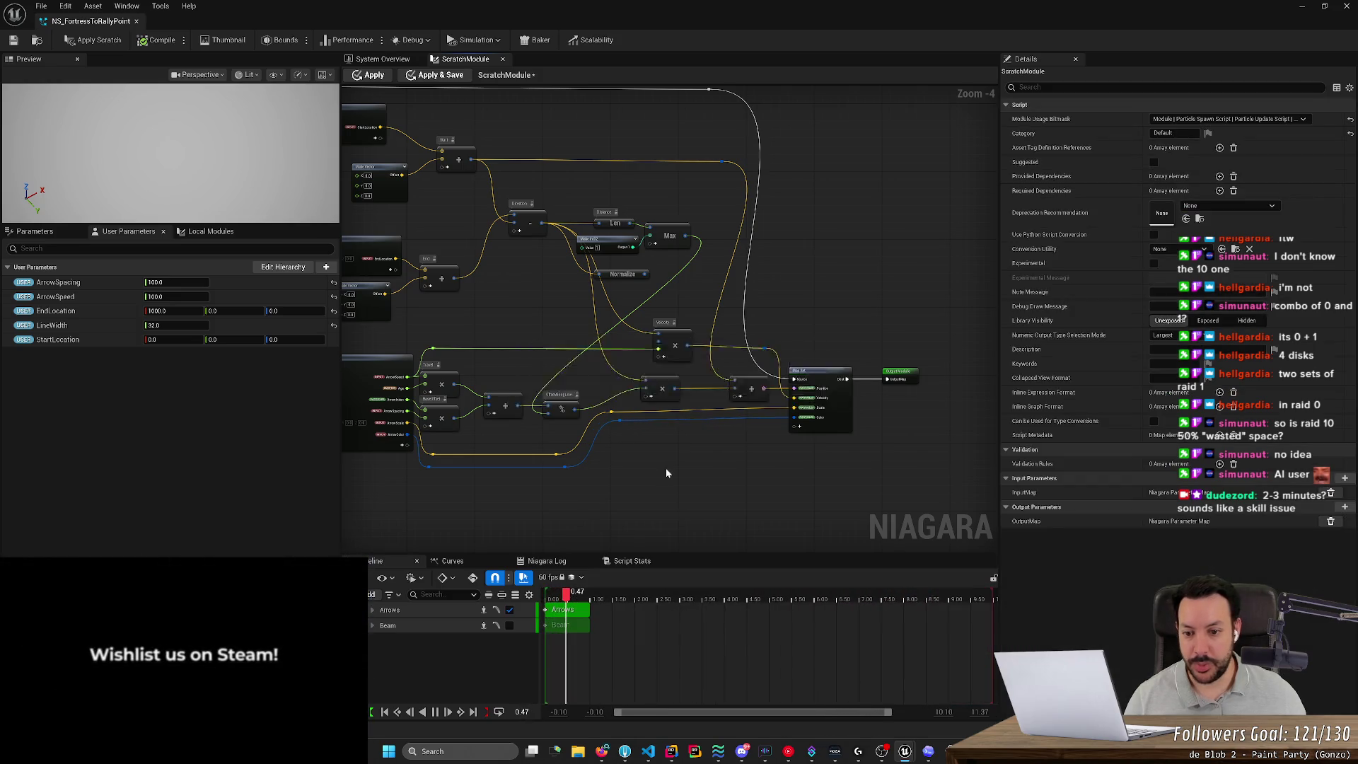
{"action": "key", "text": "alt+Tab"}
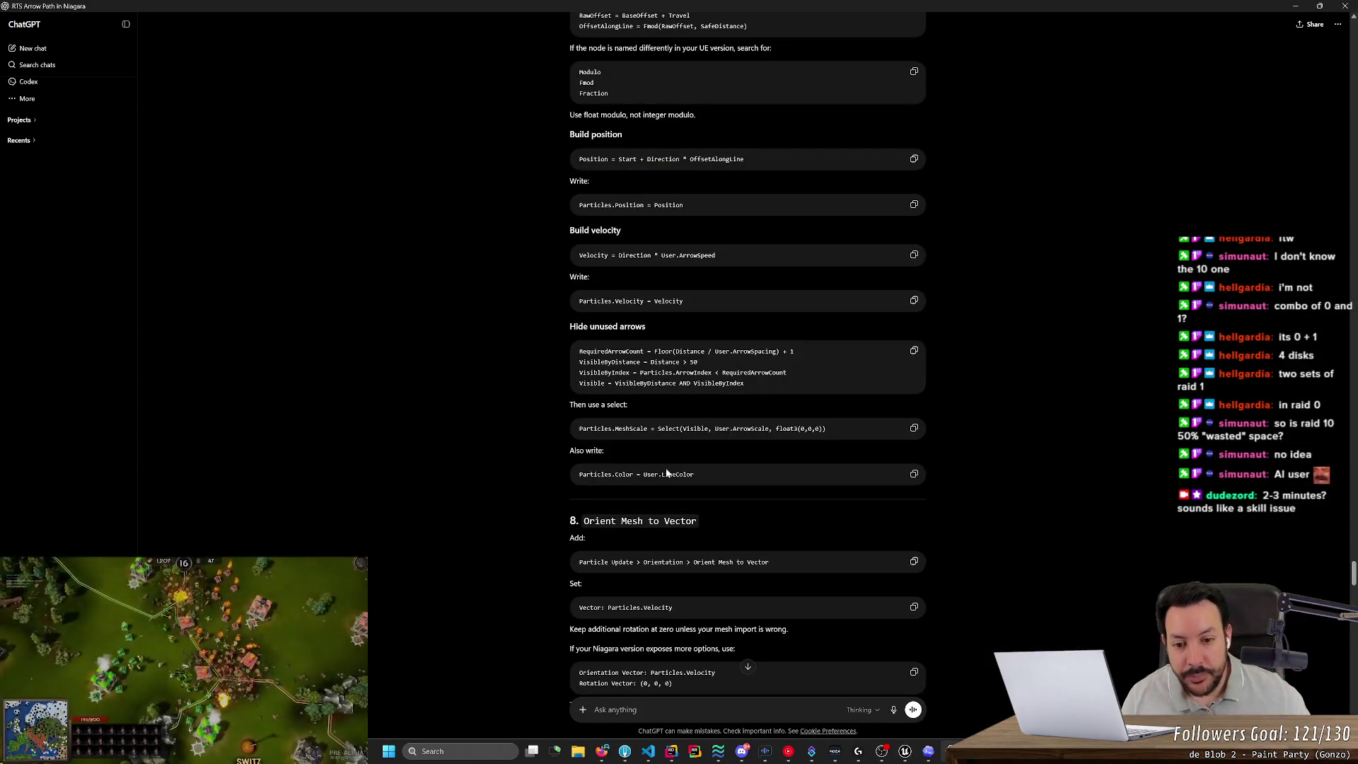
Read guide steps 8 and 9, then apply the ScratchModule changes in Niagara.
{"action": "scroll", "coordinate": [650, 458], "scroll_direction": "down", "scroll_amount": 5}
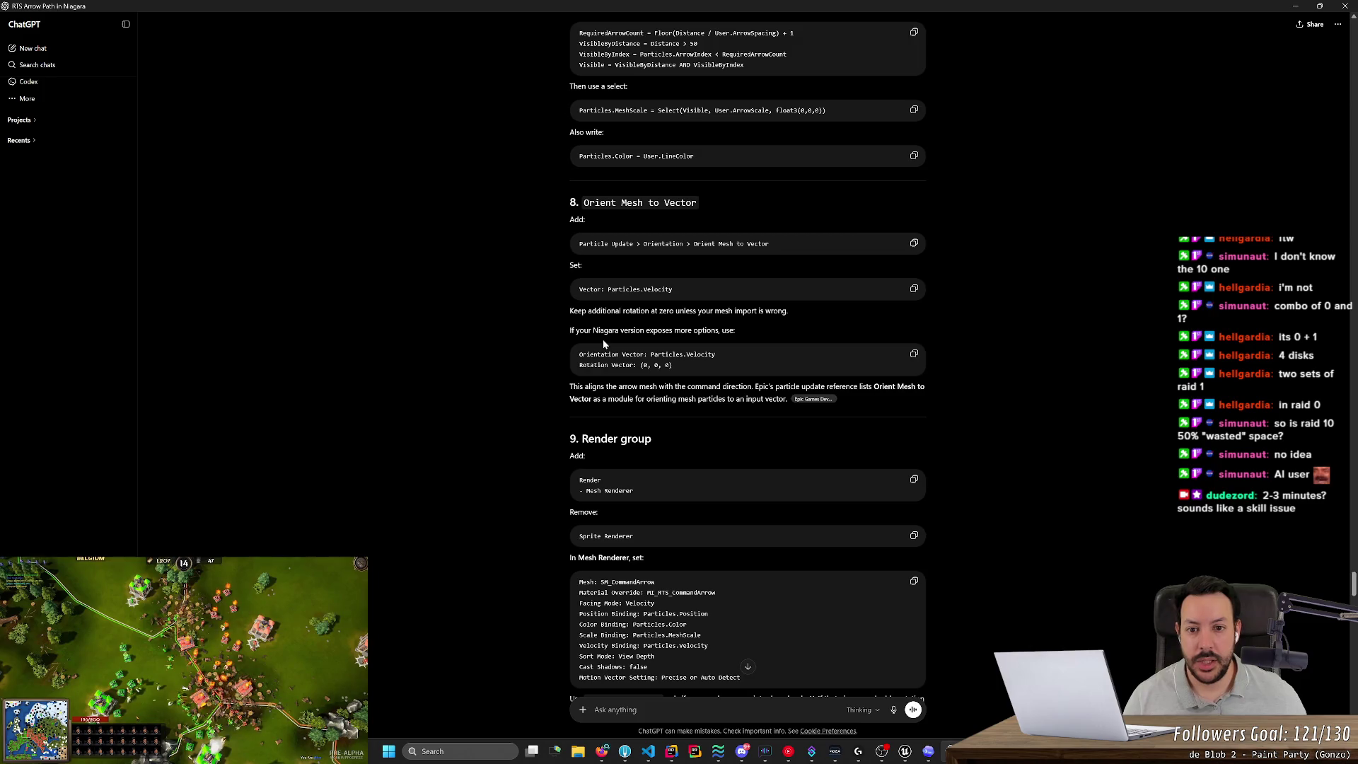
{"action": "key", "text": "alt+Tab"}
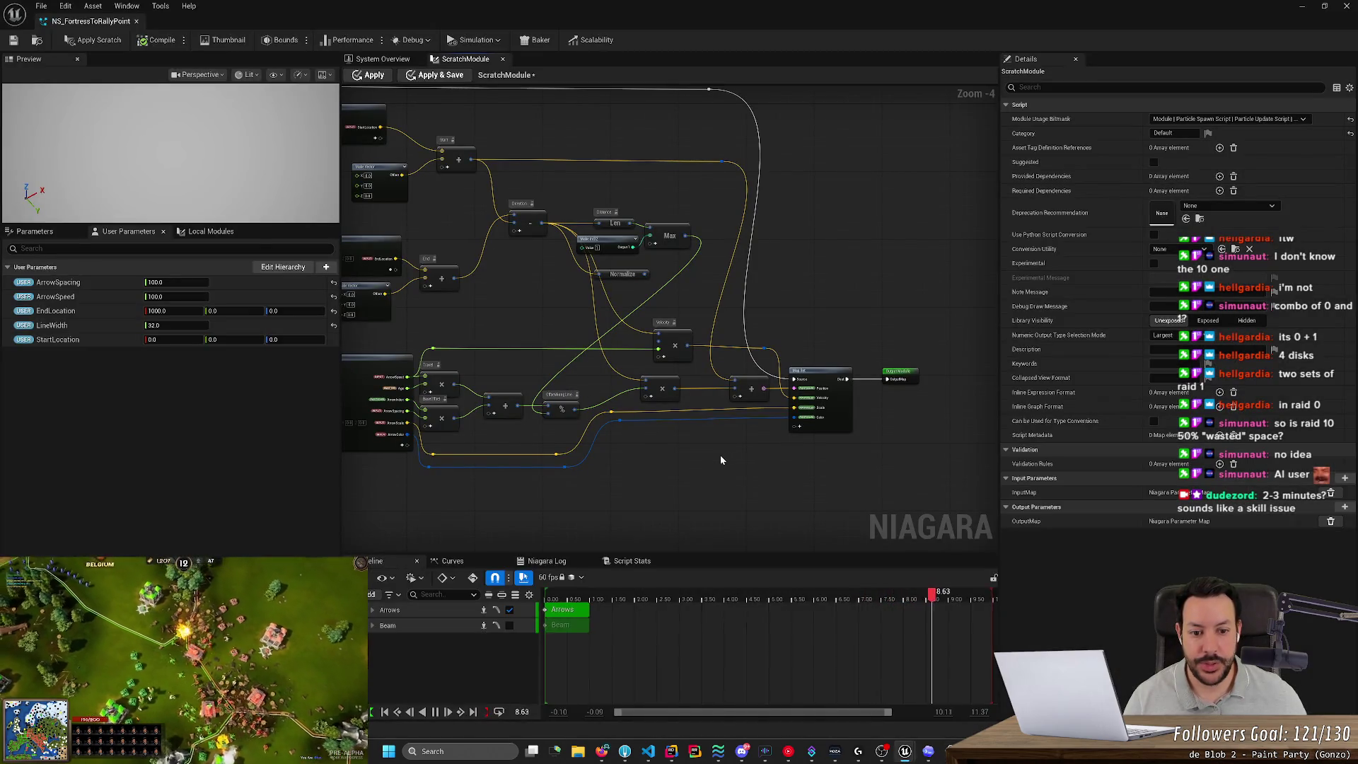
{"action": "key", "text": "alt+Tab"}
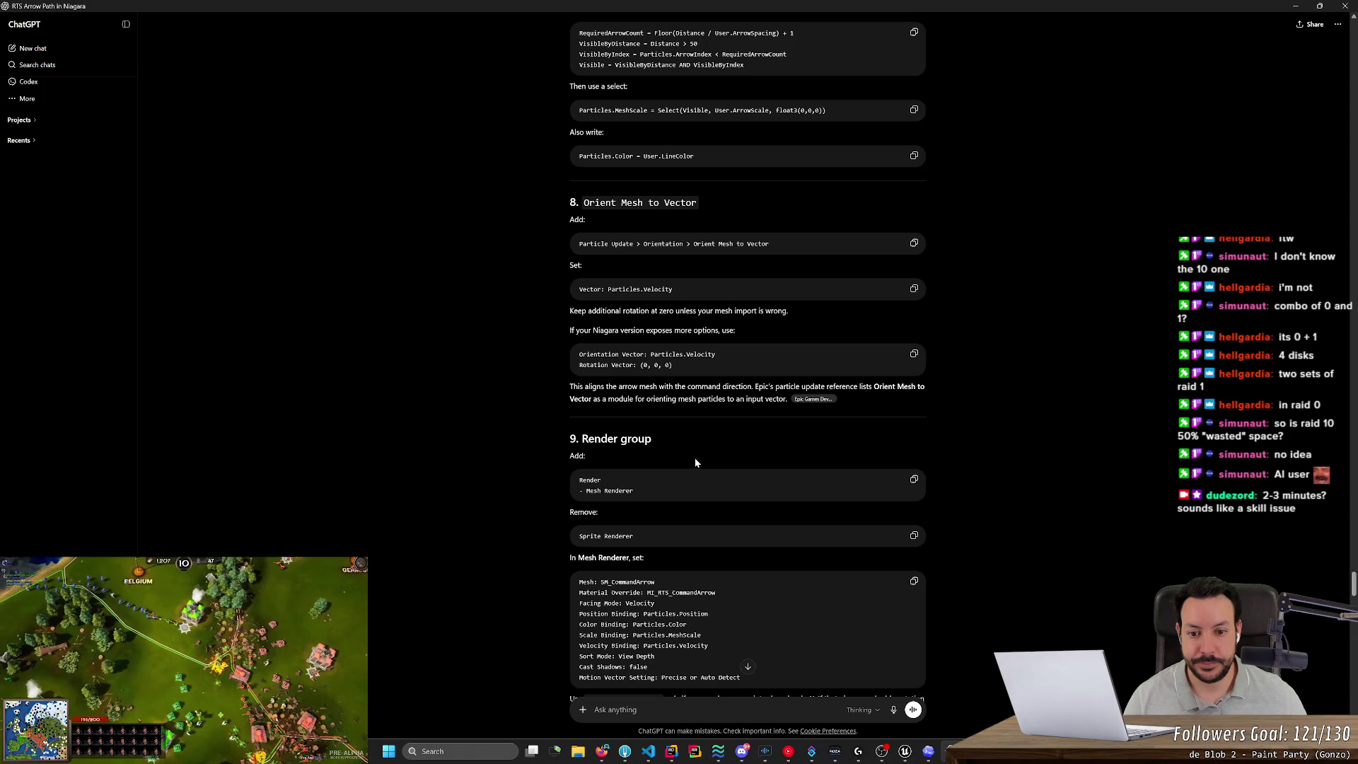
{"action": "scroll", "coordinate": [537, 438], "scroll_direction": "down", "scroll_amount": 2}
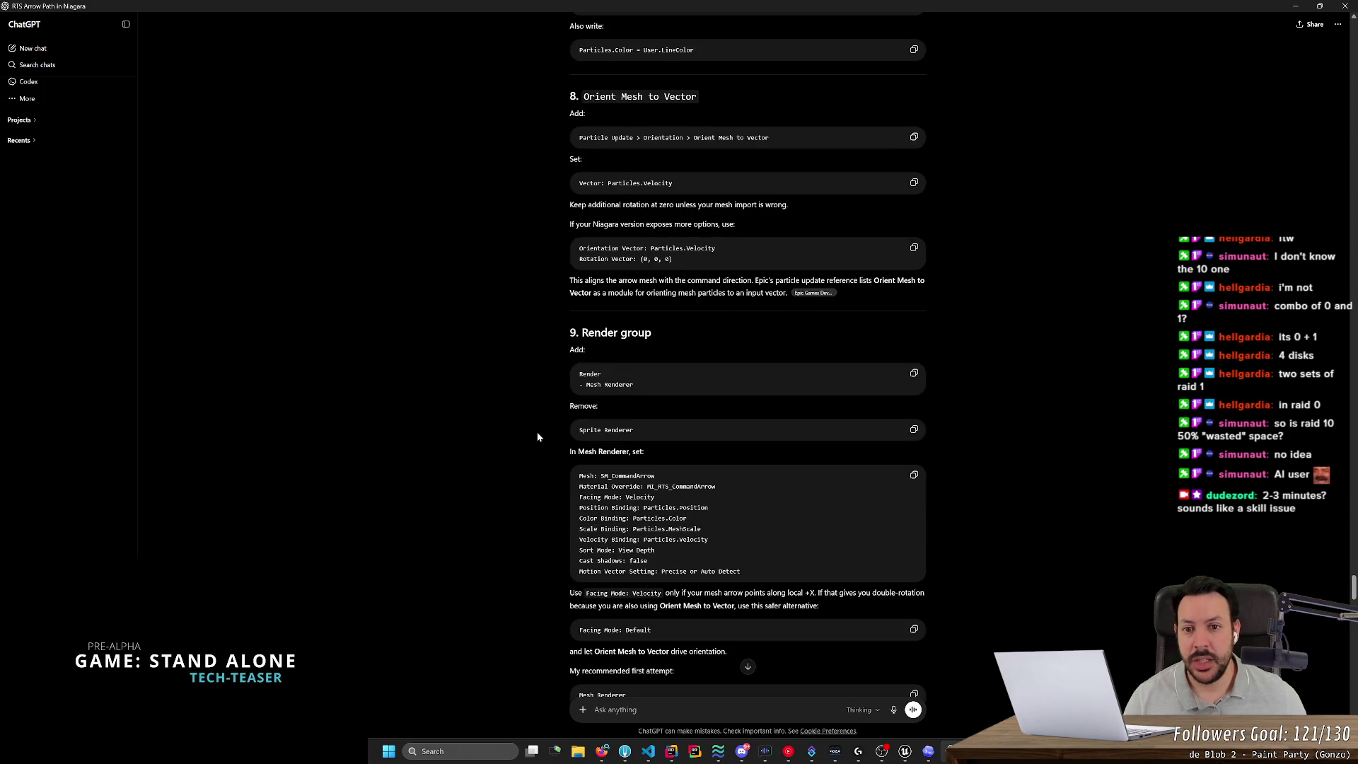
{"action": "key", "text": "alt+Tab"}
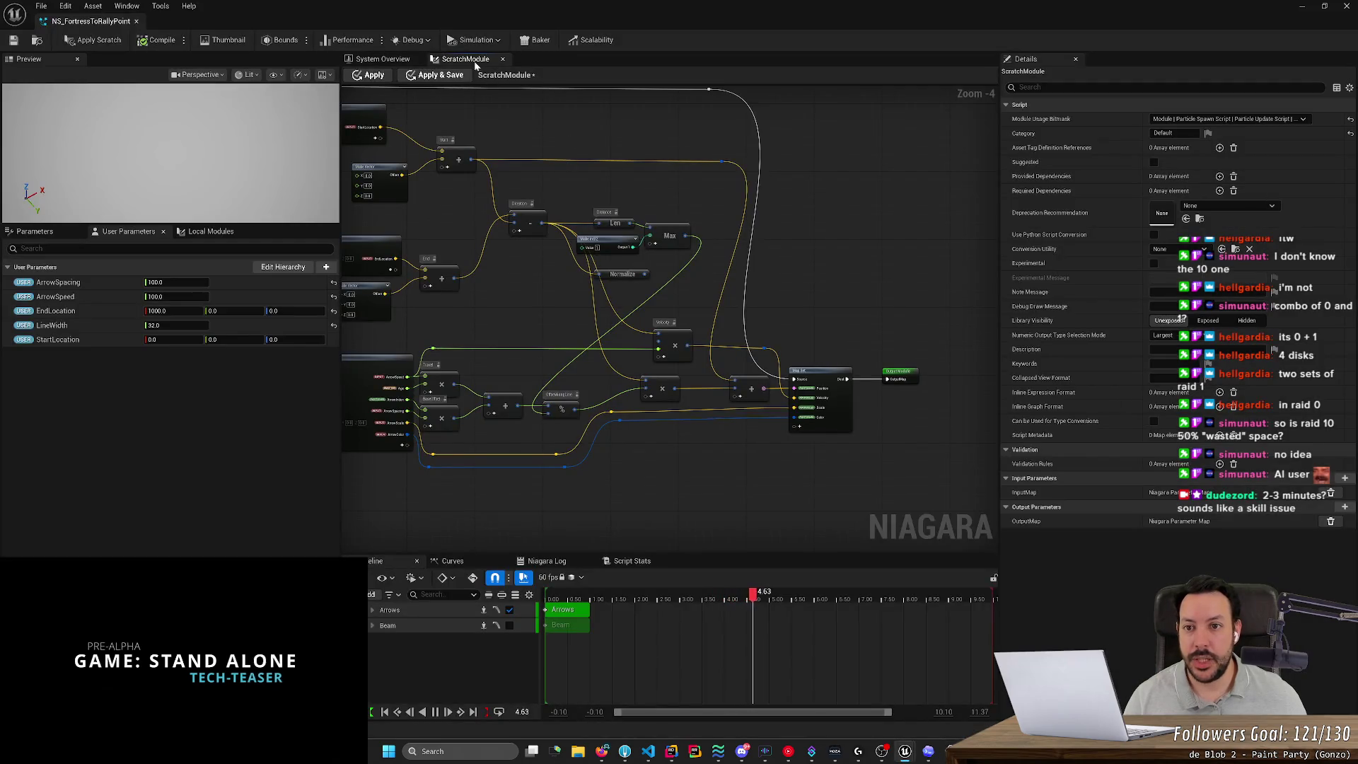
{"action": "left_click", "coordinate": [374, 74]}
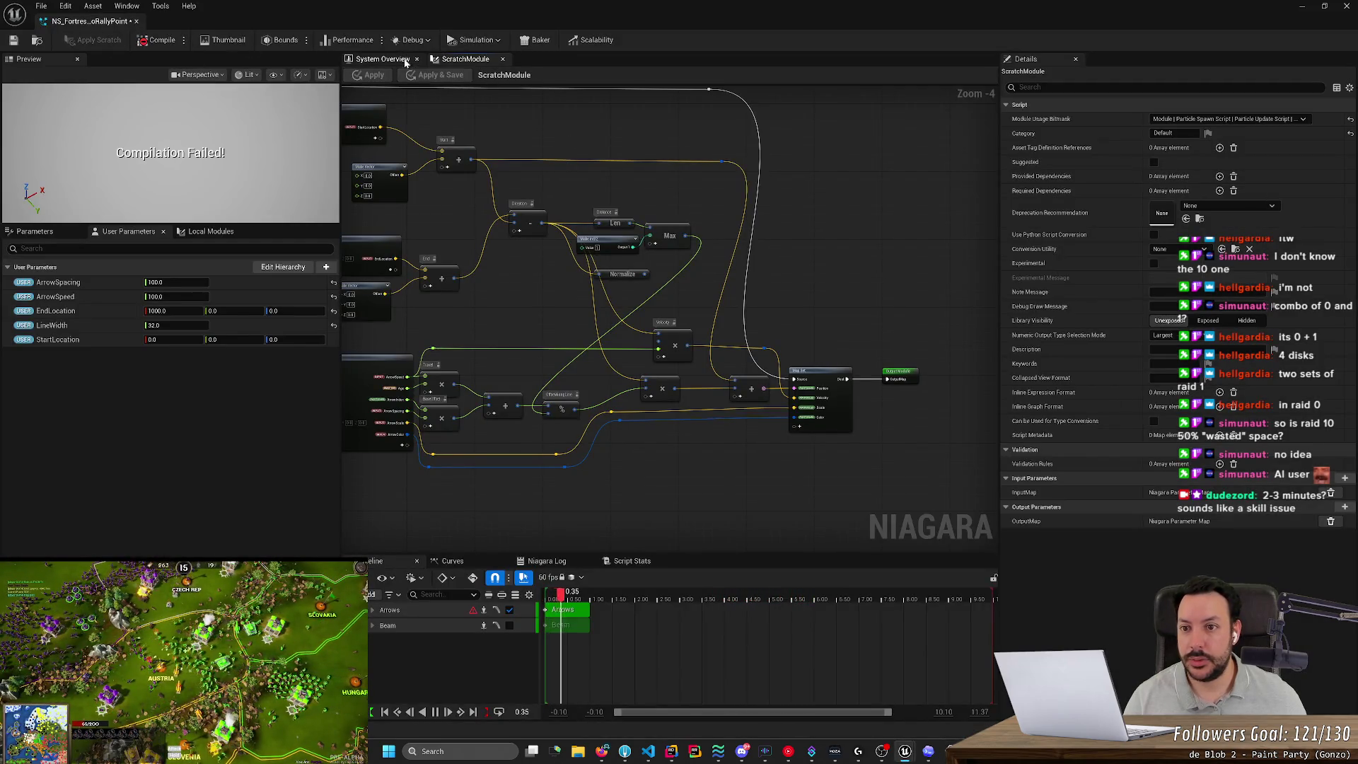
In System Overview, select the Arrows emitter's Update Mesh Orientation module and show its settings.
{"action": "left_click", "coordinate": [383, 59]}
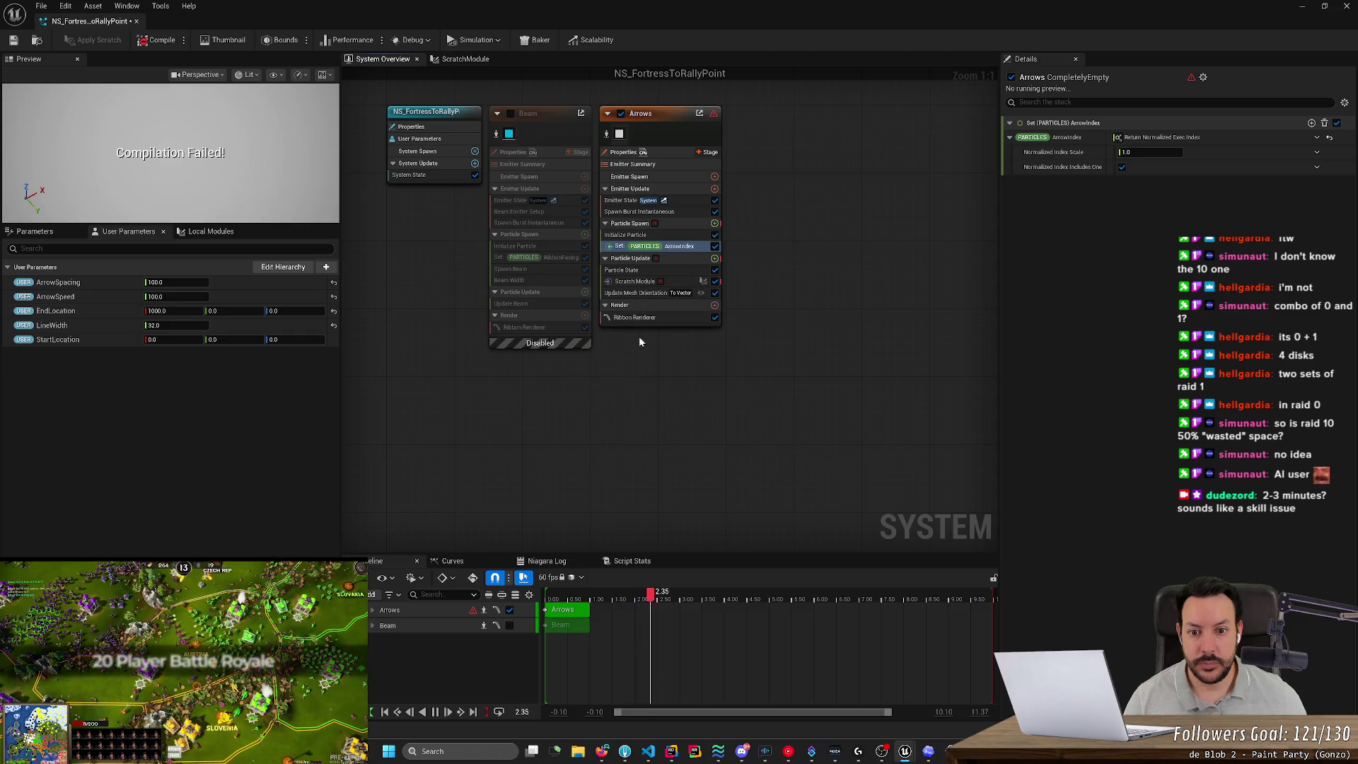
{"action": "left_click", "coordinate": [640, 292]}
{"action": "key", "text": "alt+Tab"}
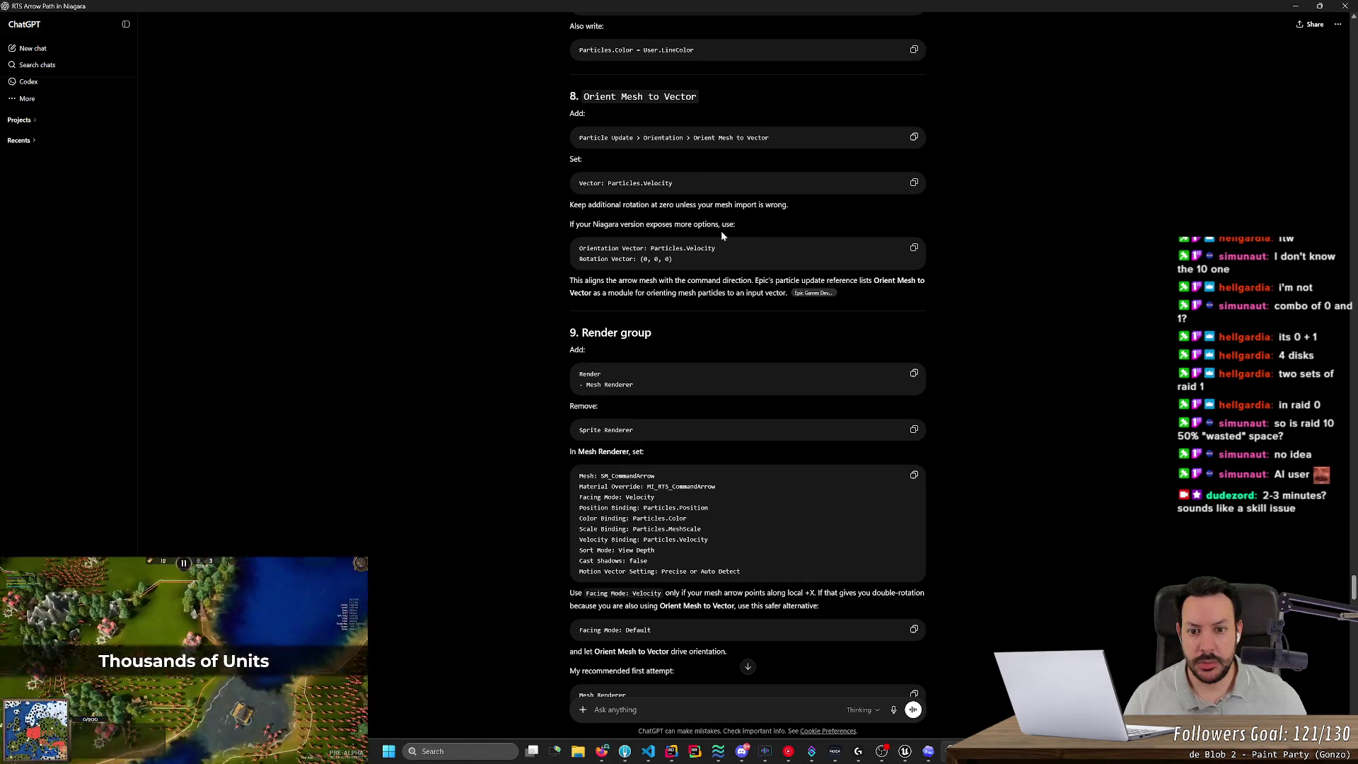
{"action": "key", "text": "alt+Tab"}
{"action": "left_click", "coordinate": [1140, 136]}
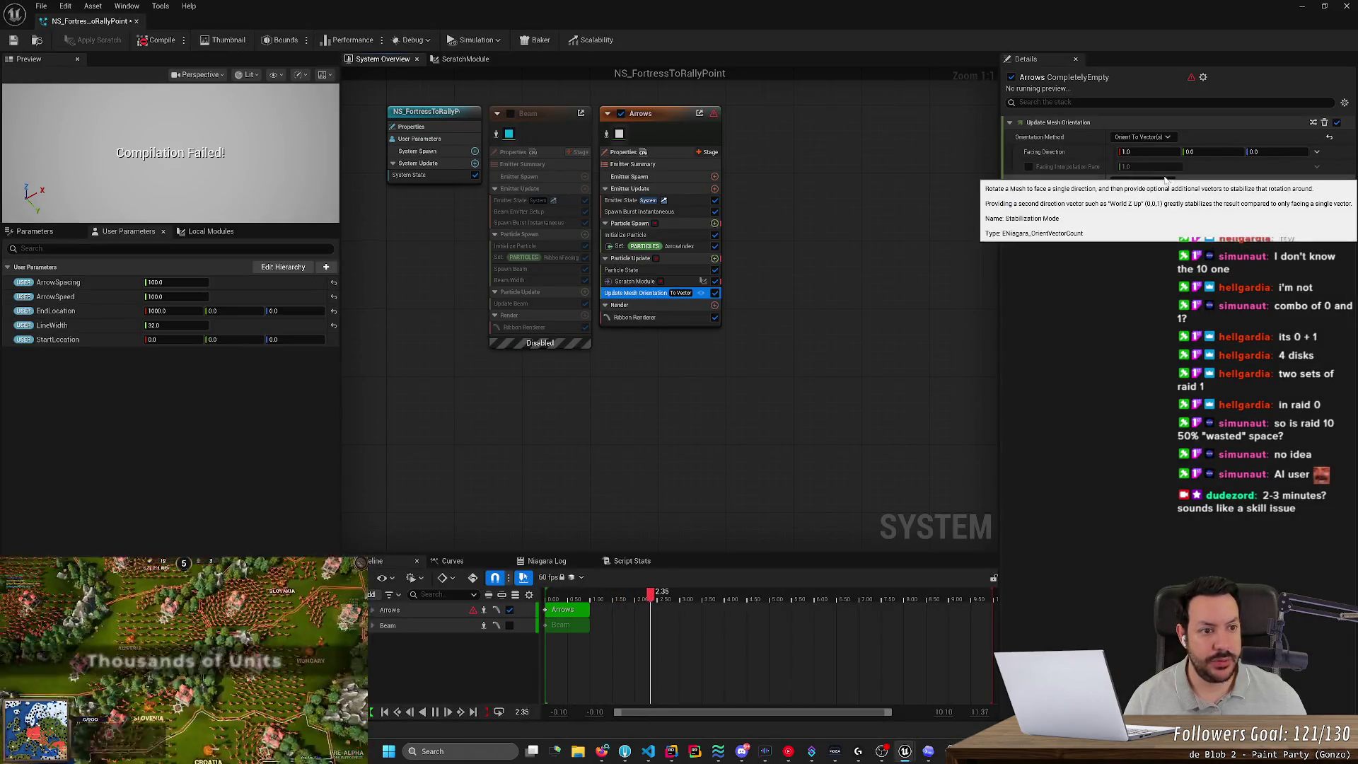
{"action": "left_click", "coordinate": [1162, 144]}
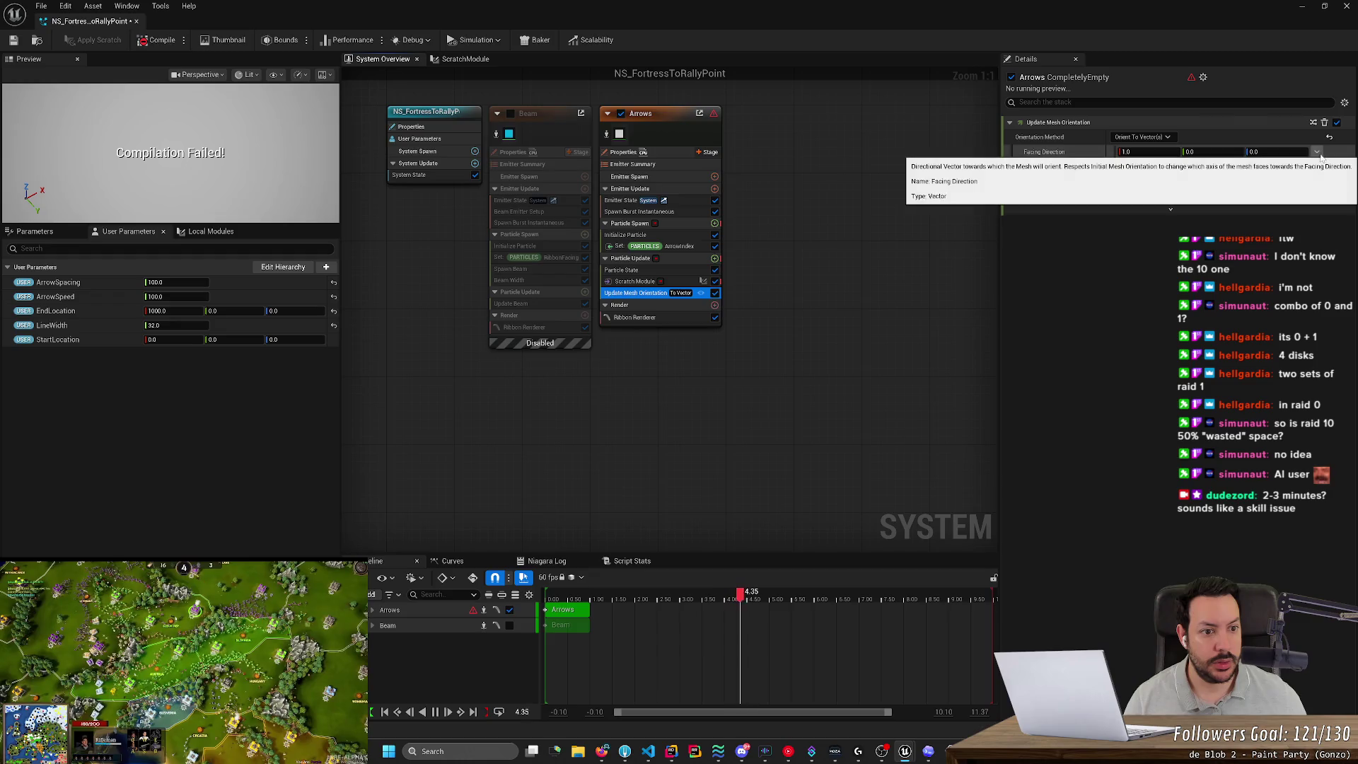
Reread the mesh orientation step in the ChatGPT guide.
{"action": "key", "text": "alt+Tab"}
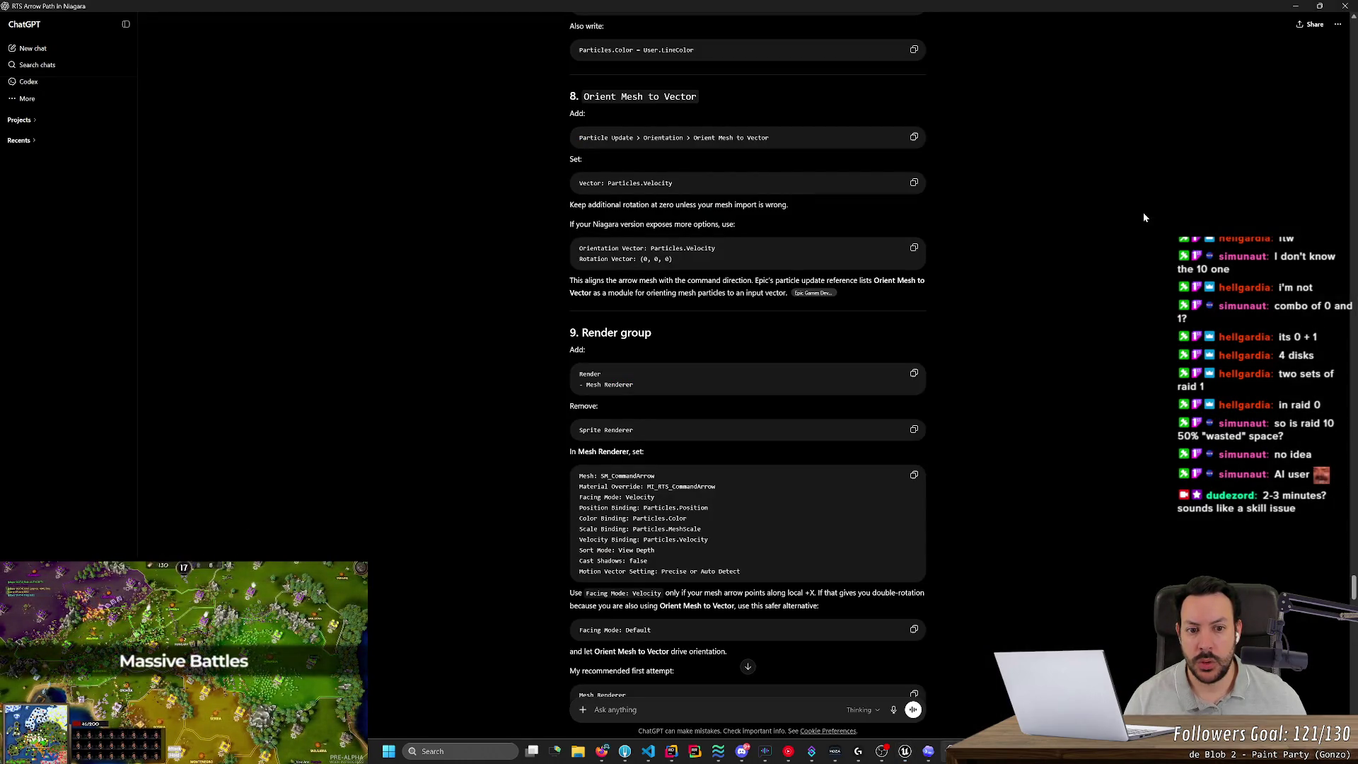
{"action": "scroll", "coordinate": [1143, 217], "scroll_direction": "up", "scroll_amount": 2}
{"action": "scroll", "coordinate": [752, 320], "scroll_direction": "up", "scroll_amount": 1}
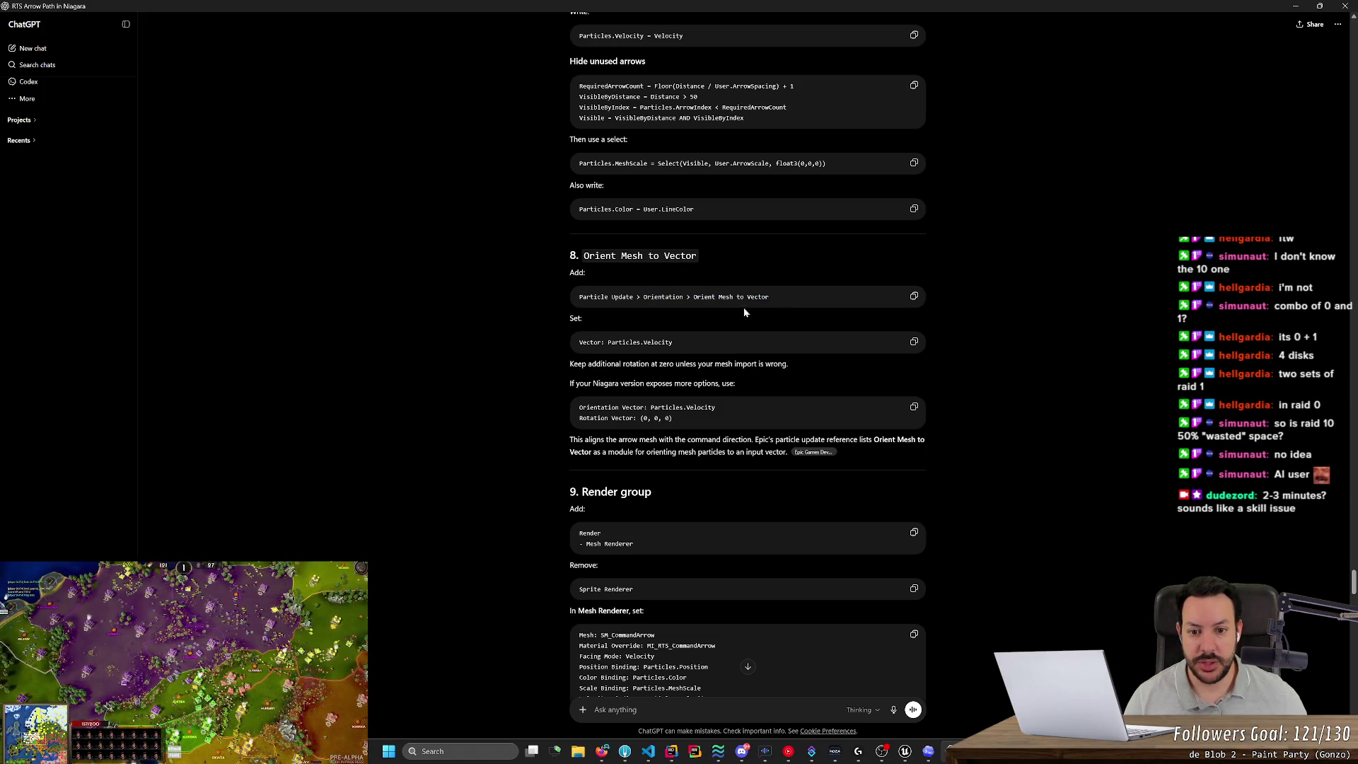
{"action": "key", "text": "alt+Tab"}
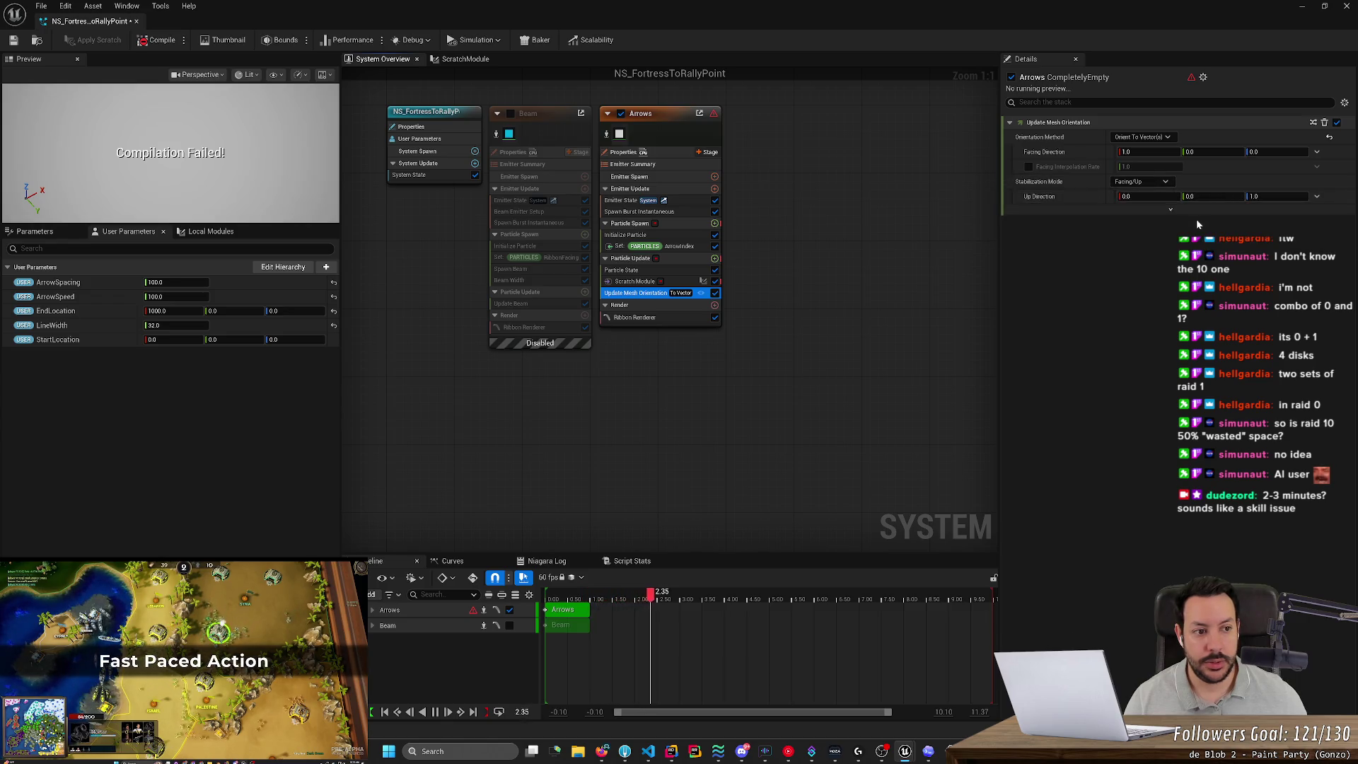
{"action": "key", "text": "alt+Tab"}
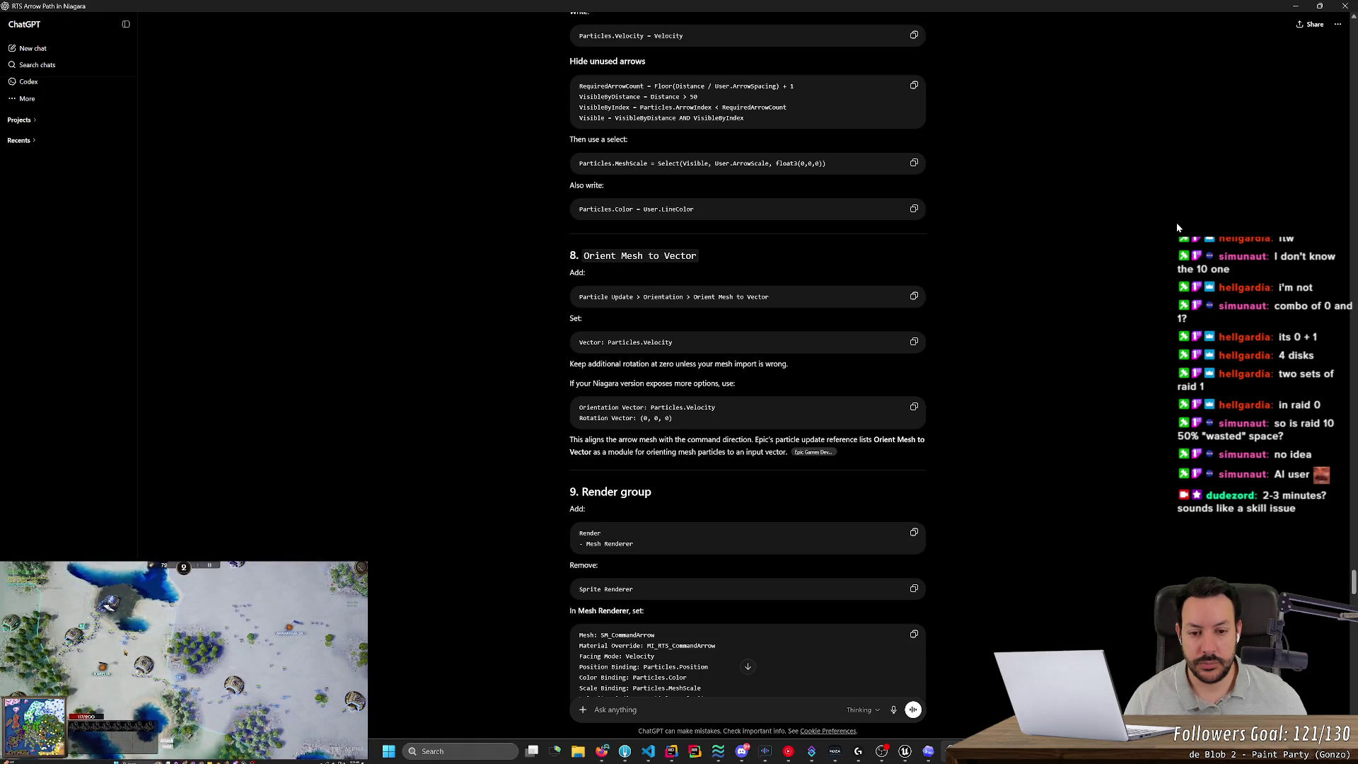
{"action": "key", "text": "alt+Tab"}
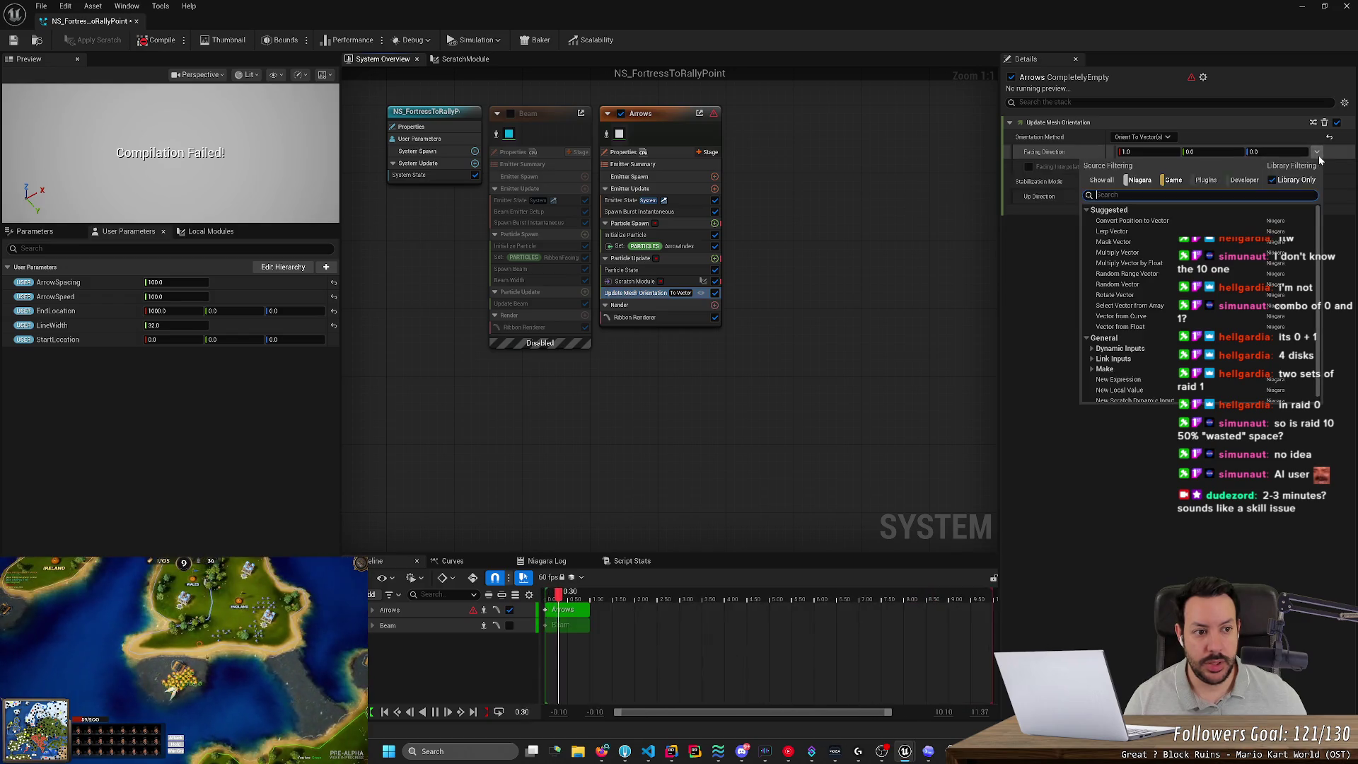
{"action": "key", "text": "alt+Tab"}
{"action": "key", "text": "alt+Tab"}
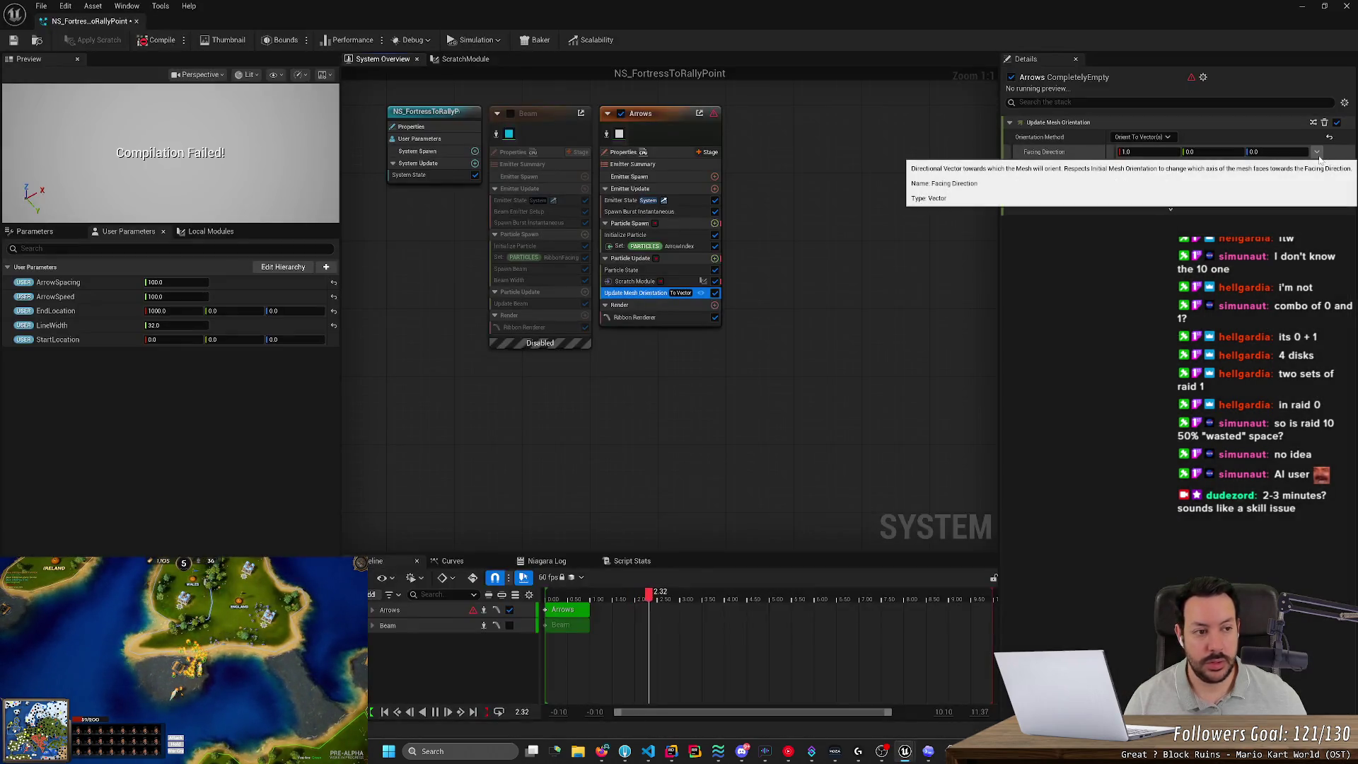
Set Facing Direction to Particles Velocity.
{"action": "left_click", "coordinate": [1318, 154]}
{"action": "type", "text": "parti"}
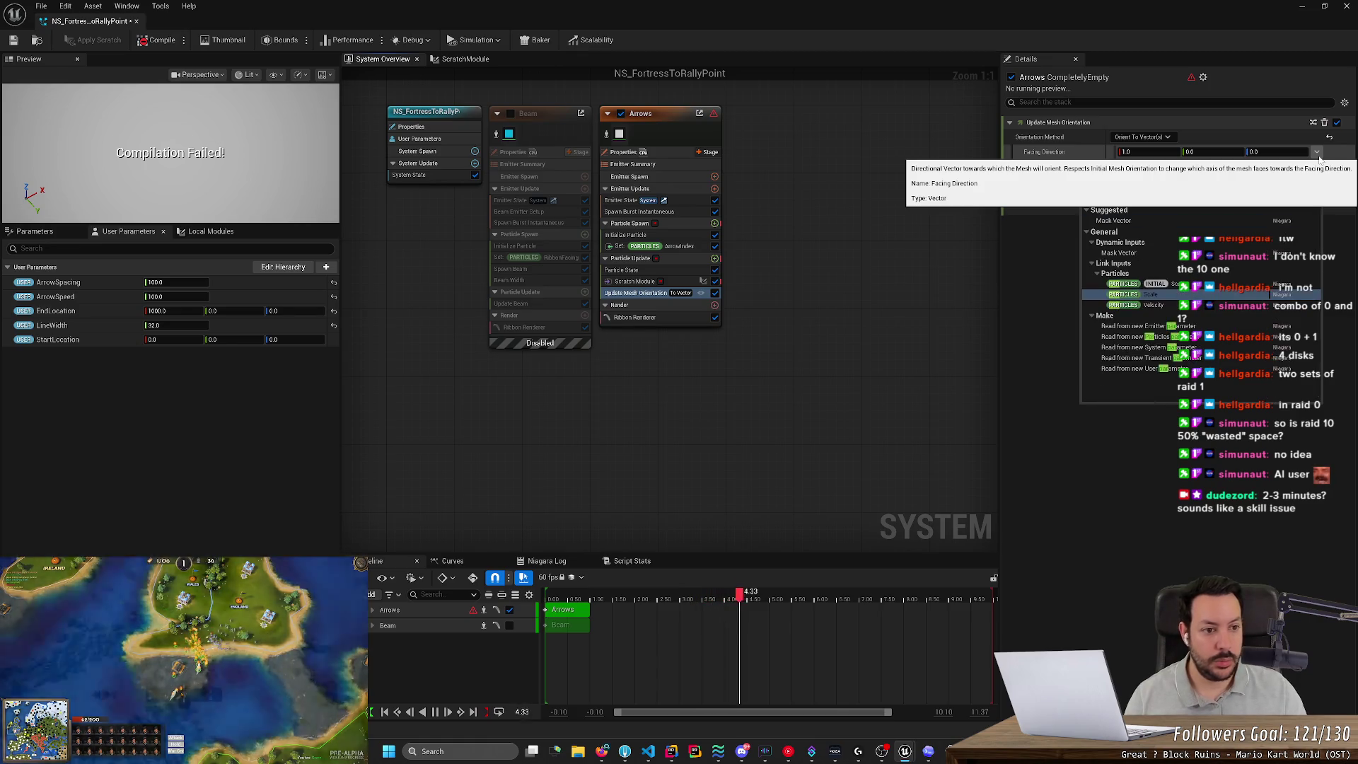
{"action": "left_click", "coordinate": [1234, 306]}
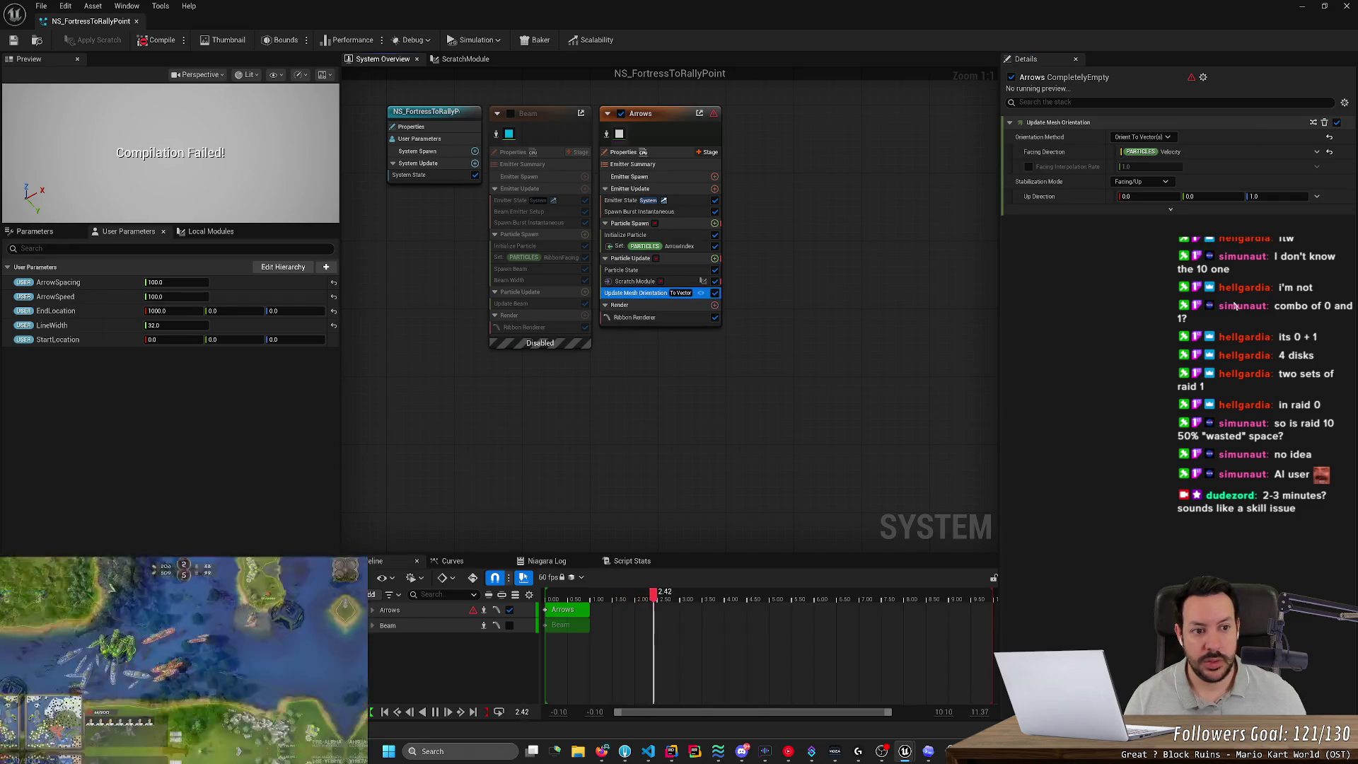
Read the render group step in ChatGPT and select the Arrows emitter's Ribbon Renderer.
{"action": "key", "text": "alt+Tab"}
{"action": "scroll", "coordinate": [493, 424], "scroll_direction": "down", "scroll_amount": 3}
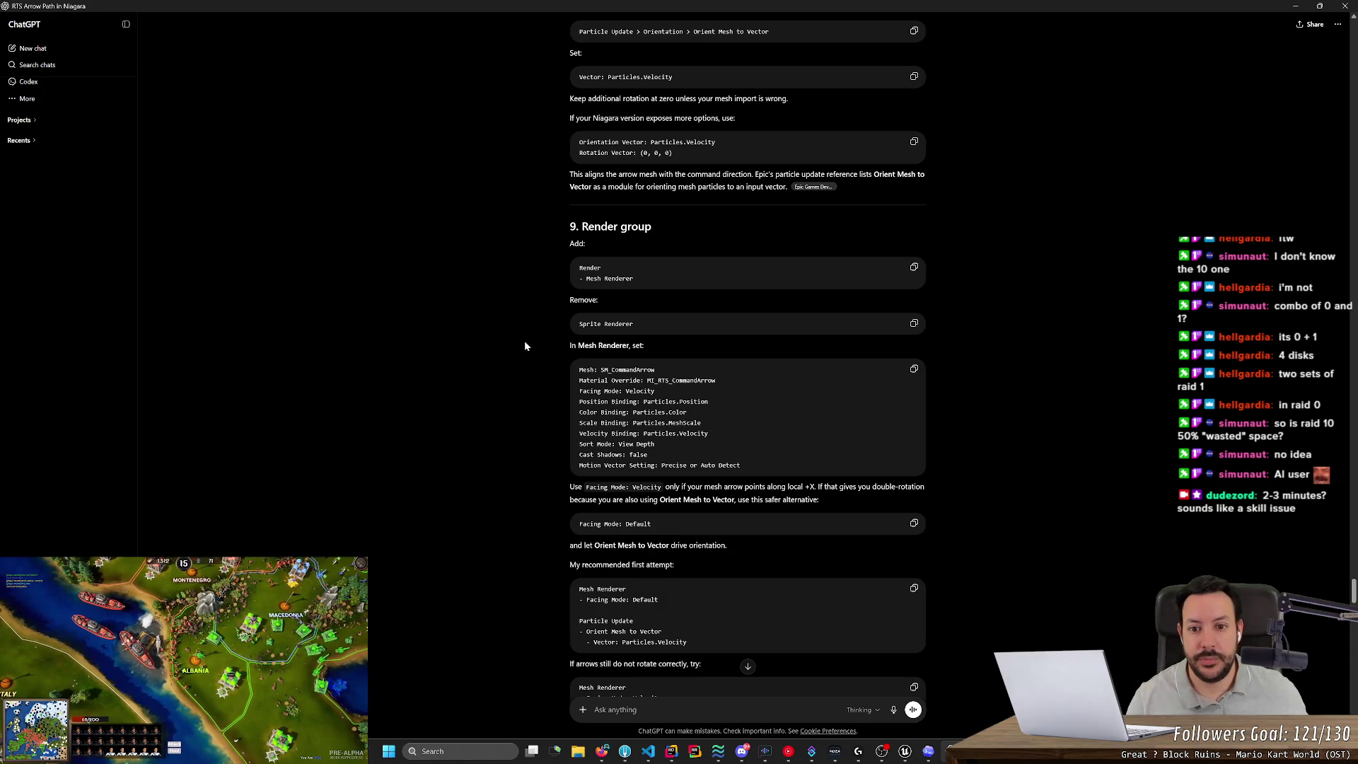
{"action": "key", "text": "alt+Tab"}
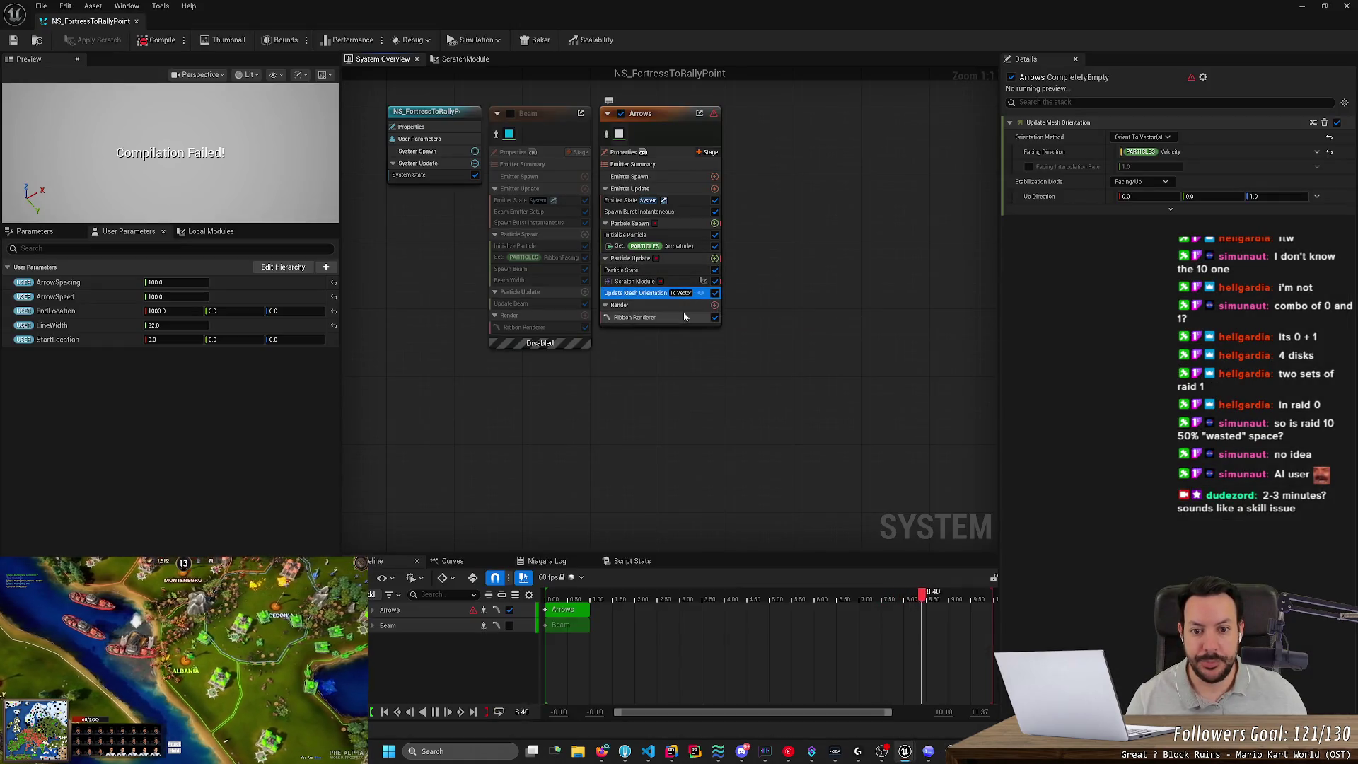
{"action": "left_click", "coordinate": [688, 320]}
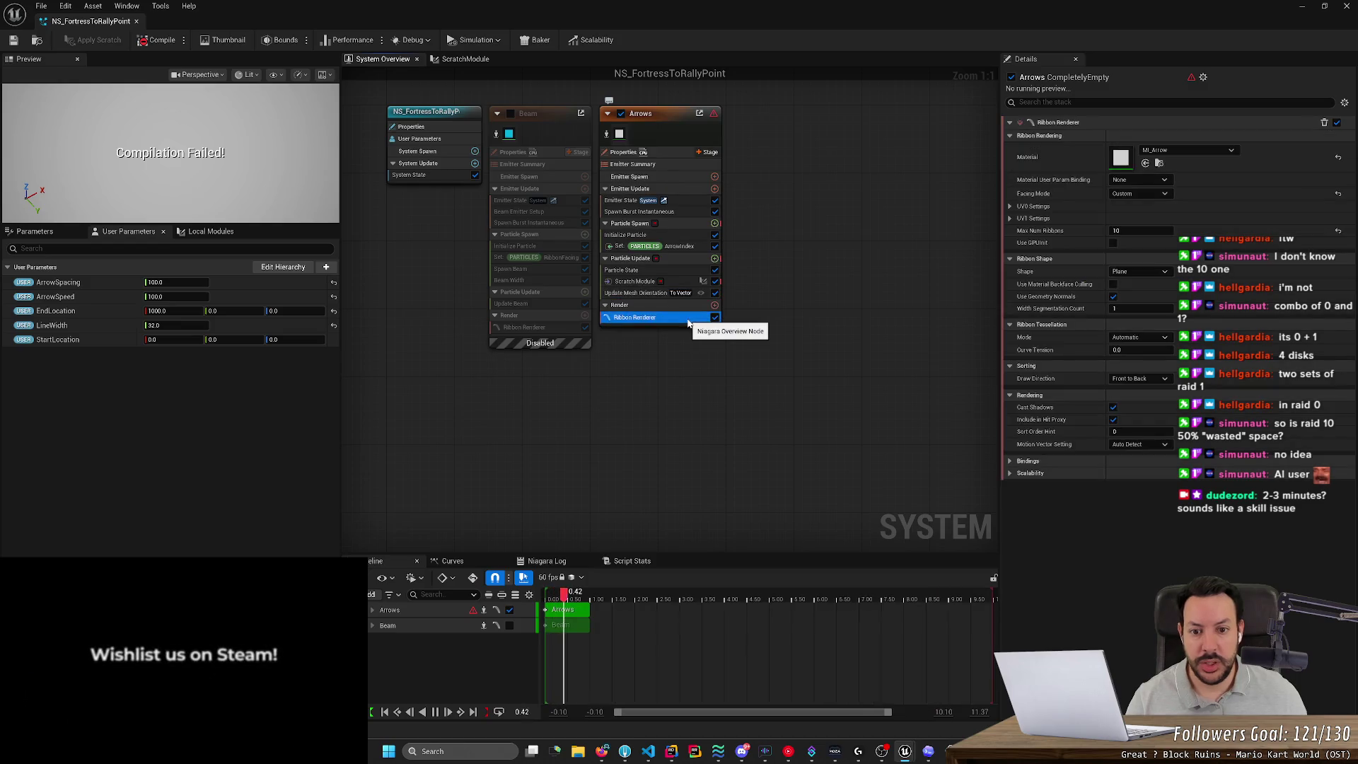
Replace the Arrows emitter's Ribbon Renderer with a Mesh Renderer.
{"action": "key", "text": "Delete"}
{"action": "left_click", "coordinate": [714, 293]}
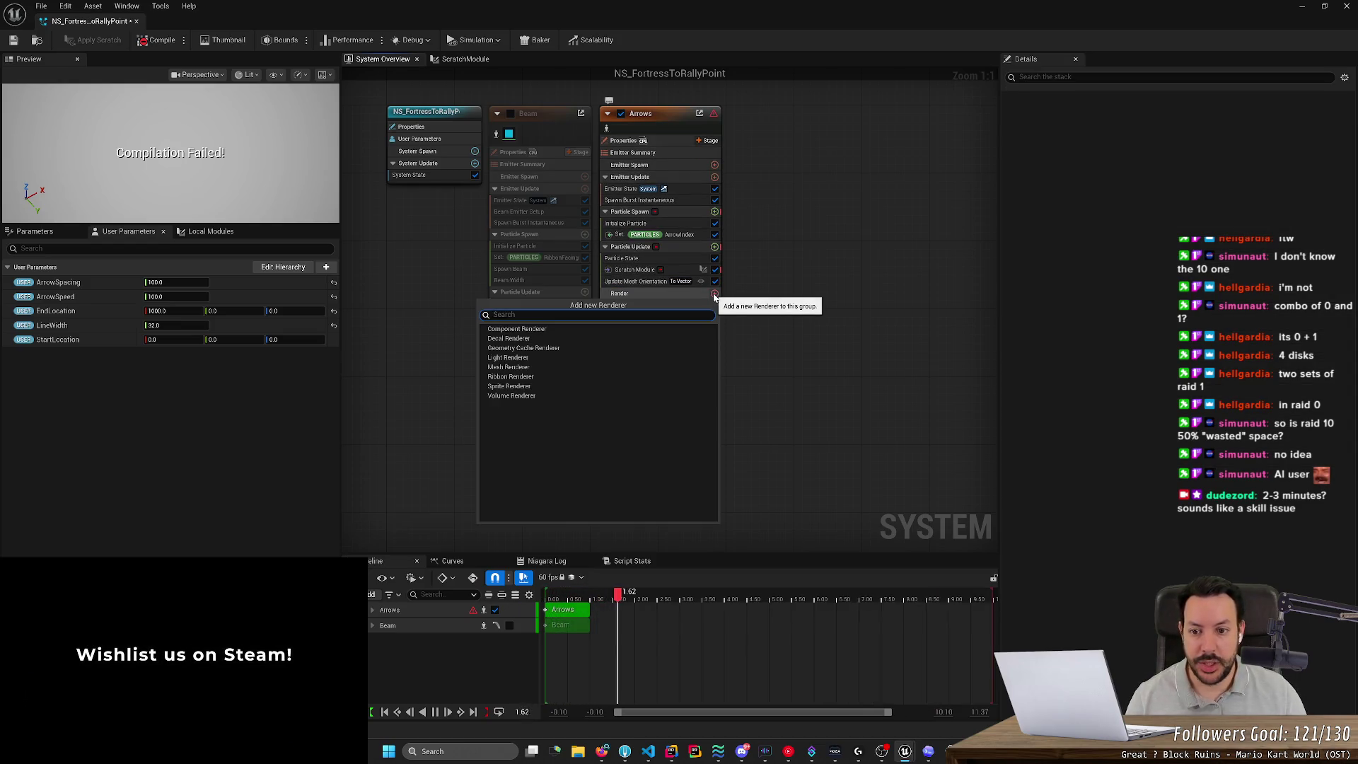
{"action": "type", "text": "mesh"}
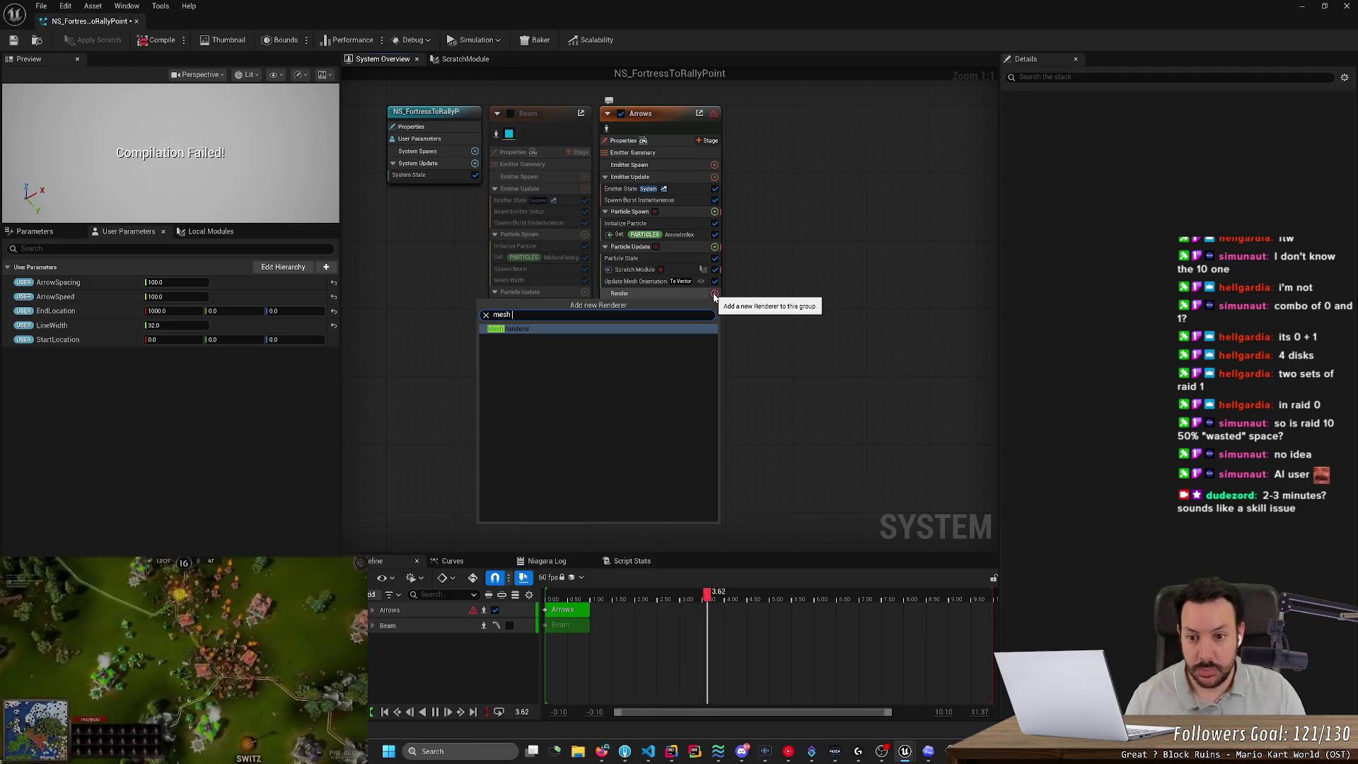
{"action": "key", "text": "Return"}
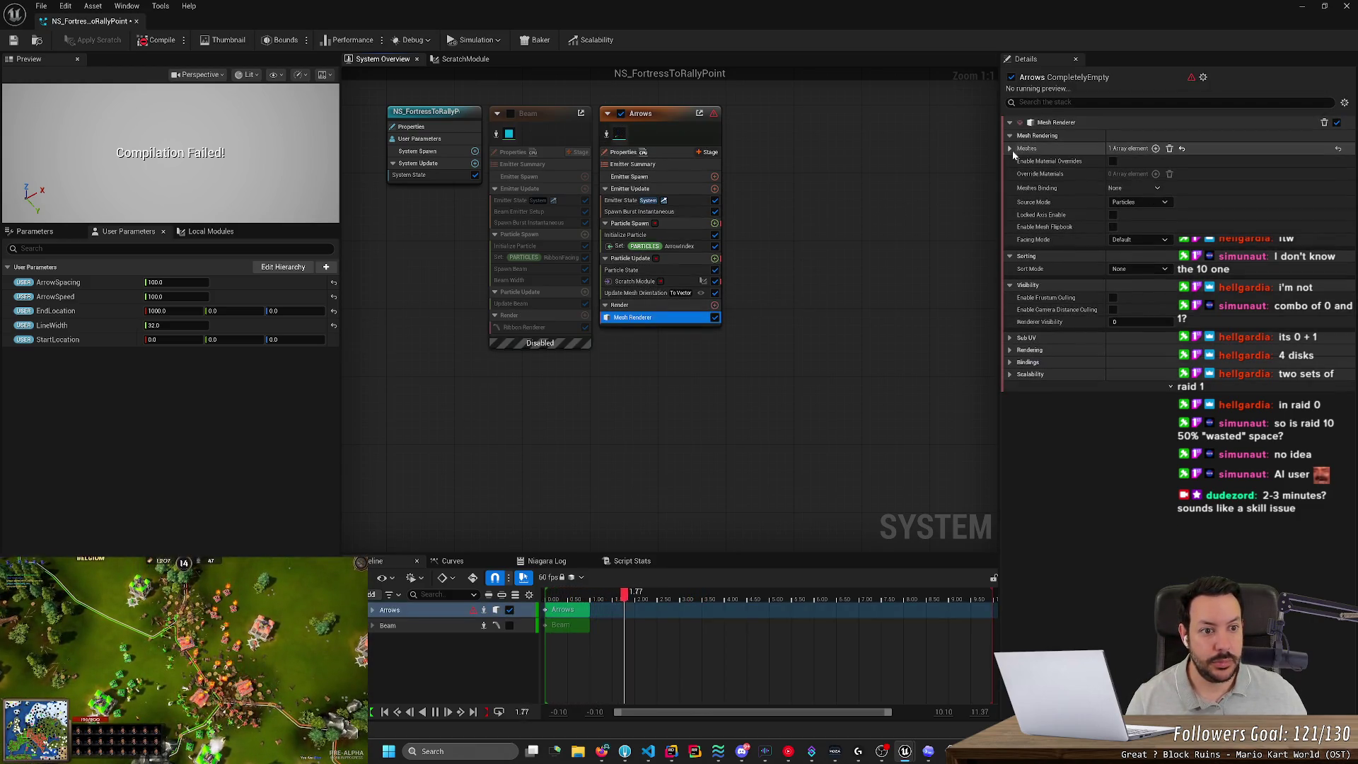
Set the Mesh Renderer's Meshes Index[0] to SM_Arrow and inspect it in the mesh editor.
{"action": "left_click", "coordinate": [1010, 149]}
{"action": "left_click", "coordinate": [1170, 164]}
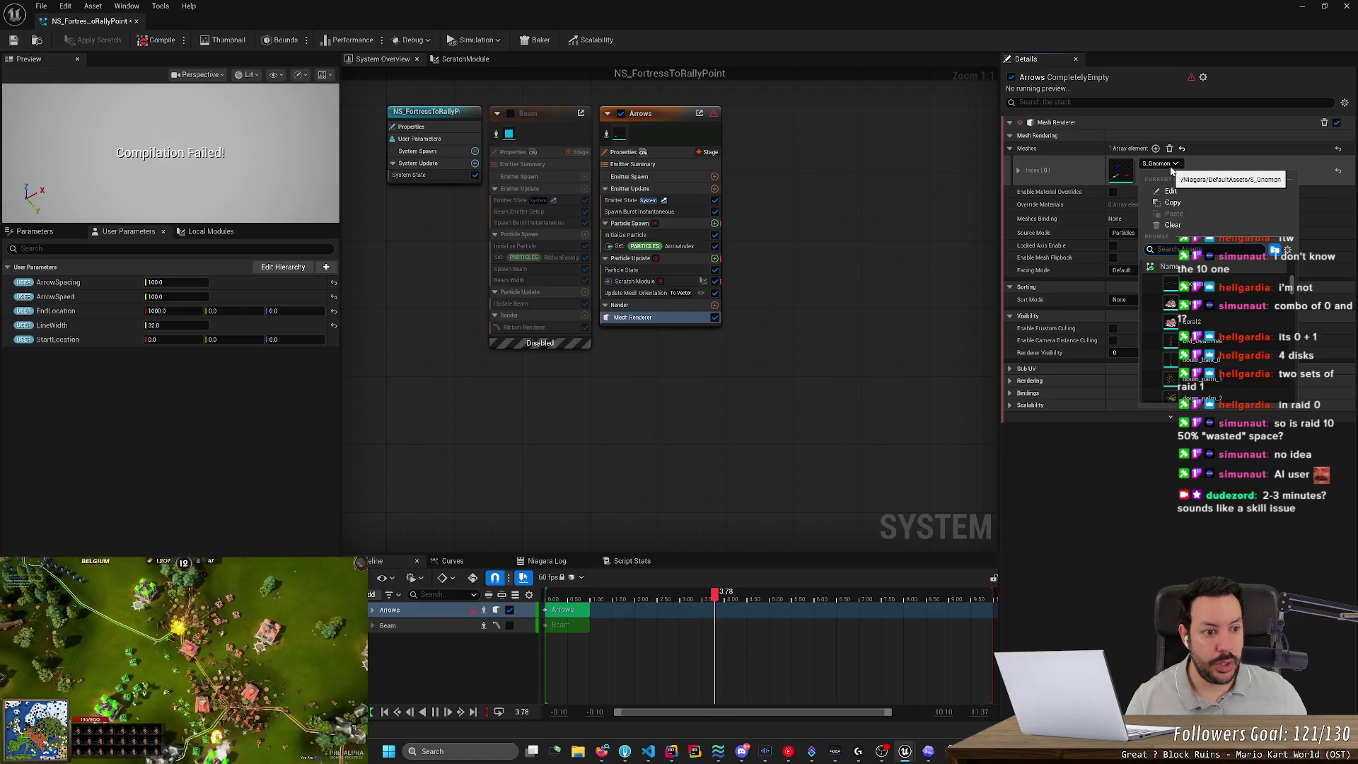
{"action": "type", "text": "arrow"}
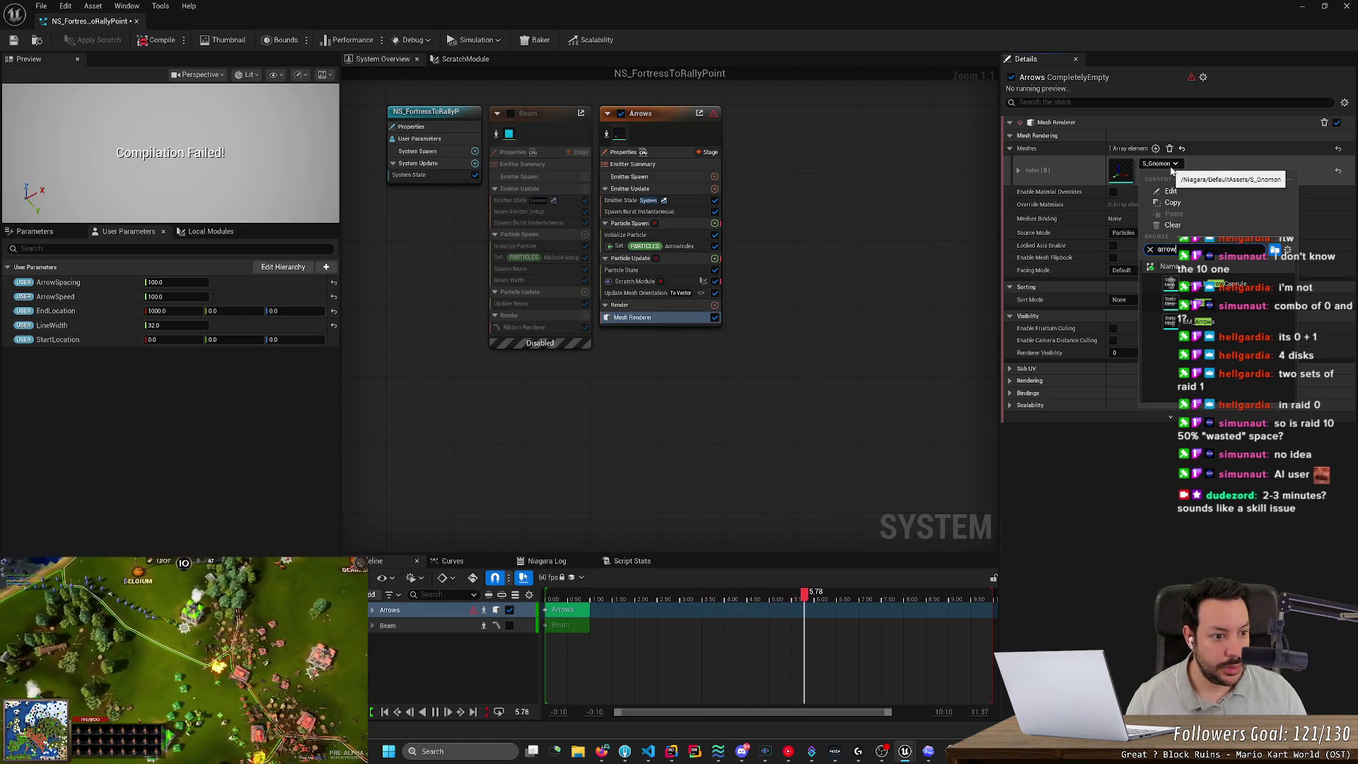
{"action": "left_click", "coordinate": [1211, 311]}
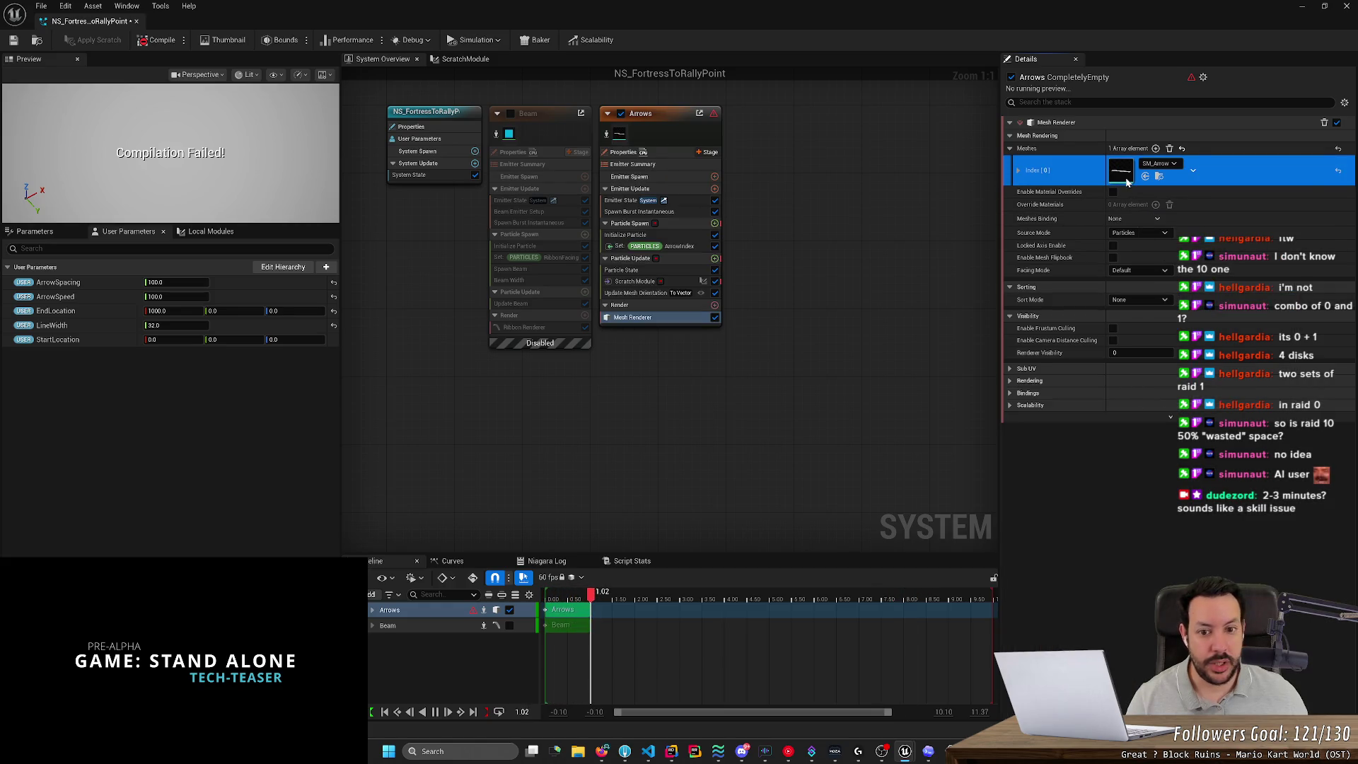
{"action": "double_click", "coordinate": [1128, 181]}
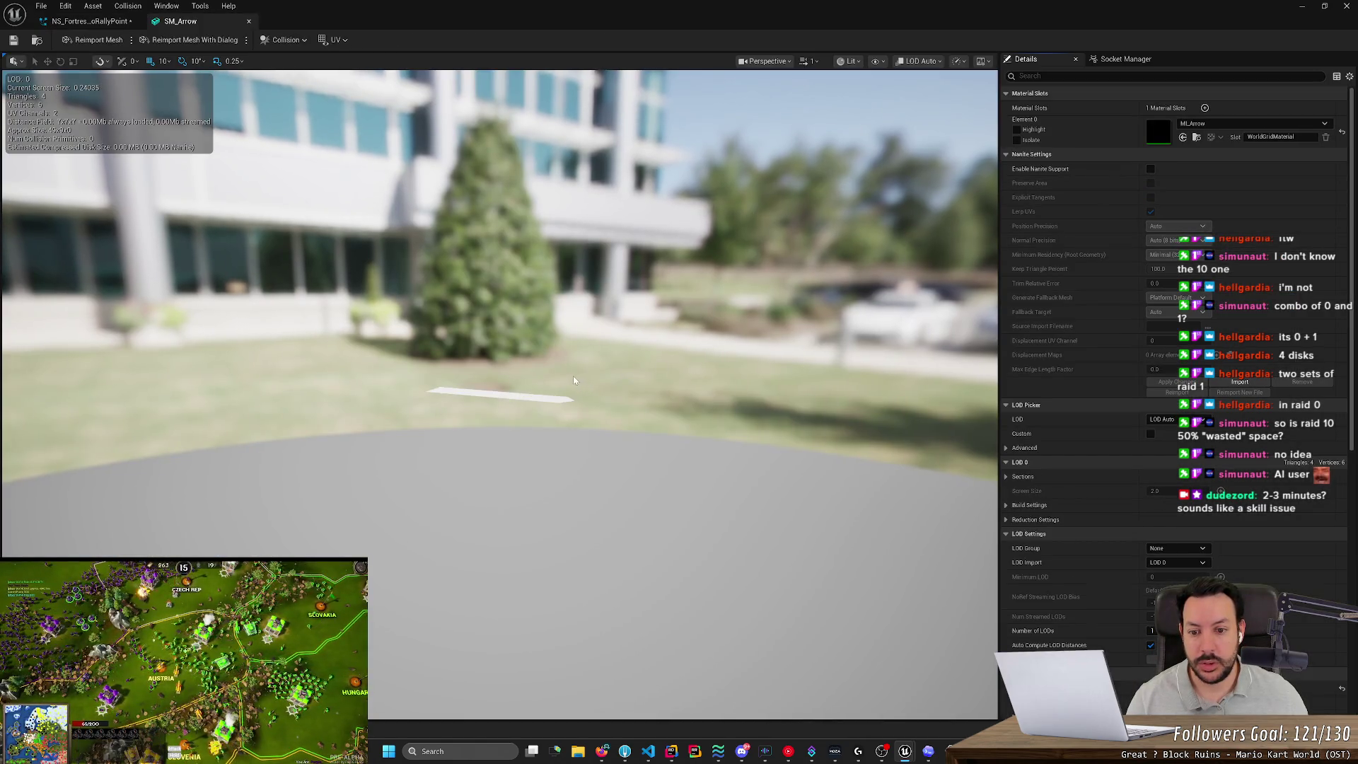
{"action": "mouse_move", "coordinate": [573, 380]}
{"action": "left_mouse_down"}
{"action": "mouse_move", "coordinate": [559, 382]}
{"action": "mouse_move", "coordinate": [622, 388]}
{"action": "mouse_move", "coordinate": [623, 432]}
{"action": "left_mouse_up"}
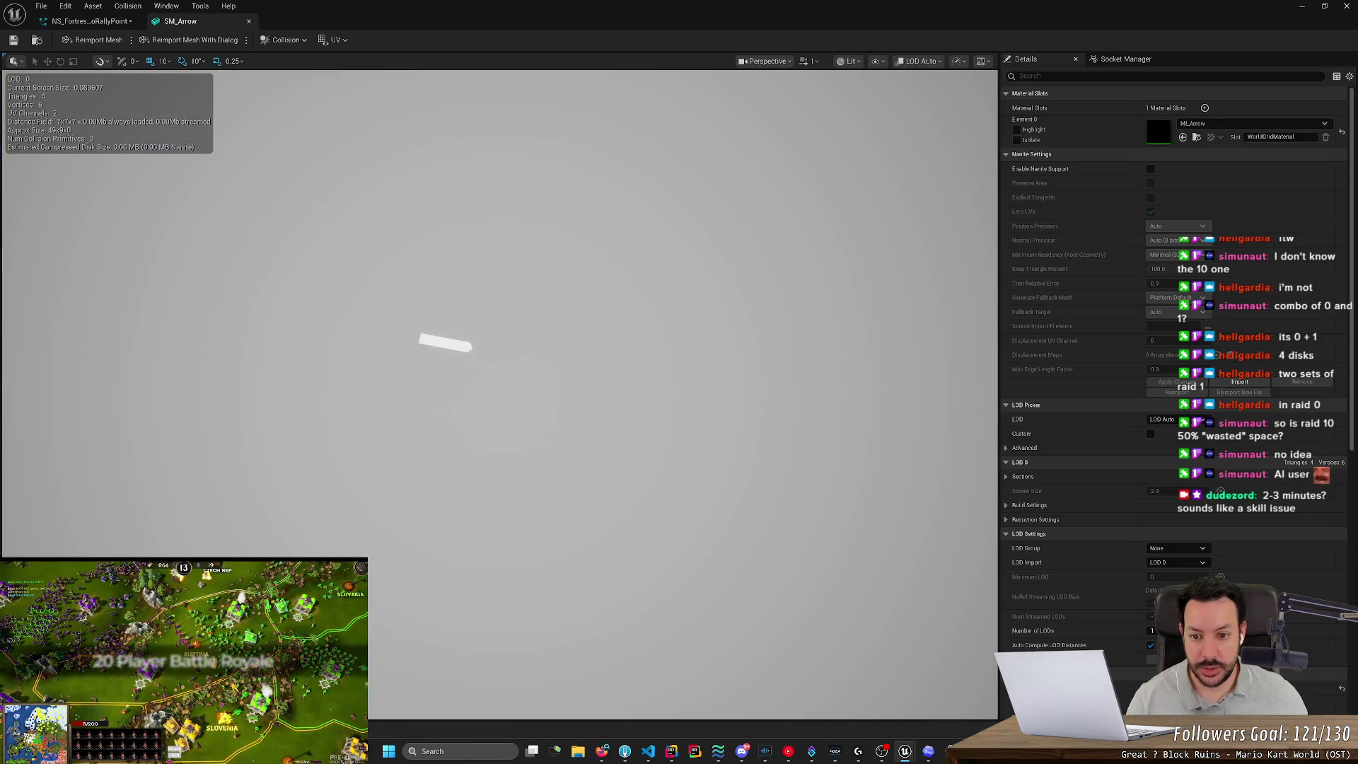
{"action": "left_click", "coordinate": [248, 20]}
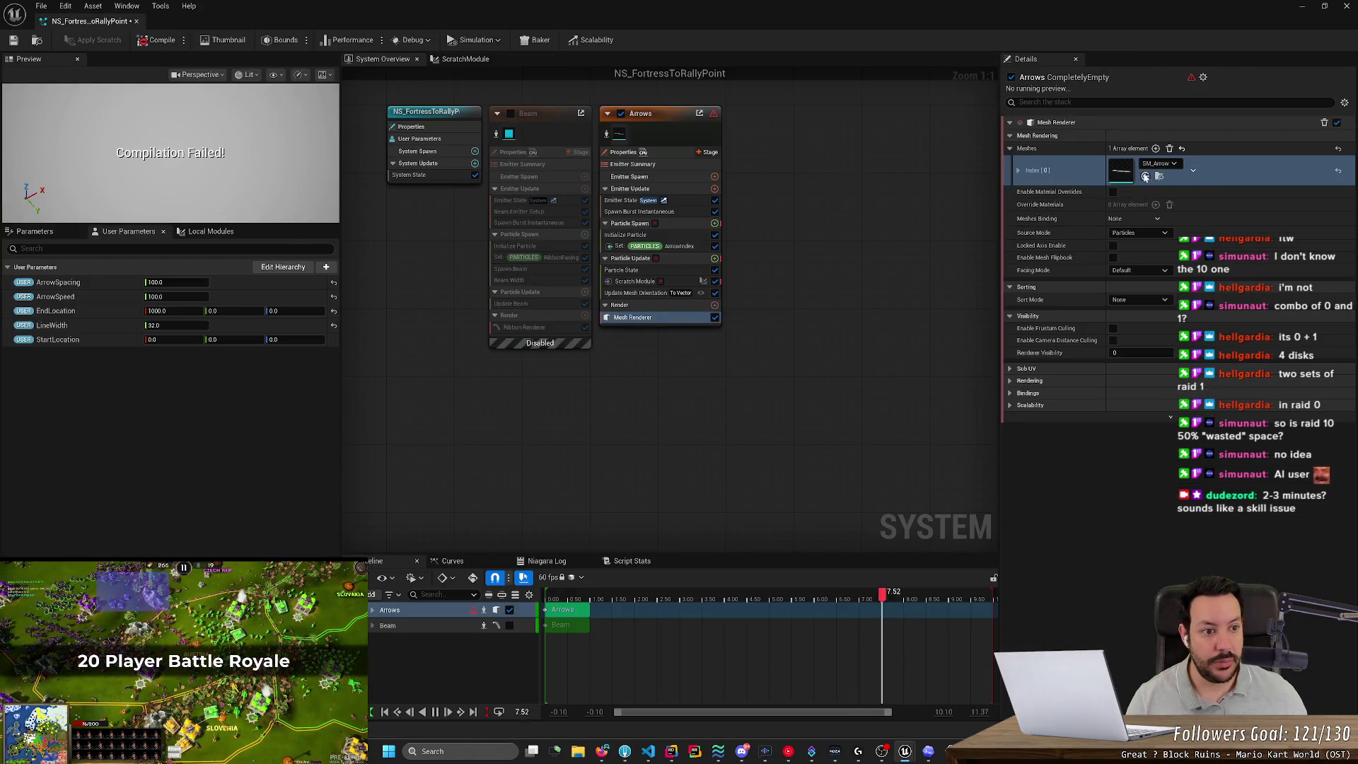
Swap the renderer's mesh to SM_Arrows and inspect it in the mesh editor.
{"action": "left_click", "coordinate": [1160, 163]}
{"action": "type", "text": "ar"}
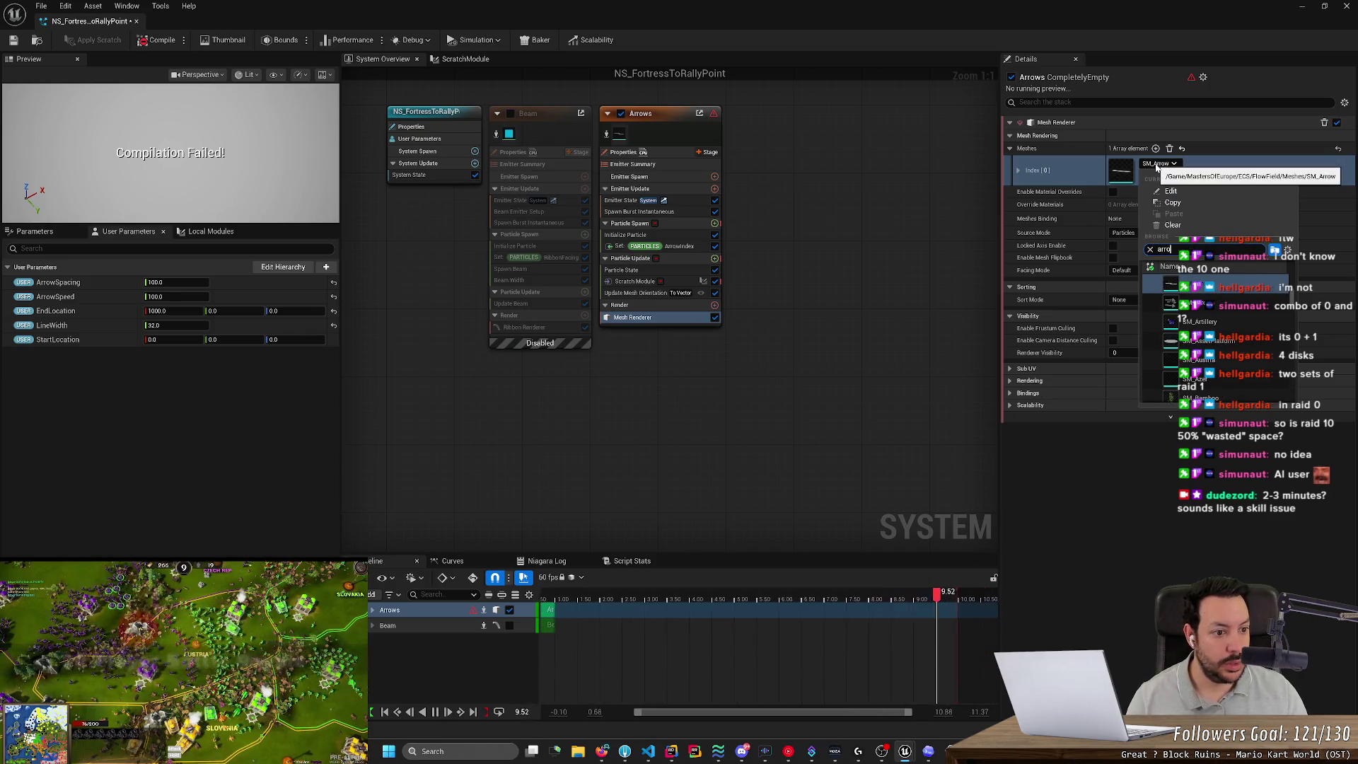
{"action": "type", "text": "ro"}
{"action": "left_click", "coordinate": [1195, 321]}
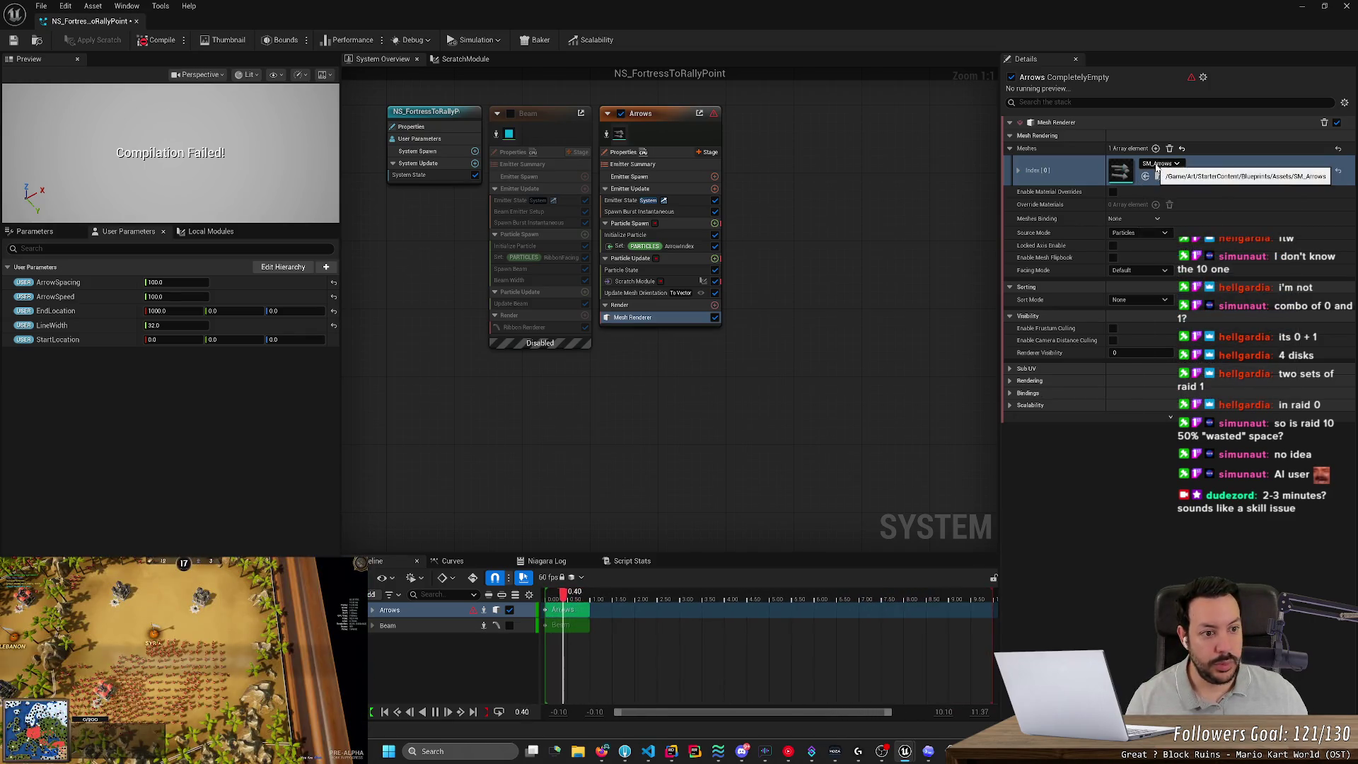
{"action": "double_click", "coordinate": [1119, 172]}
{"action": "mouse_move", "coordinate": [476, 337]}
{"action": "left_mouse_down"}
{"action": "mouse_move", "coordinate": [425, 331]}
{"action": "mouse_move", "coordinate": [476, 337]}
{"action": "mouse_move", "coordinate": [453, 332]}
{"action": "mouse_move", "coordinate": [439, 354]}
{"action": "mouse_move", "coordinate": [466, 311]}
{"action": "mouse_move", "coordinate": [475, 337]}
{"action": "mouse_move", "coordinate": [537, 318]}
{"action": "mouse_move", "coordinate": [545, 297]}
{"action": "mouse_move", "coordinate": [565, 305]}
{"action": "mouse_move", "coordinate": [311, 71]}
{"action": "left_mouse_up"}
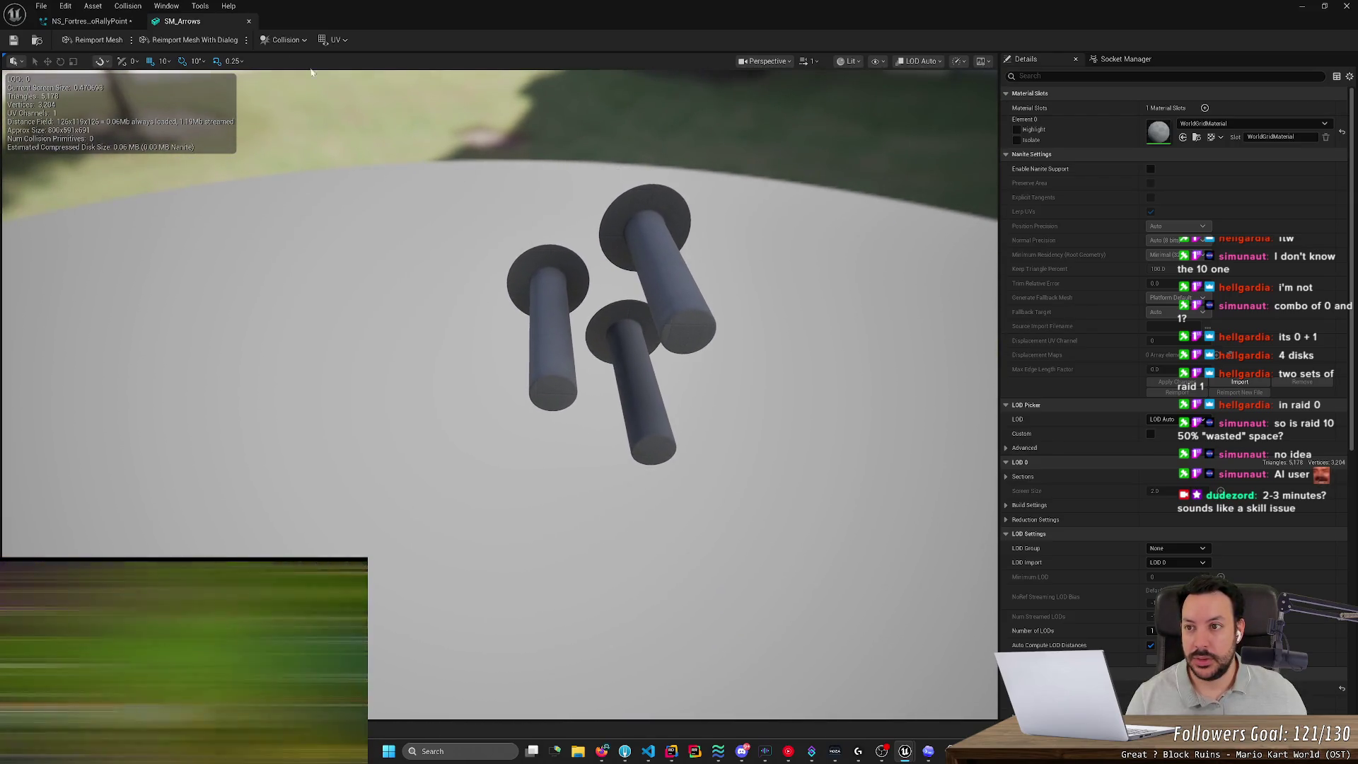
{"action": "left_click", "coordinate": [248, 21]}
{"action": "left_click", "coordinate": [1176, 164]}
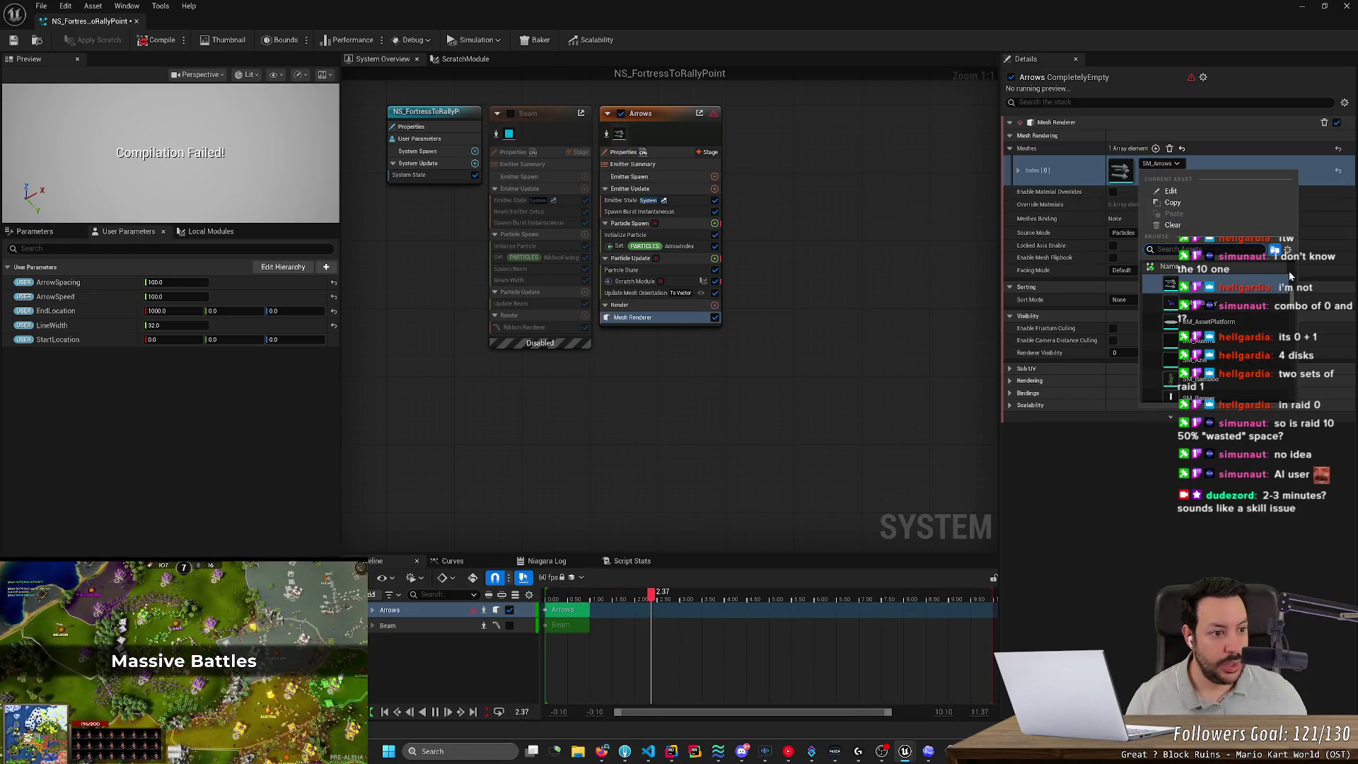
{"action": "mouse_move", "coordinate": [1293, 302]}
{"action": "left_mouse_down"}
{"action": "mouse_move", "coordinate": [1291, 413]}
{"action": "mouse_move", "coordinate": [1280, 315]}
{"action": "left_mouse_up"}
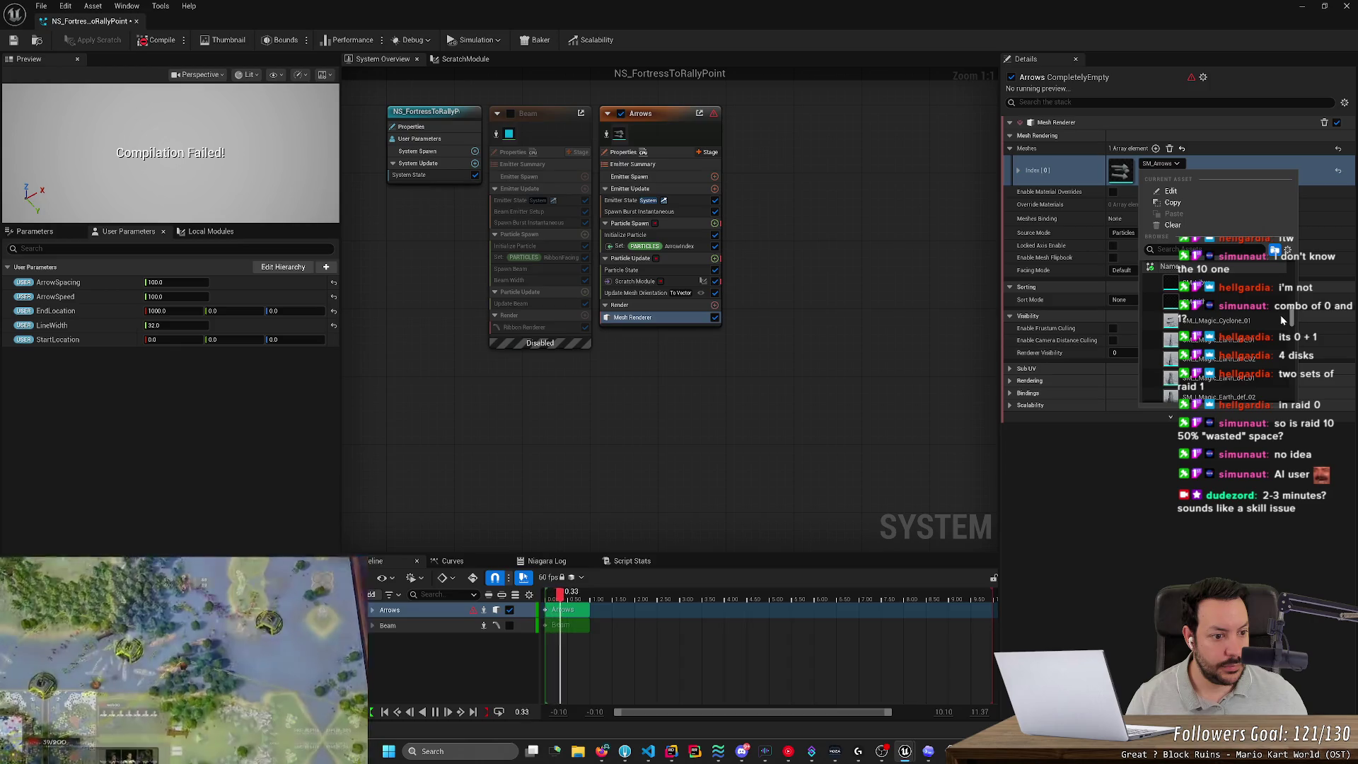
{"action": "left_click_drag", "start_coordinate": [1281, 315], "coordinate": [1281, 311]}
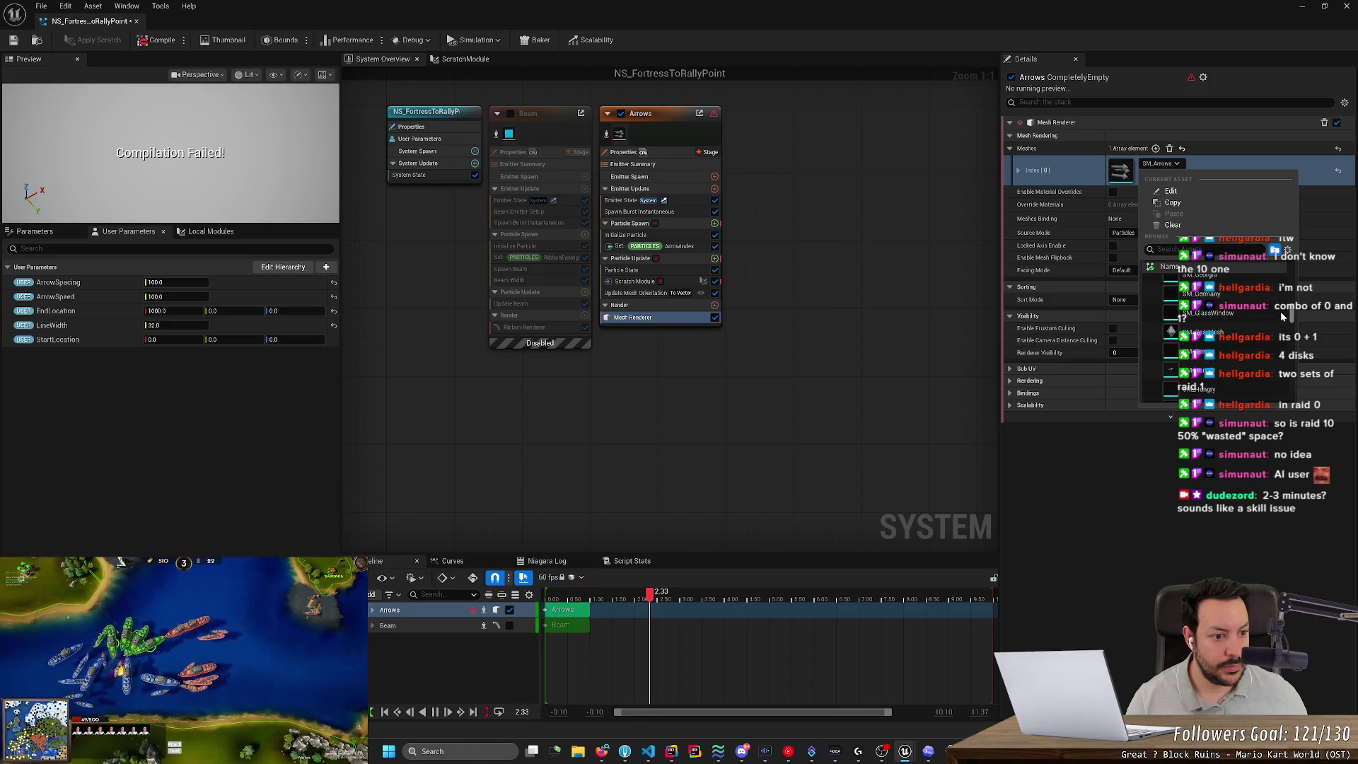
{"action": "scroll", "coordinate": [1280, 311], "scroll_direction": "up", "scroll_amount": 2}
{"action": "scroll", "coordinate": [1281, 311], "scroll_direction": "up", "scroll_amount": 3}
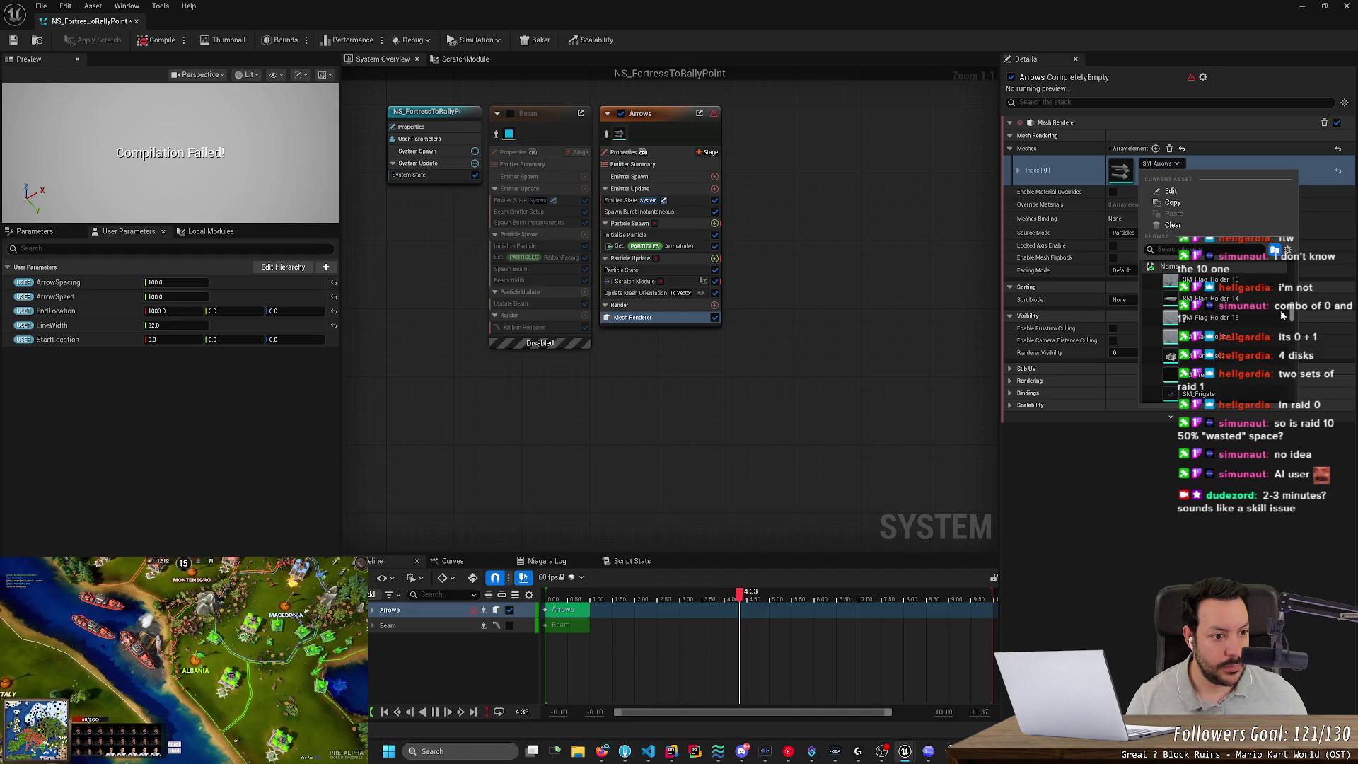
{"action": "scroll", "coordinate": [1280, 309], "scroll_direction": "up", "scroll_amount": 4}
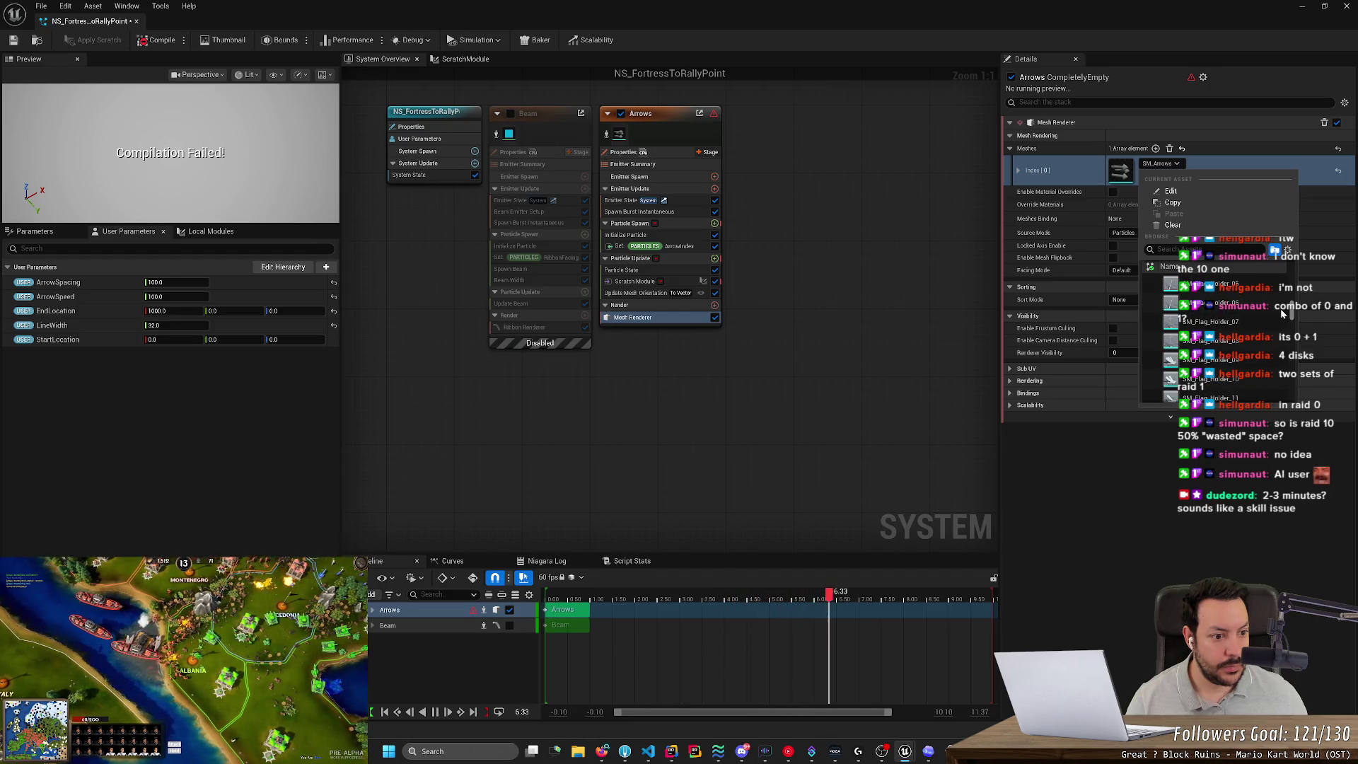
{"action": "scroll", "coordinate": [1280, 308], "scroll_direction": "up", "scroll_amount": 6}
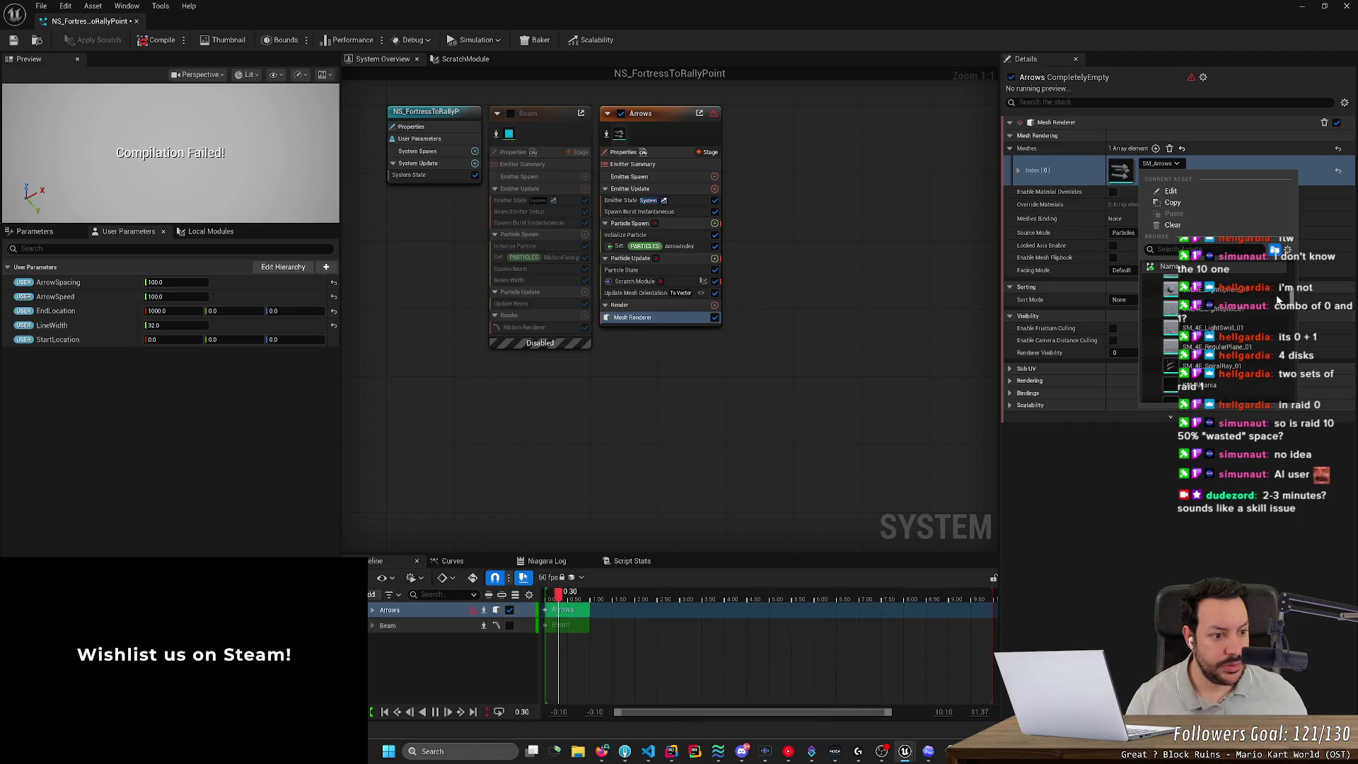
{"action": "scroll", "coordinate": [1280, 309], "scroll_direction": "up", "scroll_amount": 3}
{"action": "key", "text": "alt+Tab"}
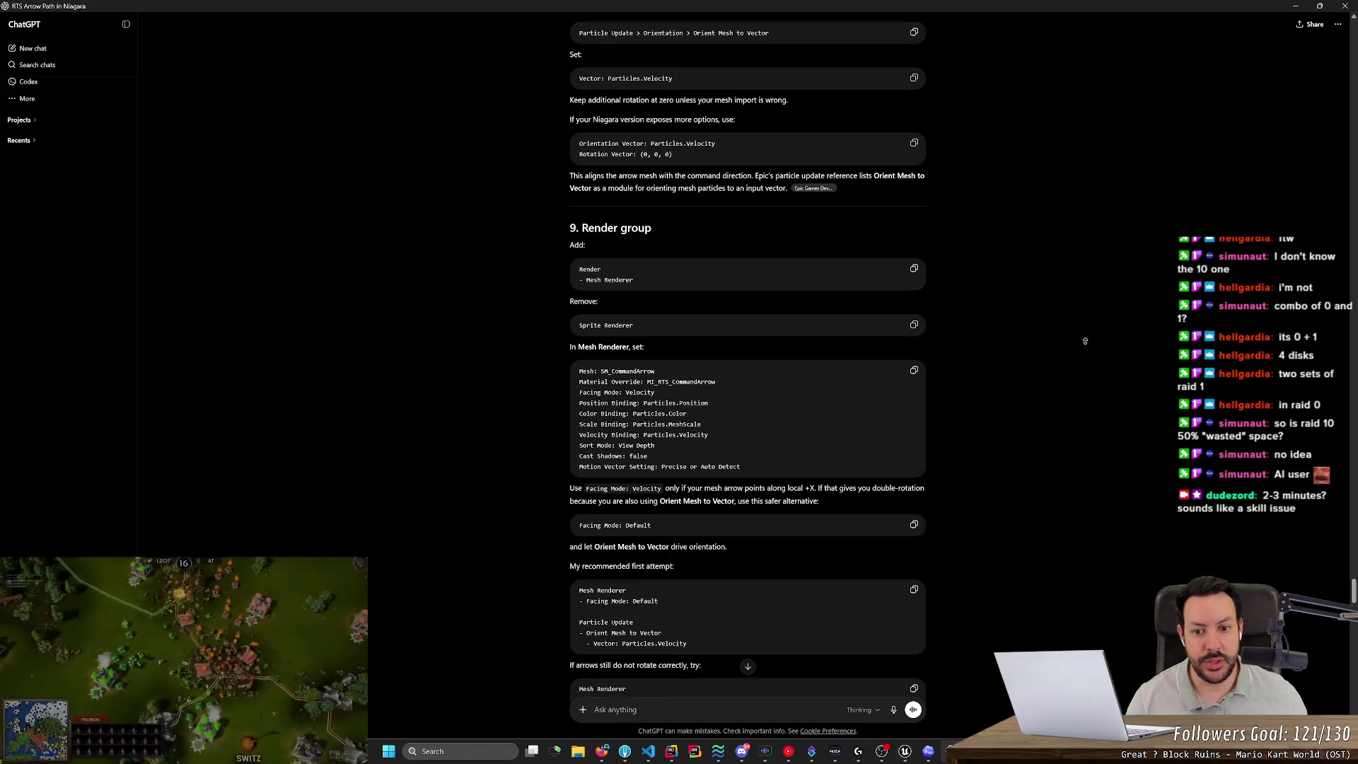
{"action": "scroll", "coordinate": [1052, 123], "scroll_direction": "down", "scroll_amount": 10}
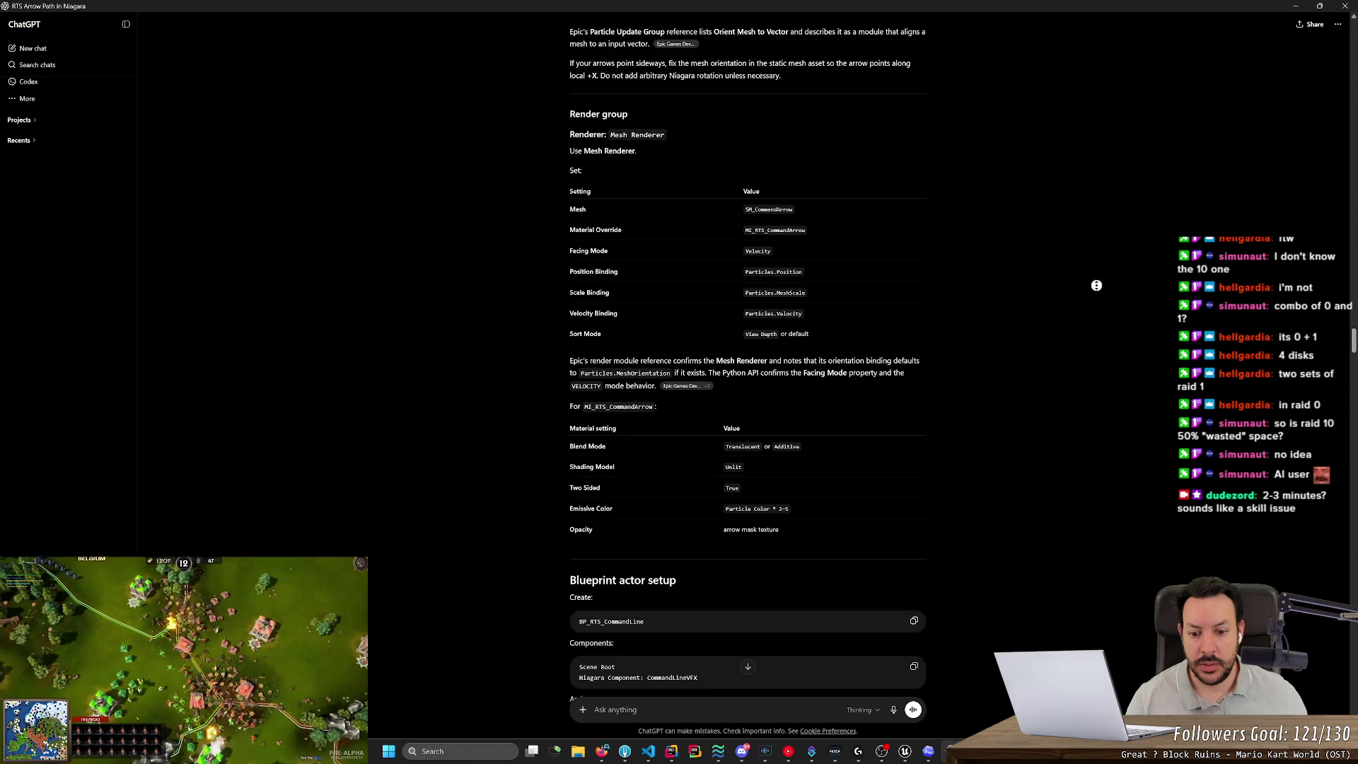
{"action": "scroll", "coordinate": [1078, 167], "scroll_direction": "up", "scroll_amount": 5}
{"action": "scroll", "coordinate": [1077, 168], "scroll_direction": "down", "scroll_amount": 20}
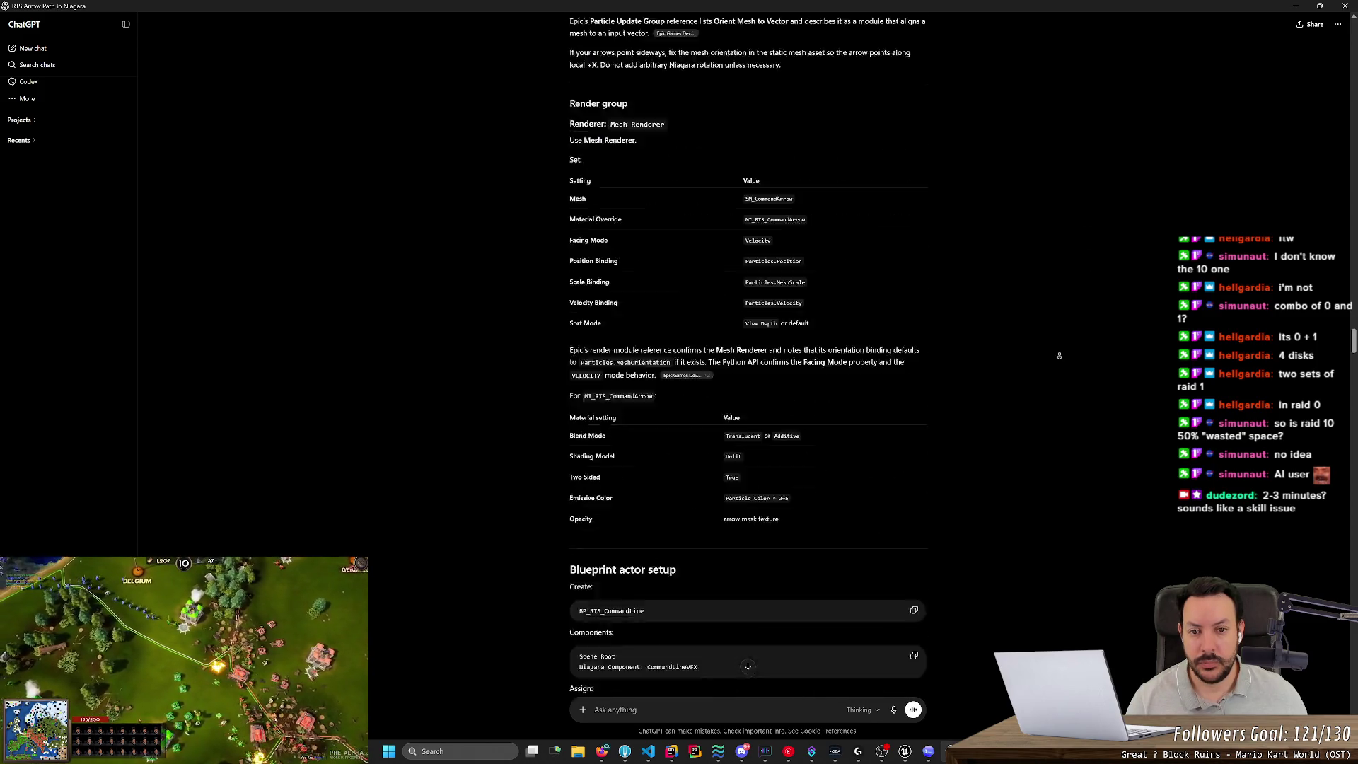
{"action": "scroll", "coordinate": [1010, 149], "scroll_direction": "up", "scroll_amount": 15}
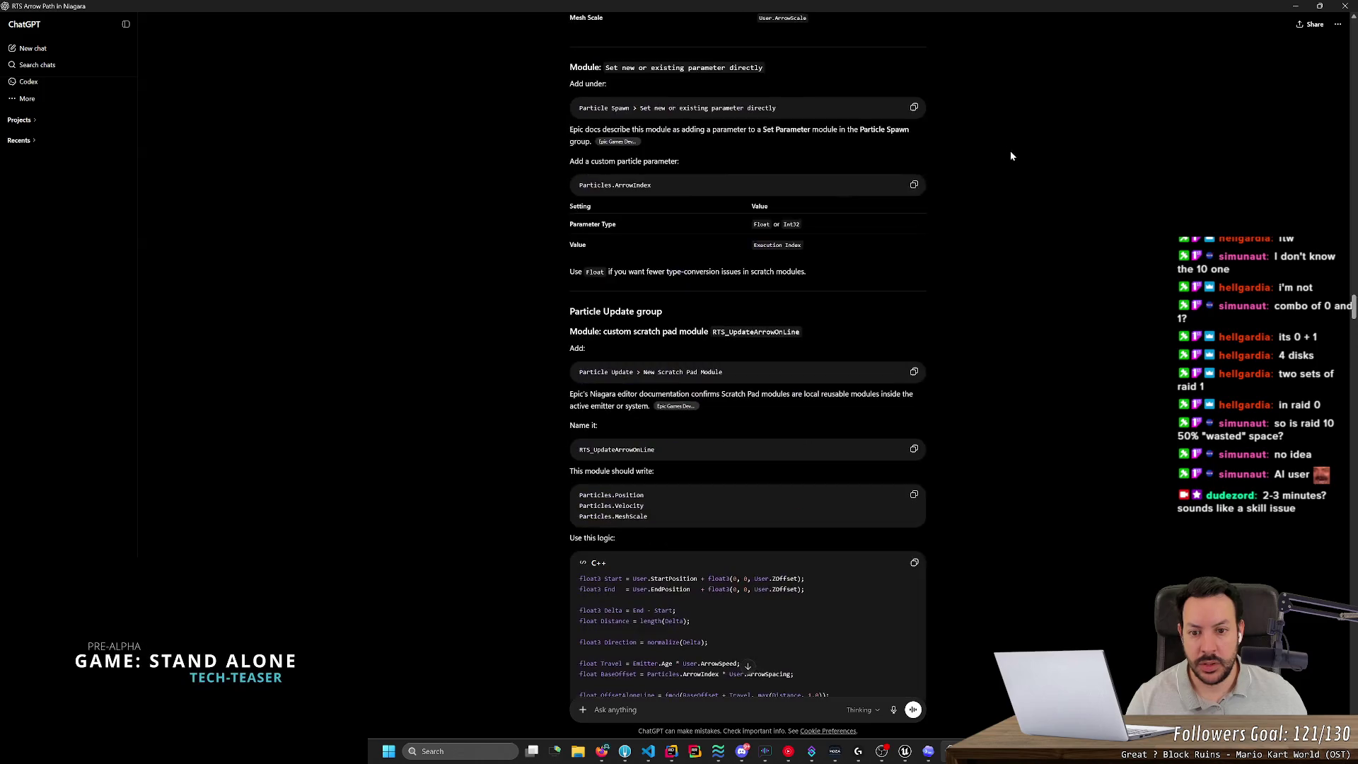
{"action": "scroll", "coordinate": [959, 343], "scroll_direction": "up", "scroll_amount": 20}
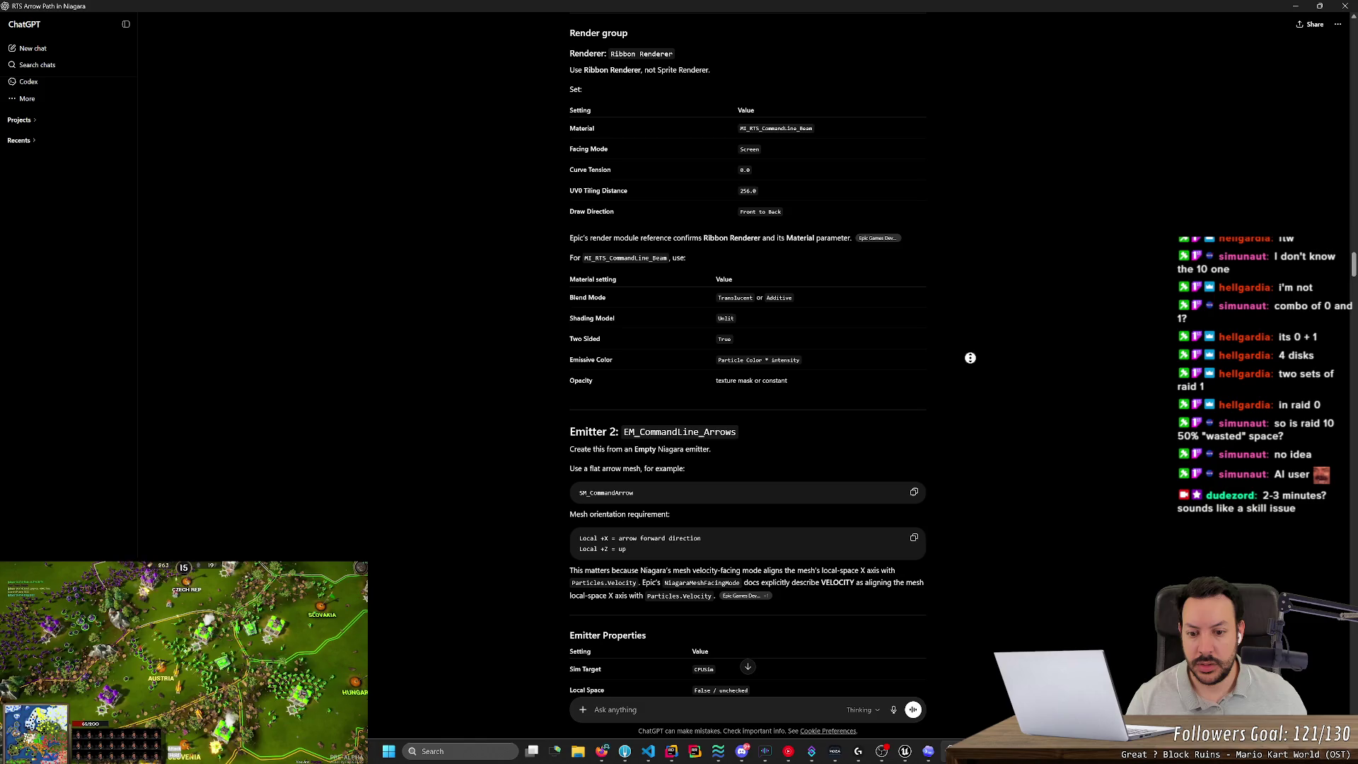
{"action": "scroll", "coordinate": [891, 410], "scroll_direction": "down", "scroll_amount": 4}
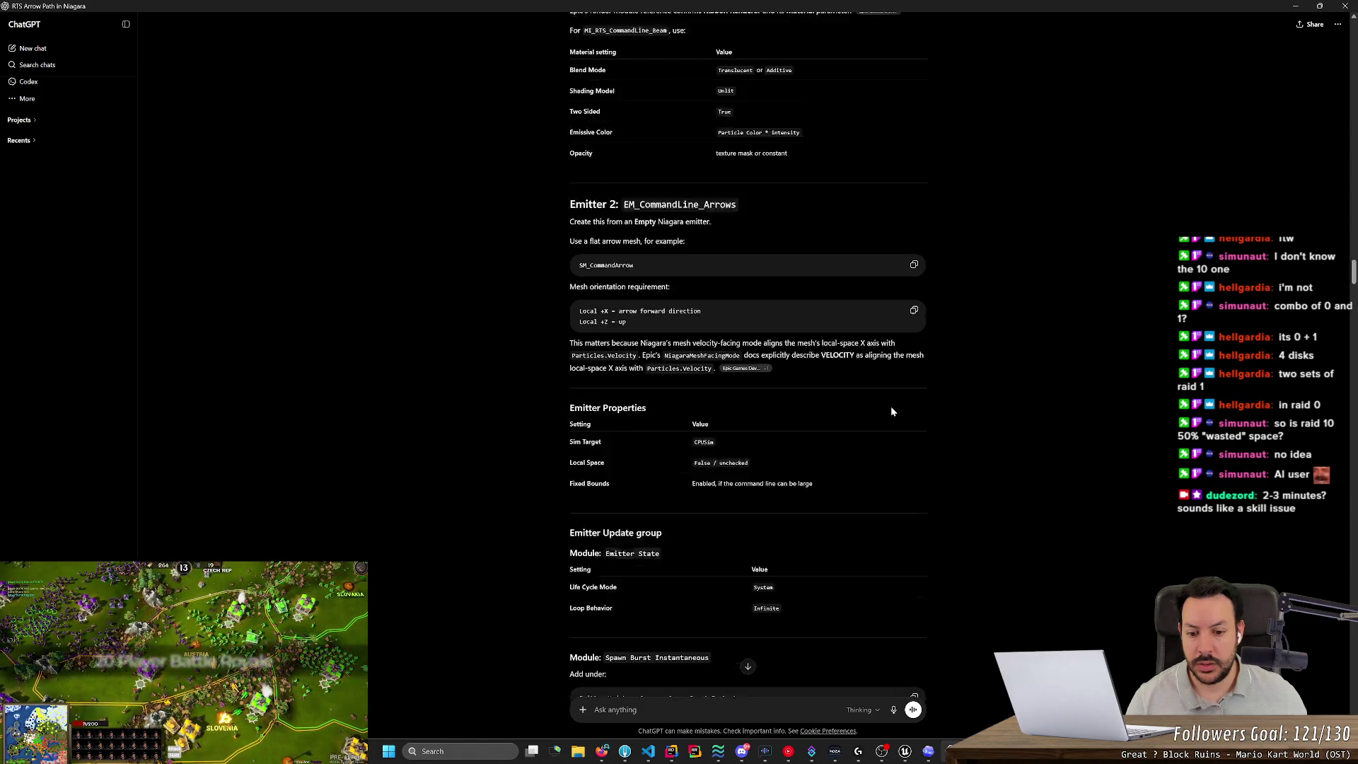
{"action": "scroll", "coordinate": [842, 339], "scroll_direction": "up", "scroll_amount": 15}
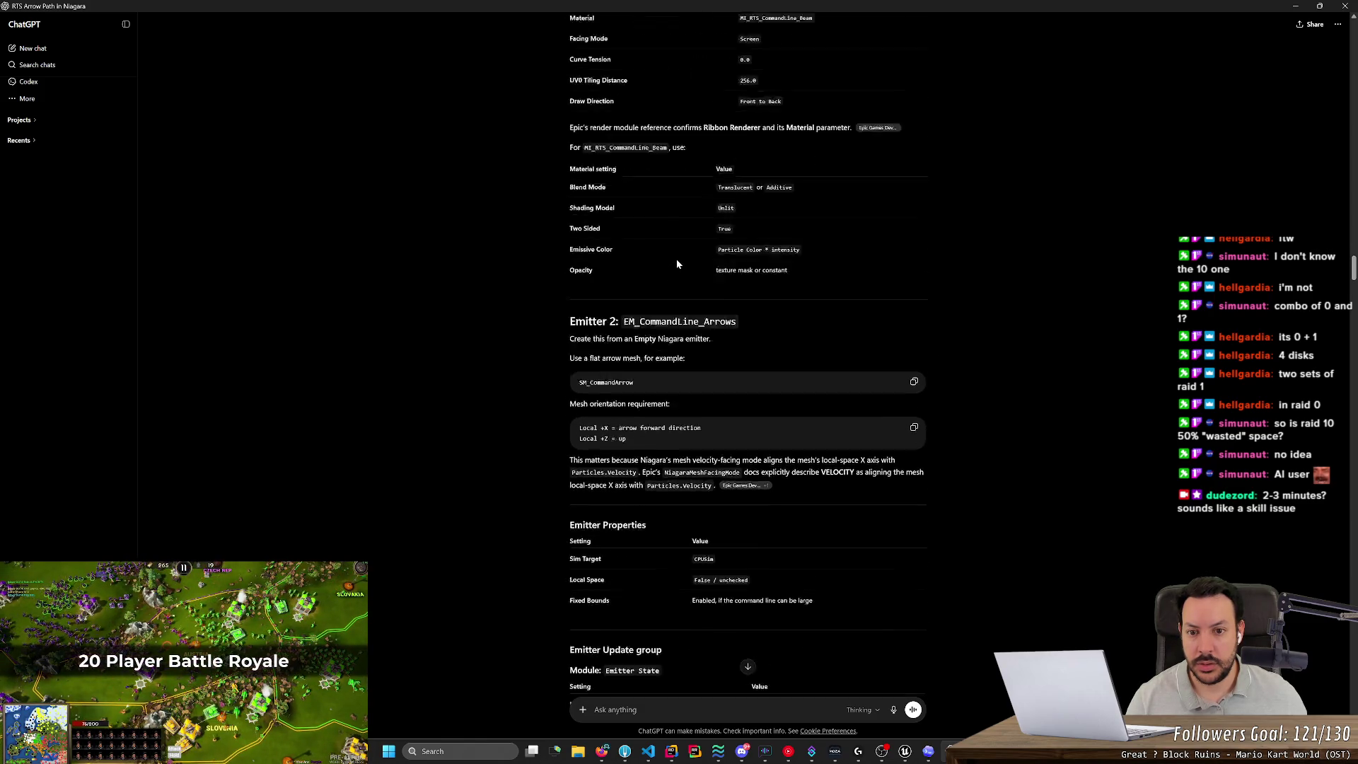
{"action": "scroll", "coordinate": [994, 222], "scroll_direction": "down", "scroll_amount": 20}
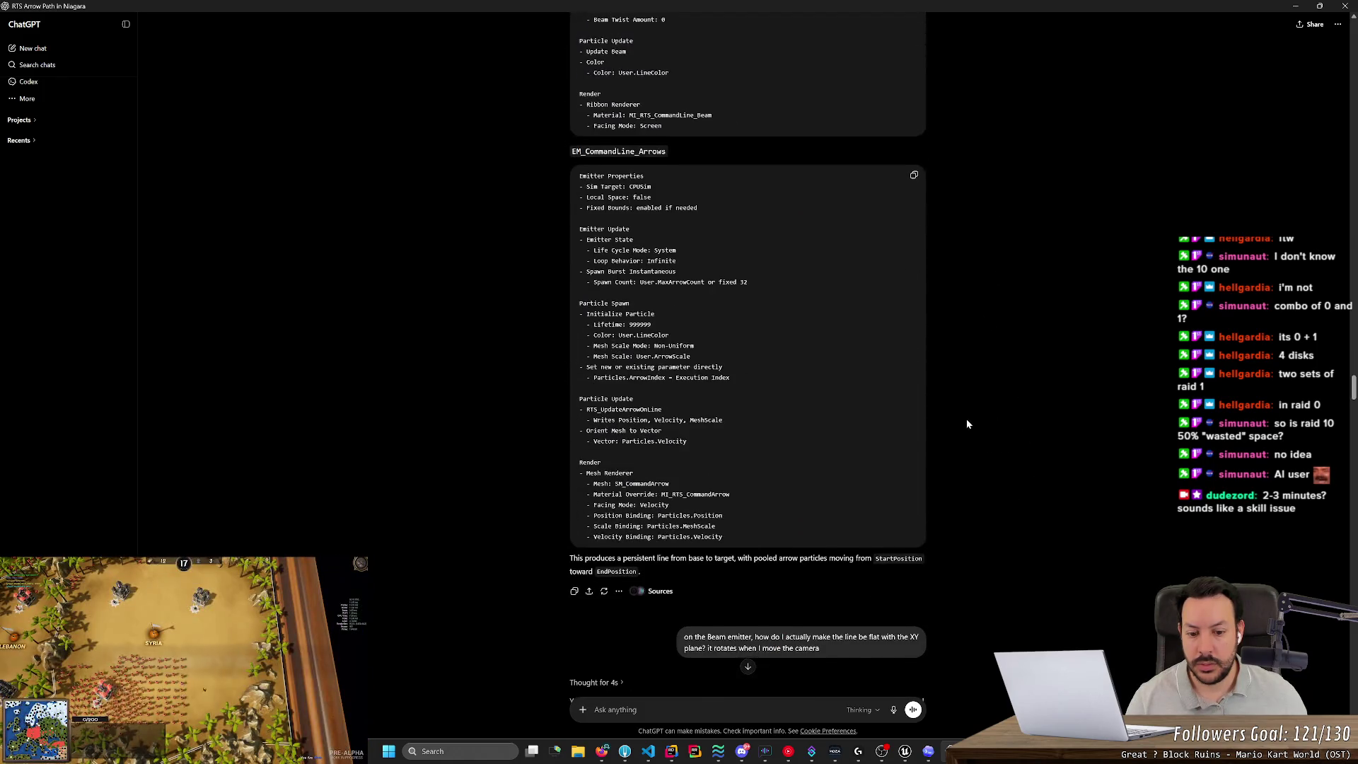
{"action": "scroll", "coordinate": [967, 419], "scroll_direction": "down", "scroll_amount": 4}
{"action": "scroll", "coordinate": [938, 412], "scroll_direction": "up", "scroll_amount": 6}
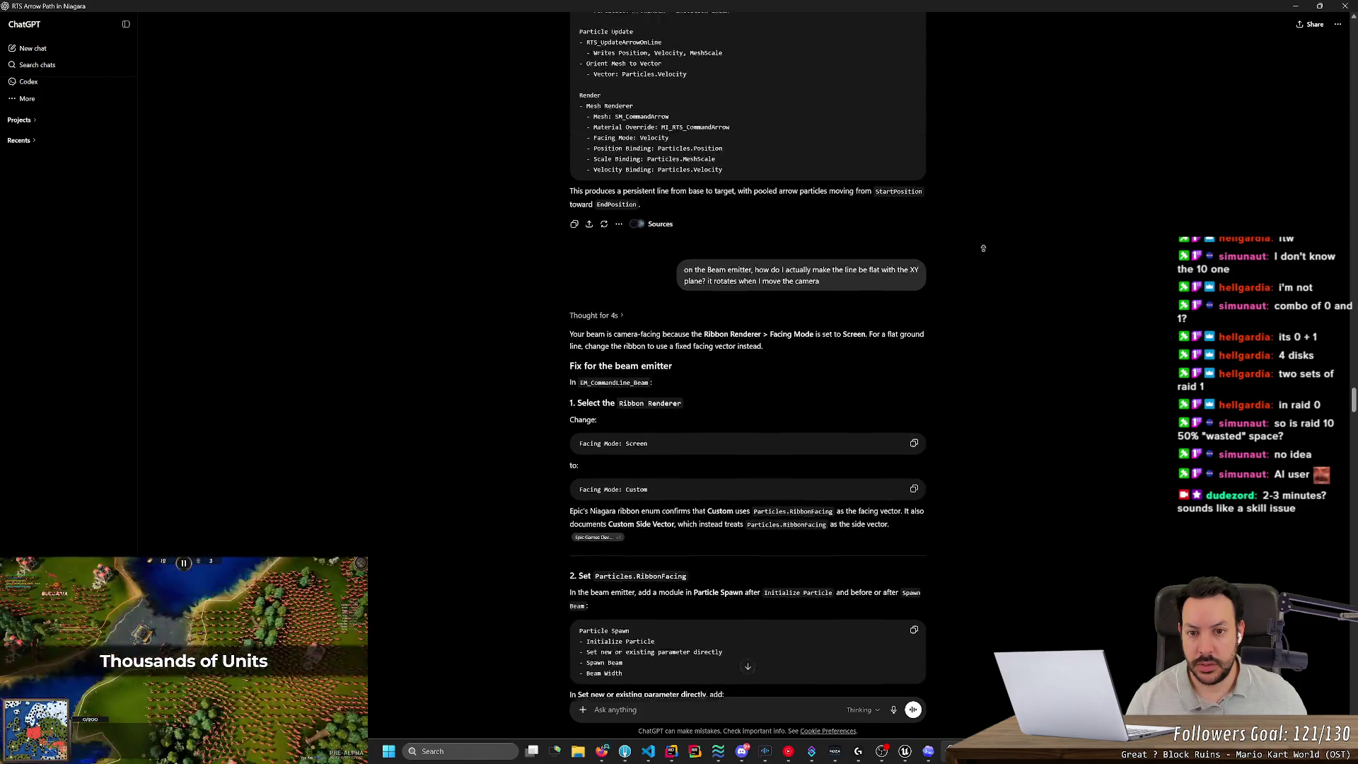
{"action": "middle_click", "coordinate": [1014, 339]}
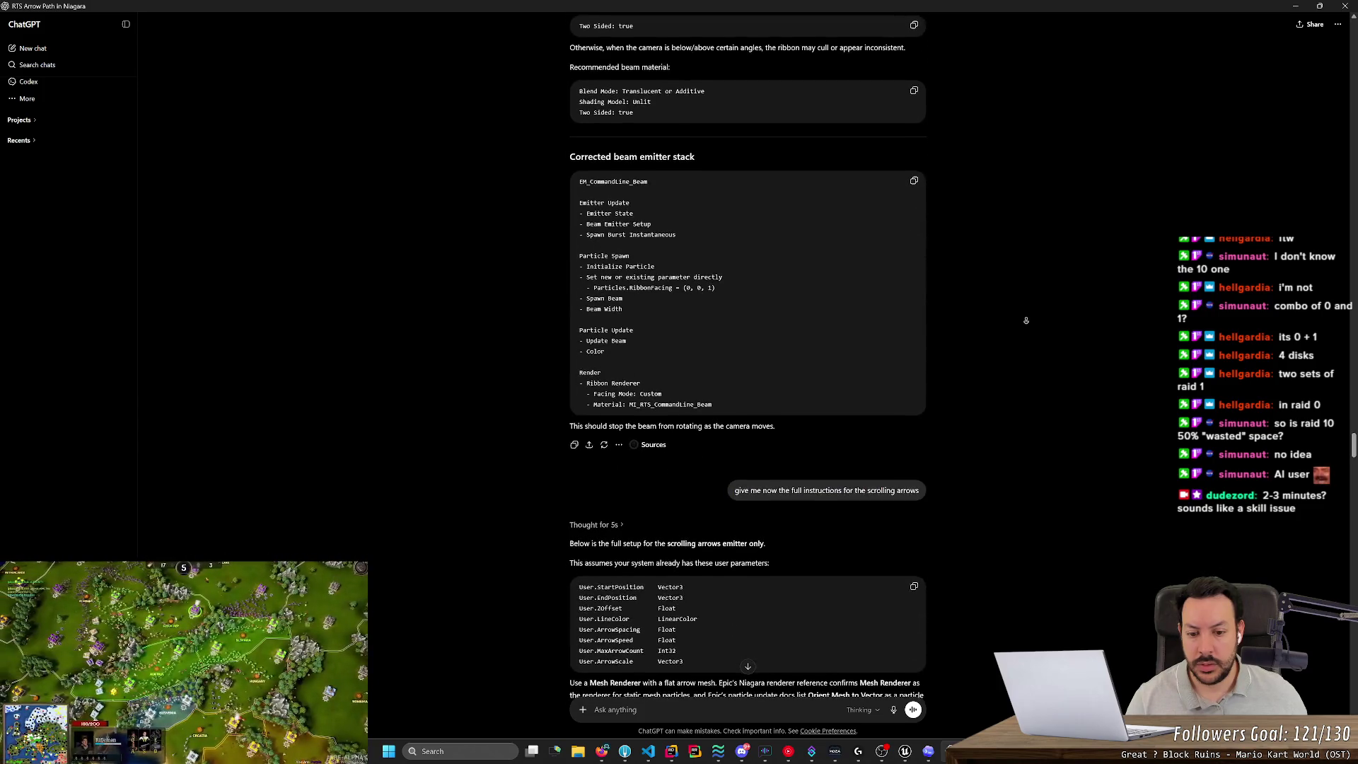
{"action": "middle_click", "coordinate": [1017, 415]}
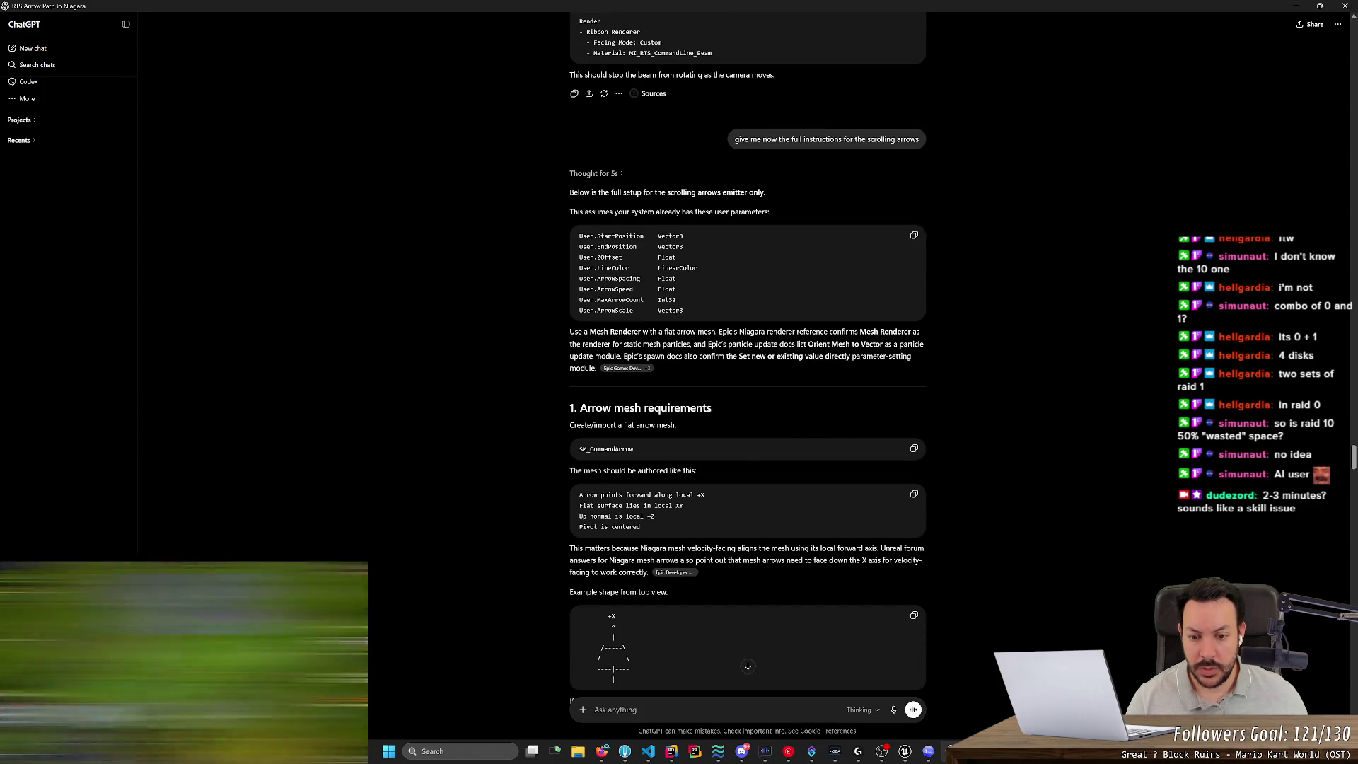
{"action": "left_click_drag", "start_coordinate": [579, 515], "coordinate": [603, 516]}
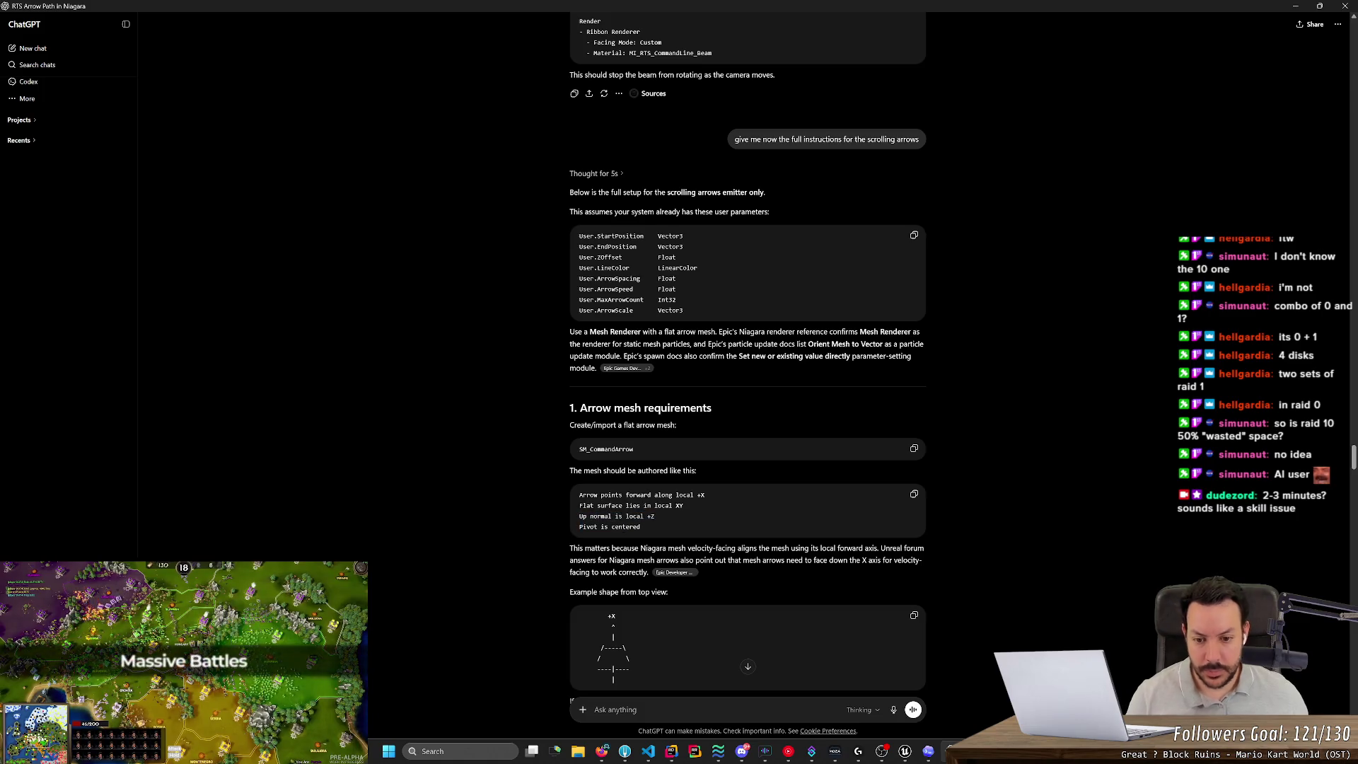
{"action": "scroll", "coordinate": [748, 354], "scroll_direction": "down", "scroll_amount": 2}
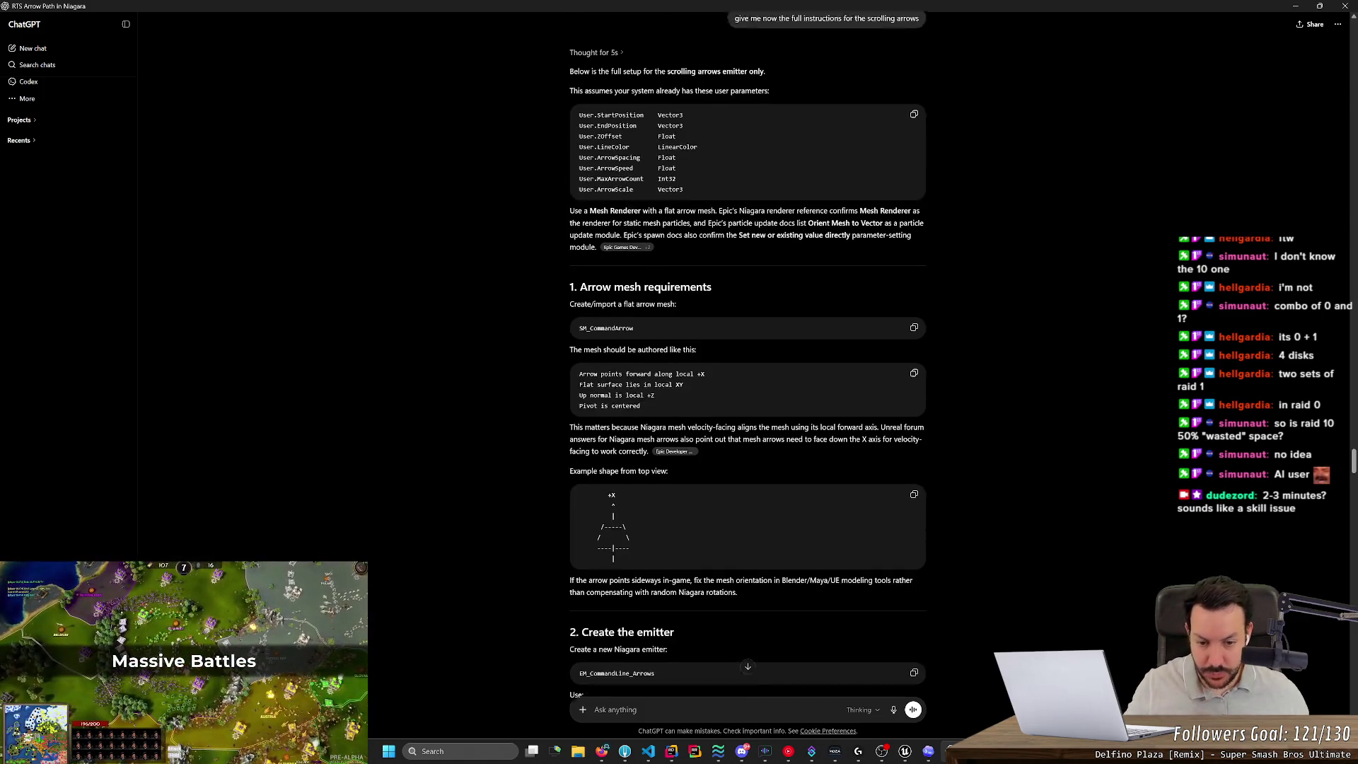
{"action": "key", "text": "alt+Tab"}
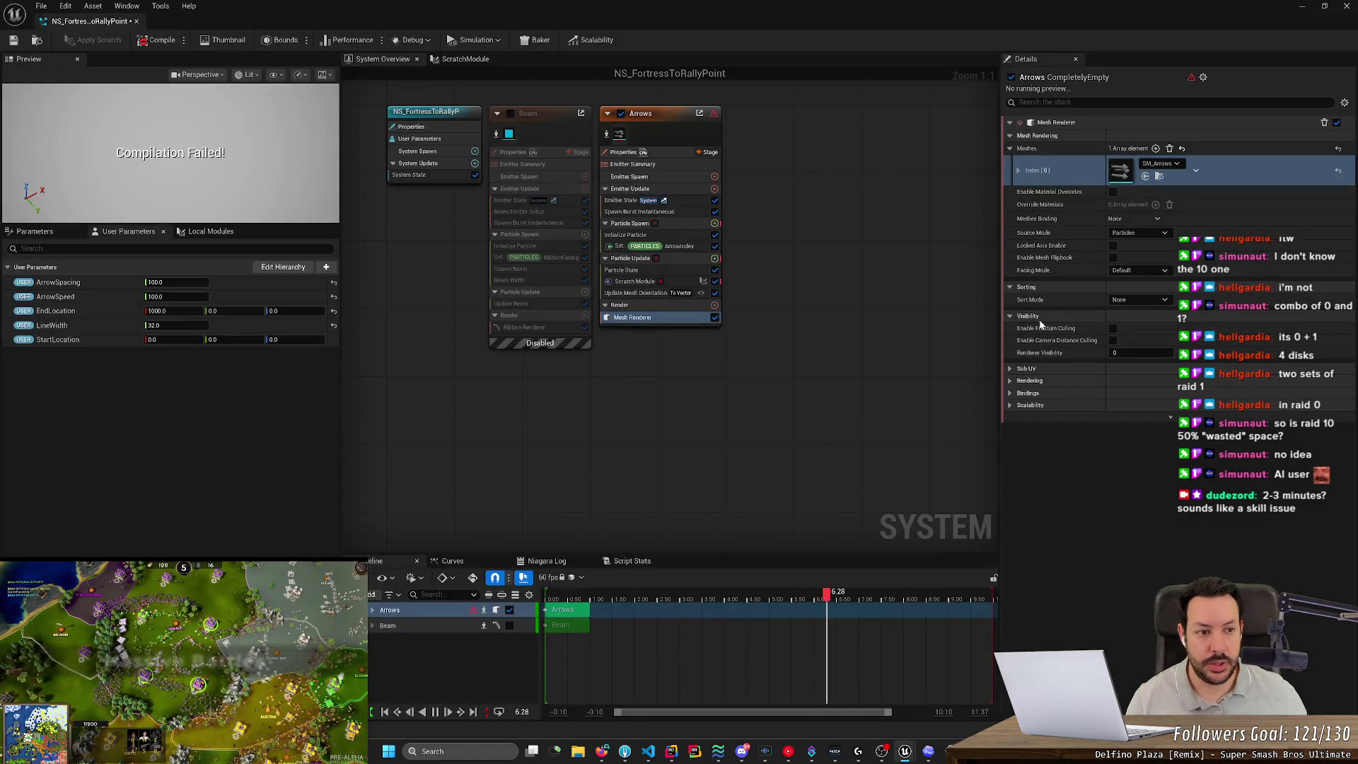
Switch the Mesh Renderer's mesh from SM_Arrows back to SM_Arrow.
{"action": "left_click", "coordinate": [1158, 163]}
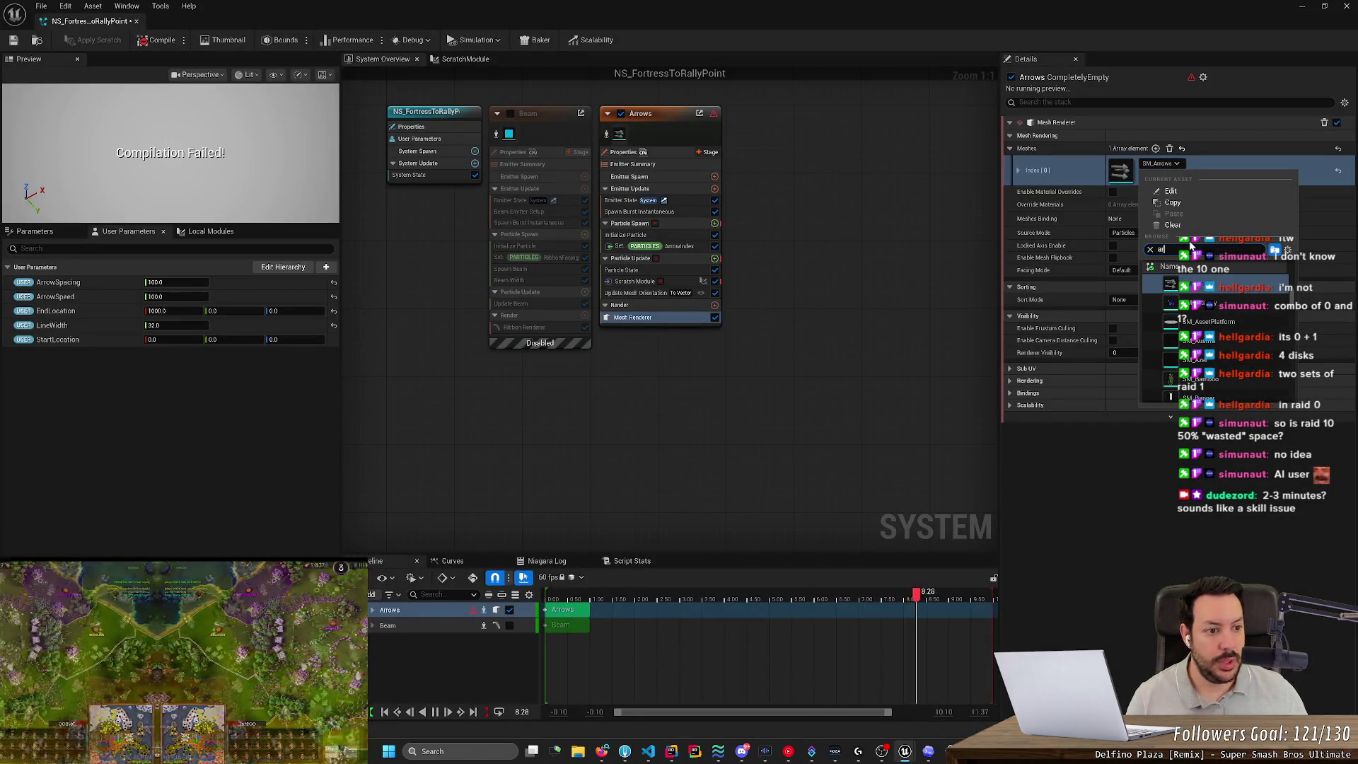
{"action": "type", "text": "arr"}
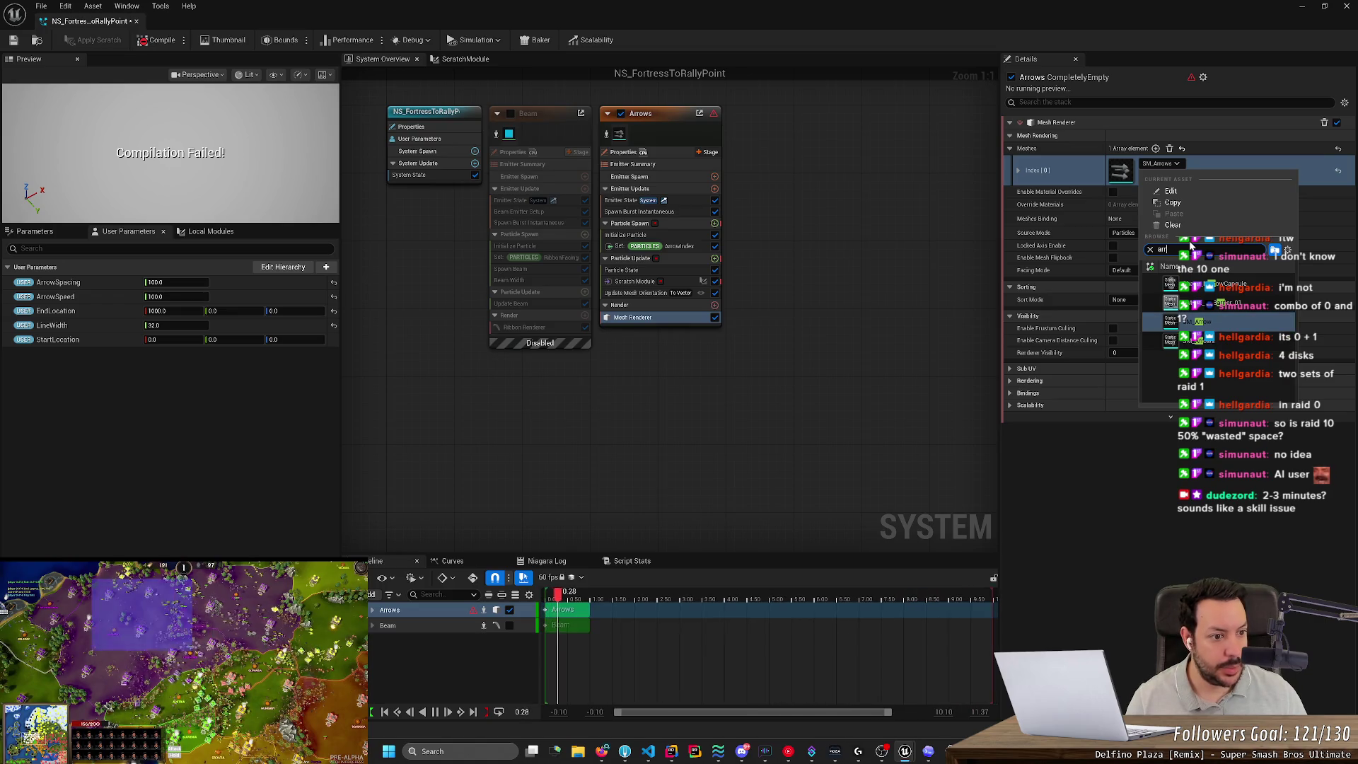
{"action": "key", "text": "Return"}
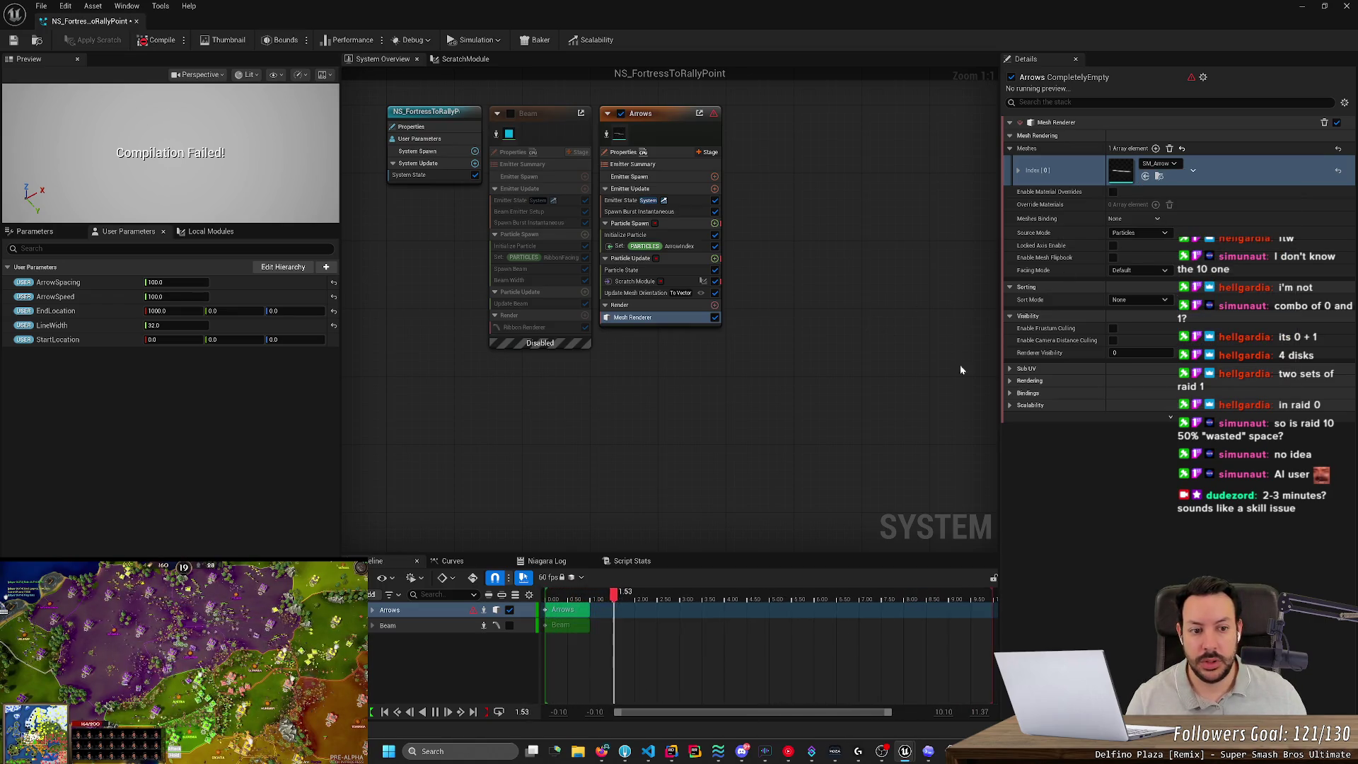
{"action": "key", "text": "alt+Tab"}
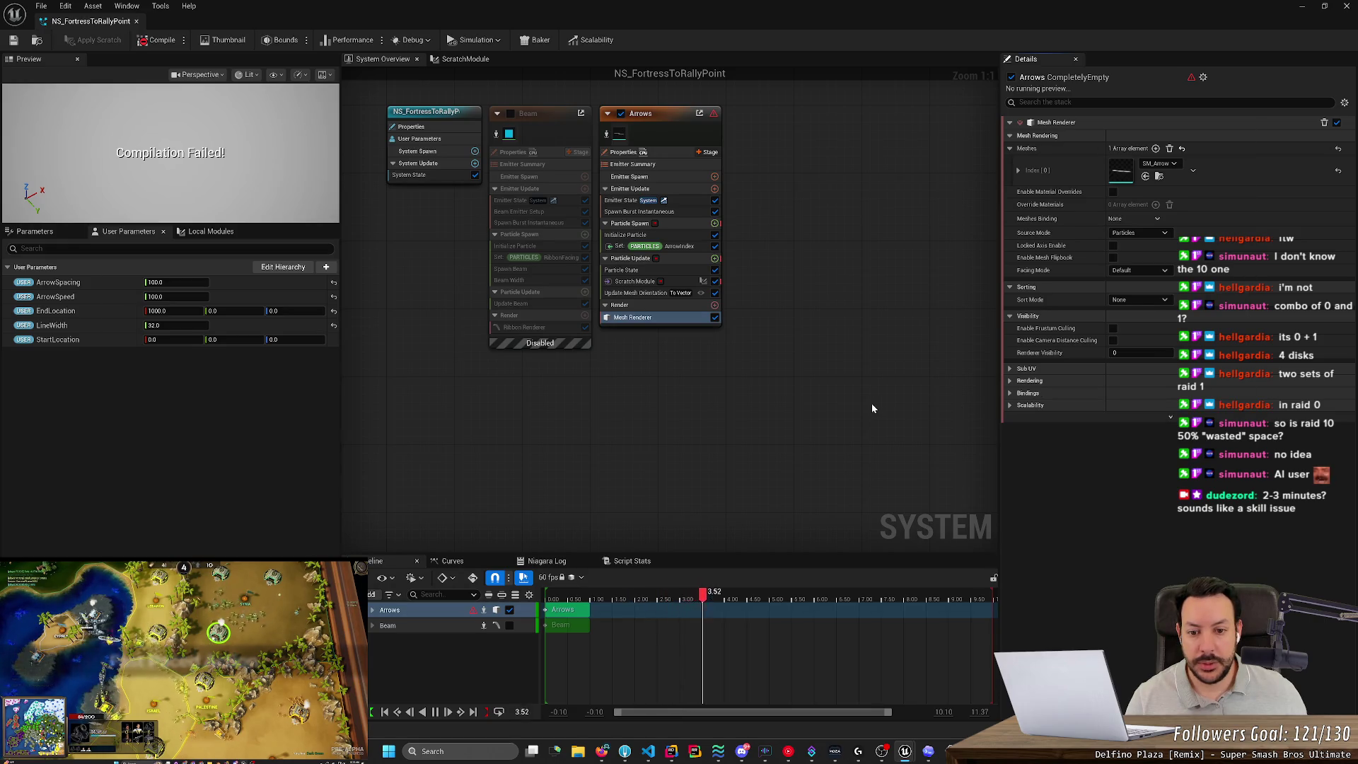
{"action": "key", "text": "alt+Tab"}
{"action": "scroll", "coordinate": [926, 584], "scroll_direction": "down", "scroll_amount": 20}
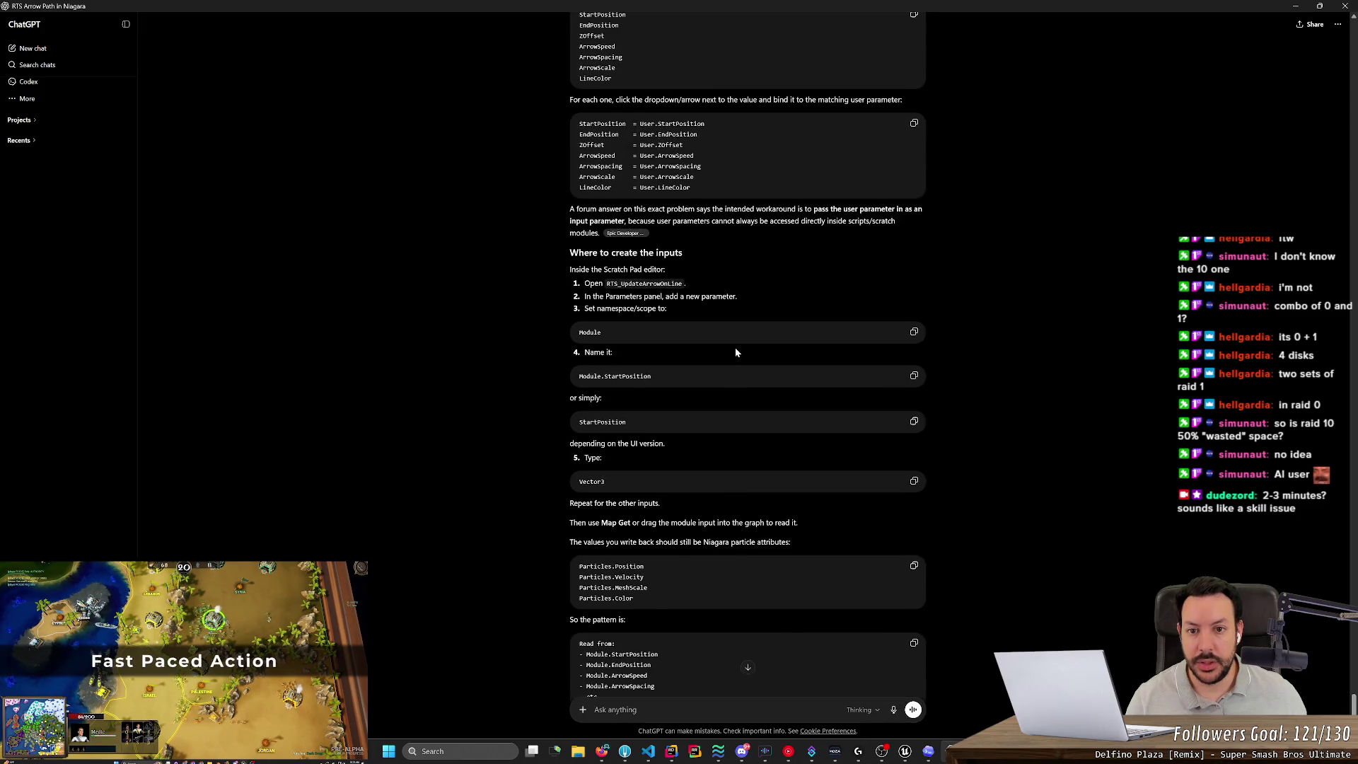
Scroll the ChatGPT answer back to section 9 'Render group', then return to Unreal.
{"action": "scroll", "coordinate": [736, 351], "scroll_direction": "up", "scroll_amount": 10}
{"action": "scroll", "coordinate": [772, 138], "scroll_direction": "up", "scroll_amount": 8}
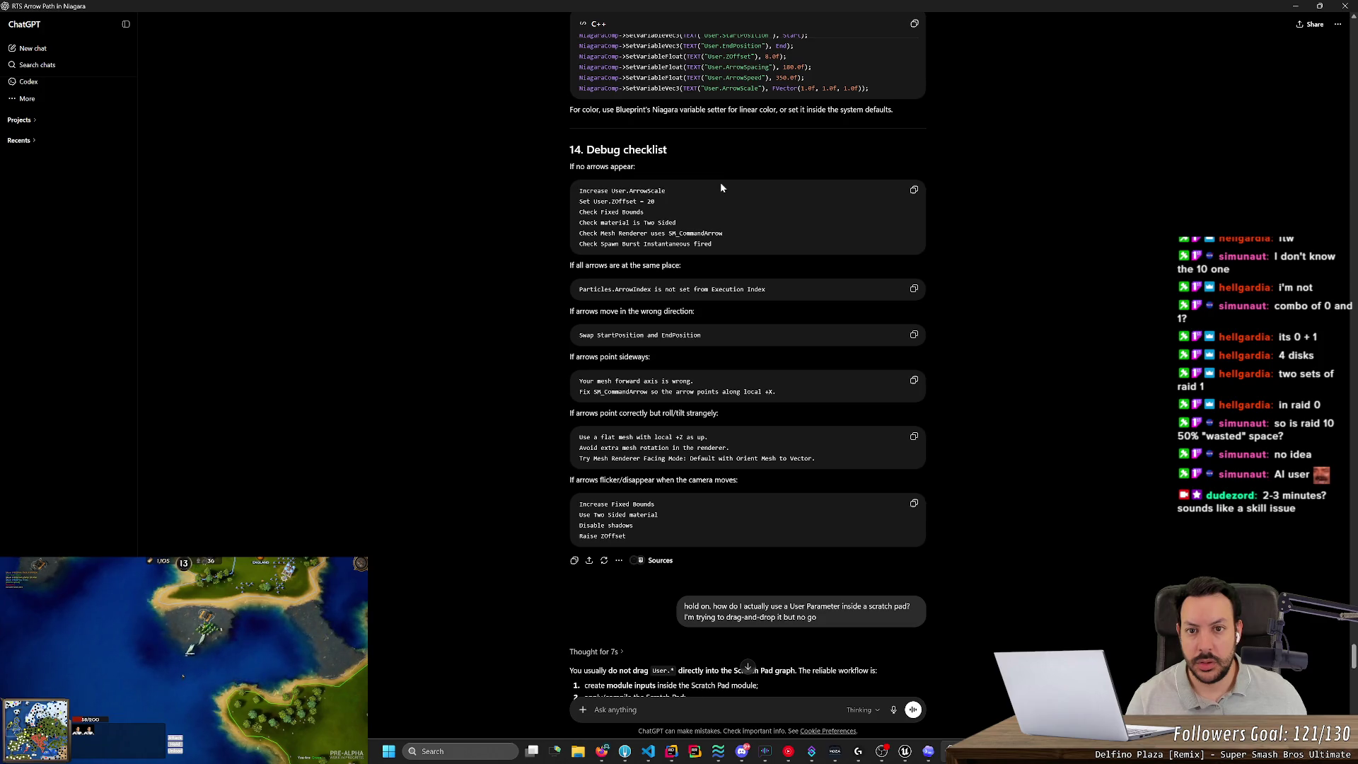
{"action": "scroll", "coordinate": [720, 187], "scroll_direction": "up", "scroll_amount": 7}
{"action": "scroll", "coordinate": [720, 205], "scroll_direction": "up", "scroll_amount": 5}
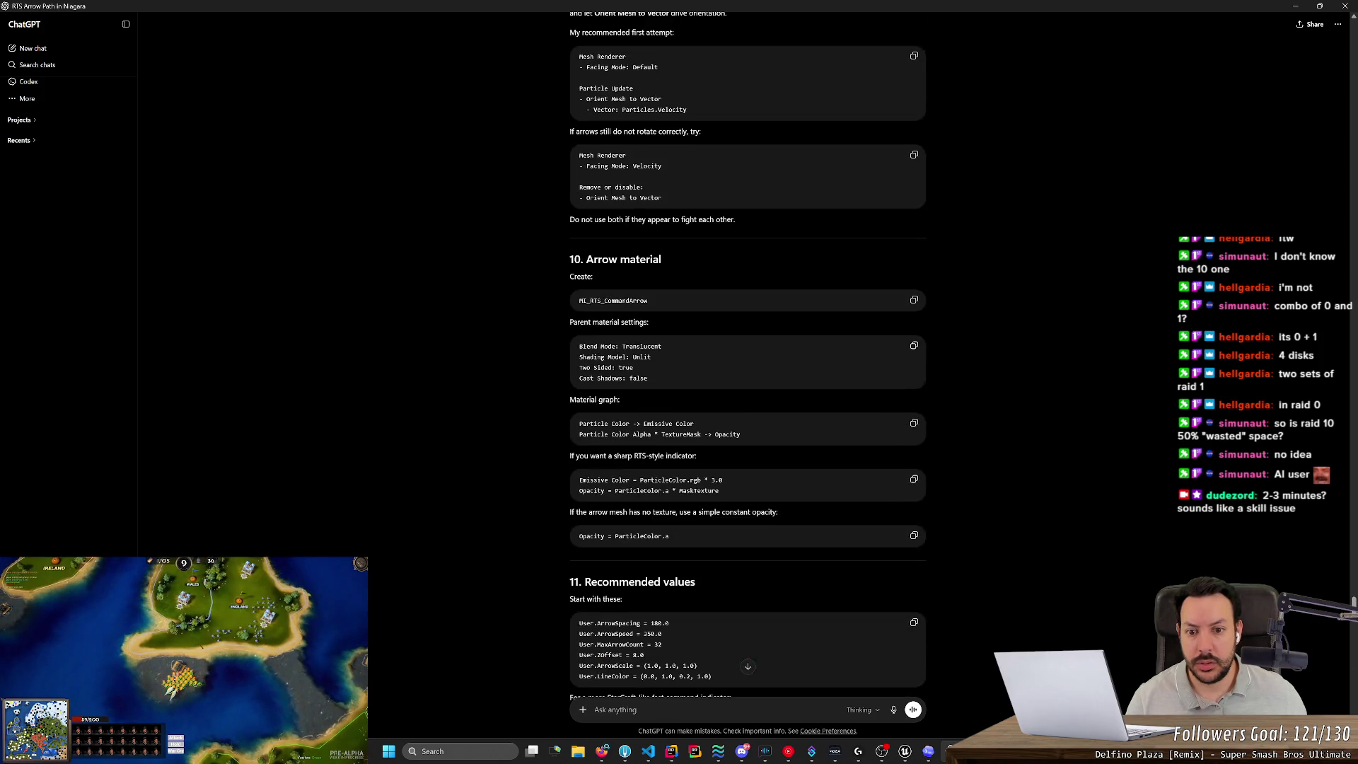
{"action": "scroll", "coordinate": [747, 354], "scroll_direction": "up", "scroll_amount": 5}
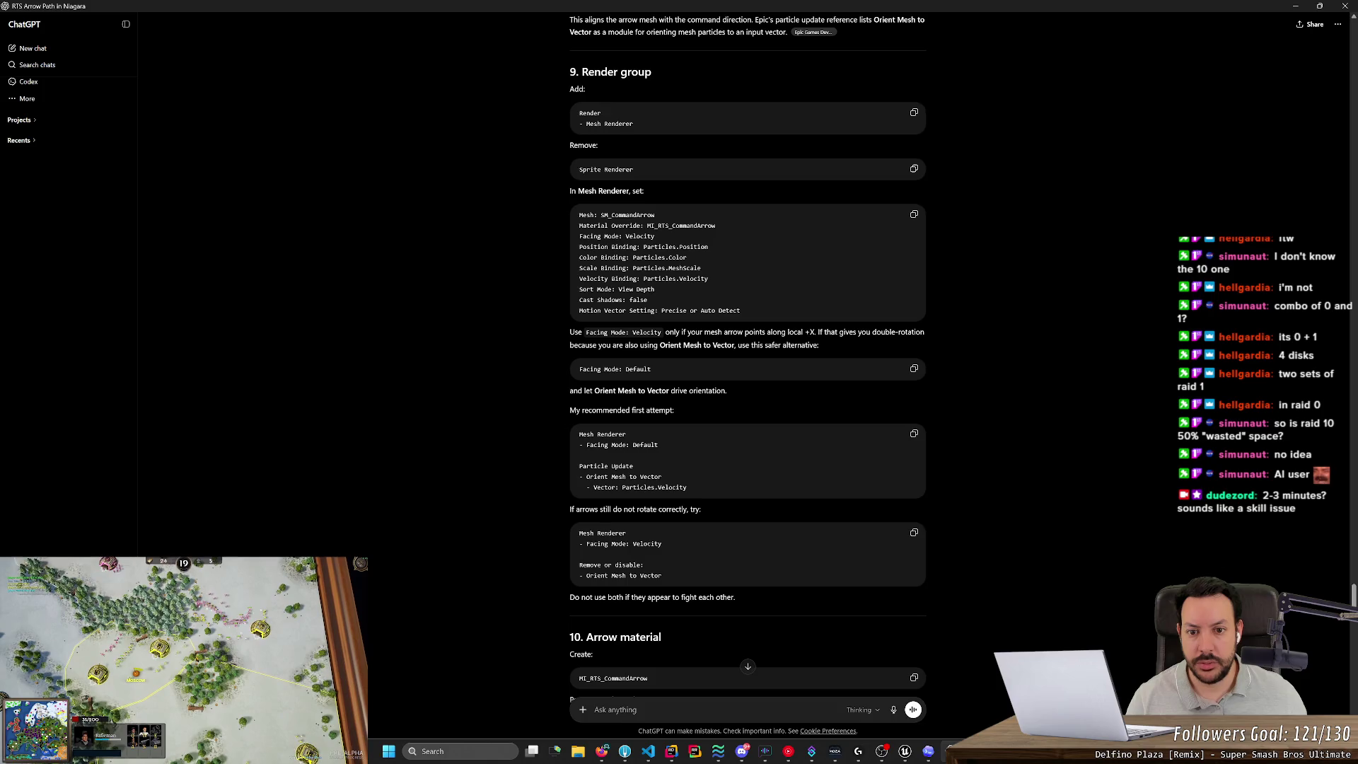
{"action": "key", "text": "alt+Tab"}
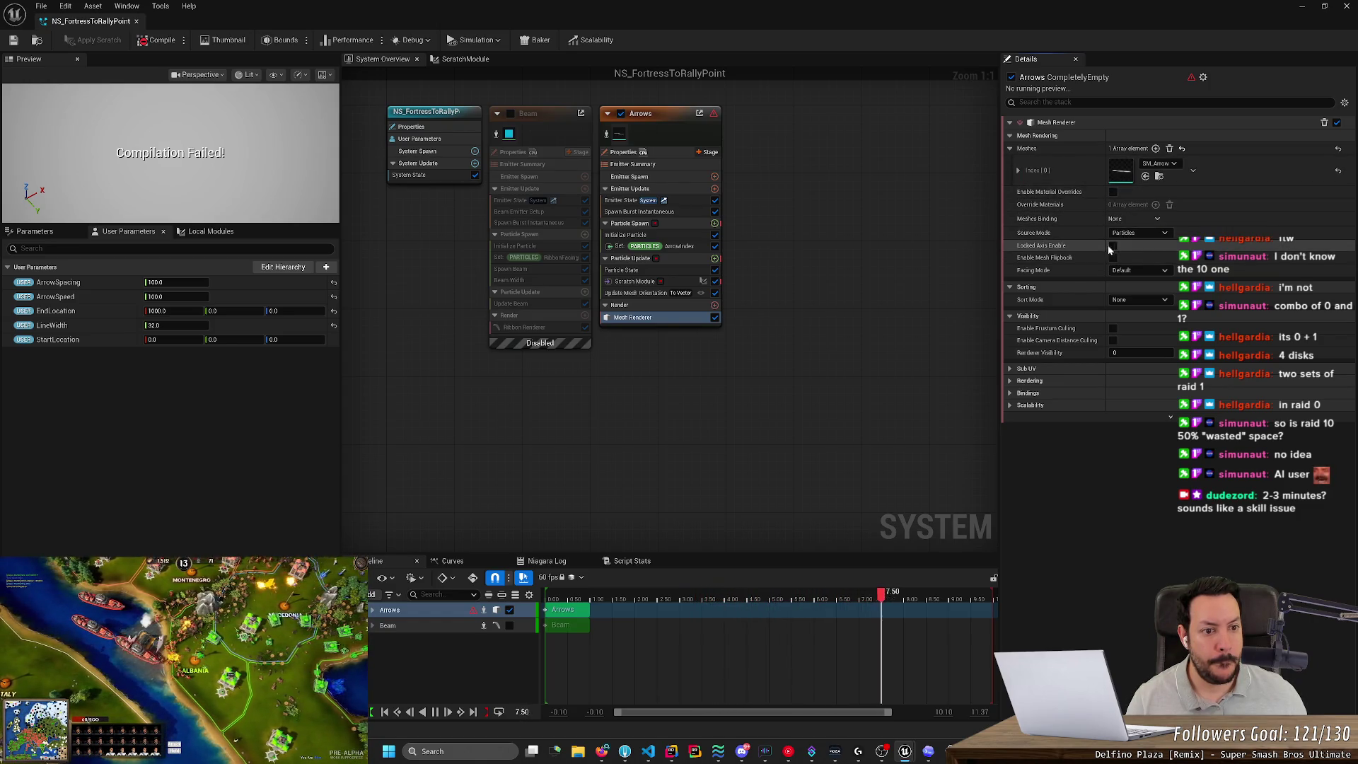
Set the Arrows Mesh Renderer's Facing Mode to Velocity, then check the ChatGPT guide.
{"action": "left_click", "coordinate": [1137, 270]}
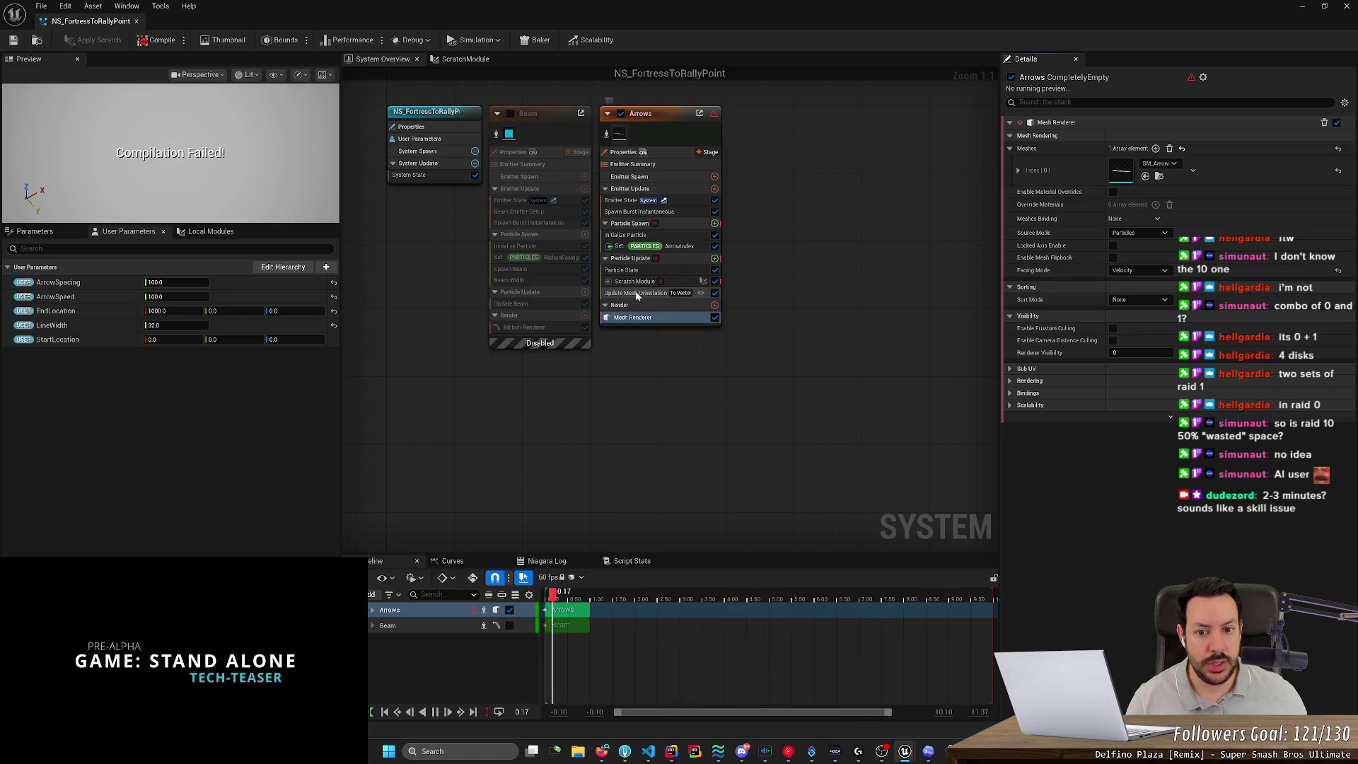
{"action": "key", "text": "alt+Tab"}
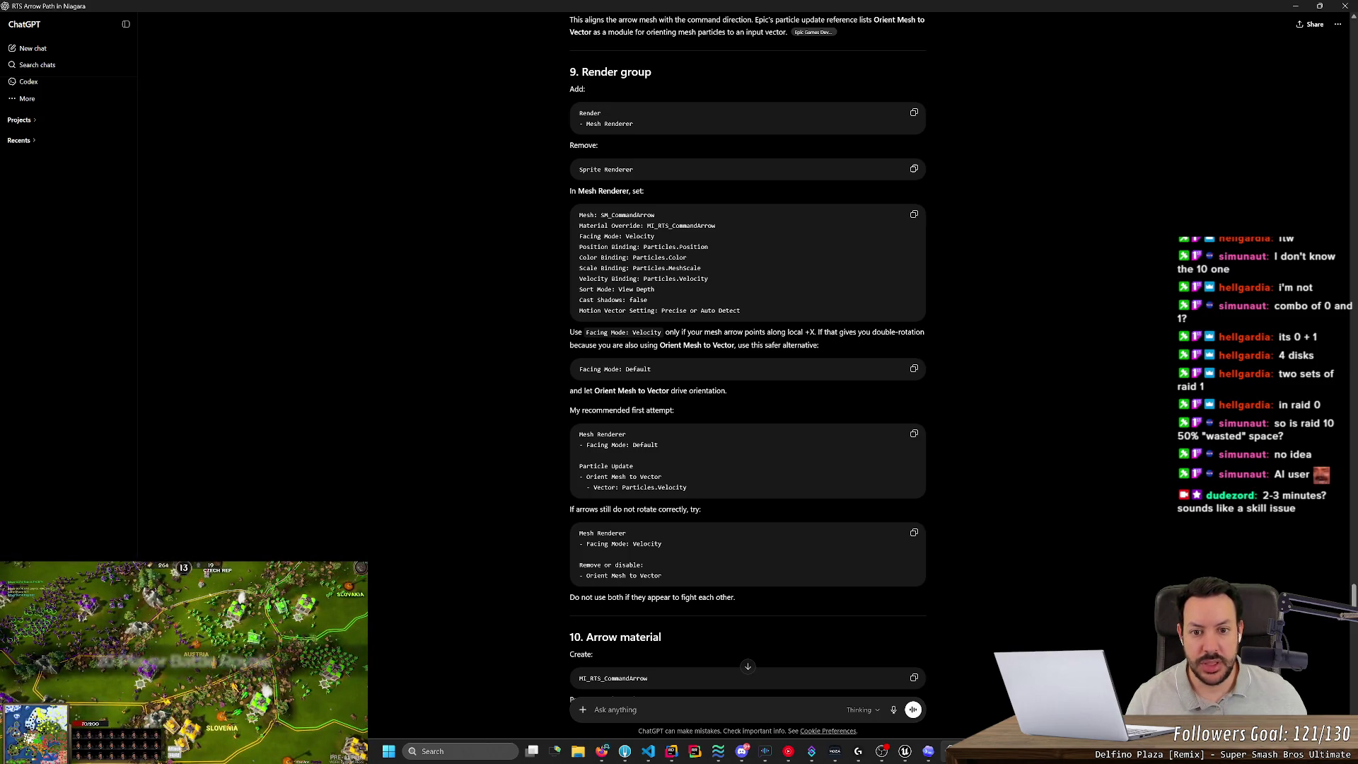
{"action": "key", "text": "alt+Tab"}
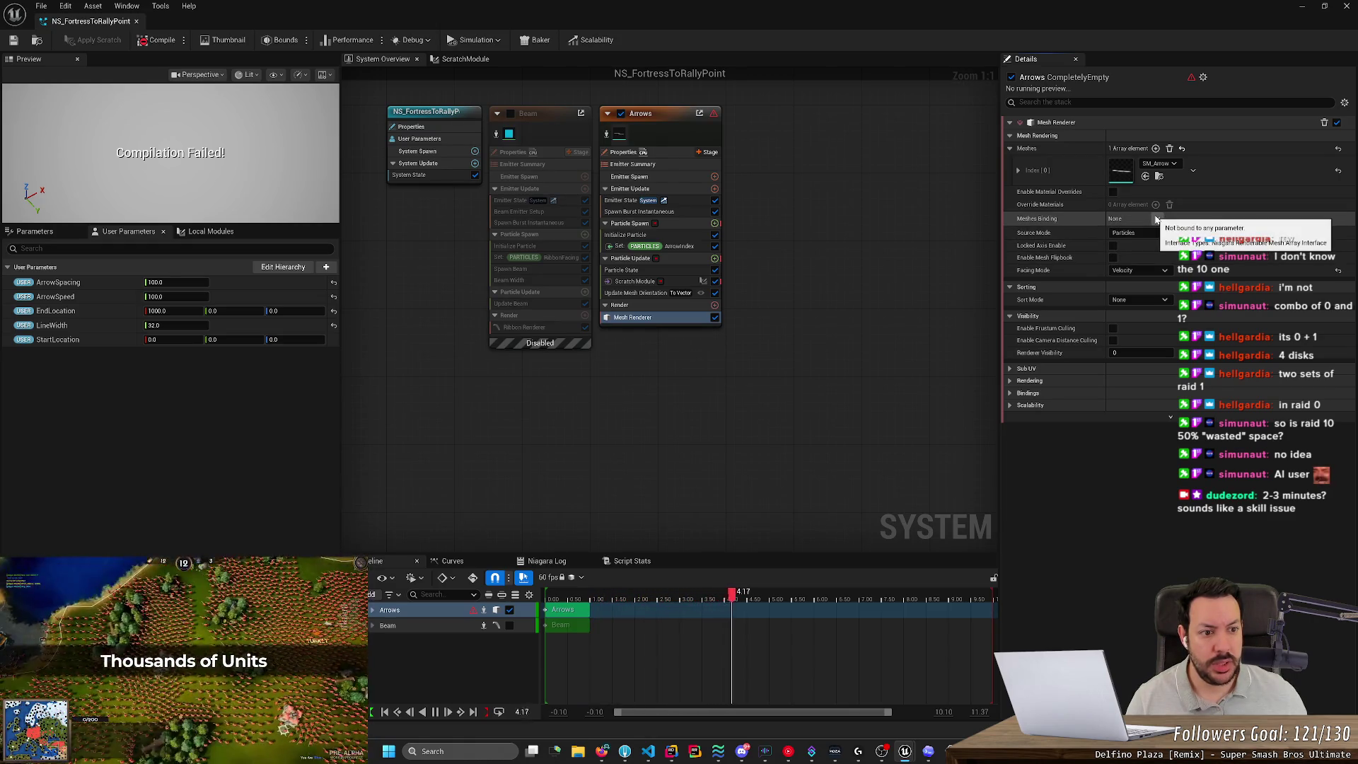
Keep the Meshes Binding at None and expand the renderer's Bindings category.
{"action": "left_click", "coordinate": [1156, 219]}
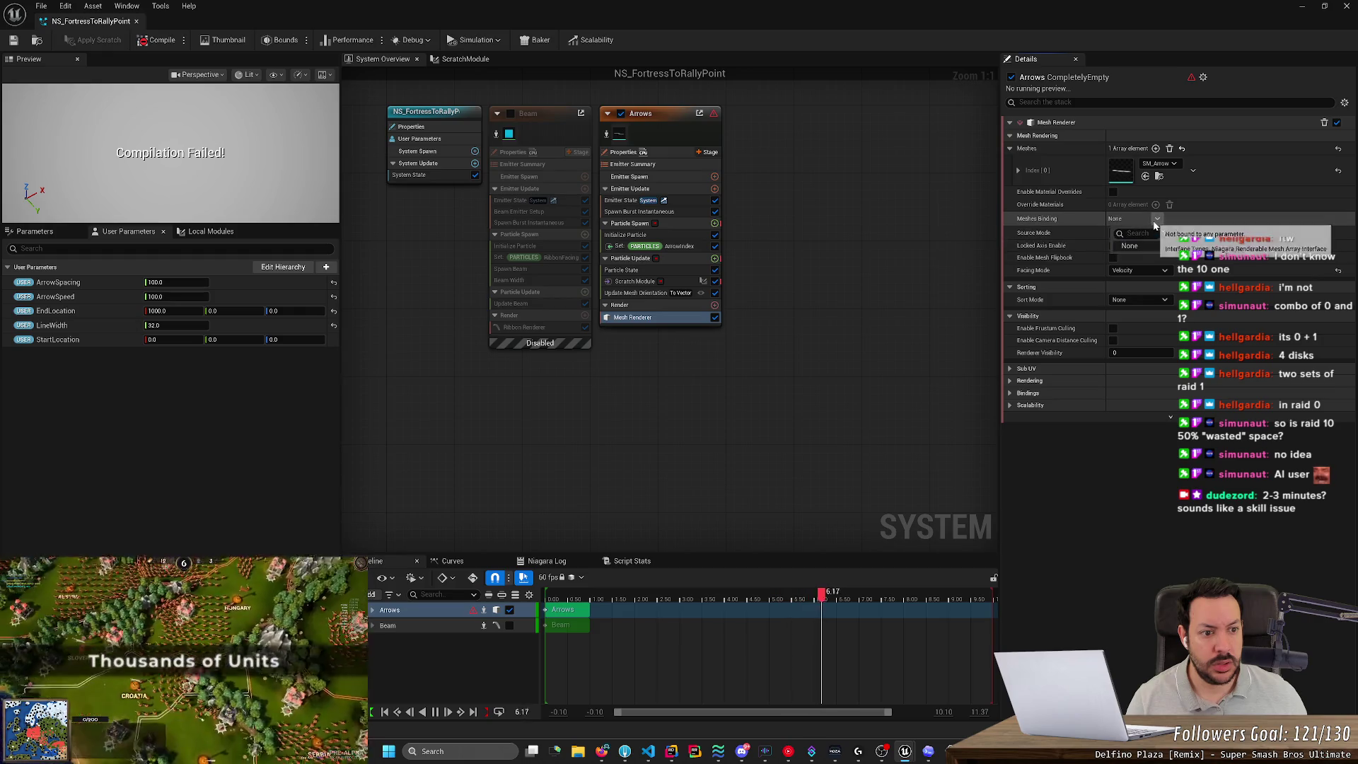
{"action": "left_click", "coordinate": [1139, 246]}
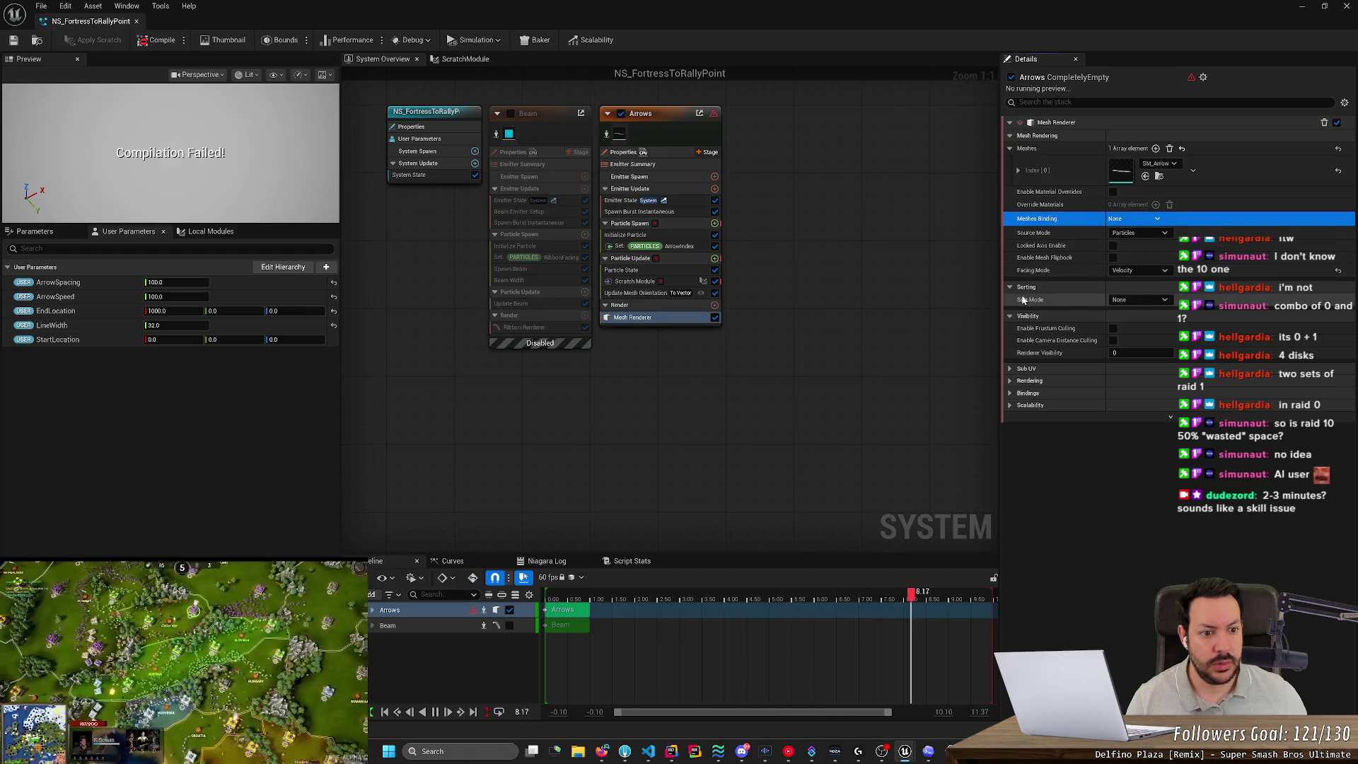
{"action": "left_click", "coordinate": [1009, 392]}
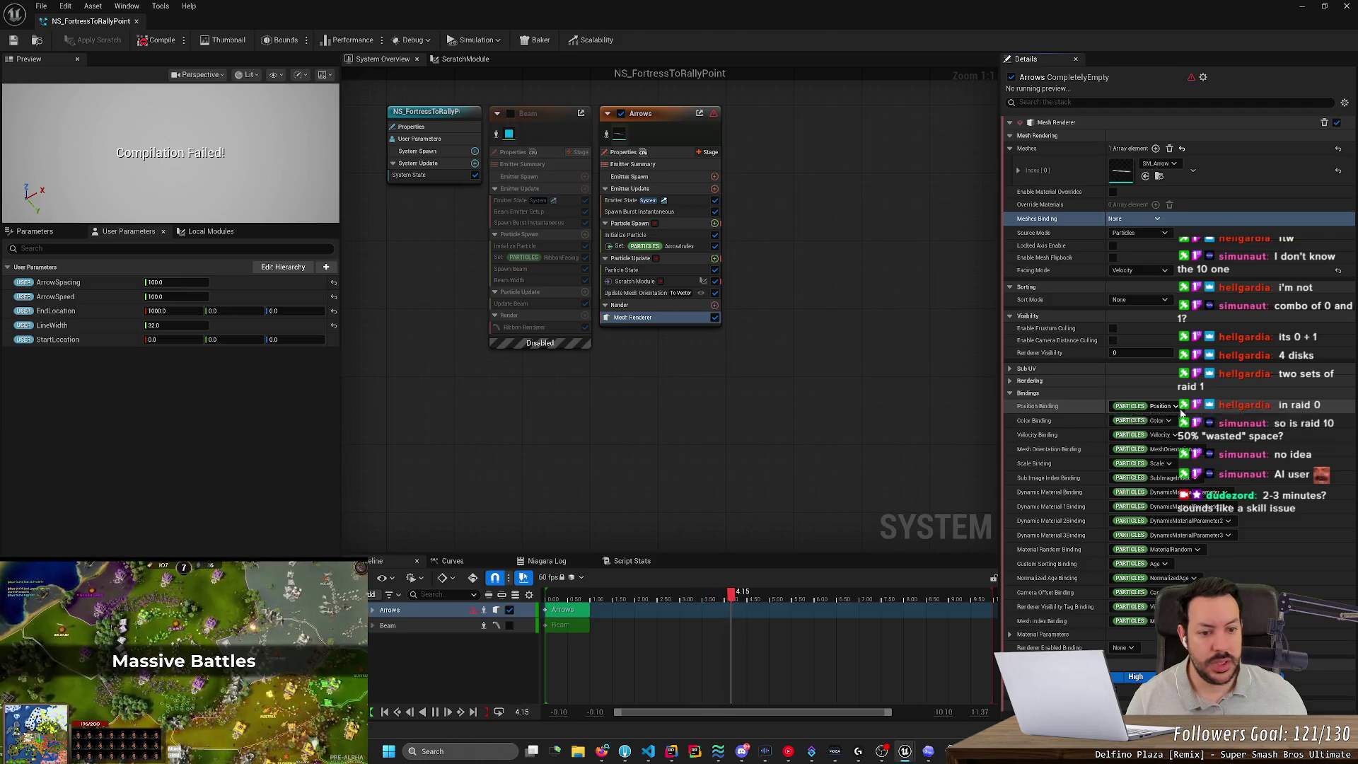
Compare the position, color and scale bindings against ChatGPT's Mesh Renderer instructions.
{"action": "key", "text": "alt+Tab"}
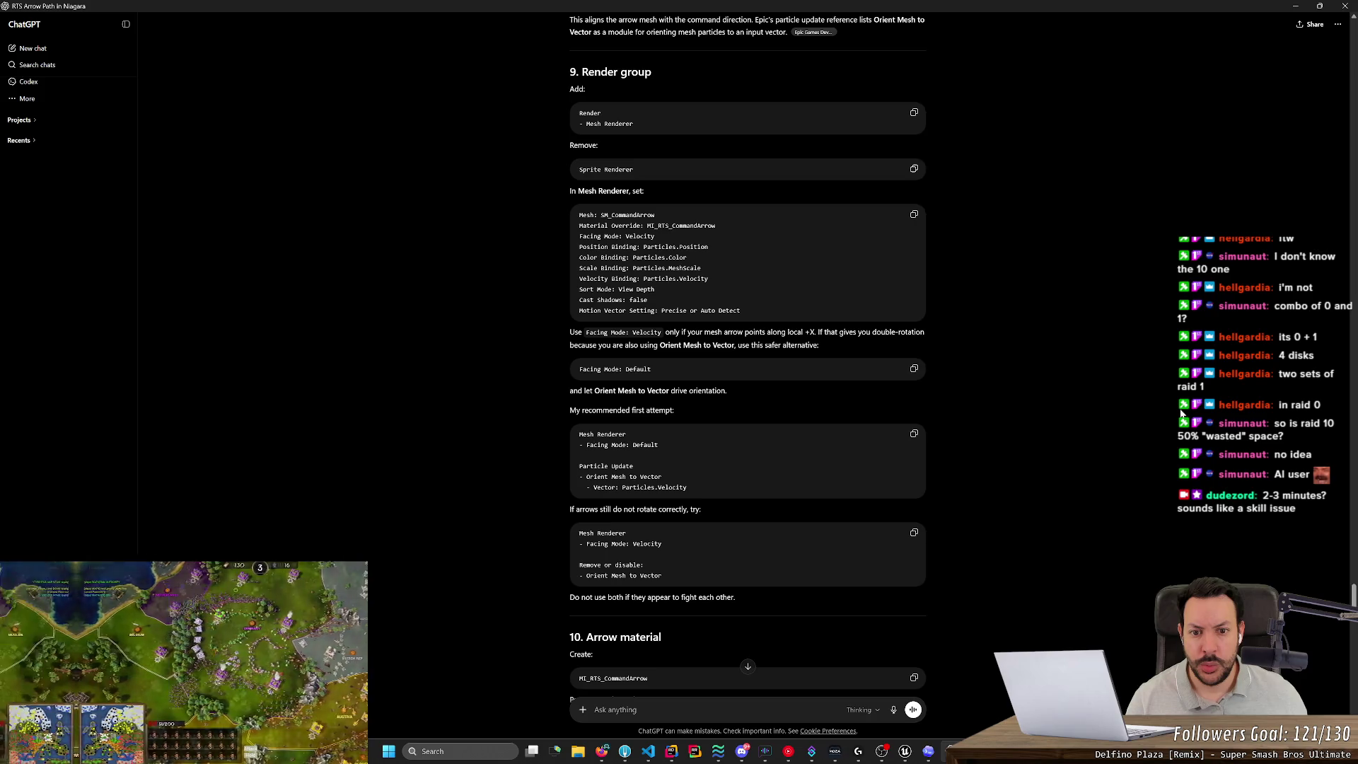
{"action": "key", "text": "alt+Tab"}
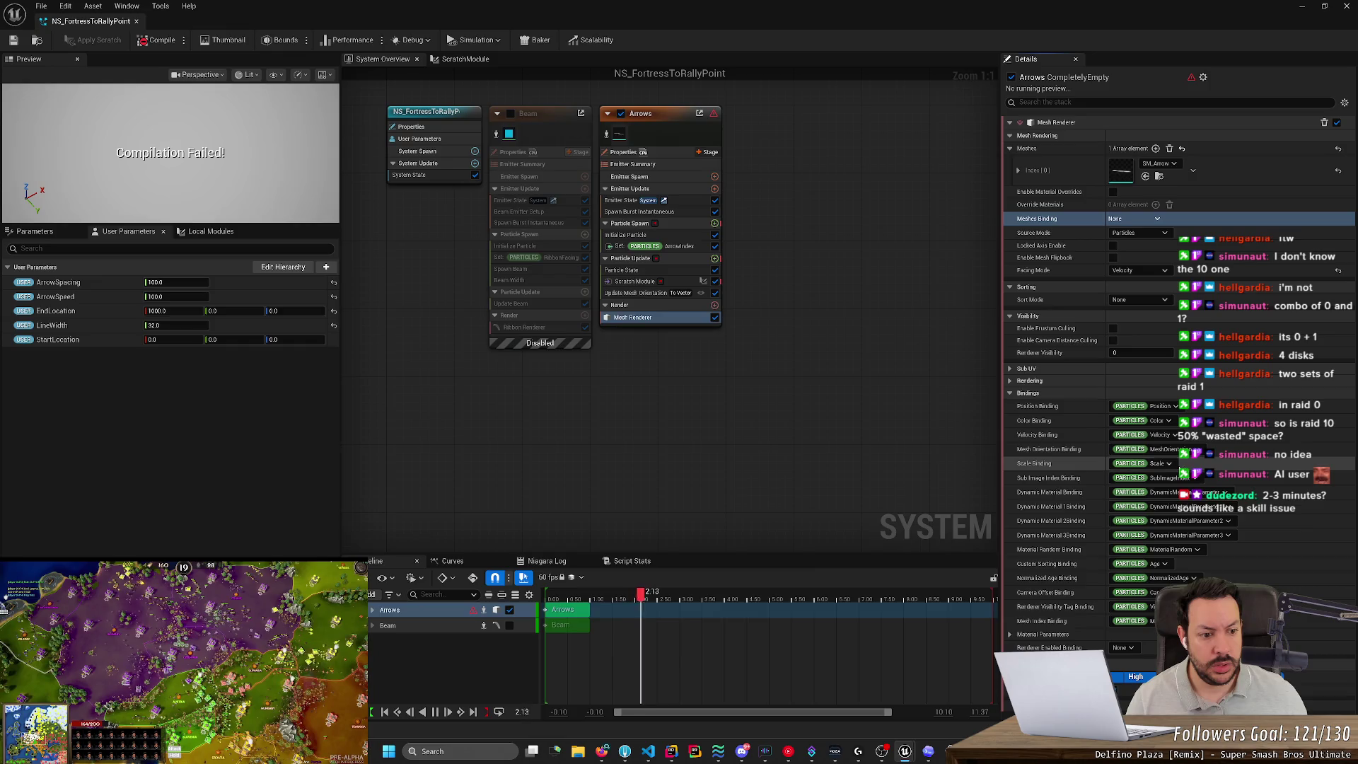
{"action": "key", "text": "alt+Tab"}
{"action": "key", "text": "alt+Tab"}
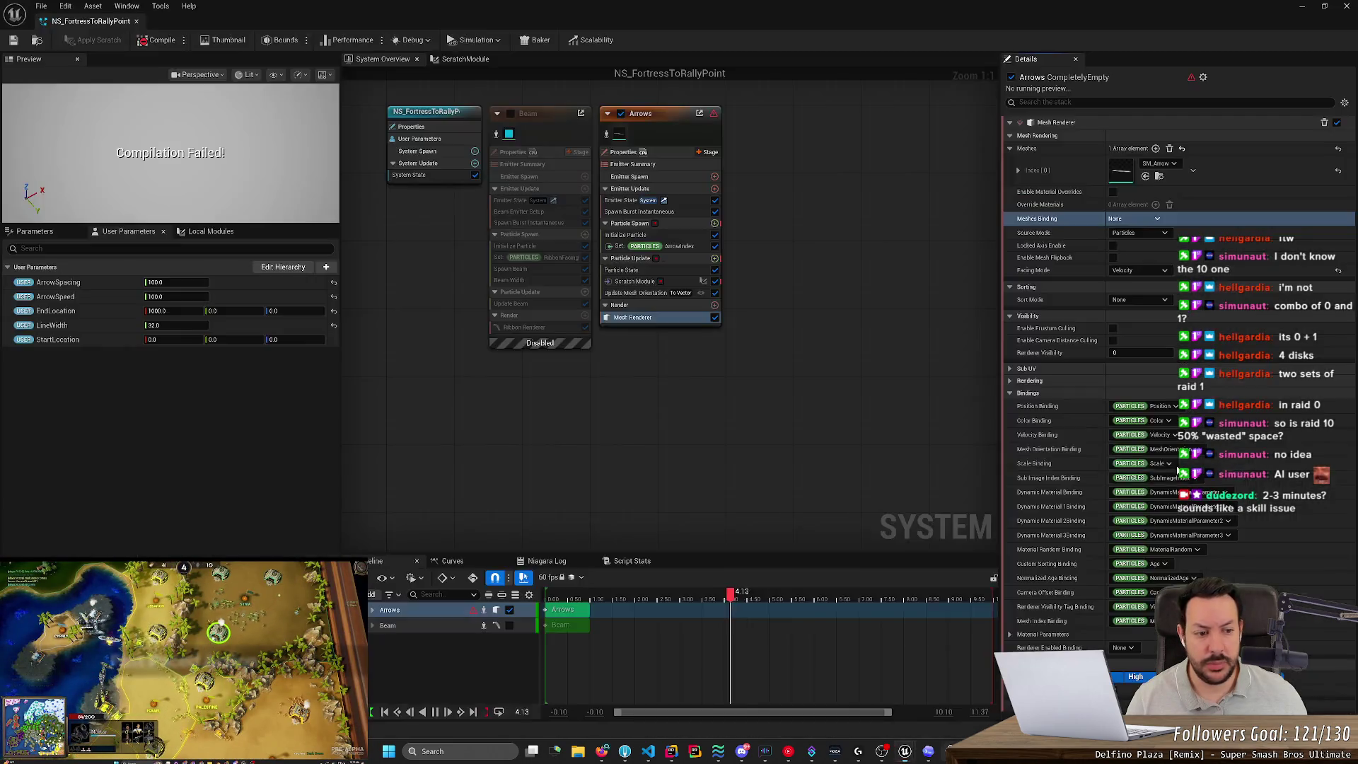
{"action": "key", "text": "alt+Tab"}
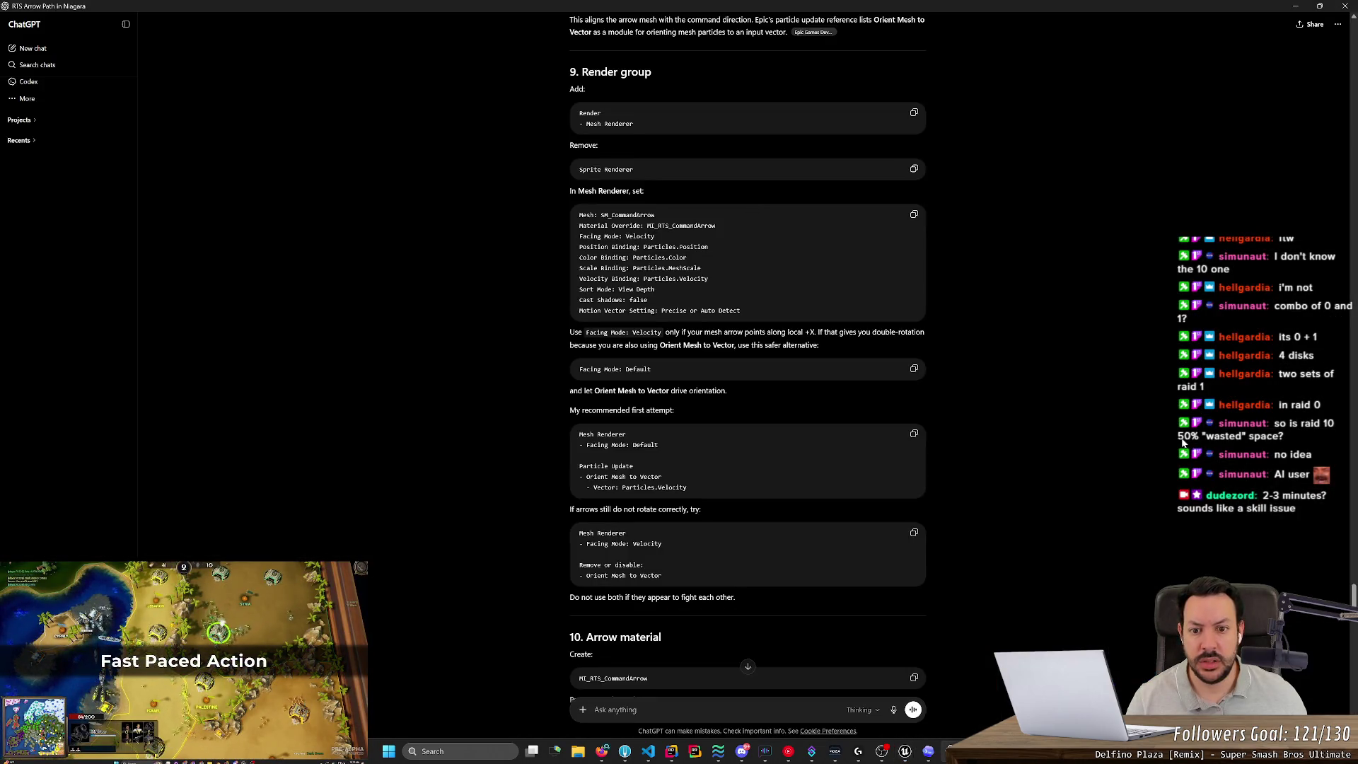
{"action": "key", "text": "alt+Tab"}
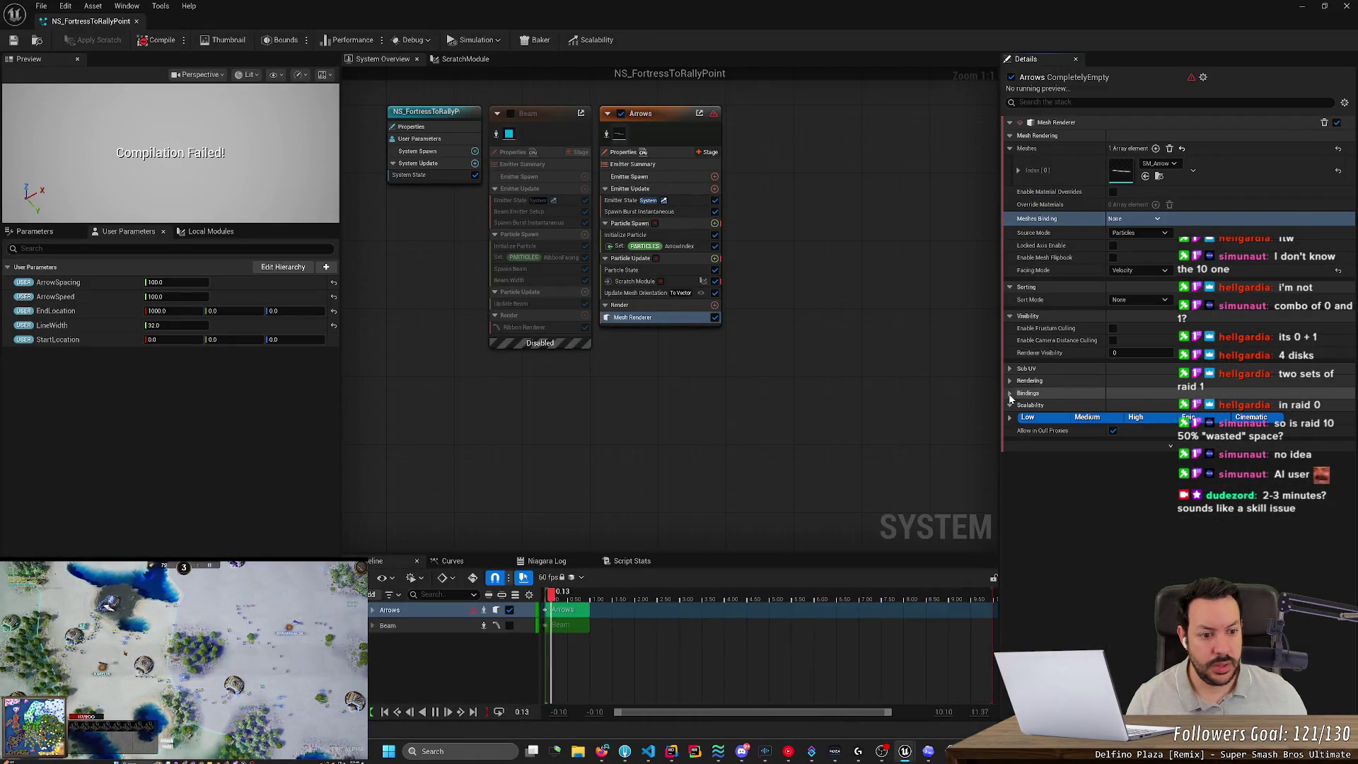
{"action": "key", "text": "alt+Tab"}
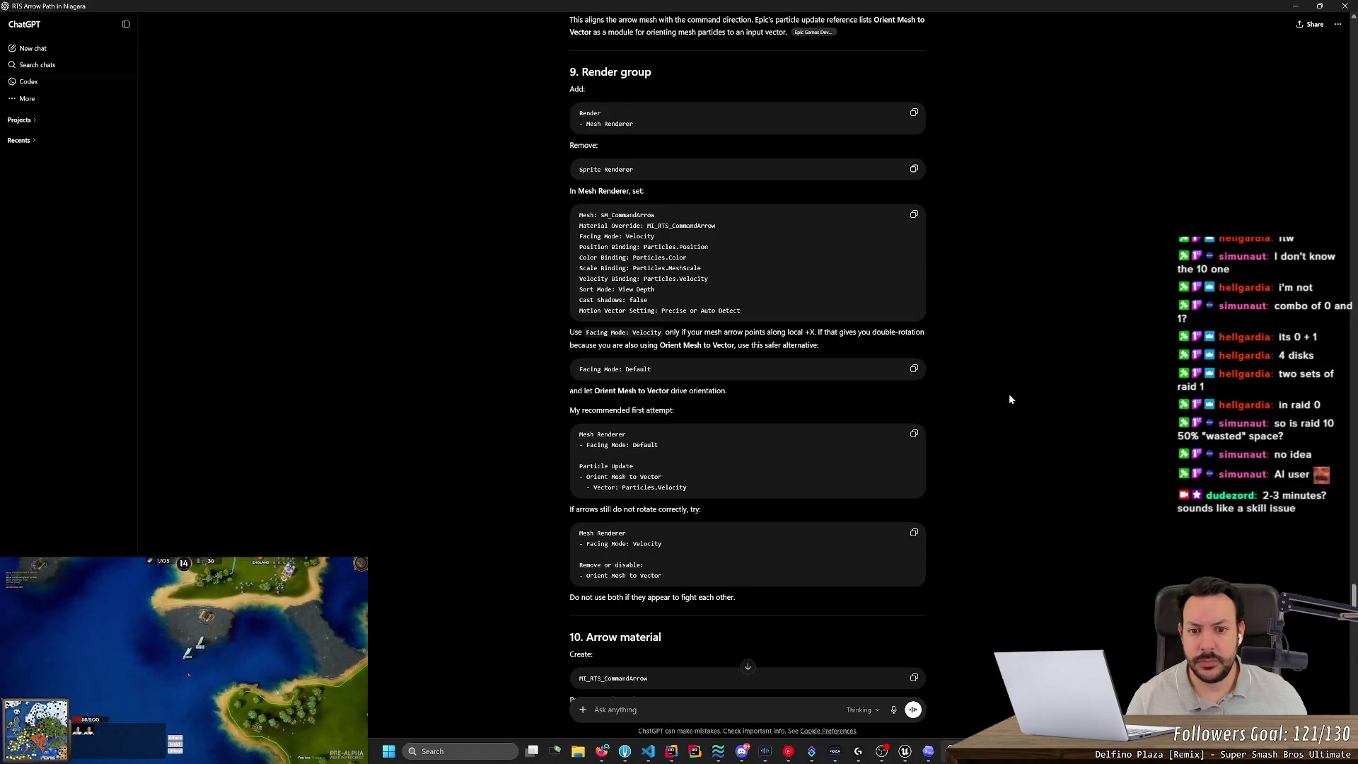
{"action": "key", "text": "alt+Tab"}
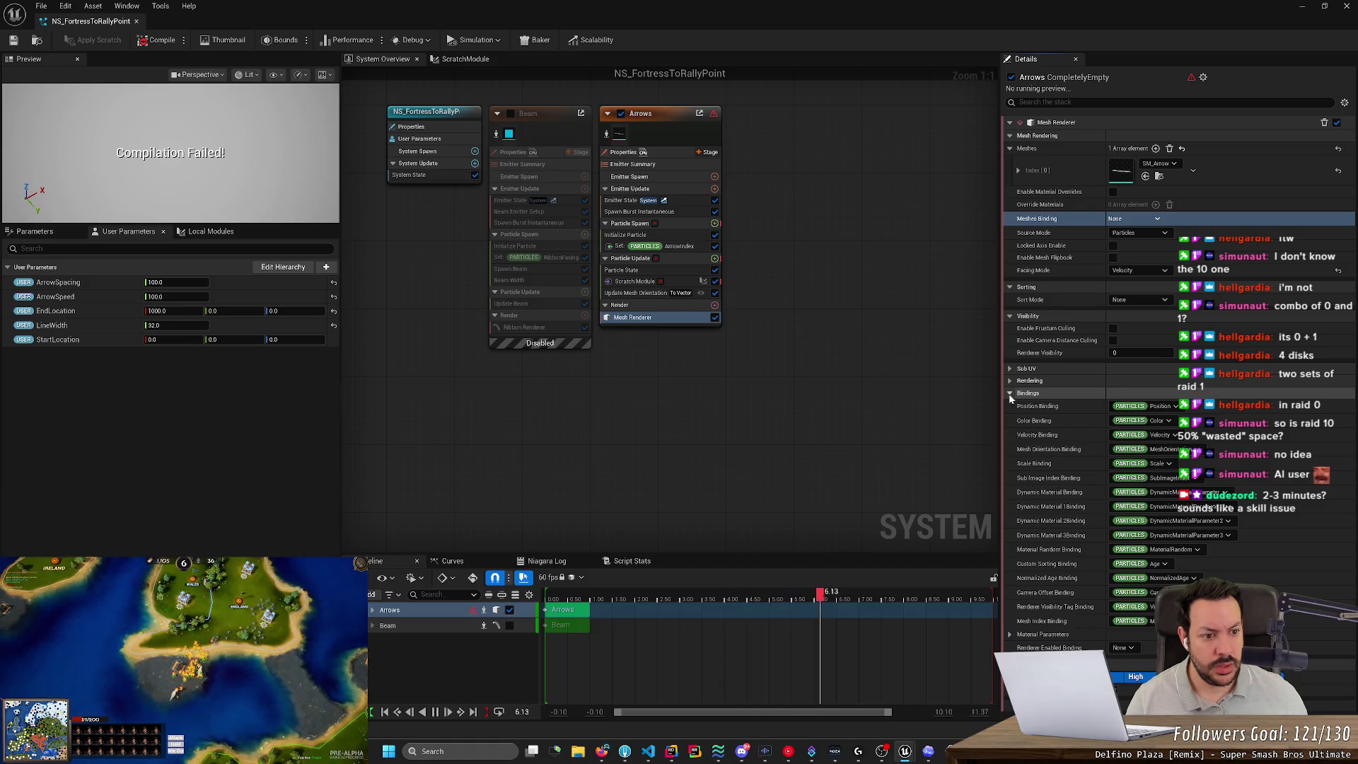
Collapse the bindings and set the arrow particles' Sort Mode to View Depth.
{"action": "left_click", "coordinate": [1009, 395]}
{"action": "left_click", "coordinate": [1139, 300]}
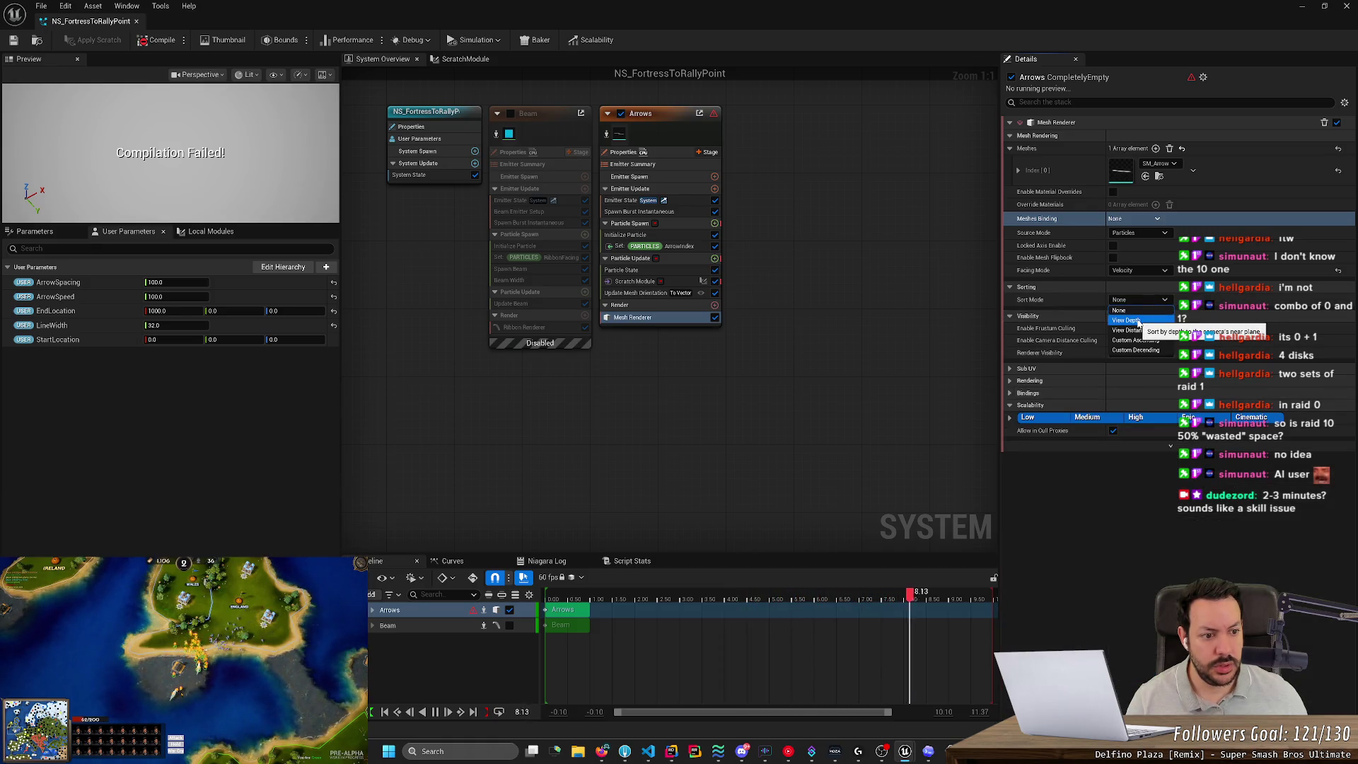
{"action": "left_click", "coordinate": [1138, 321]}
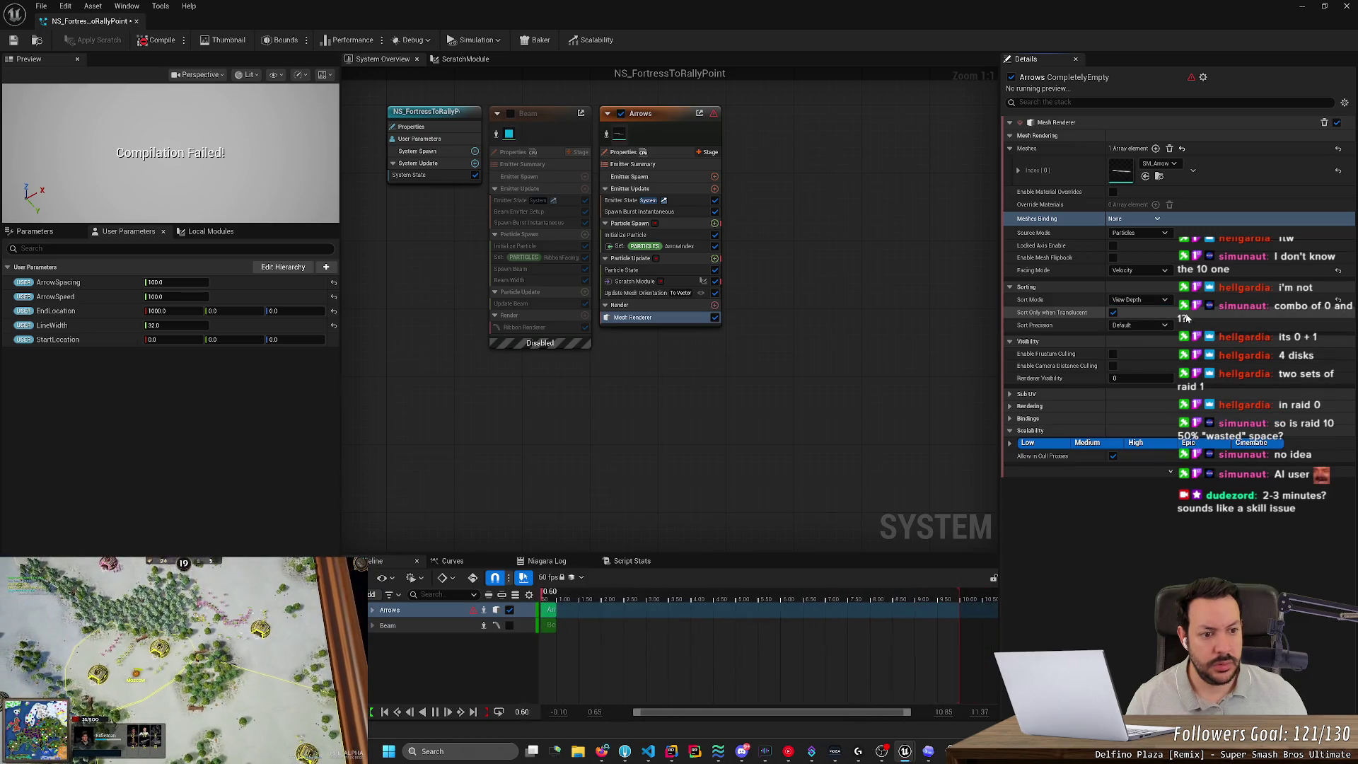
{"action": "key", "text": "alt+Tab"}
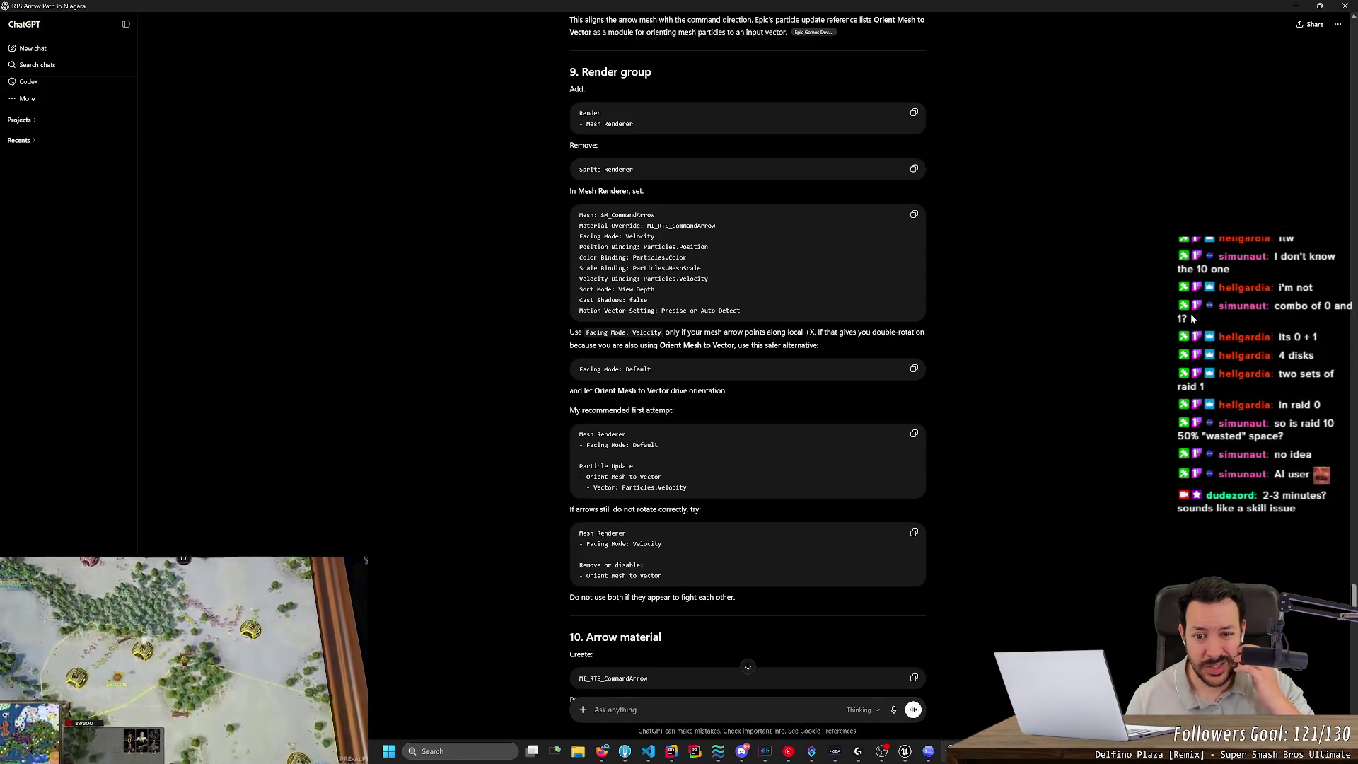
{"action": "key", "text": "alt+Tab"}
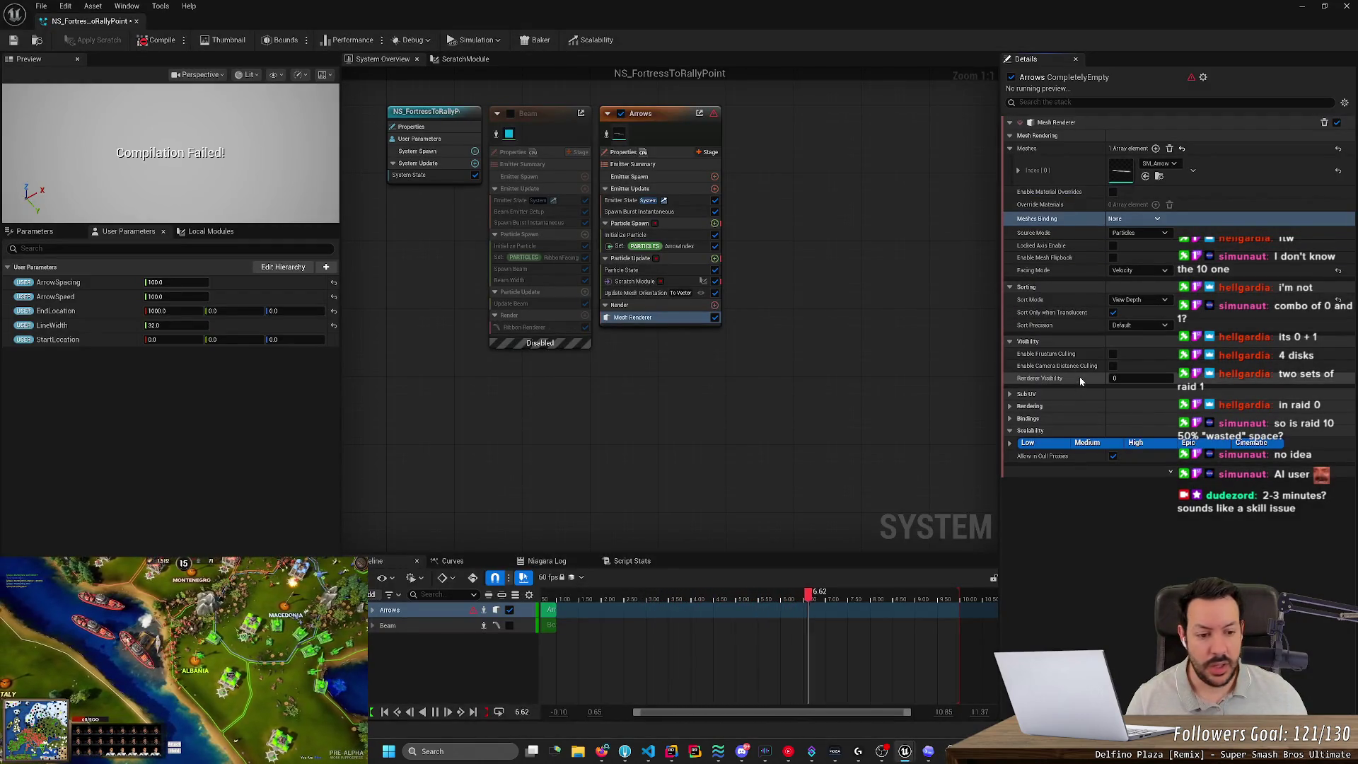
Expand the bindings and rendering settings, save the Niagara system, and check the guide.
{"action": "left_click", "coordinate": [1010, 418]}
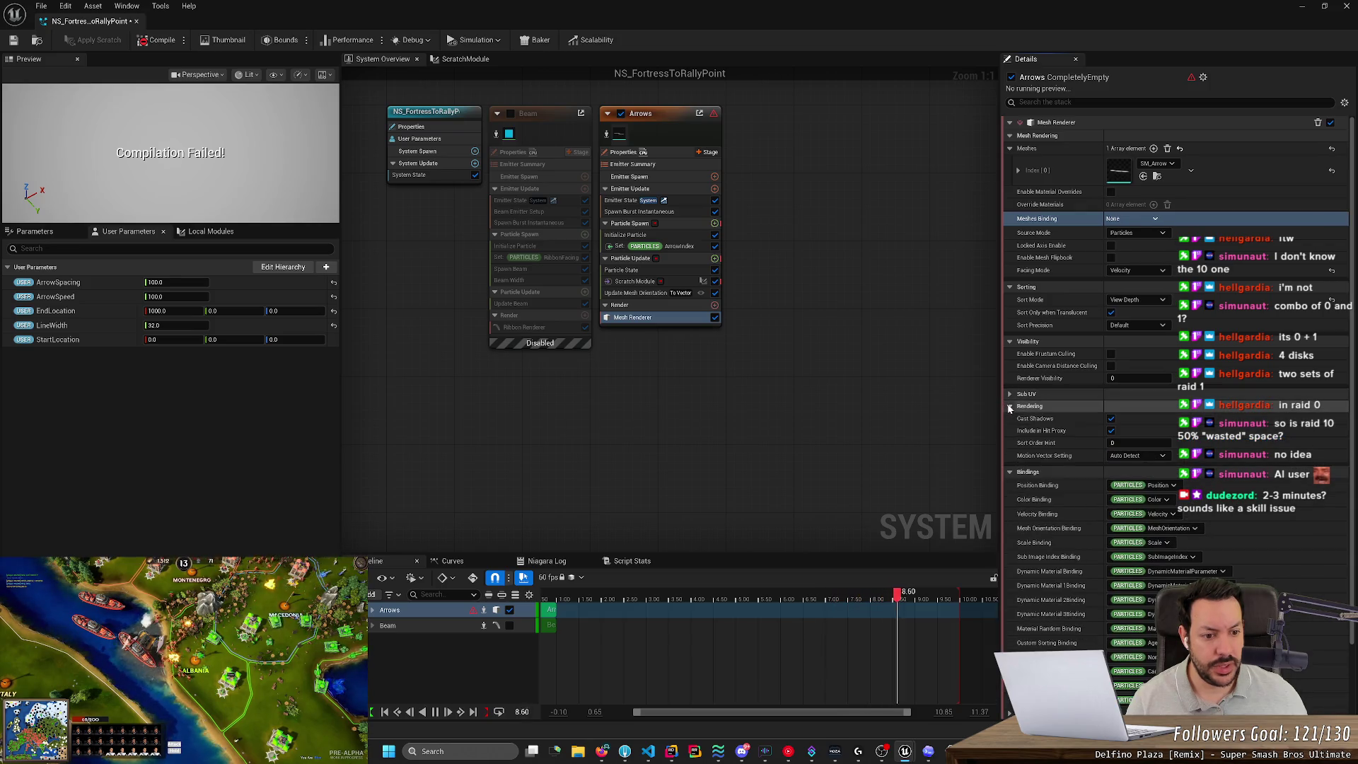
{"action": "left_click", "coordinate": [1010, 406]}
{"action": "key", "text": "ctrl+s"}
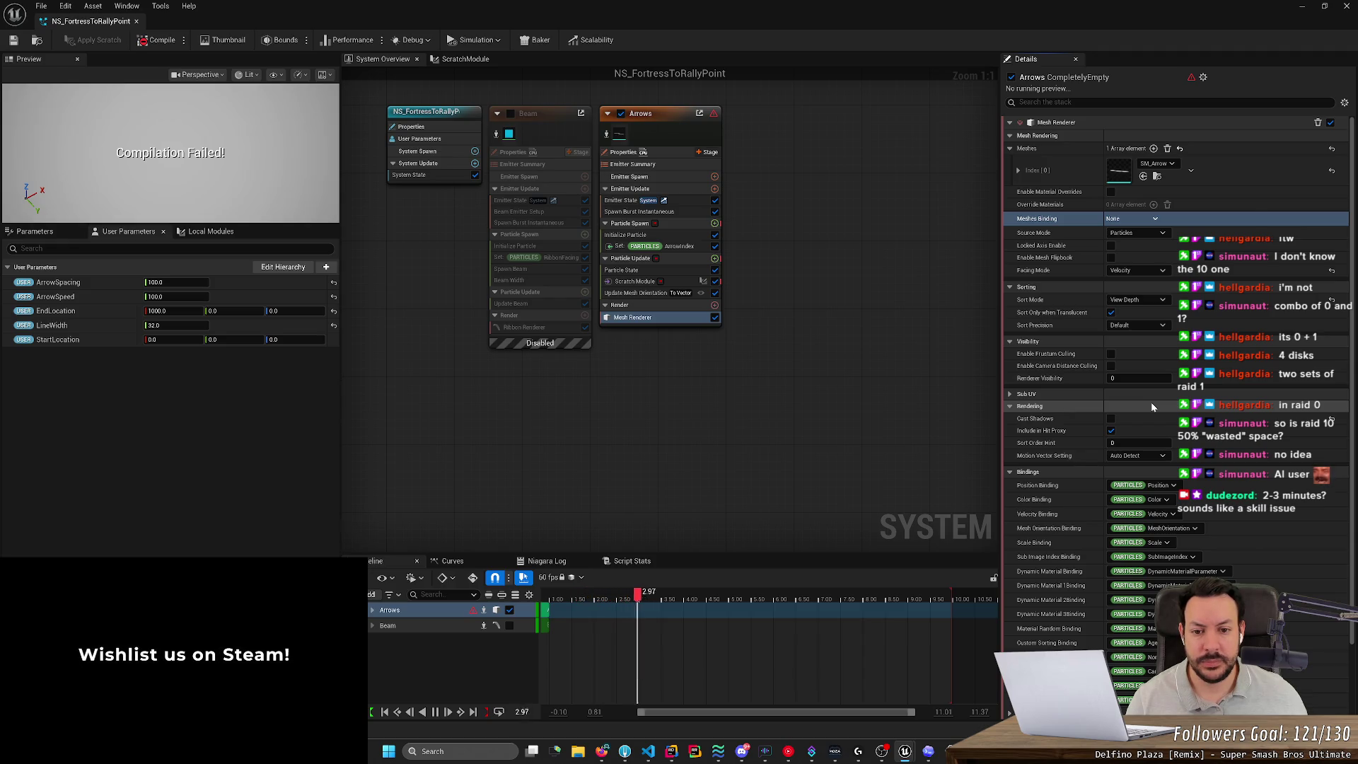
{"action": "key", "text": "alt+Tab"}
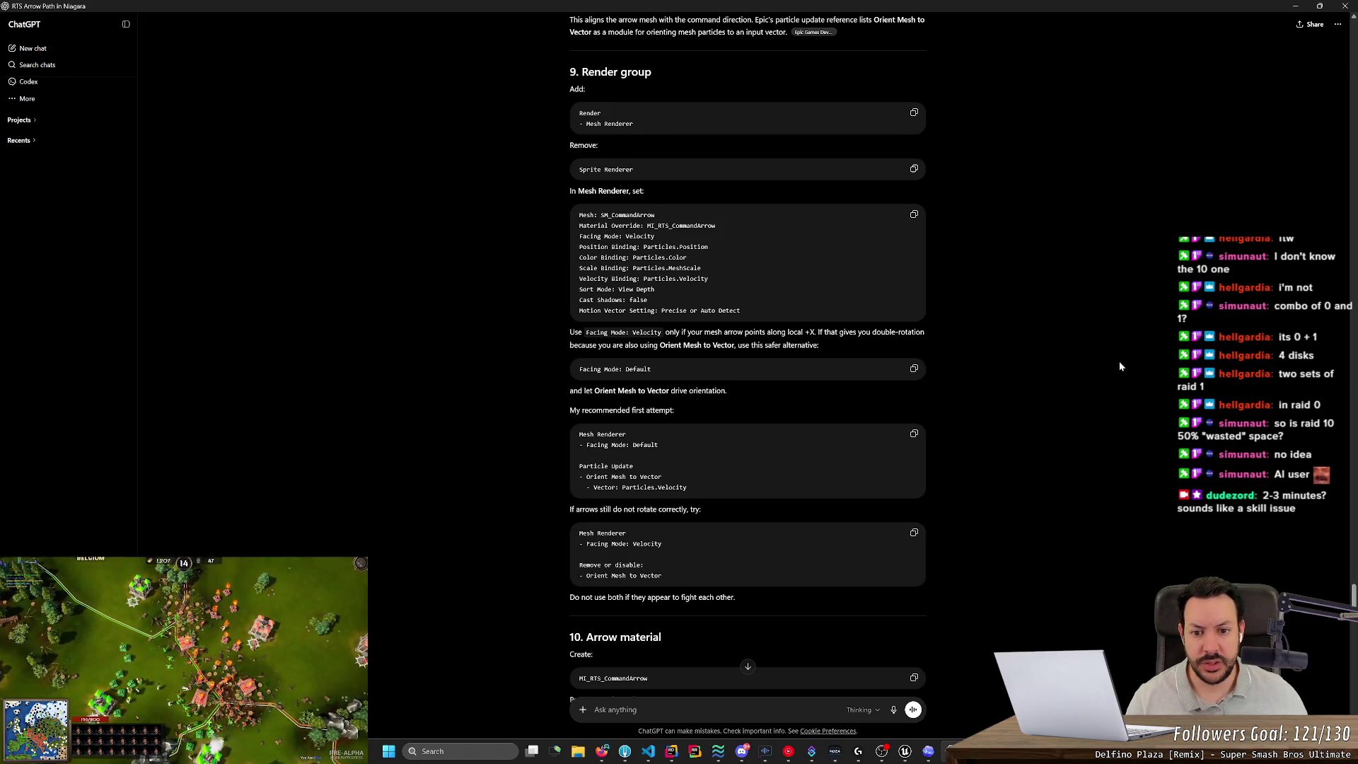
{"action": "key", "text": "alt+Tab"}
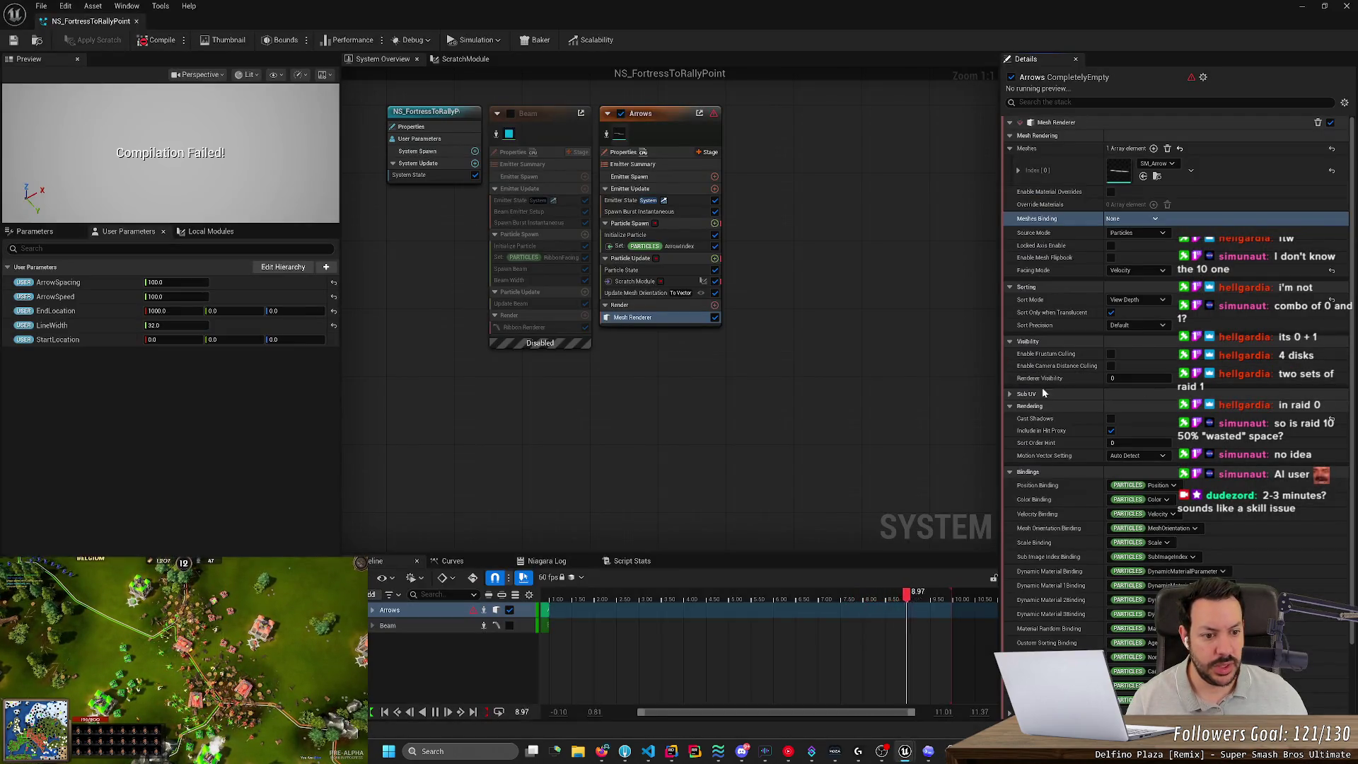
Keep the motion vector setting on Auto Detect and find the guide's 'Facing Mode: Default' line.
{"action": "left_click", "coordinate": [1136, 455]}
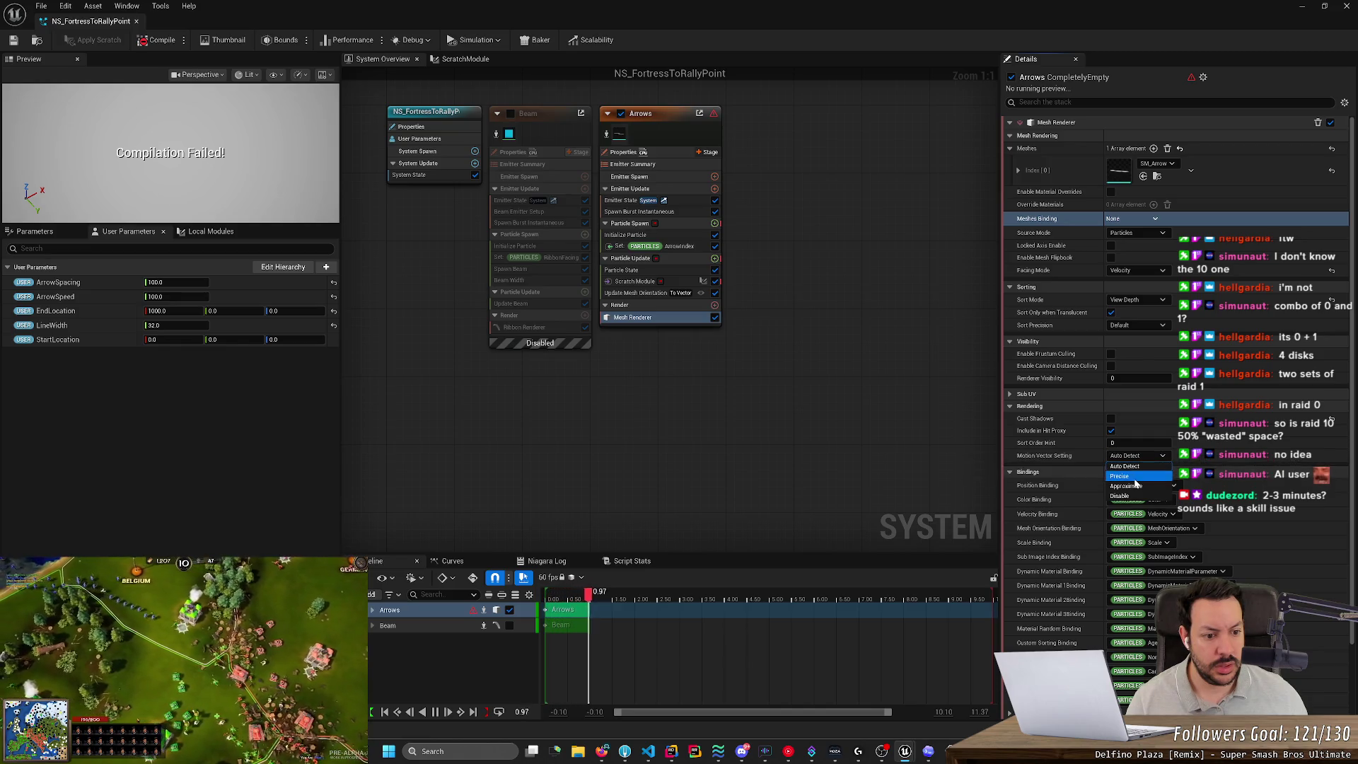
{"action": "left_click", "coordinate": [1221, 445]}
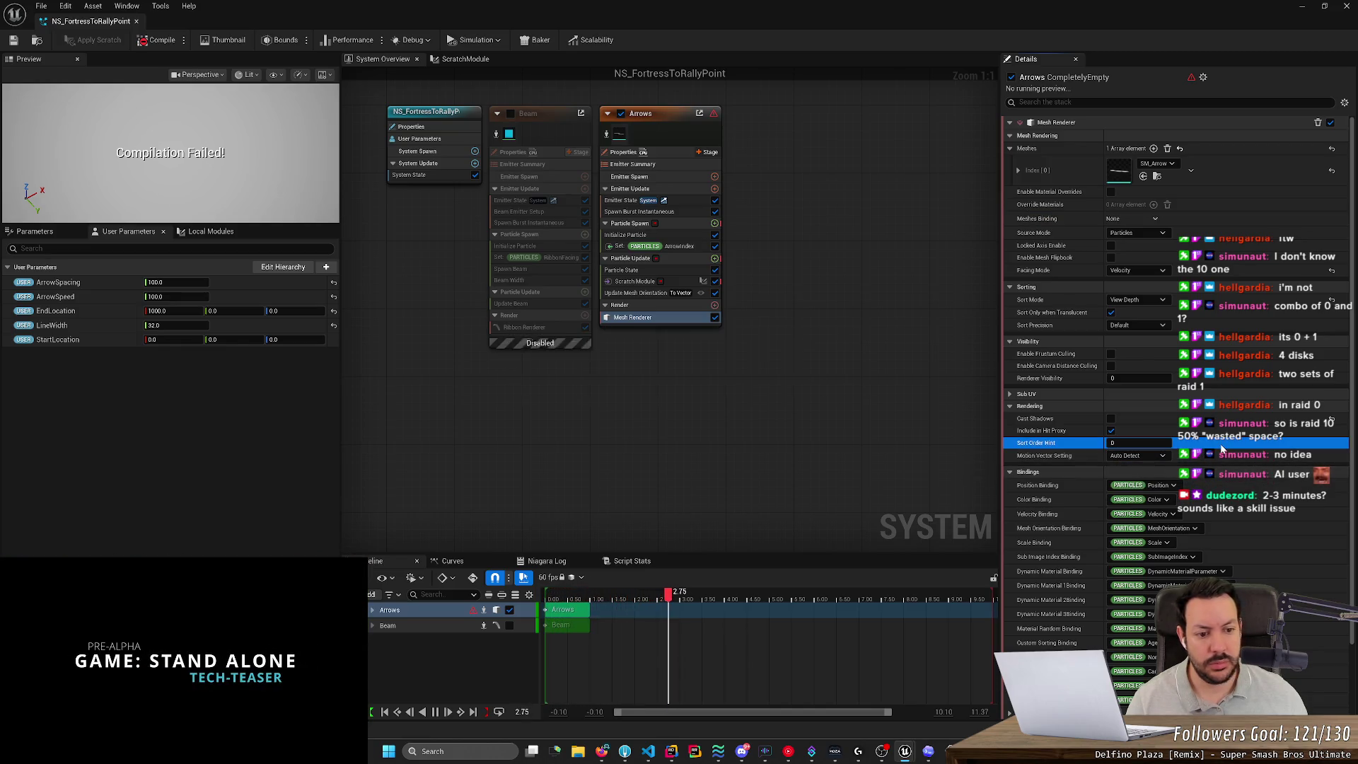
{"action": "key", "text": "alt+Tab"}
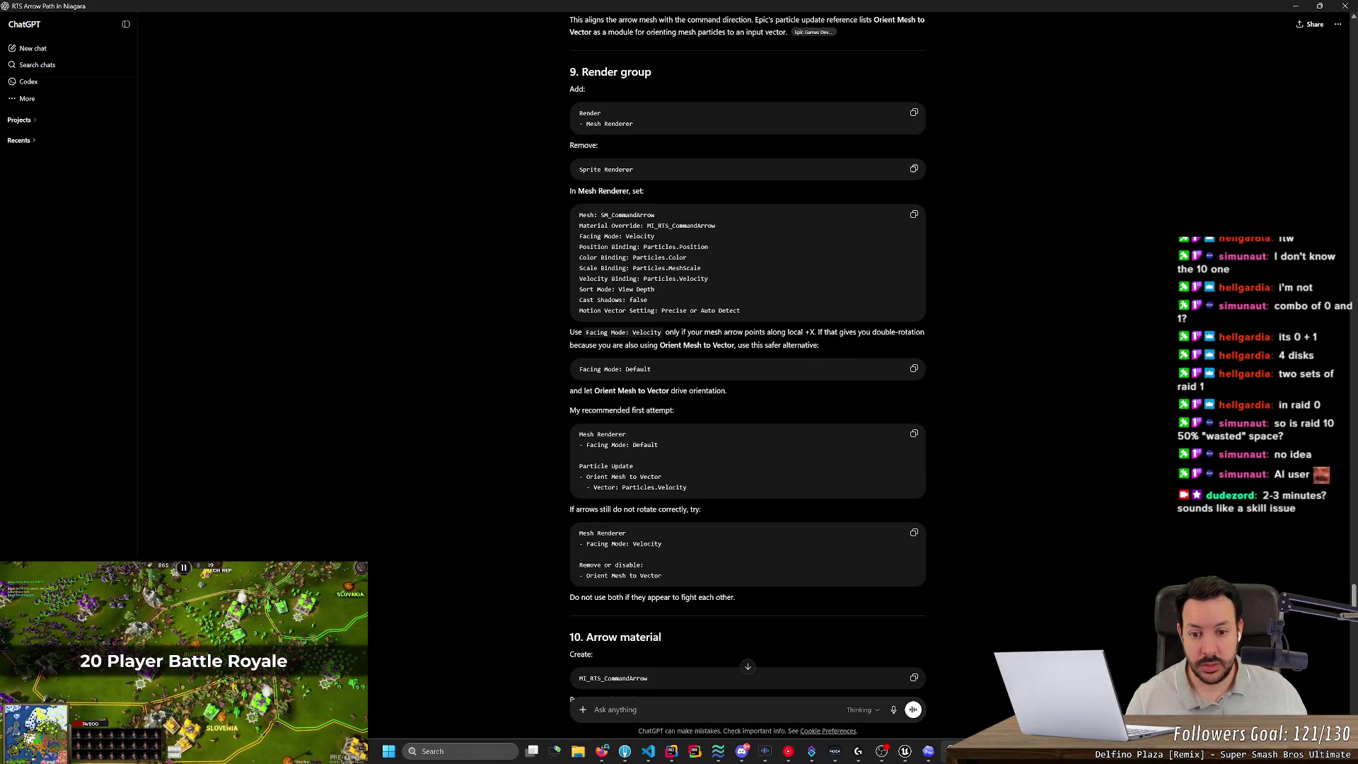
{"action": "triple_click", "coordinate": [615, 369]}
{"action": "key", "text": "alt+Tab"}
Set the arrow mesh Facing Mode to Default and check the next part of the guide.
{"action": "left_click", "coordinate": [1136, 269]}
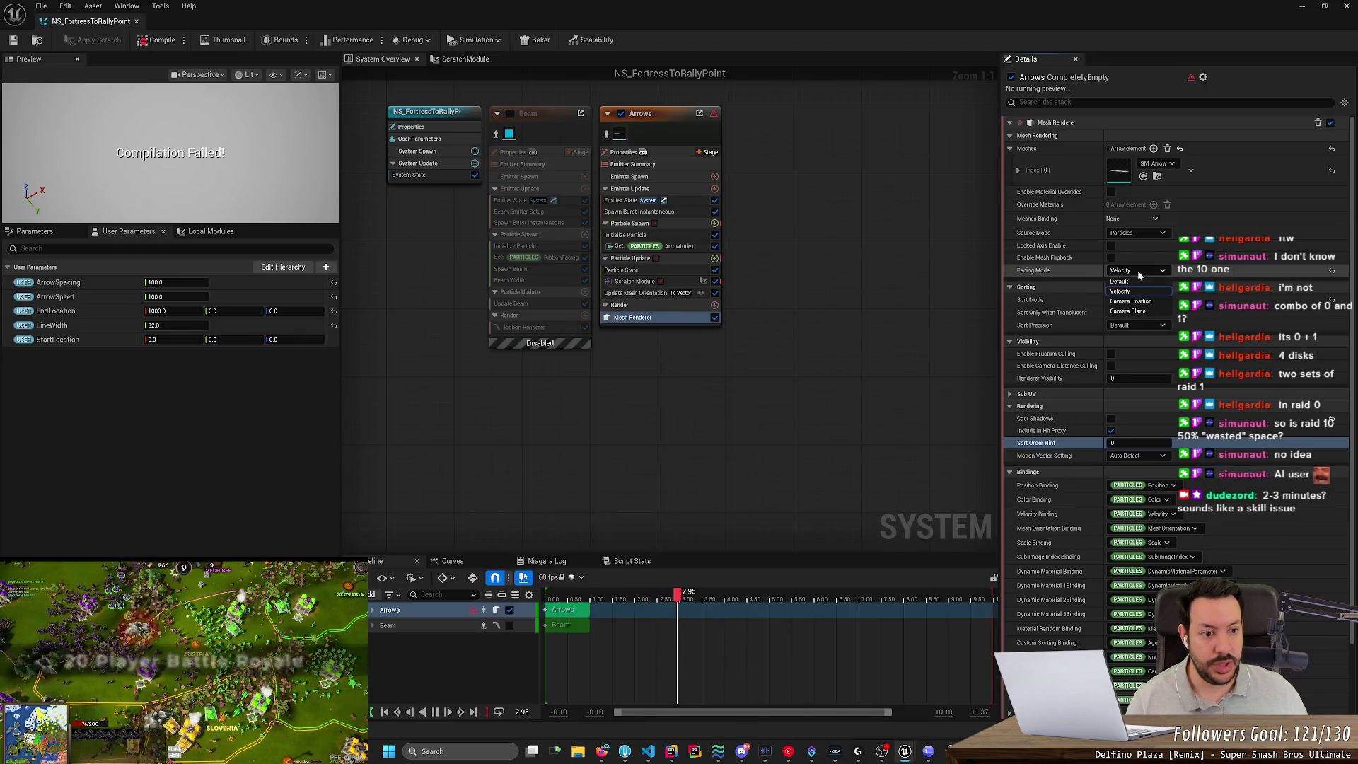
{"action": "left_click", "coordinate": [1140, 283]}
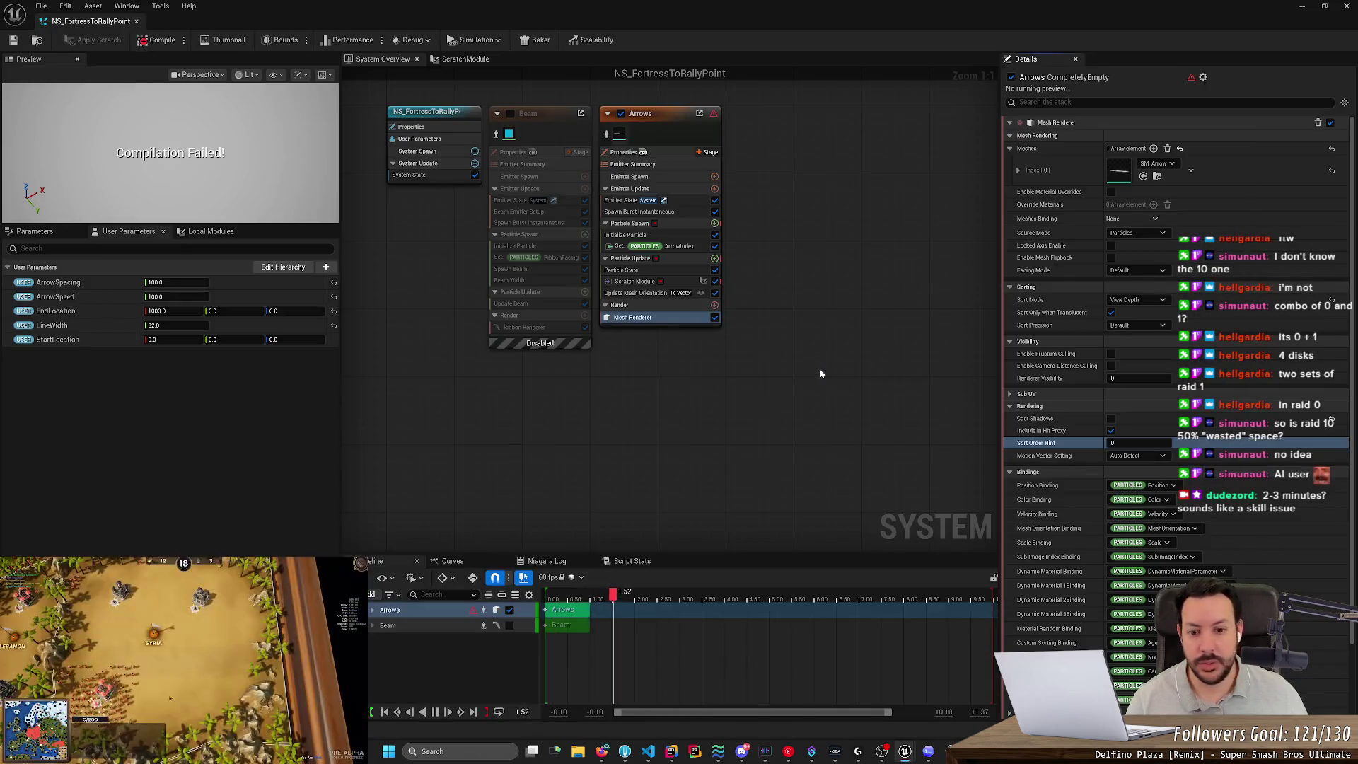
{"action": "key", "text": "alt+Tab"}
{"action": "scroll", "coordinate": [720, 345], "scroll_direction": "down", "scroll_amount": 1}
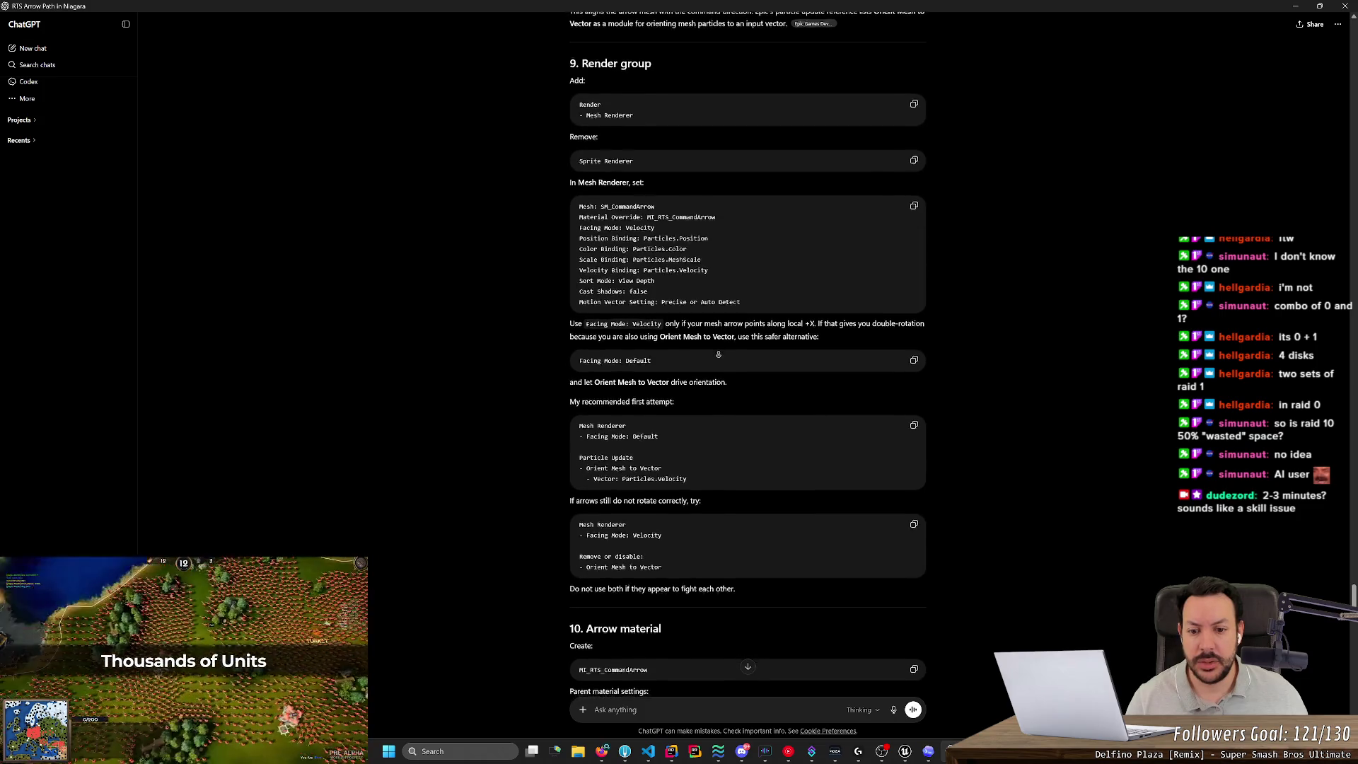
{"action": "key", "text": "alt+Tab"}
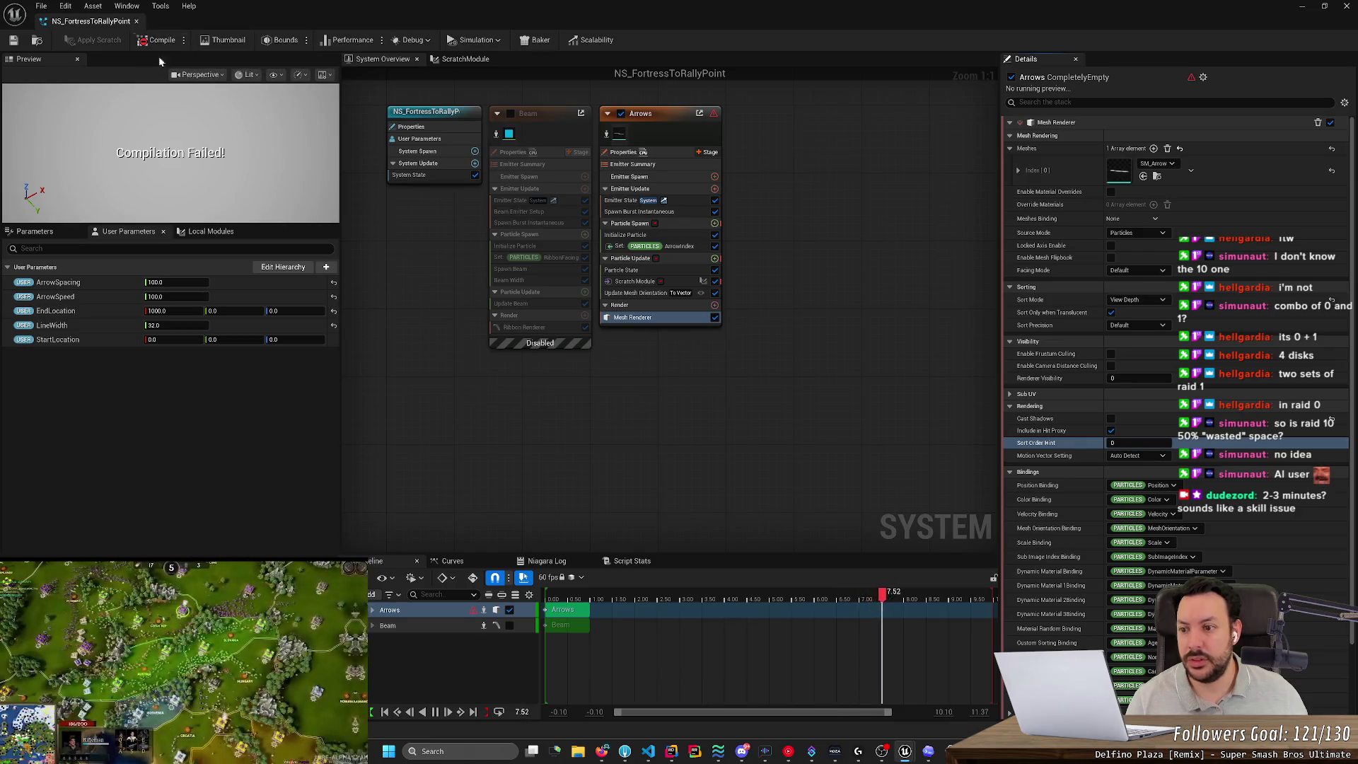
Expand the Arrows timeline track, select Particle Spawn, and open the Niagara Log's compile errors.
{"action": "left_click", "coordinate": [371, 610]}
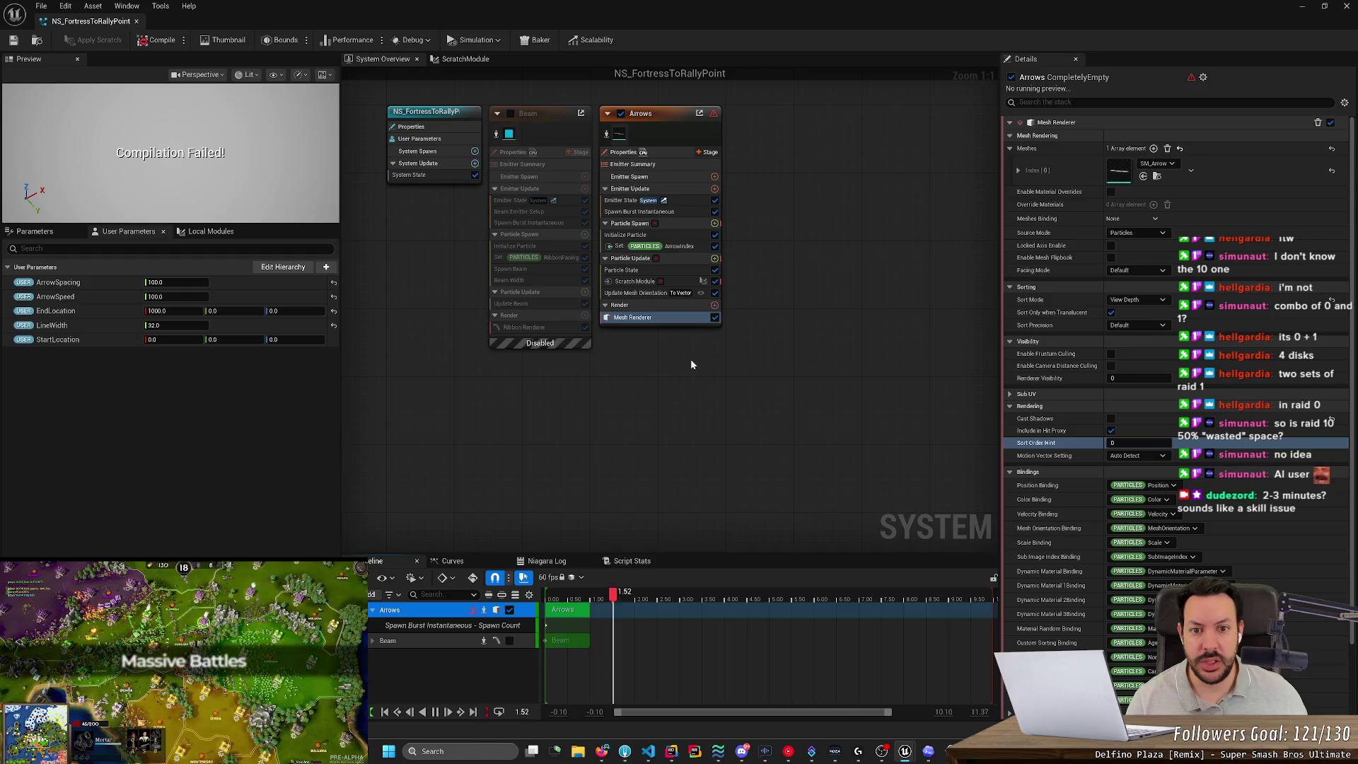
{"action": "left_click", "coordinate": [708, 224]}
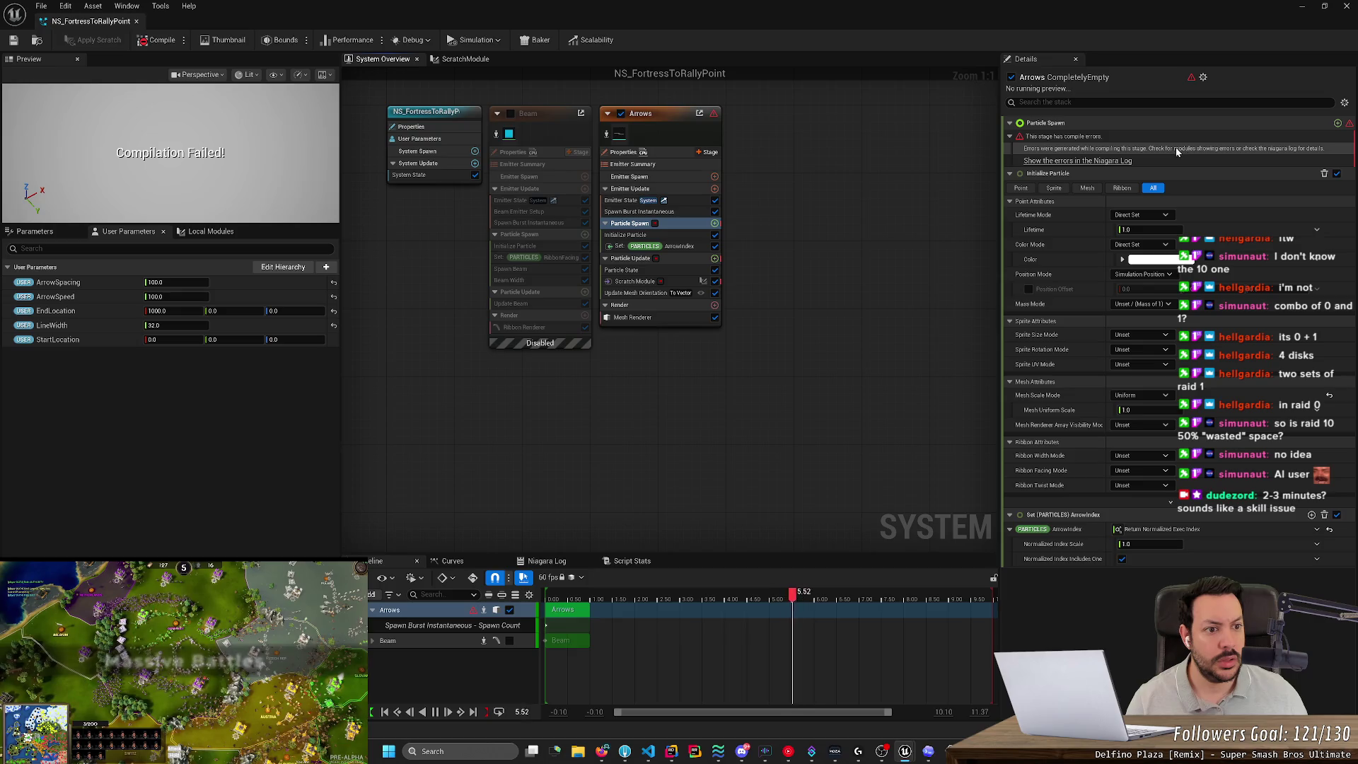
{"action": "left_click", "coordinate": [1107, 160]}
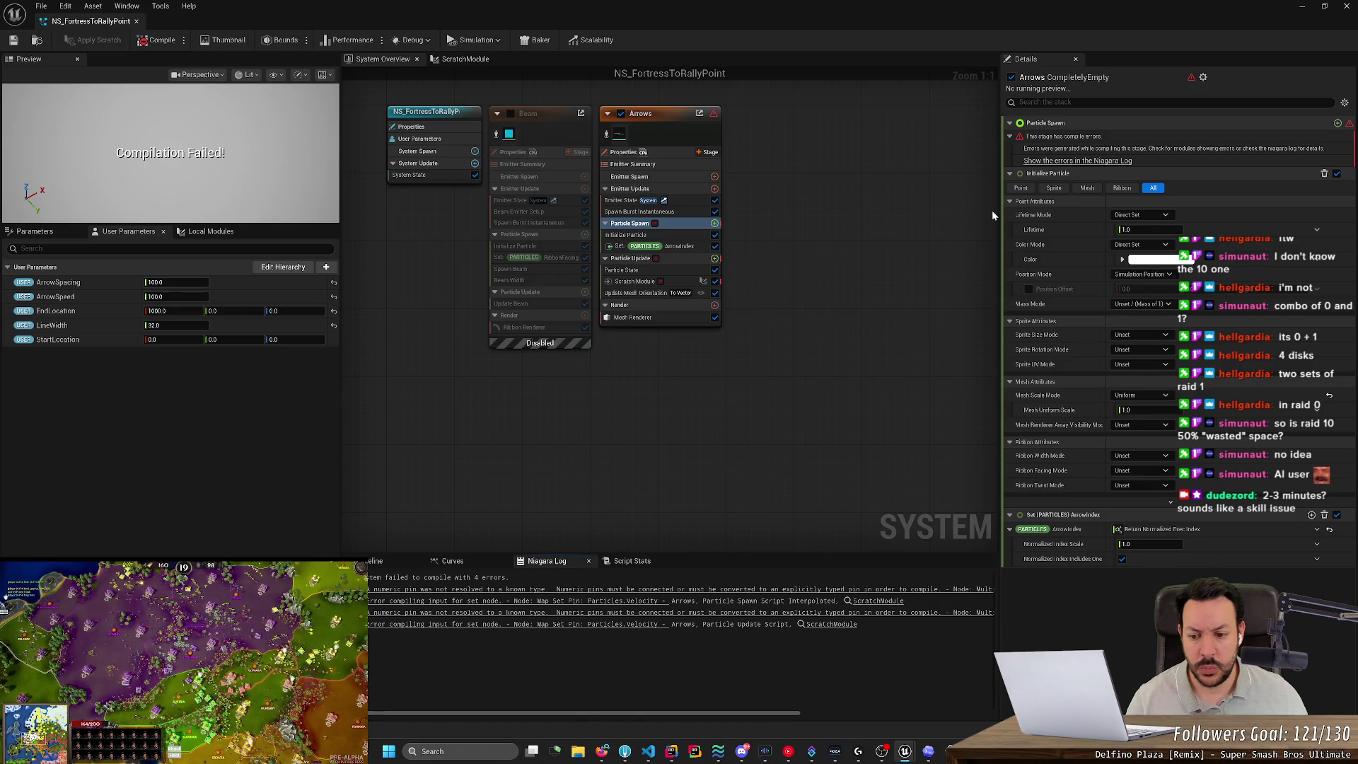
{"action": "key", "text": "alt+Tab"}
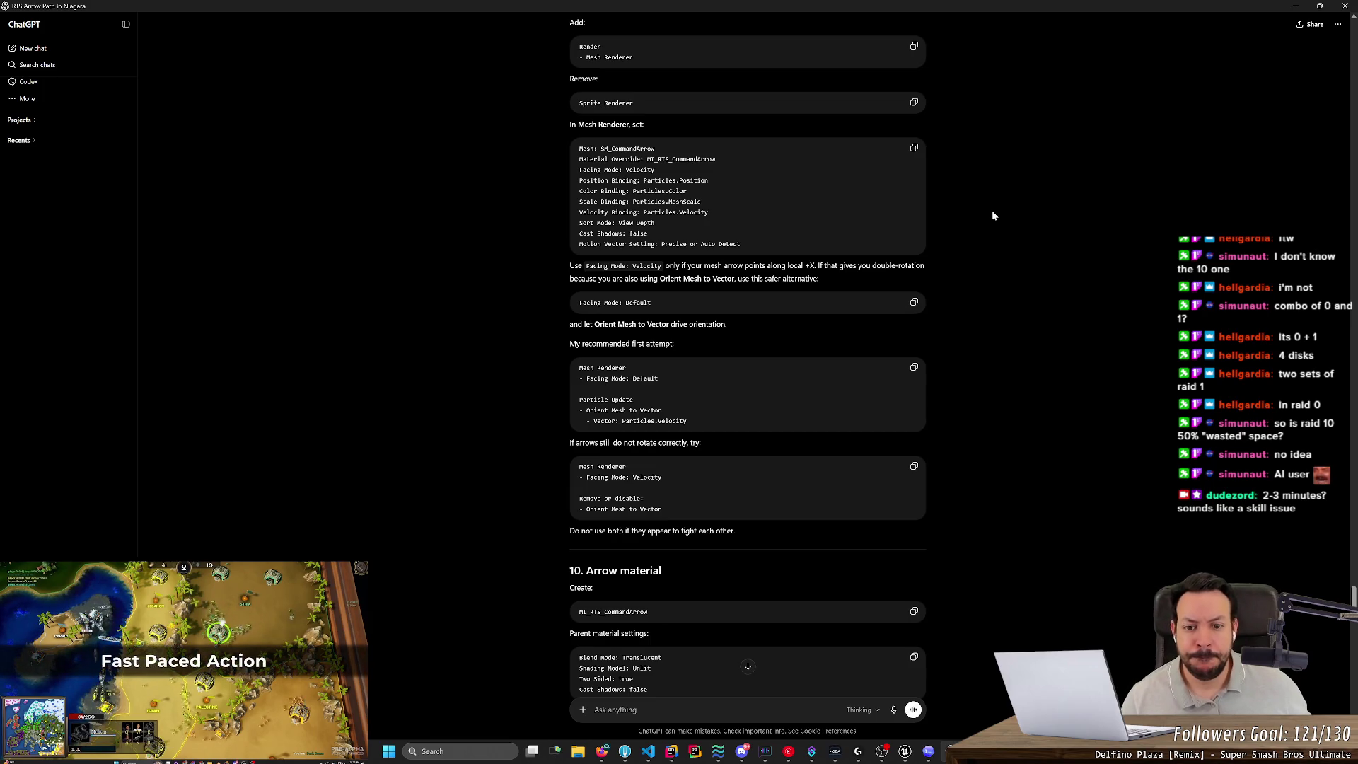
Scroll ChatGPT's answer through the recommended values, final emitter stack and Blueprint sections 11–14.
{"action": "middle_click", "coordinate": [494, 284]}
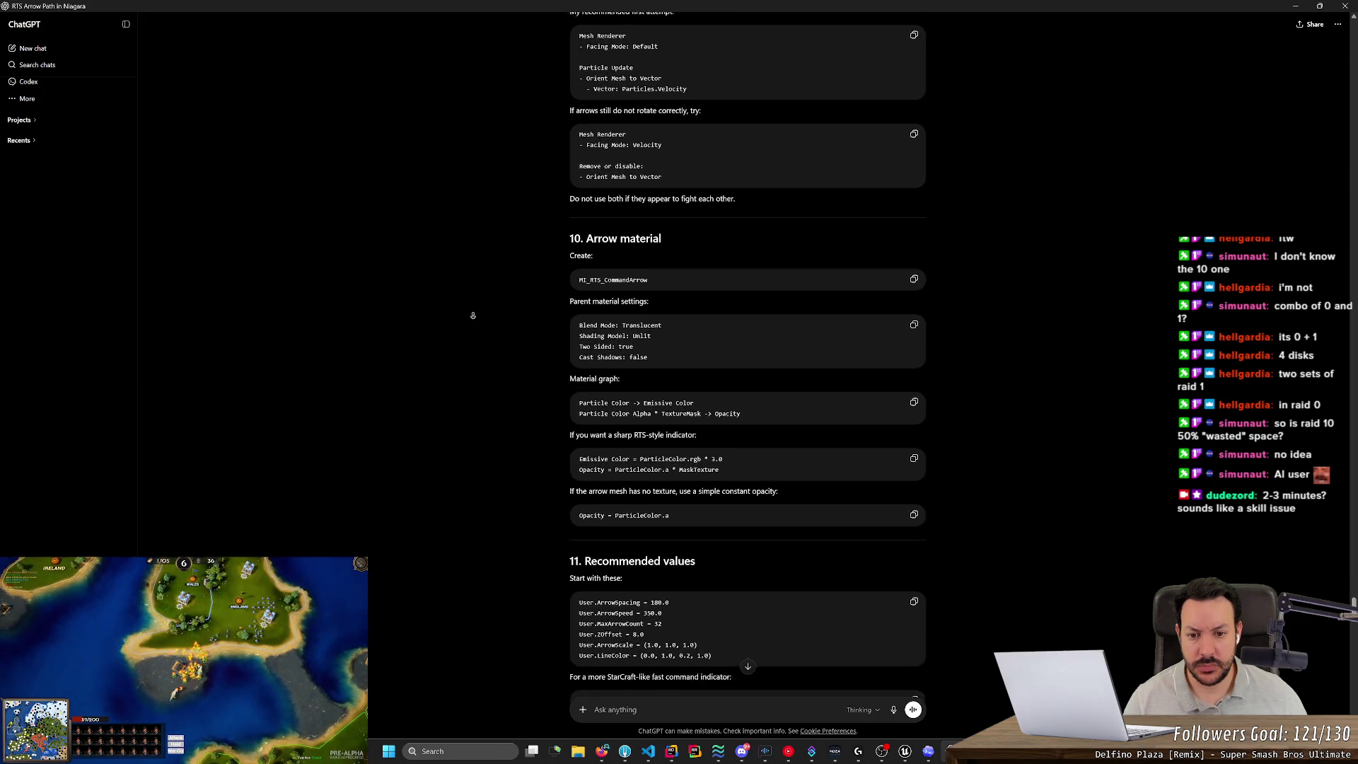
{"action": "left_click", "coordinate": [474, 318]}
{"action": "scroll", "coordinate": [474, 319], "scroll_direction": "down", "scroll_amount": 2}
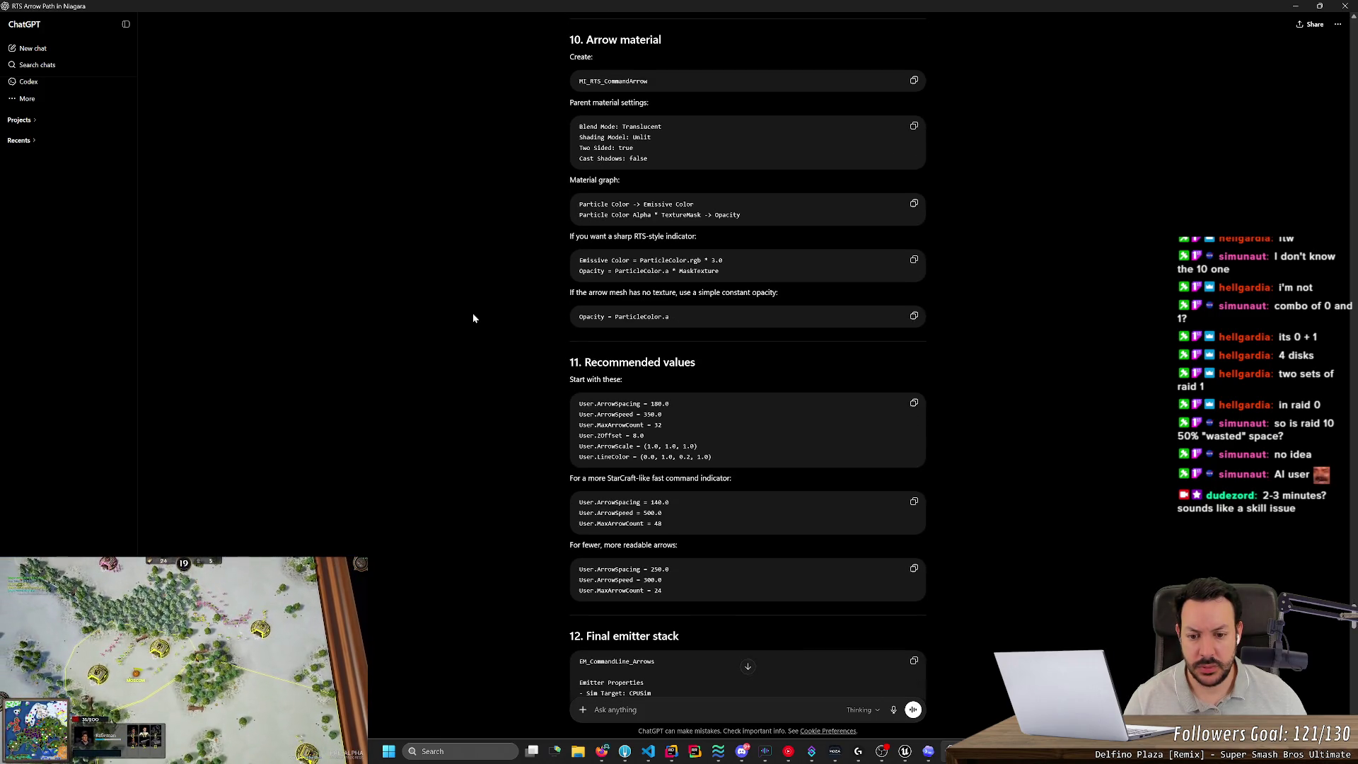
{"action": "scroll", "coordinate": [474, 318], "scroll_direction": "down", "scroll_amount": 3}
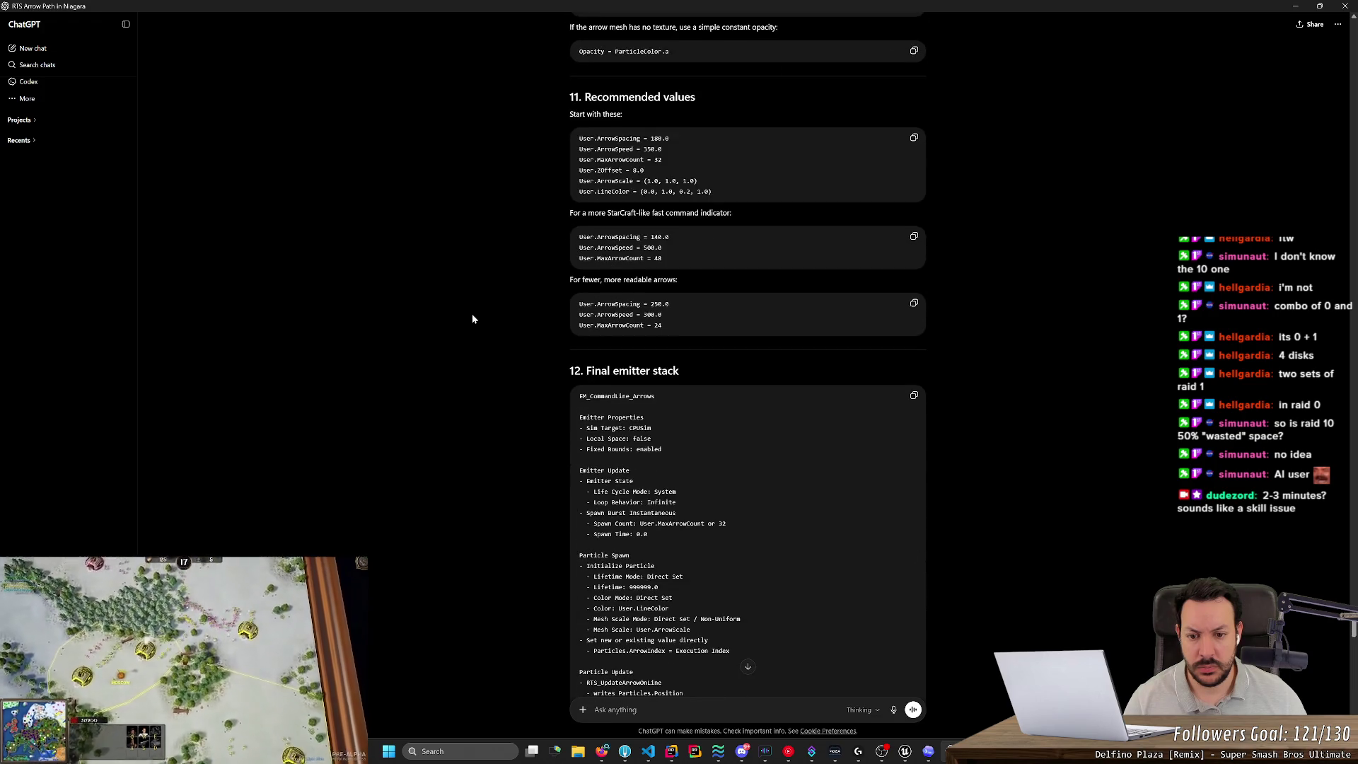
{"action": "scroll", "coordinate": [471, 314], "scroll_direction": "down", "scroll_amount": 4}
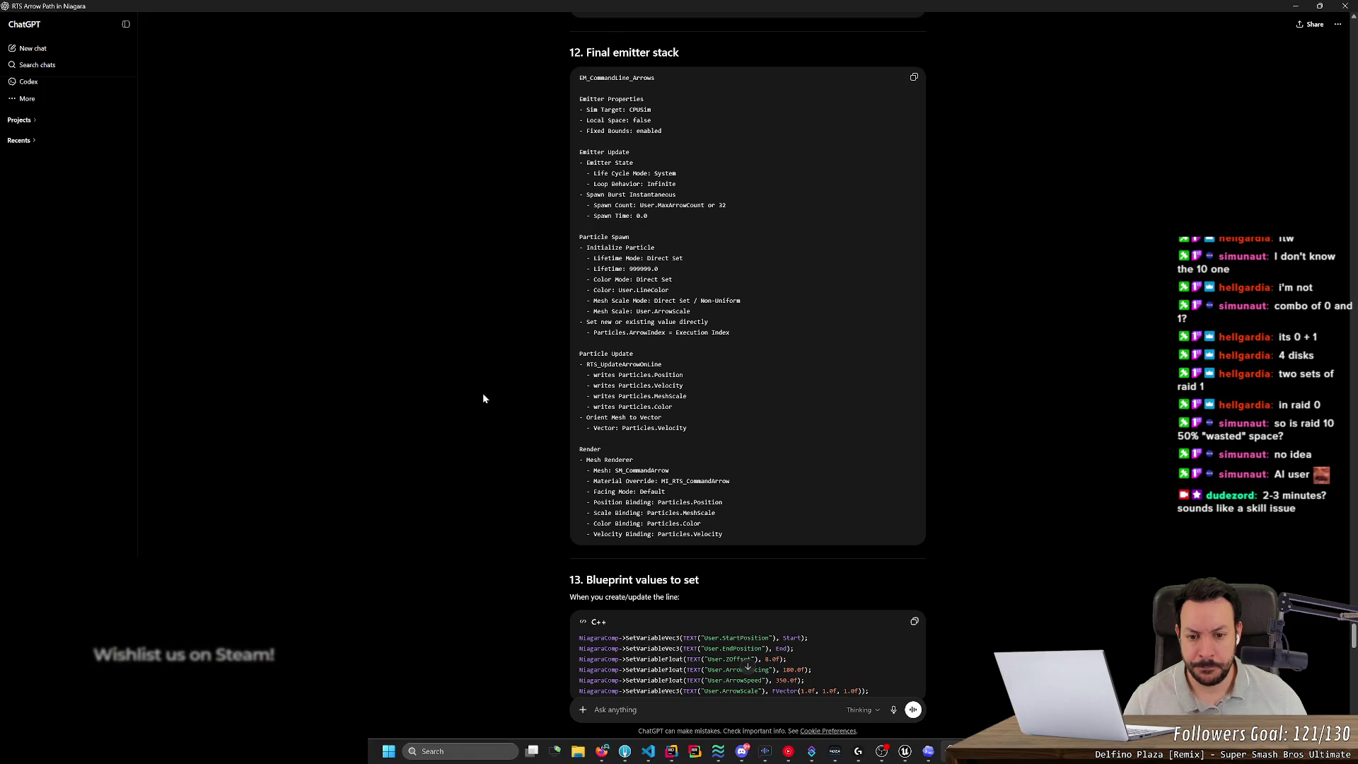
{"action": "scroll", "coordinate": [483, 397], "scroll_direction": "down", "scroll_amount": 3}
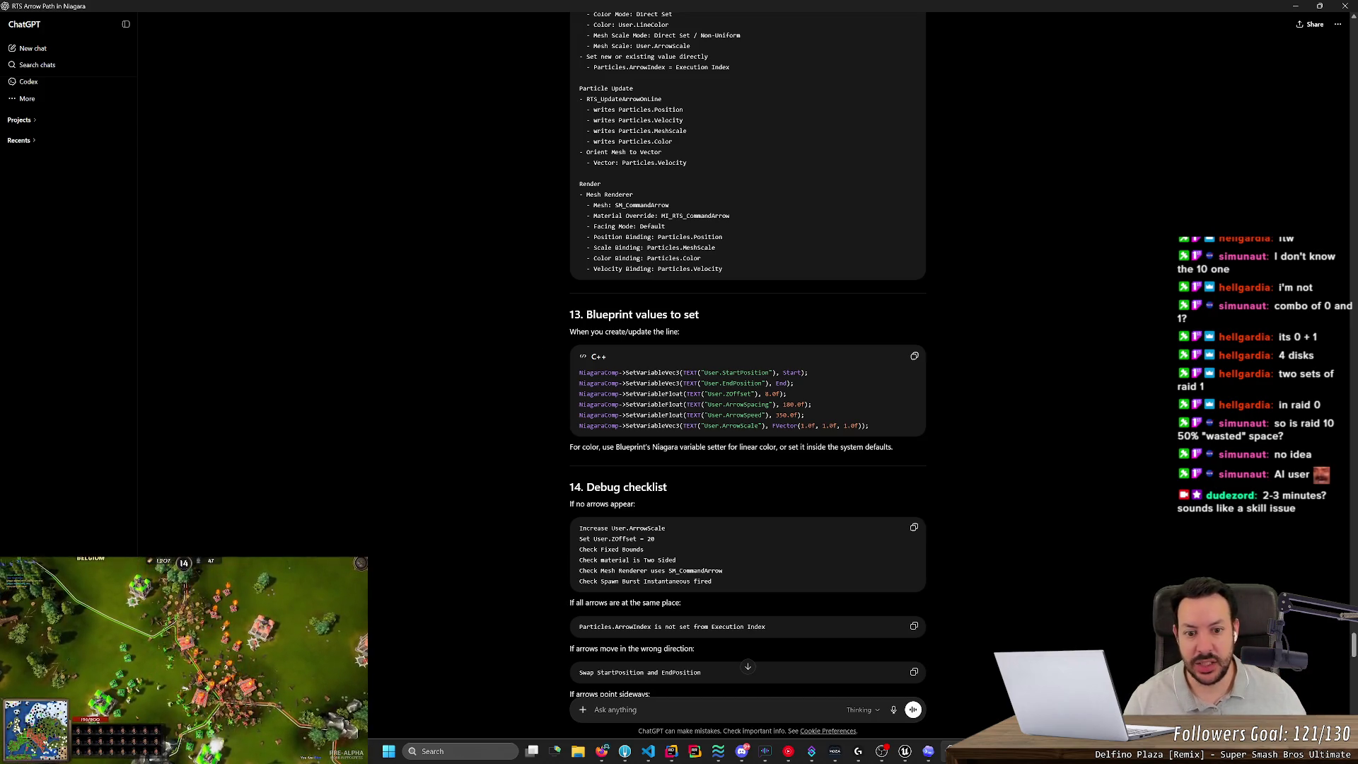
Select the section 13 Blueprint C++ lines, then return to the Niagara editor.
{"action": "left_click_drag", "start_coordinate": [579, 372], "coordinate": [869, 426]}
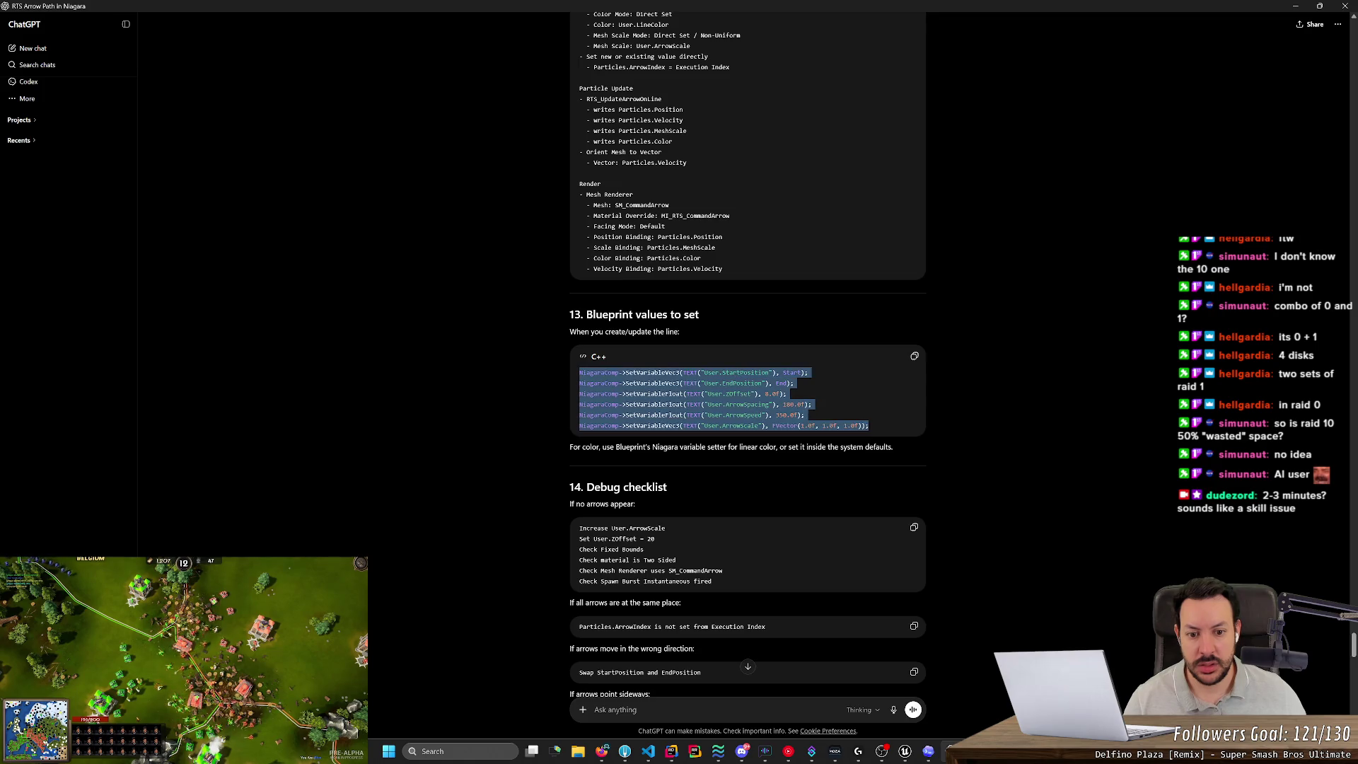
{"action": "key", "text": "alt+Tab"}
{"action": "left_click_drag", "start_coordinate": [871, 427], "coordinate": [537, 359]}
{"action": "left_click", "coordinate": [536, 359]}
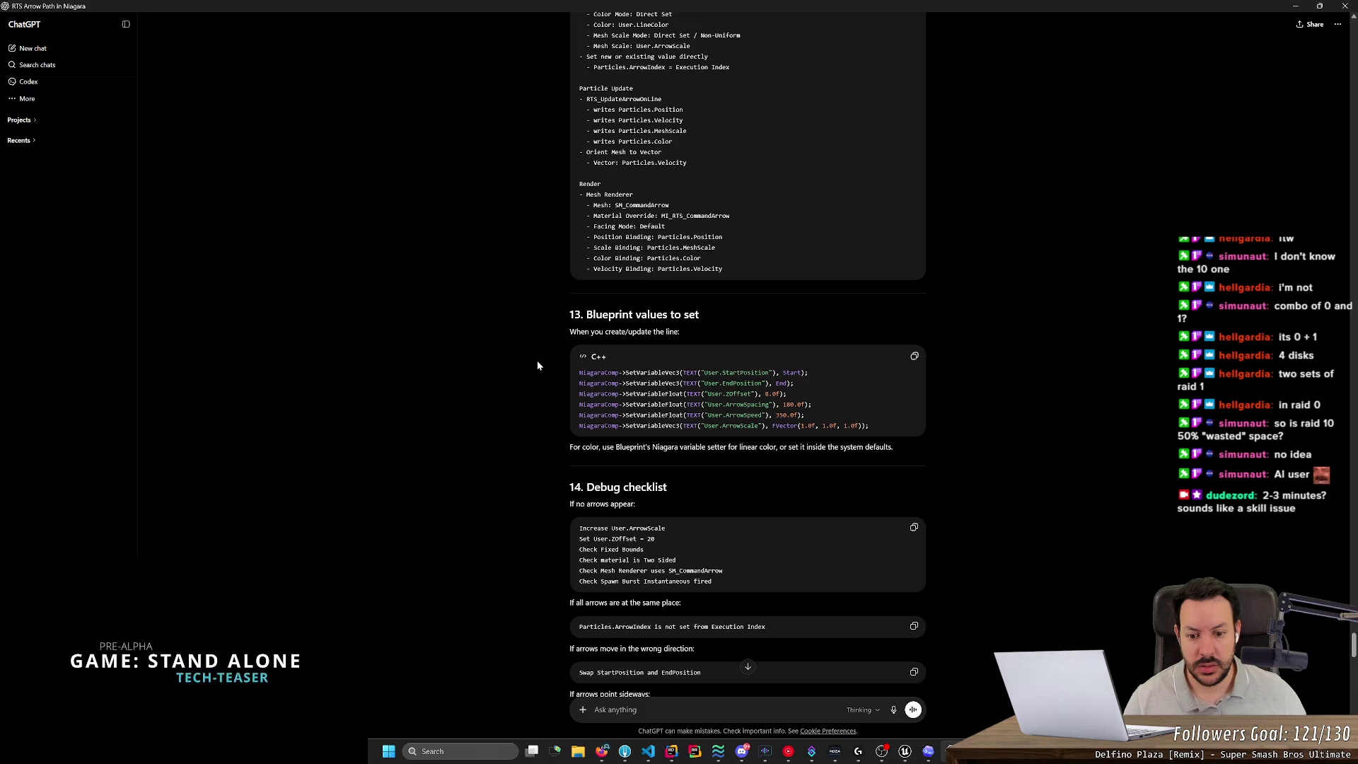
{"action": "key", "text": "alt+Tab"}
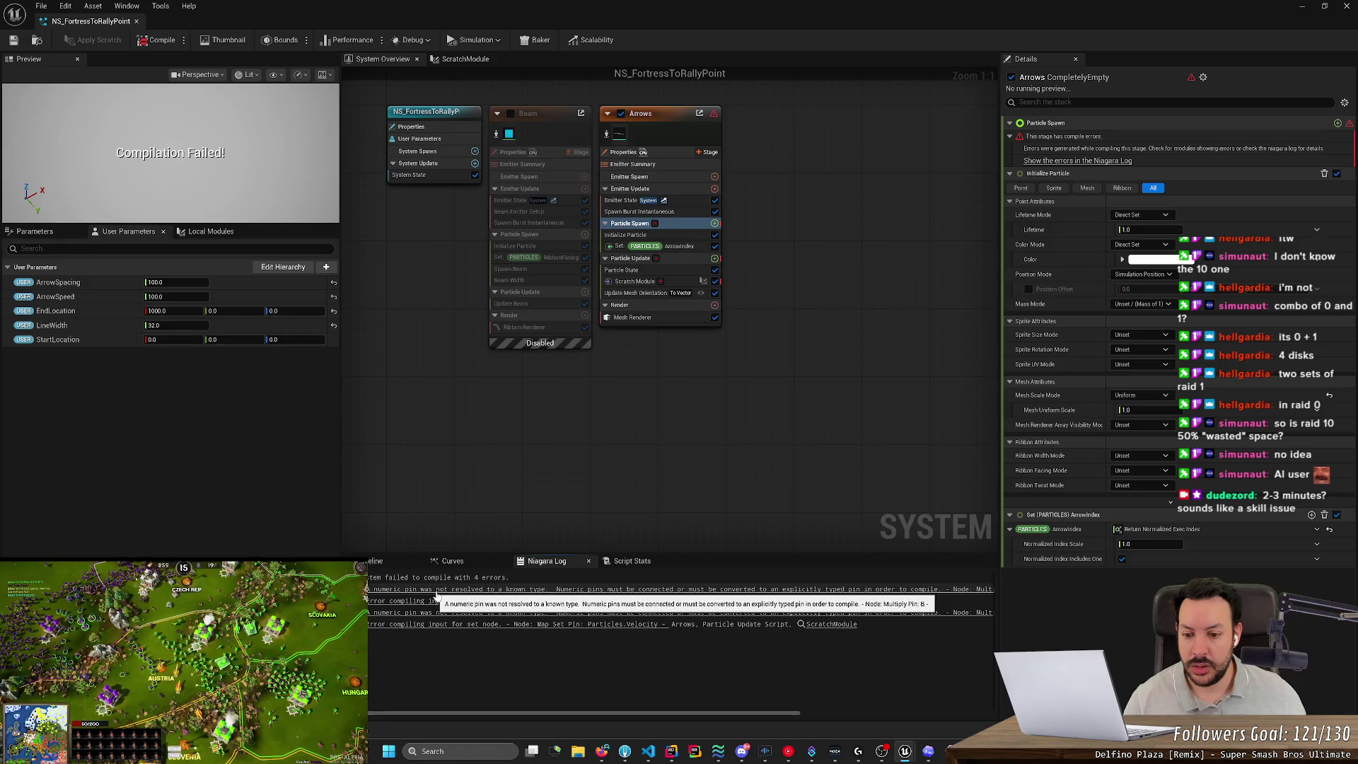
Wire ArrowSpeed and the reroute wire into the Velocity Multiply, remove its extra pin, and save.
{"action": "left_click", "coordinate": [437, 593]}
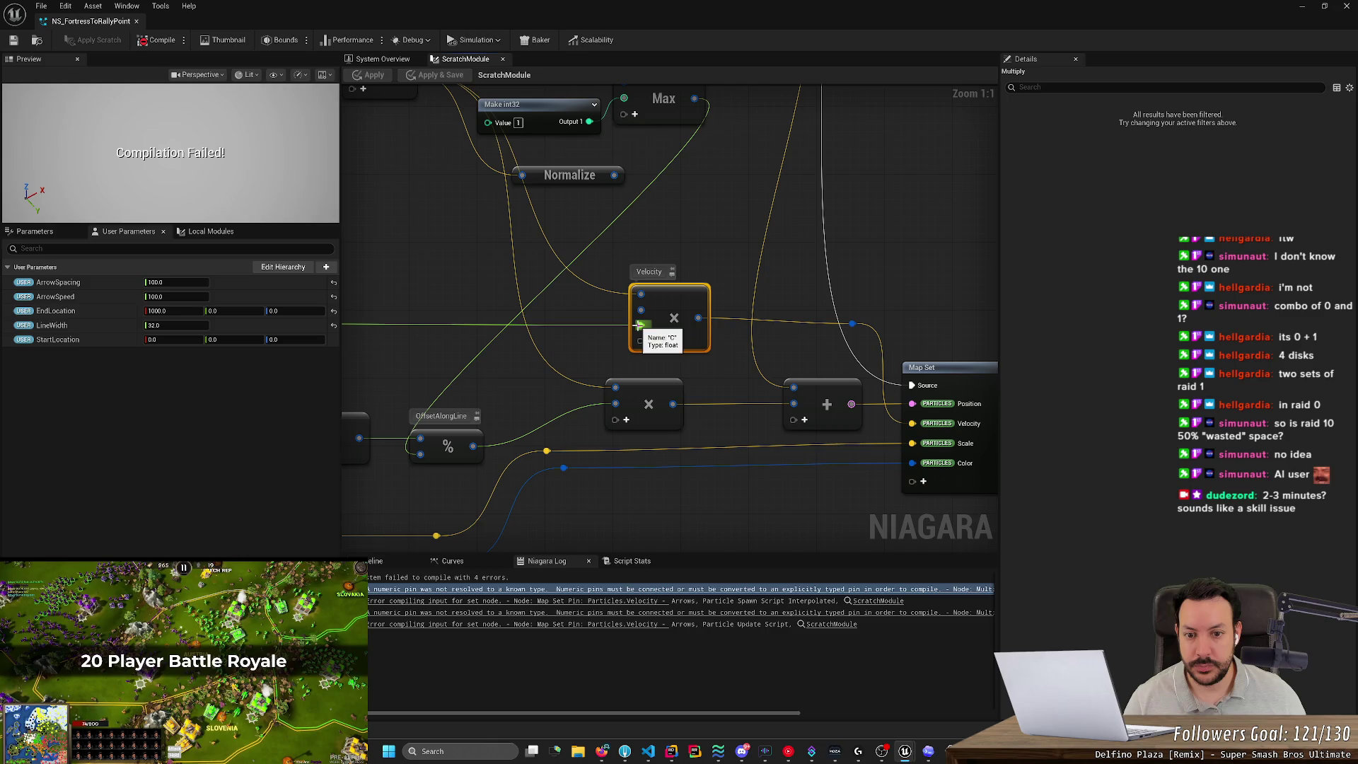
{"action": "scroll", "coordinate": [628, 339], "scroll_direction": "down", "scroll_amount": 2}
{"action": "left_click_drag", "start_coordinate": [576, 346], "coordinate": [735, 395]}
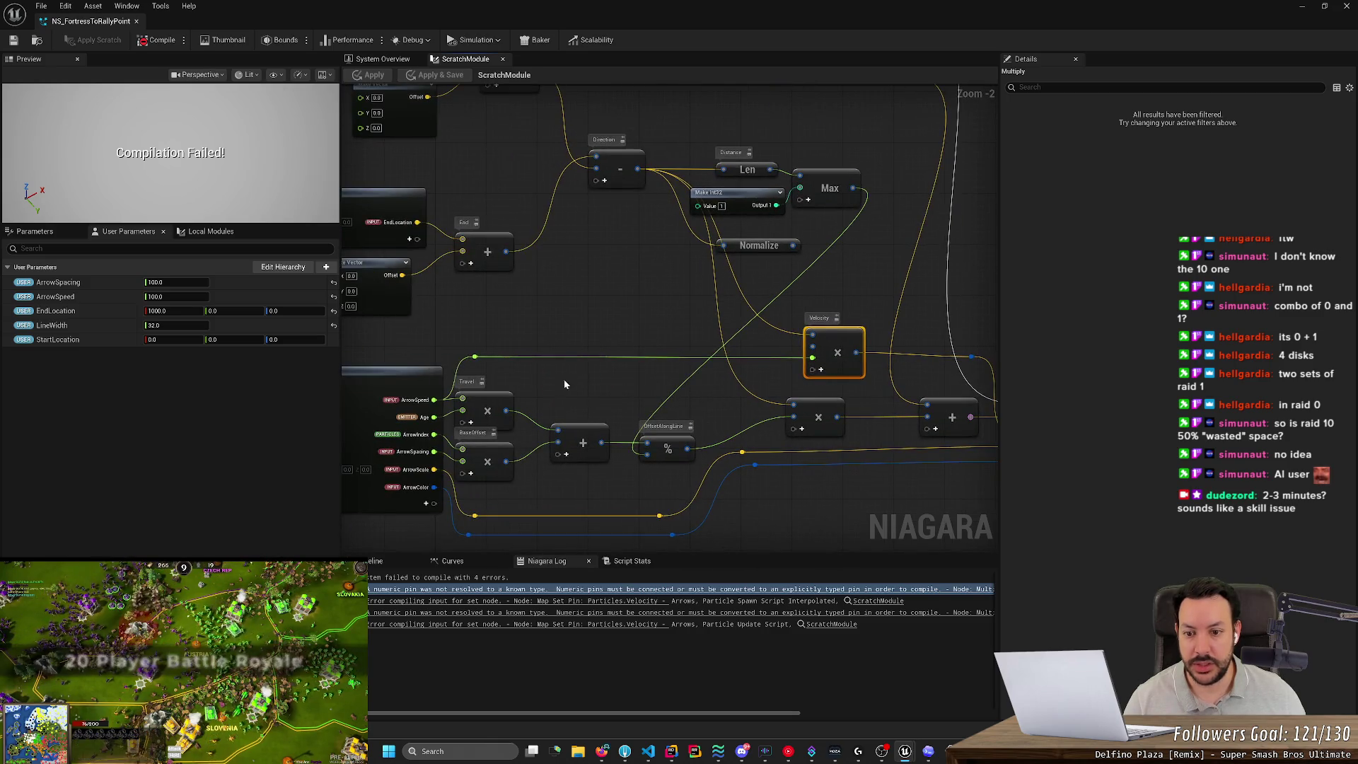
{"action": "left_click_drag", "start_coordinate": [434, 400], "coordinate": [813, 354]}
{"action": "right_click", "coordinate": [813, 358]}
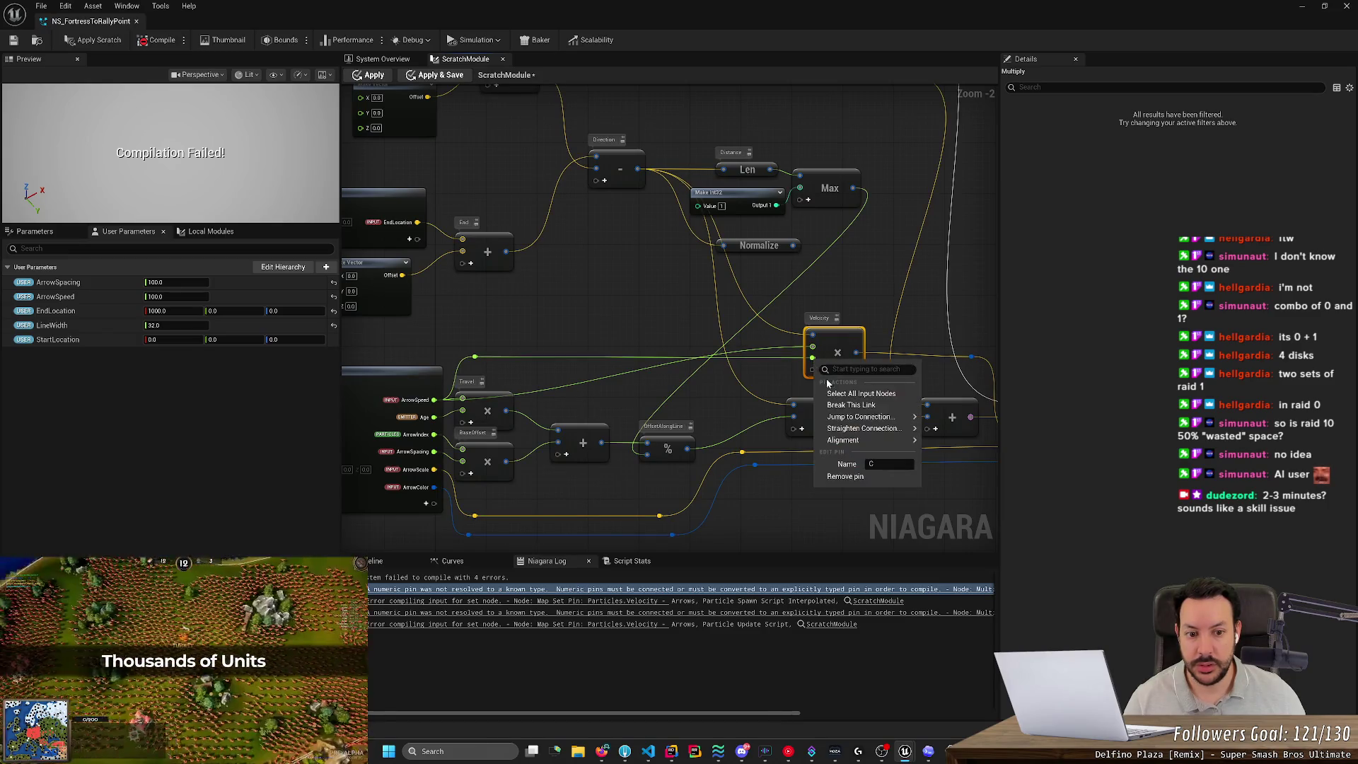
{"action": "mouse_move", "coordinate": [854, 423]}
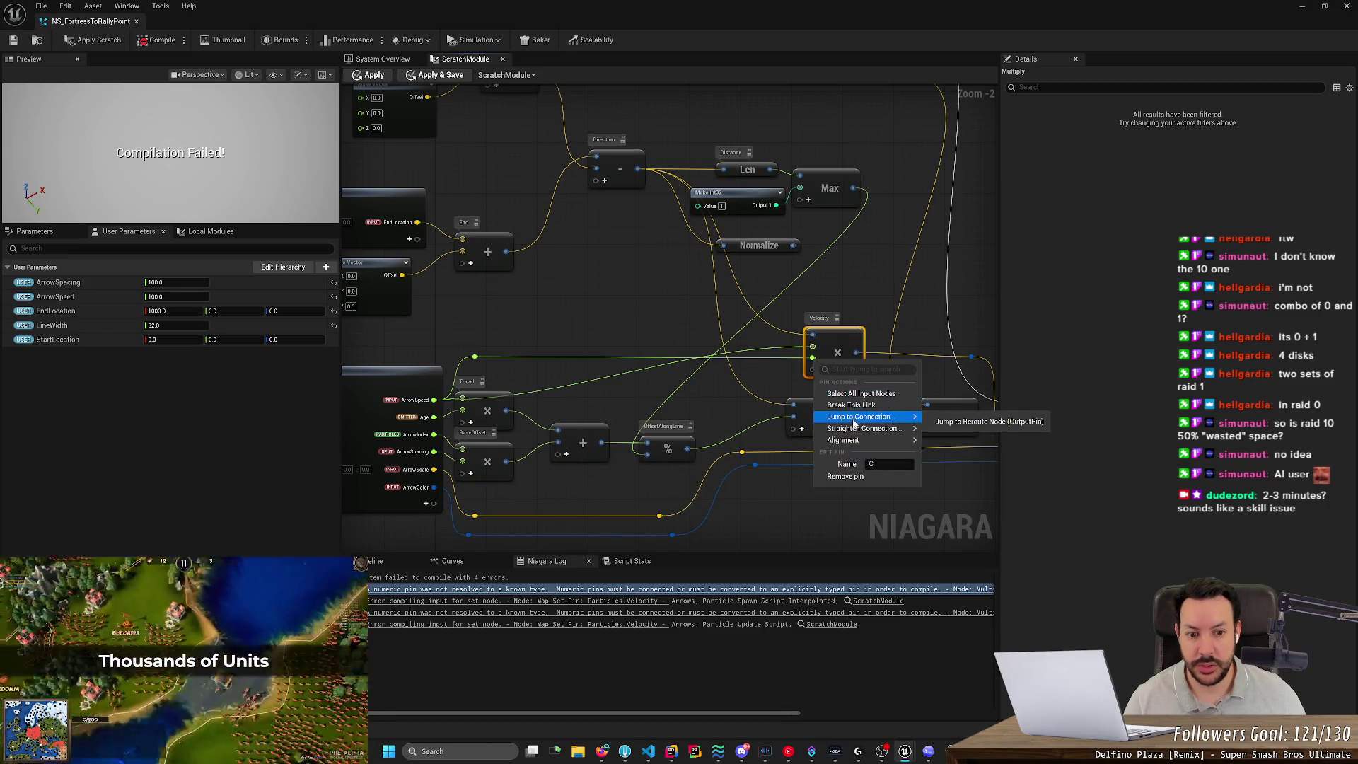
{"action": "left_click", "coordinate": [844, 476]}
{"action": "left_click_drag", "start_coordinate": [842, 340], "coordinate": [840, 360]}
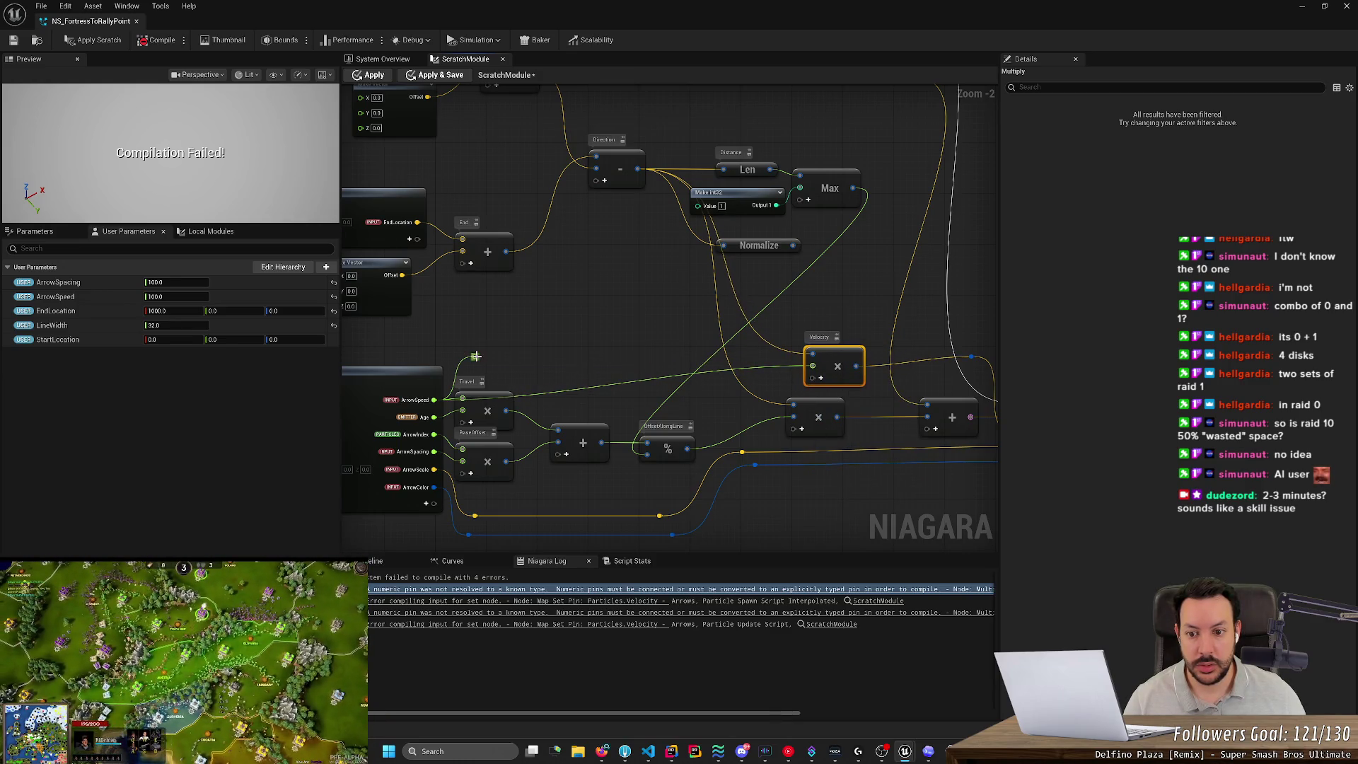
{"action": "left_click_drag", "start_coordinate": [476, 356], "coordinate": [813, 365]}
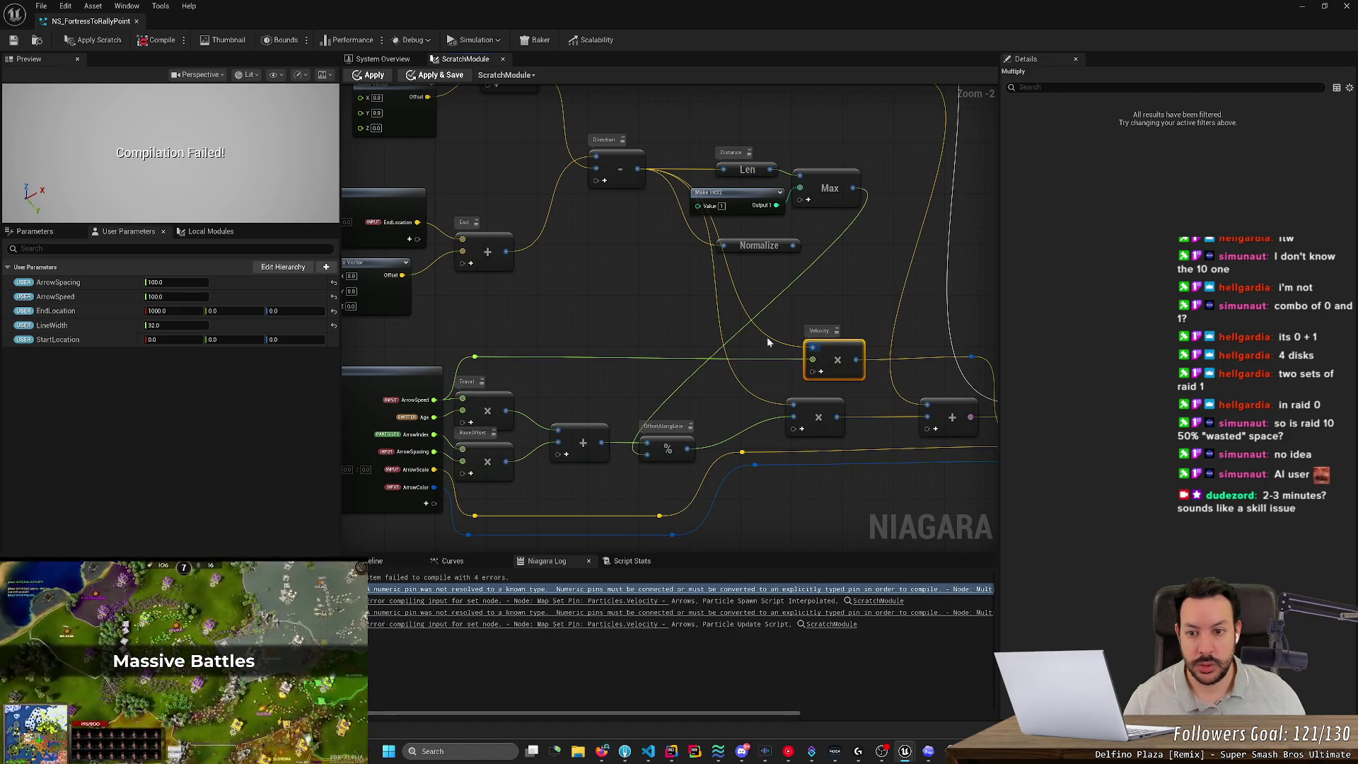
{"action": "key", "text": "ctrl+s"}
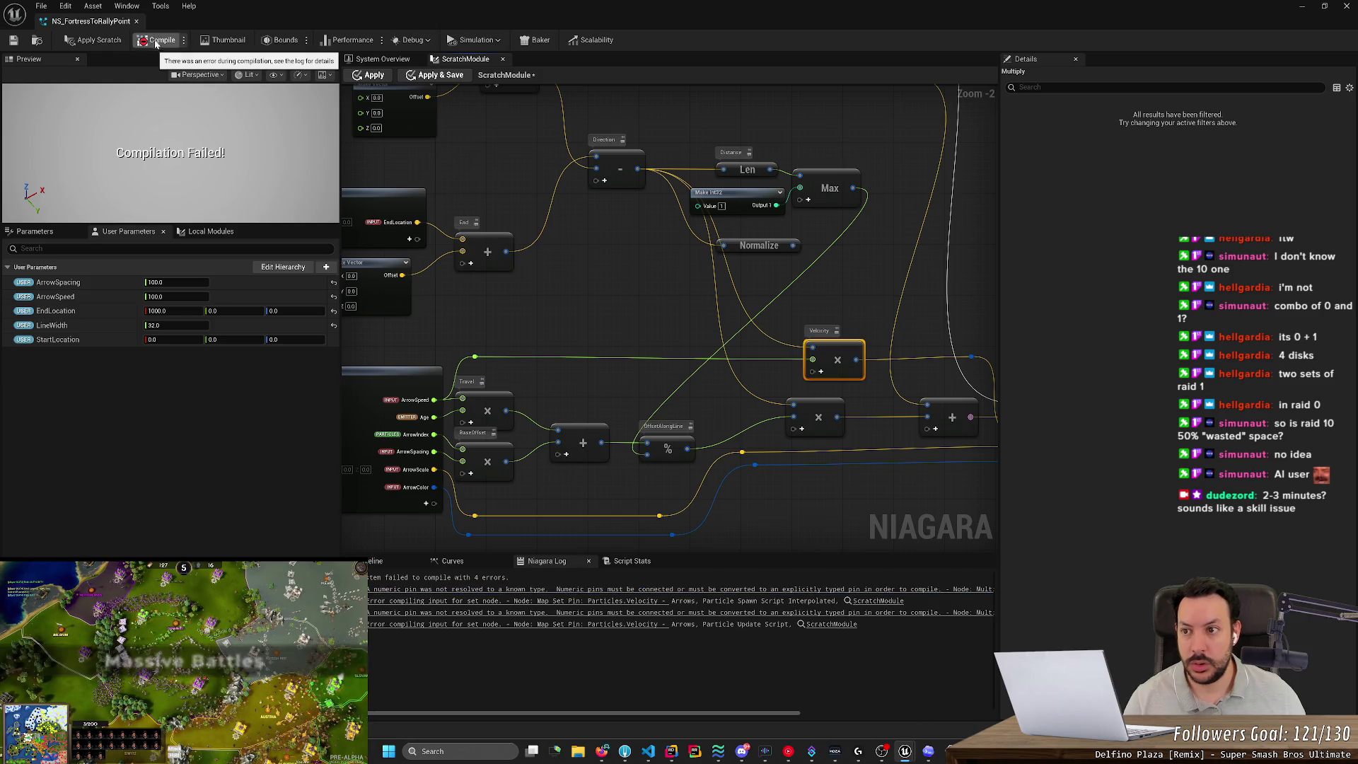
Jump through the error nodes: the Map Get nodes, the Multiply node and the Velocity Map Set.
{"action": "left_click", "coordinate": [657, 589]}
{"action": "left_click_drag", "start_coordinate": [441, 365], "coordinate": [903, 388]}
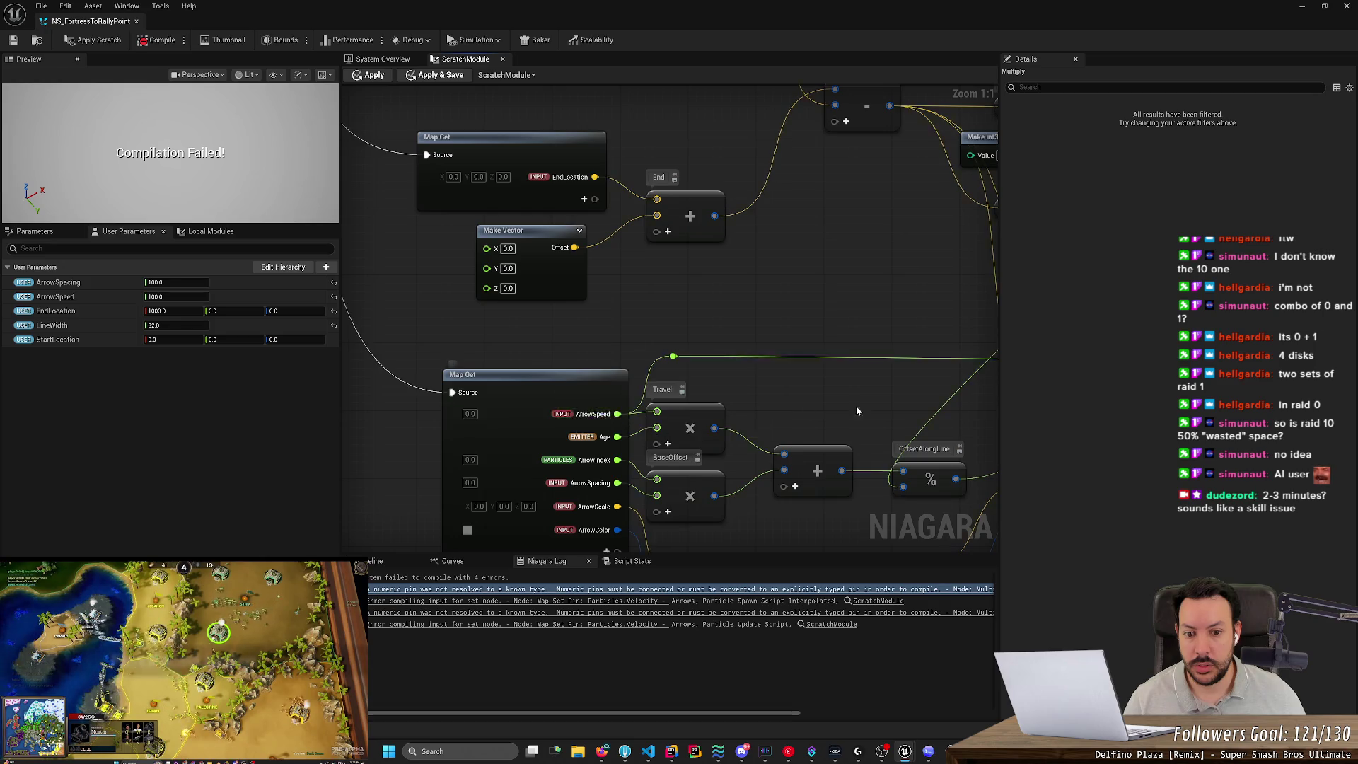
{"action": "left_click_drag", "start_coordinate": [856, 406], "coordinate": [445, 440]}
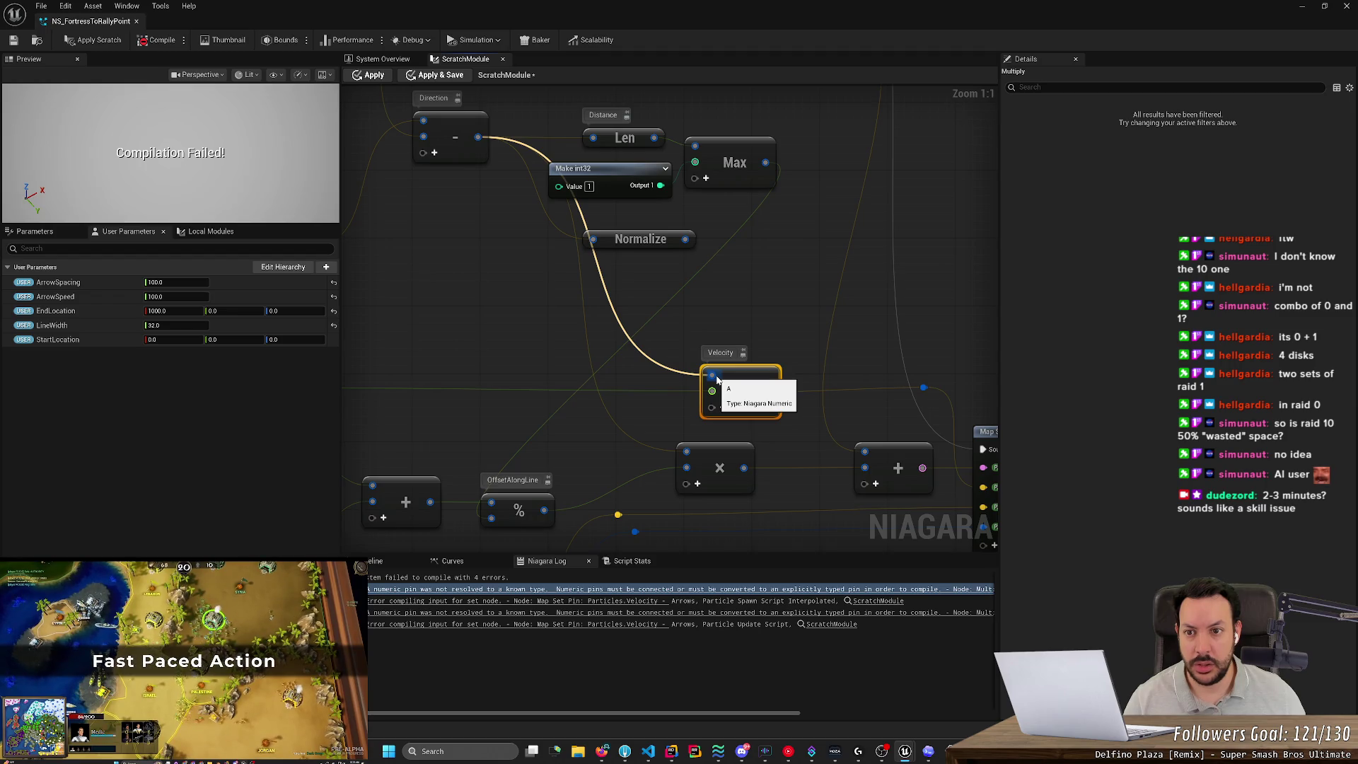
{"action": "left_click_drag", "start_coordinate": [495, 396], "coordinate": [737, 401]}
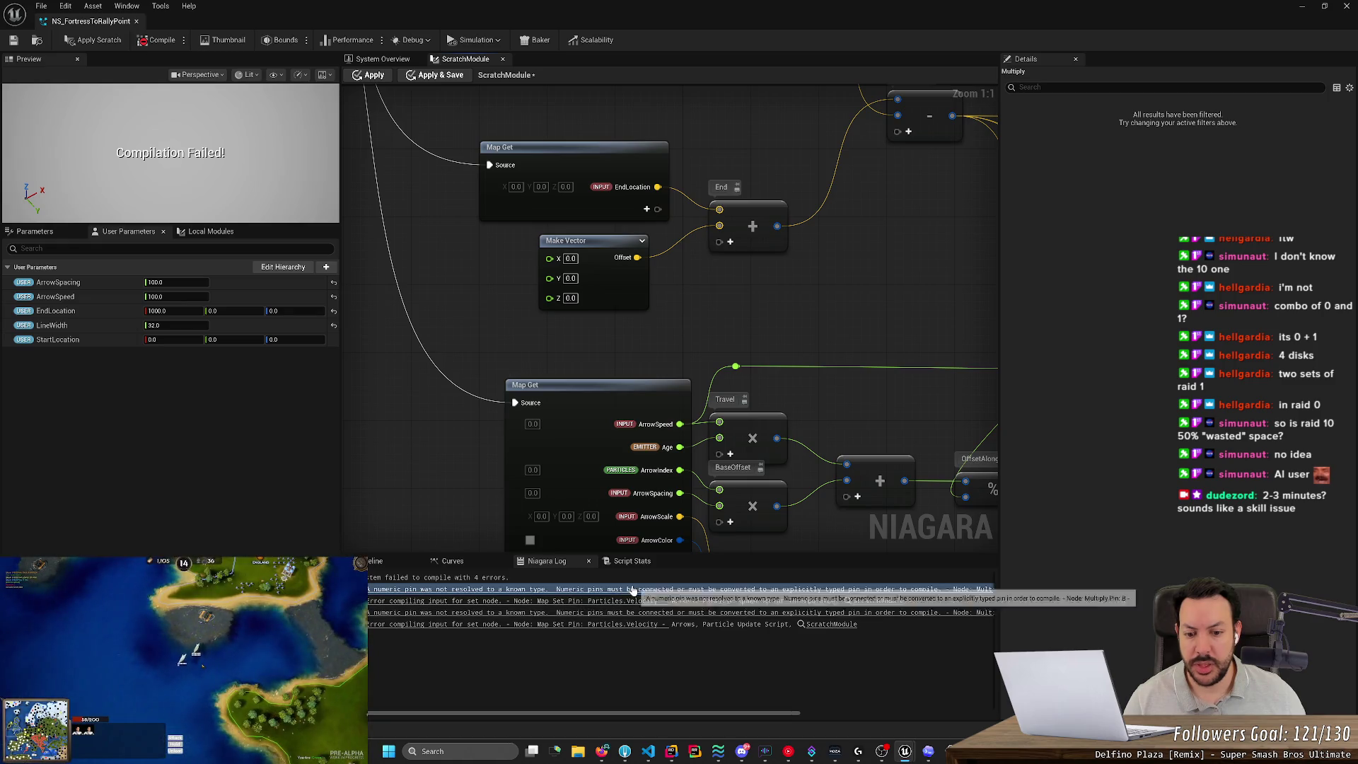
{"action": "mouse_move", "coordinate": [751, 713]}
{"action": "left_mouse_down"}
{"action": "mouse_move", "coordinate": [808, 716]}
{"action": "mouse_move", "coordinate": [788, 715]}
{"action": "left_mouse_up"}
{"action": "left_click", "coordinate": [798, 601]}
{"action": "left_click", "coordinate": [434, 474]}
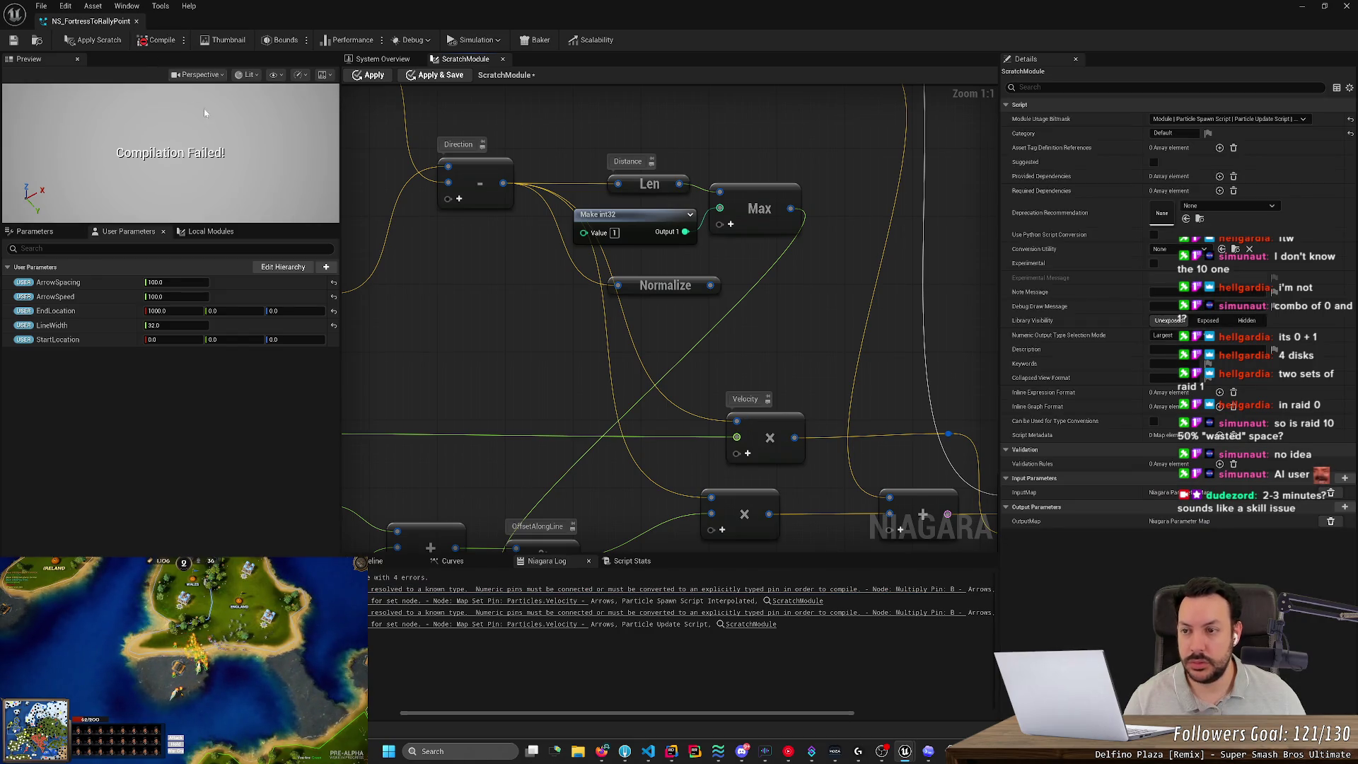
{"action": "left_click", "coordinate": [498, 602]}
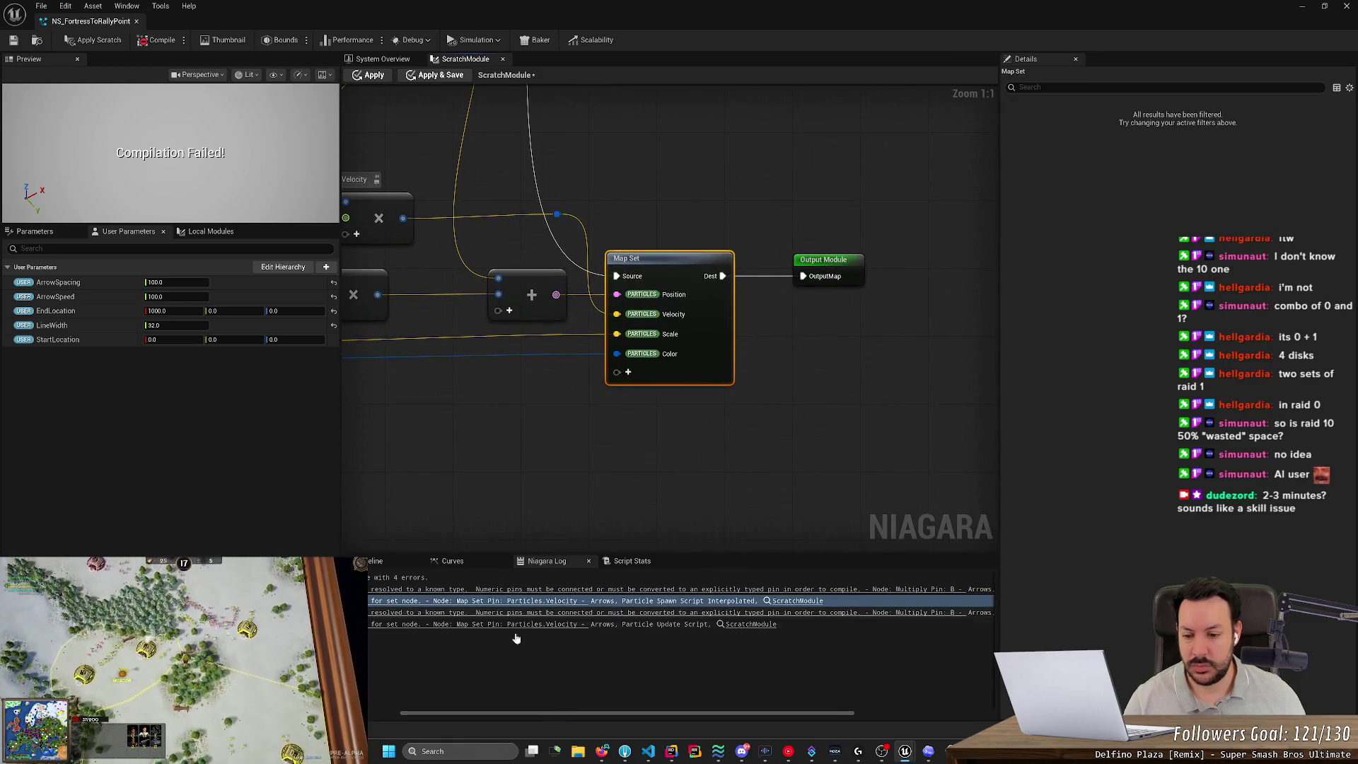
Open Script Stats and enlarge it to read the SpawnScript and UpdateScript compile errors.
{"action": "left_click_drag", "start_coordinate": [533, 716], "coordinate": [481, 713]}
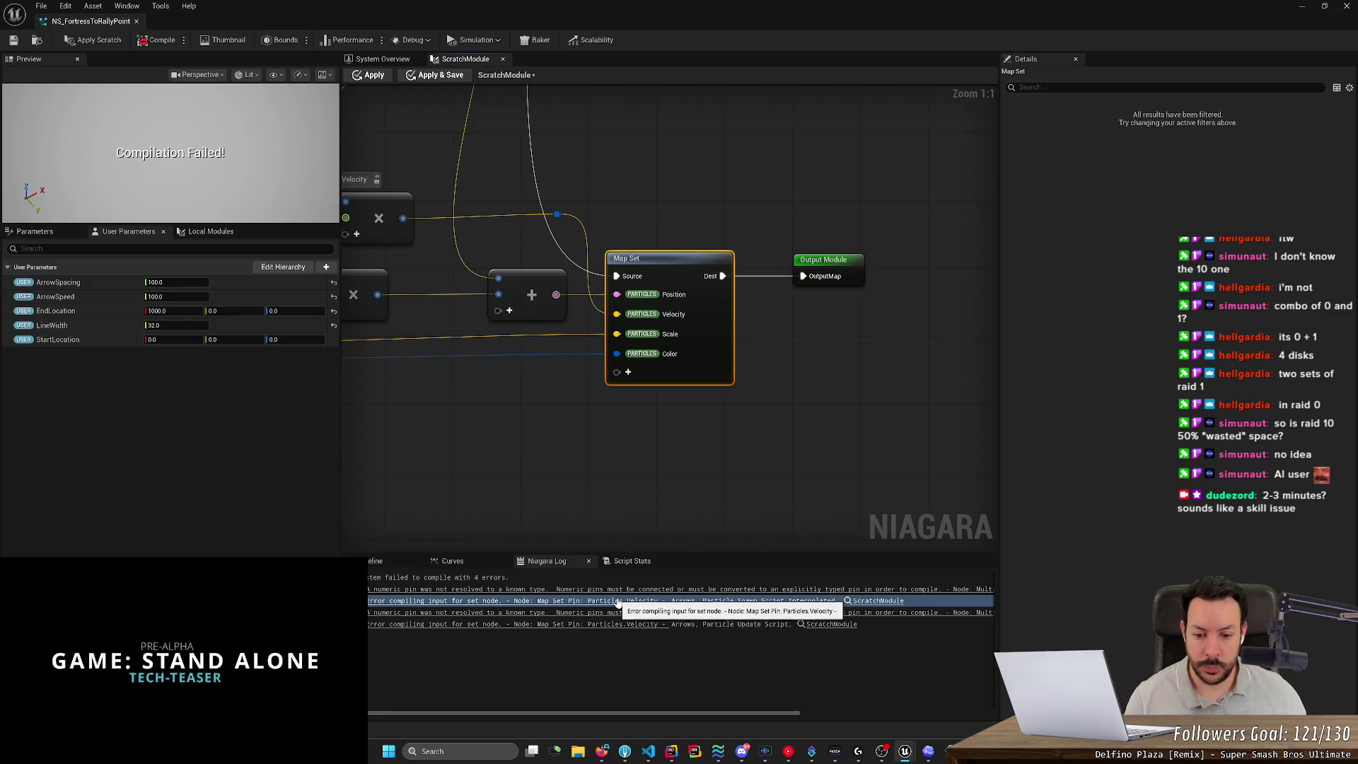
{"action": "left_click", "coordinate": [456, 561]}
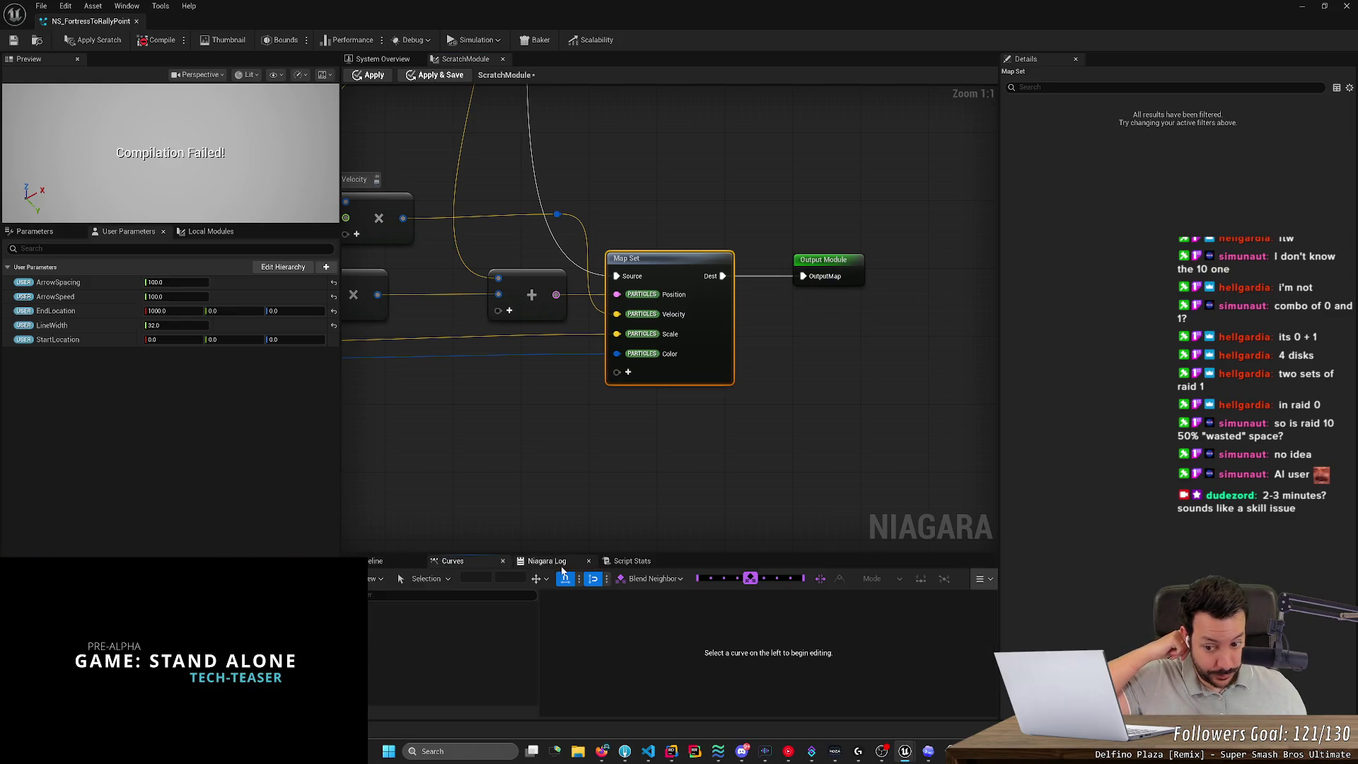
{"action": "left_click", "coordinate": [622, 561]}
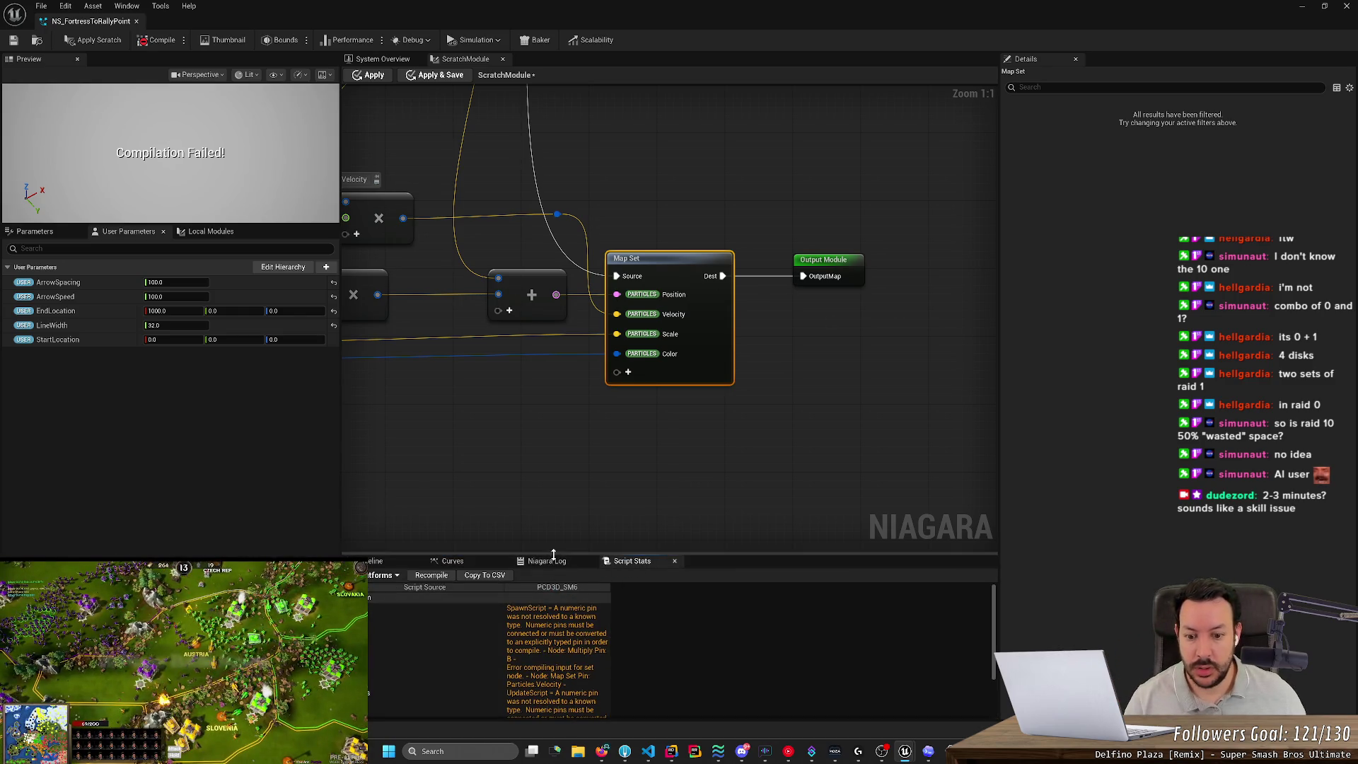
{"action": "left_click_drag", "start_coordinate": [553, 555], "coordinate": [553, 406]}
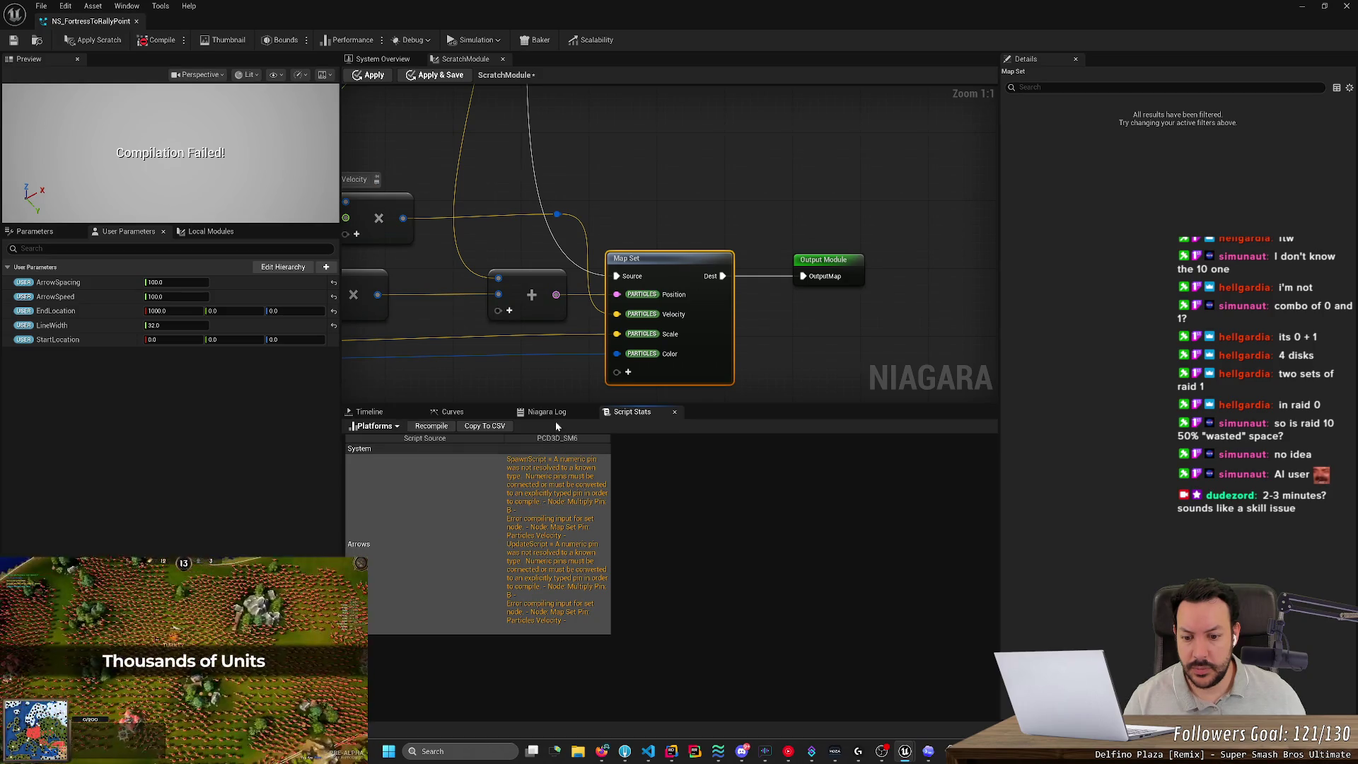
{"action": "left_click_drag", "start_coordinate": [488, 376], "coordinate": [791, 365]}
Connect the Map Get ArrowSpeed pin into the Travel Multiply node's B input.
{"action": "scroll", "coordinate": [871, 403], "scroll_direction": "down", "scroll_amount": 2}
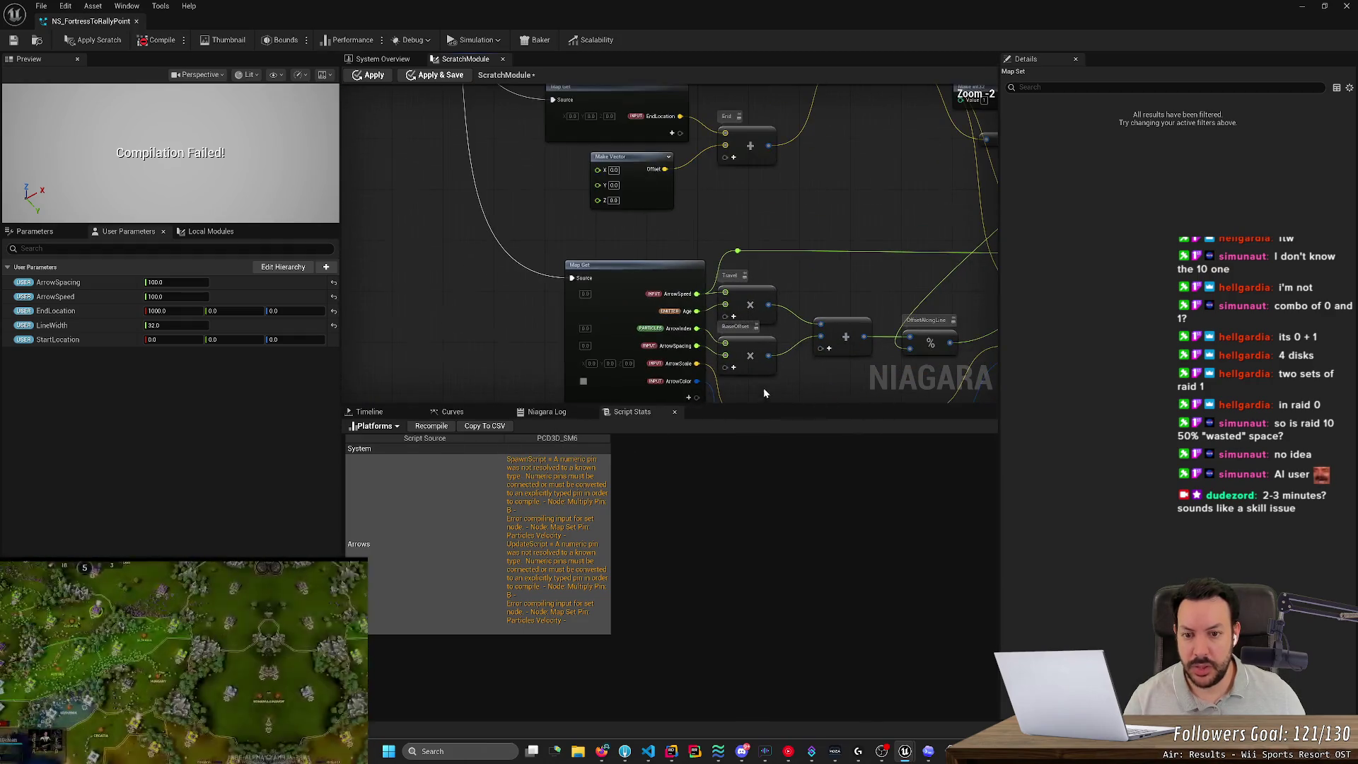
{"action": "scroll", "coordinate": [761, 384], "scroll_direction": "down", "scroll_amount": 2}
{"action": "scroll", "coordinate": [819, 382], "scroll_direction": "up", "scroll_amount": 2}
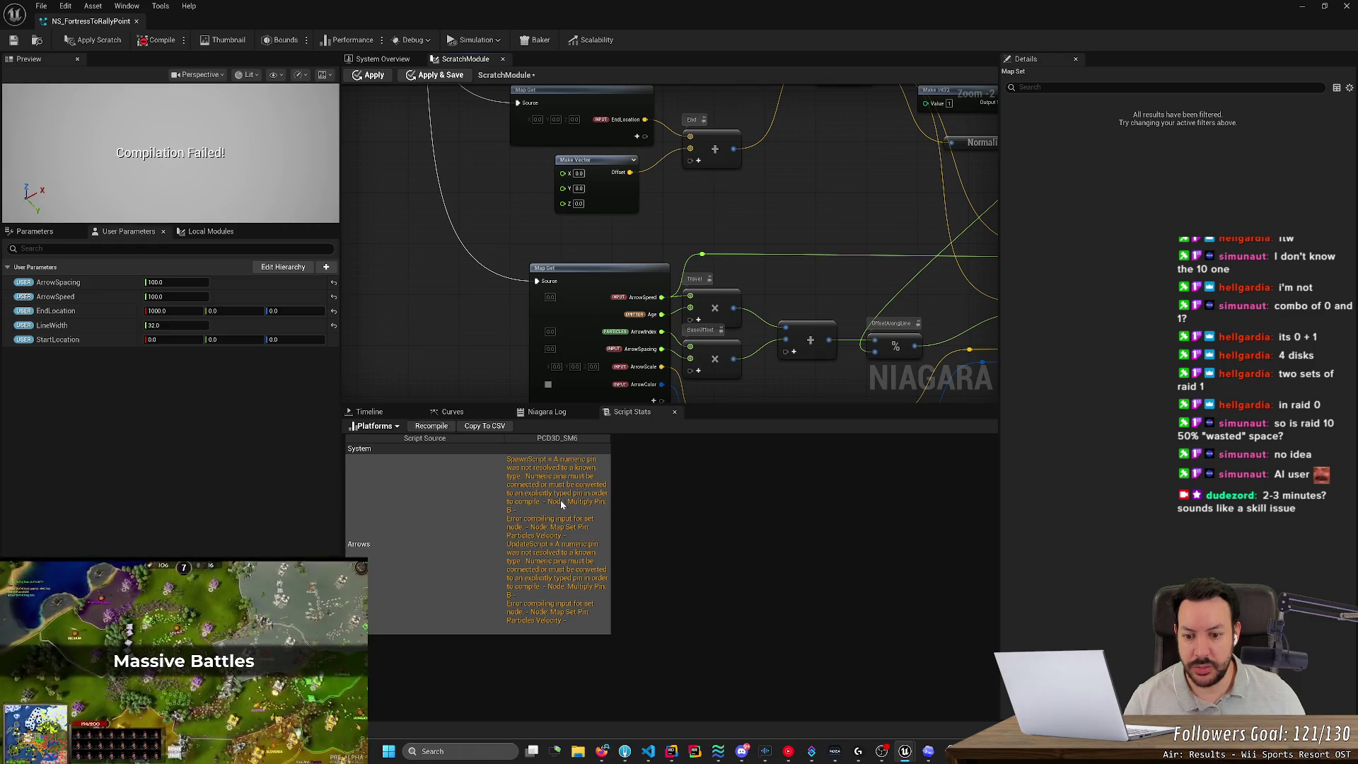
{"action": "mouse_move", "coordinate": [738, 389]}
{"action": "left_mouse_down"}
{"action": "mouse_move", "coordinate": [520, 332]}
{"action": "mouse_move", "coordinate": [511, 300]}
{"action": "left_mouse_up"}
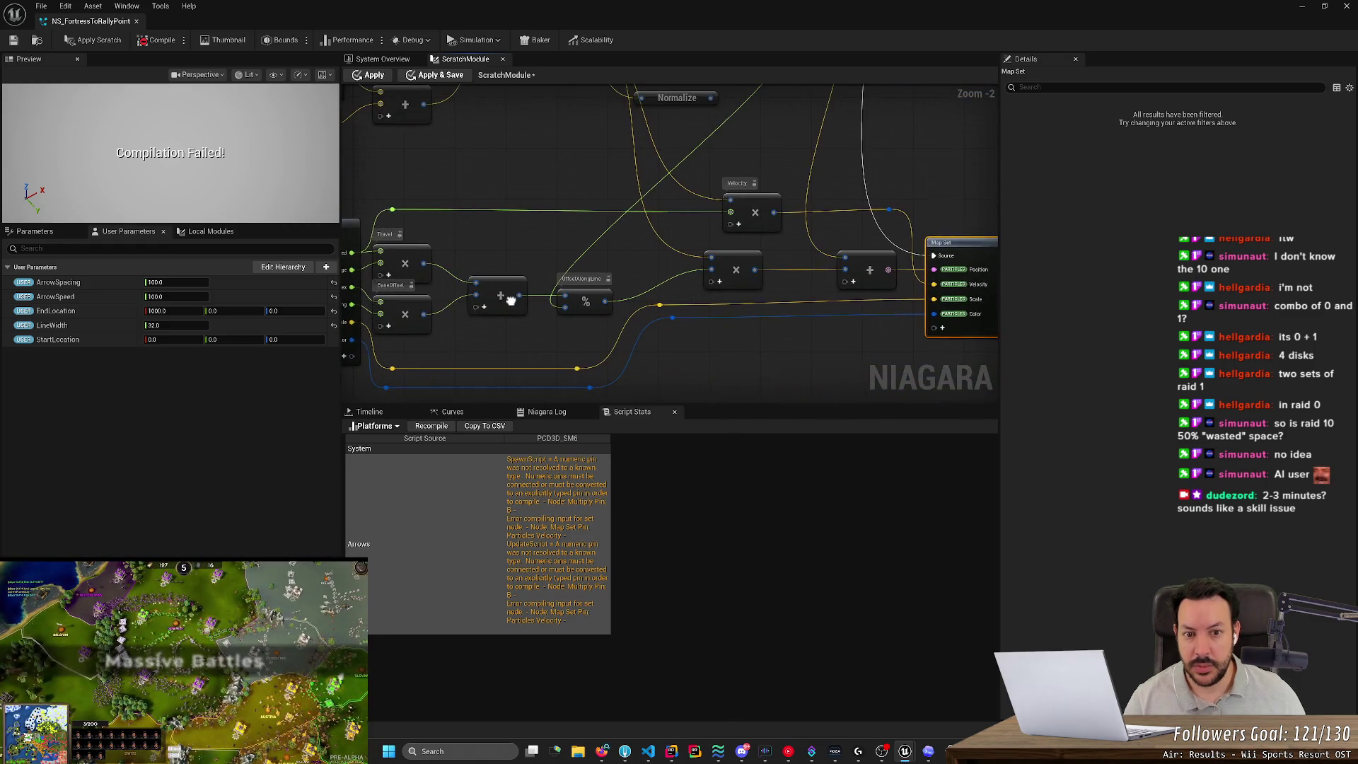
{"action": "mouse_move", "coordinate": [464, 239]}
{"action": "left_mouse_down"}
{"action": "mouse_move", "coordinate": [609, 283]}
{"action": "mouse_move", "coordinate": [607, 294]}
{"action": "left_mouse_up"}
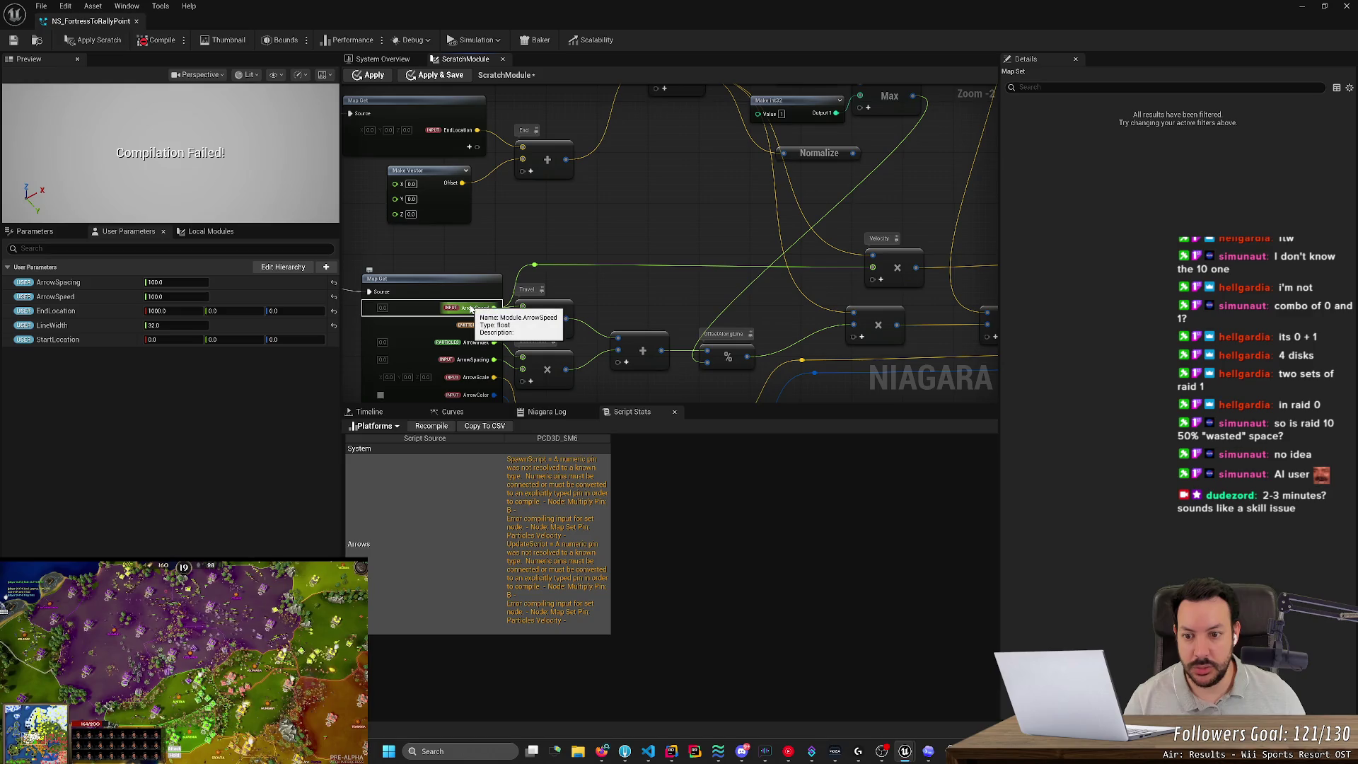
{"action": "left_click_drag", "start_coordinate": [471, 310], "coordinate": [874, 268]}
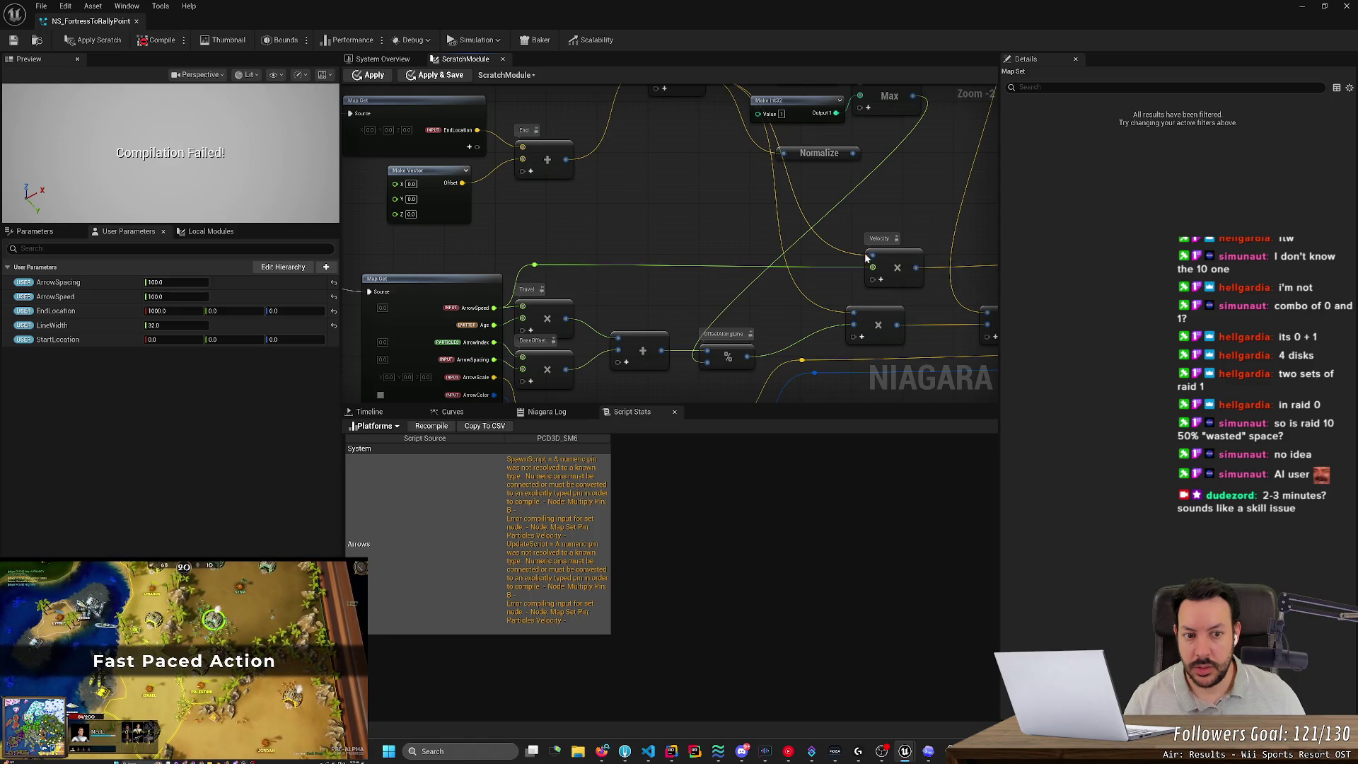
Trace the wiring through the Start, End, Direction, Velocity, Travel and Map Set nodes.
{"action": "left_click_drag", "start_coordinate": [751, 150], "coordinate": [737, 312]}
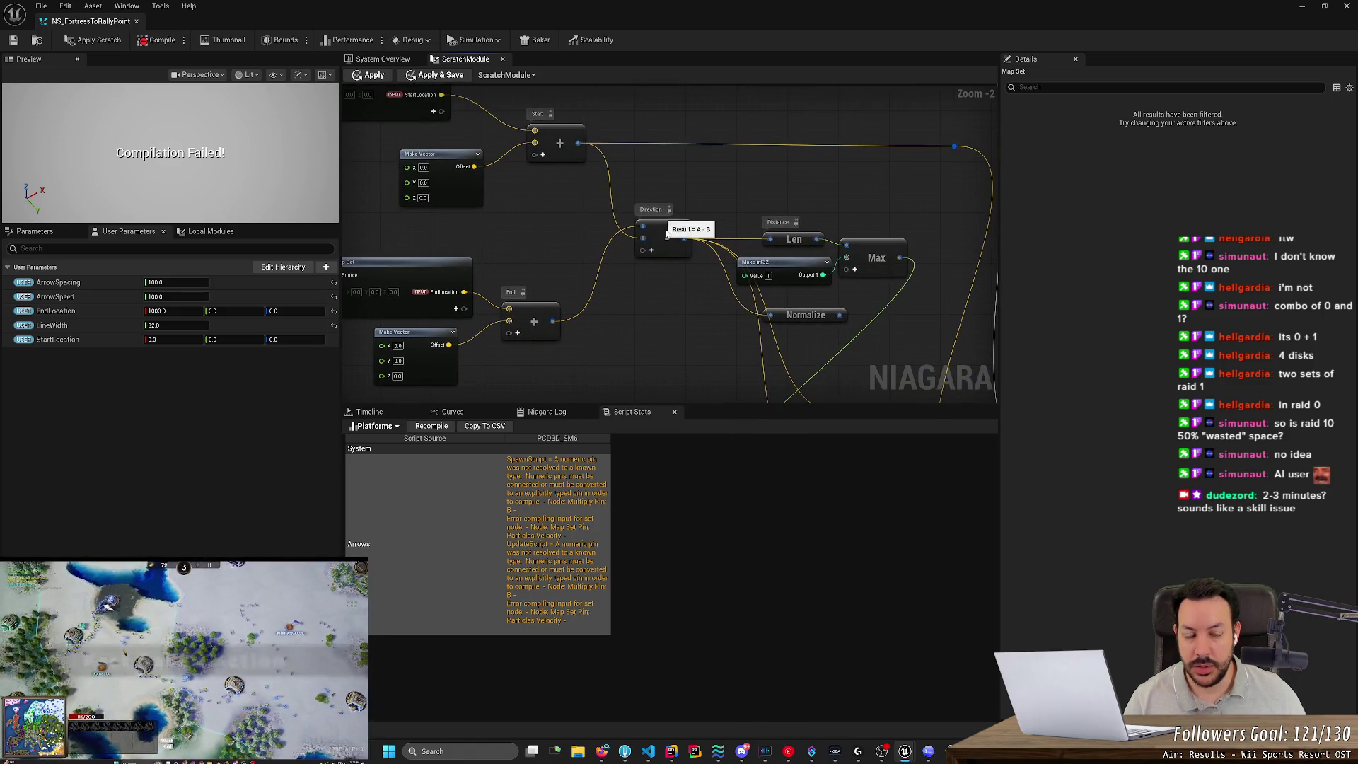
{"action": "left_click_drag", "start_coordinate": [681, 235], "coordinate": [646, 193]}
{"action": "left_click_drag", "start_coordinate": [720, 227], "coordinate": [580, 305]}
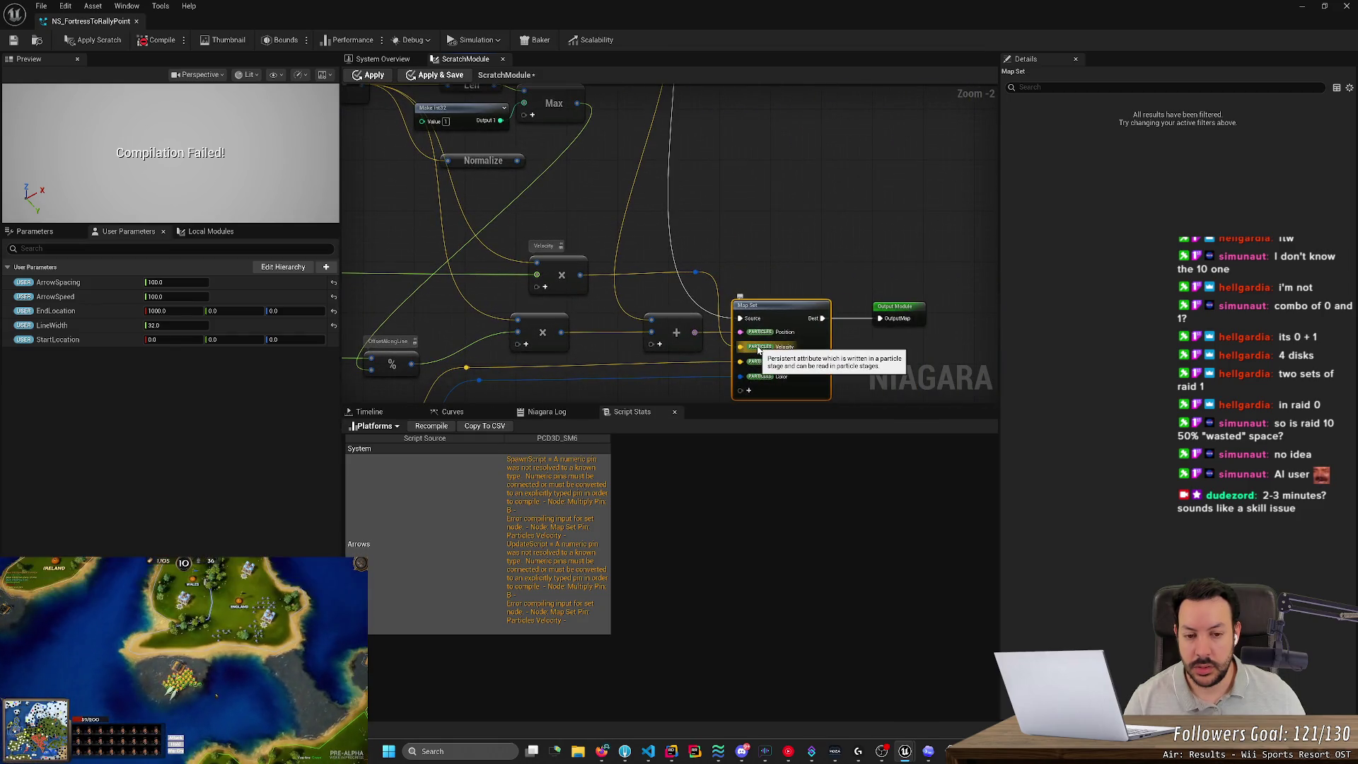
{"action": "scroll", "coordinate": [566, 230], "scroll_direction": "up", "scroll_amount": 3}
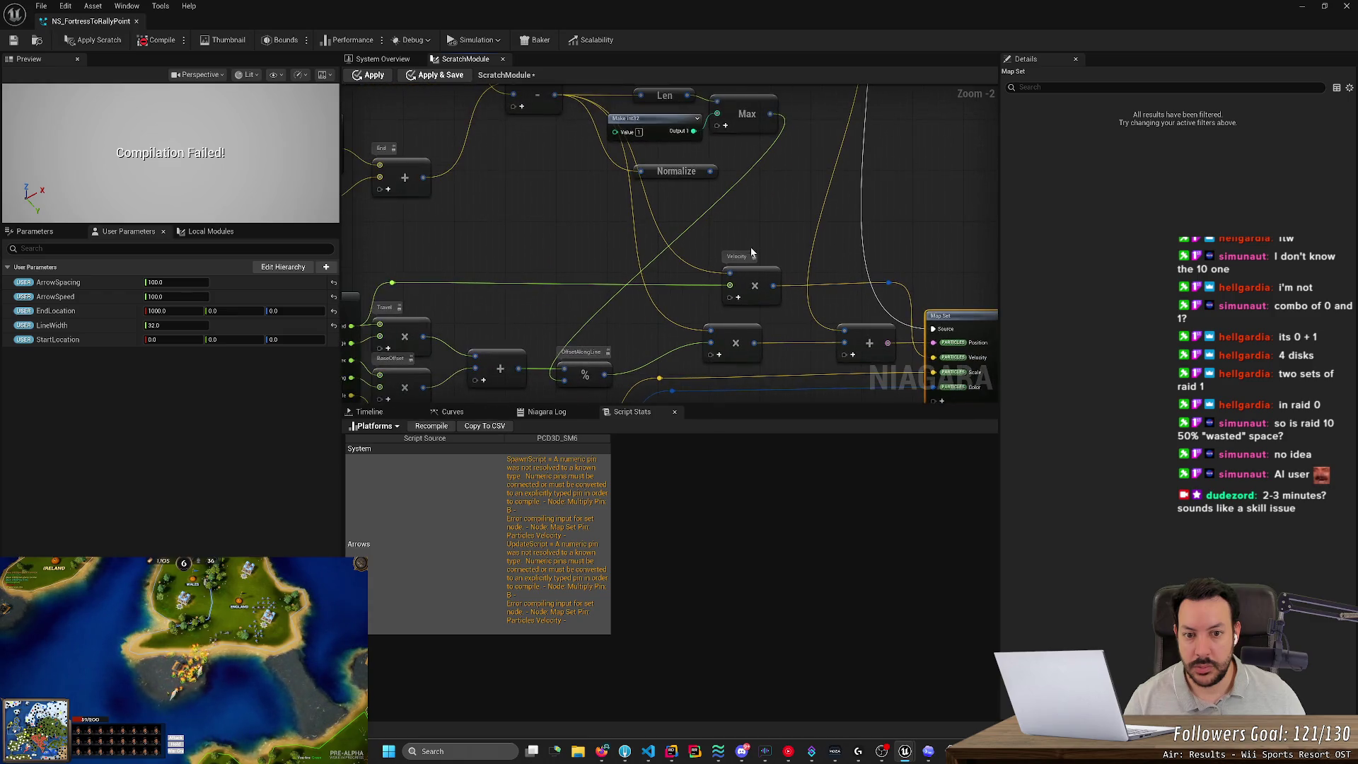
{"action": "scroll", "coordinate": [564, 276], "scroll_direction": "down", "scroll_amount": 1}
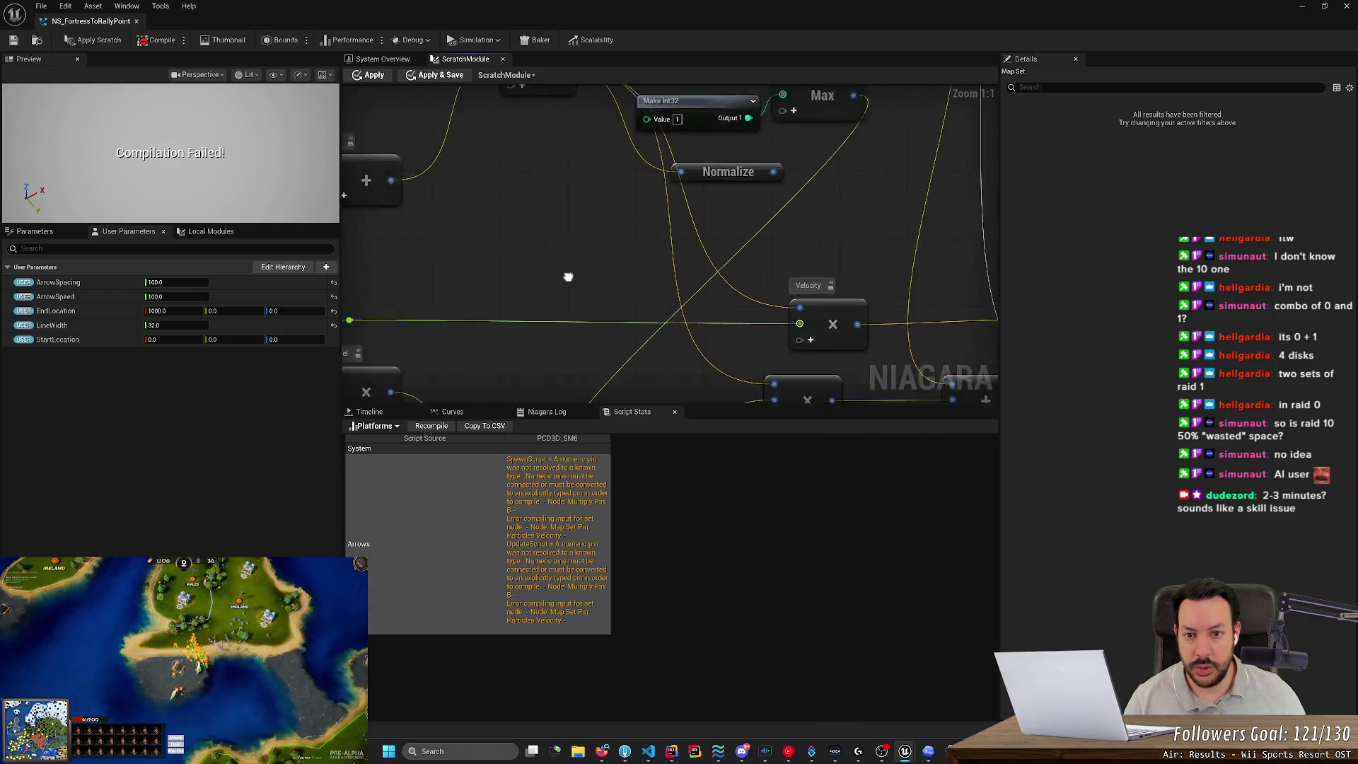
{"action": "left_click_drag", "start_coordinate": [565, 276], "coordinate": [652, 320]}
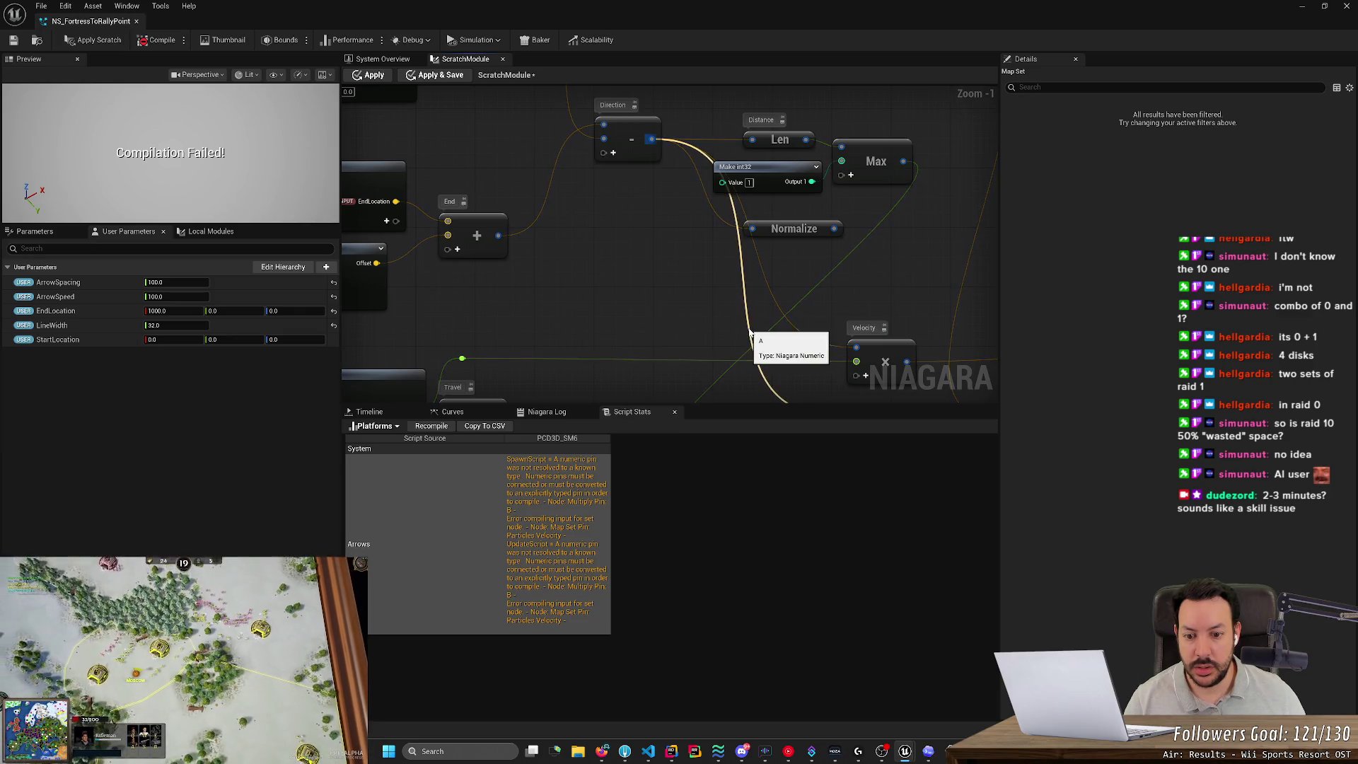
{"action": "scroll", "coordinate": [657, 324], "scroll_direction": "down", "scroll_amount": 2}
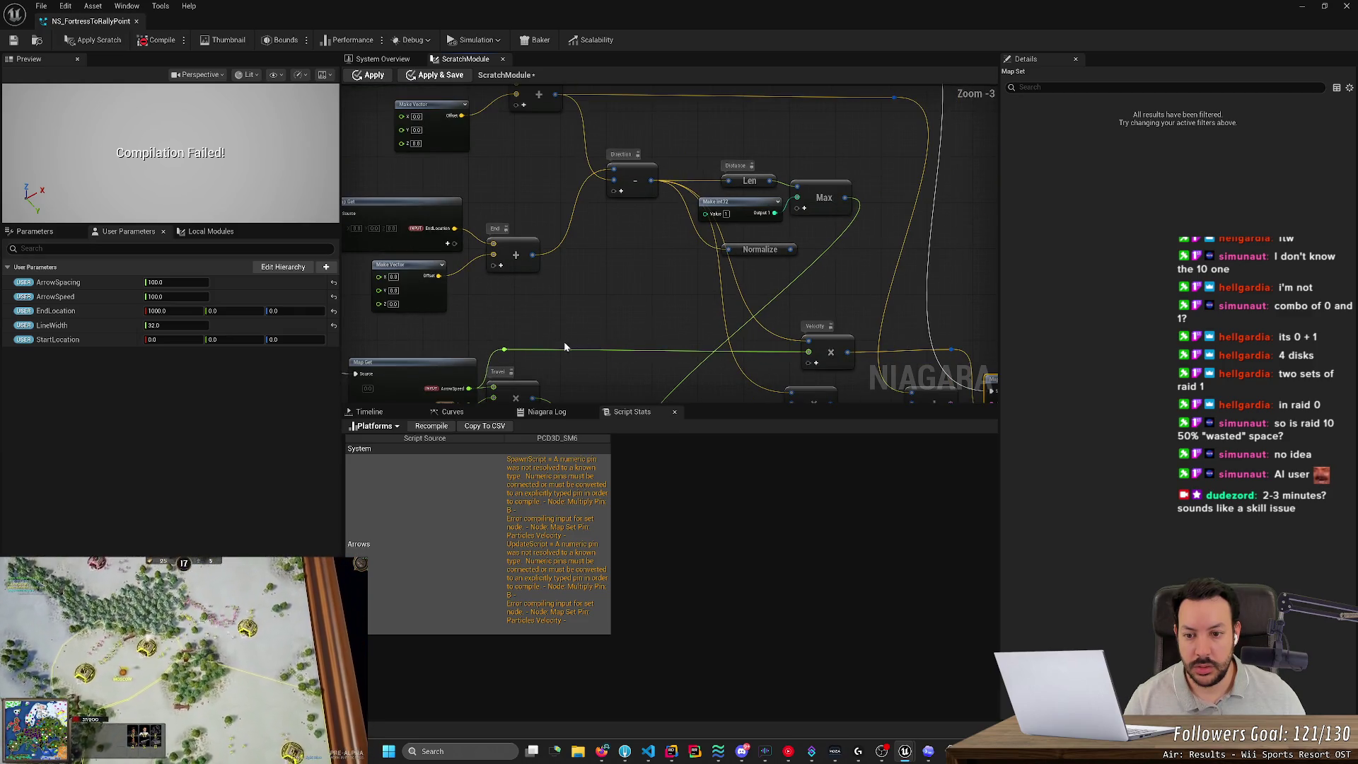
{"action": "scroll", "coordinate": [563, 346], "scroll_direction": "up", "scroll_amount": 1}
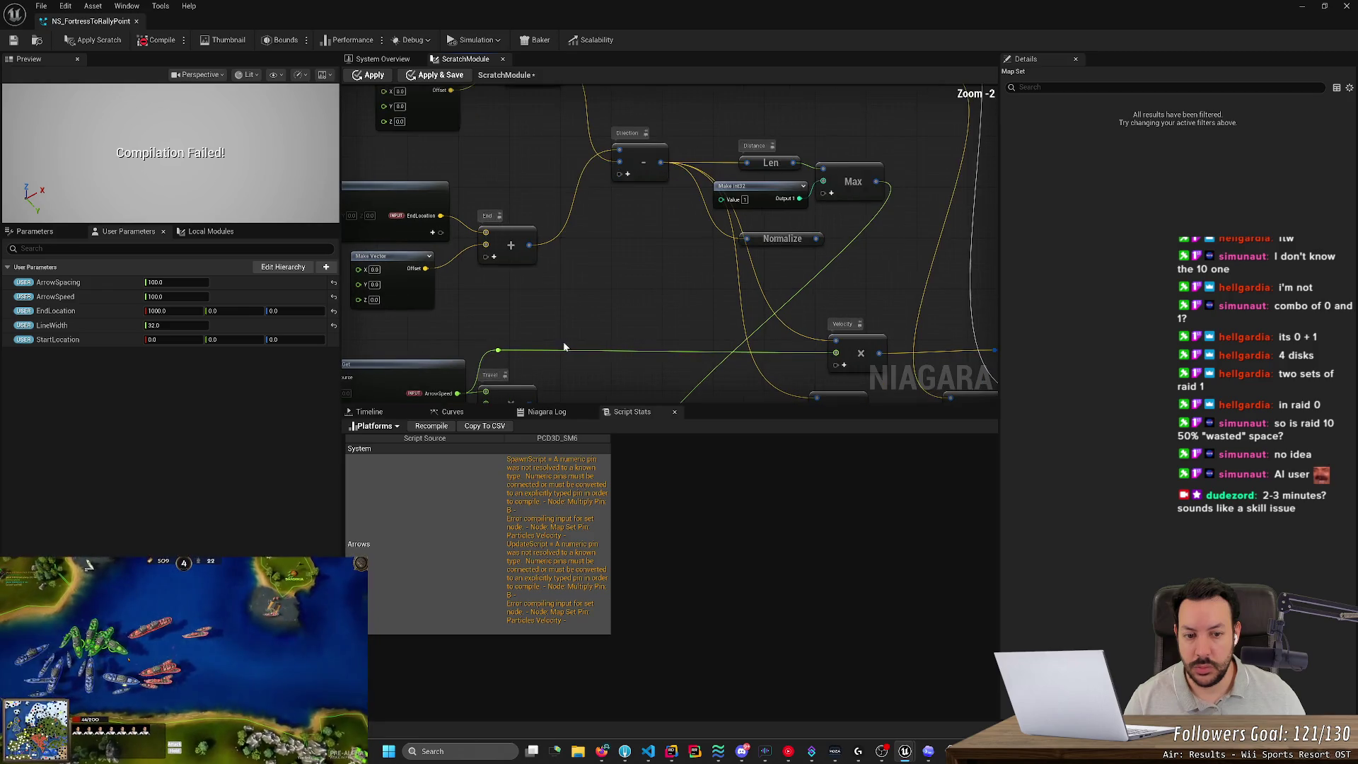
Add a Make Vector node by searching 'vector' in the graph's node search.
{"action": "right_click", "coordinate": [634, 270]}
{"action": "type", "text": "m"}
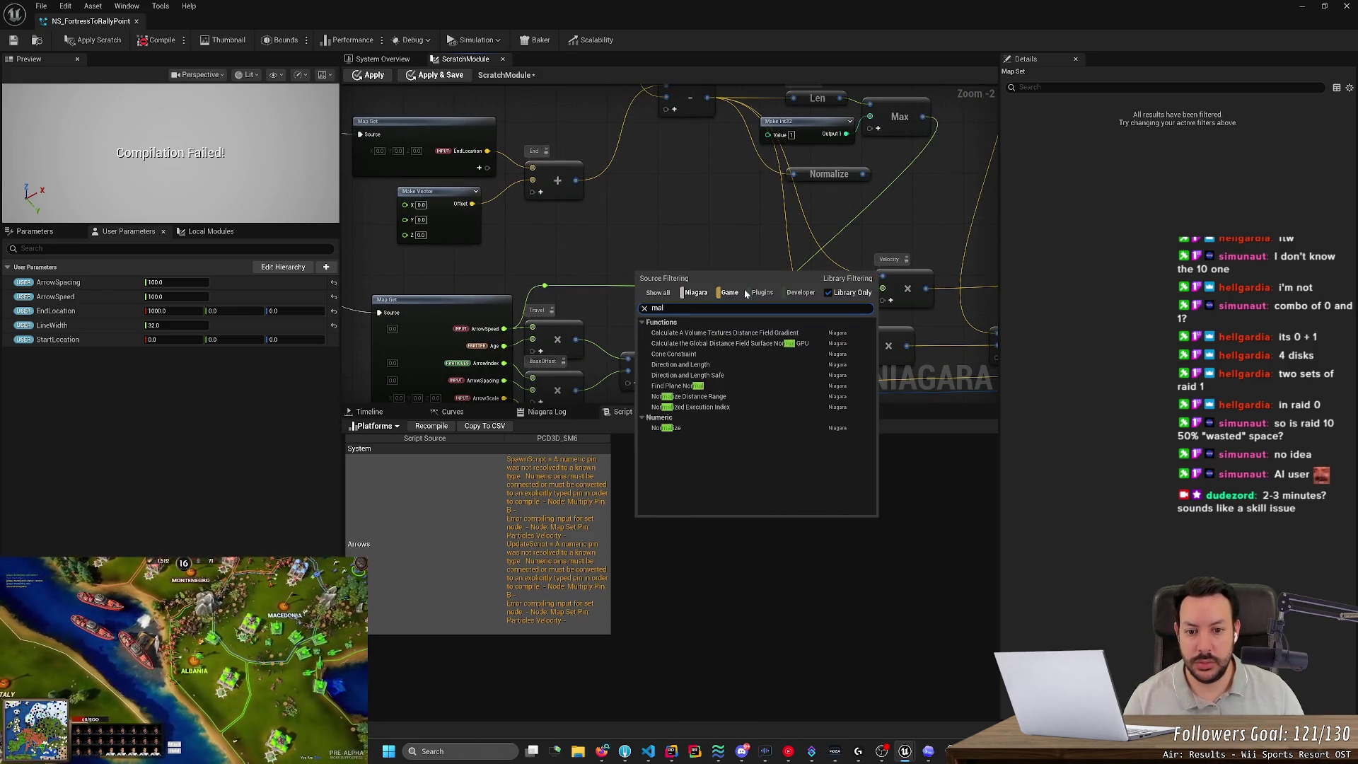
{"action": "key", "text": "BackSpace"}
{"action": "type", "text": "vec"}
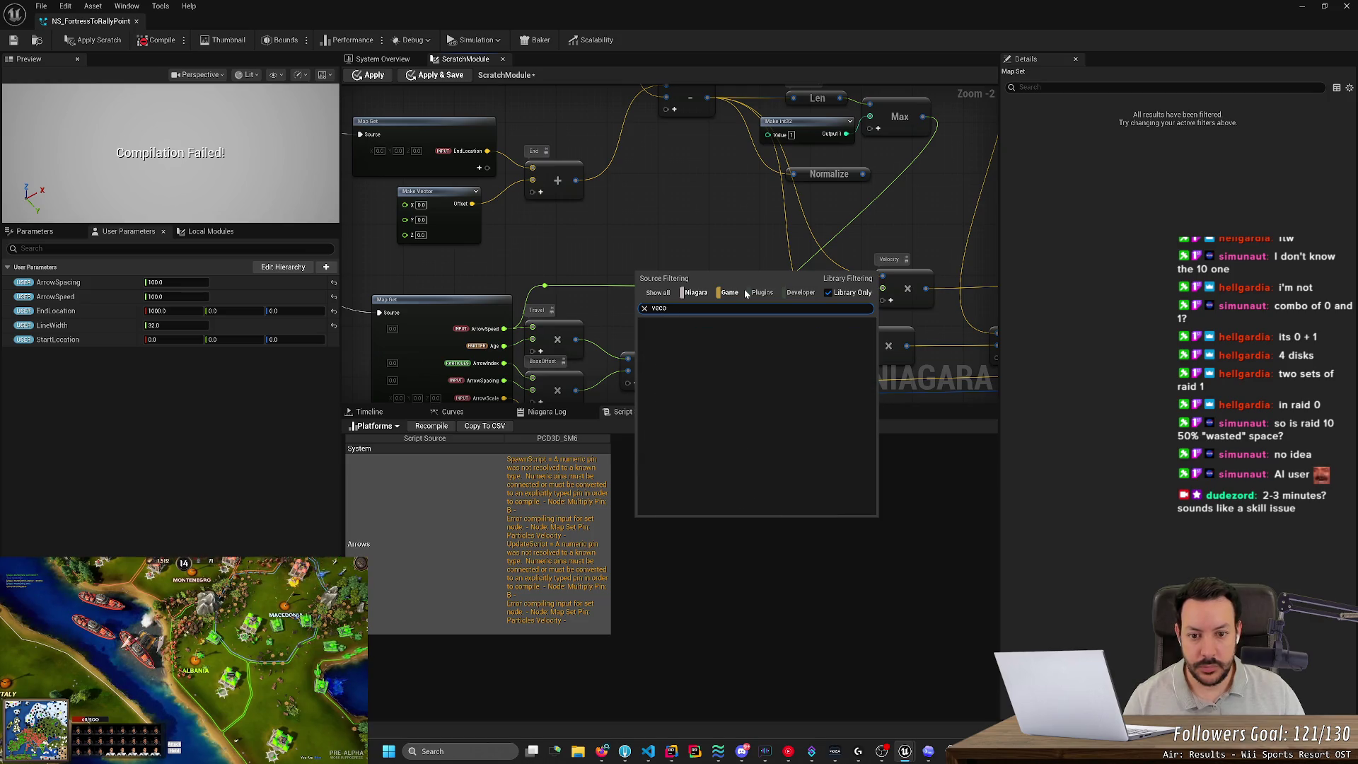
{"action": "key", "text": "Home"}
{"action": "type", "text": "m"}
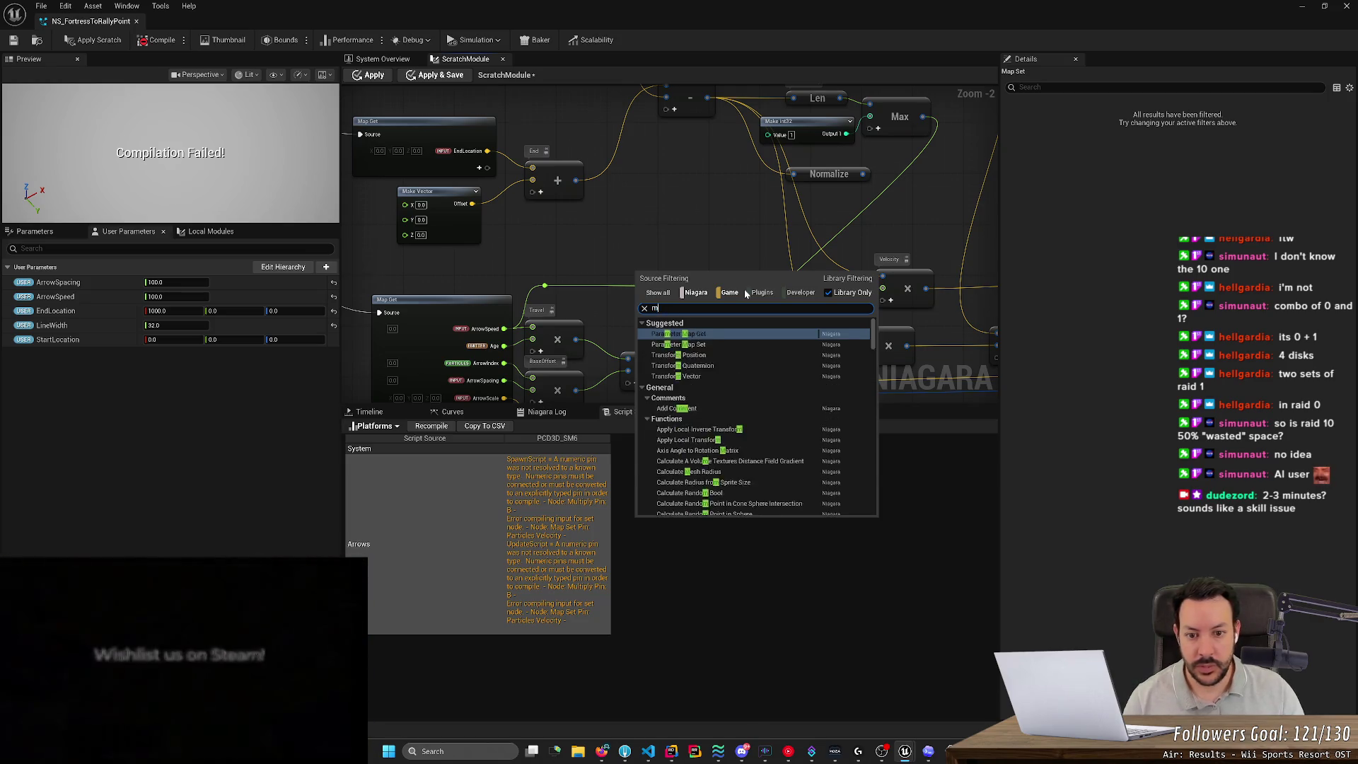
{"action": "type", "text": "ul veco"}
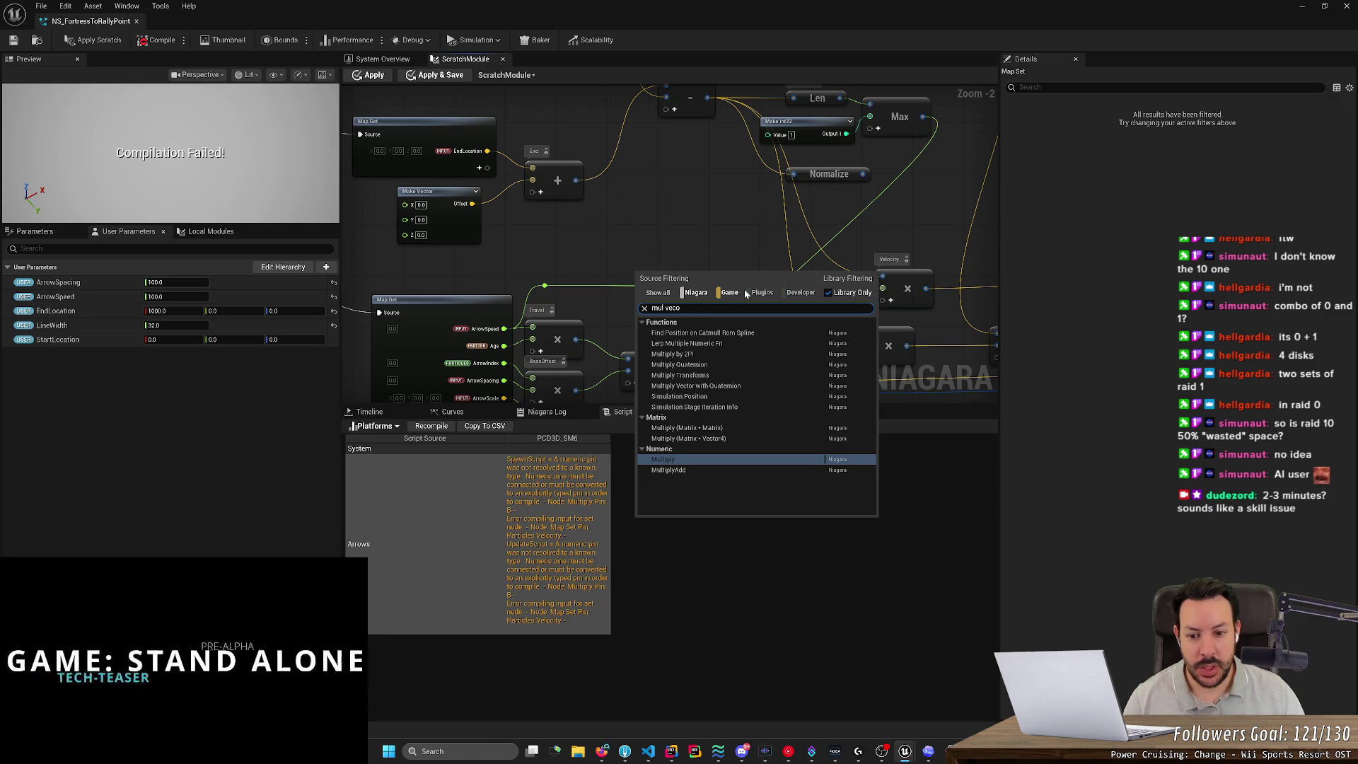
{"action": "key", "text": "ctrl+a"}
{"action": "type", "text": "vector"}
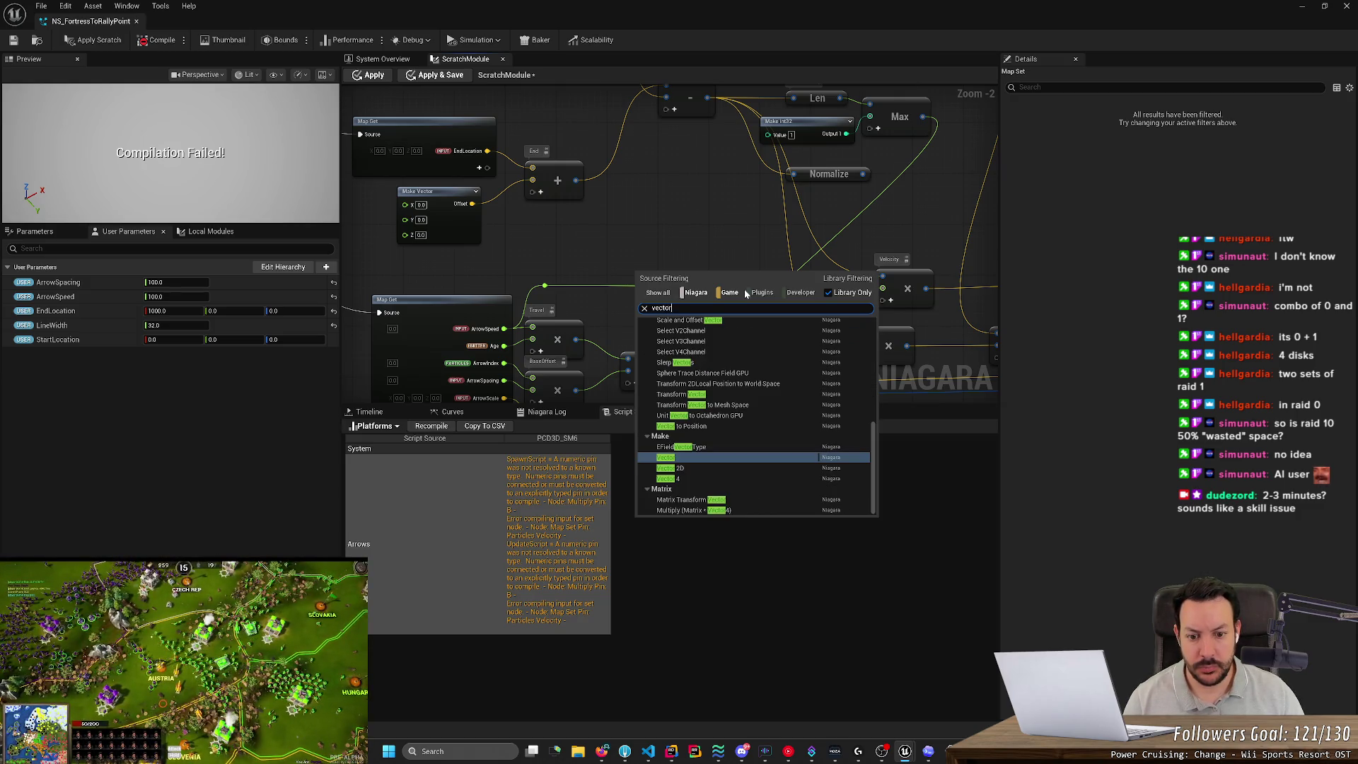
{"action": "key", "text": "Return"}
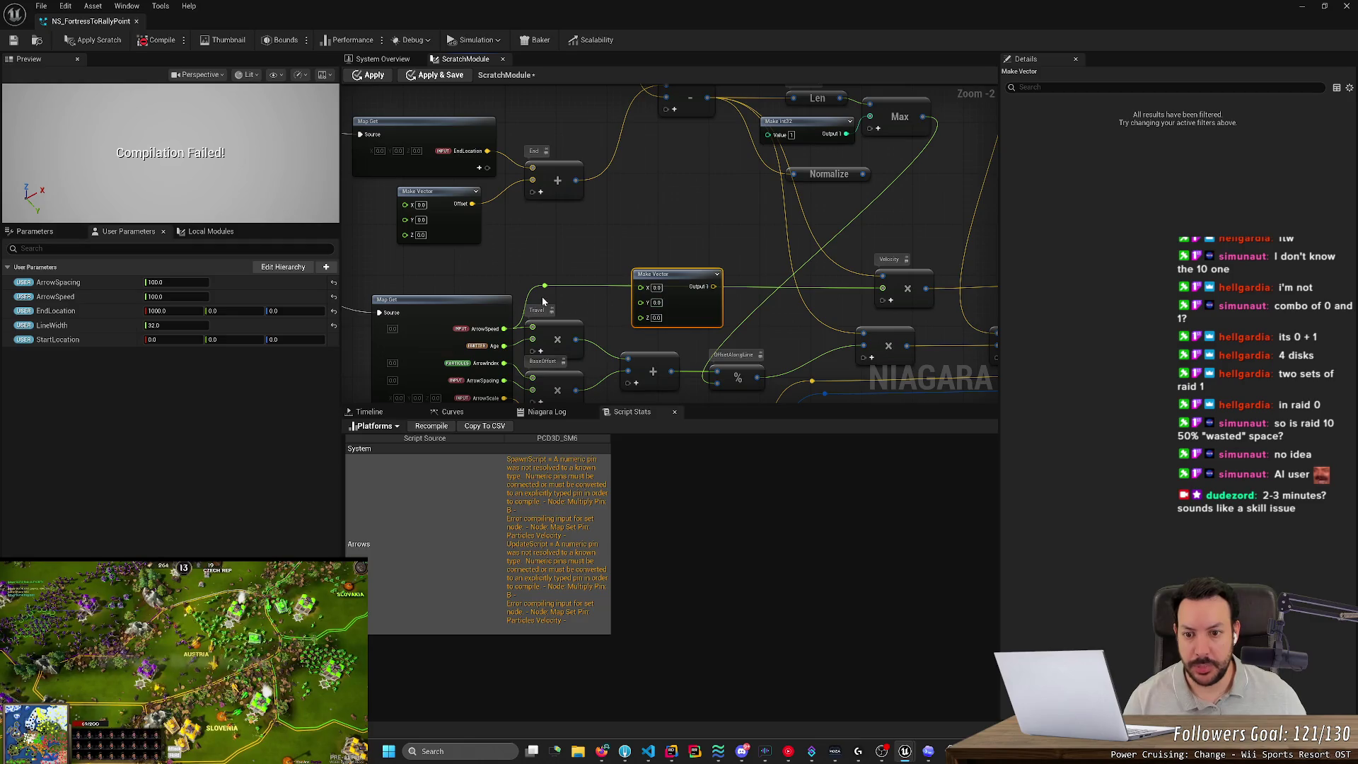
Feed the same value into Make Vector's X and Y inputs, recompile, and view the compile errors.
{"action": "left_click_drag", "start_coordinate": [546, 288], "coordinate": [641, 288]}
{"action": "mouse_move", "coordinate": [545, 287]}
{"action": "left_mouse_down"}
{"action": "mouse_move", "coordinate": [640, 300]}
{"action": "mouse_move", "coordinate": [641, 312]}
{"action": "mouse_move", "coordinate": [878, 292]}
{"action": "left_mouse_up"}
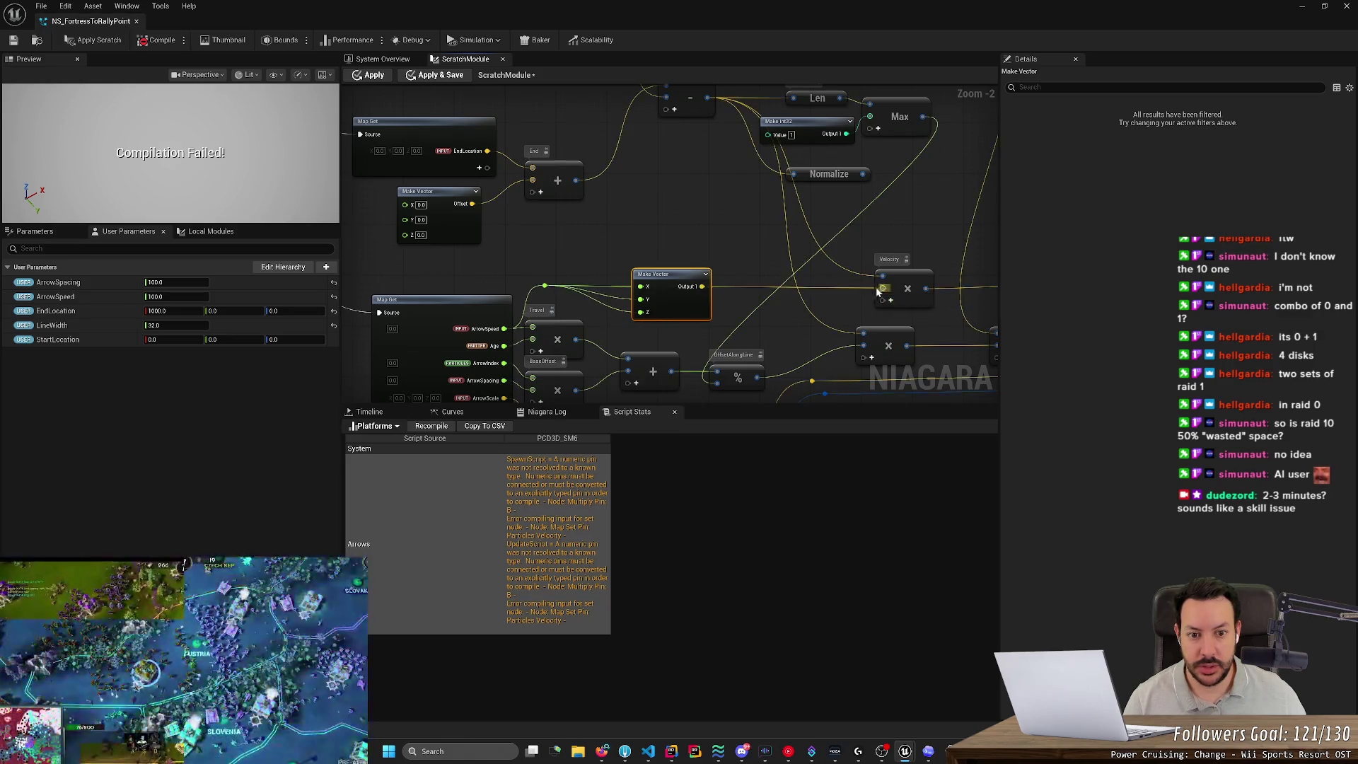
{"action": "left_click", "coordinate": [157, 40]}
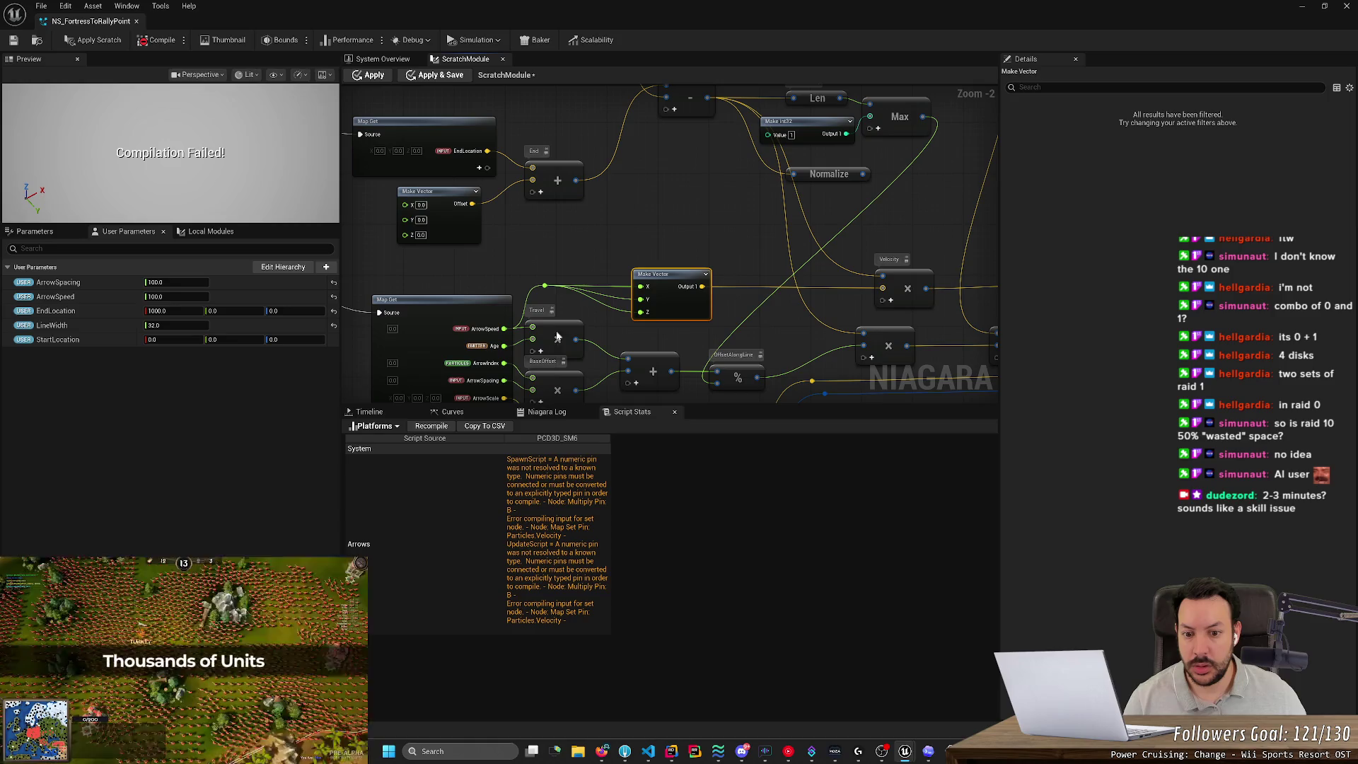
{"action": "left_click", "coordinate": [541, 414]}
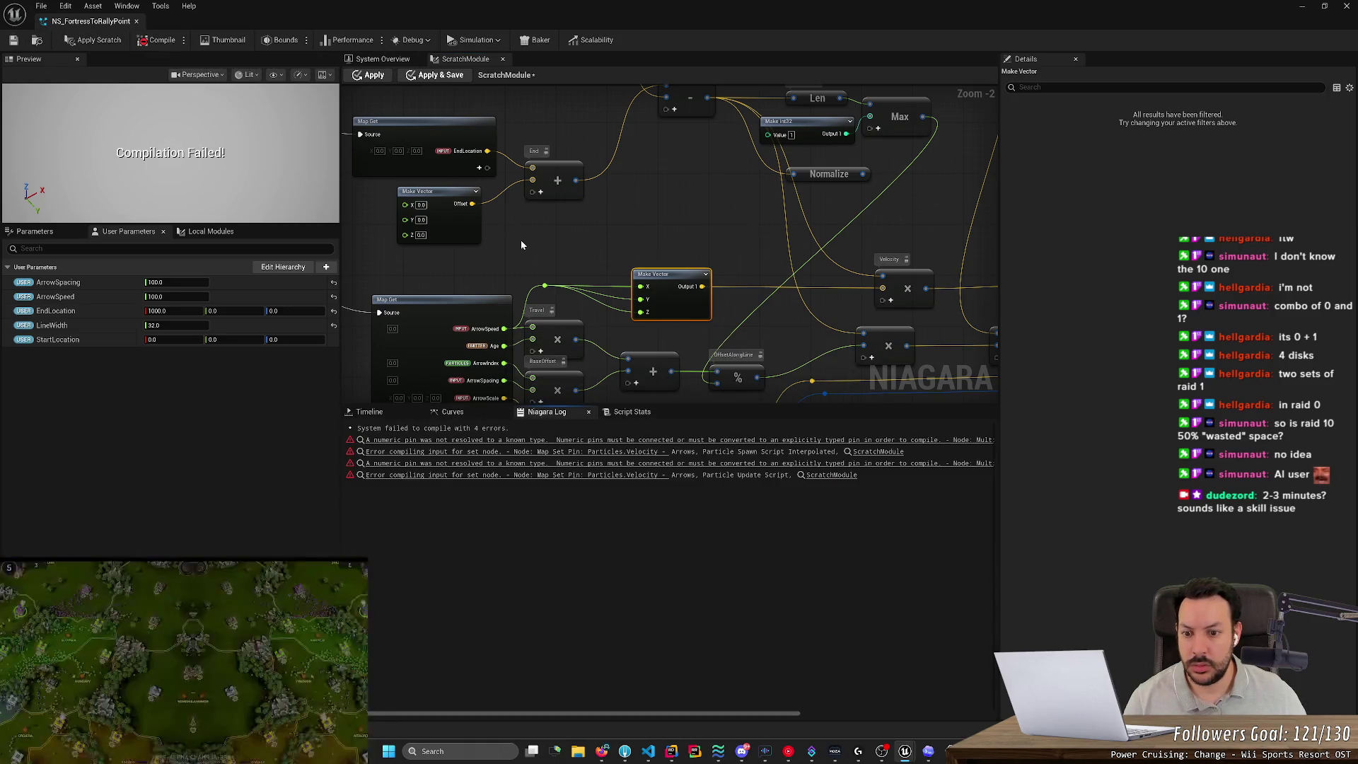
Show the system's Local Modules and recompile the Niagara system.
{"action": "left_click_drag", "start_coordinate": [521, 245], "coordinate": [613, 181]}
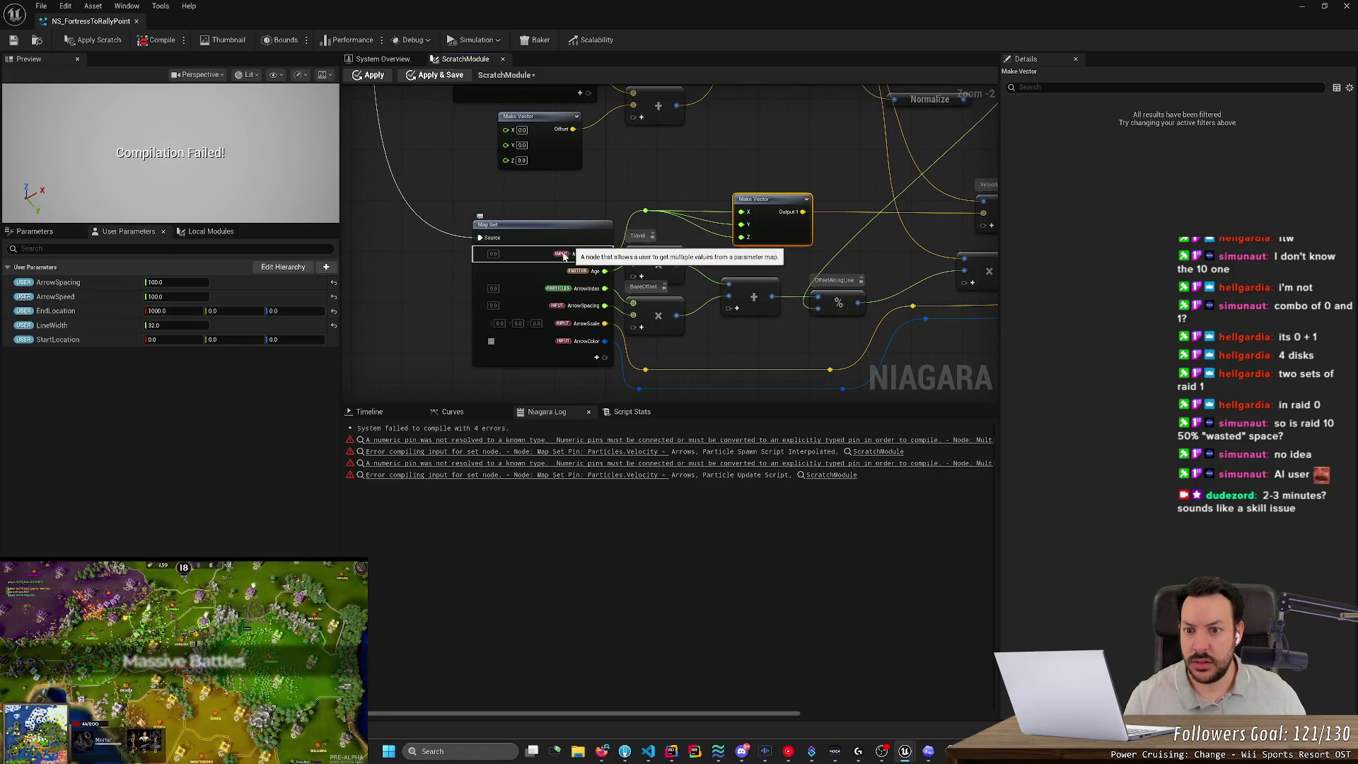
{"action": "left_click", "coordinate": [217, 234]}
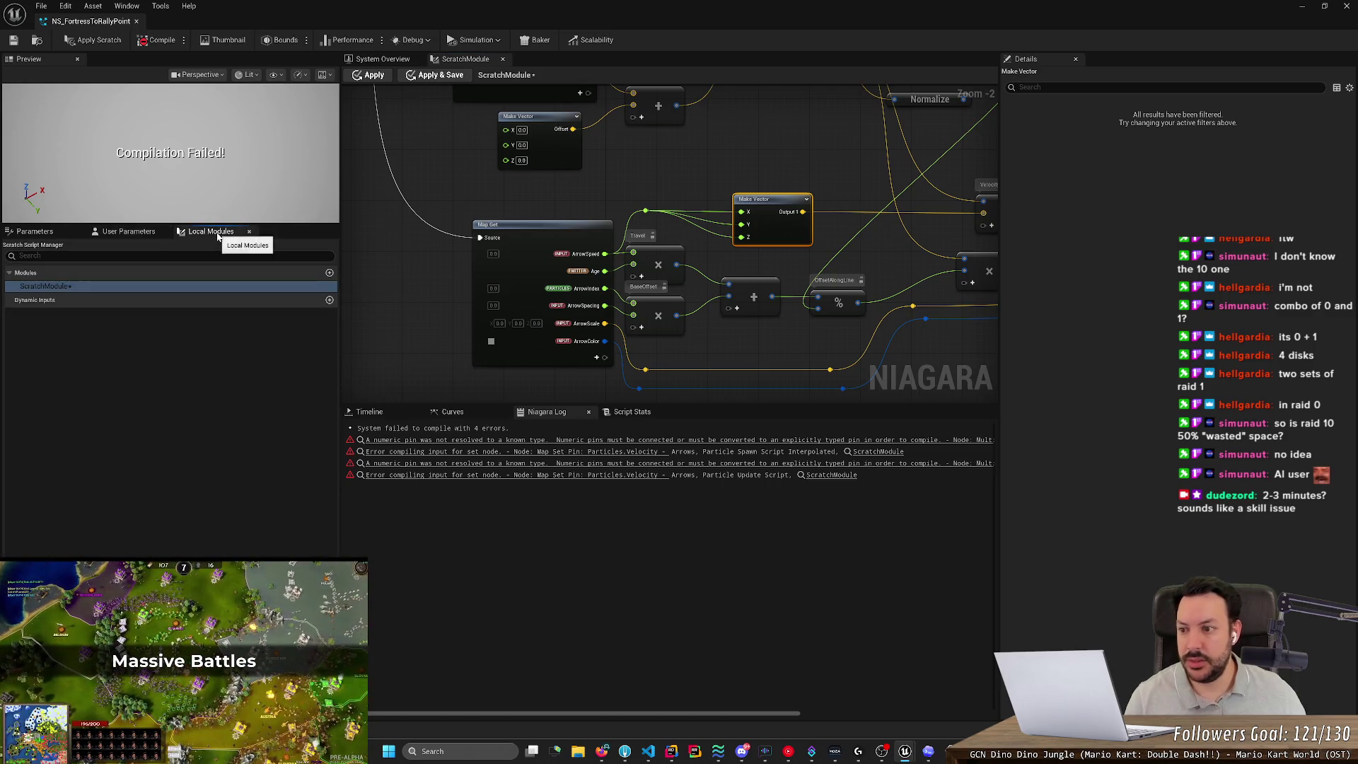
{"action": "left_click", "coordinate": [161, 42]}
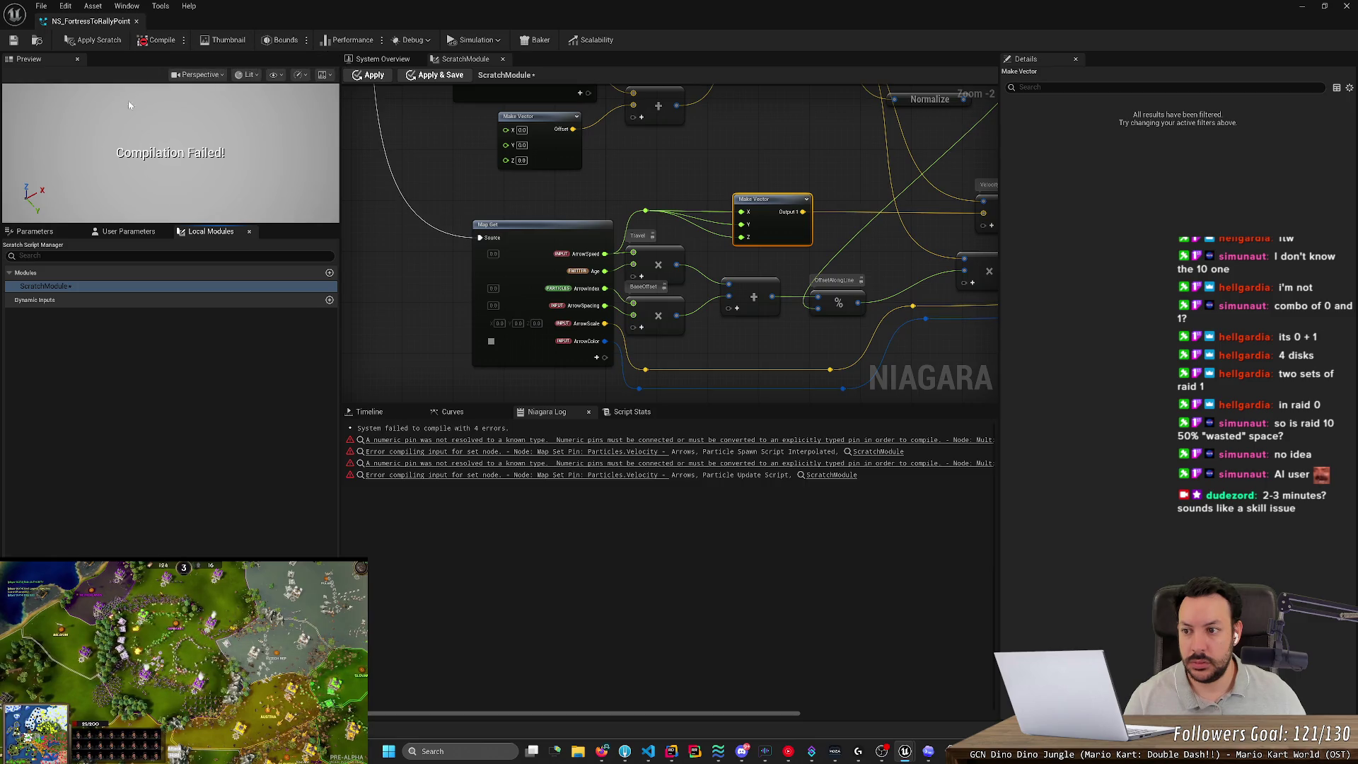
Recompile from User Parameters until it succeeds, save NS_FortressToRallyPoint, and reopen ScratchModule.
{"action": "left_click", "coordinate": [382, 59]}
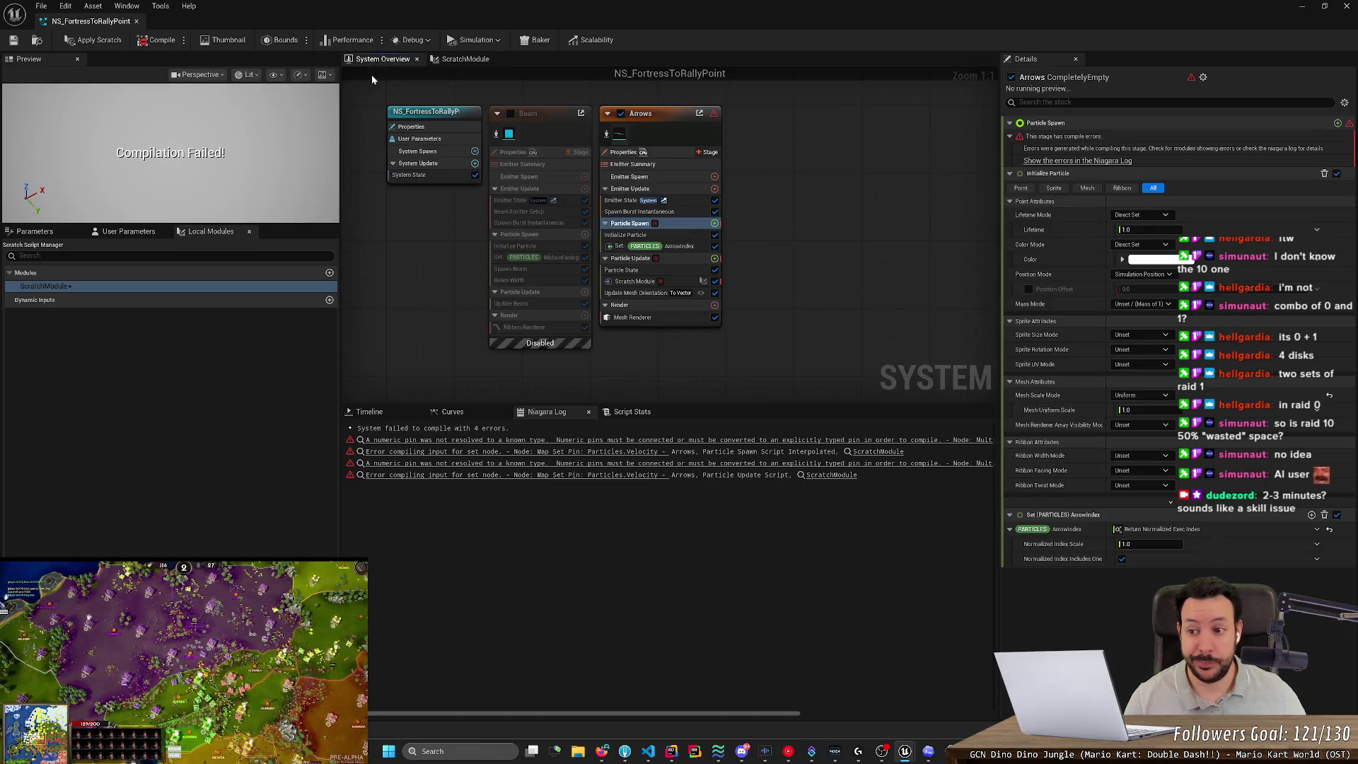
{"action": "left_click", "coordinate": [32, 231]}
{"action": "left_click", "coordinate": [138, 232]}
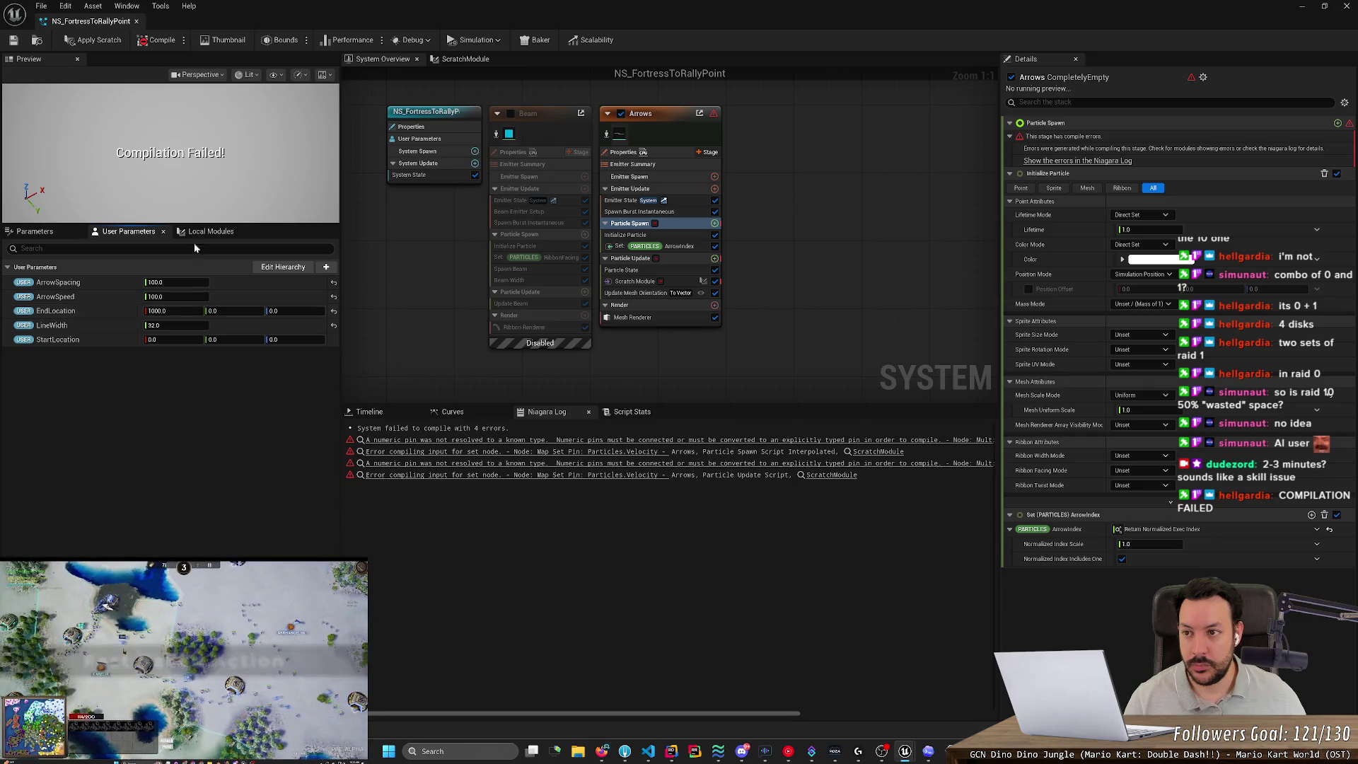
{"action": "left_click", "coordinate": [162, 39]}
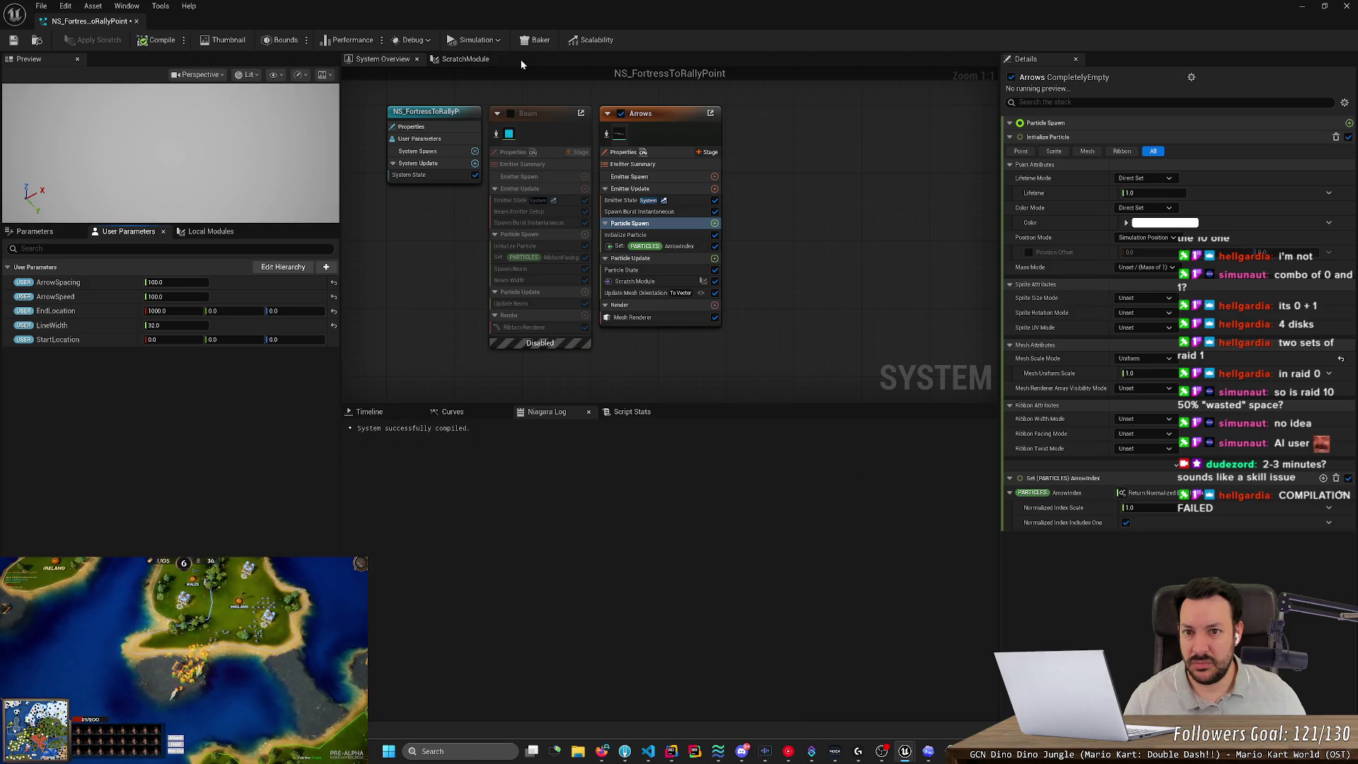
{"action": "left_click", "coordinate": [13, 42]}
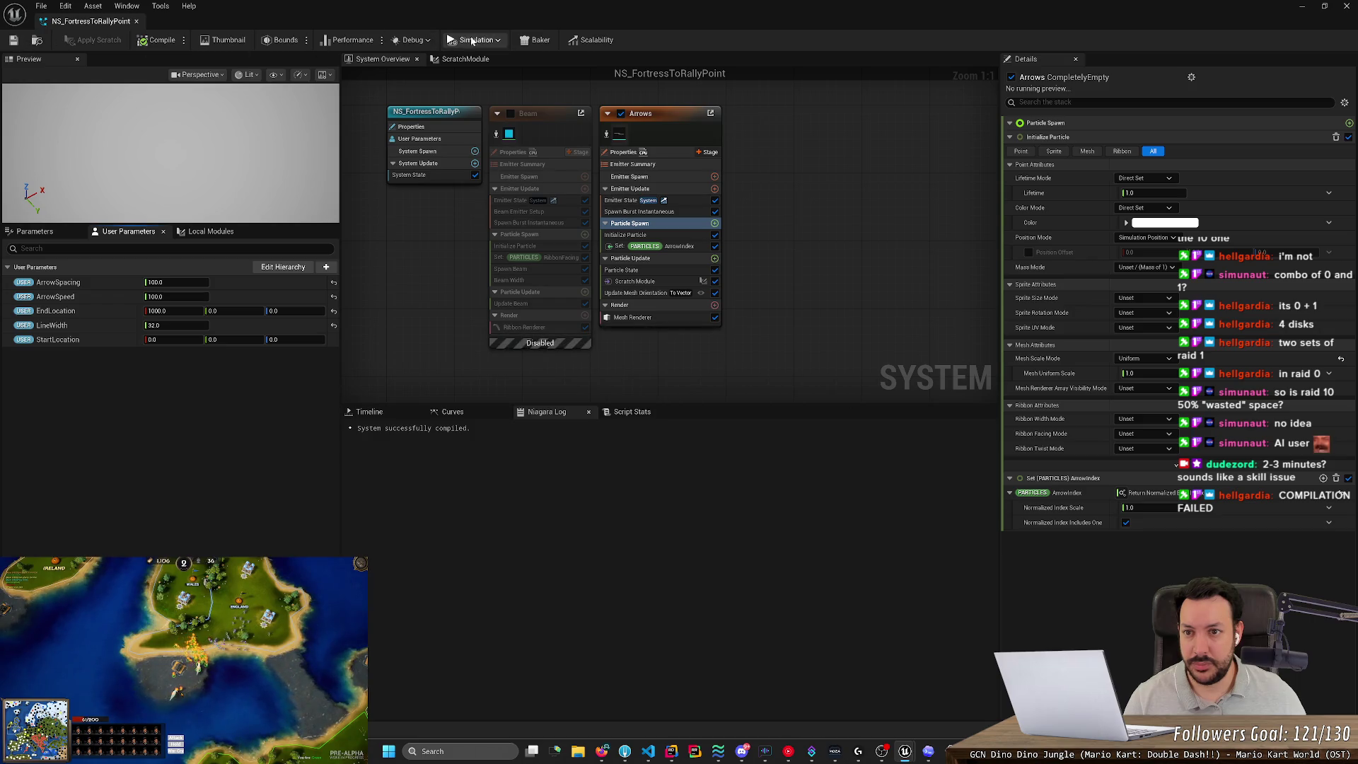
{"action": "left_click", "coordinate": [459, 58]}
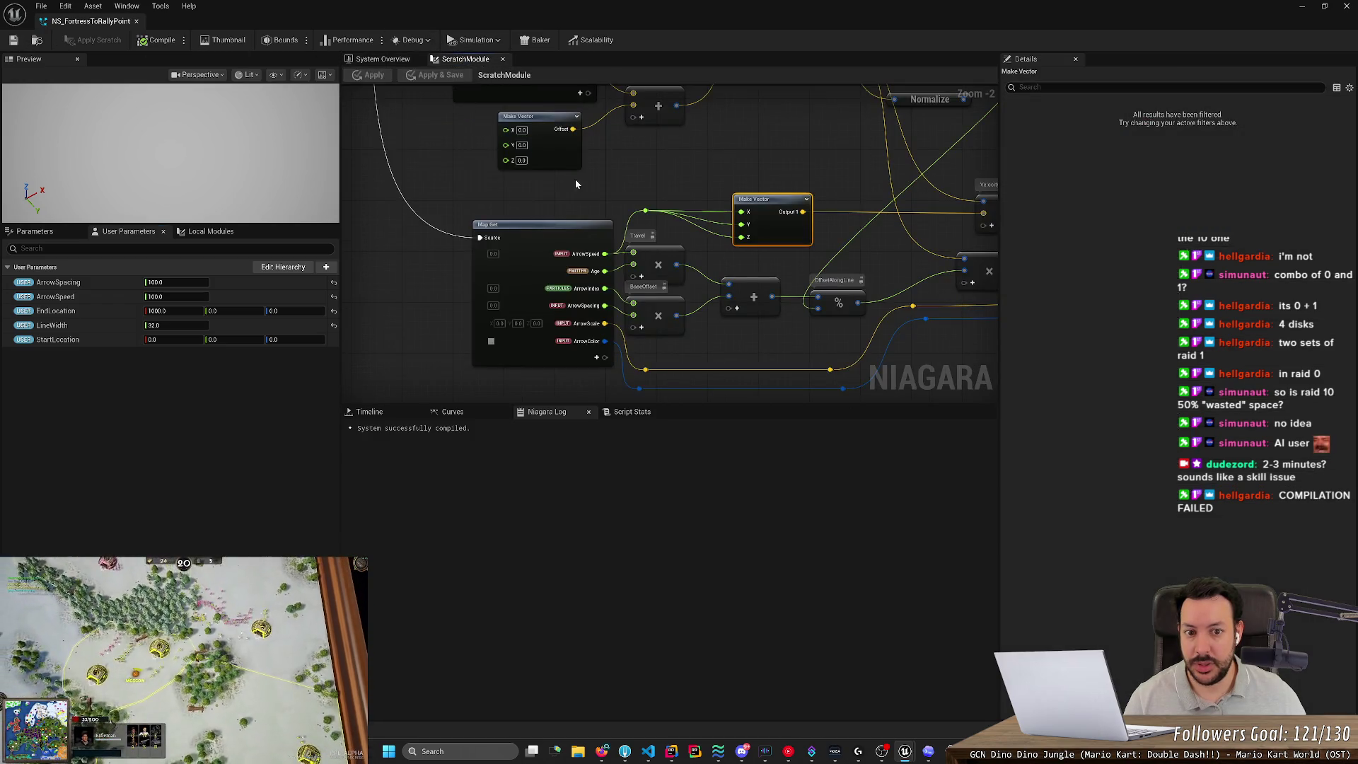
Wire the reroute value straight into the Velocity multiply and delete the Make Vector node.
{"action": "scroll", "coordinate": [575, 179], "scroll_direction": "down", "scroll_amount": 2}
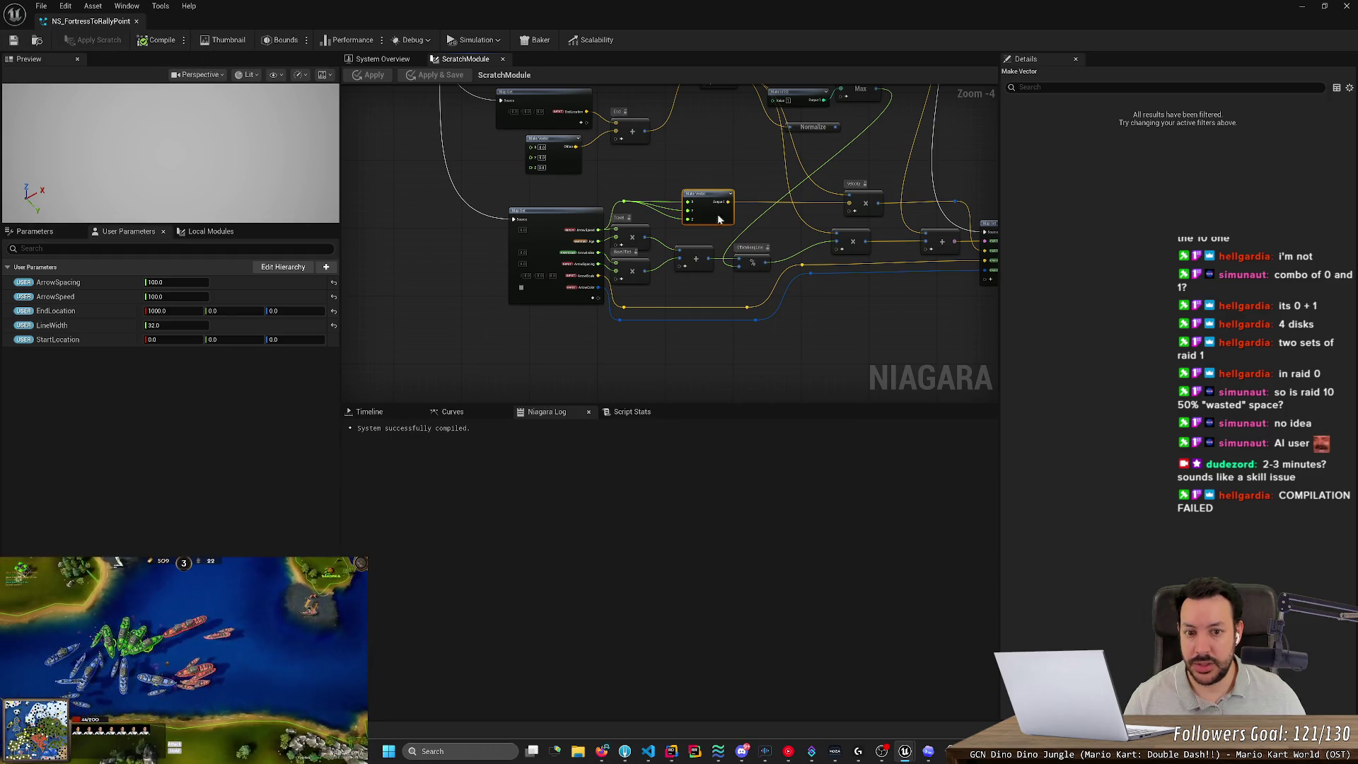
{"action": "scroll", "coordinate": [682, 212], "scroll_direction": "up", "scroll_amount": 4}
{"action": "left_click_drag", "start_coordinate": [418, 288], "coordinate": [868, 290]}
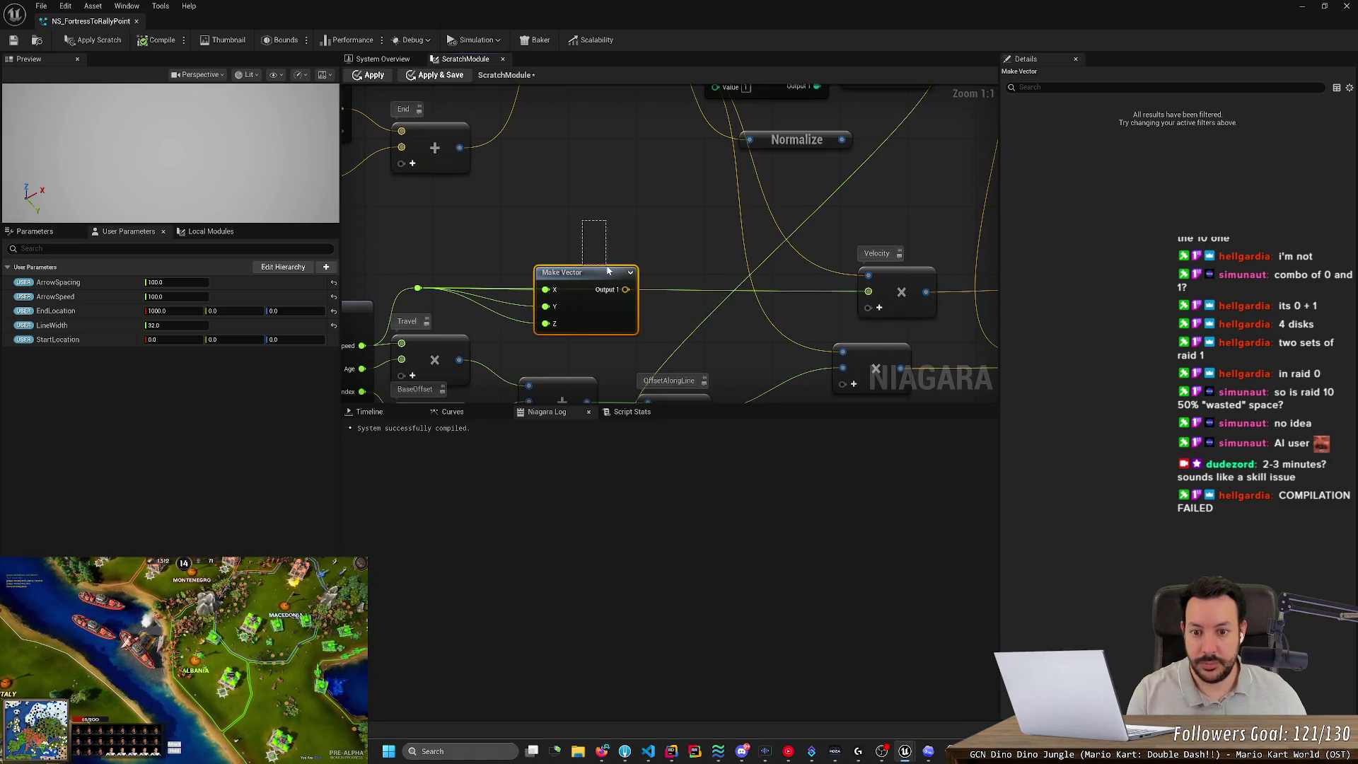
{"action": "key", "text": "Delete"}
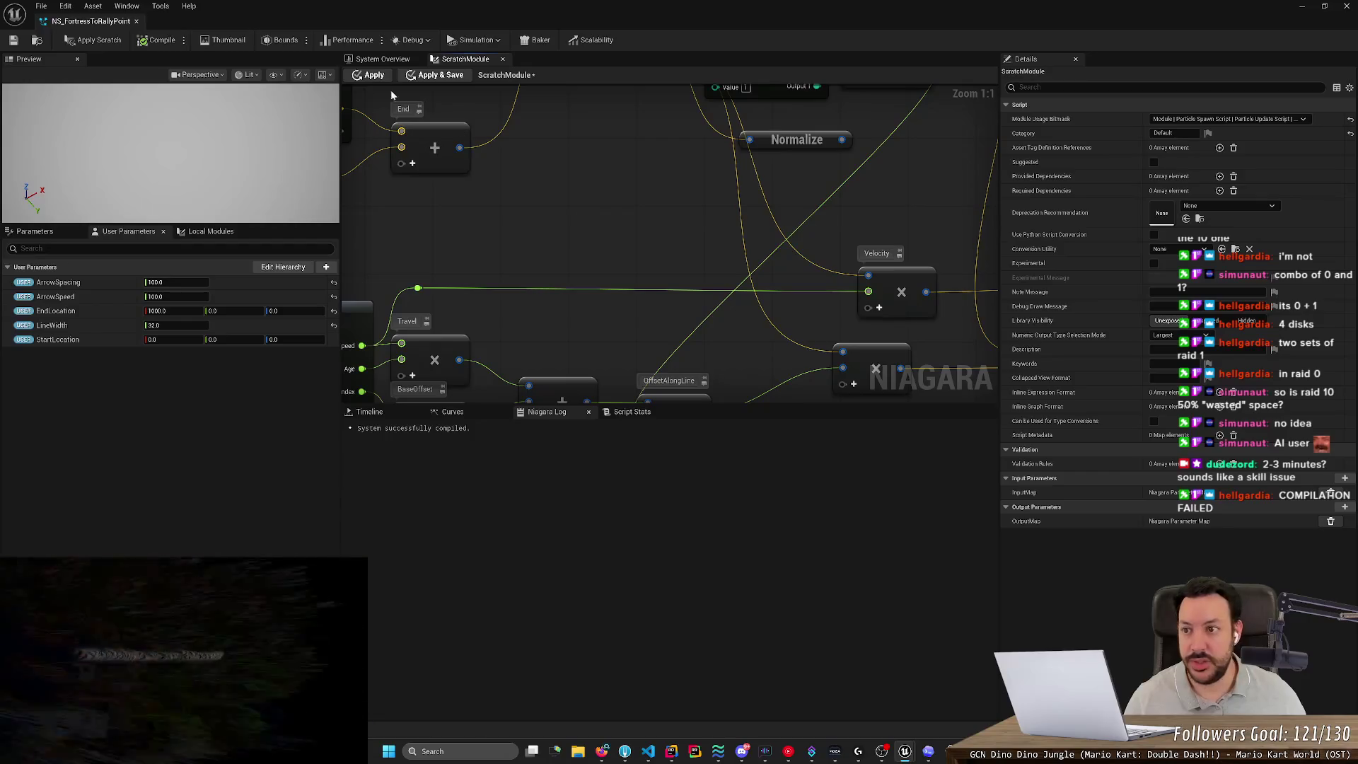
Compile and apply the scratch module, then save NS_FortressToRallyPoint.
{"action": "left_click", "coordinate": [155, 43]}
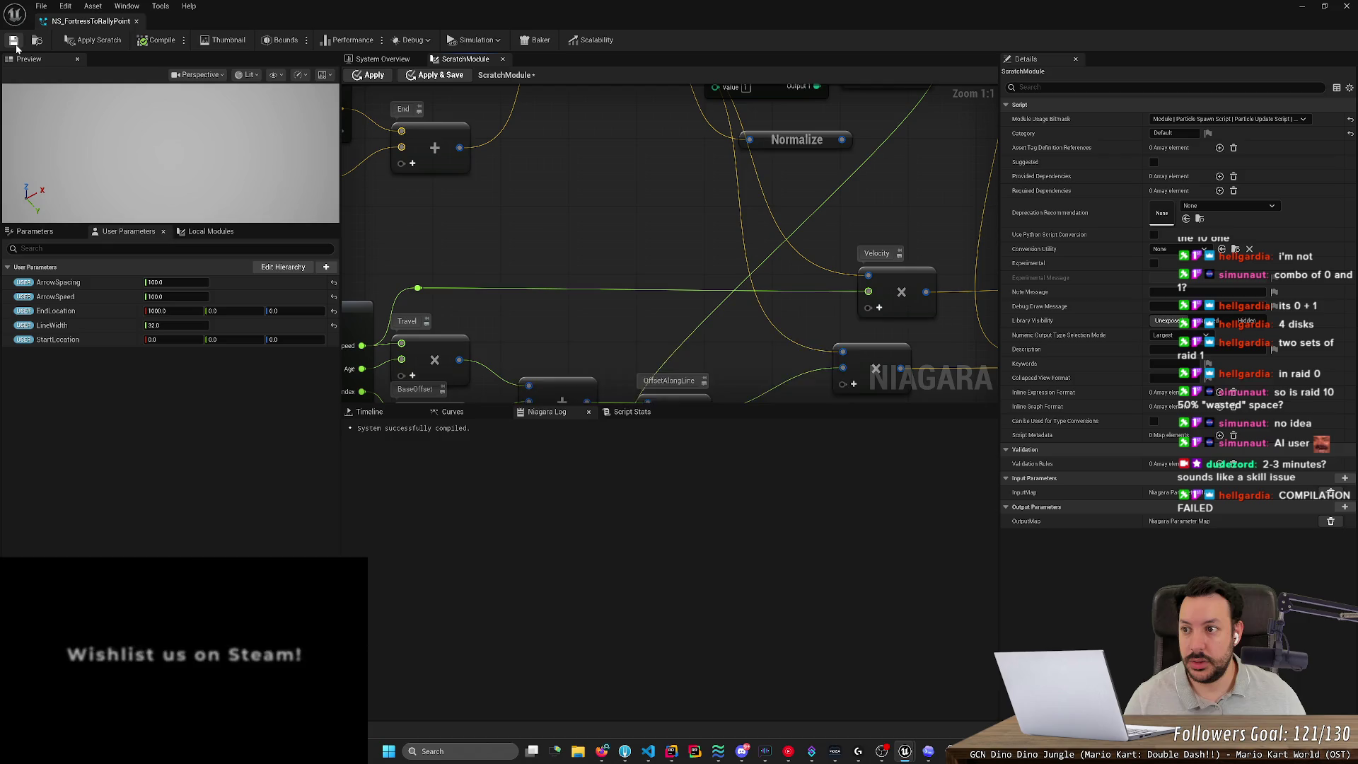
{"action": "left_click", "coordinate": [105, 42]}
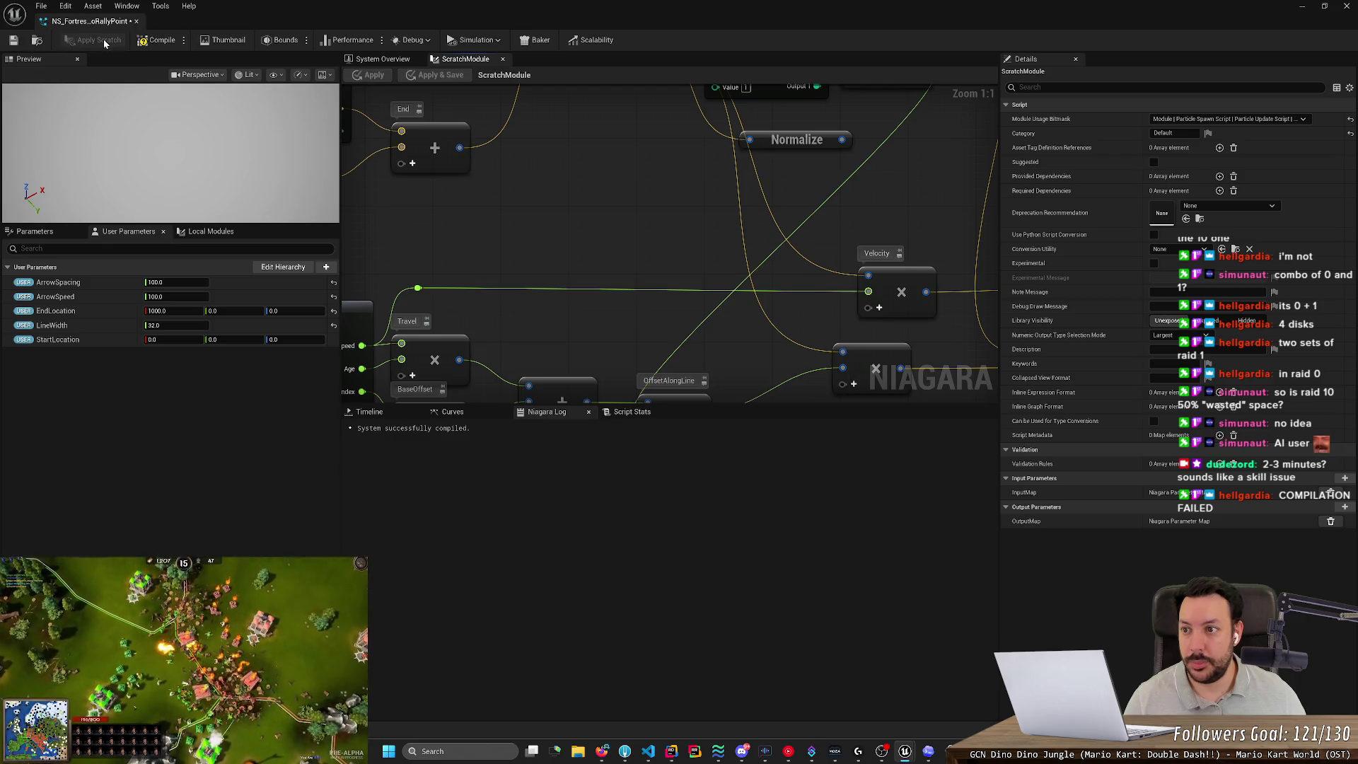
{"action": "left_click", "coordinate": [12, 41]}
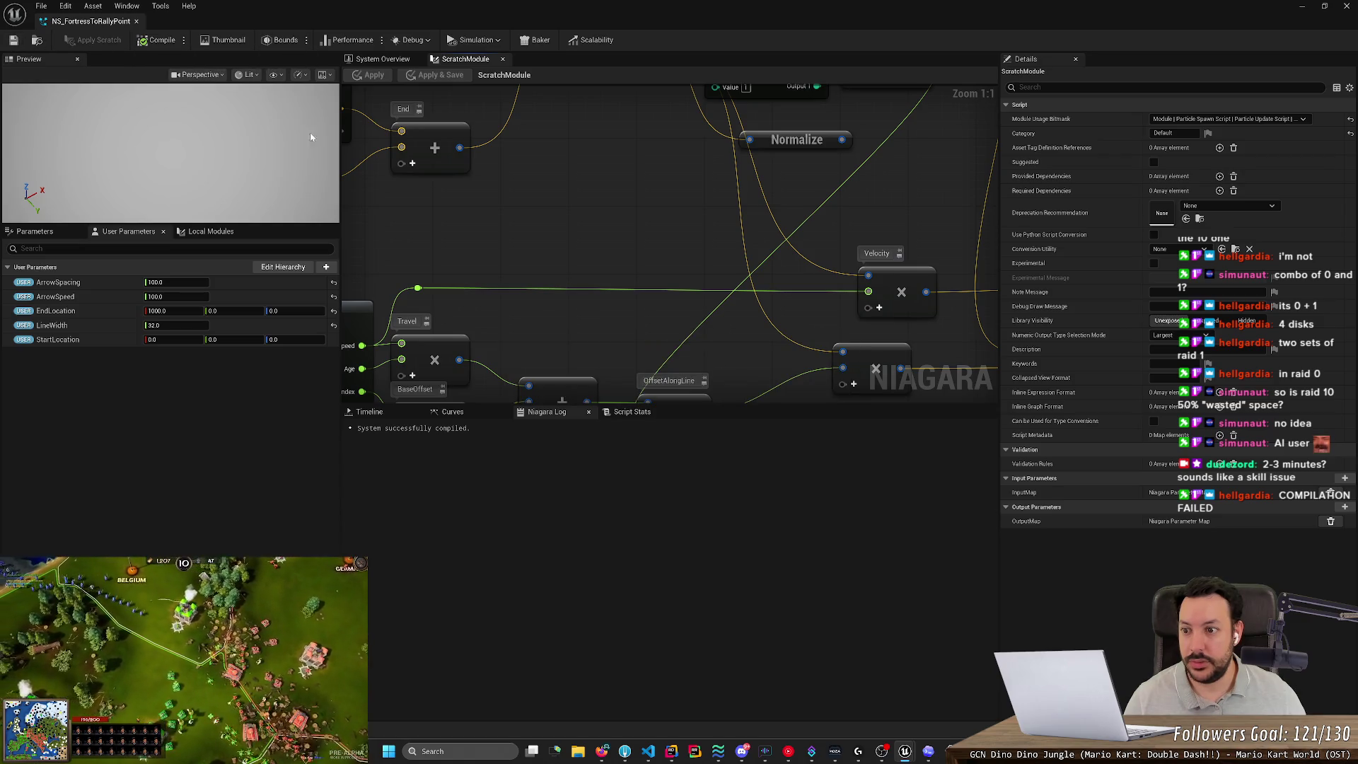
{"action": "scroll", "coordinate": [432, 184], "scroll_direction": "down", "scroll_amount": 1}
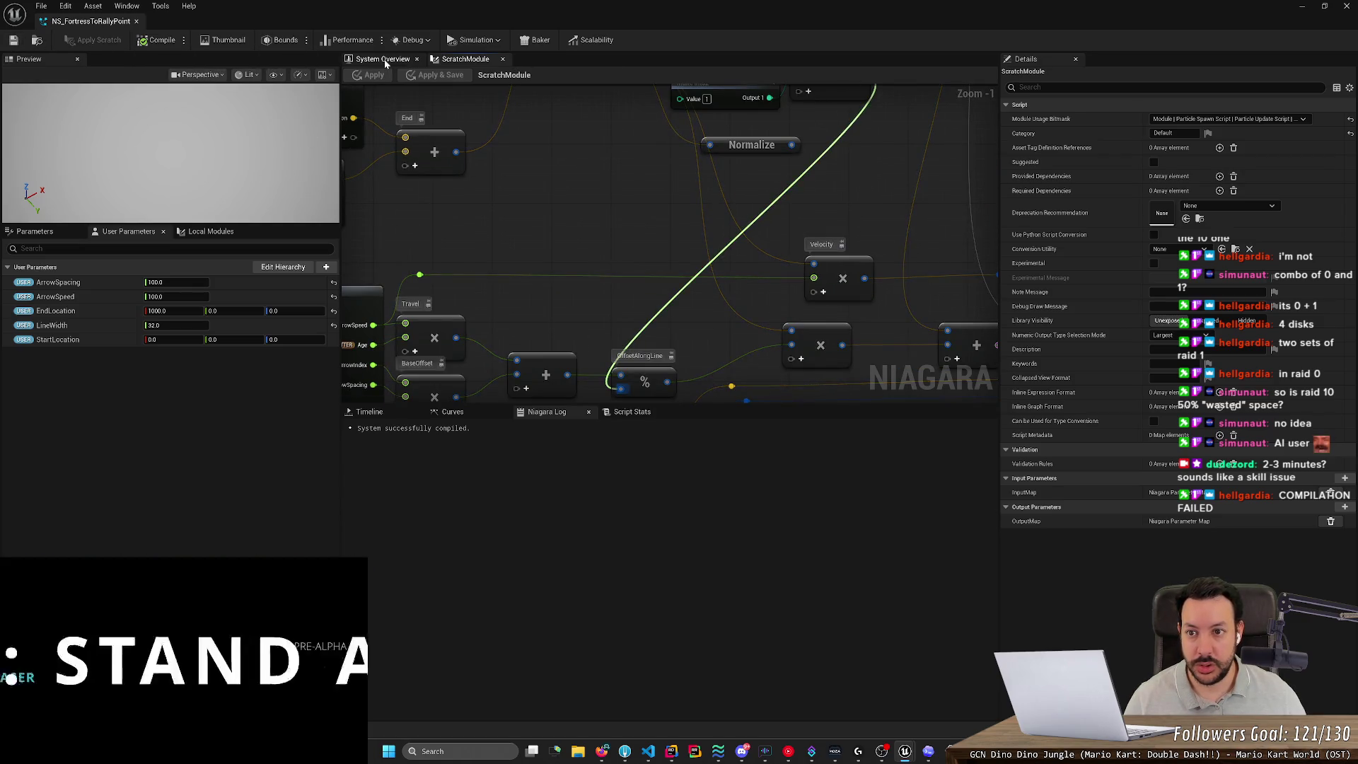
In the System Overview, make the Preview panel taller and wider.
{"action": "left_click", "coordinate": [385, 60]}
{"action": "left_click", "coordinate": [456, 59]}
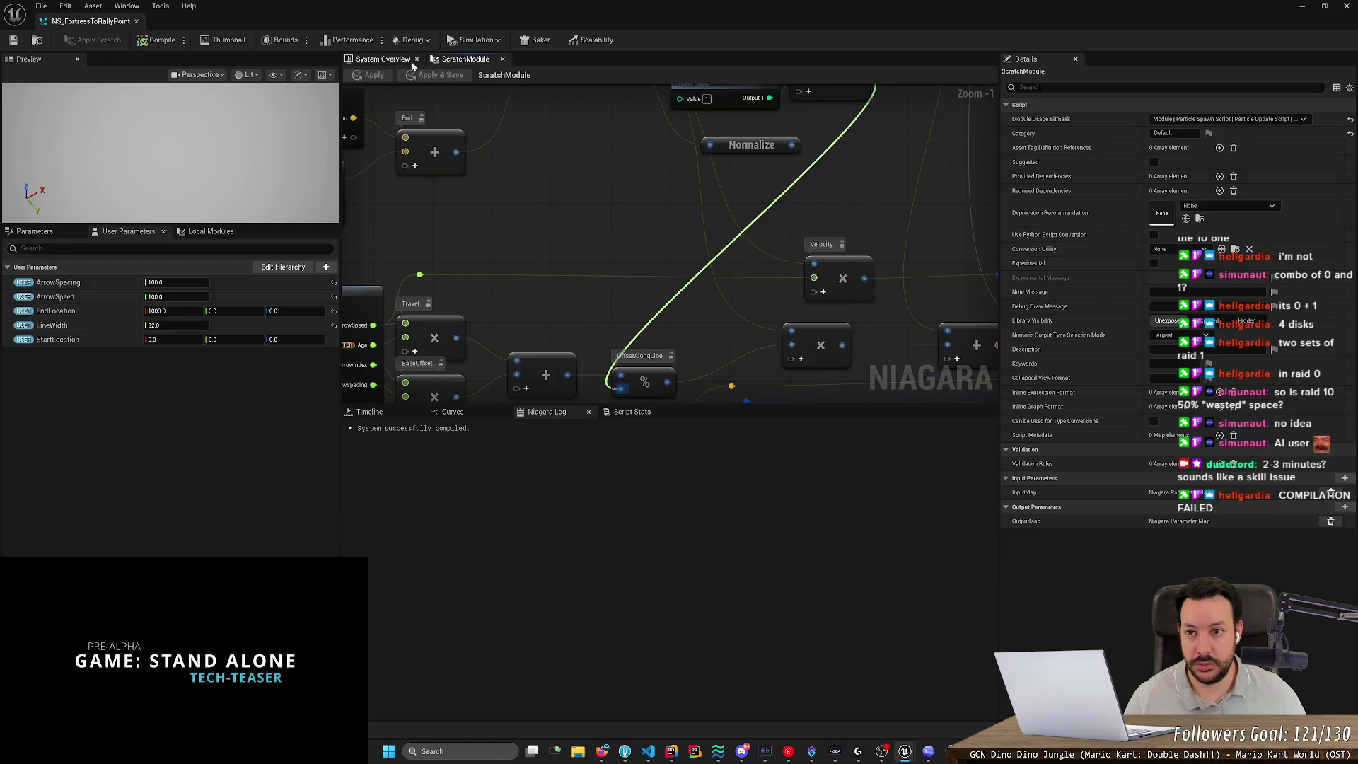
{"action": "left_click", "coordinate": [412, 62]}
{"action": "left_click_drag", "start_coordinate": [258, 225], "coordinate": [332, 490]}
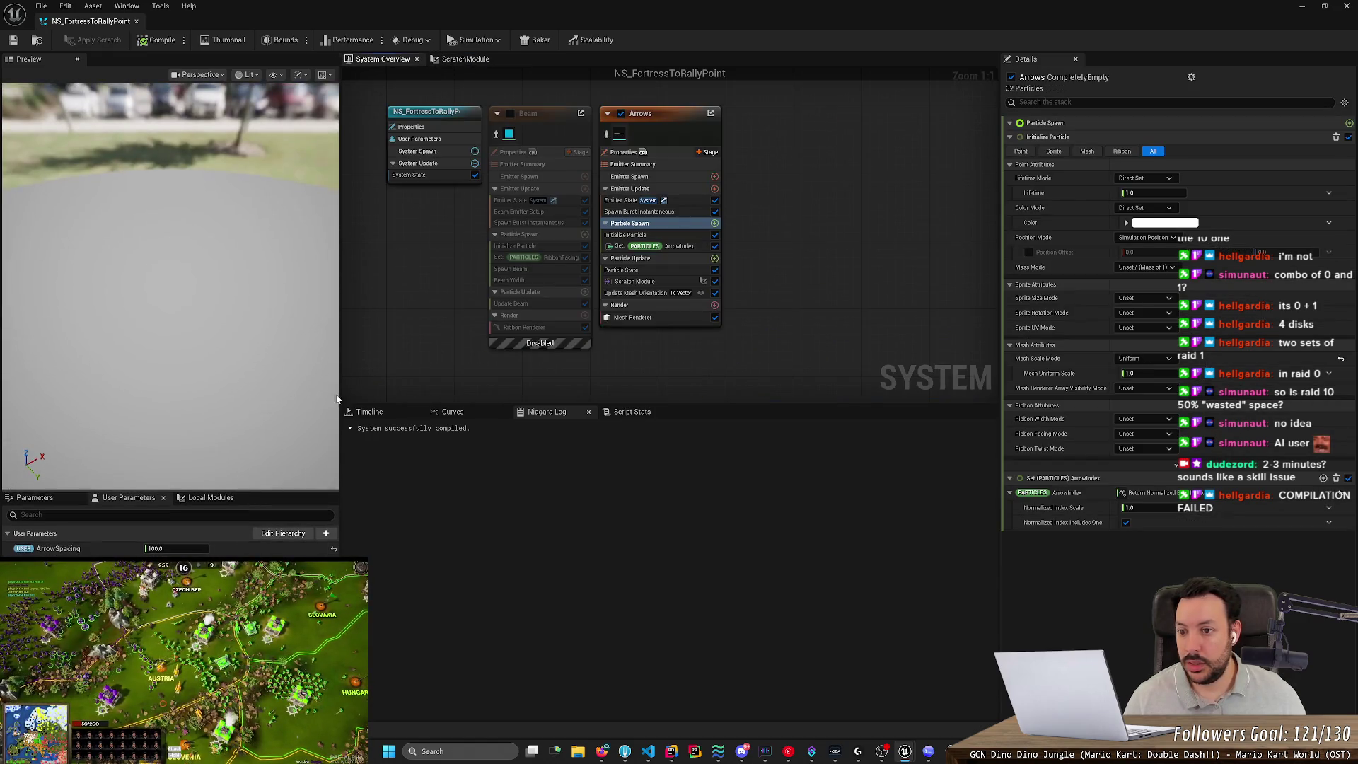
{"action": "left_click_drag", "start_coordinate": [342, 365], "coordinate": [622, 388]}
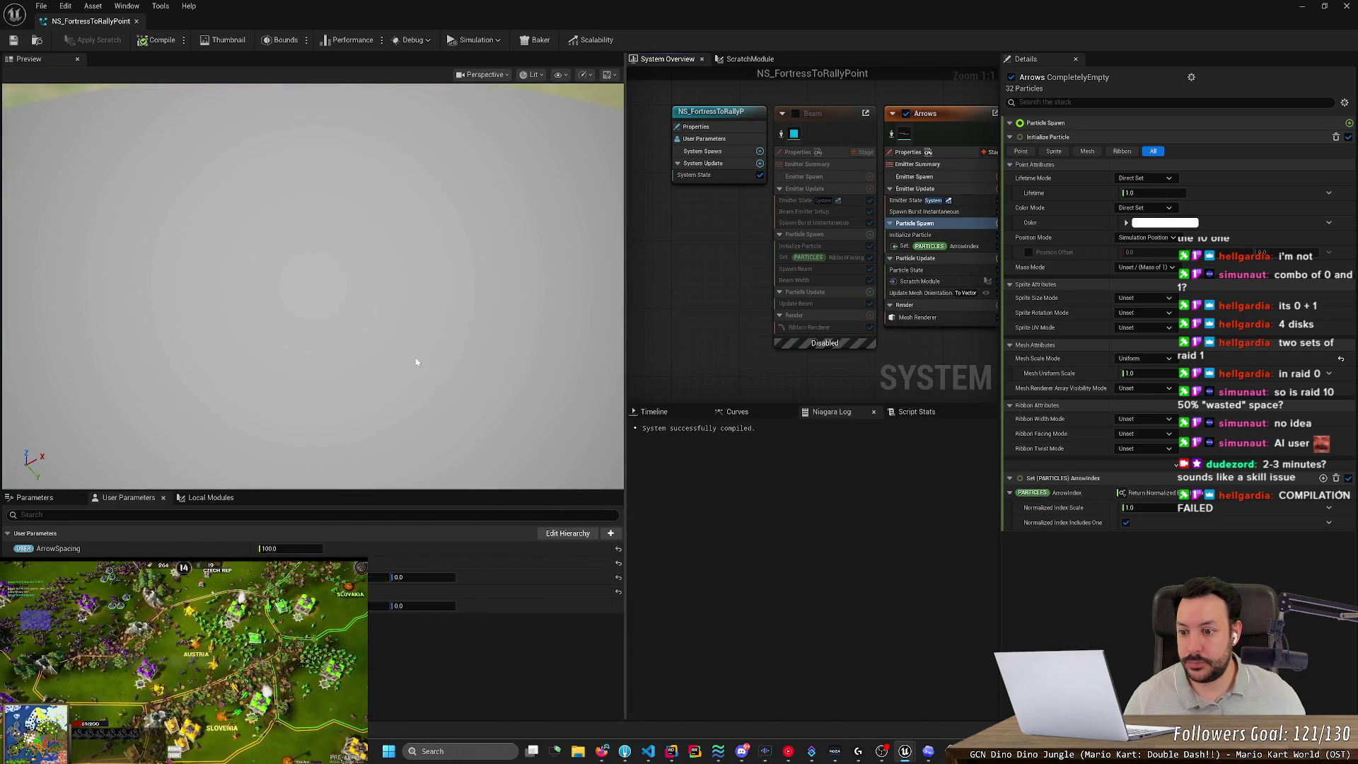
Re-enable the Beam emitter, check the Arrows 32-particle spawn burst, and save the system.
{"action": "left_click", "coordinate": [795, 113]}
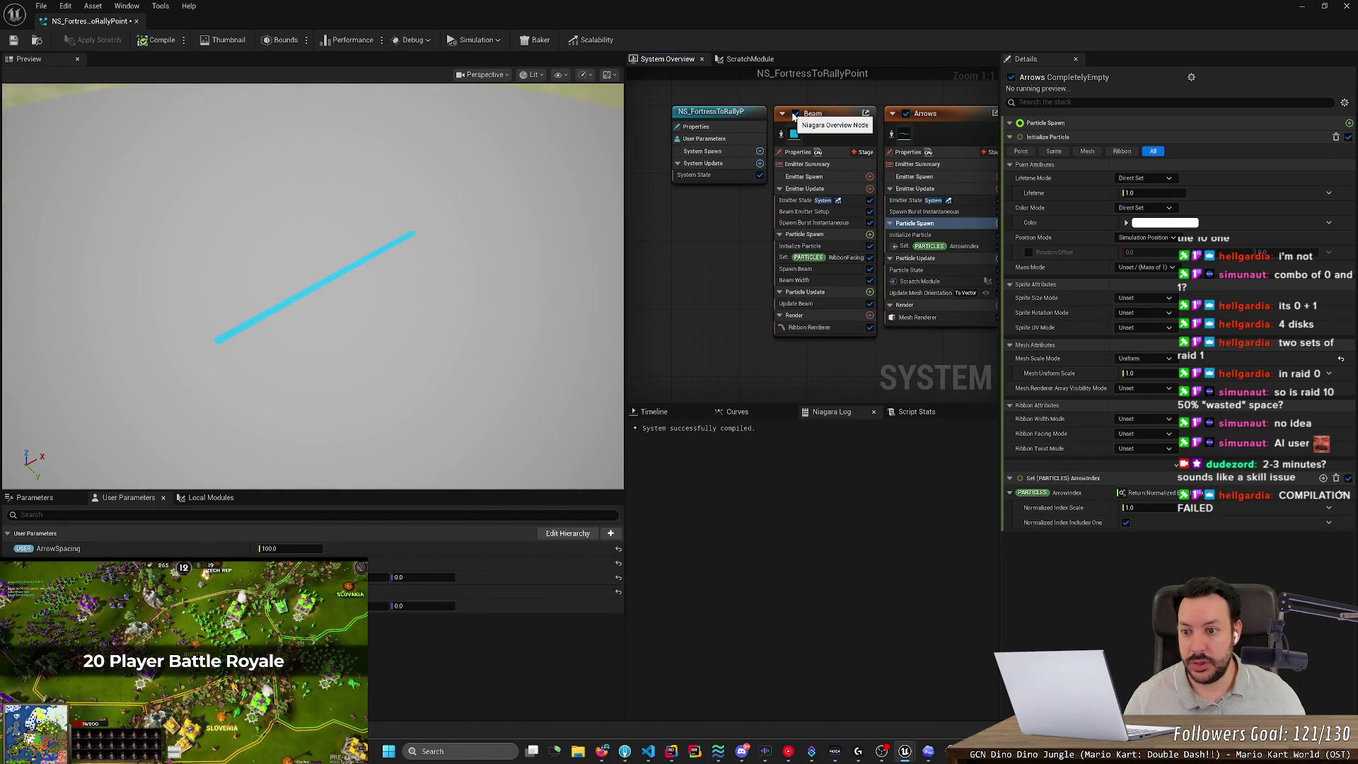
{"action": "scroll", "coordinate": [332, 264], "scroll_direction": "up", "scroll_amount": 8}
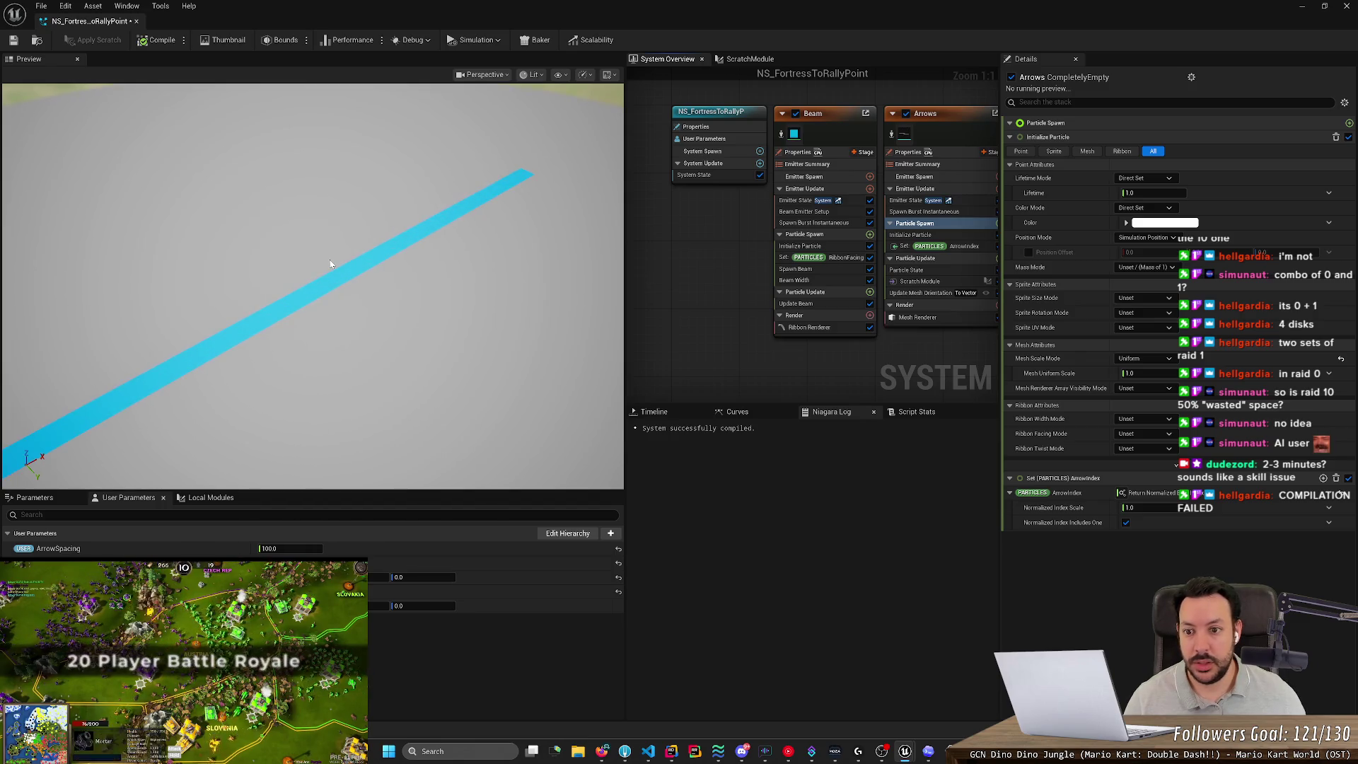
{"action": "scroll", "coordinate": [311, 281], "scroll_direction": "down", "scroll_amount": 3}
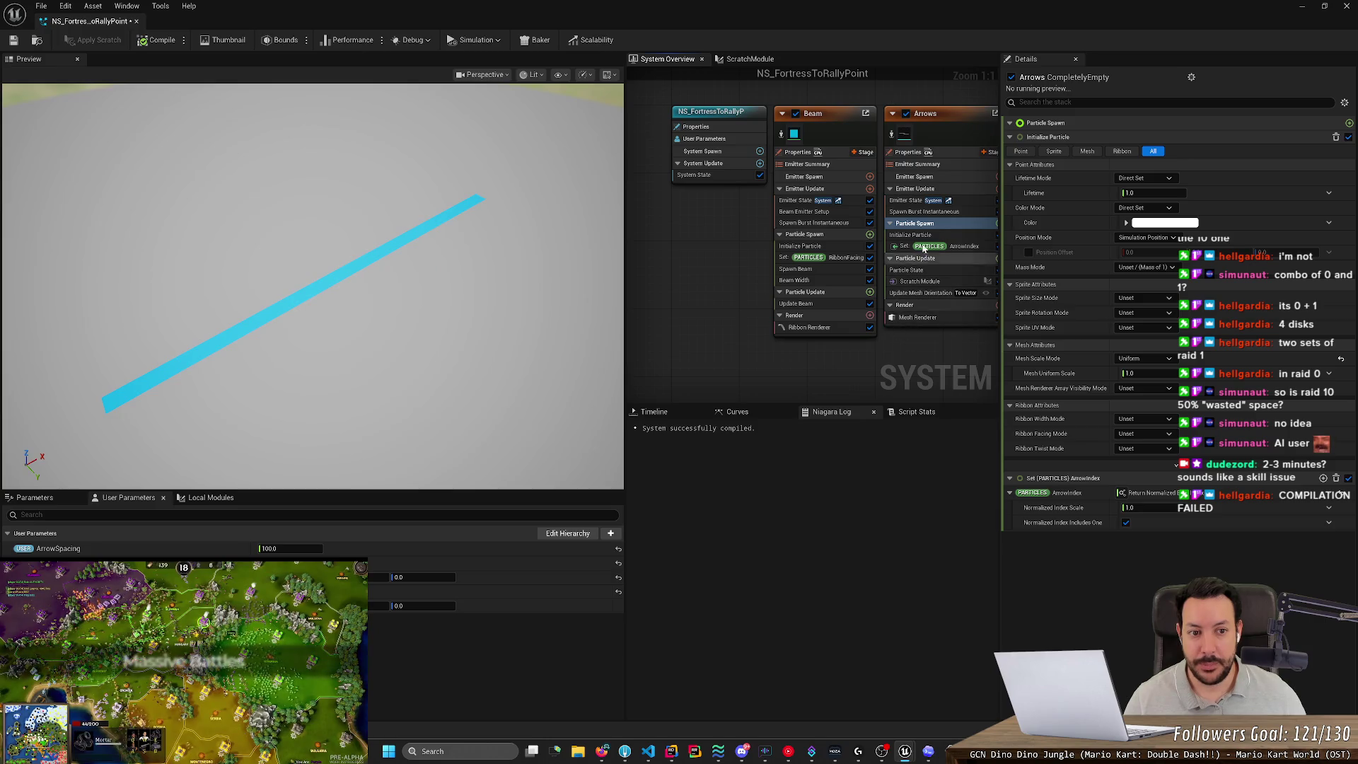
{"action": "left_click", "coordinate": [927, 212]}
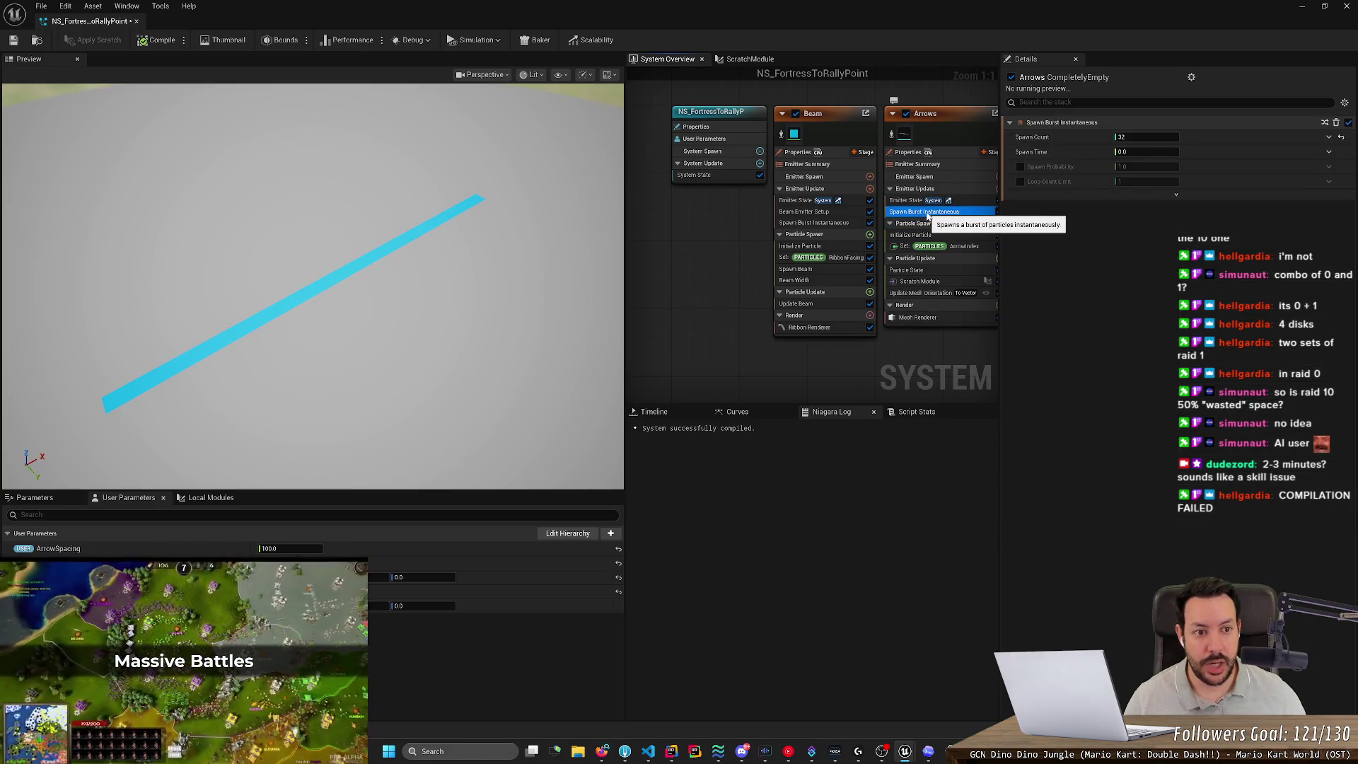
{"action": "scroll", "coordinate": [176, 370], "scroll_direction": "up", "scroll_amount": 2}
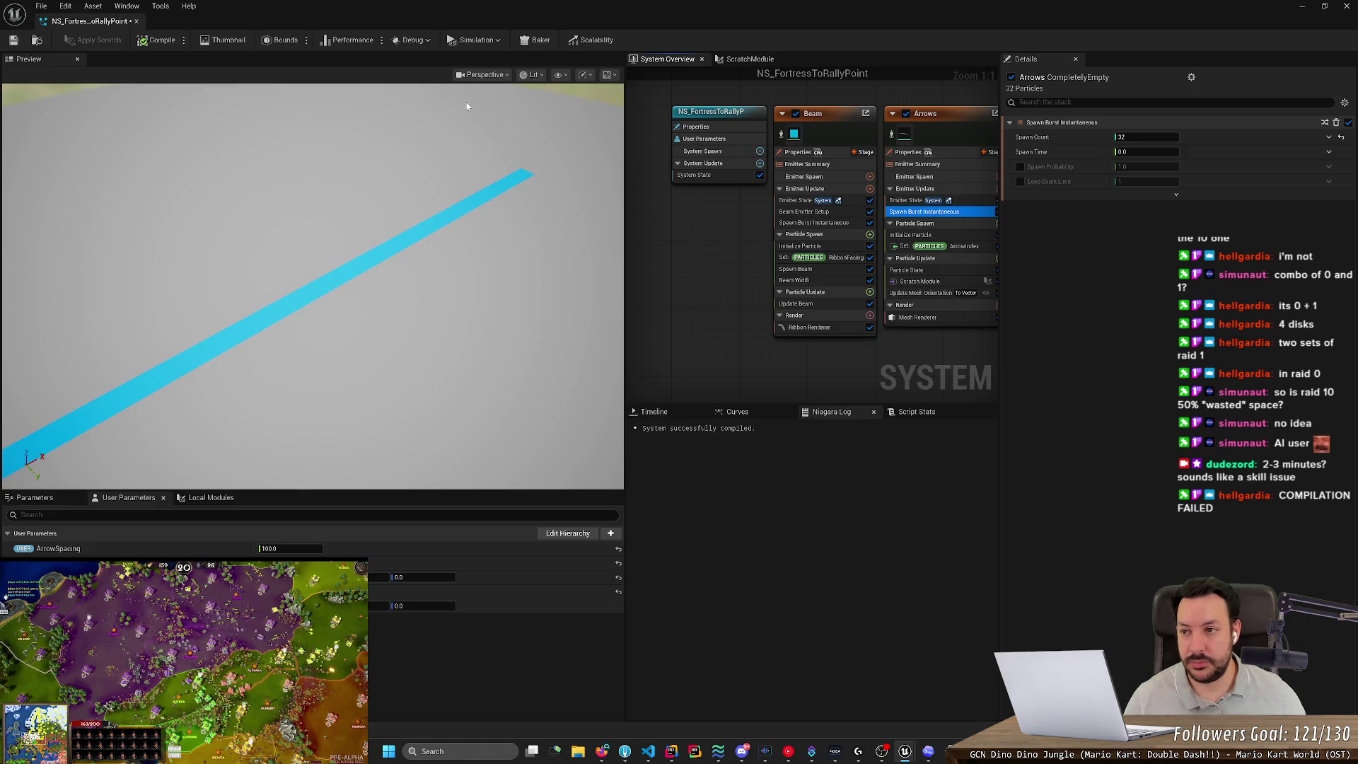
{"action": "key", "text": "ctrl+s"}
{"action": "left_click", "coordinate": [751, 59]}
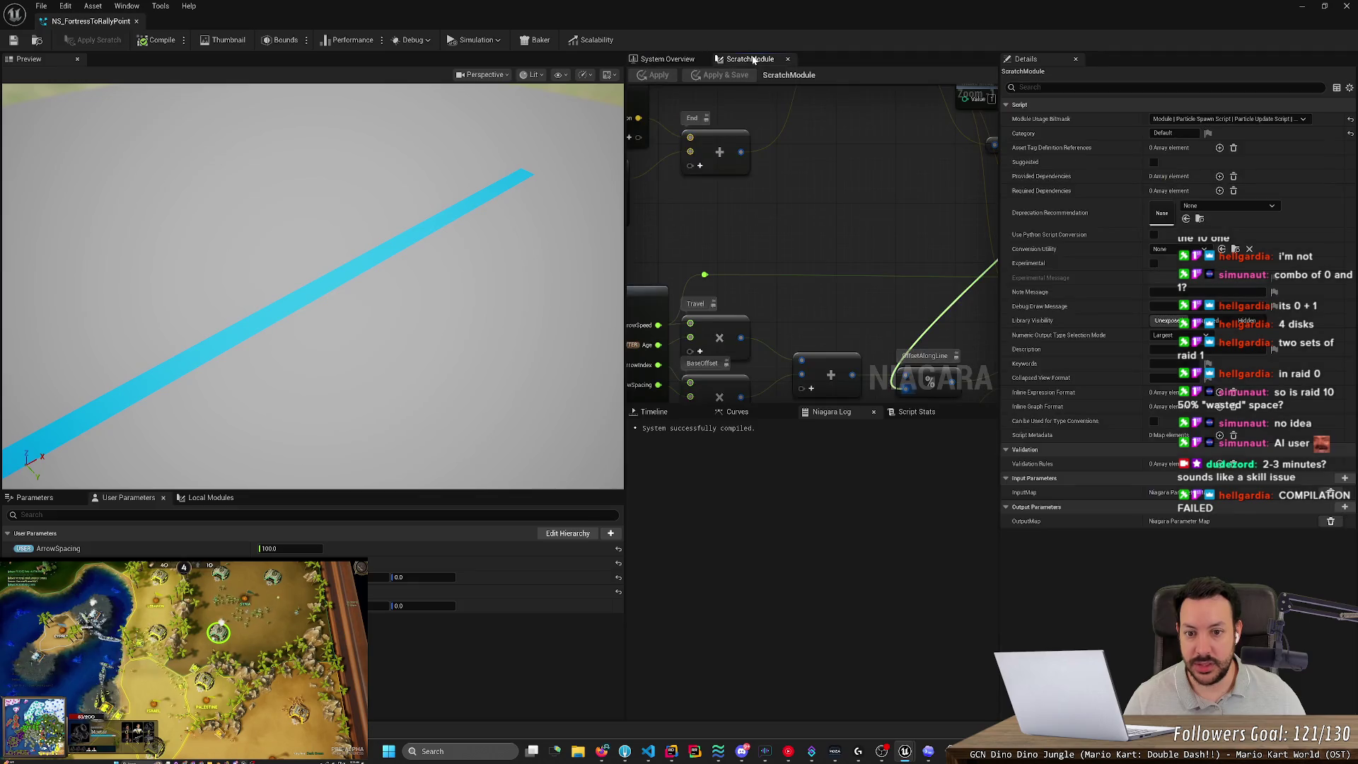
Select the Arrows Scratch Module and link StartLocation and EndLocation to their User parameters.
{"action": "scroll", "coordinate": [900, 204], "scroll_direction": "up", "scroll_amount": 1}
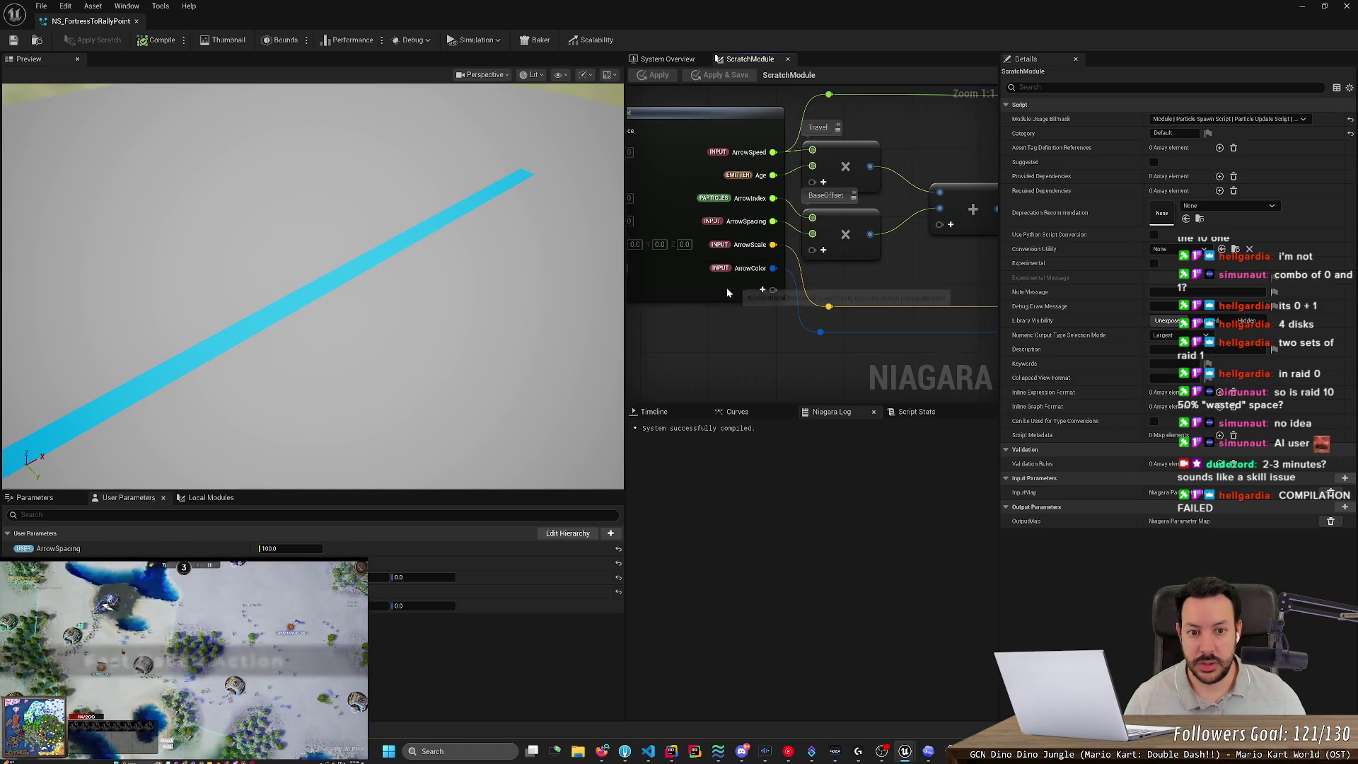
{"action": "left_click_drag", "start_coordinate": [704, 303], "coordinate": [842, 308]}
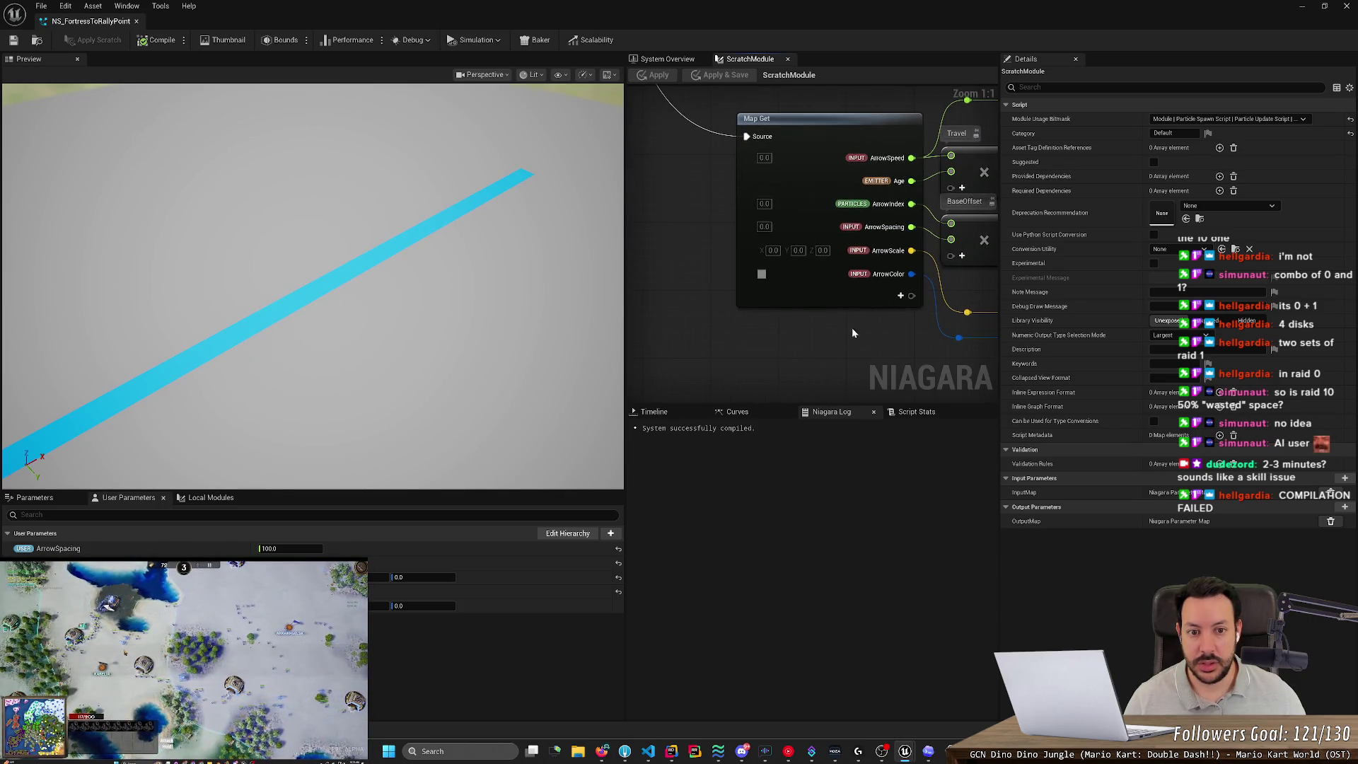
{"action": "left_click", "coordinate": [647, 58]}
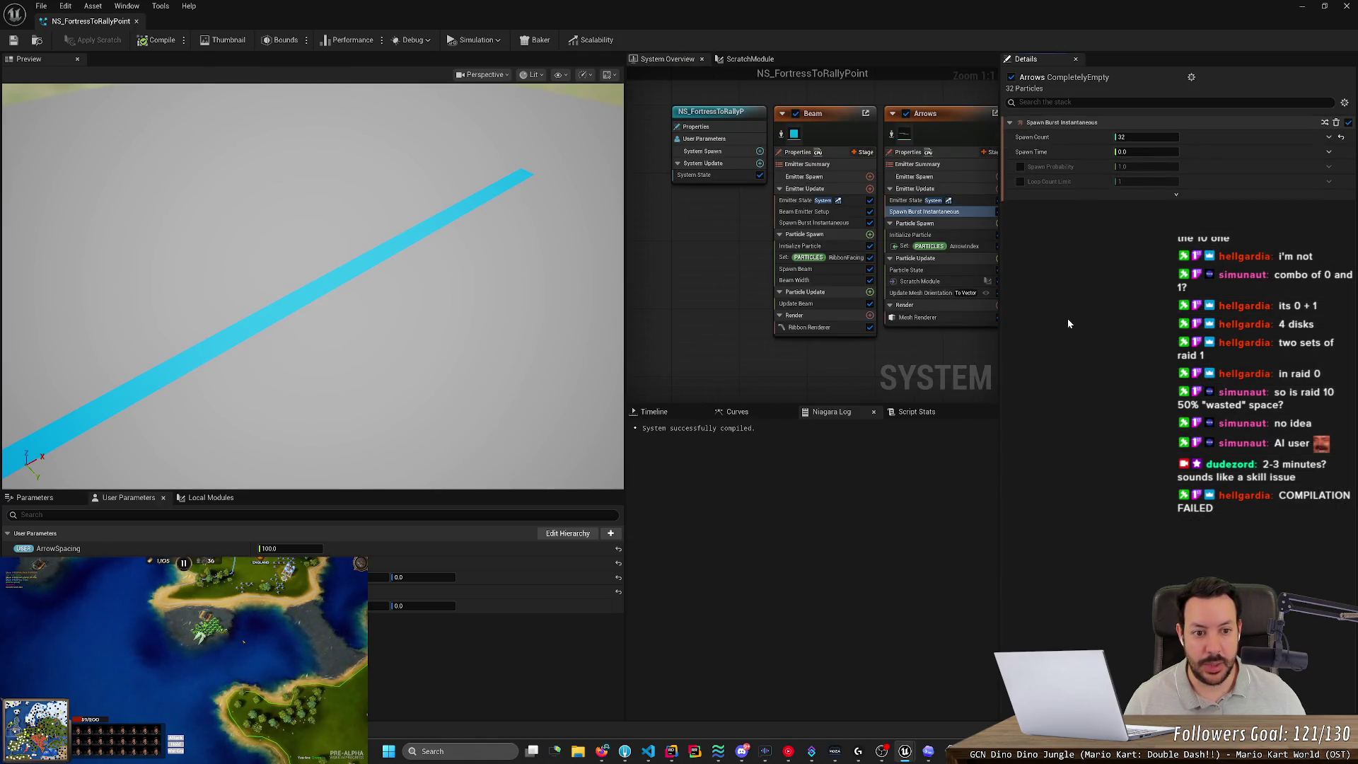
{"action": "left_click", "coordinate": [930, 283]}
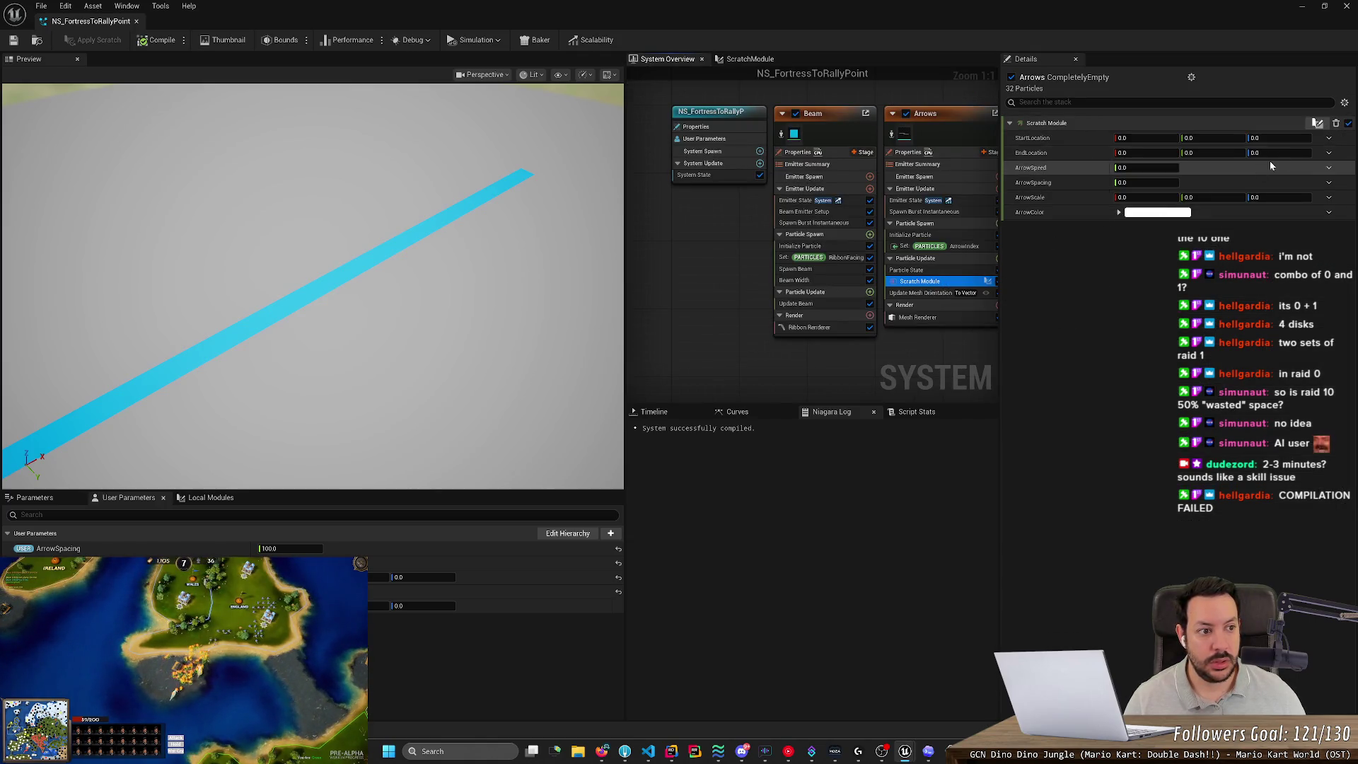
{"action": "left_click", "coordinate": [1330, 139]}
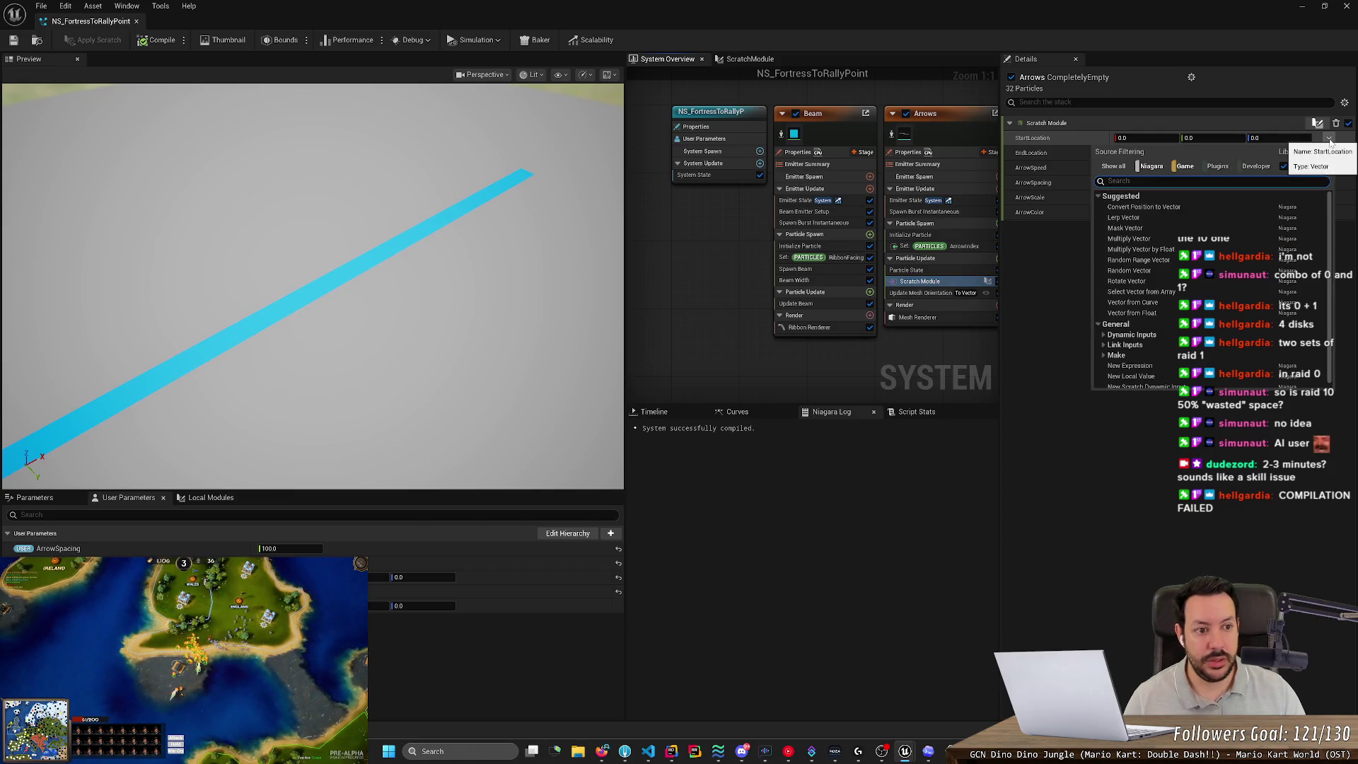
{"action": "type", "text": "start"}
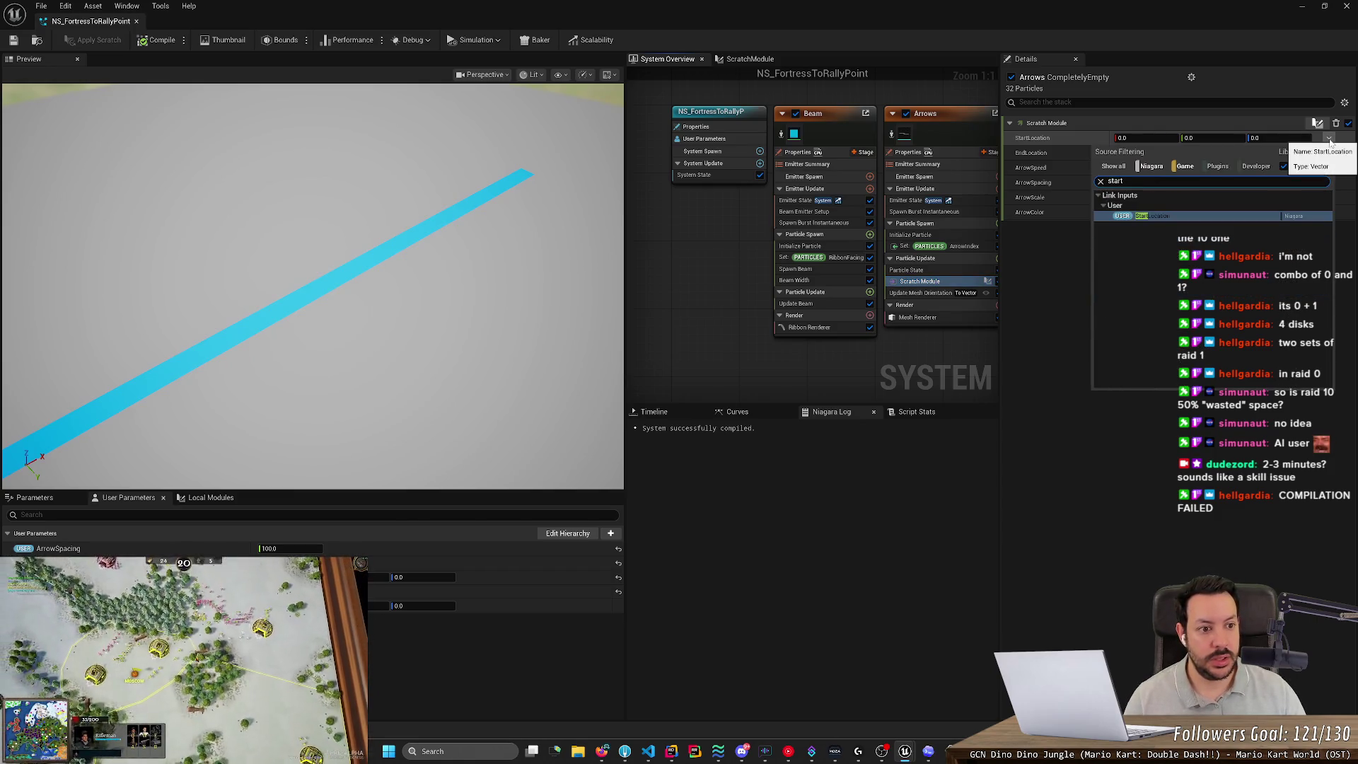
{"action": "key", "text": "Return"}
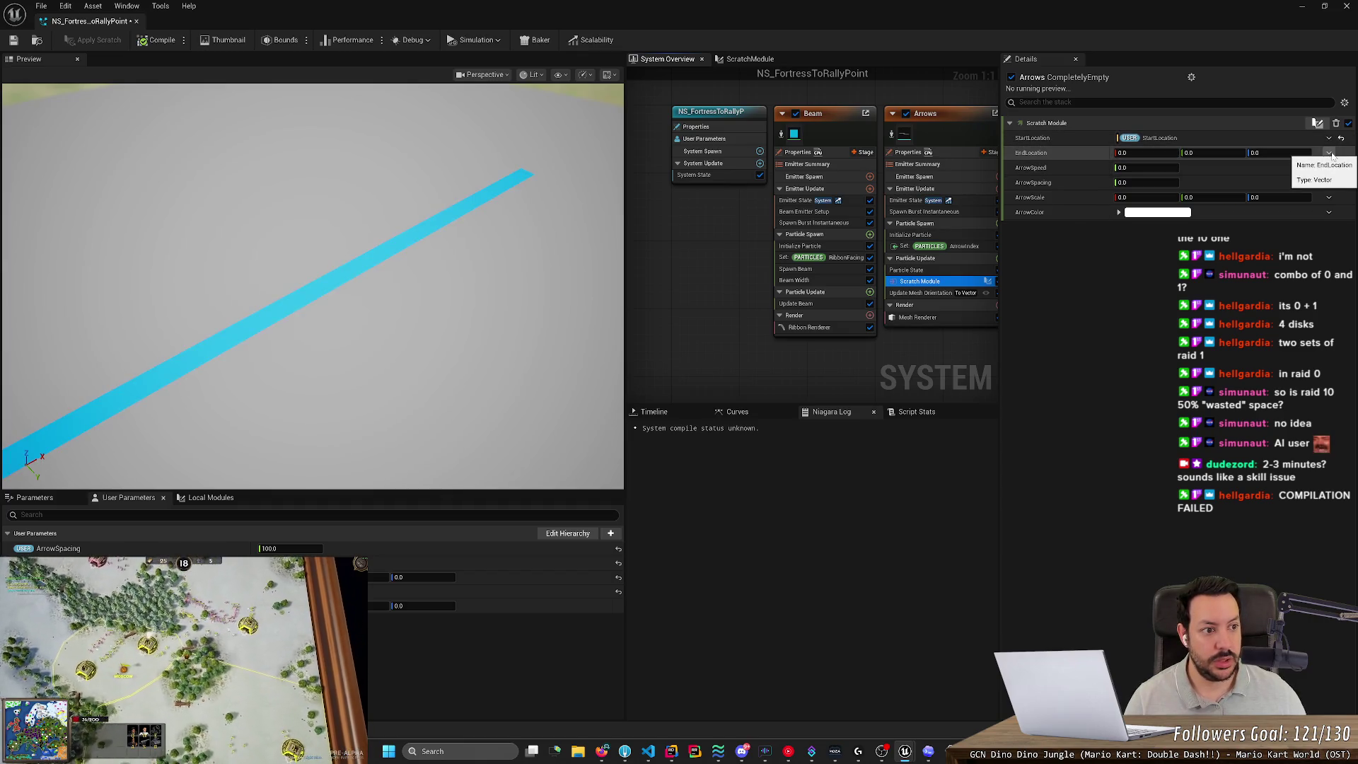
{"action": "left_click", "coordinate": [1329, 153]}
{"action": "type", "text": "end"}
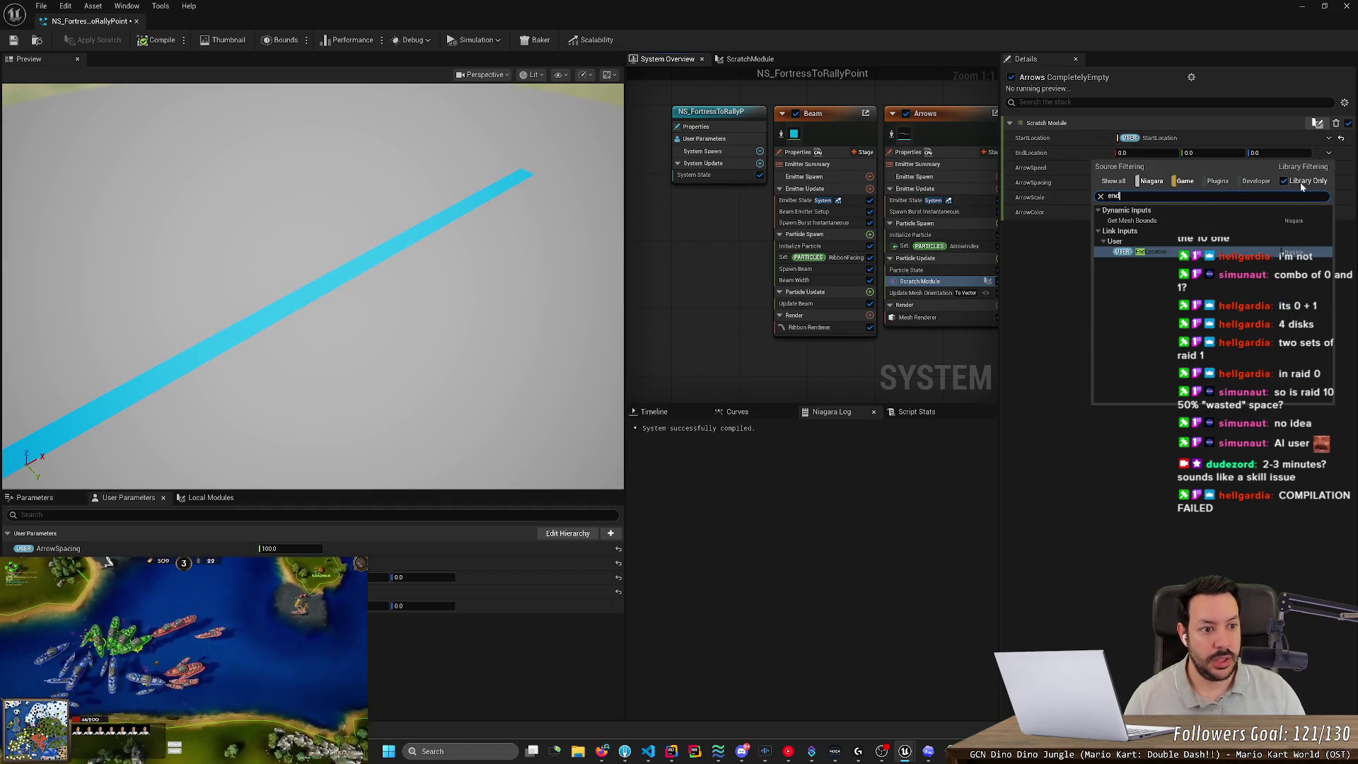
{"action": "key", "text": "Return"}
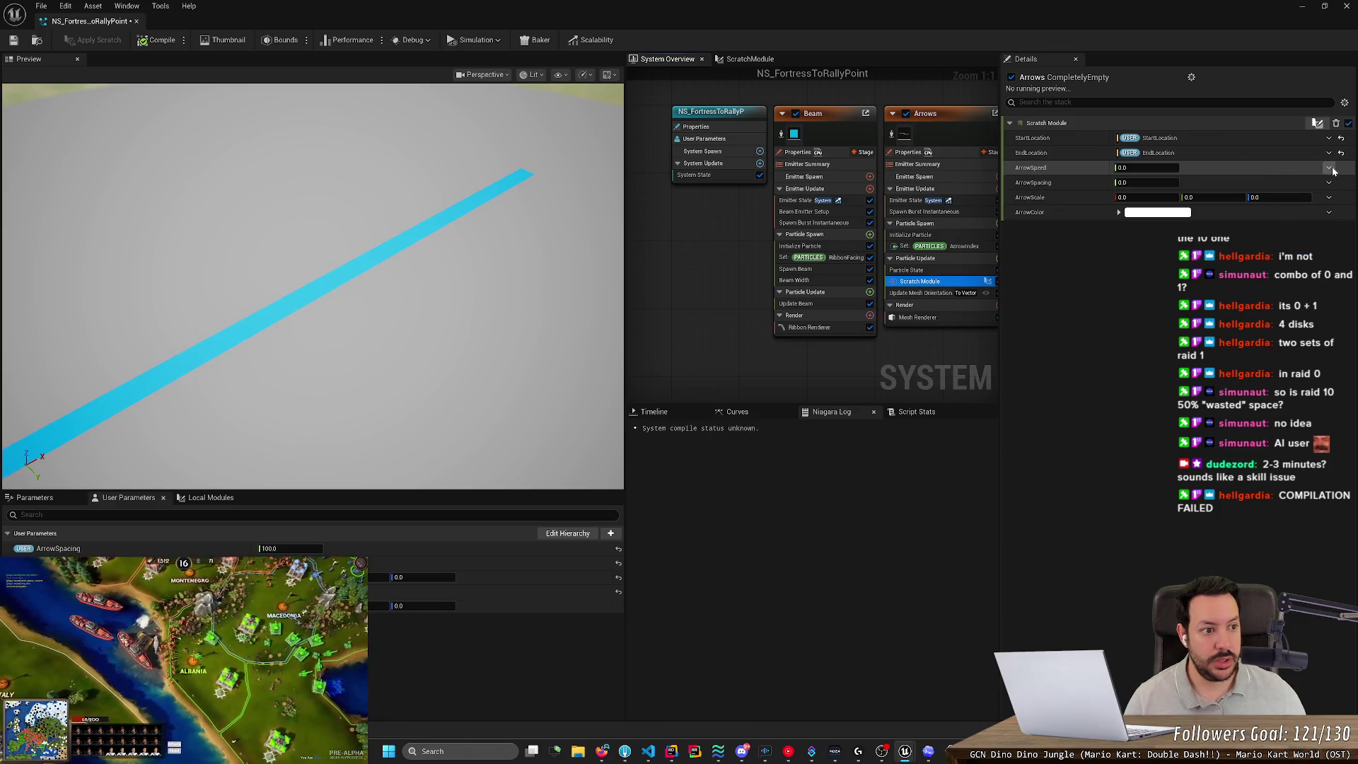
Link ArrowSpeed and ArrowSpacing to the matching User parameters.
{"action": "left_click", "coordinate": [1329, 168]}
{"action": "type", "text": "arrow"}
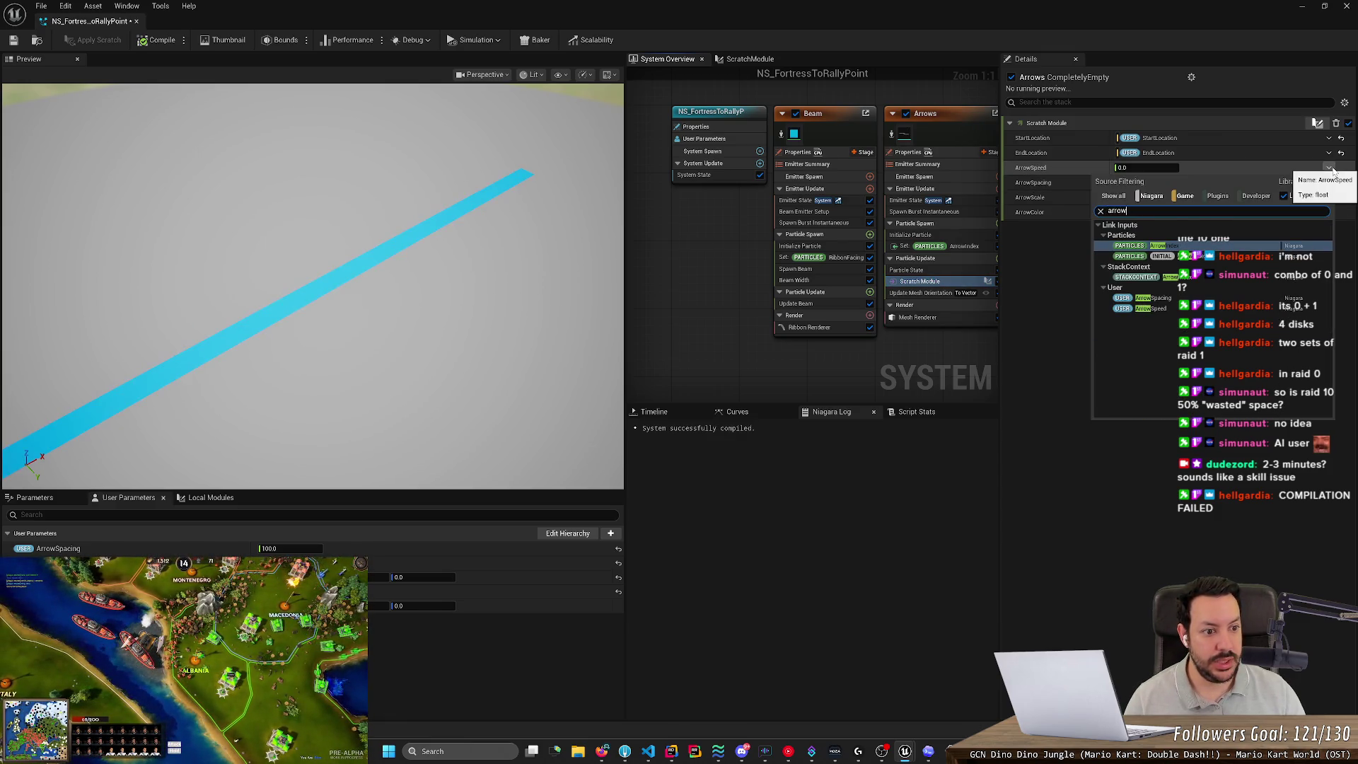
{"action": "key", "text": "Down"}
{"action": "key", "text": "Down"}
{"action": "key", "text": "Down"}
{"action": "key", "text": "Return"}
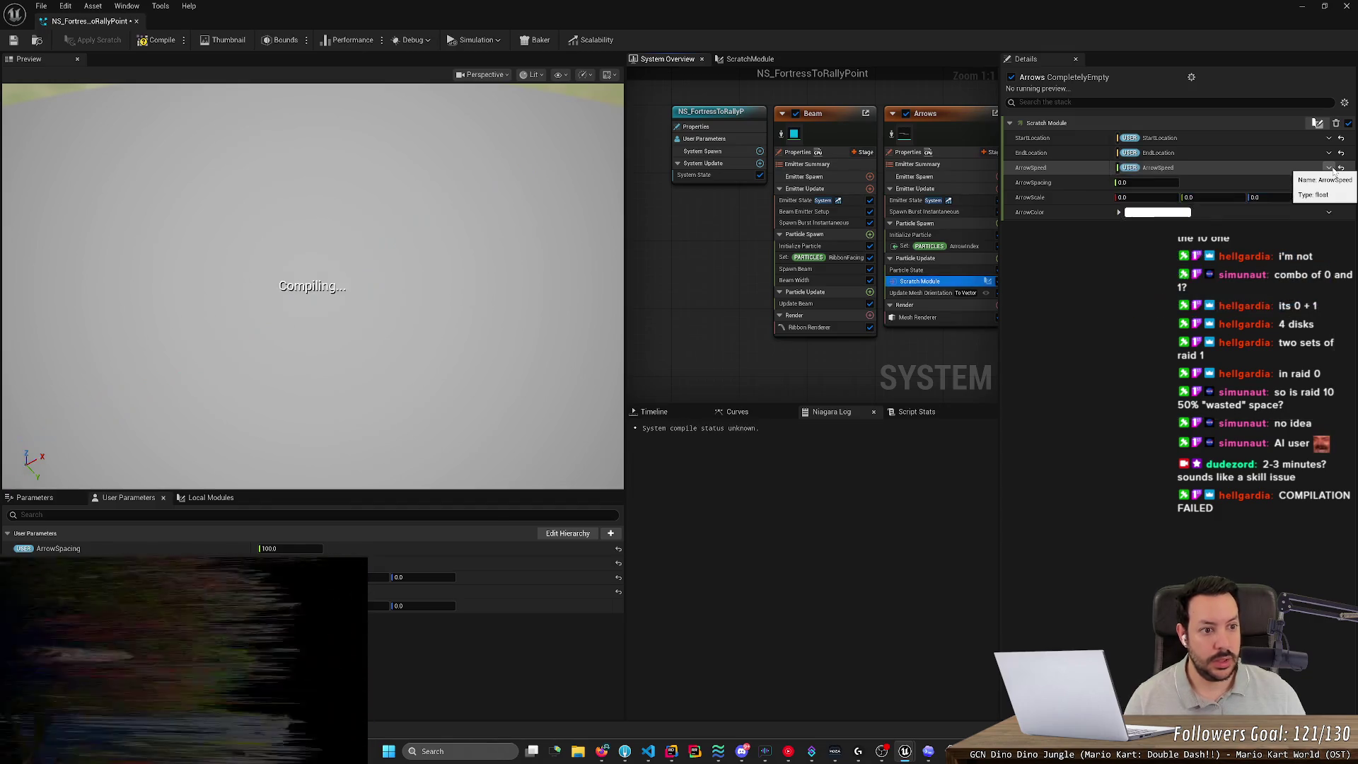
{"action": "left_click", "coordinate": [1329, 183]}
{"action": "type", "text": "arrow"}
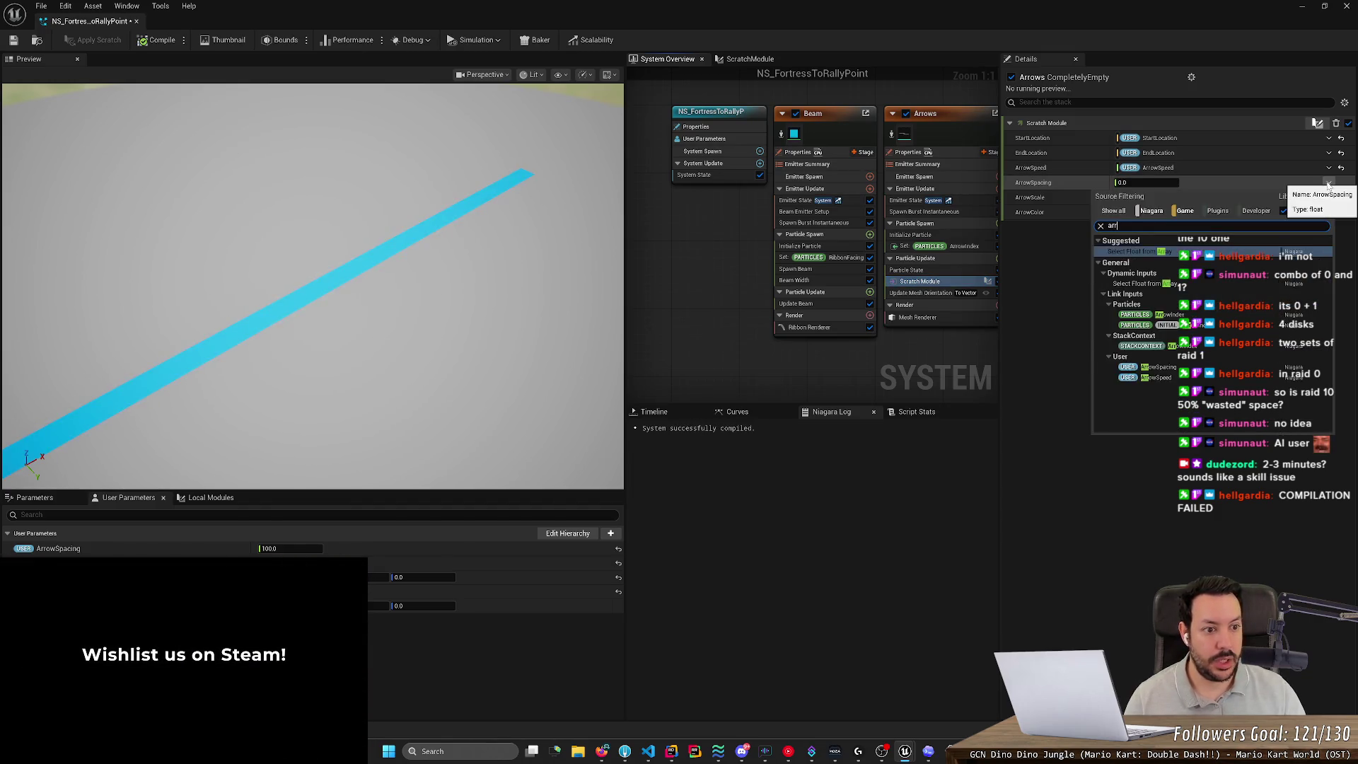
{"action": "key", "text": "Down"}
{"action": "key", "text": "Down"}
{"action": "key", "text": "Down"}
{"action": "key", "text": "Return"}
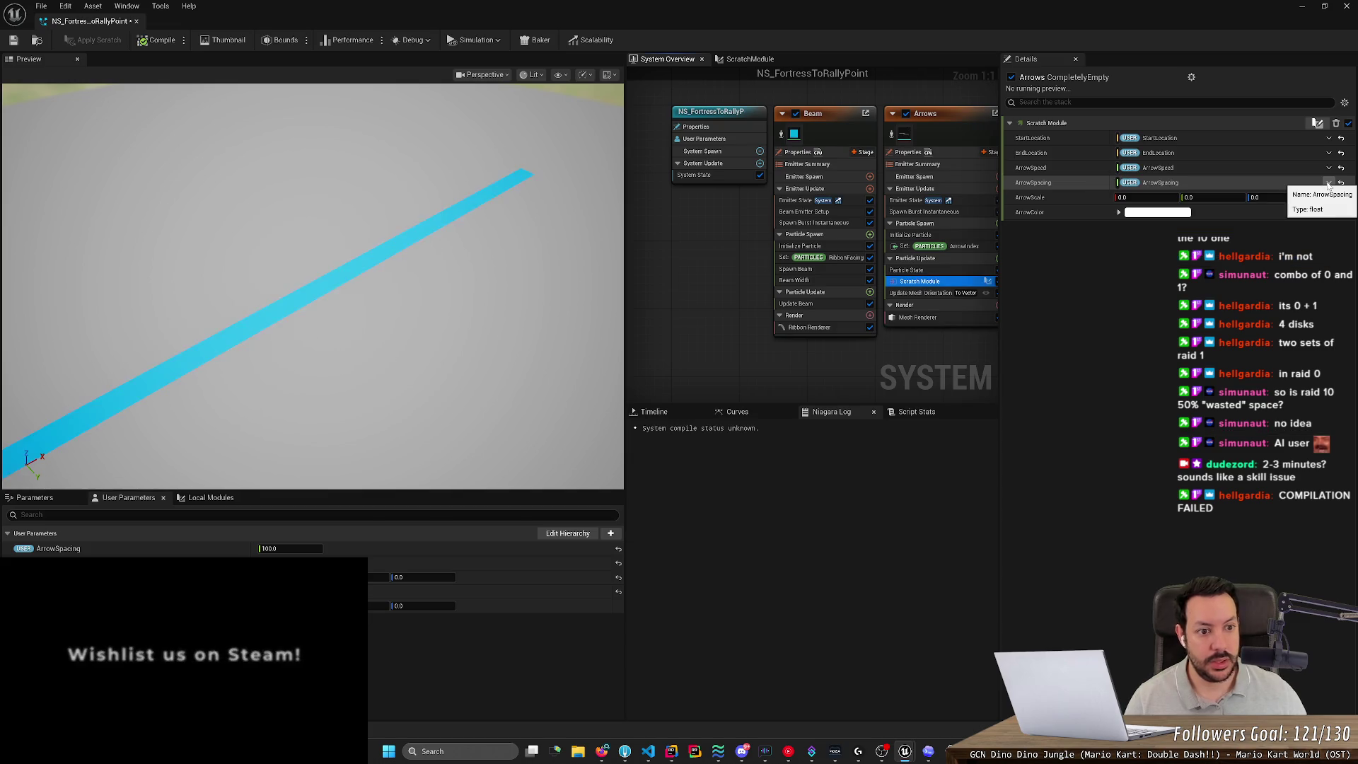
Enter 1 as the ArrowScale X value.
{"action": "left_click", "coordinate": [1145, 197]}
{"action": "type", "text": "1"}
{"action": "key", "text": "Tab"}
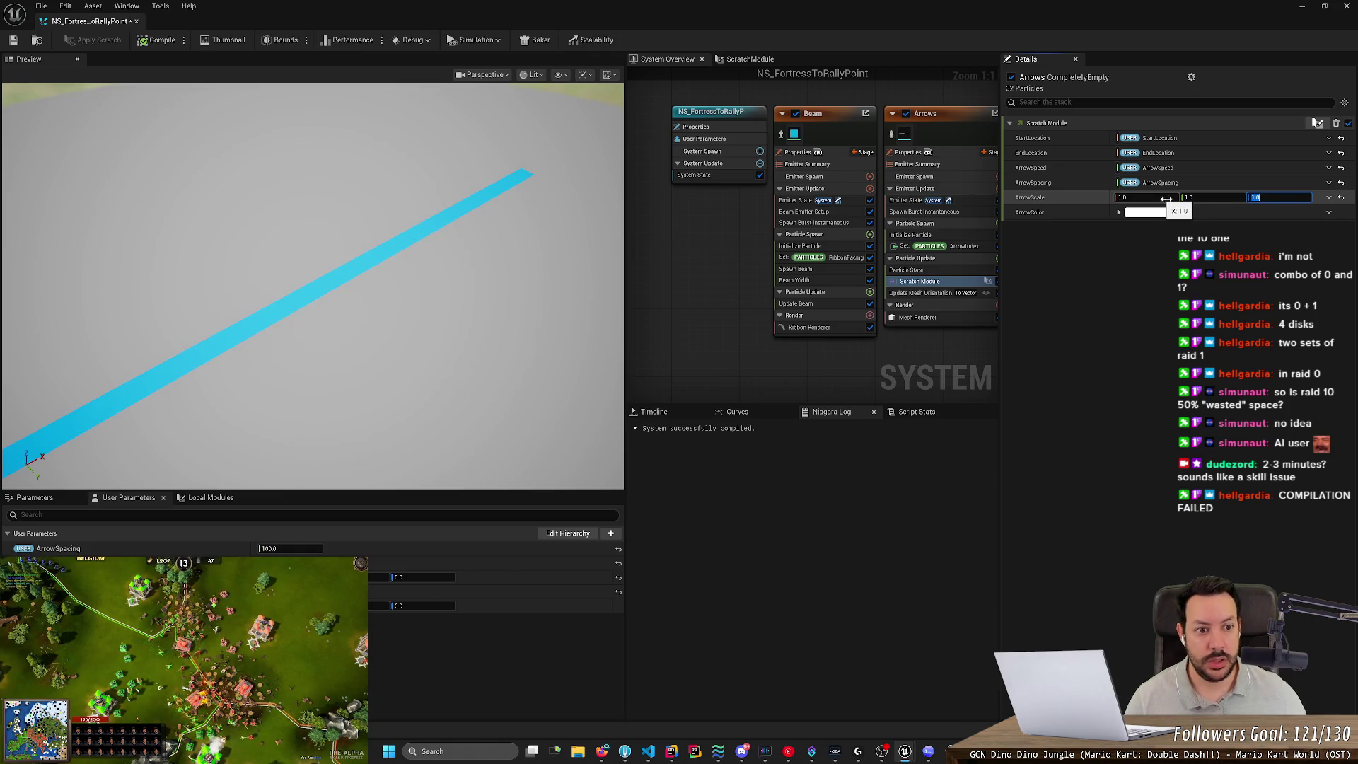
Disable the Beam emitter and set ArrowScale to 0.01 on all axes to view the arrows alone.
{"action": "key", "text": "Return"}
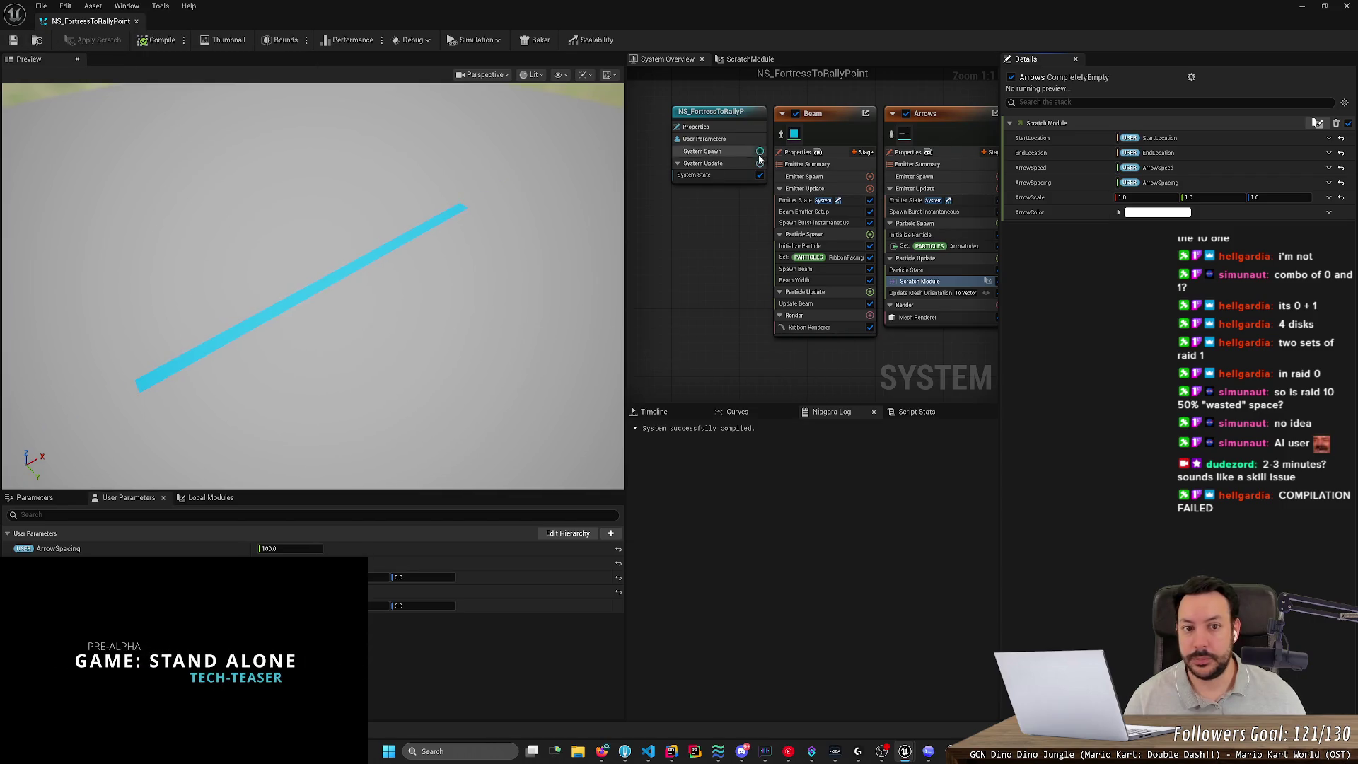
{"action": "left_click", "coordinate": [795, 114]}
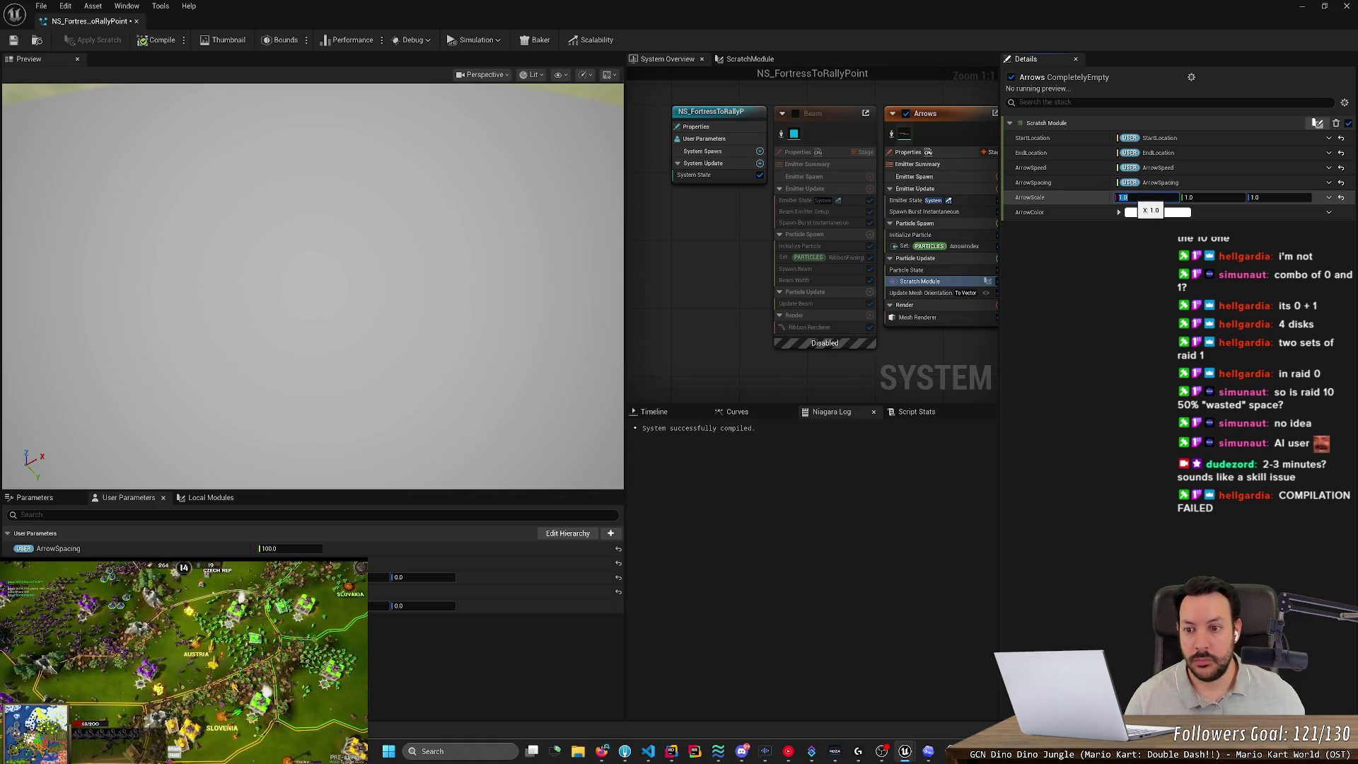
{"action": "type", "text": "0.01"}
{"action": "key", "text": "Tab"}
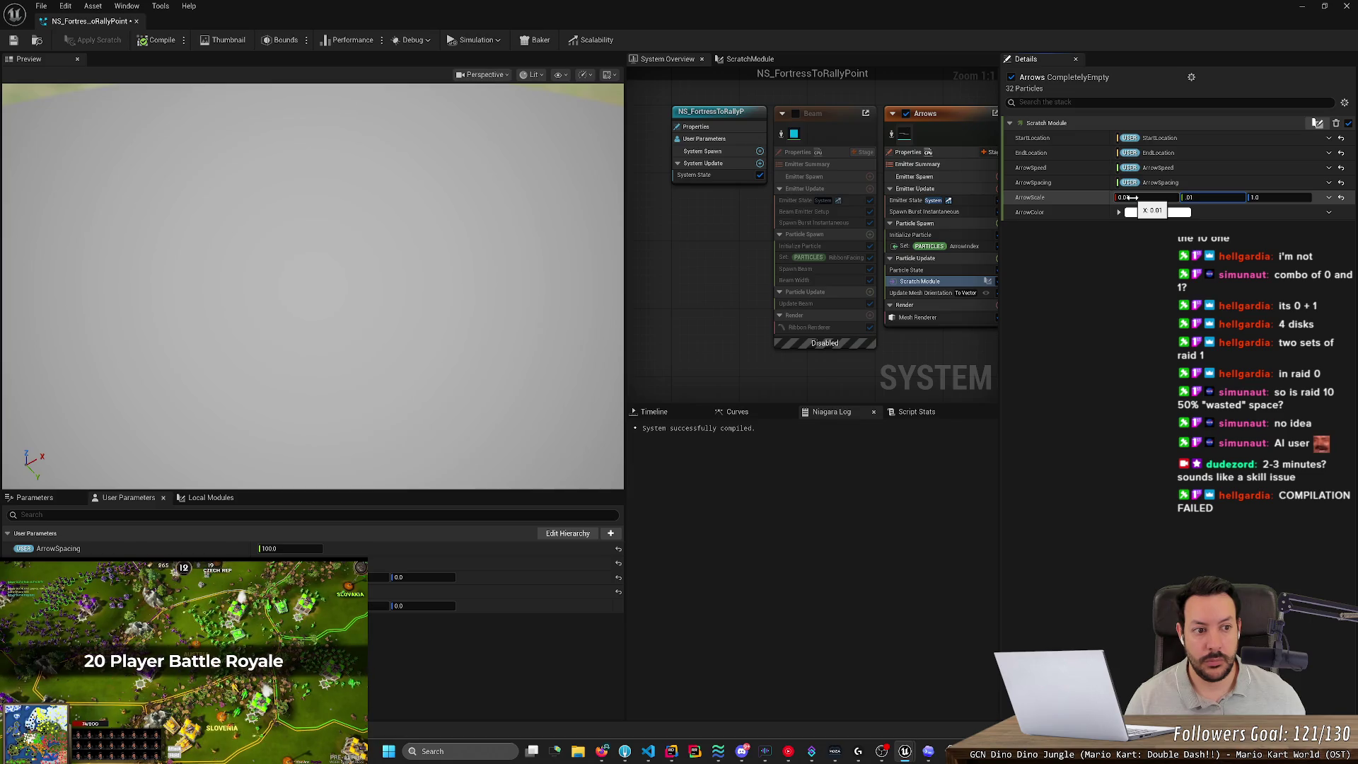
{"action": "key", "text": "Tab"}
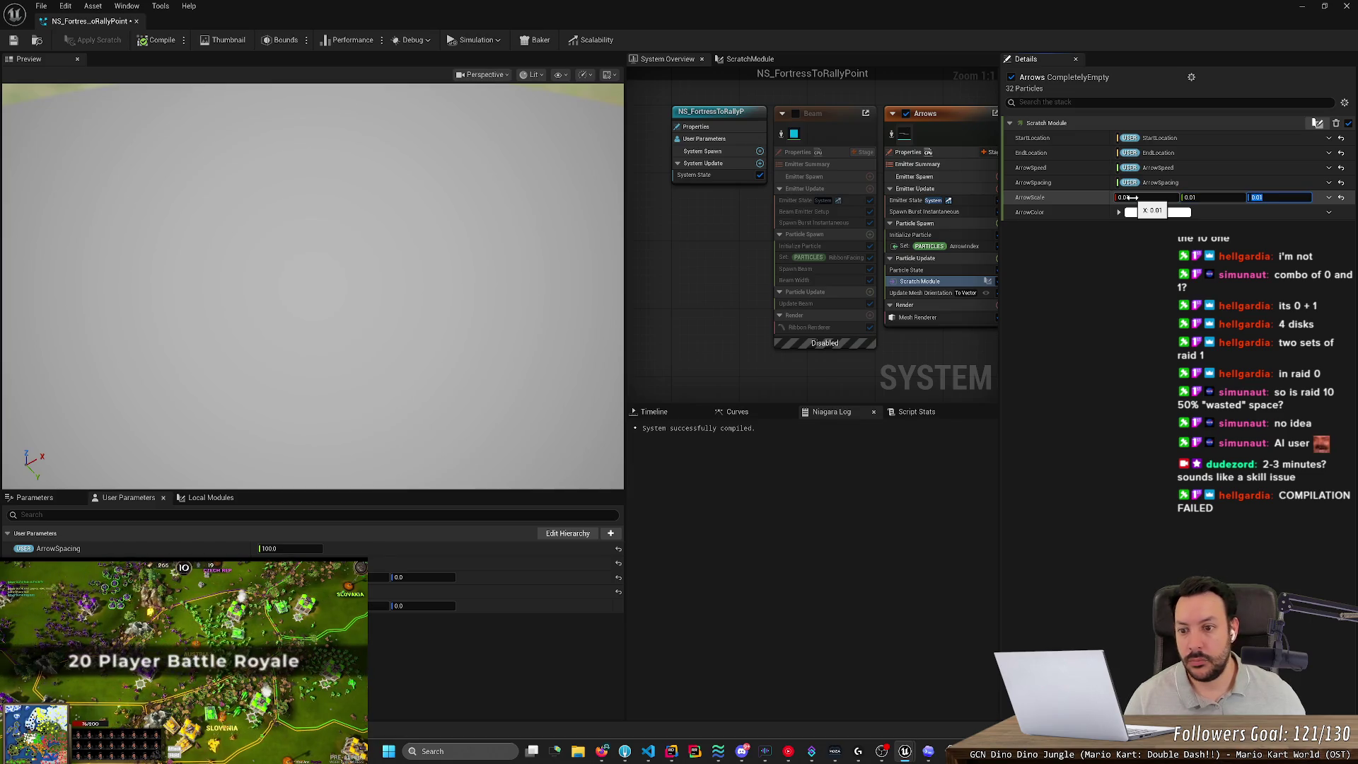
{"action": "left_click", "coordinate": [356, 326]}
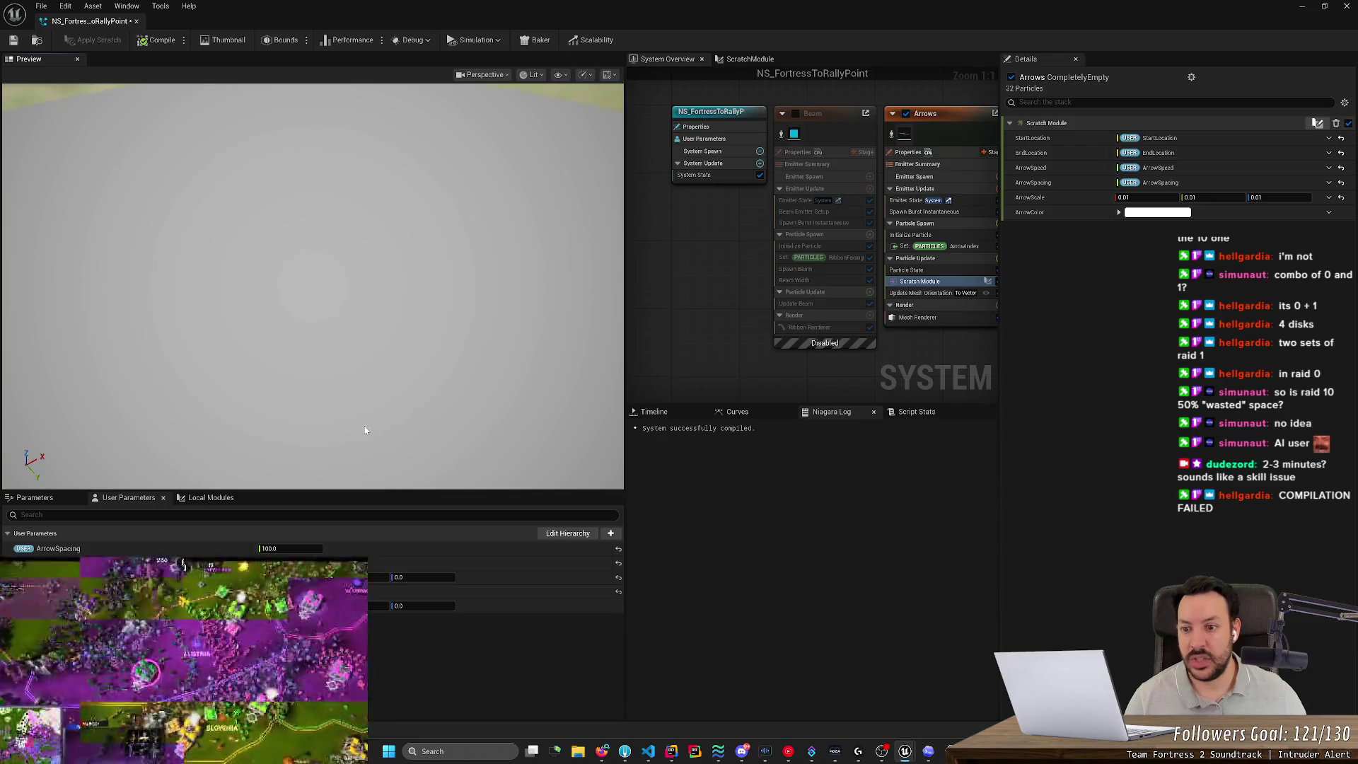
{"action": "mouse_move", "coordinate": [389, 374]}
{"action": "left_mouse_down"}
{"action": "mouse_move", "coordinate": [395, 352]}
{"action": "mouse_move", "coordinate": [400, 381]}
{"action": "mouse_move", "coordinate": [405, 368]}
{"action": "left_mouse_up"}
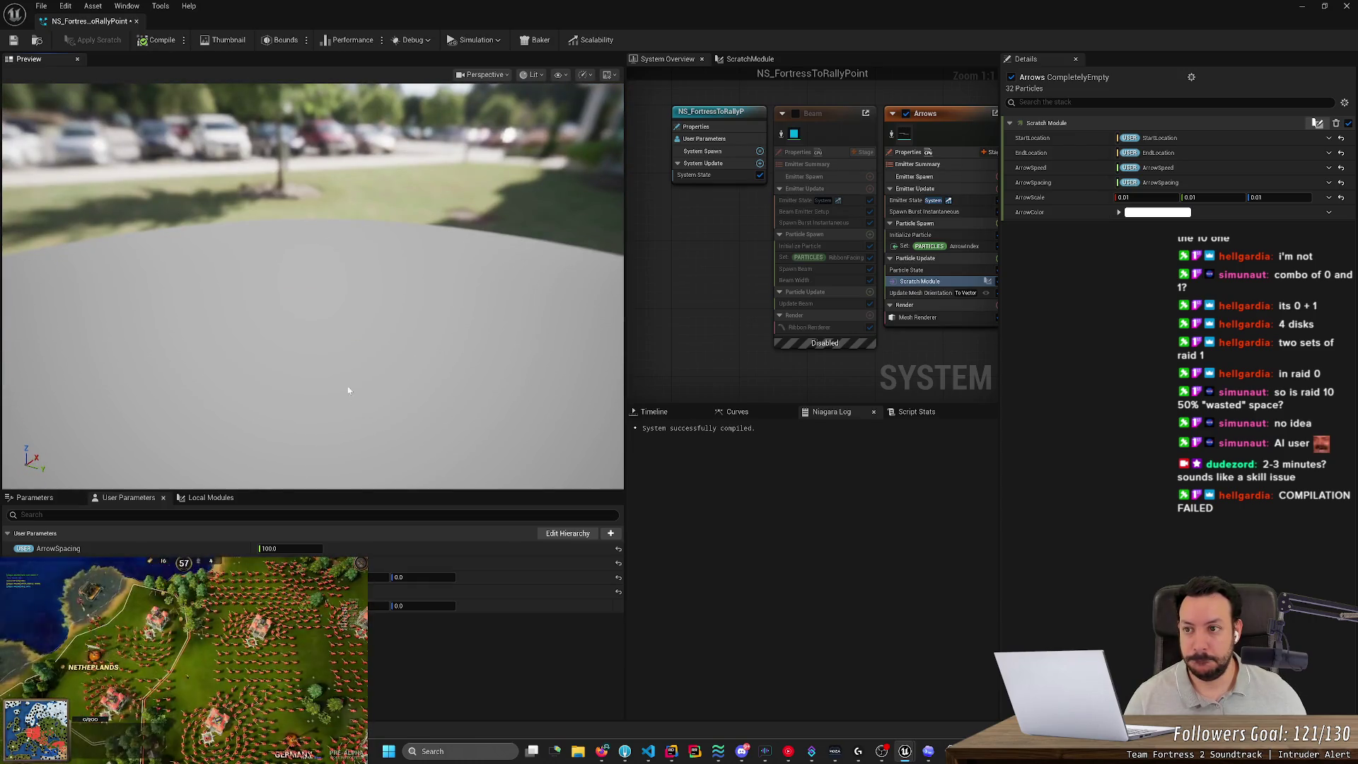
Apply the scratch module, set ArrowScale to 100 on X, Y and Z, and re-enable Beam.
{"action": "left_click", "coordinate": [13, 41]}
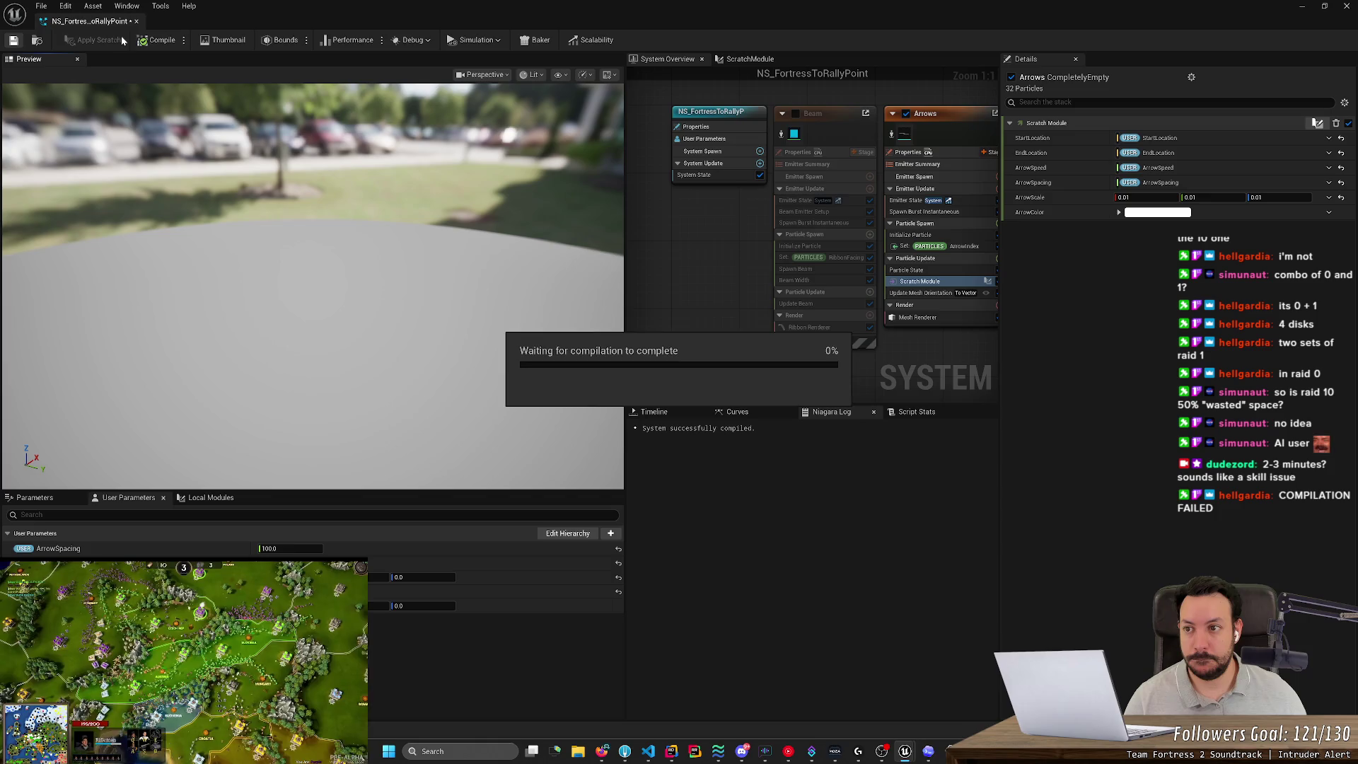
{"action": "left_click", "coordinate": [1134, 196]}
{"action": "left_click", "coordinate": [1134, 196]}
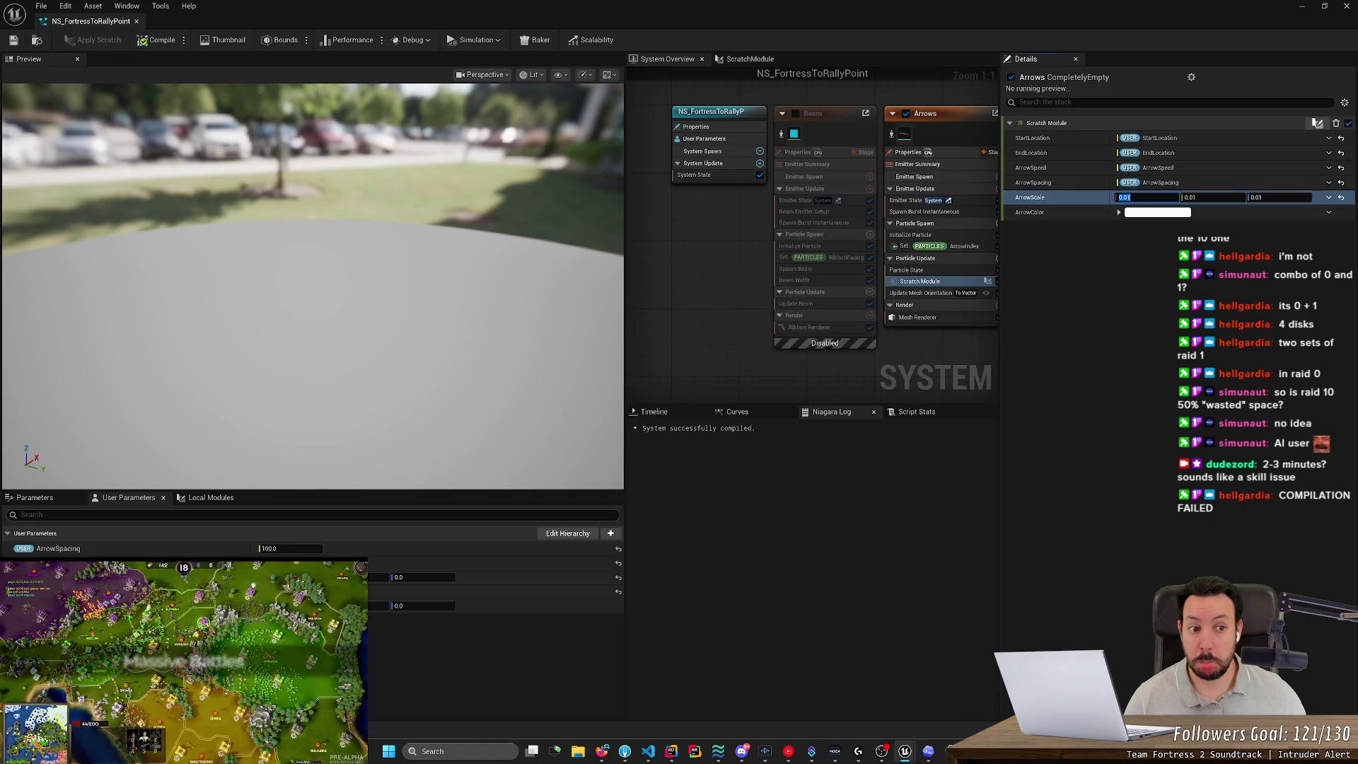
{"action": "type", "text": "100"}
{"action": "key", "text": "Tab"}
{"action": "type", "text": "1"}
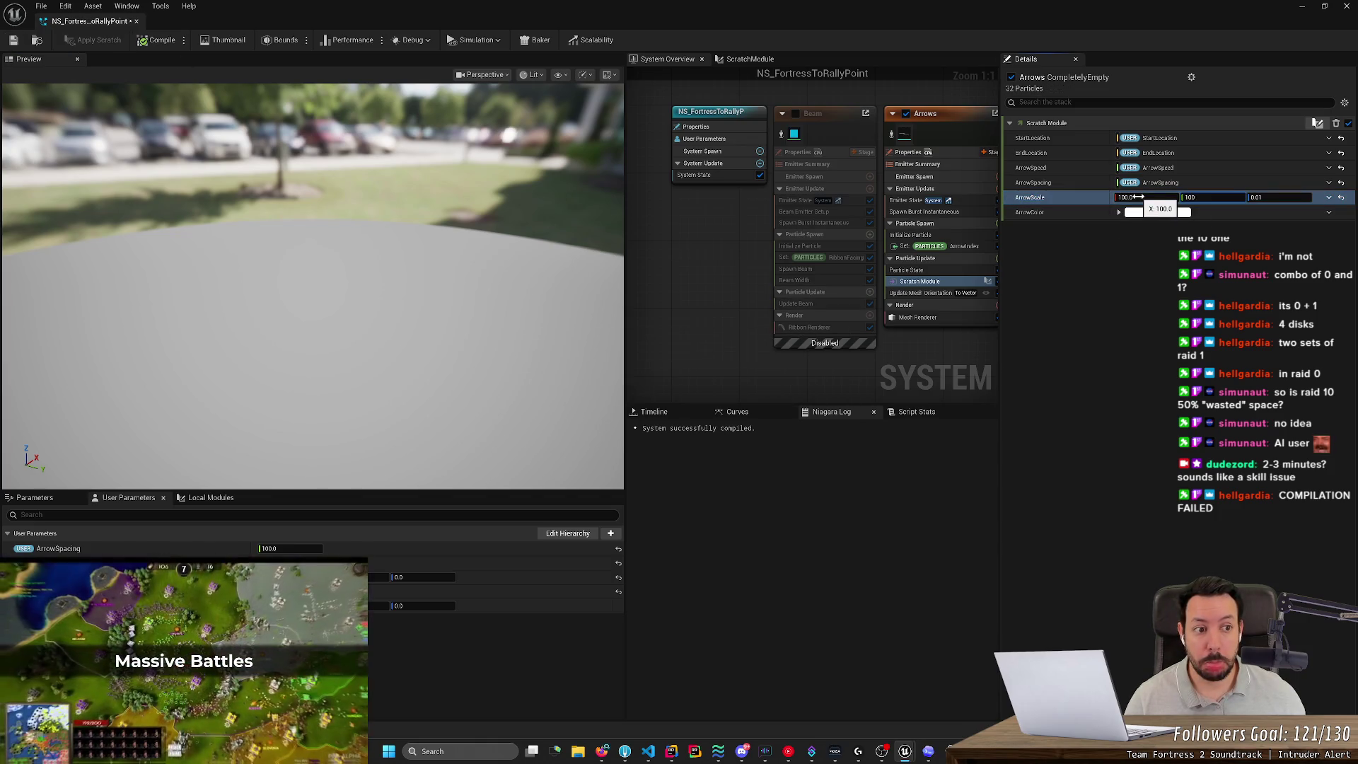
{"action": "key", "text": "Tab"}
{"action": "type", "text": "10"}
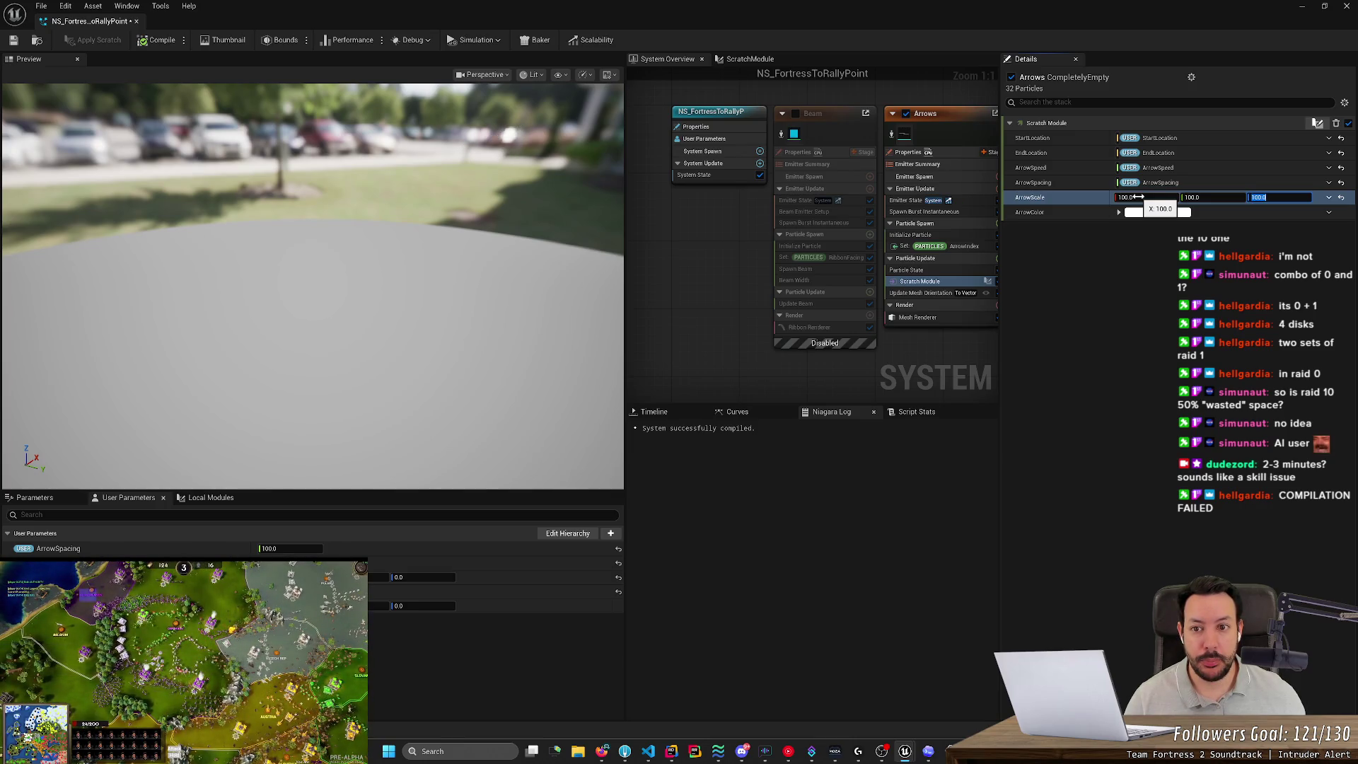
{"action": "key", "text": "Return"}
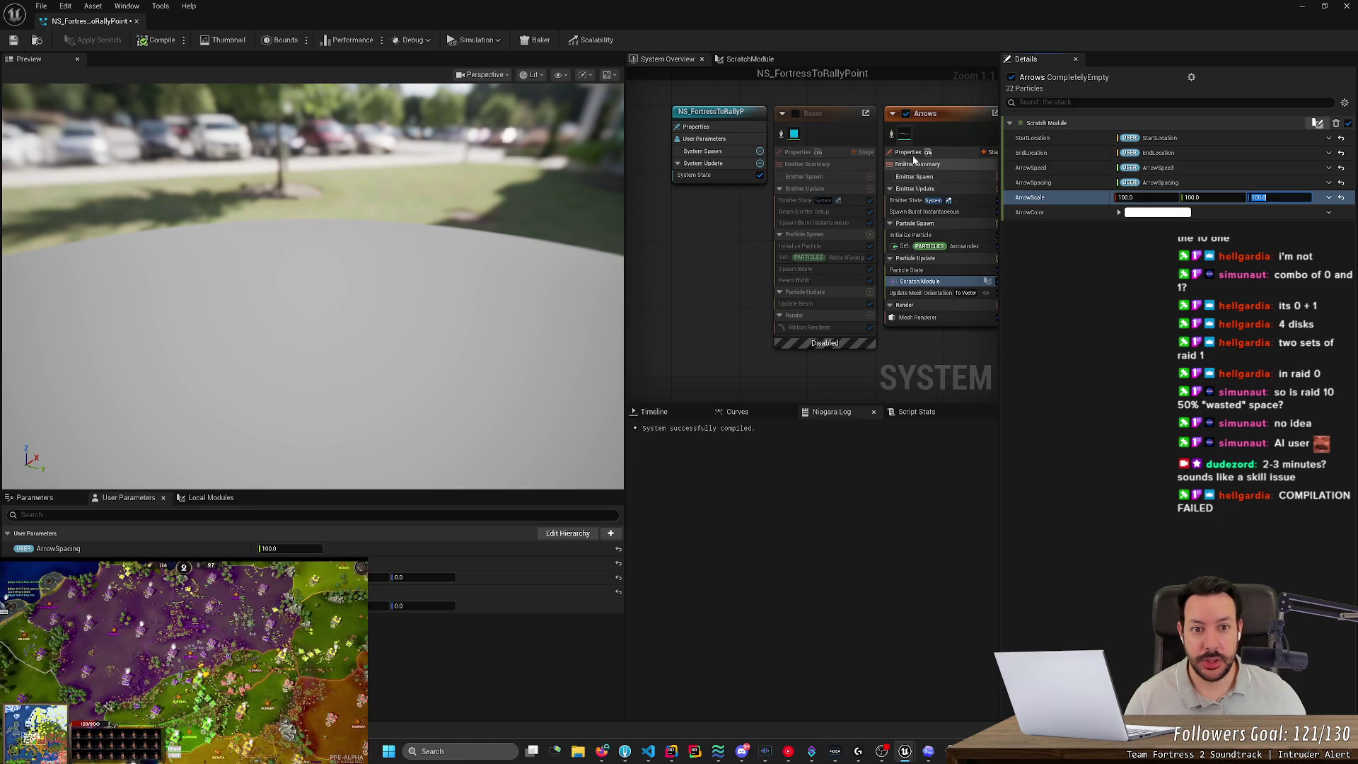
{"action": "left_click", "coordinate": [797, 113]}
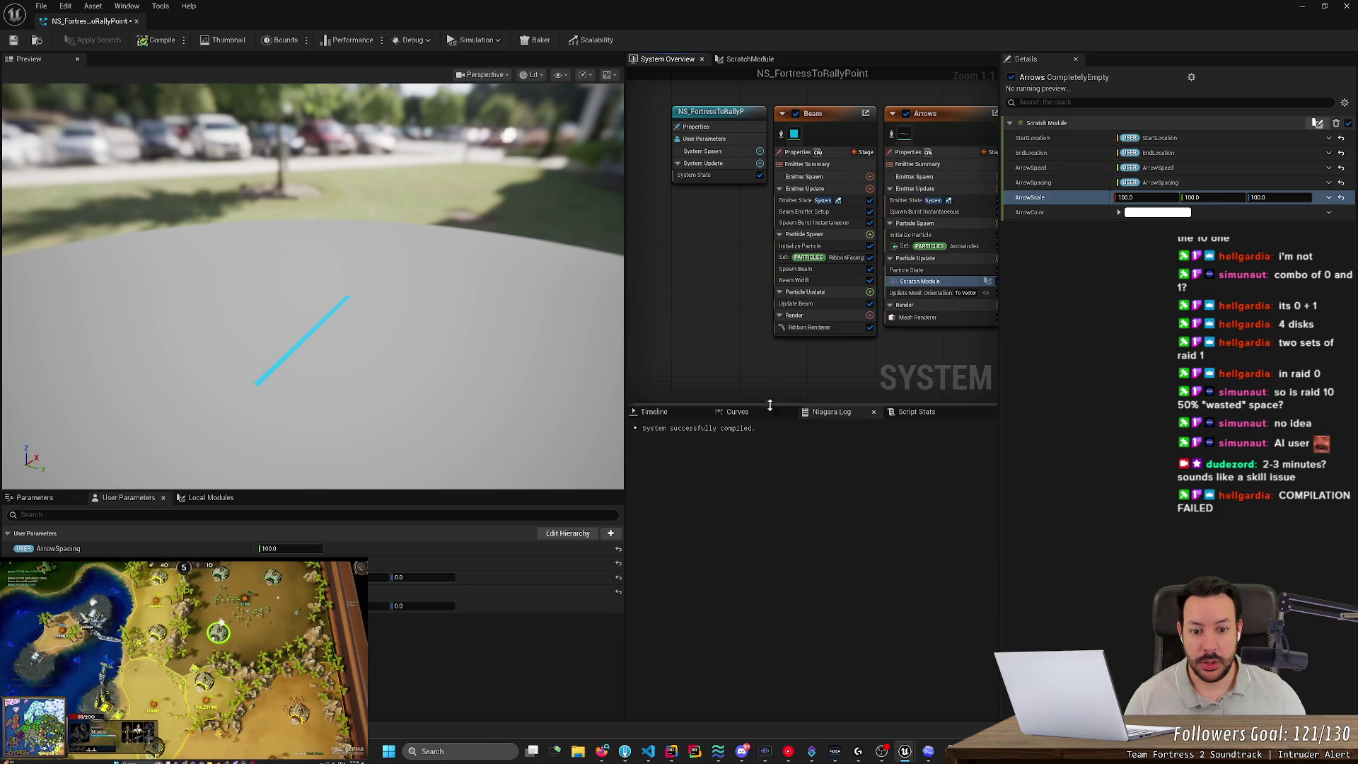
Show the emitter timeline, try reverse playback, and set ArrowScale X to 10.
{"action": "left_click", "coordinate": [658, 412]}
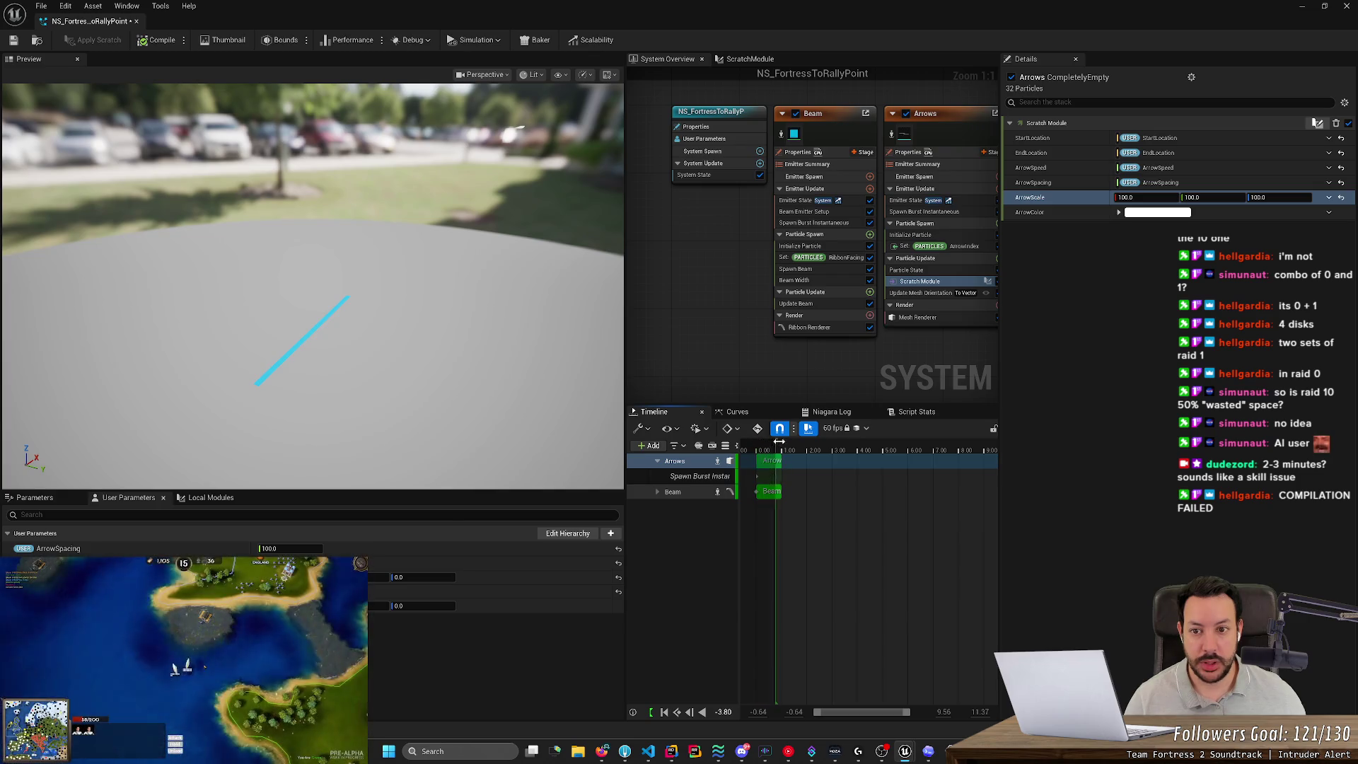
{"action": "left_click", "coordinate": [702, 713]}
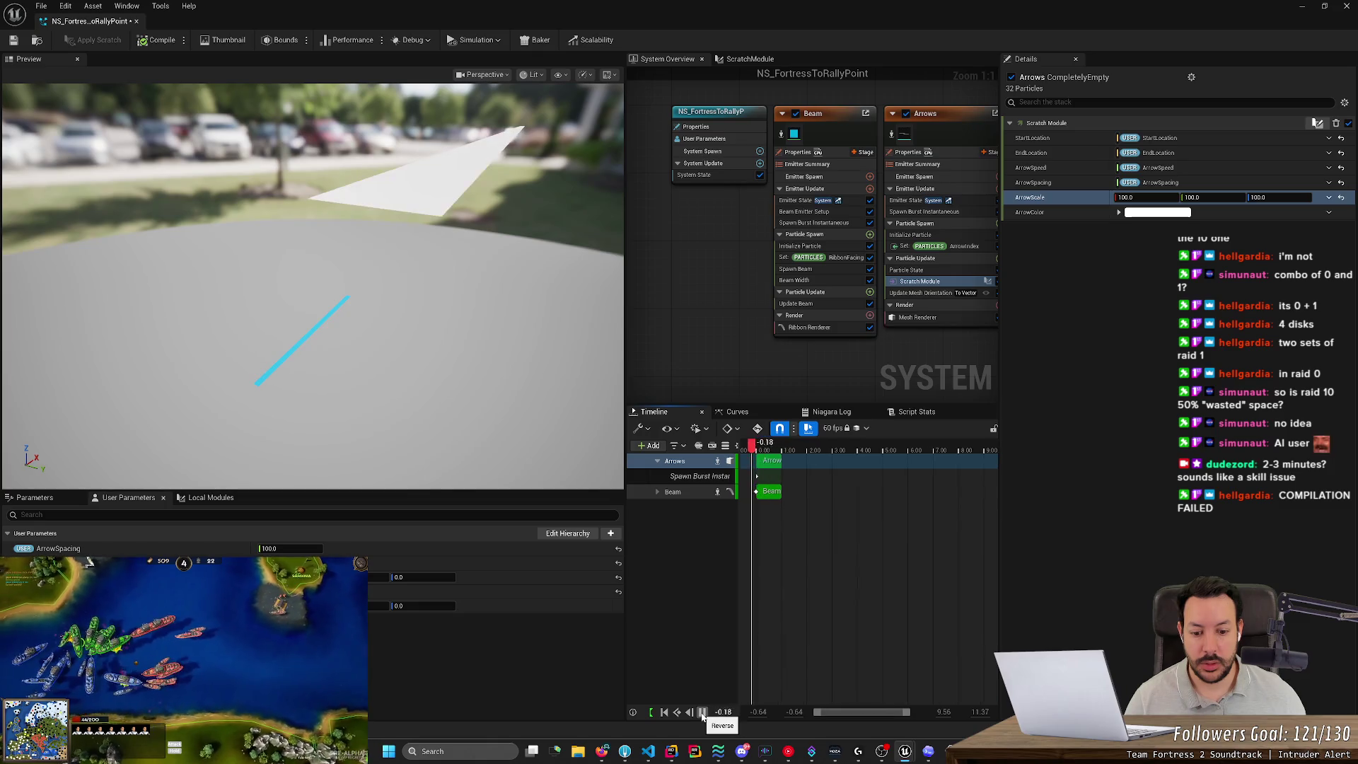
{"action": "left_click", "coordinate": [703, 713]}
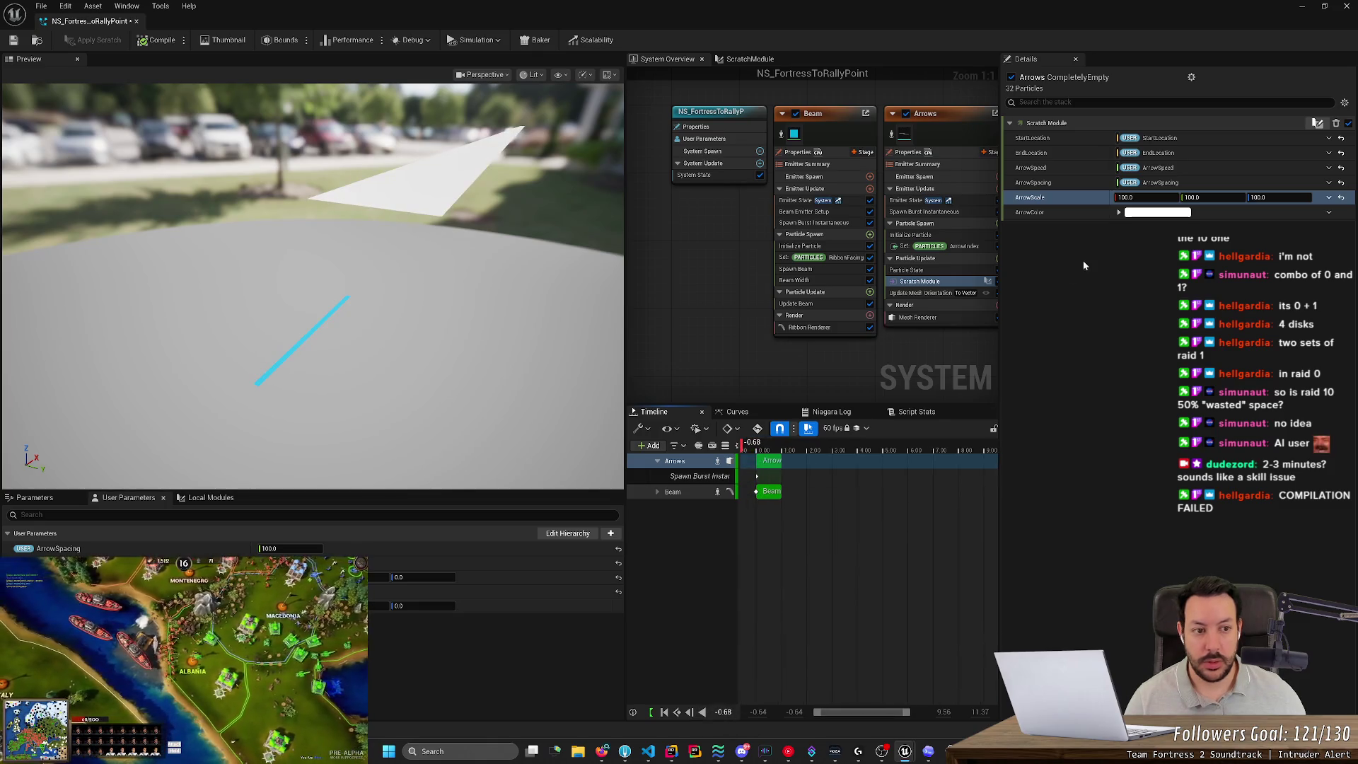
{"action": "left_click", "coordinate": [1145, 198]}
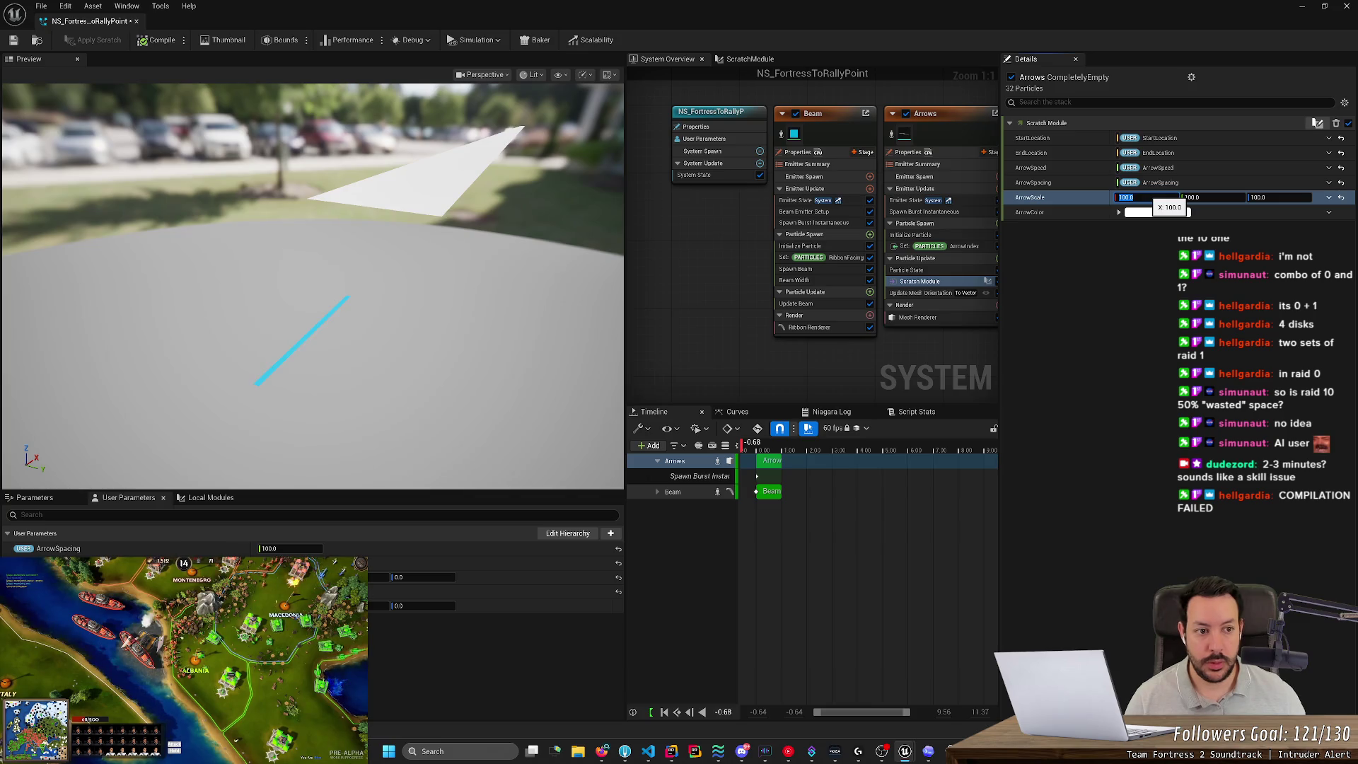
{"action": "type", "text": "10"}
{"action": "key", "text": "Return"}
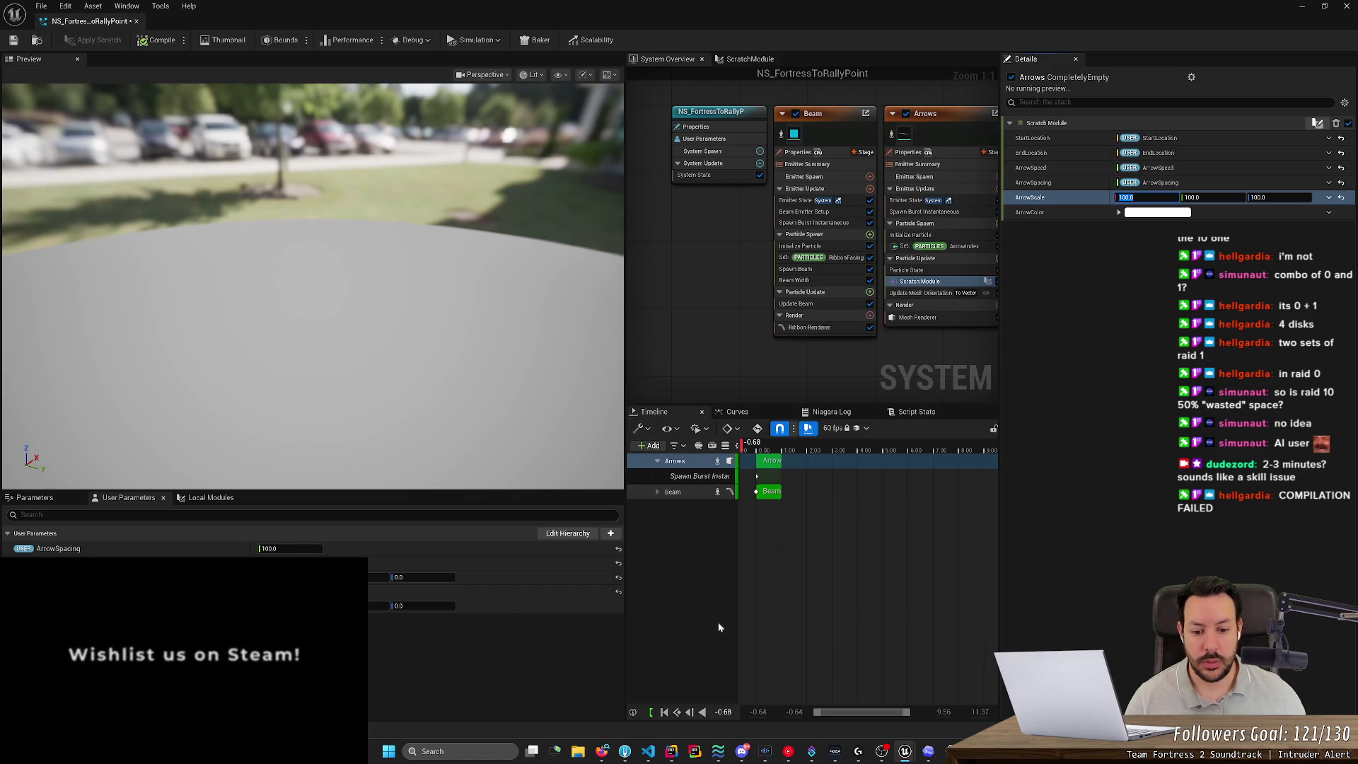
Widen the timeline and graph panels, then replay and pause the simulation near time zero.
{"action": "left_click_drag", "start_coordinate": [738, 711], "coordinate": [800, 711]}
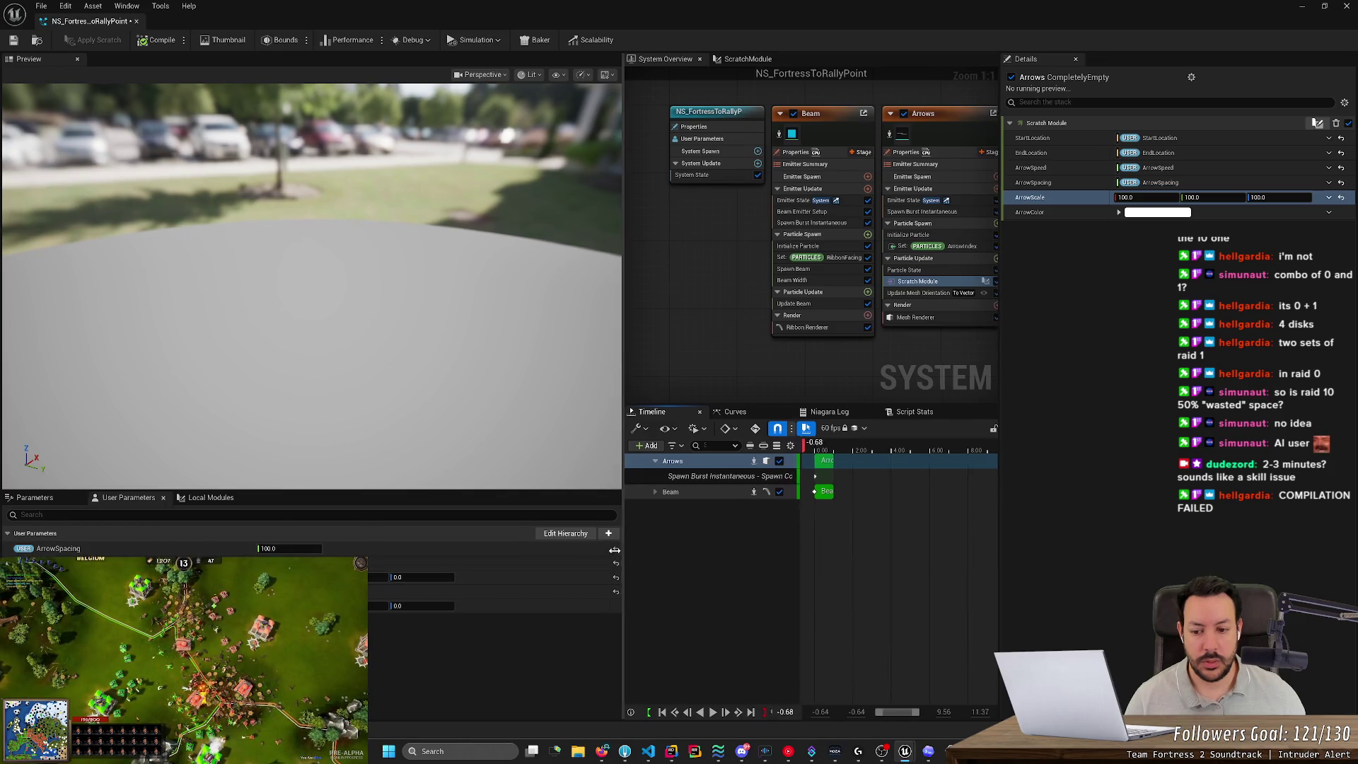
{"action": "mouse_move", "coordinate": [623, 565]}
{"action": "left_mouse_down"}
{"action": "mouse_move", "coordinate": [410, 594]}
{"action": "mouse_move", "coordinate": [400, 608]}
{"action": "left_mouse_up"}
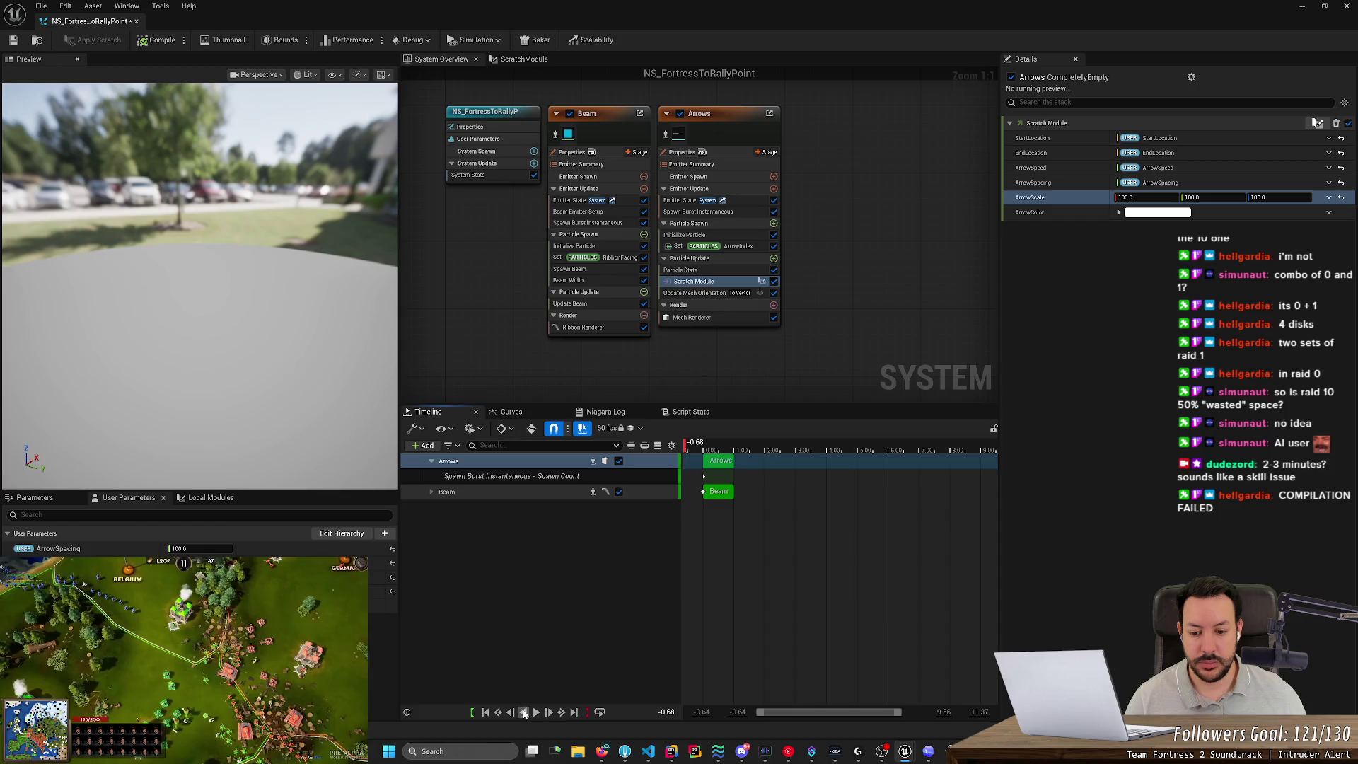
{"action": "left_click", "coordinate": [486, 713]}
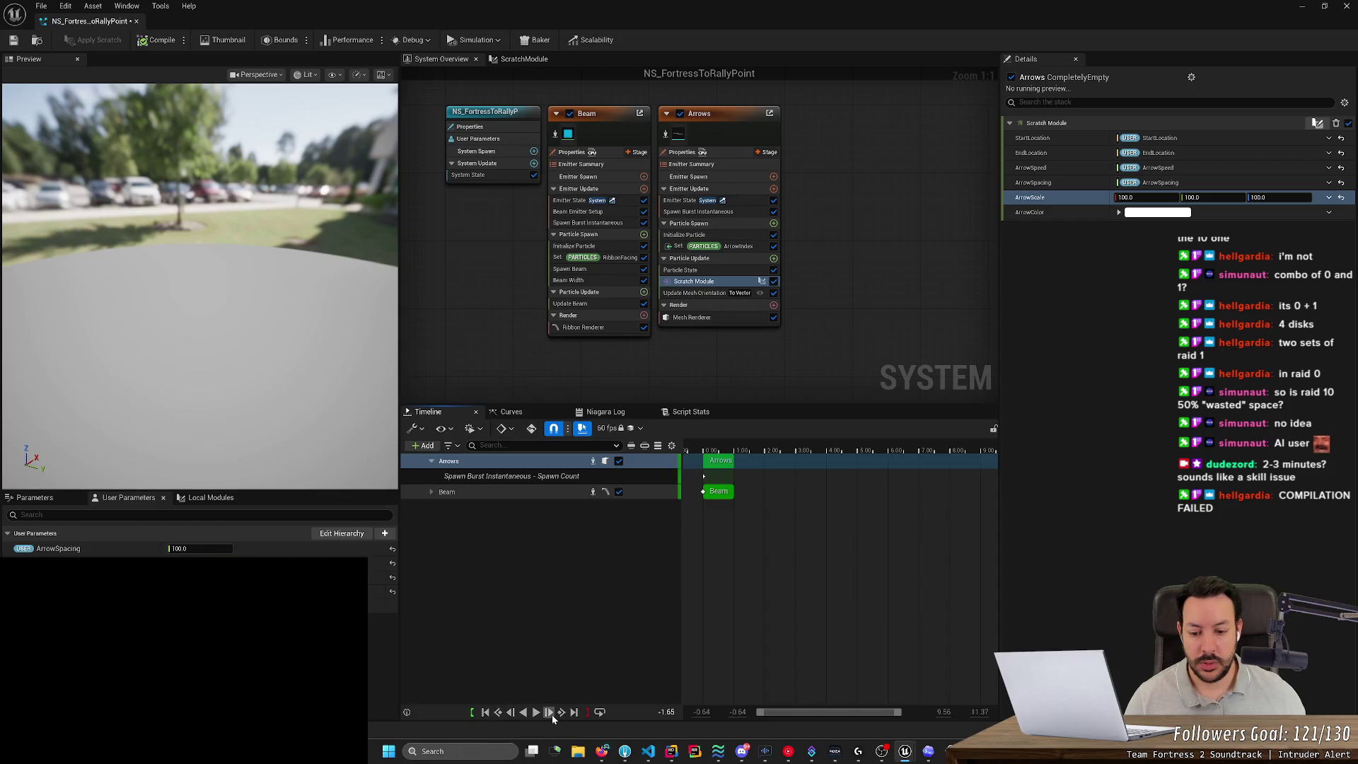
{"action": "left_click", "coordinate": [536, 713]}
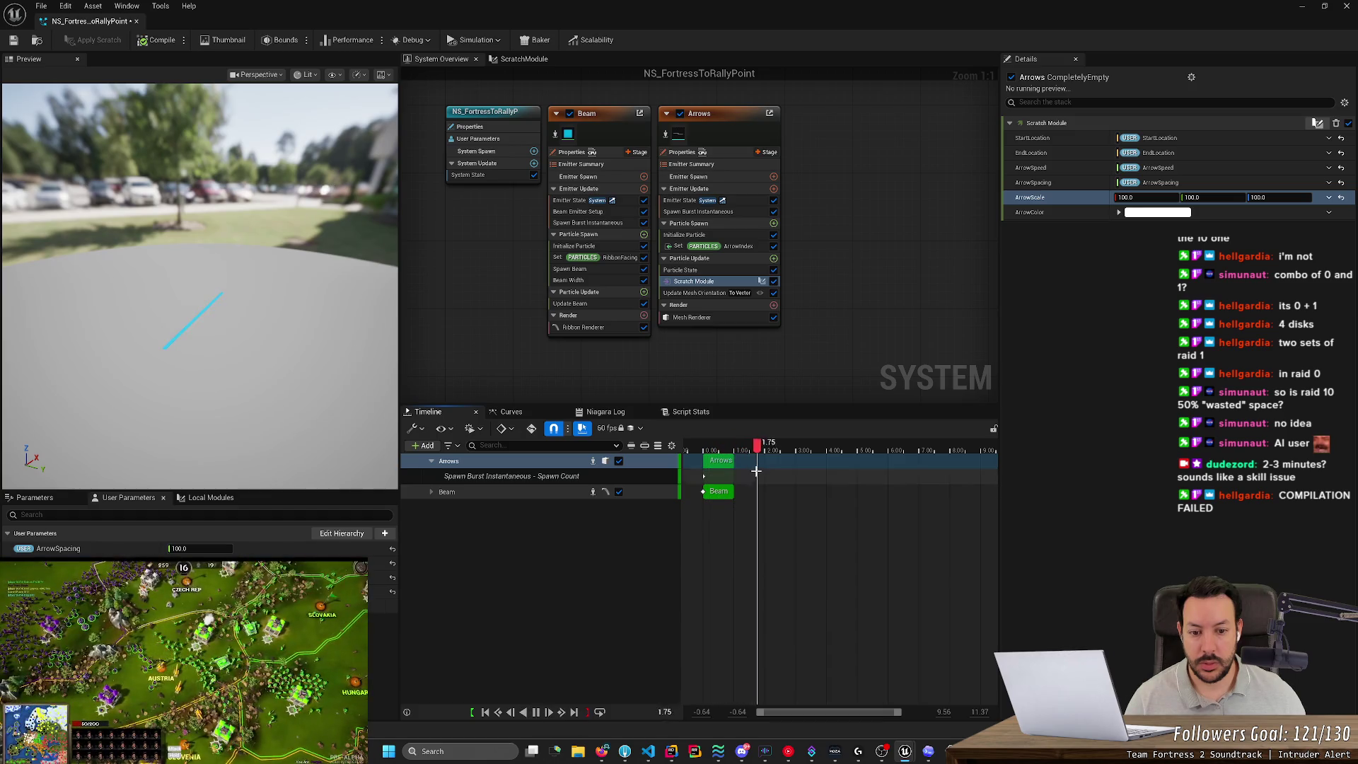
{"action": "key", "text": "space"}
{"action": "left_click_drag", "start_coordinate": [785, 447], "coordinate": [702, 447]}
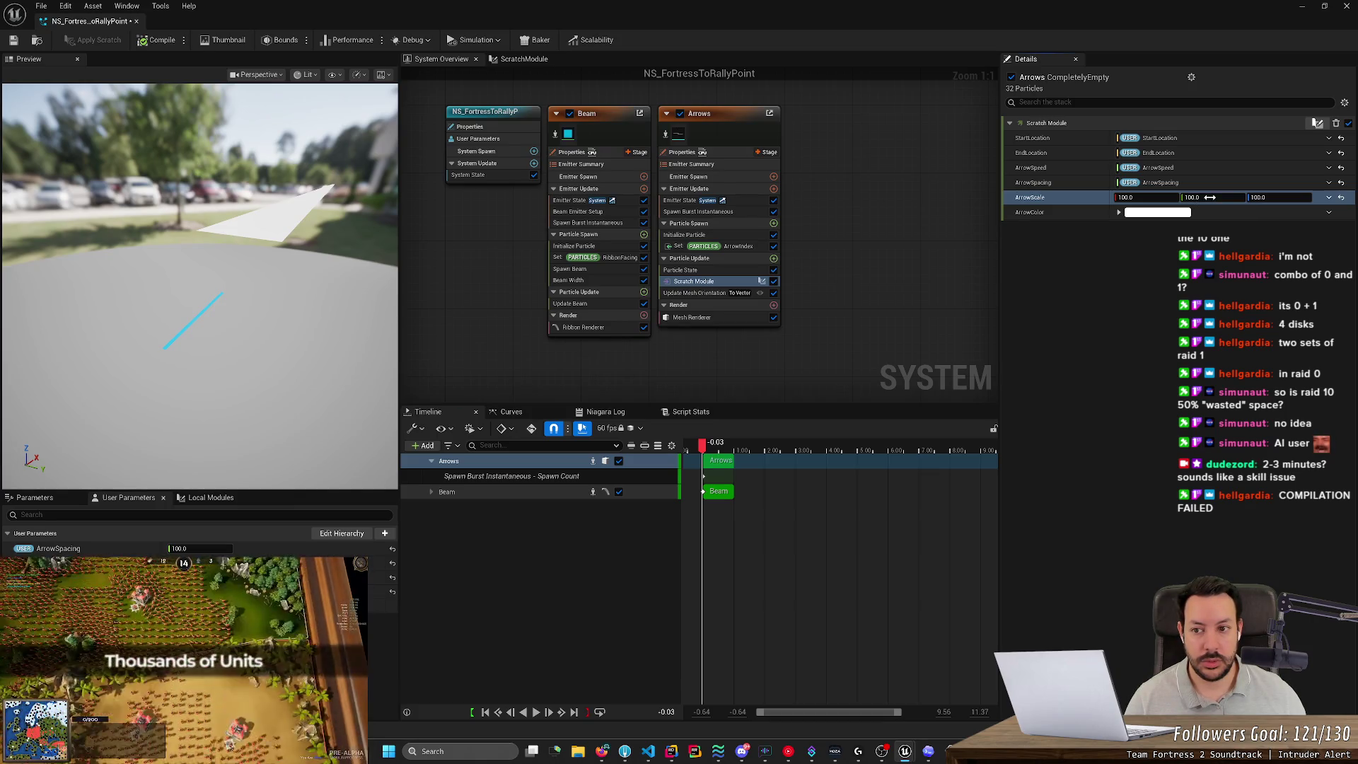
Set ArrowScale Y and X to 1.0 and replay the simulation to view the resized arrow.
{"action": "left_click", "coordinate": [1209, 197]}
{"action": "type", "text": "1"}
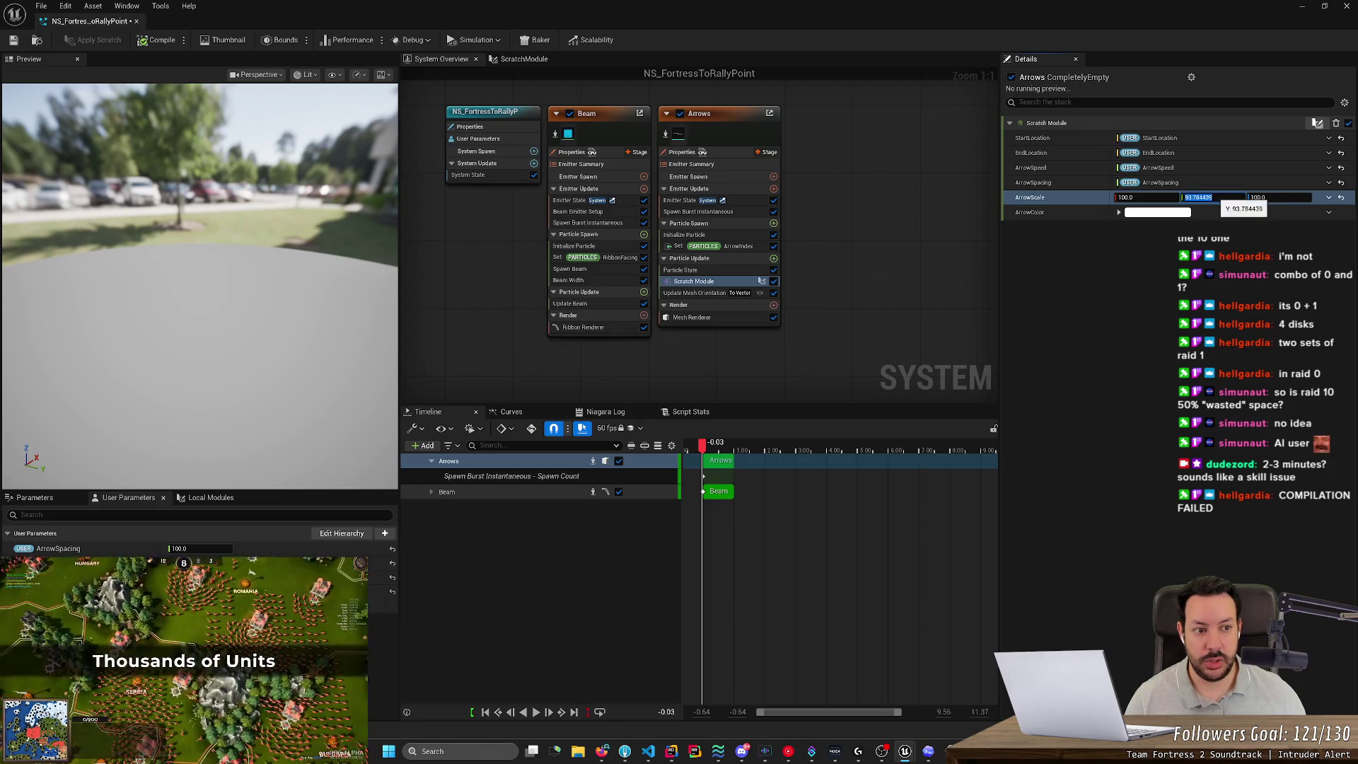
{"action": "key", "text": "Return"}
{"action": "left_click", "coordinate": [1157, 197]}
{"action": "type", "text": "1"}
{"action": "key", "text": "Return"}
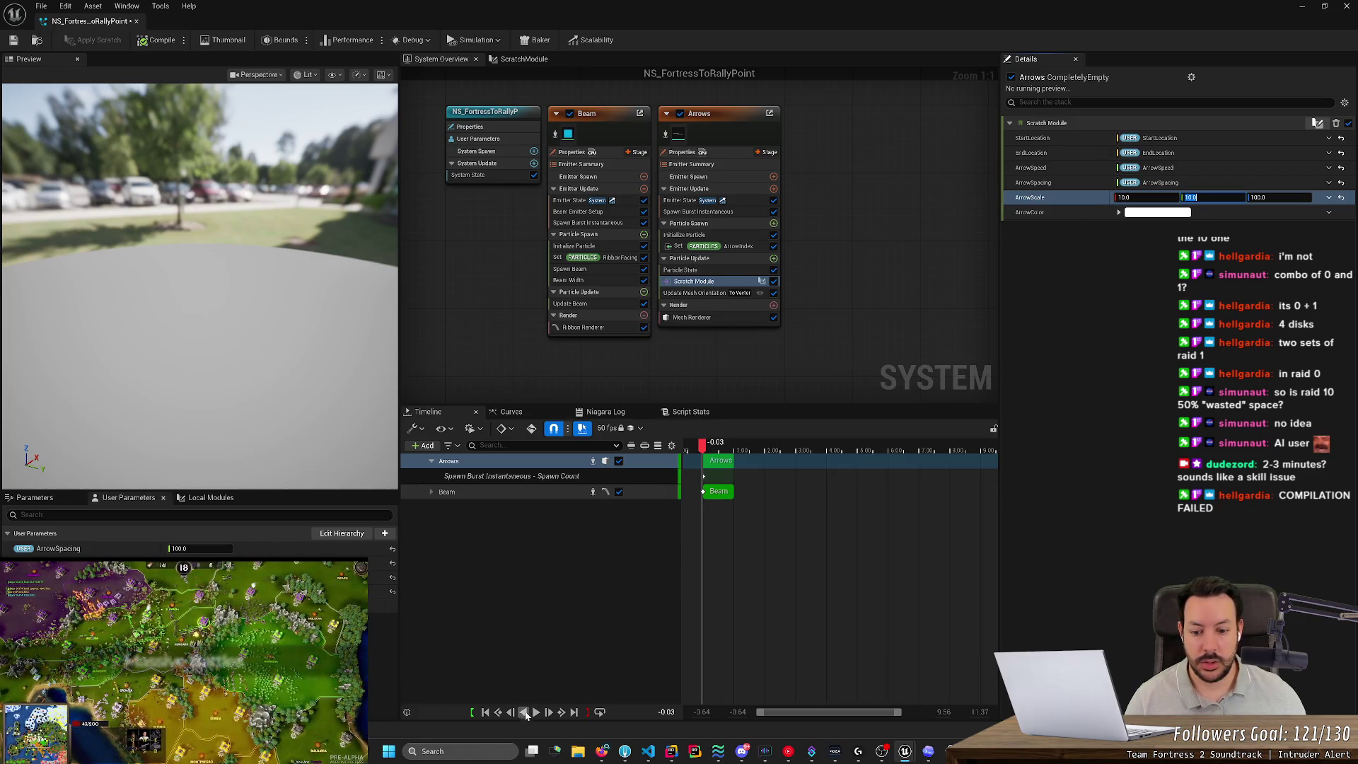
{"action": "left_click", "coordinate": [536, 713]}
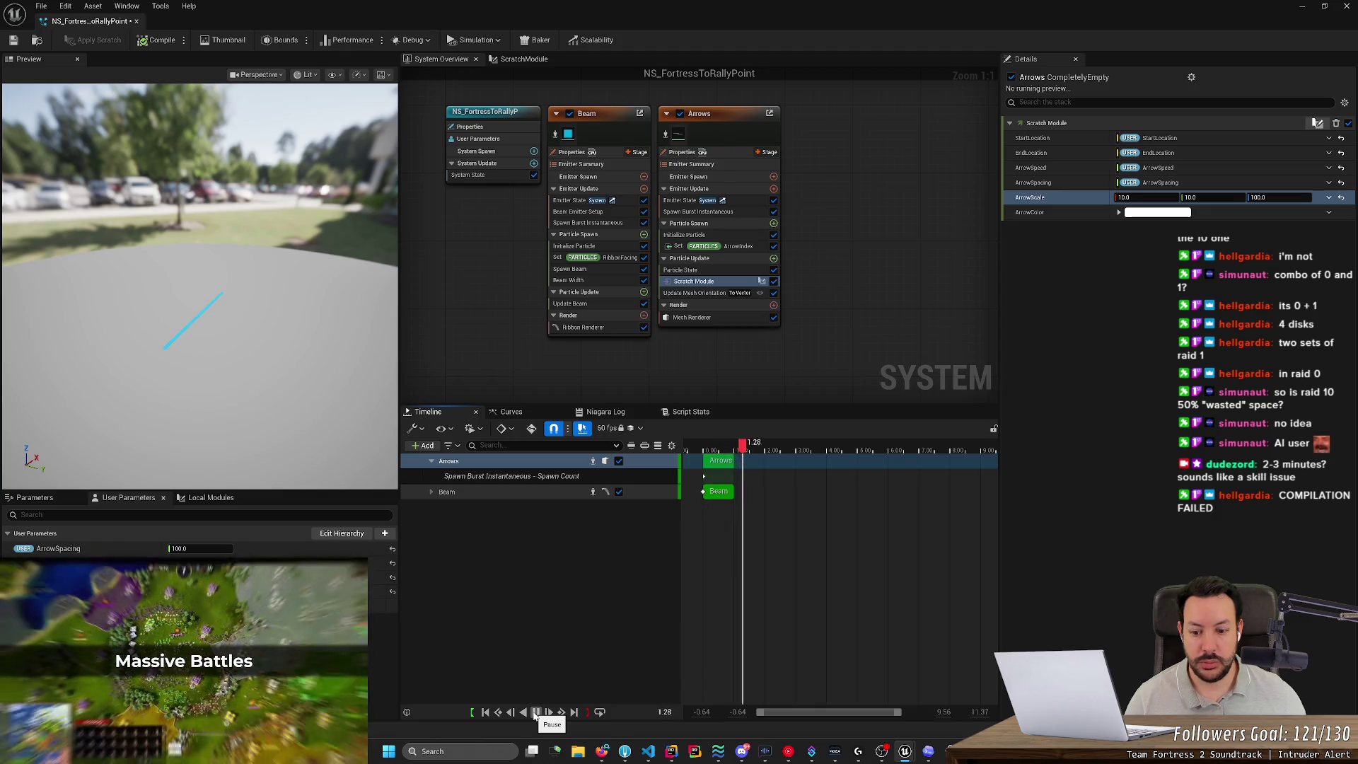
{"action": "mouse_move", "coordinate": [785, 447]}
{"action": "left_mouse_down"}
{"action": "mouse_move", "coordinate": [639, 451]}
{"action": "mouse_move", "coordinate": [730, 455]}
{"action": "left_mouse_up"}
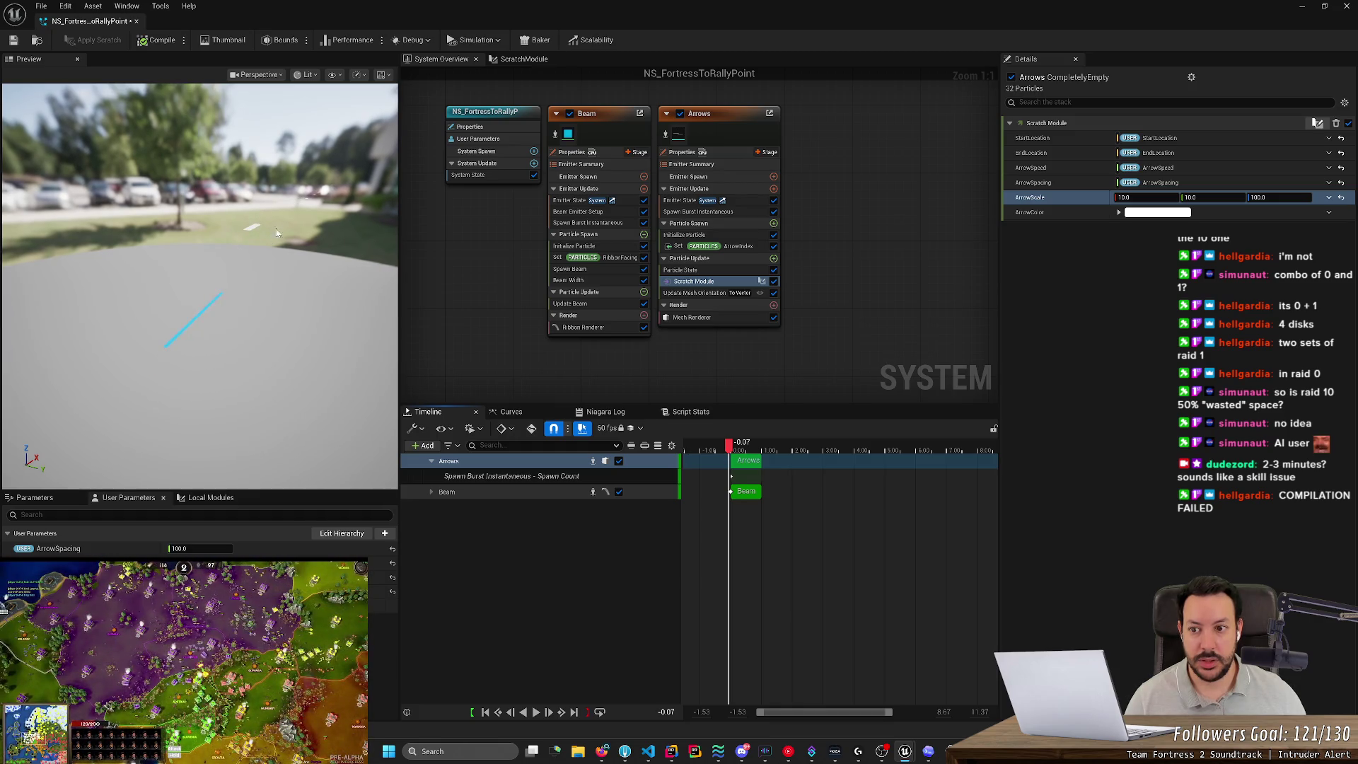
{"action": "mouse_move", "coordinate": [198, 283]}
{"action": "left_mouse_down"}
{"action": "mouse_move", "coordinate": [254, 261]}
{"action": "mouse_move", "coordinate": [212, 319]}
{"action": "mouse_move", "coordinate": [234, 273]}
{"action": "left_mouse_up"}
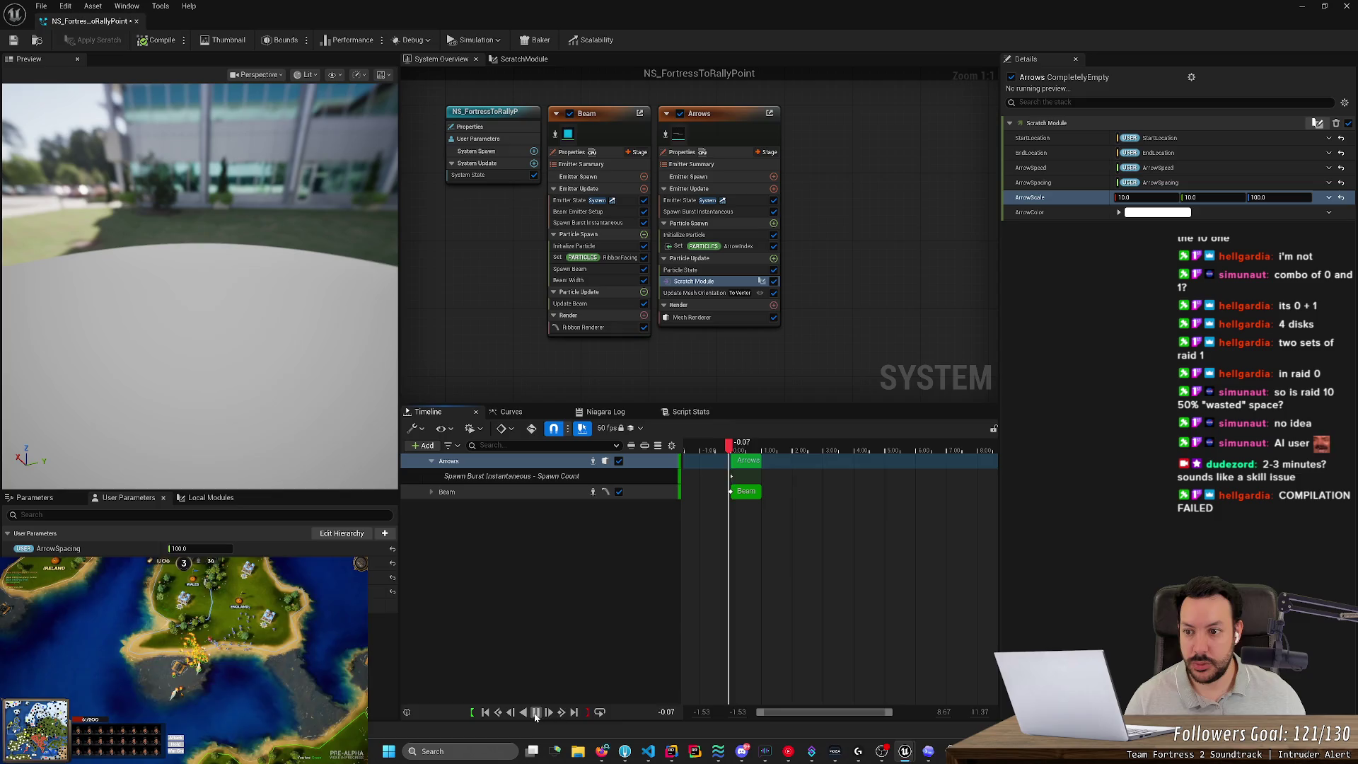
{"action": "left_click", "coordinate": [535, 712]}
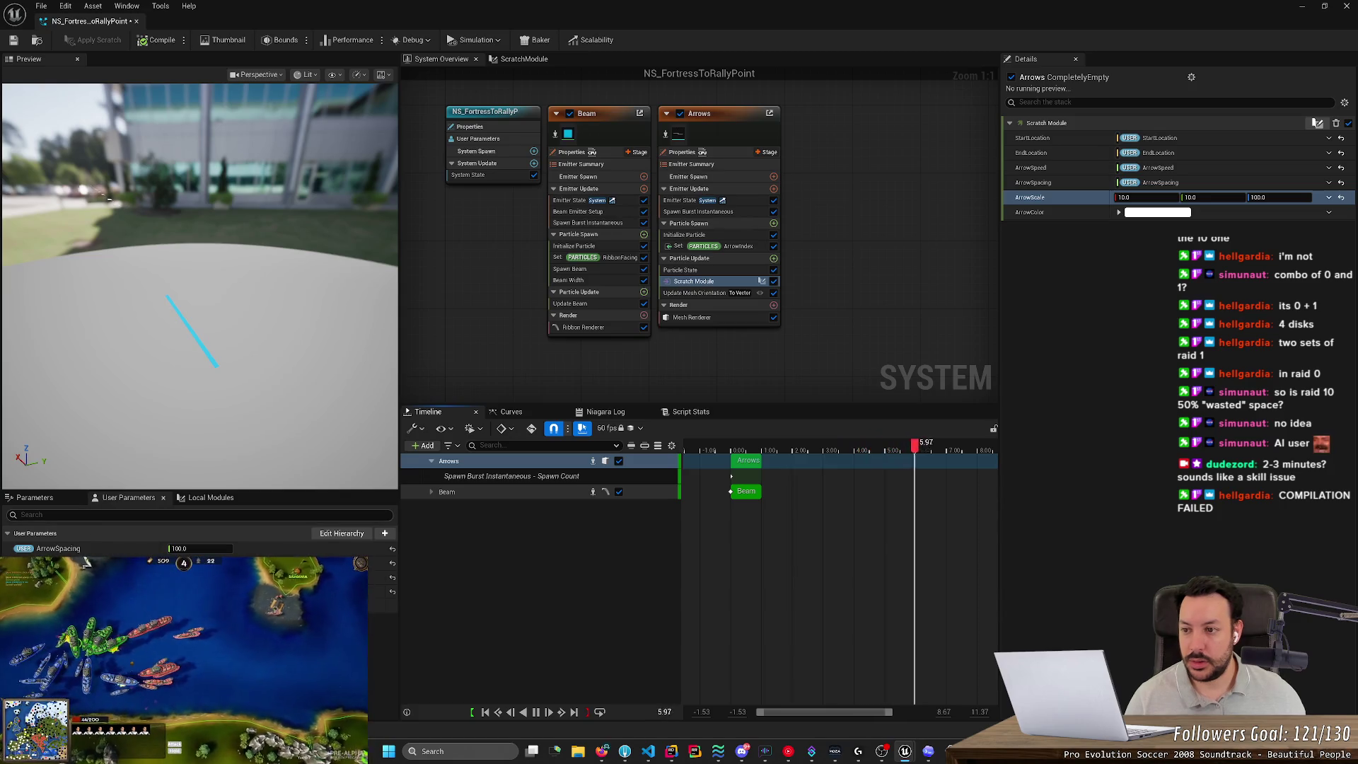
Set the ArrowSpacing user parameter to 1000 and pause playback to inspect the arrows.
{"action": "left_click", "coordinate": [167, 549]}
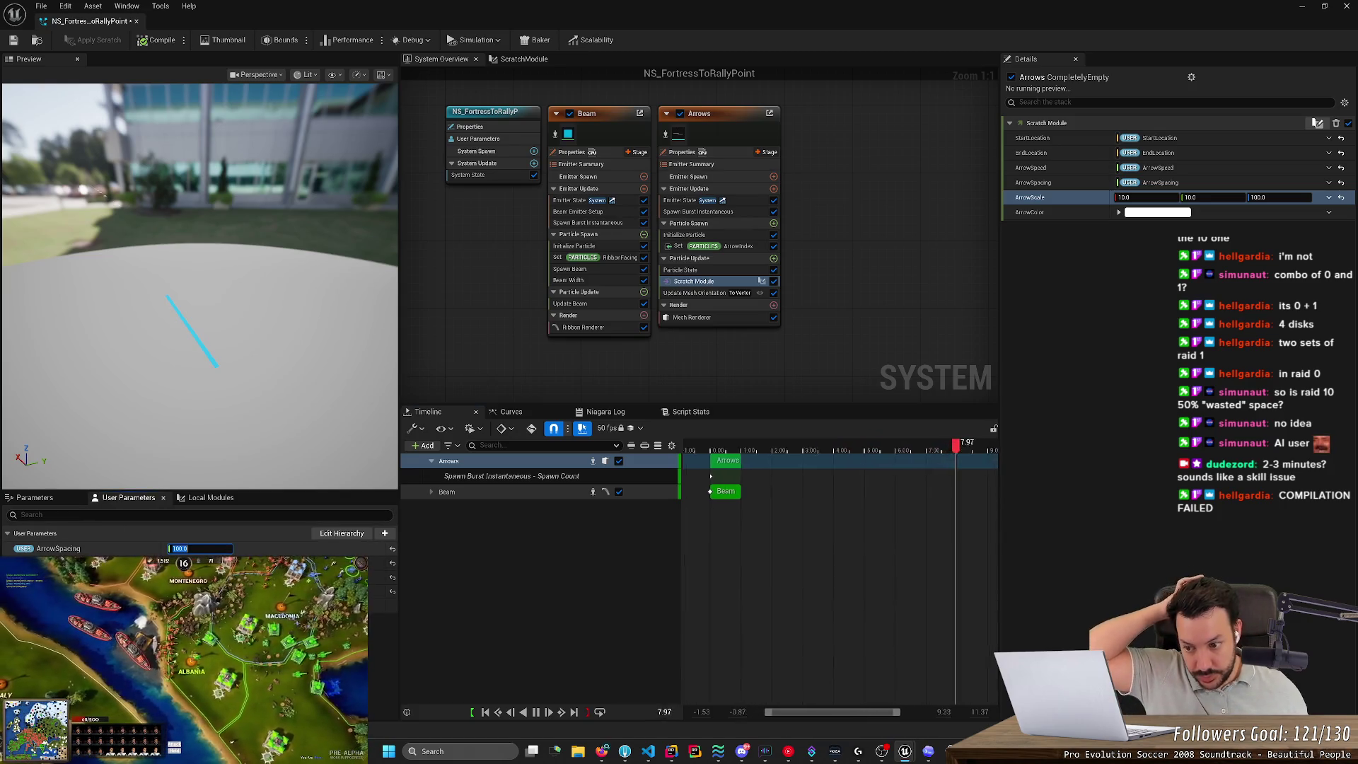
{"action": "type", "text": "1"}
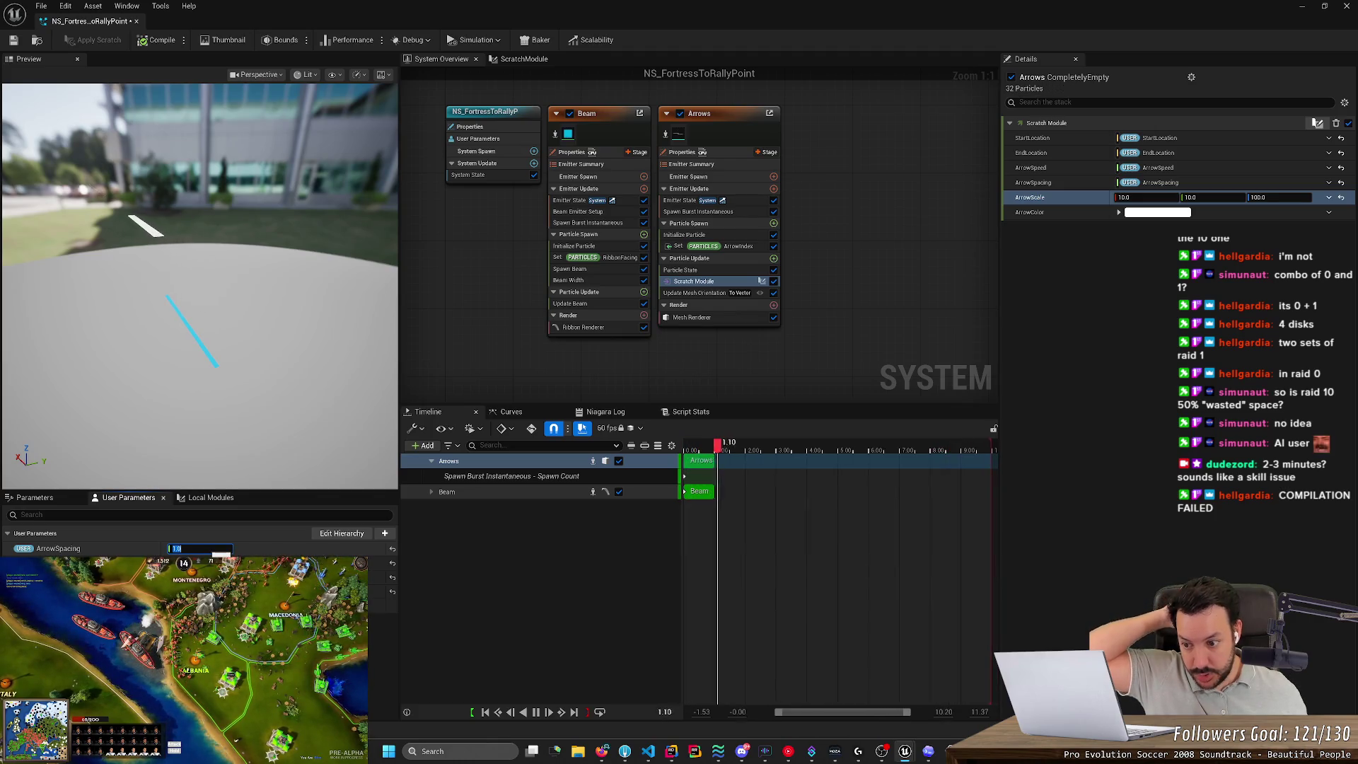
{"action": "key", "text": "Return"}
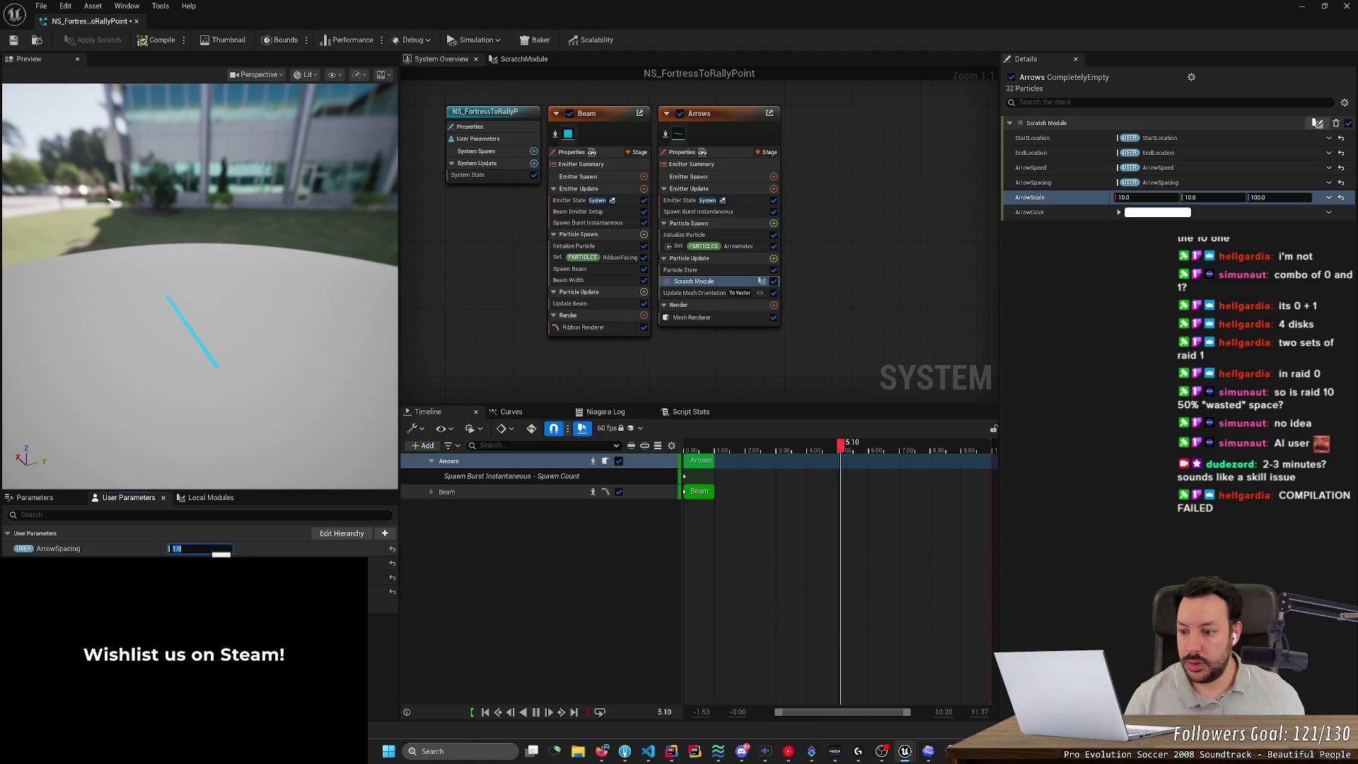
{"action": "type", "text": "1000"}
{"action": "key", "text": "Return"}
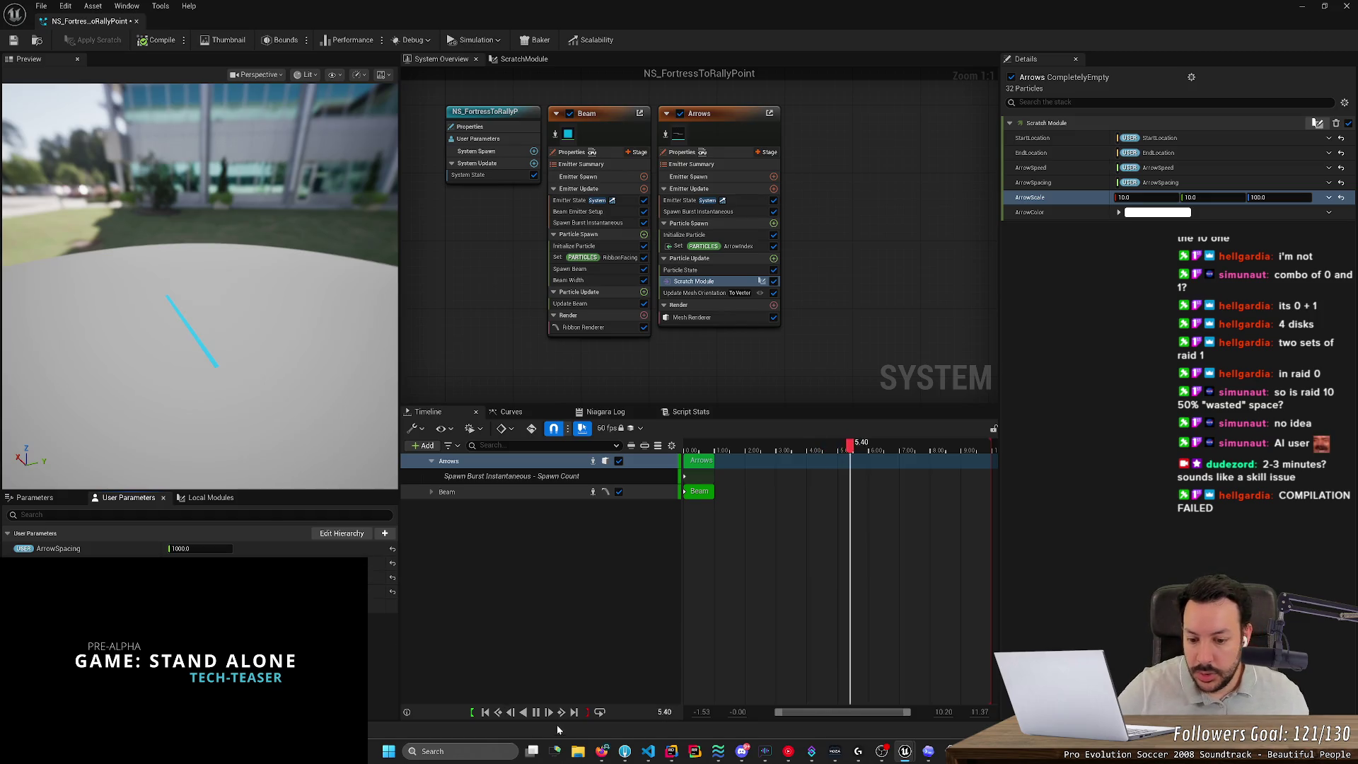
{"action": "left_click", "coordinate": [535, 711]}
{"action": "mouse_move", "coordinate": [100, 282]}
{"action": "left_mouse_down"}
{"action": "mouse_move", "coordinate": [102, 269]}
{"action": "mouse_move", "coordinate": [99, 283]}
{"action": "mouse_move", "coordinate": [127, 268]}
{"action": "mouse_move", "coordinate": [124, 233]}
{"action": "mouse_move", "coordinate": [209, 364]}
{"action": "left_mouse_up"}
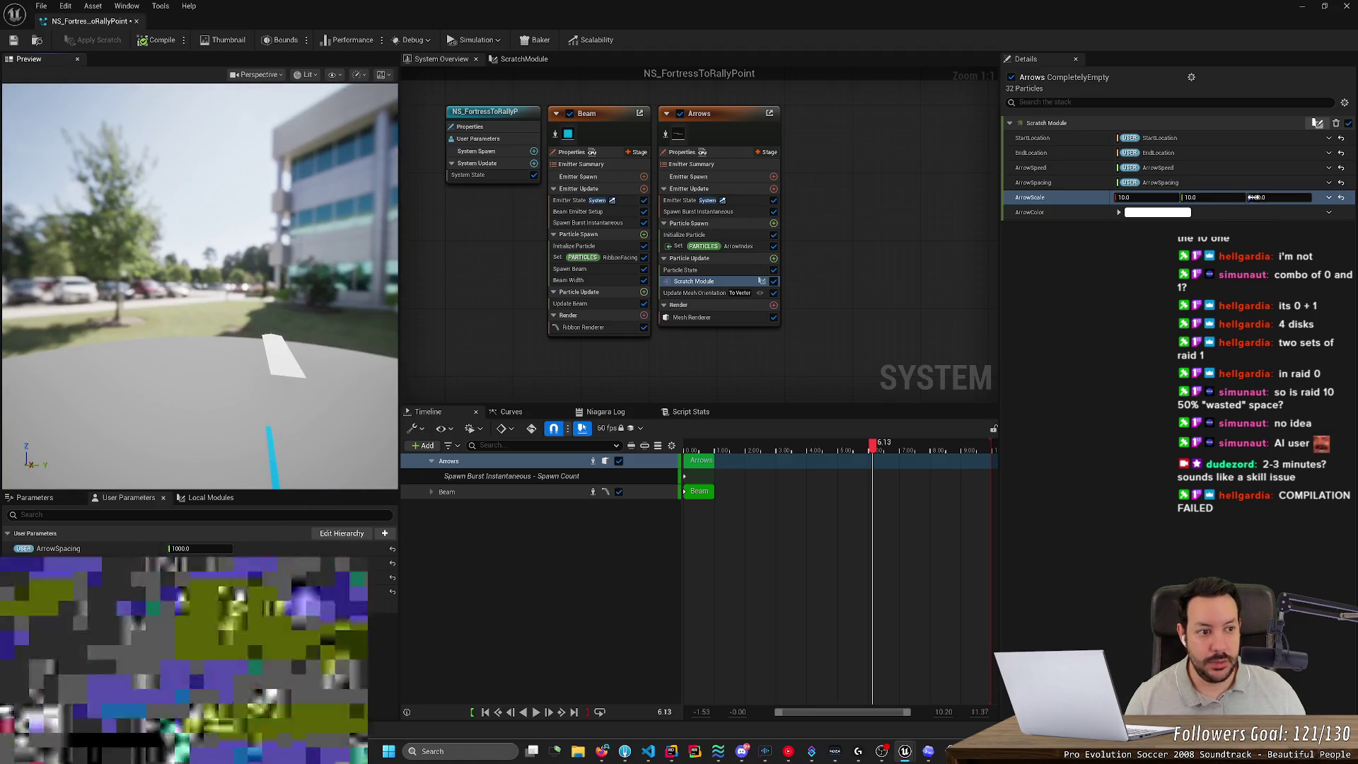
{"action": "type", "text": "1"}
Commit ArrowScale Z as 1.0, orbit to look along the beam, and replay the simulation.
{"action": "key", "text": "Return"}
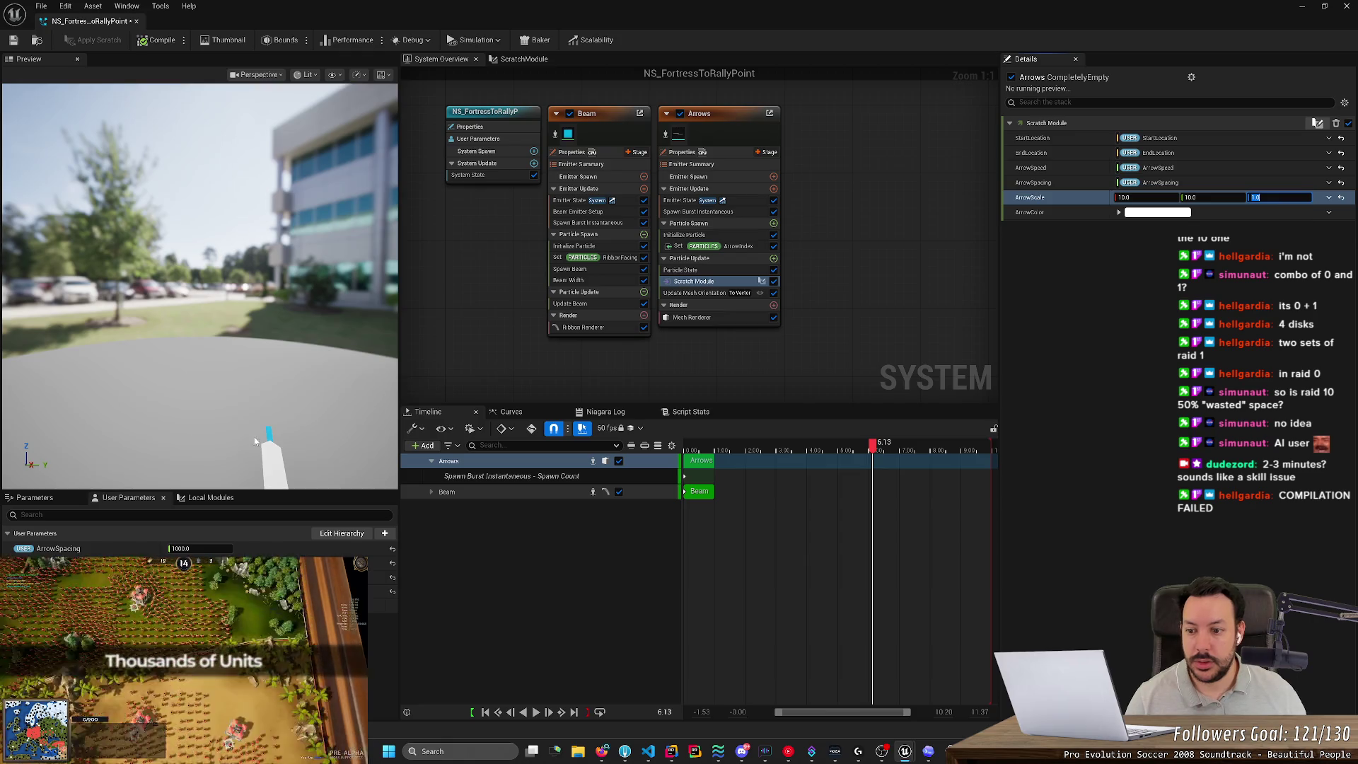
{"action": "left_click_drag", "start_coordinate": [255, 441], "coordinate": [212, 424]}
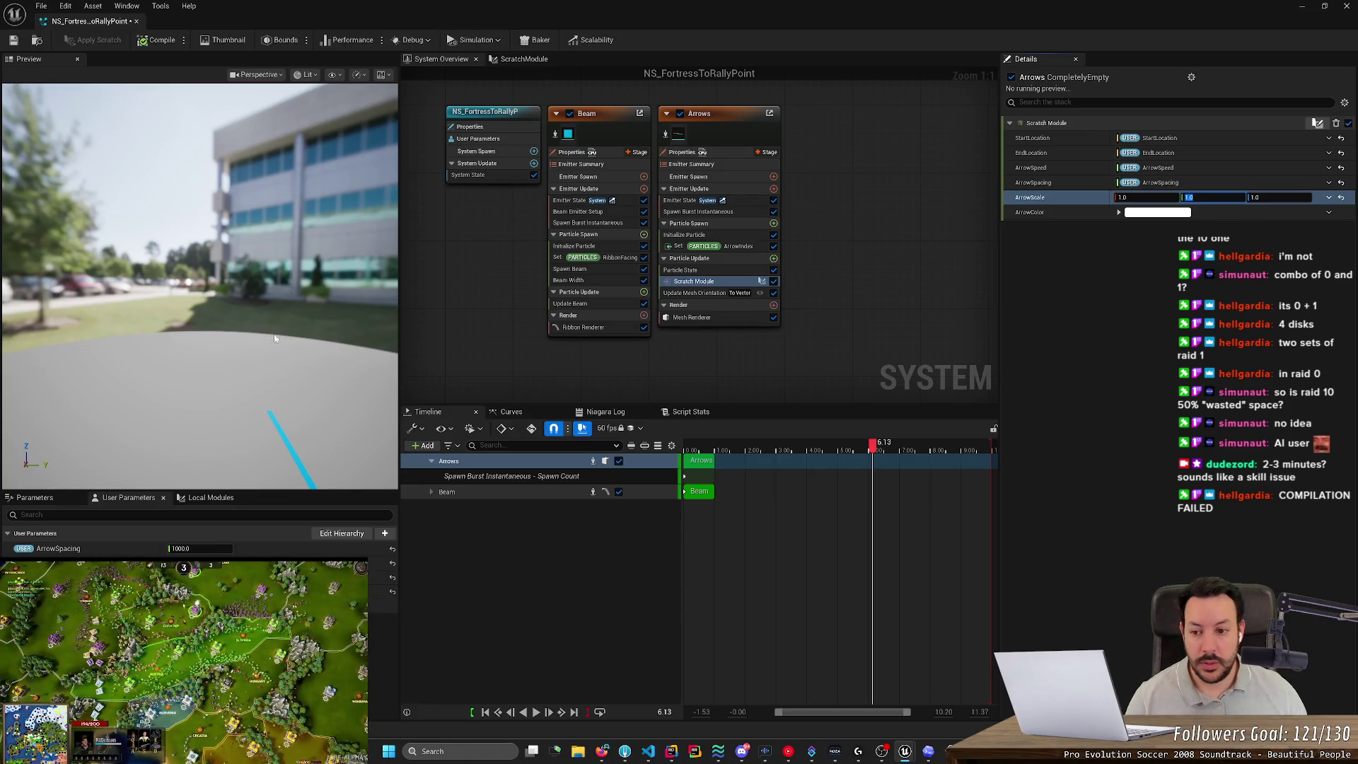
{"action": "mouse_move", "coordinate": [275, 339]}
{"action": "left_mouse_down"}
{"action": "mouse_move", "coordinate": [71, 338]}
{"action": "mouse_move", "coordinate": [124, 334]}
{"action": "left_mouse_up"}
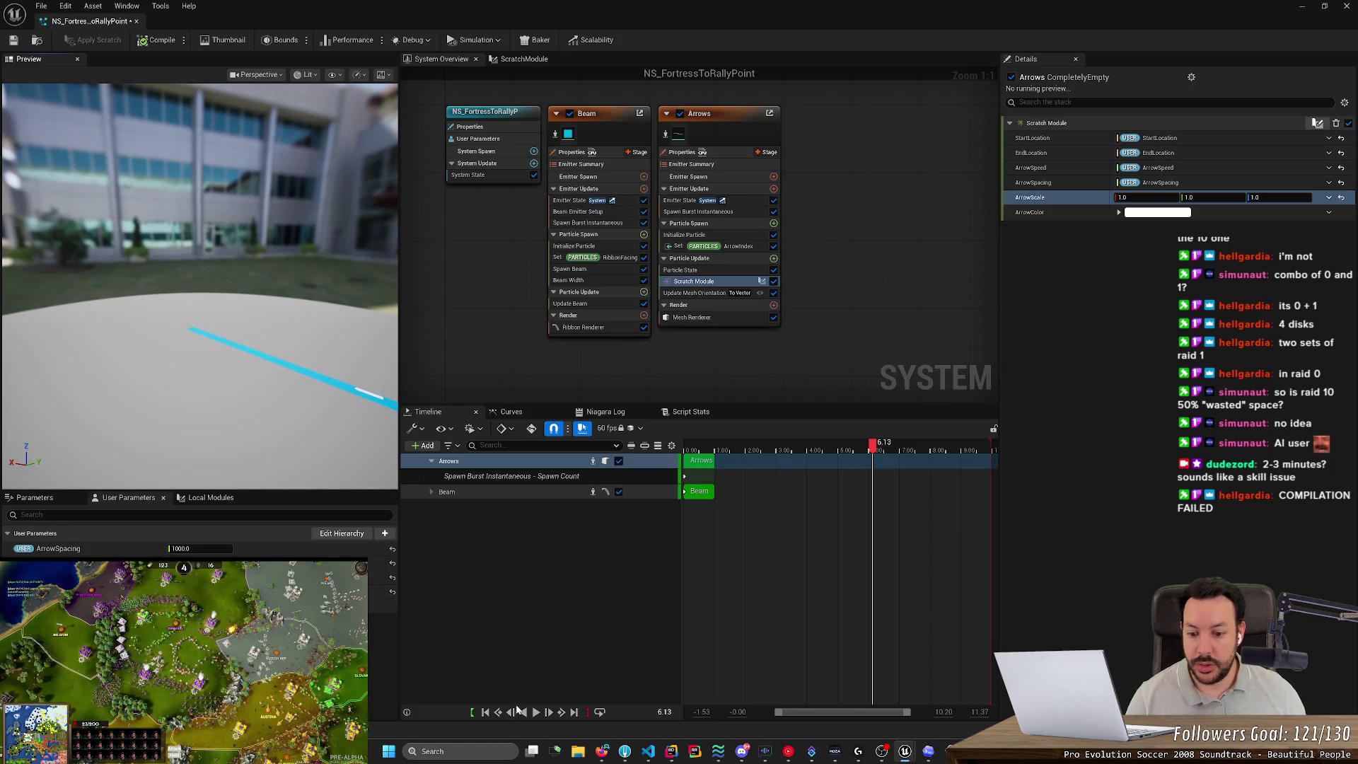
{"action": "left_click", "coordinate": [535, 713]}
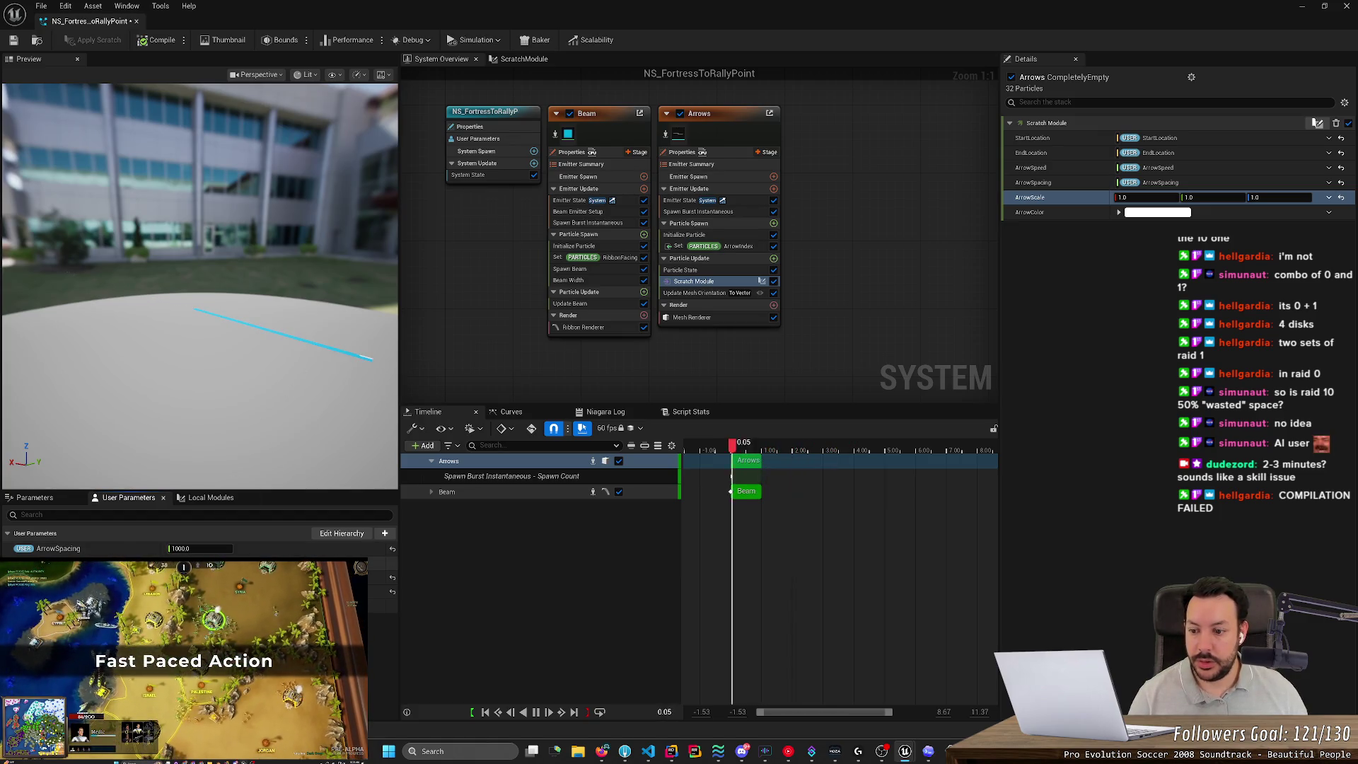
{"action": "left_click", "coordinate": [213, 549]}
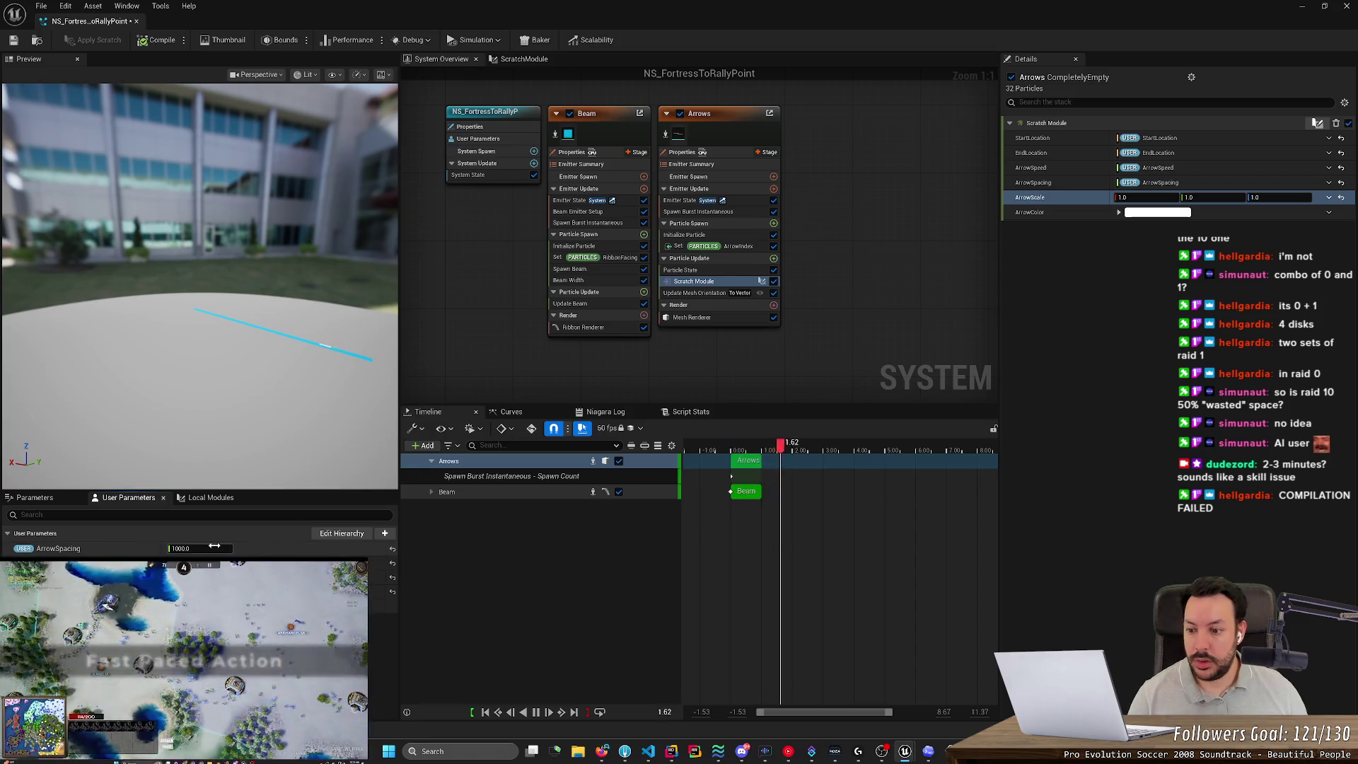
Retype the ArrowSpacing user parameter through several trial values, bringing it down to 2.0.
{"action": "type", "text": "0.1"}
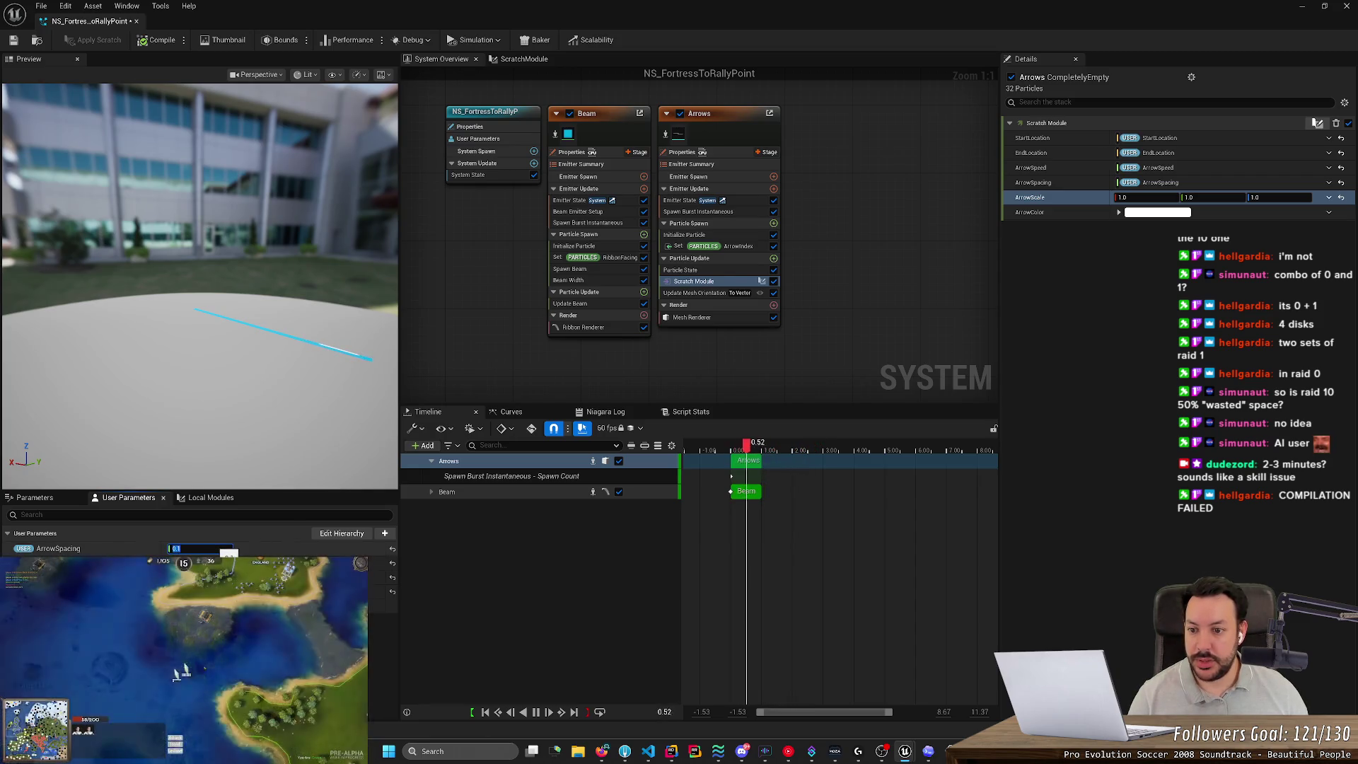
{"action": "type", "text": ".2"}
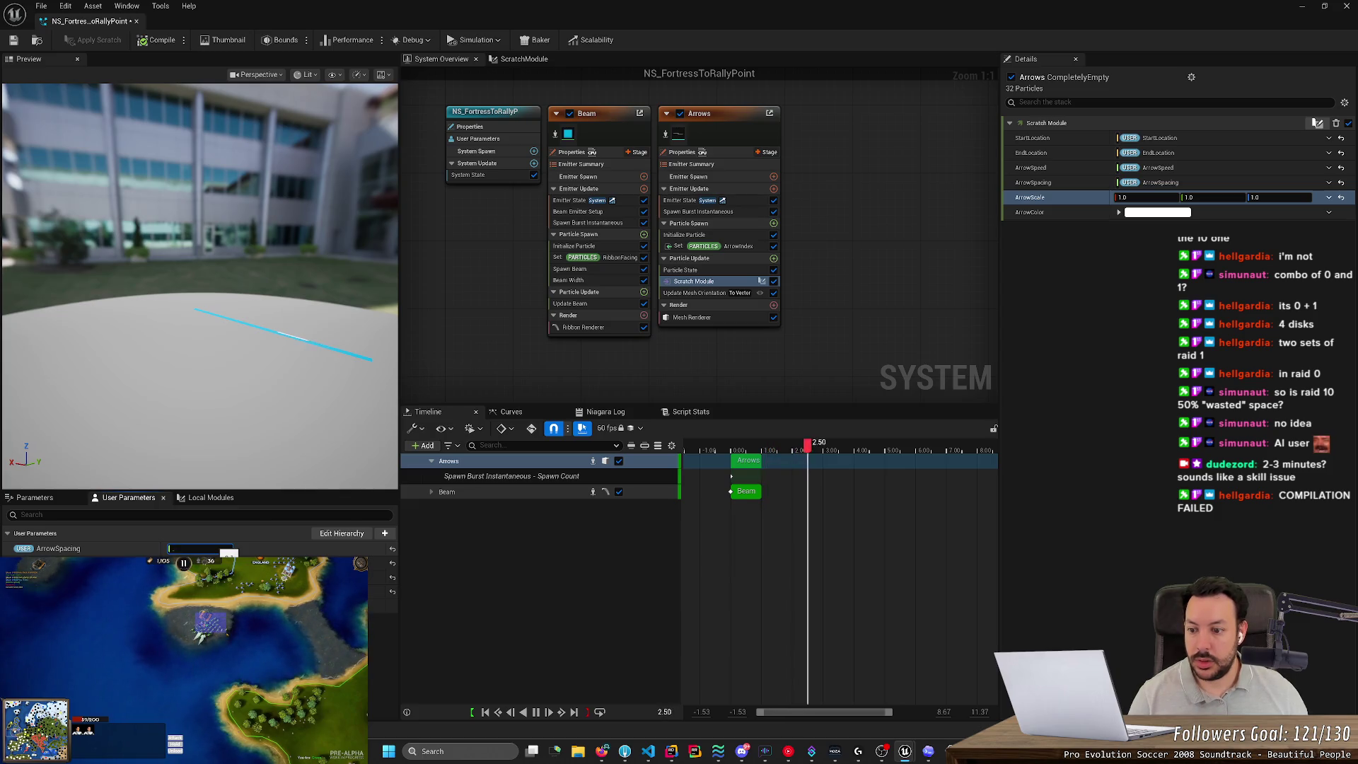
{"action": "type", "text": ".3"}
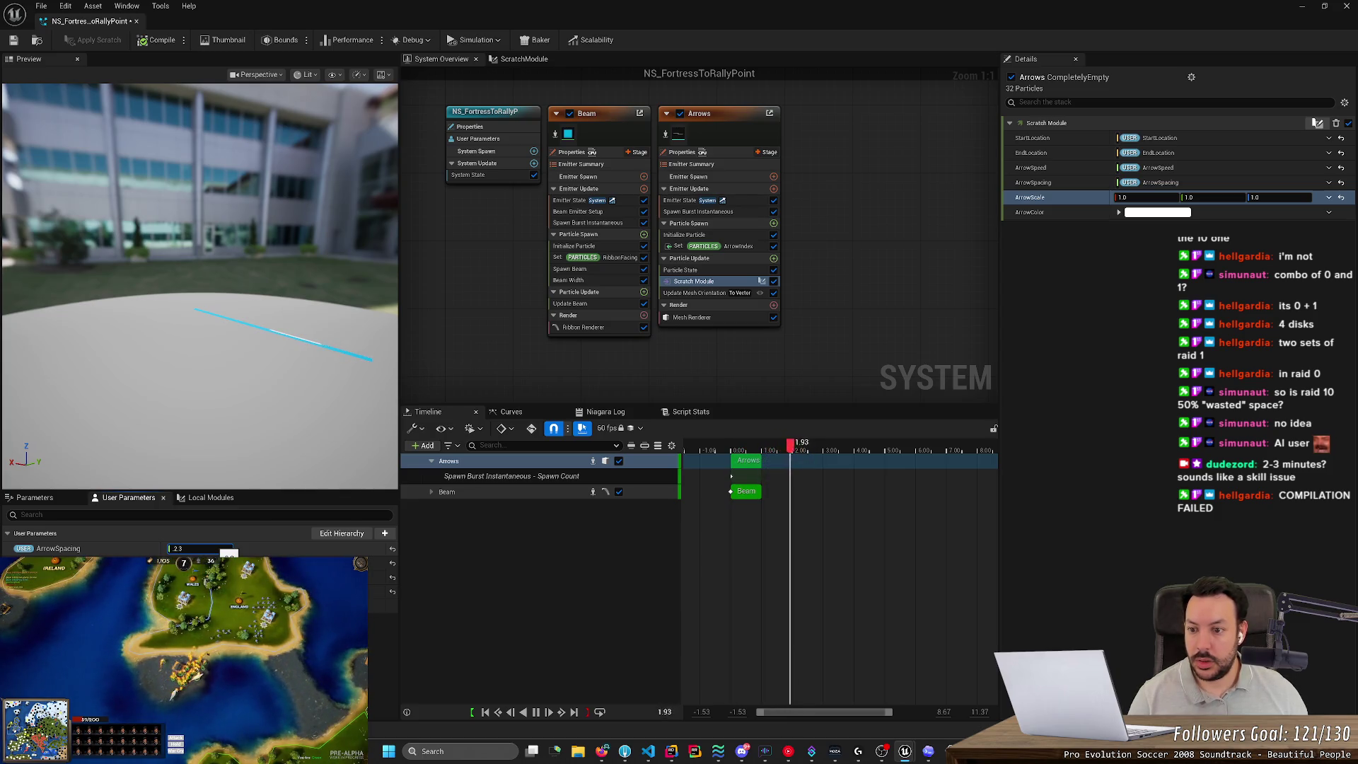
{"action": "type", "text": "1"}
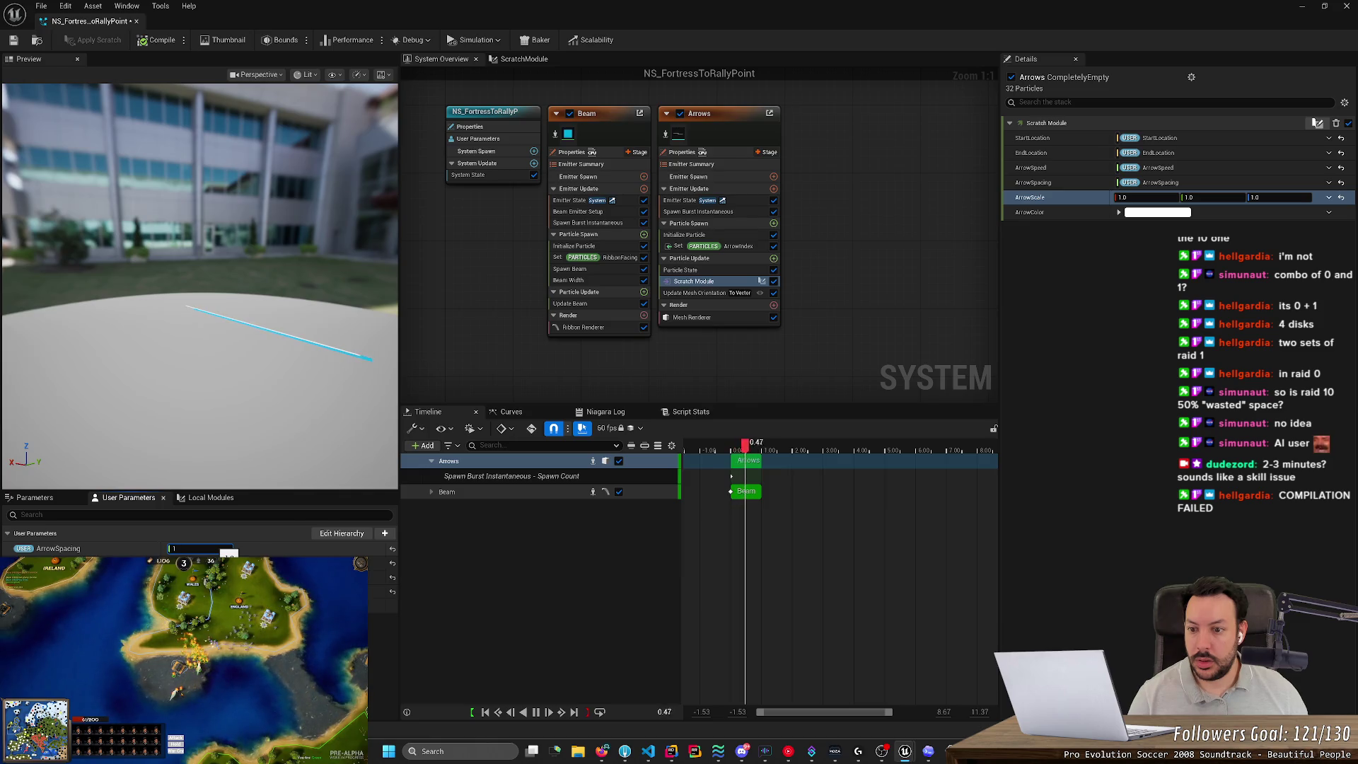
{"action": "type", "text": "0"}
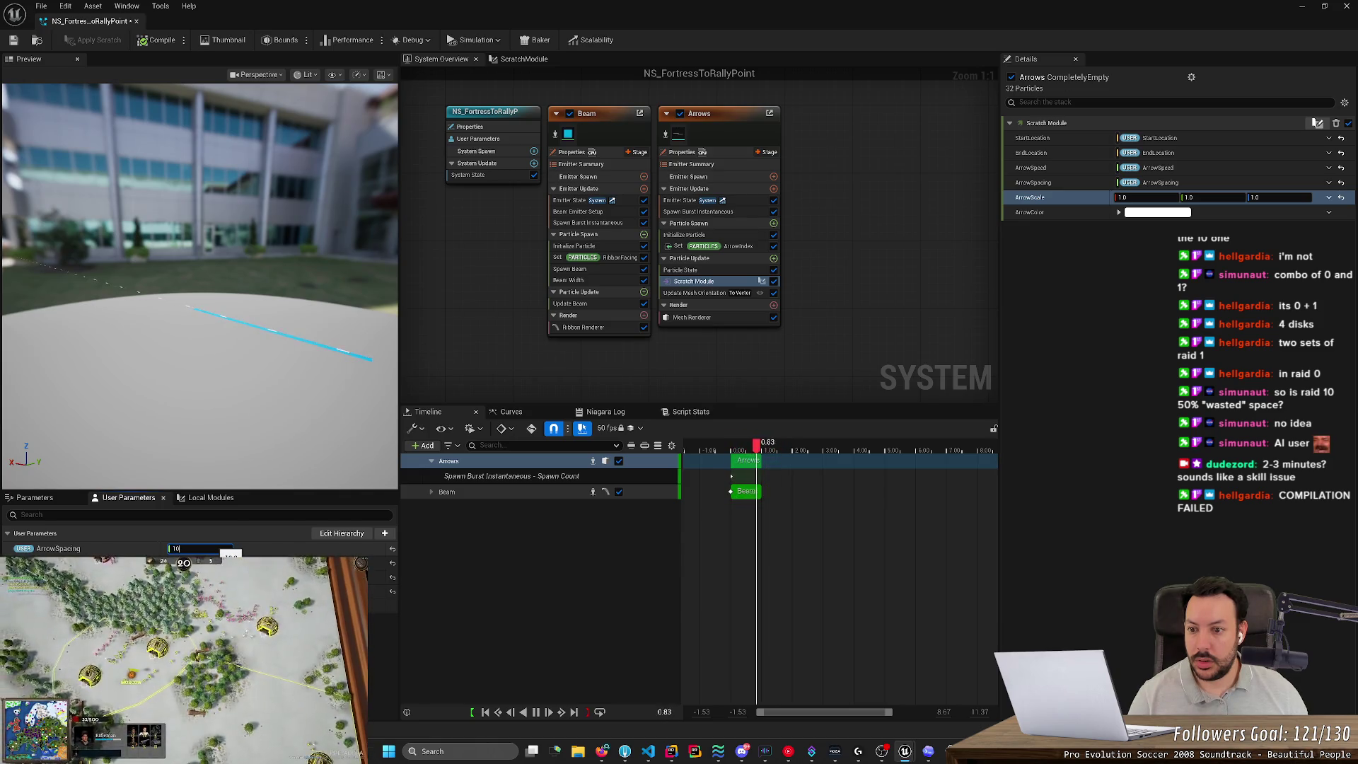
{"action": "key", "text": "BackSpace"}
{"action": "key", "text": "BackSpace"}
{"action": "type", "text": "8"}
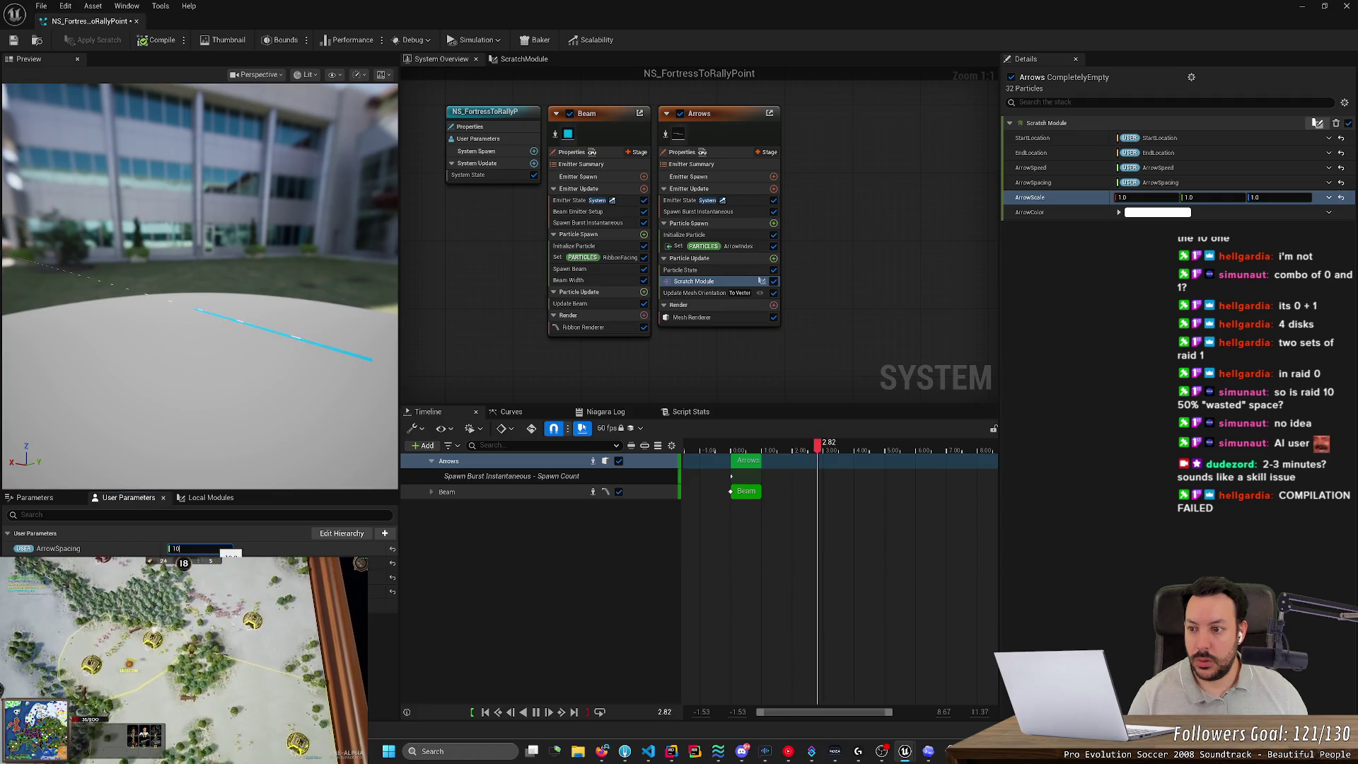
{"action": "key", "text": "BackSpace"}
{"action": "type", "text": "5"}
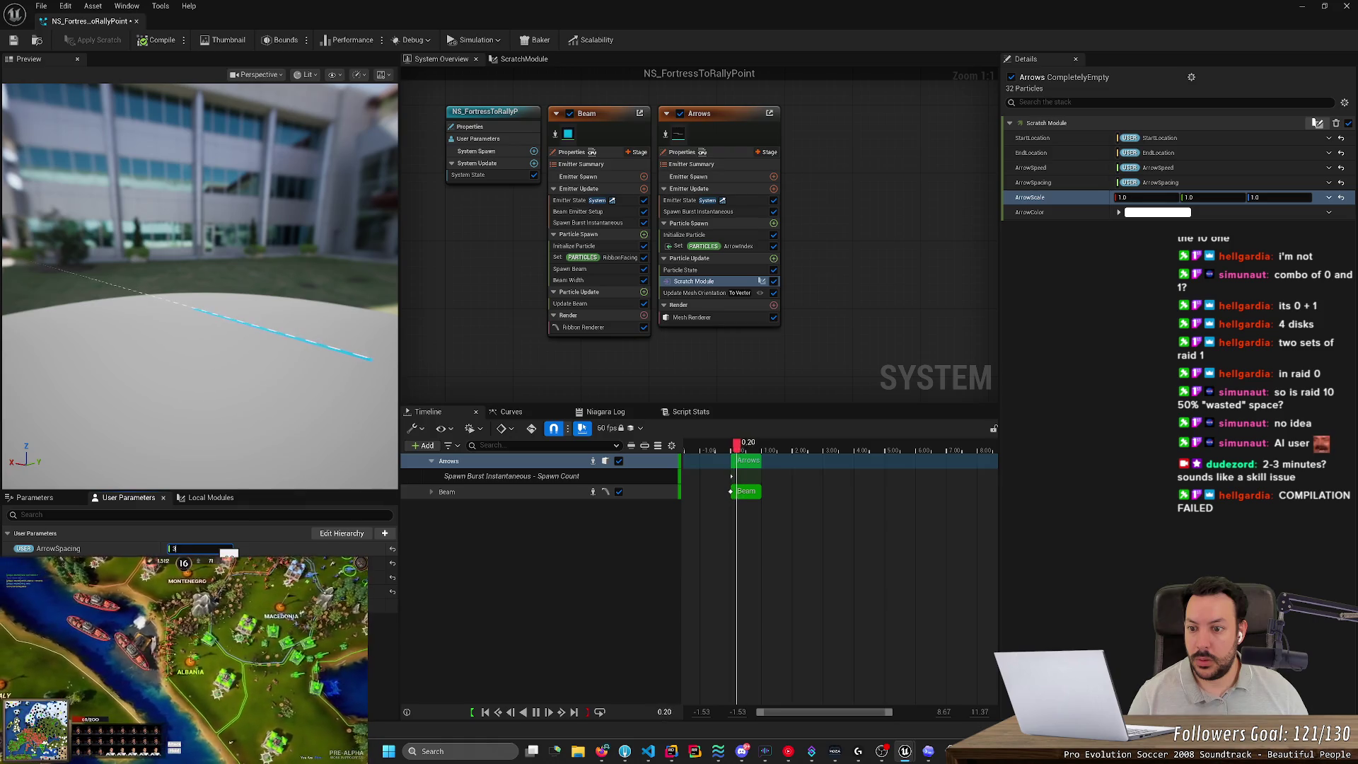
{"action": "type", "text": "3"}
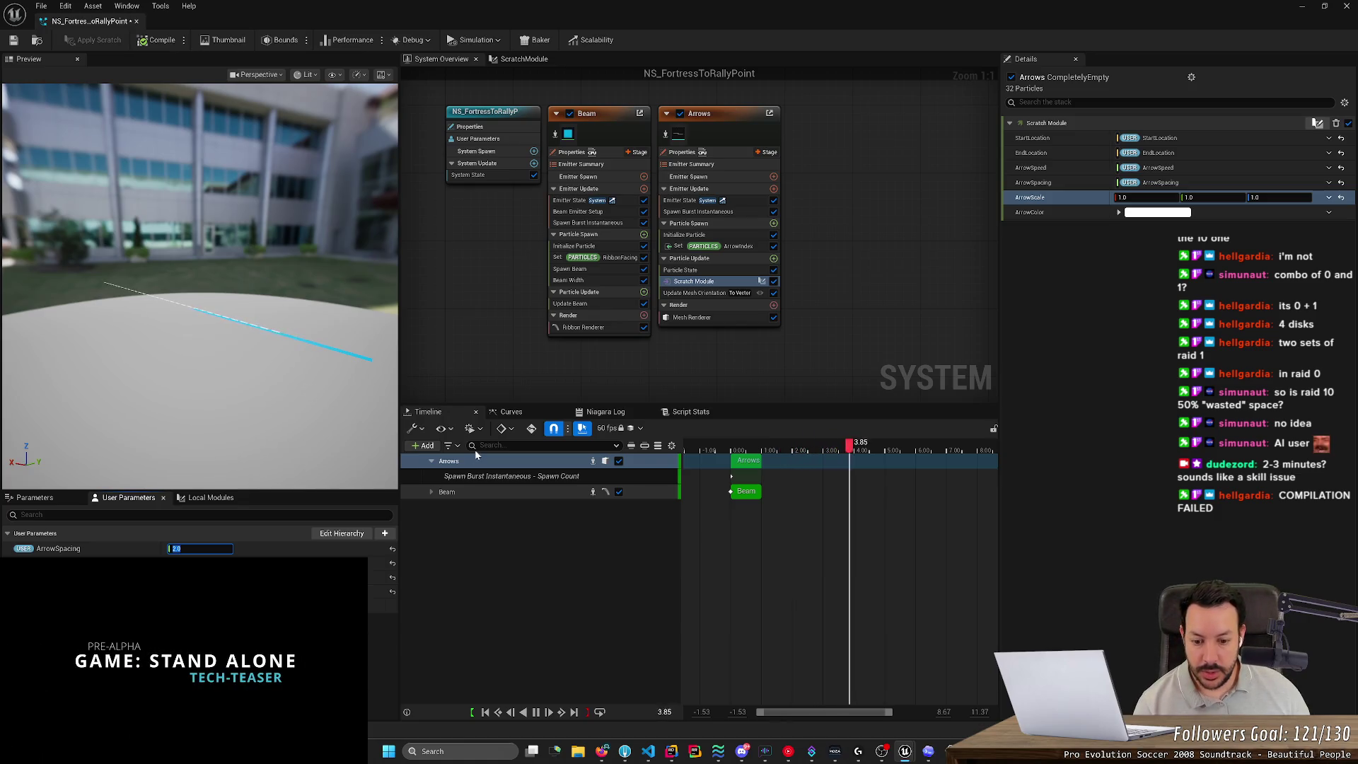
Turn off looping, limit preview playback to 0–1.00 seconds, and play it.
{"action": "left_click", "coordinate": [599, 713]}
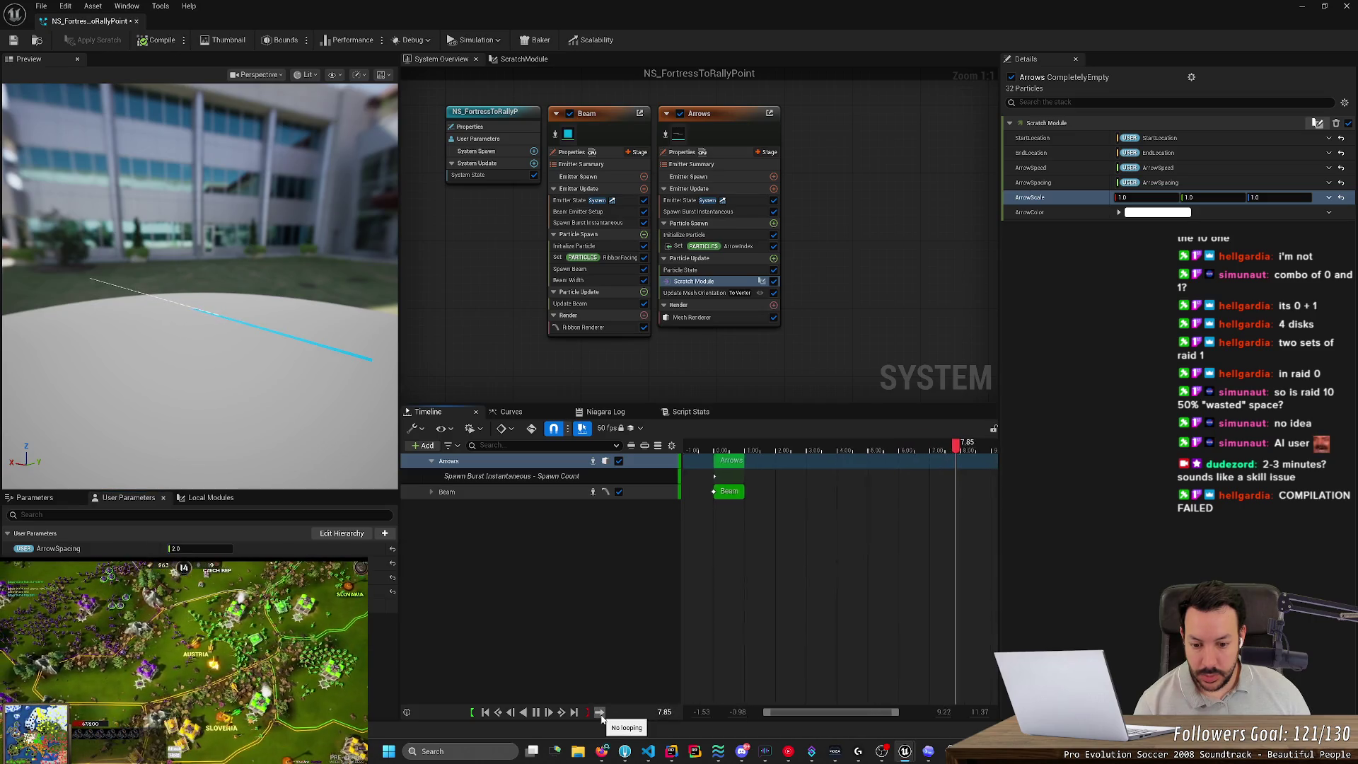
{"action": "left_click", "coordinate": [486, 713]}
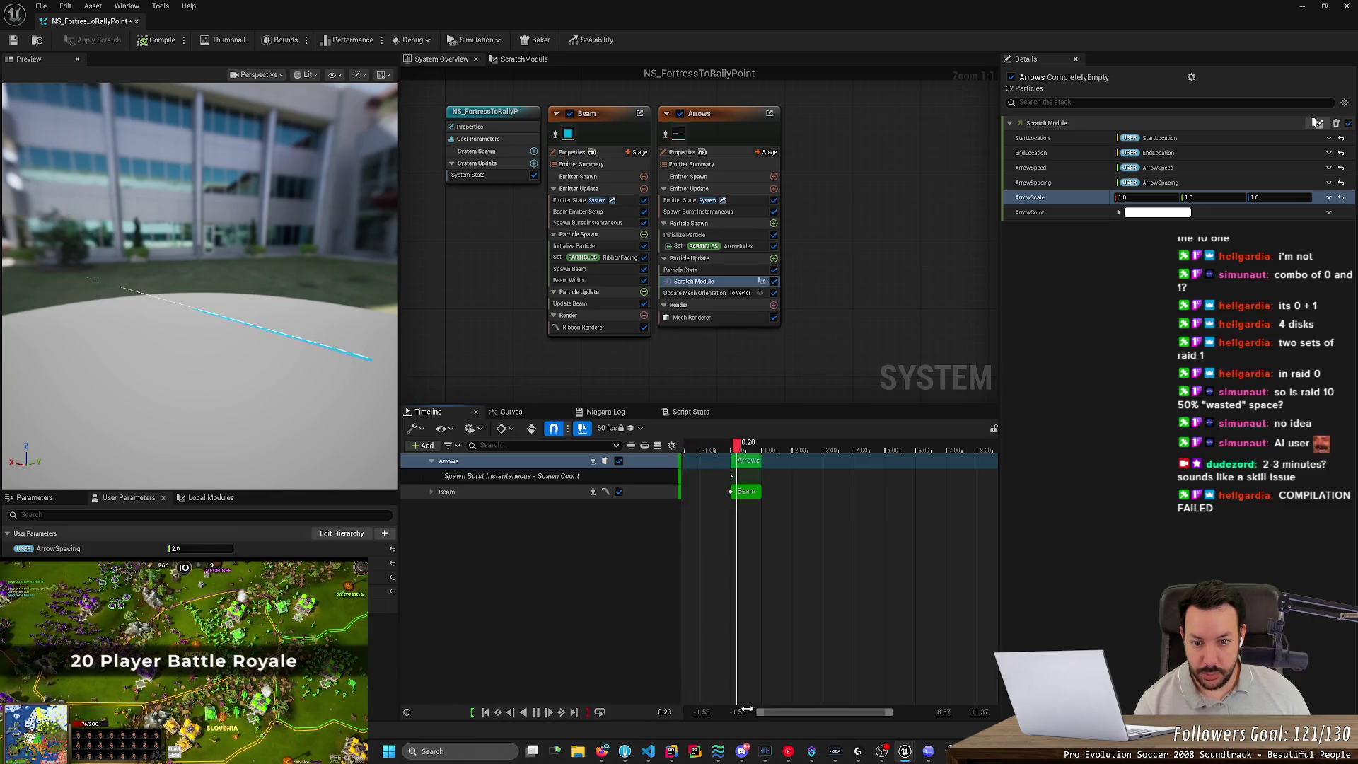
{"action": "left_click", "coordinate": [535, 712]}
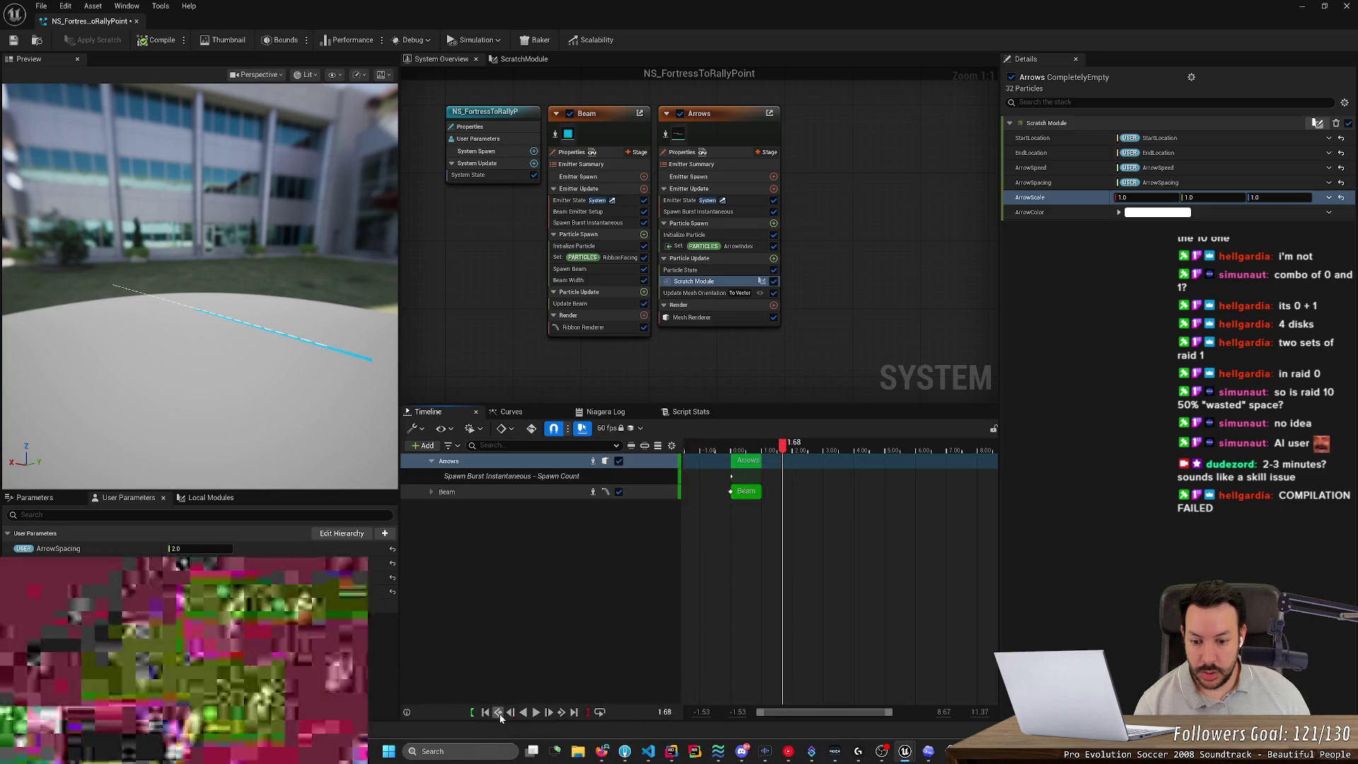
{"action": "left_click", "coordinate": [485, 712]}
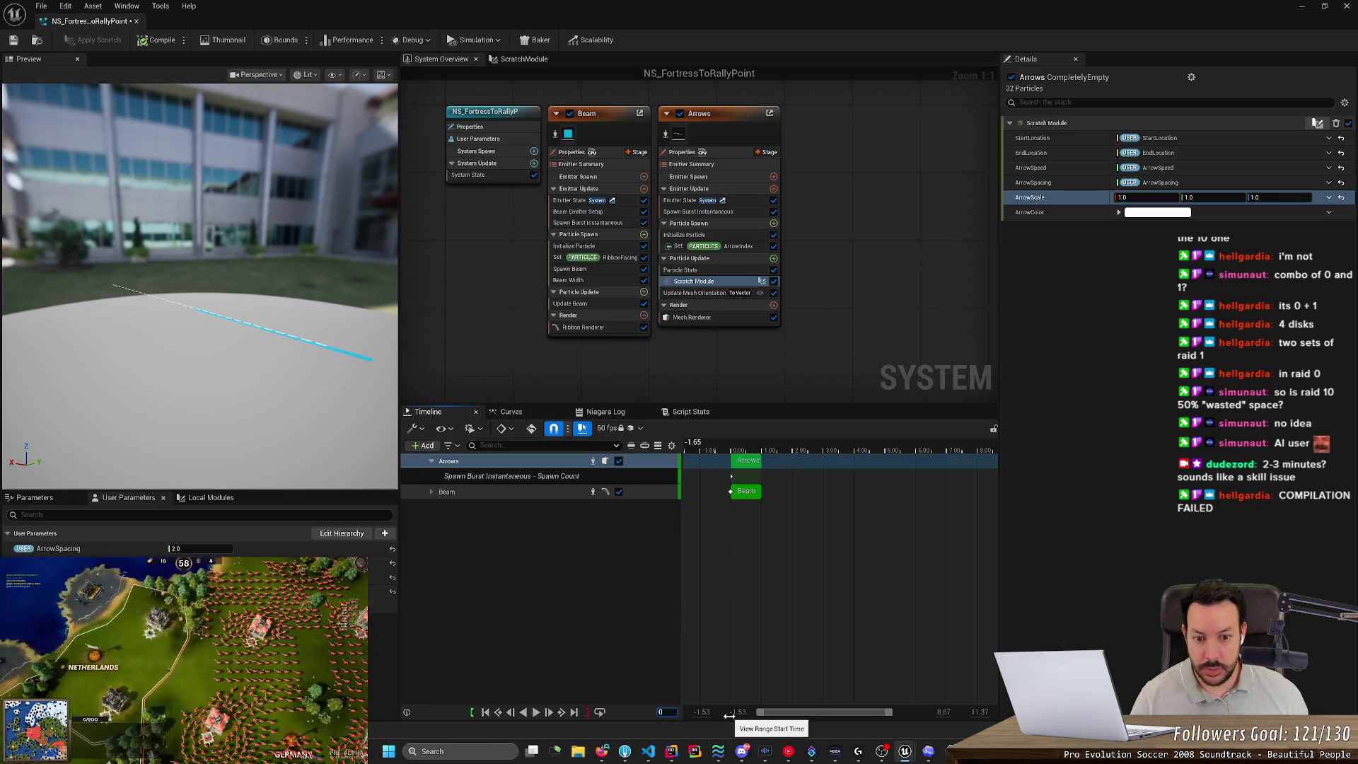
{"action": "left_click", "coordinate": [472, 714]}
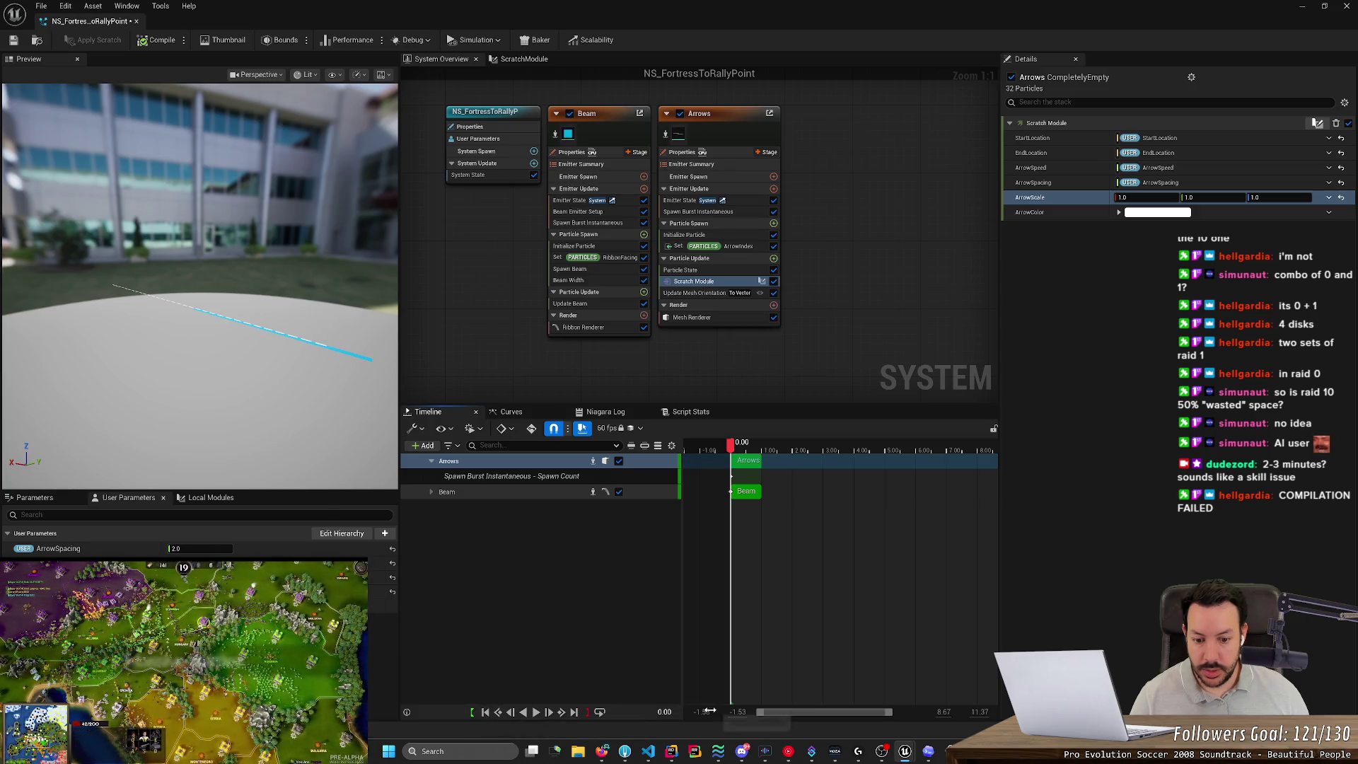
{"action": "type", "text": "1"}
{"action": "key", "text": "Return"}
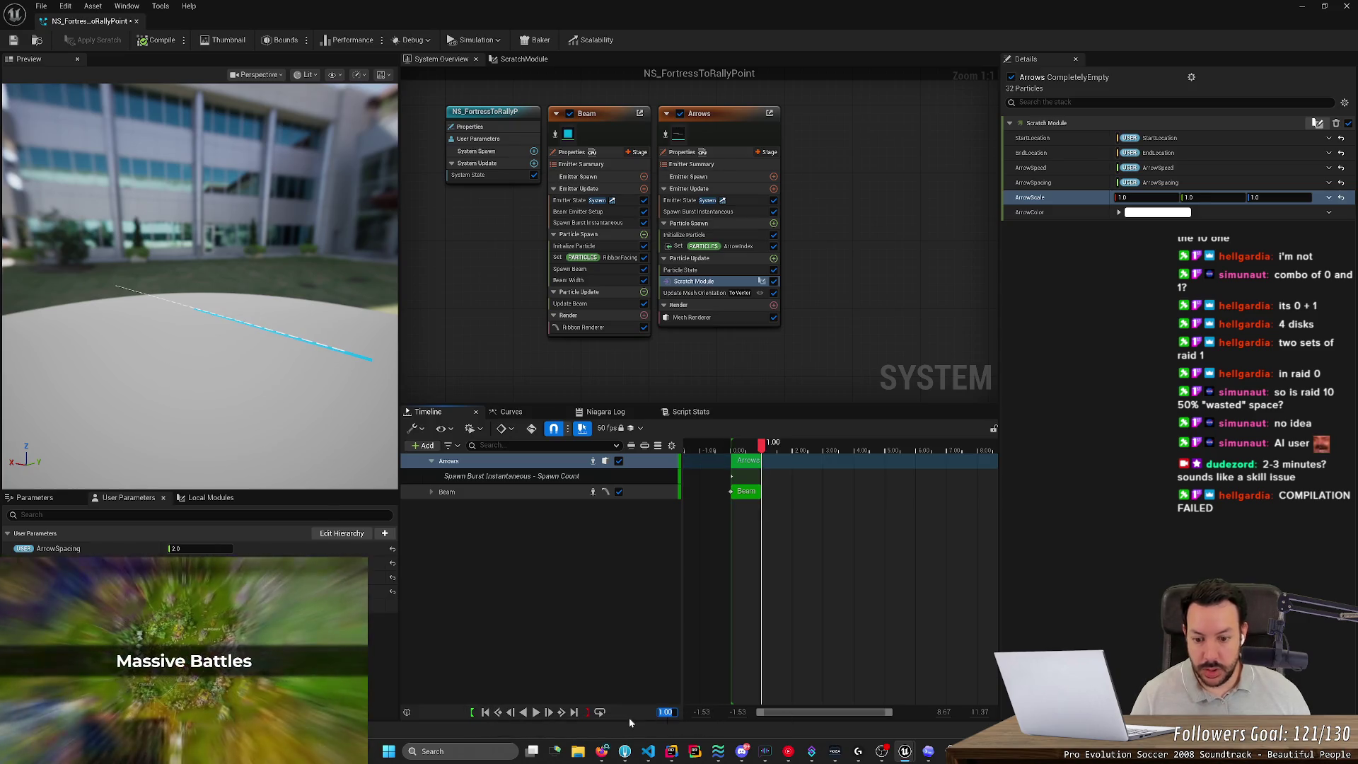
{"action": "left_click", "coordinate": [588, 716]}
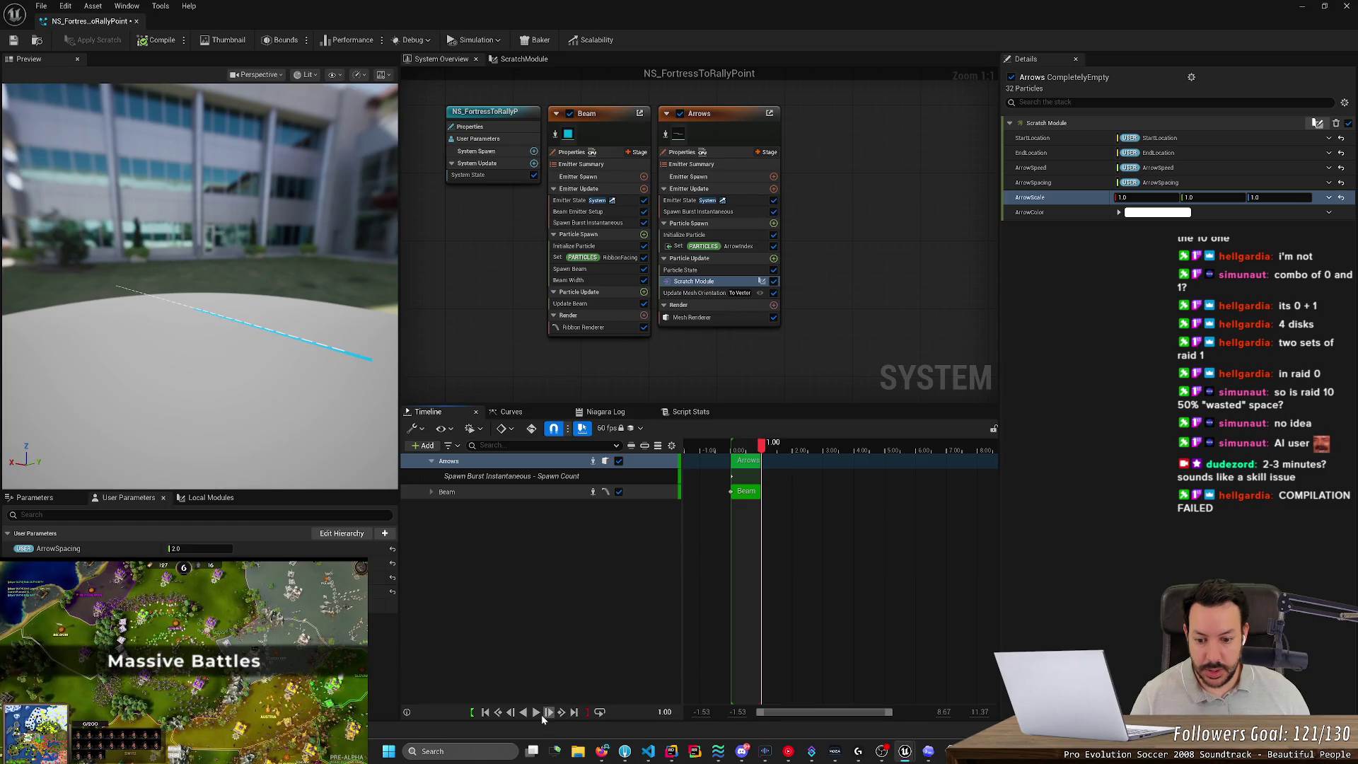
{"action": "left_click", "coordinate": [536, 713]}
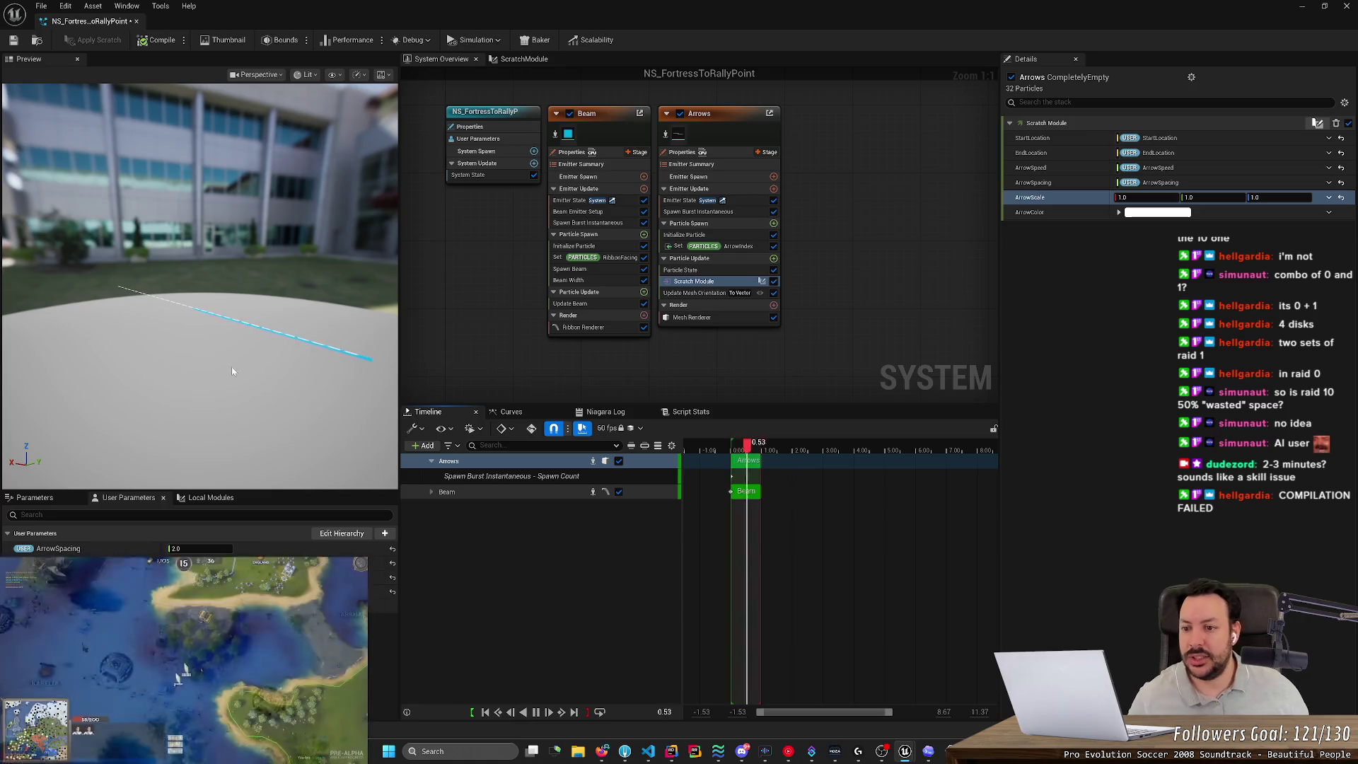
{"action": "scroll", "coordinate": [249, 387], "scroll_direction": "up", "scroll_amount": 3}
Orbit closer along the beam and nudge ArrowSpacing up from 2.0 through 2.3 and 2.4 toward 2.5.
{"action": "left_click_drag", "start_coordinate": [248, 379], "coordinate": [283, 370]}
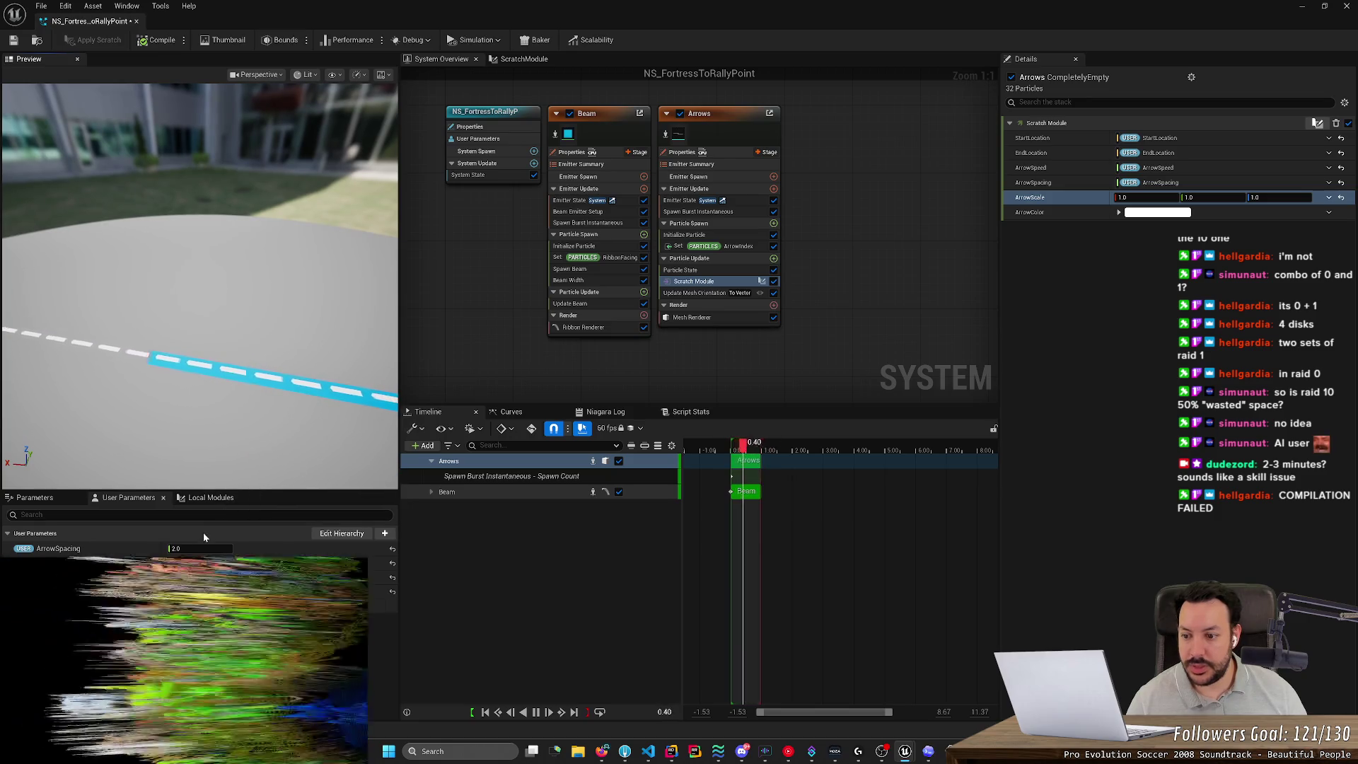
{"action": "left_click", "coordinate": [199, 549]}
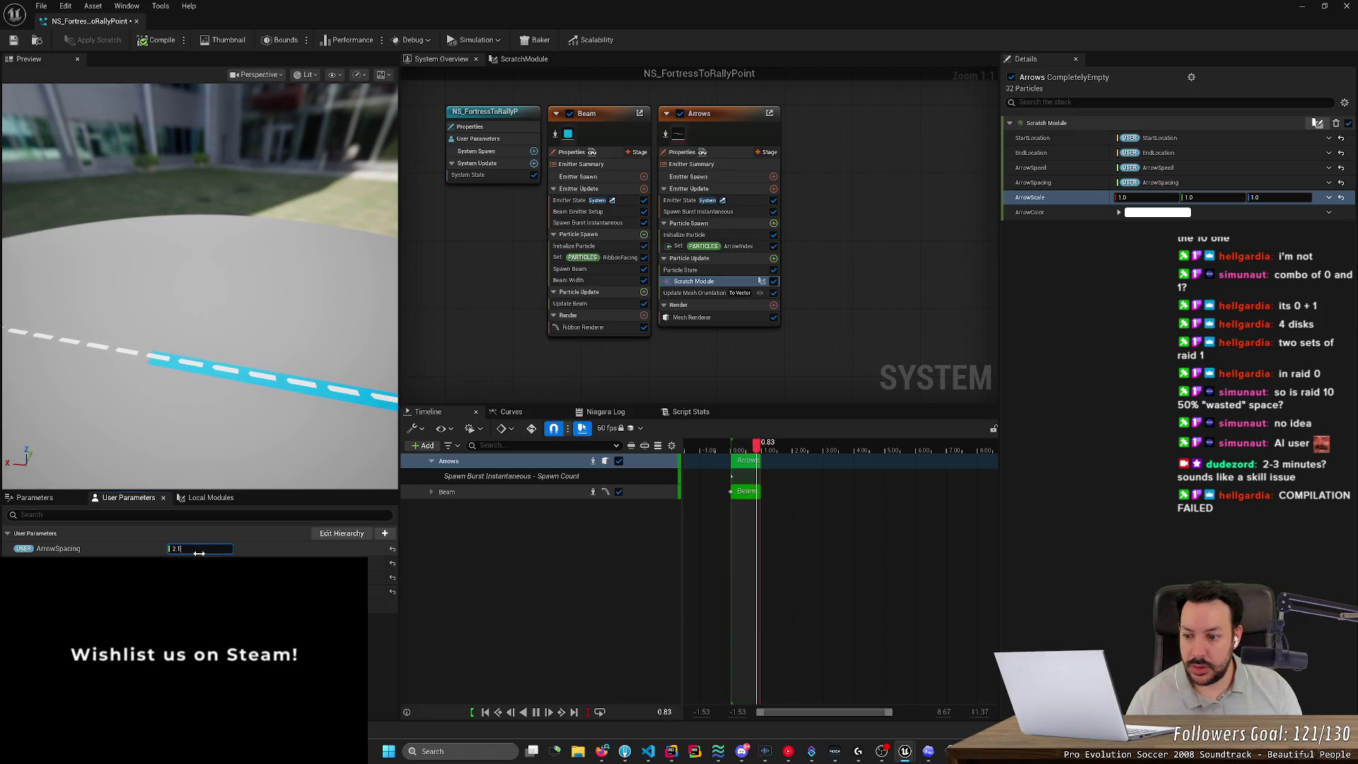
{"action": "key", "text": "BackSpace"}
{"action": "type", "text": "2."}
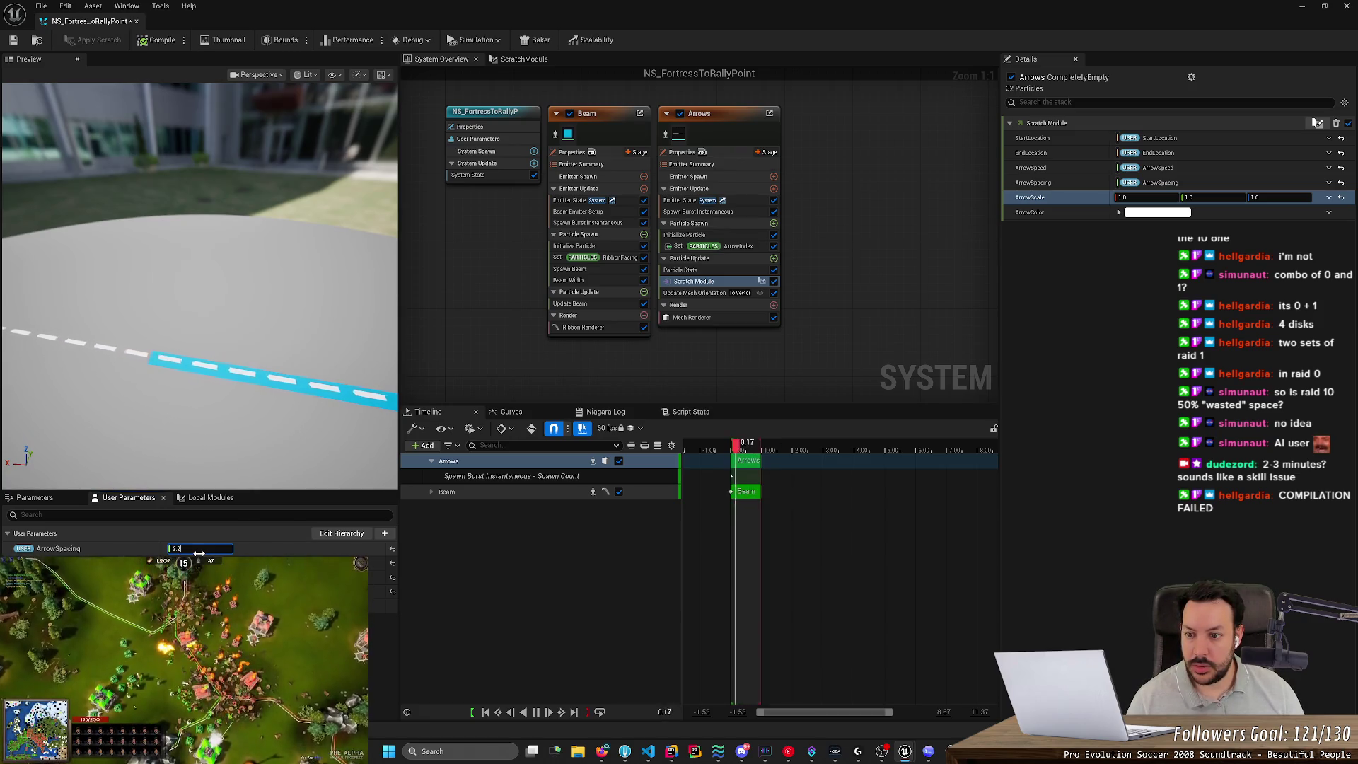
{"action": "type", "text": "3"}
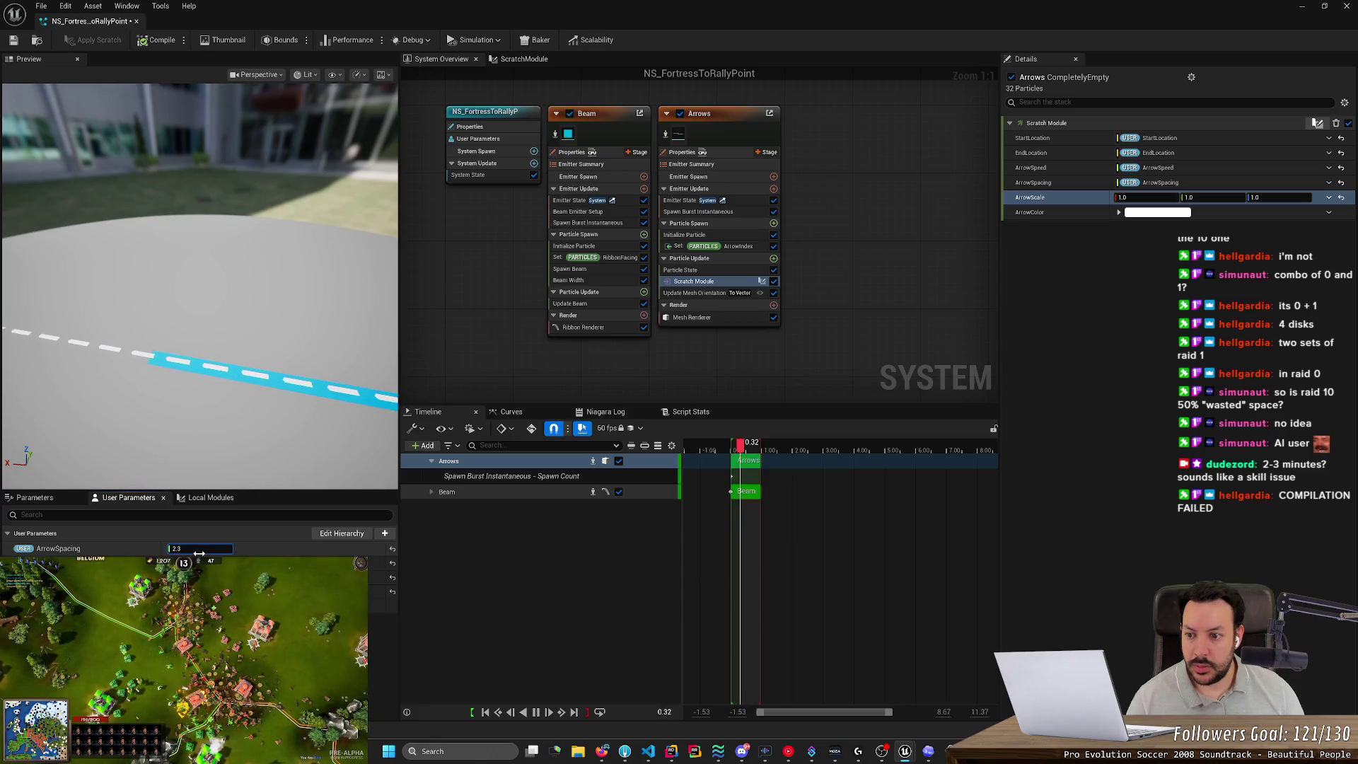
{"action": "key", "text": "ctrl+a"}
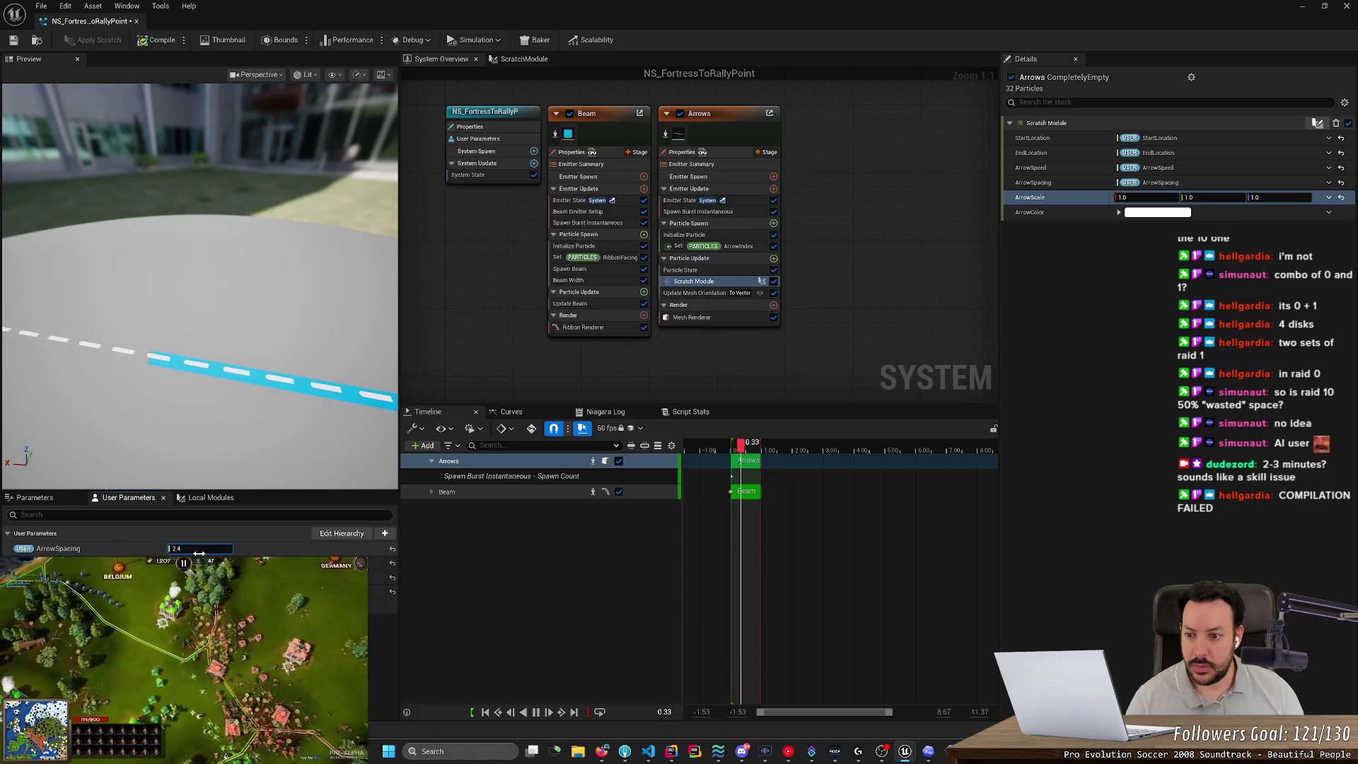
{"action": "key", "text": "Return"}
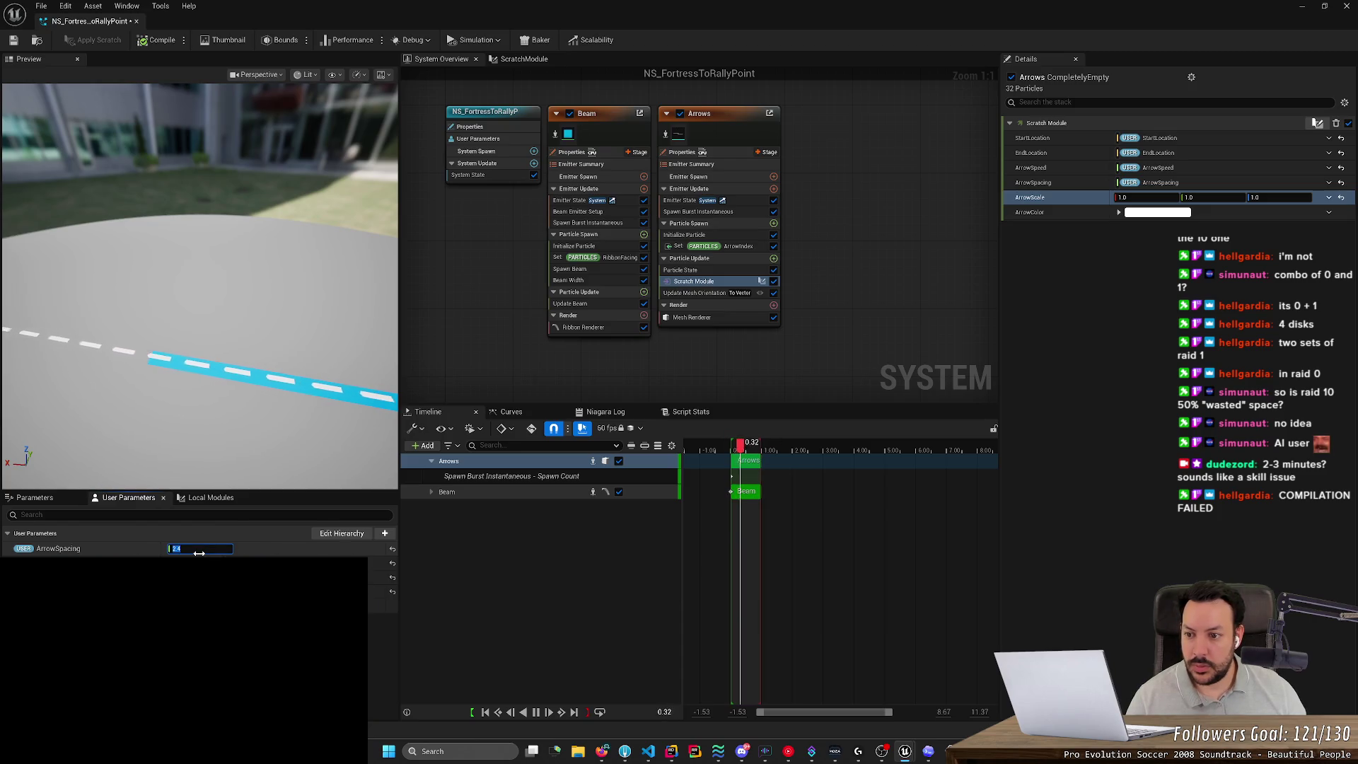
{"action": "type", "text": "2.5"}
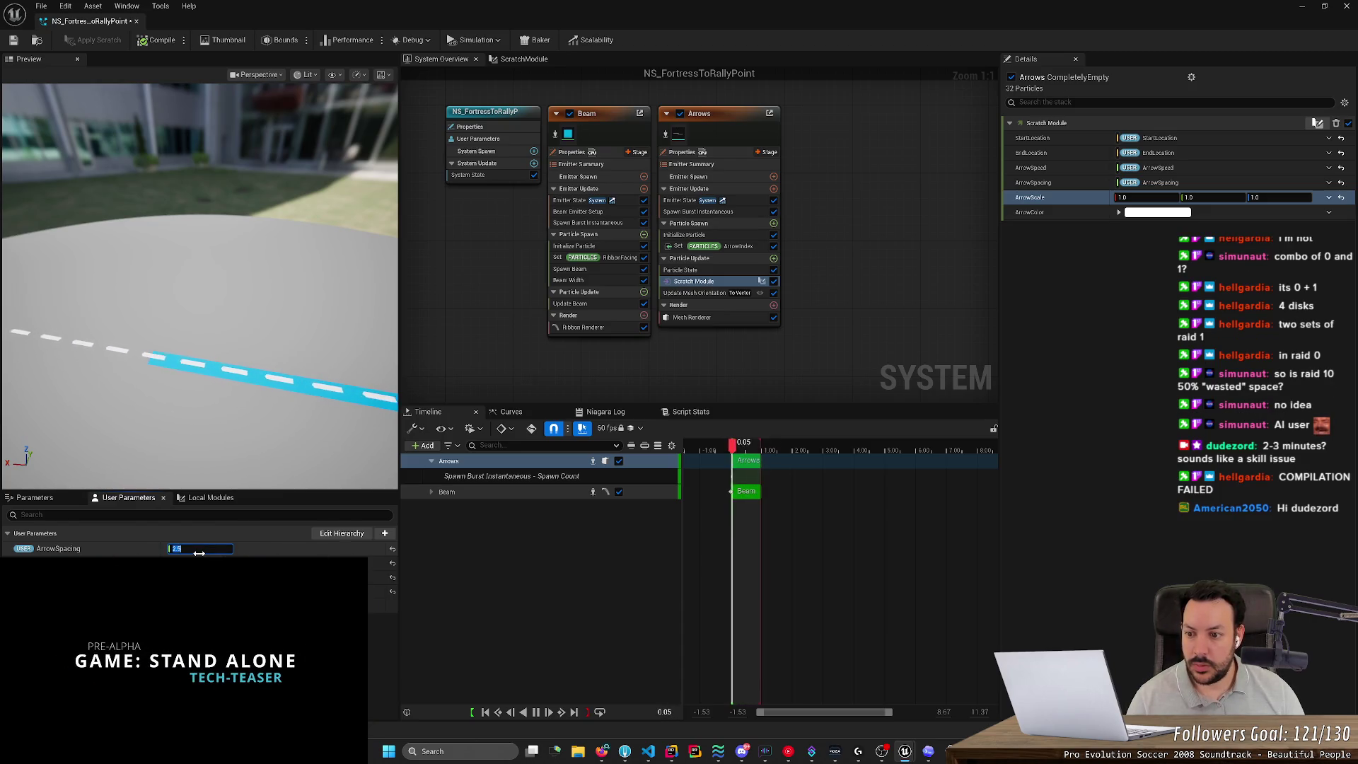
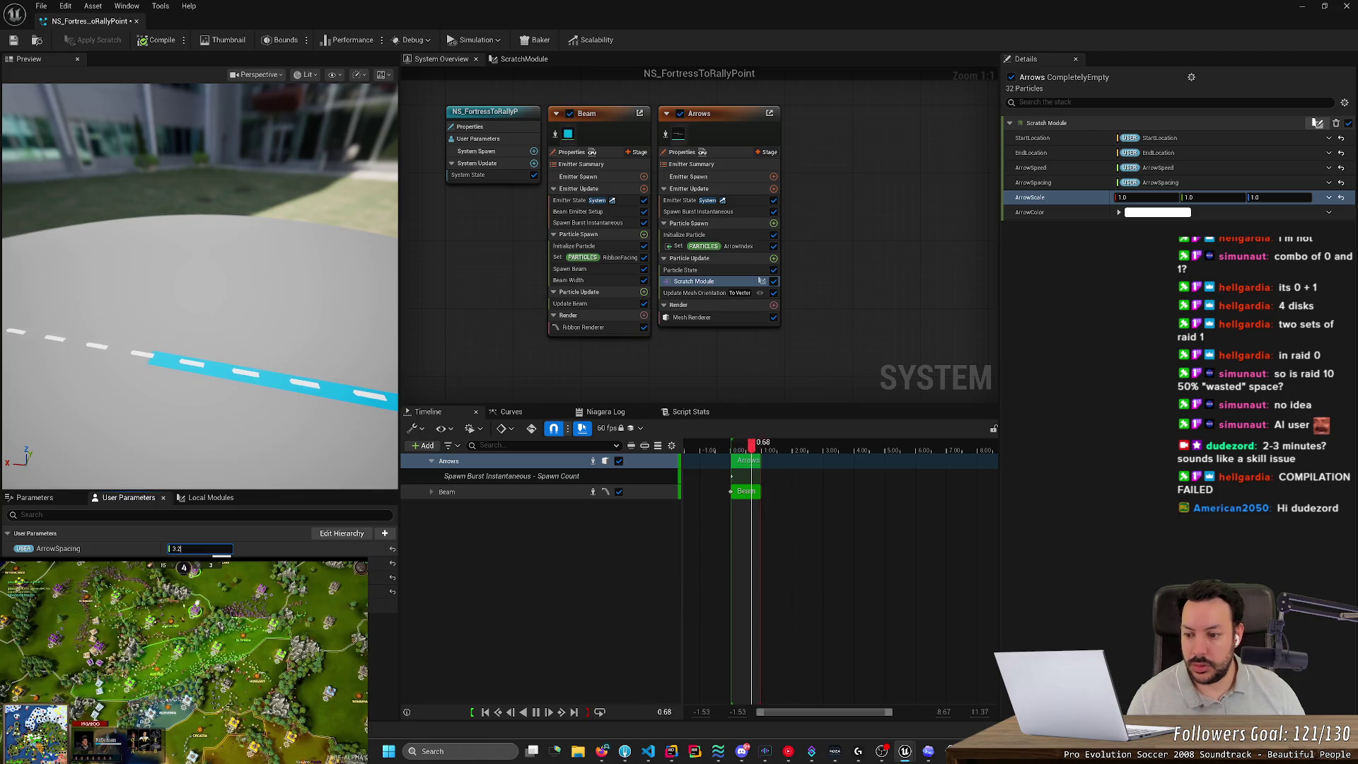
Try ArrowSpacing at 2.9 and 3.05, then settle on 3.0.
{"action": "type", "text": "2.9"}
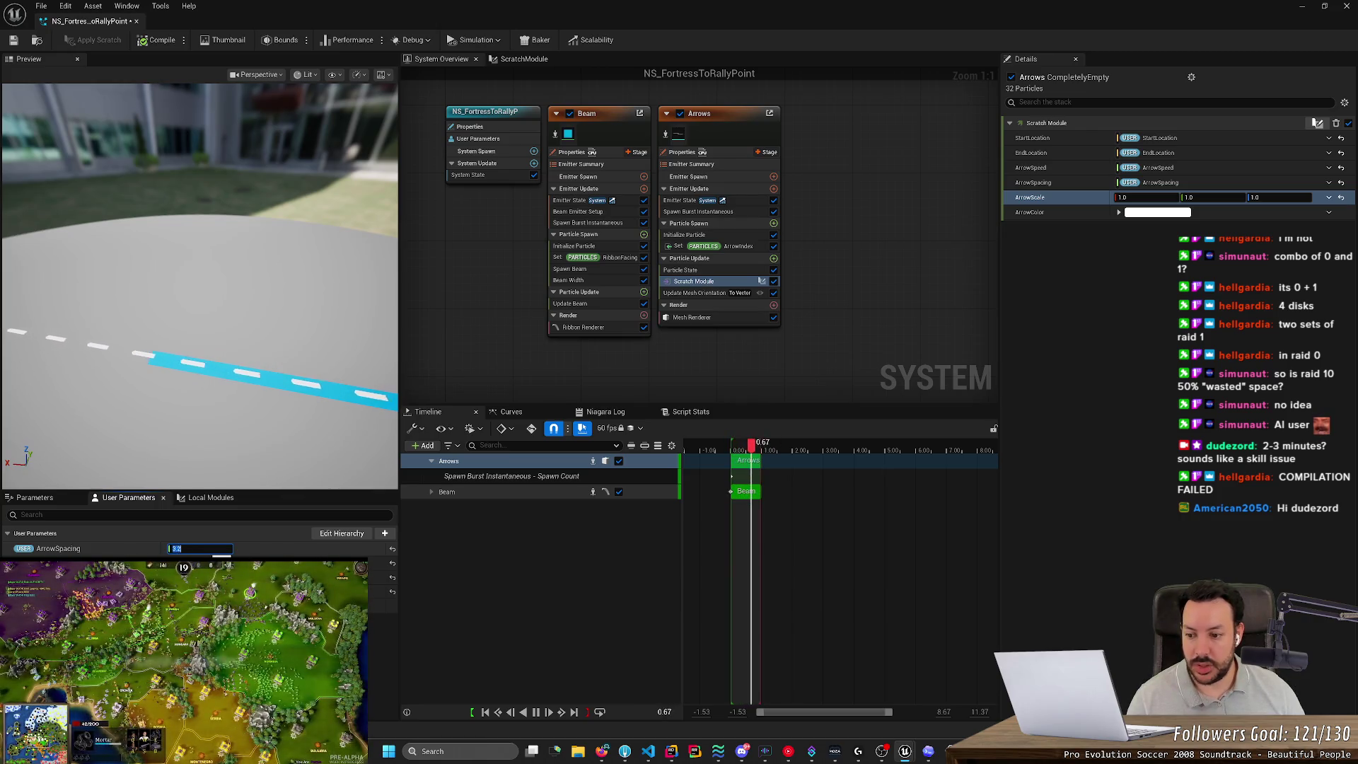
{"action": "key", "text": "Return"}
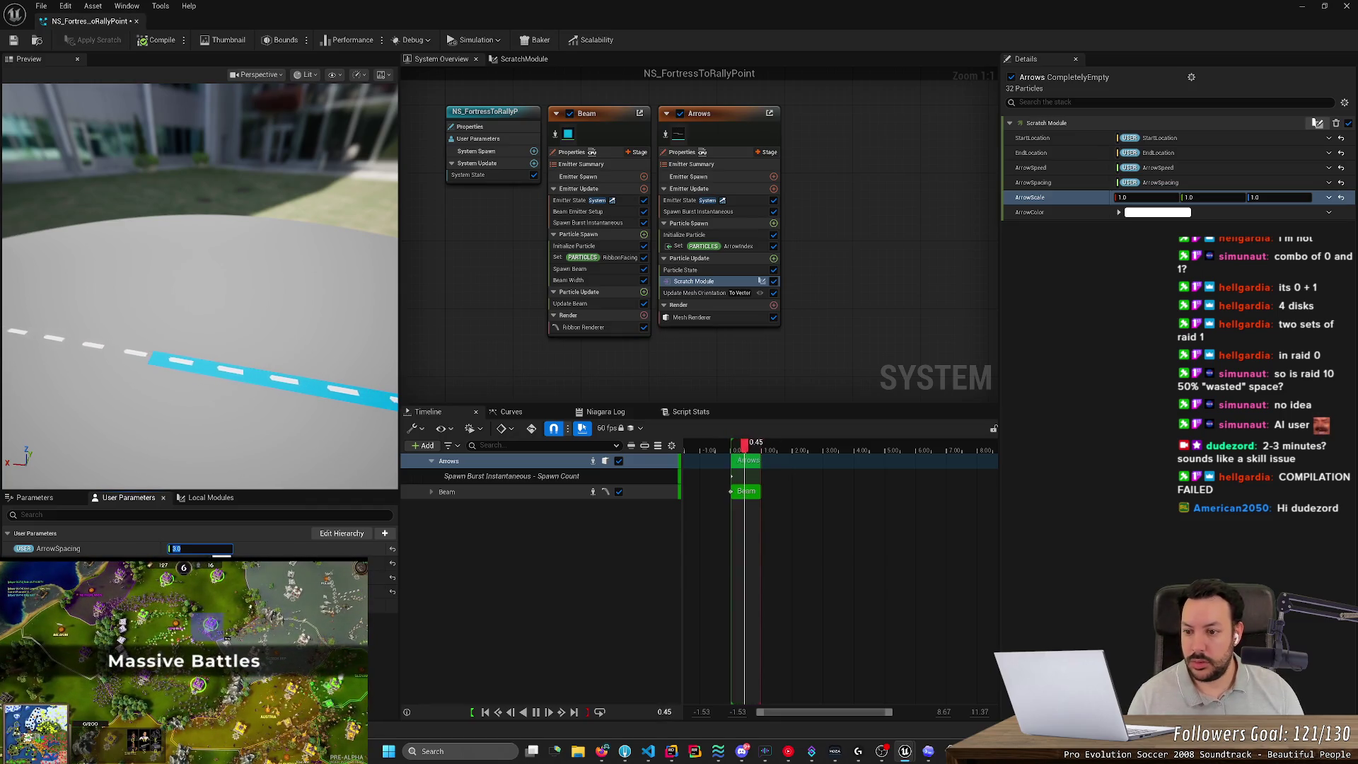
{"action": "type", "text": "3.05"}
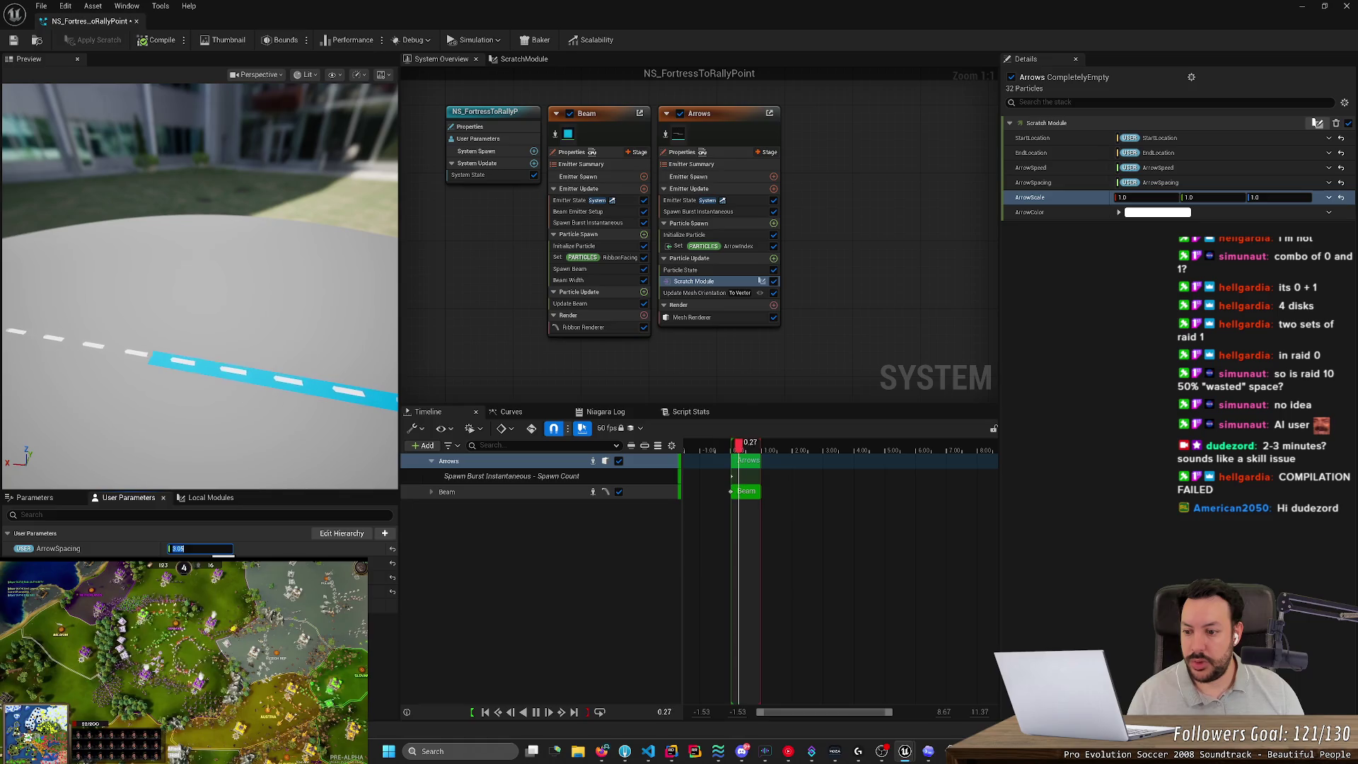
{"action": "key", "text": "Return"}
{"action": "left_click", "coordinate": [183, 549]}
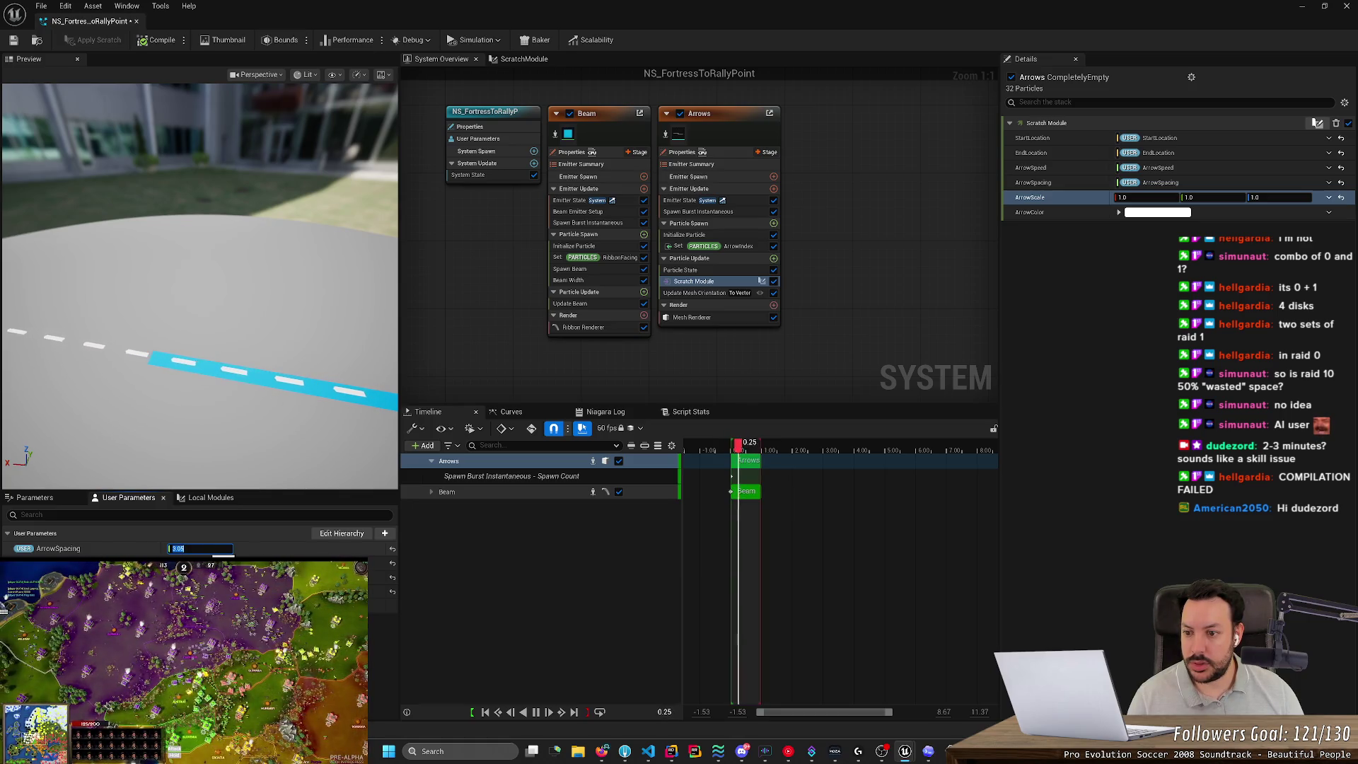
{"action": "type", "text": "1"}
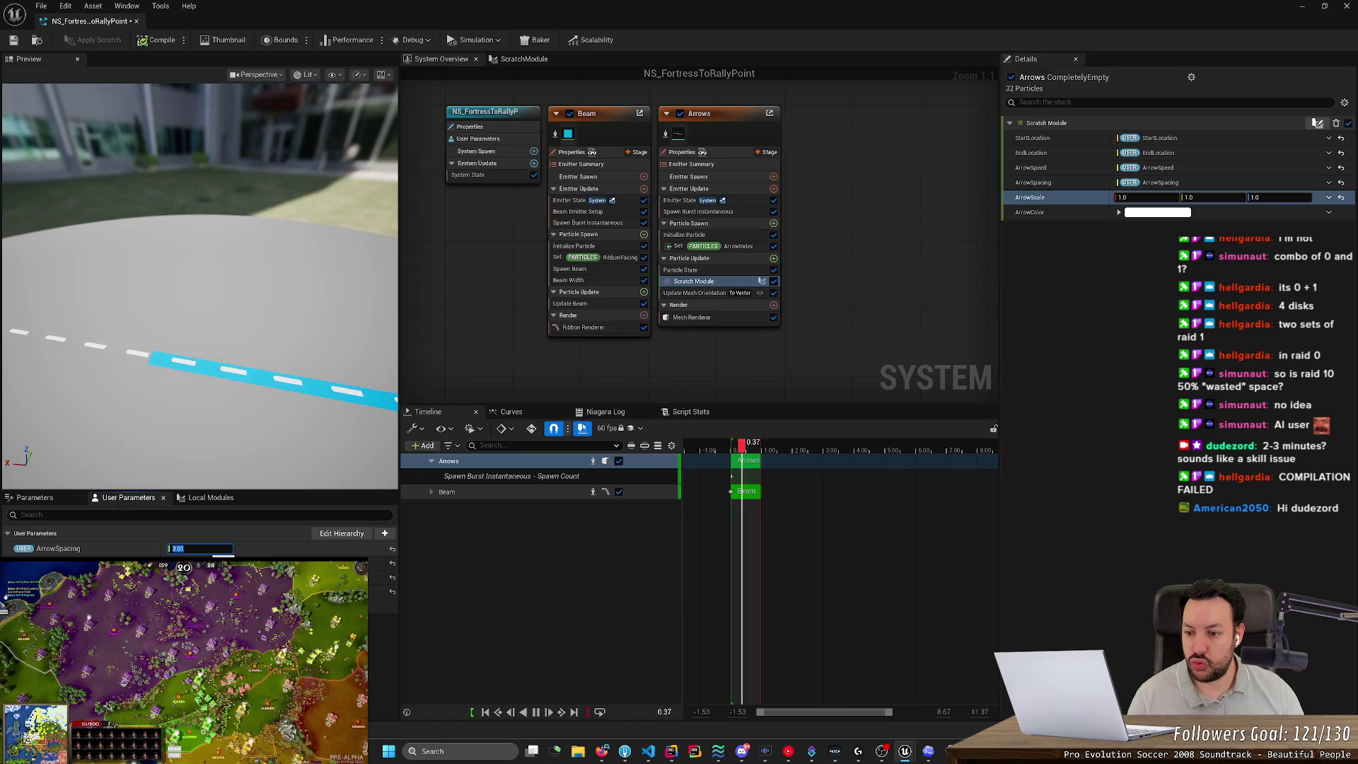
{"action": "key", "text": "BackSpace"}
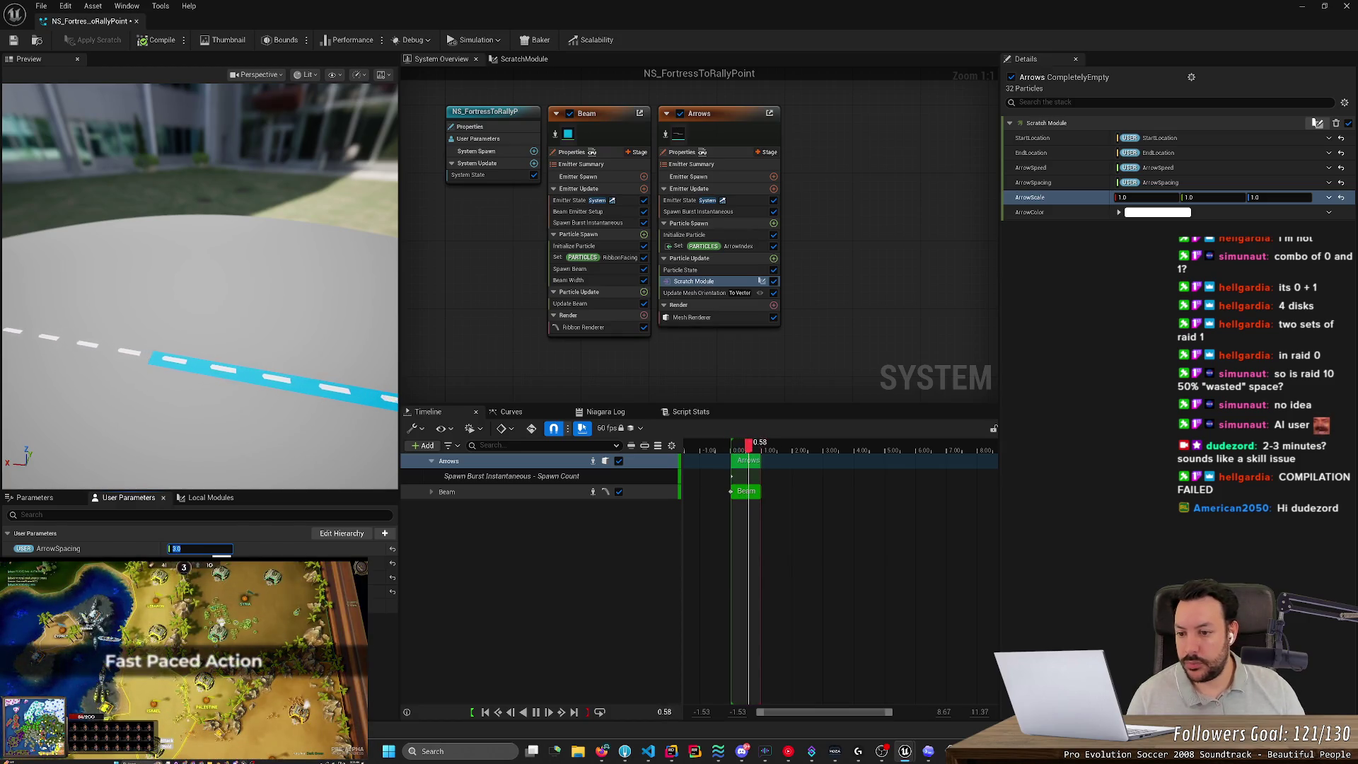
{"action": "key", "text": "Return"}
Zoom and tilt the Preview viewport for a close look at the arrow dashes and building.
{"action": "scroll", "coordinate": [212, 392], "scroll_direction": "up", "scroll_amount": 2}
{"action": "scroll", "coordinate": [209, 393], "scroll_direction": "up", "scroll_amount": 5}
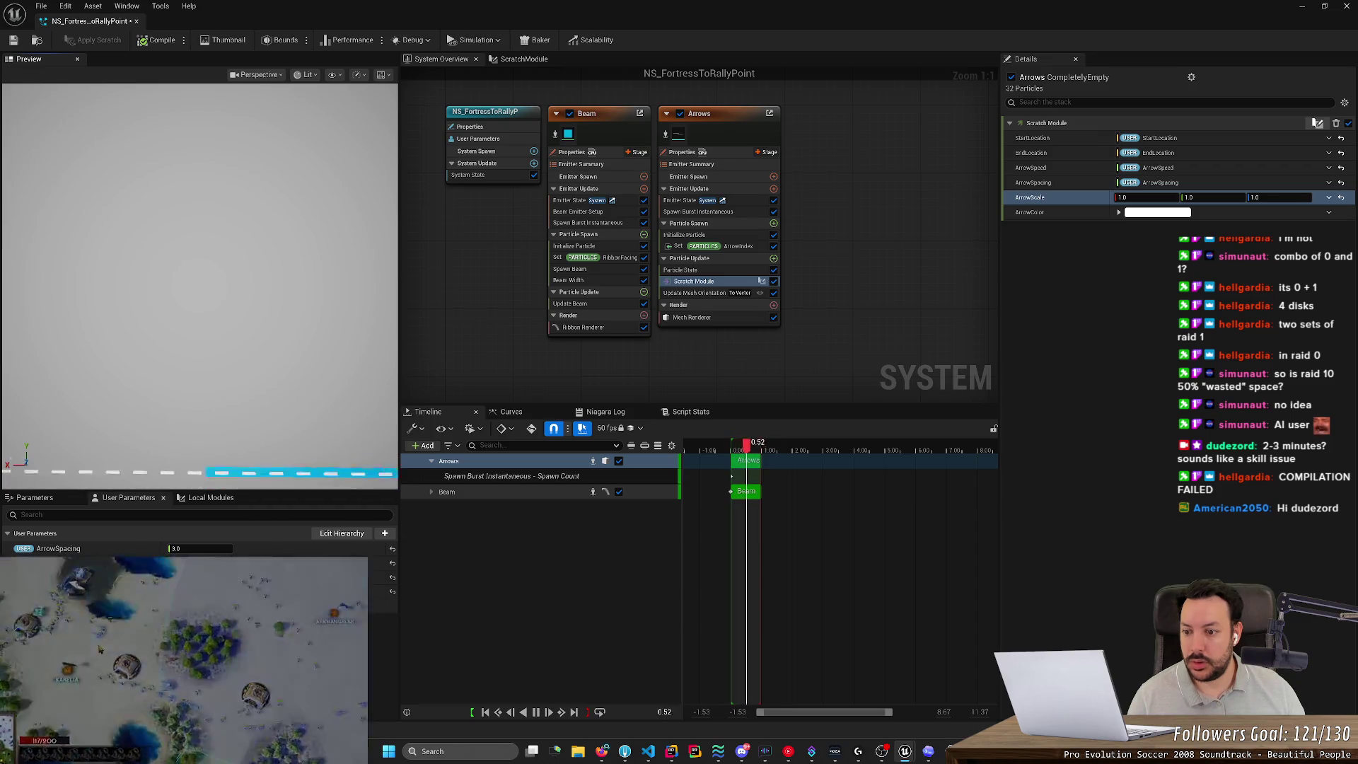
{"action": "left_click_drag", "start_coordinate": [227, 435], "coordinate": [228, 407]}
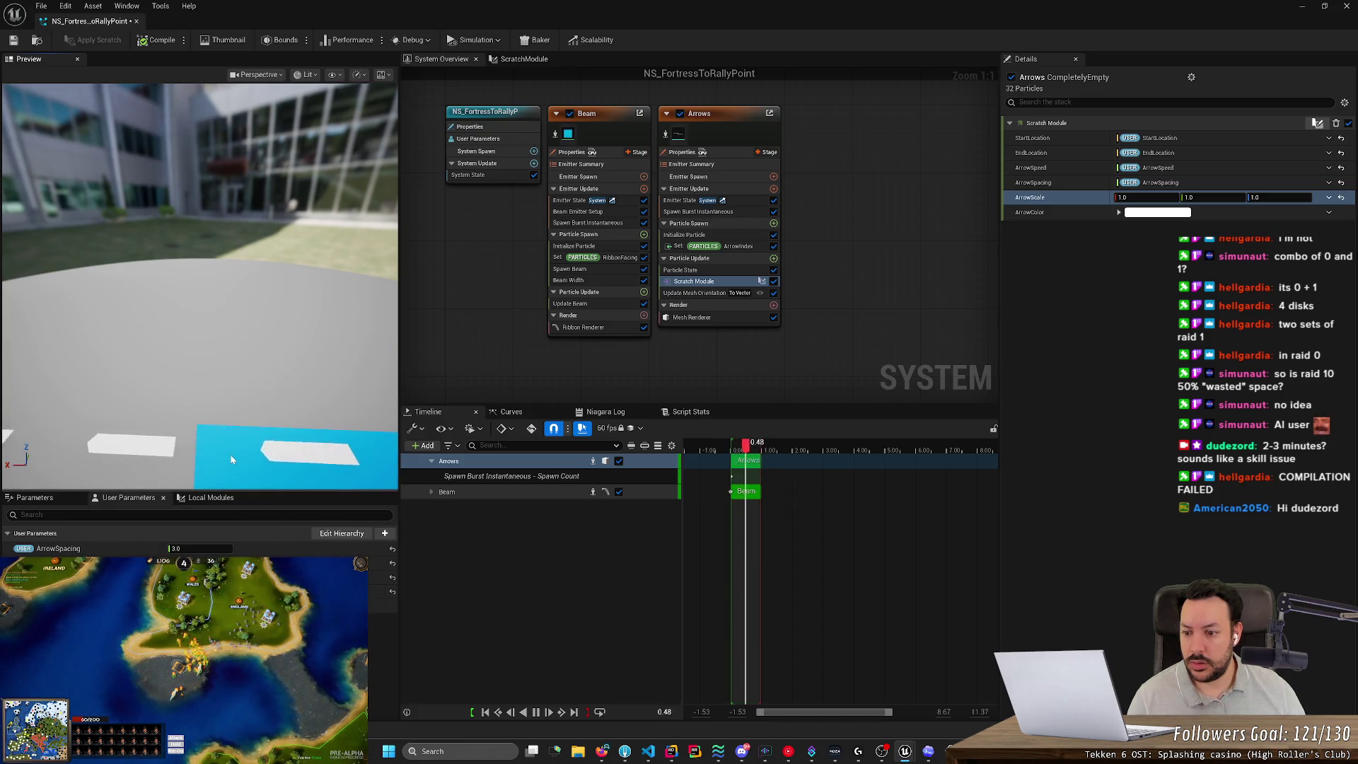
{"action": "left_click_drag", "start_coordinate": [231, 458], "coordinate": [231, 506]}
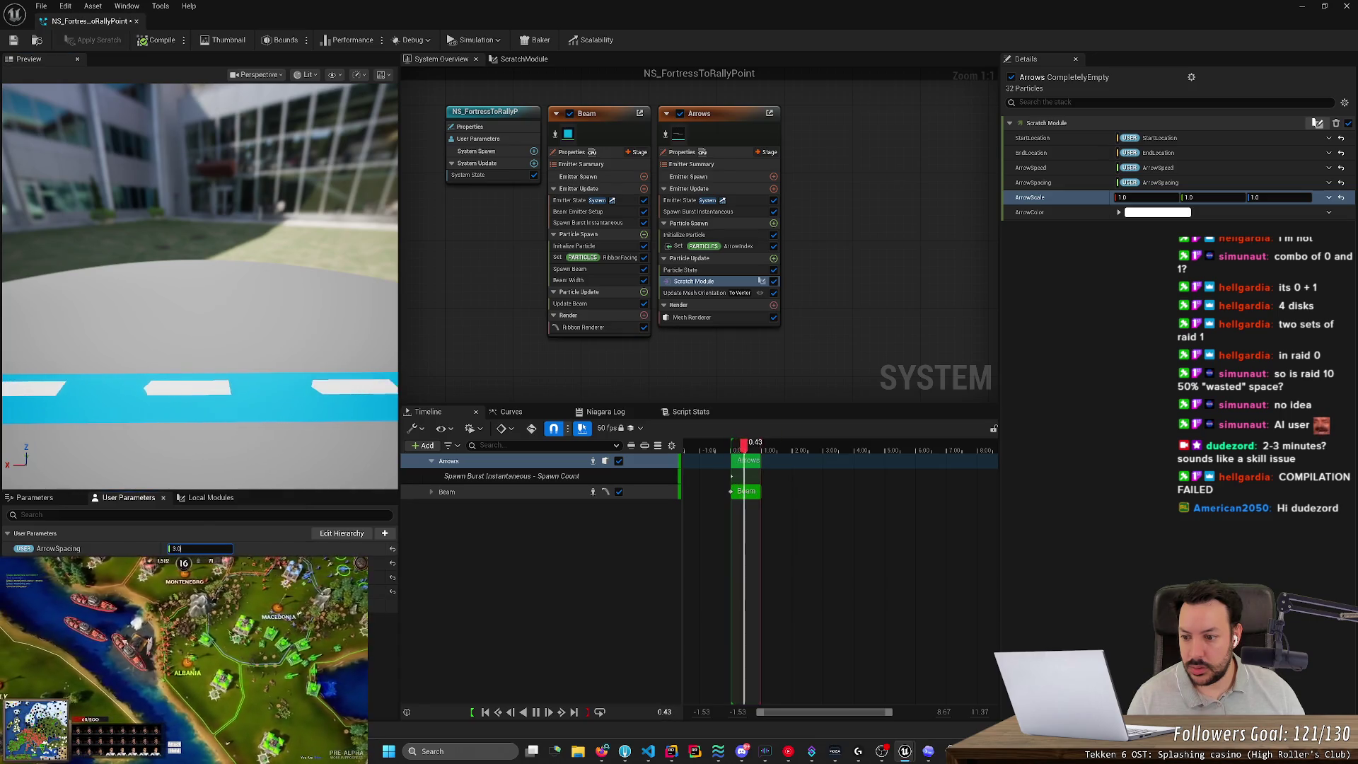
Preview ArrowSpacing at 3.1, 3.05, 3.06 and 3.075 in turn.
{"action": "left_click", "coordinate": [202, 548]}
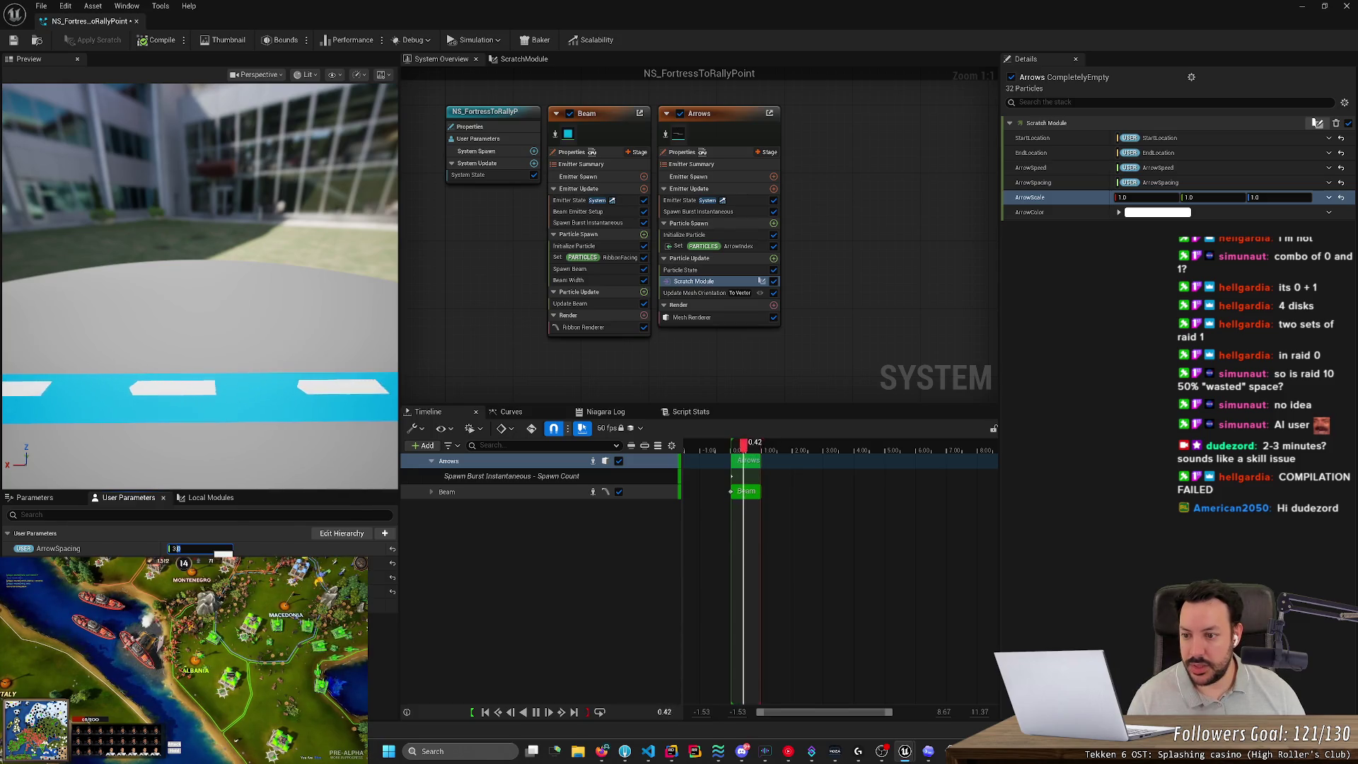
{"action": "type", "text": "3.1"}
{"action": "key", "text": "Return"}
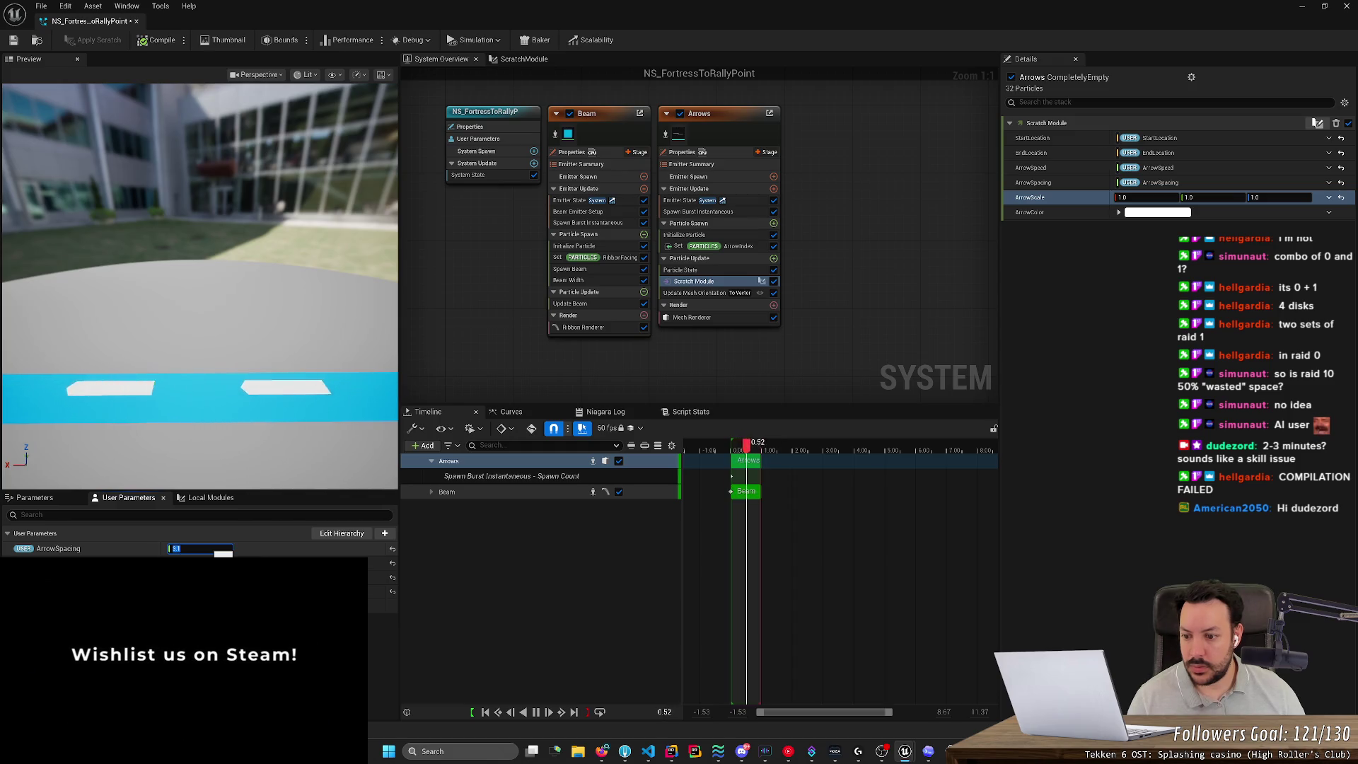
{"action": "type", "text": ".05"}
{"action": "key", "text": "Return"}
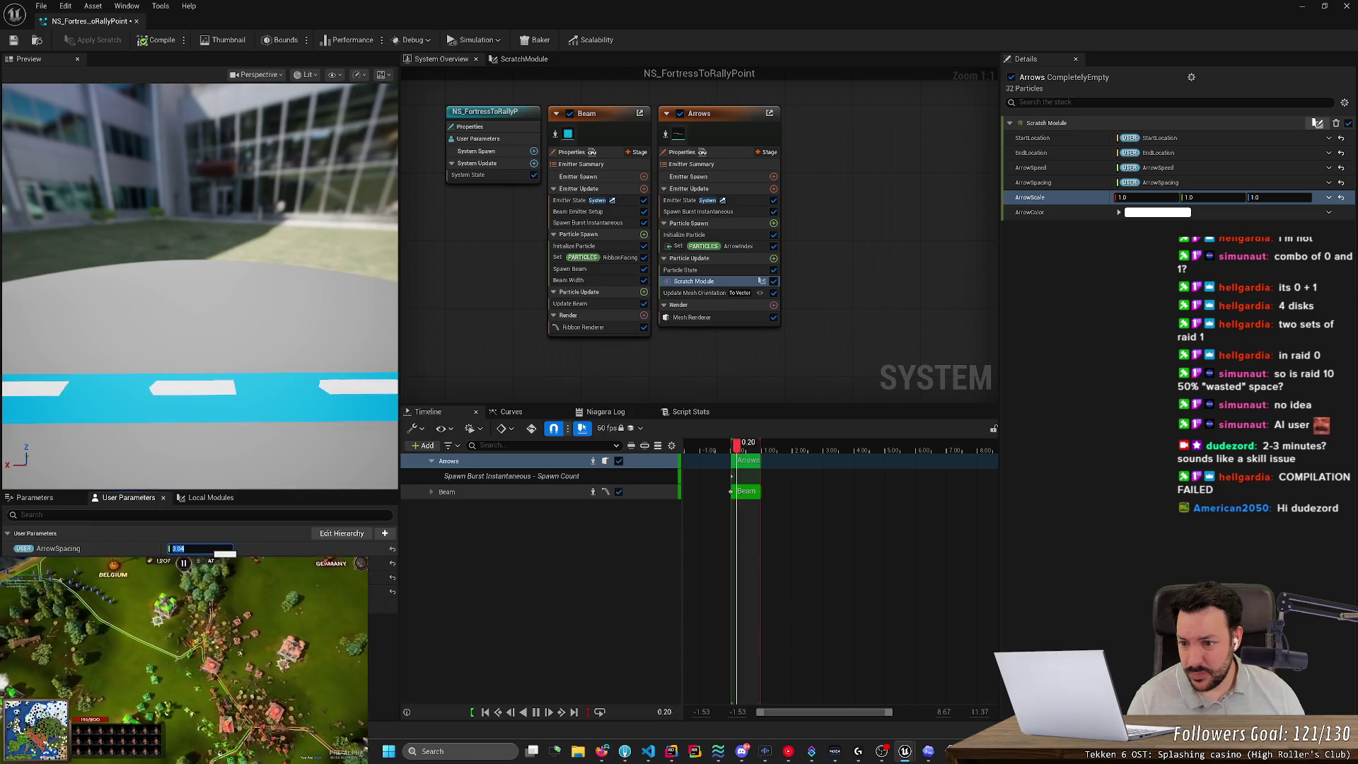
{"action": "type", "text": "3.06"}
{"action": "key", "text": "Return"}
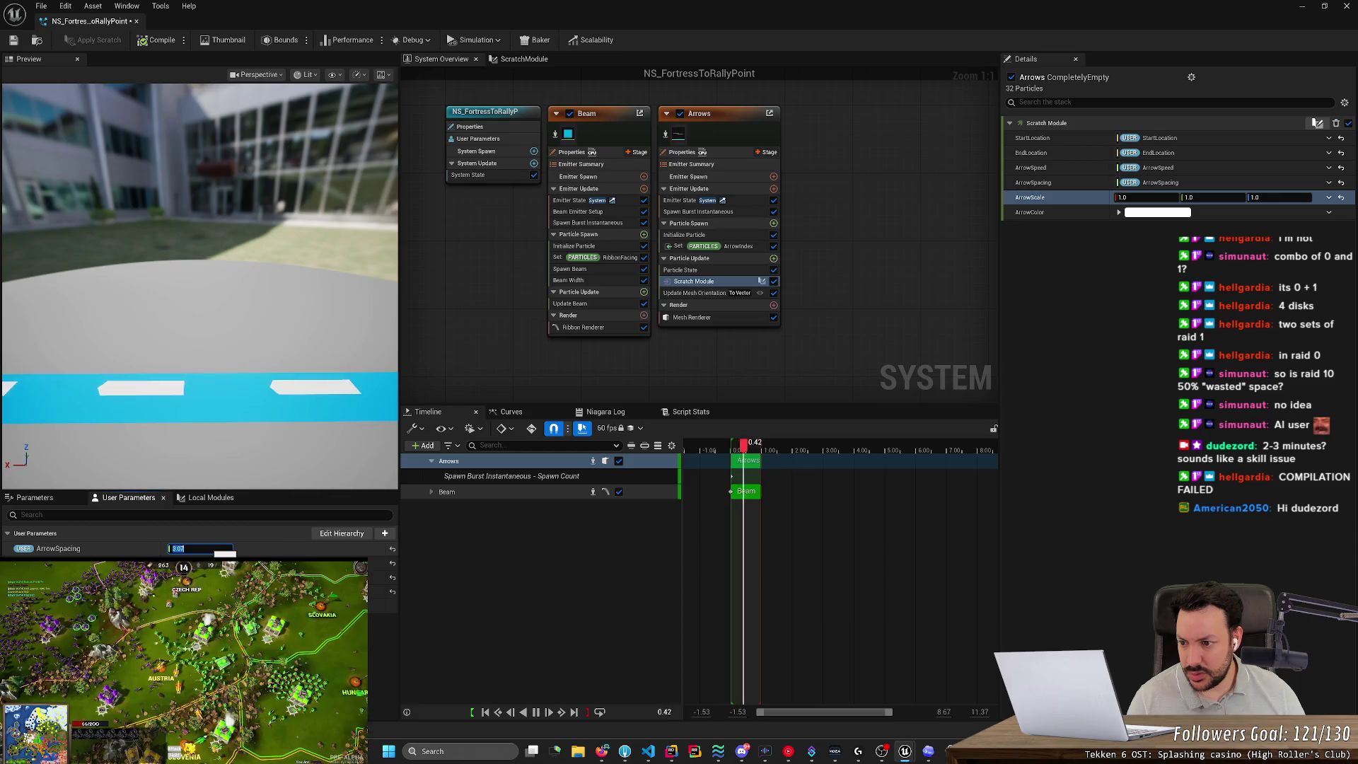
{"action": "type", "text": "3.075"}
{"action": "key", "text": "Return"}
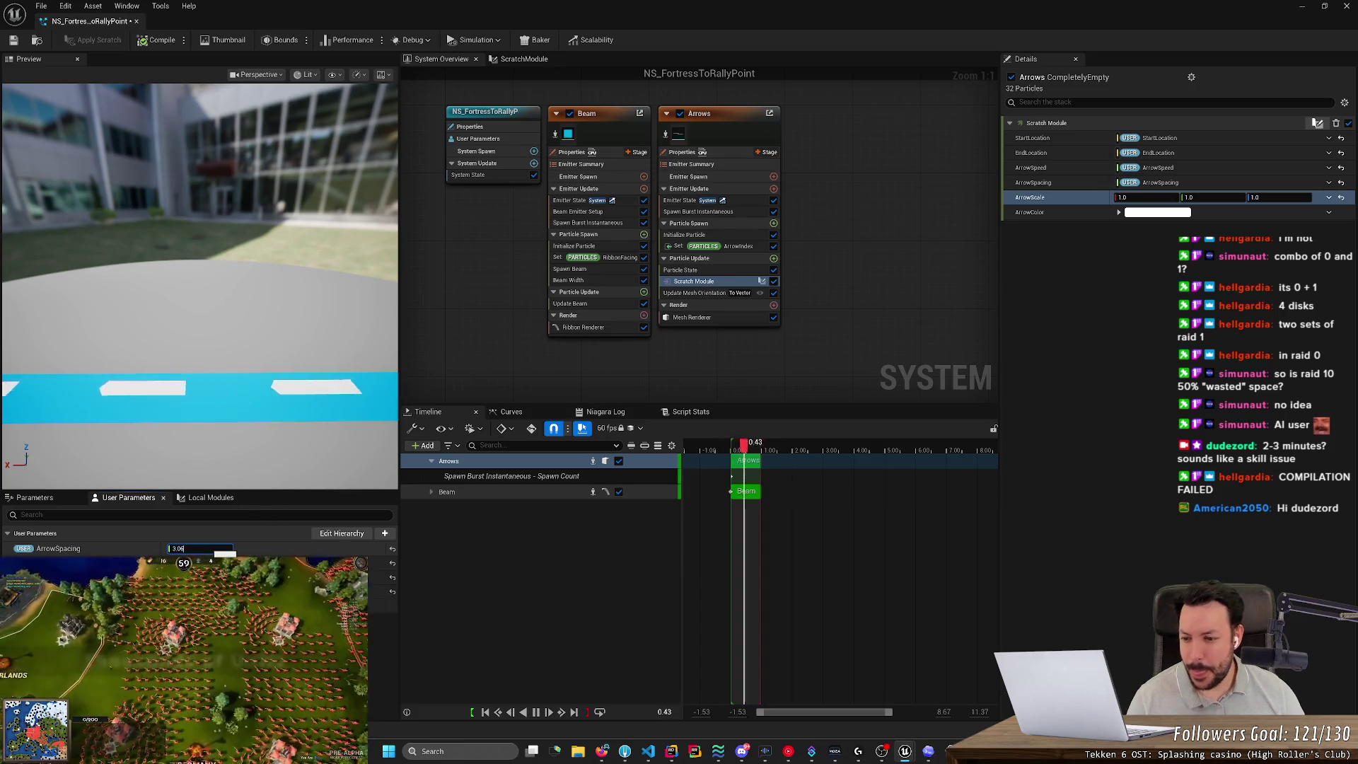
Return to 3.05, try 2.9 and 2.95, then start entering a wider spacing of 6.
{"action": "type", "text": "3.05"}
{"action": "key", "text": "Return"}
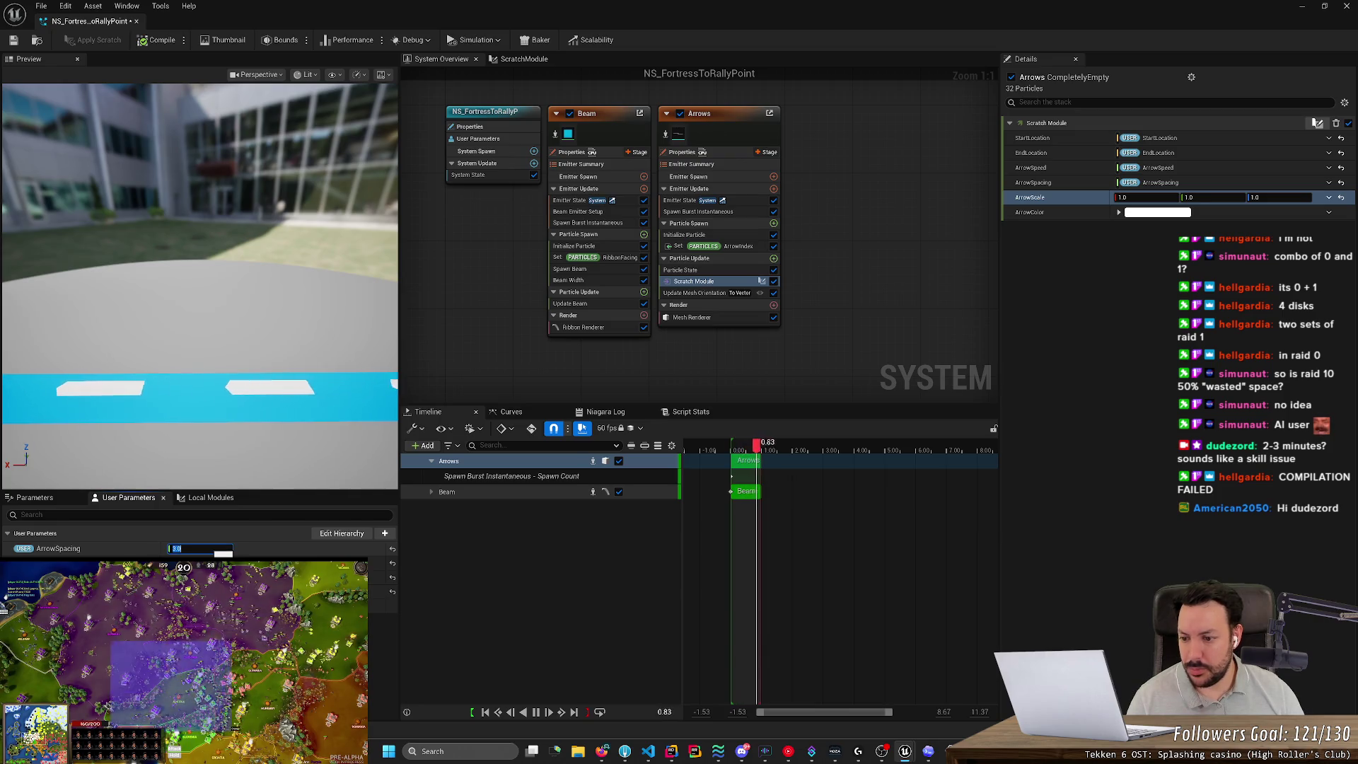
{"action": "type", "text": "2.9"}
{"action": "key", "text": "Return"}
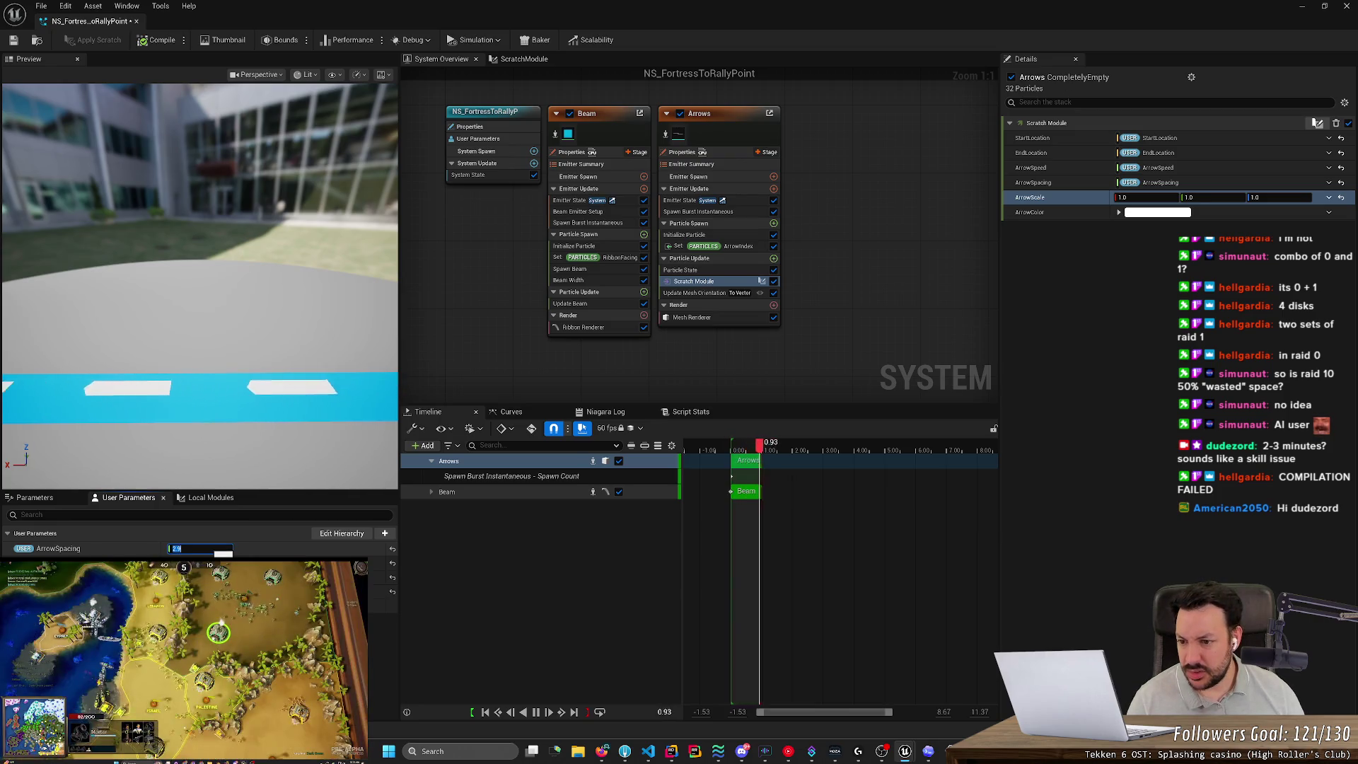
{"action": "type", "text": "2.95"}
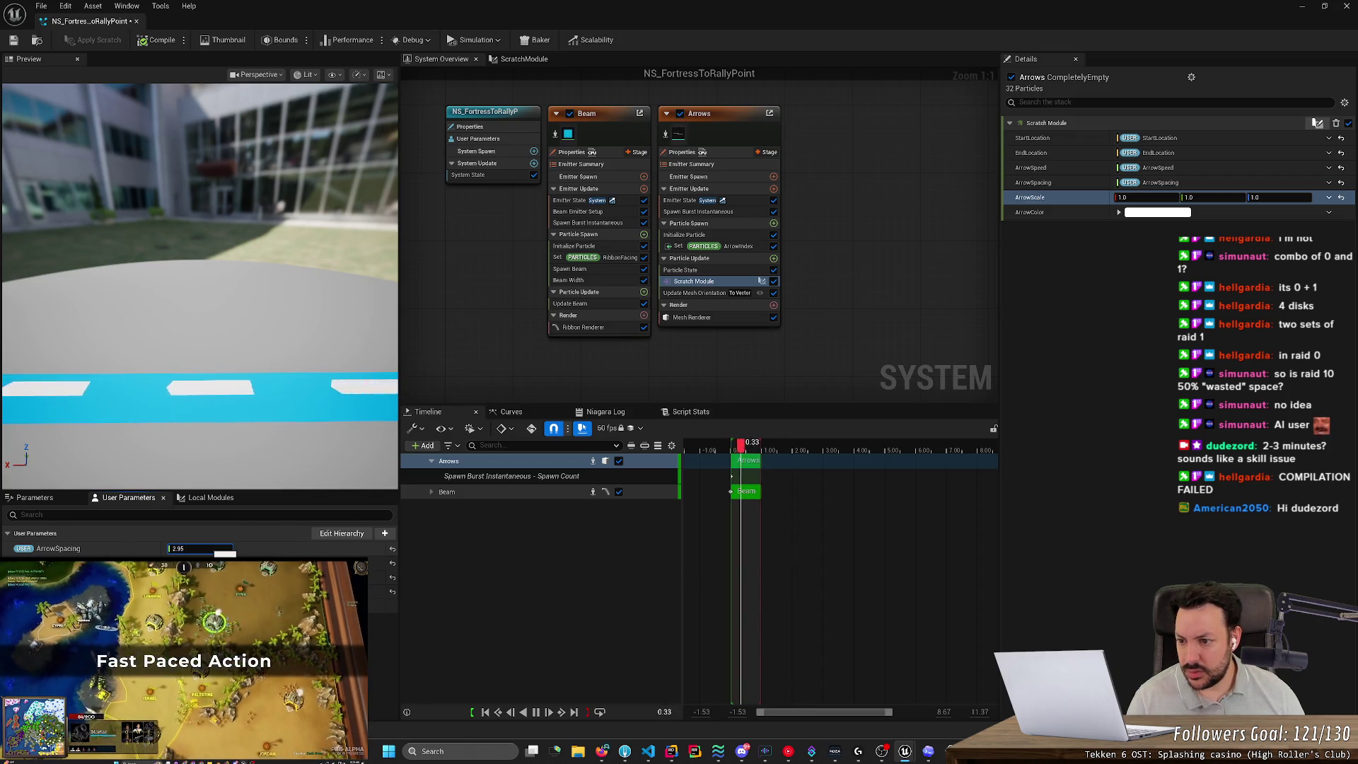
{"action": "key", "text": "Return"}
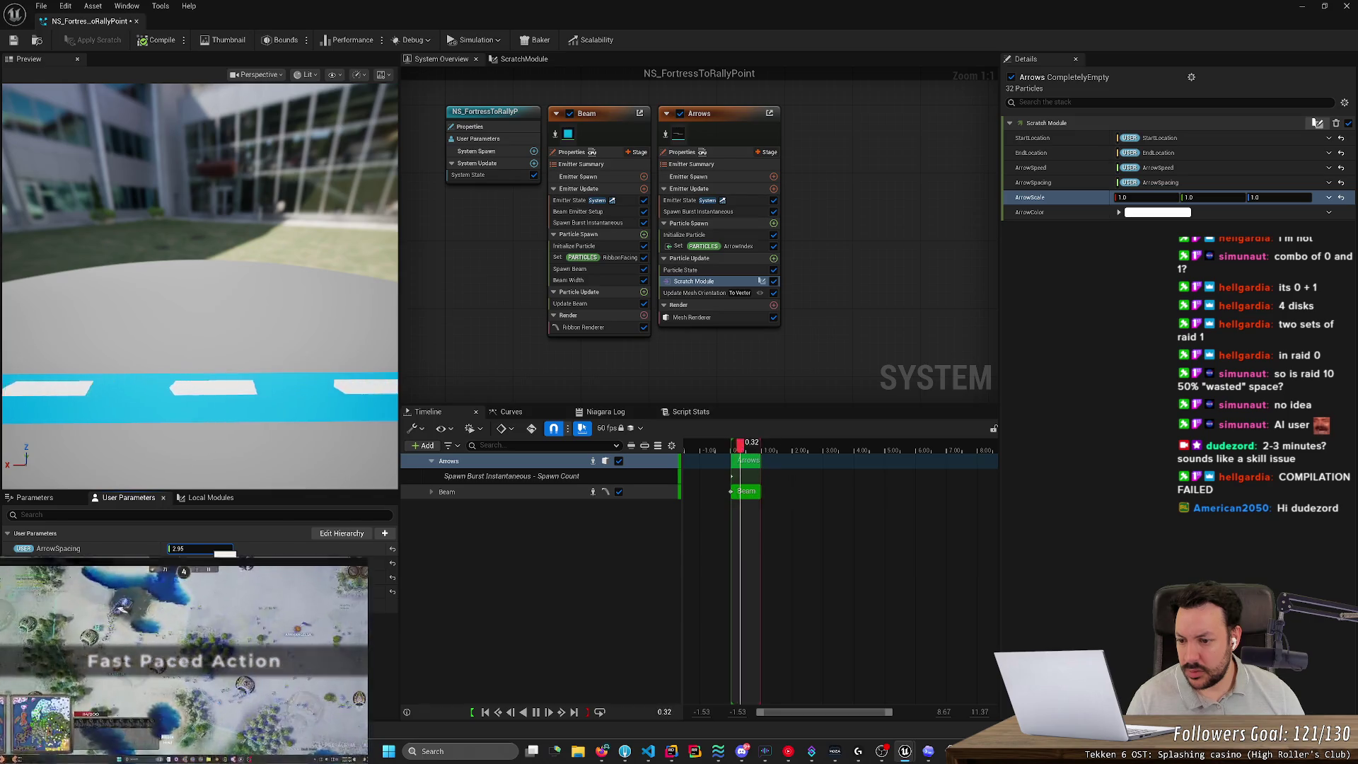
{"action": "type", "text": "1"}
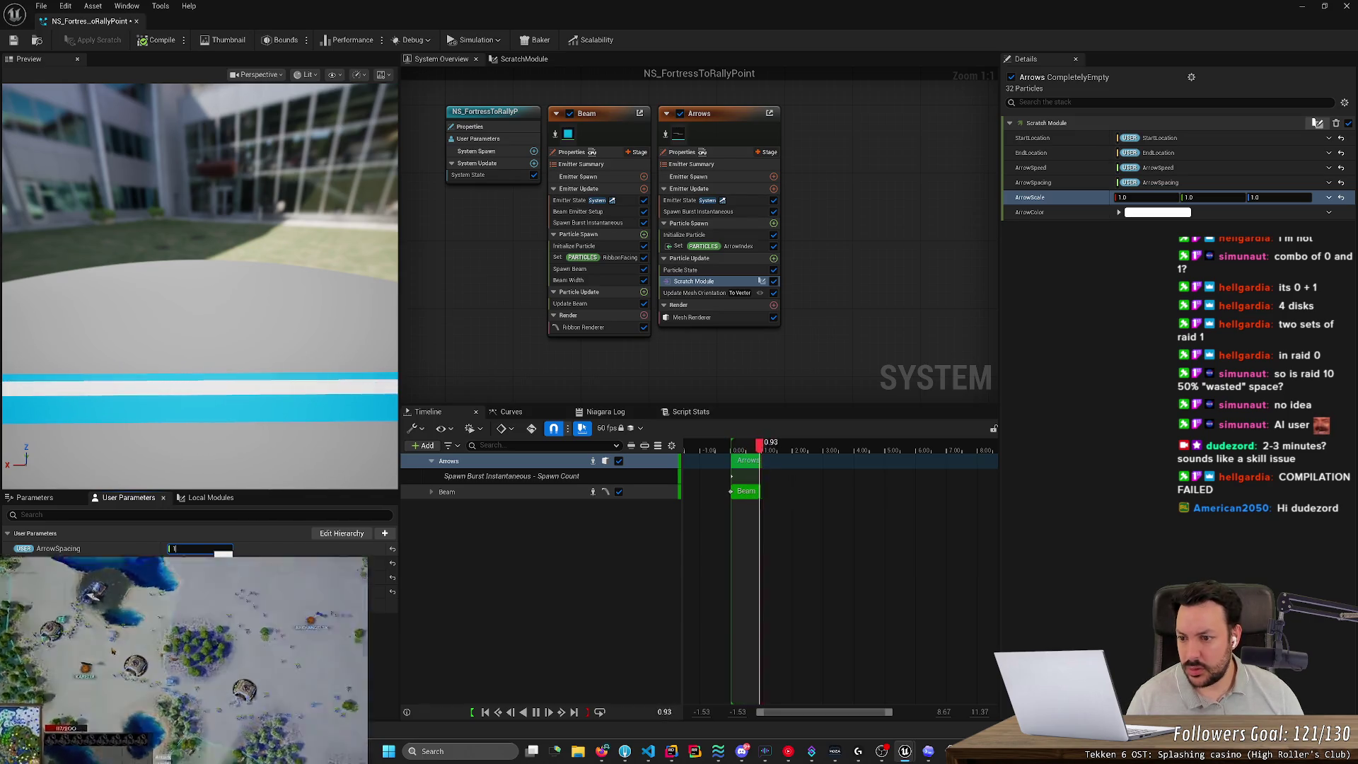
{"action": "type", "text": "2"}
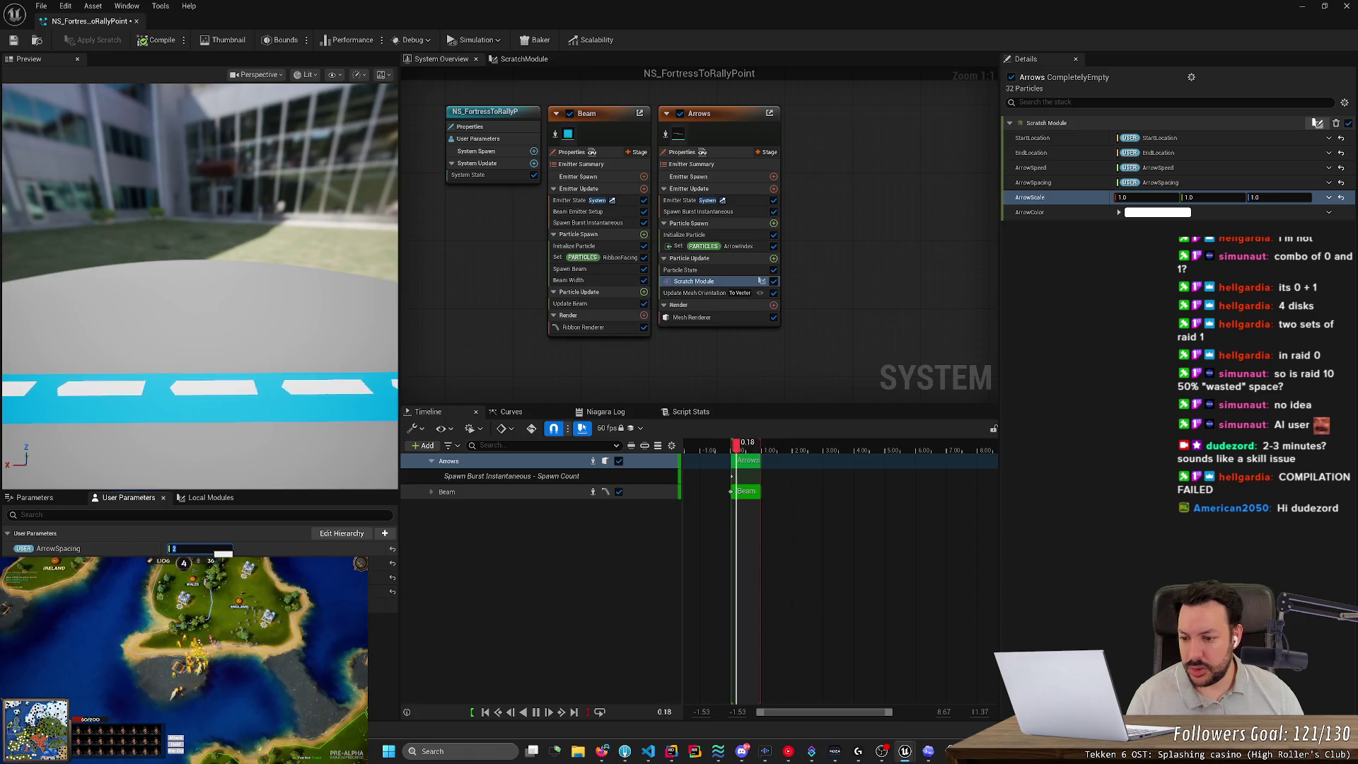
{"action": "type", "text": "4"}
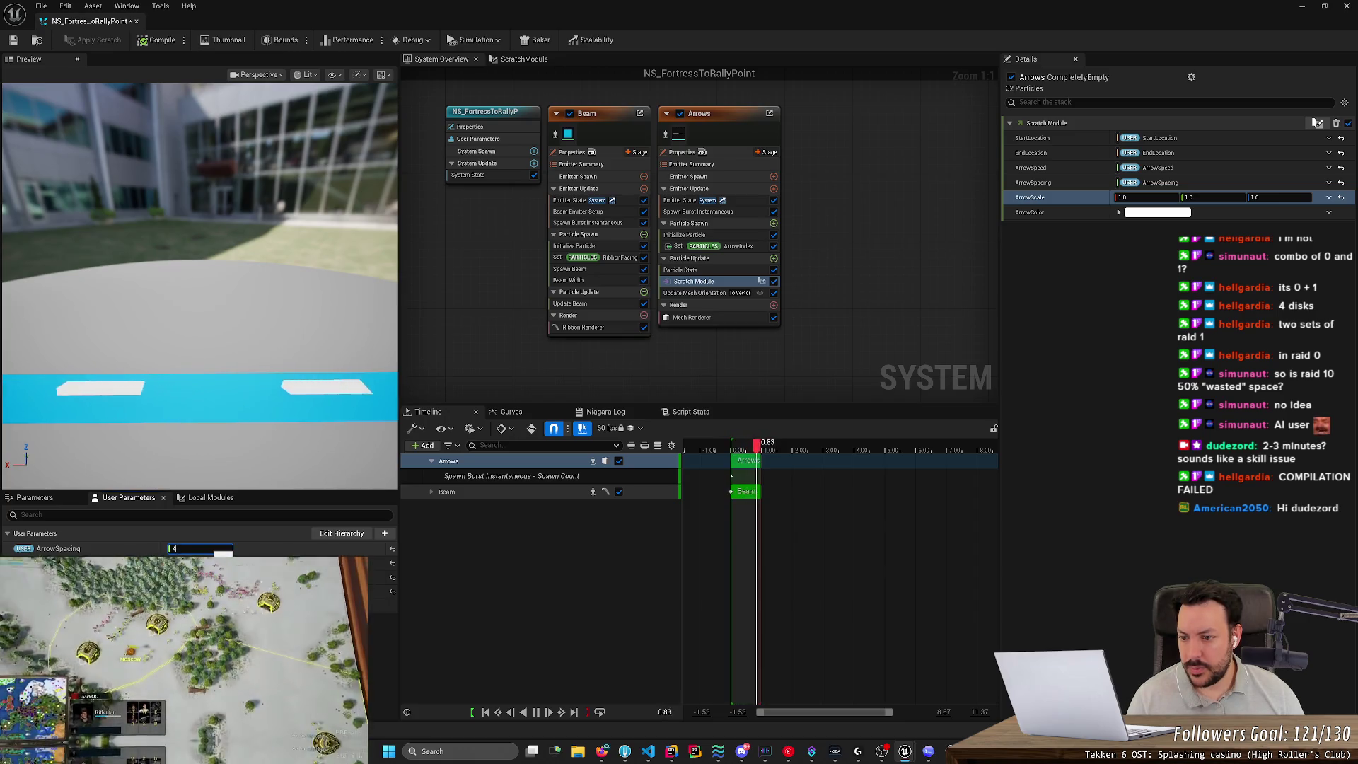
{"action": "type", "text": "6"}
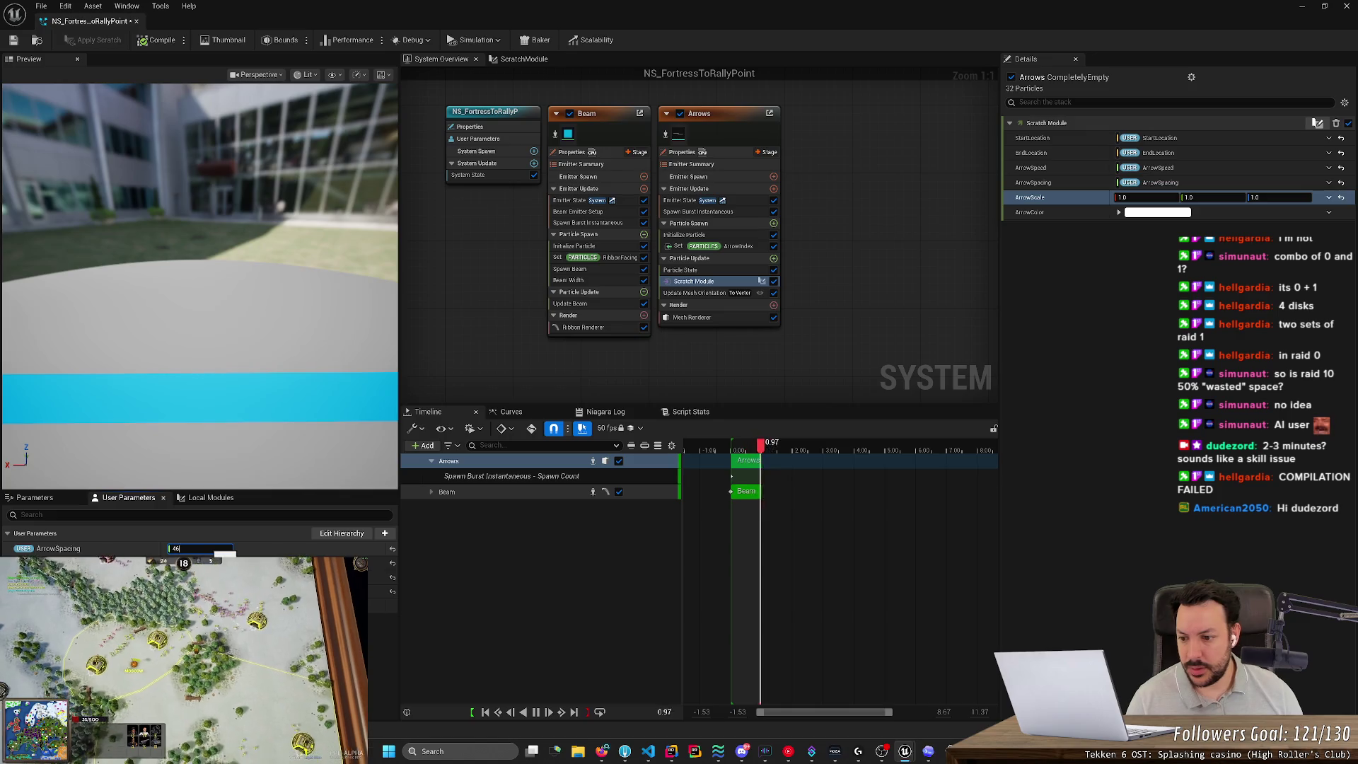
{"action": "type", "text": "6"}
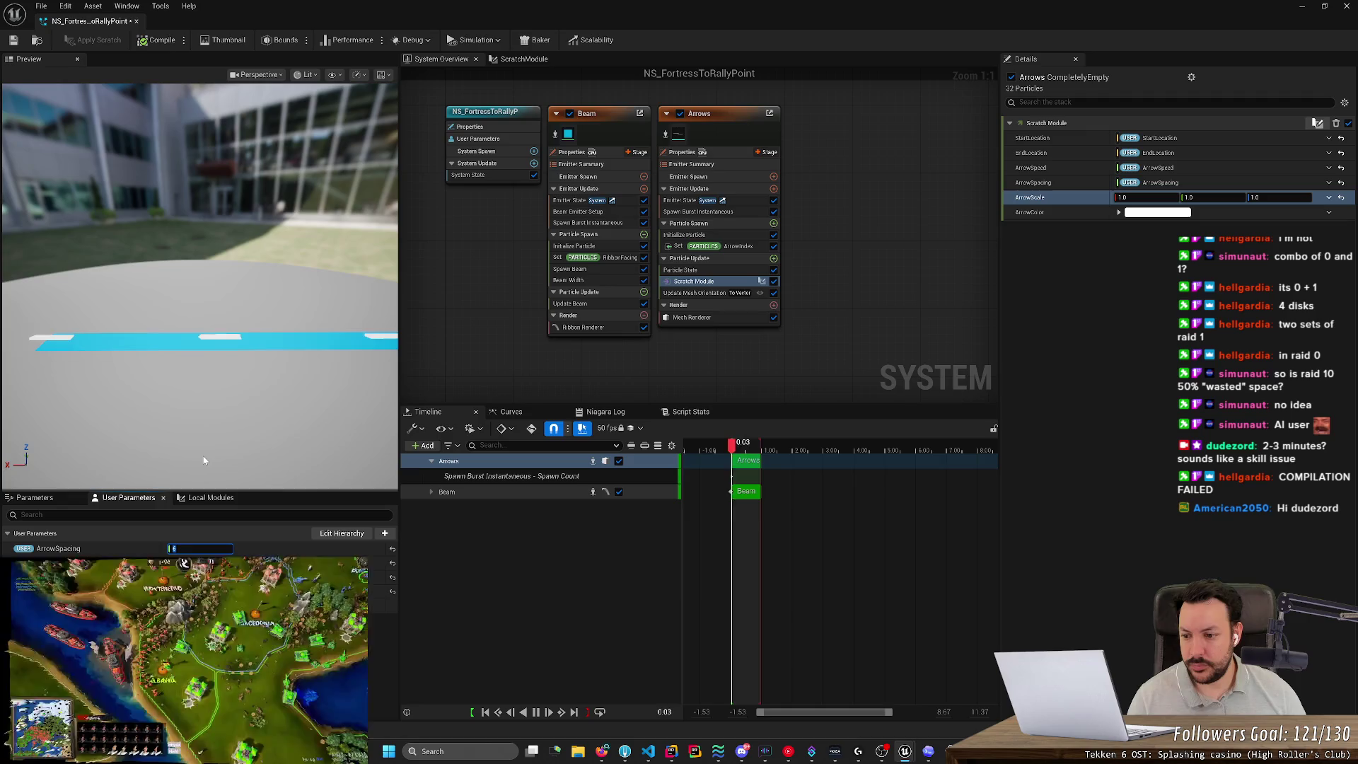
Switch ArrowSpacing from 3 to 6 and back to 3, committing the value of 3.
{"action": "key", "text": "BackSpace"}
{"action": "type", "text": "3"}
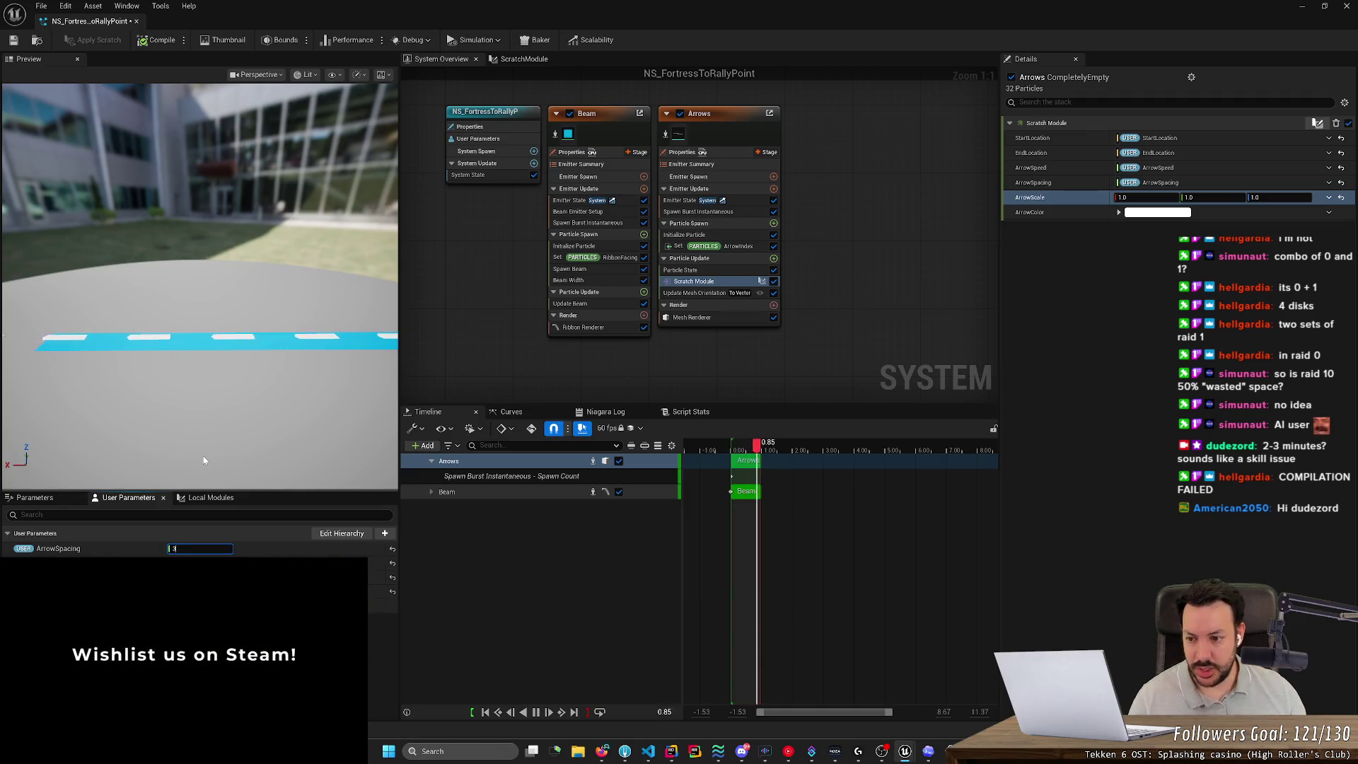
{"action": "key", "text": "BackSpace"}
{"action": "type", "text": "6"}
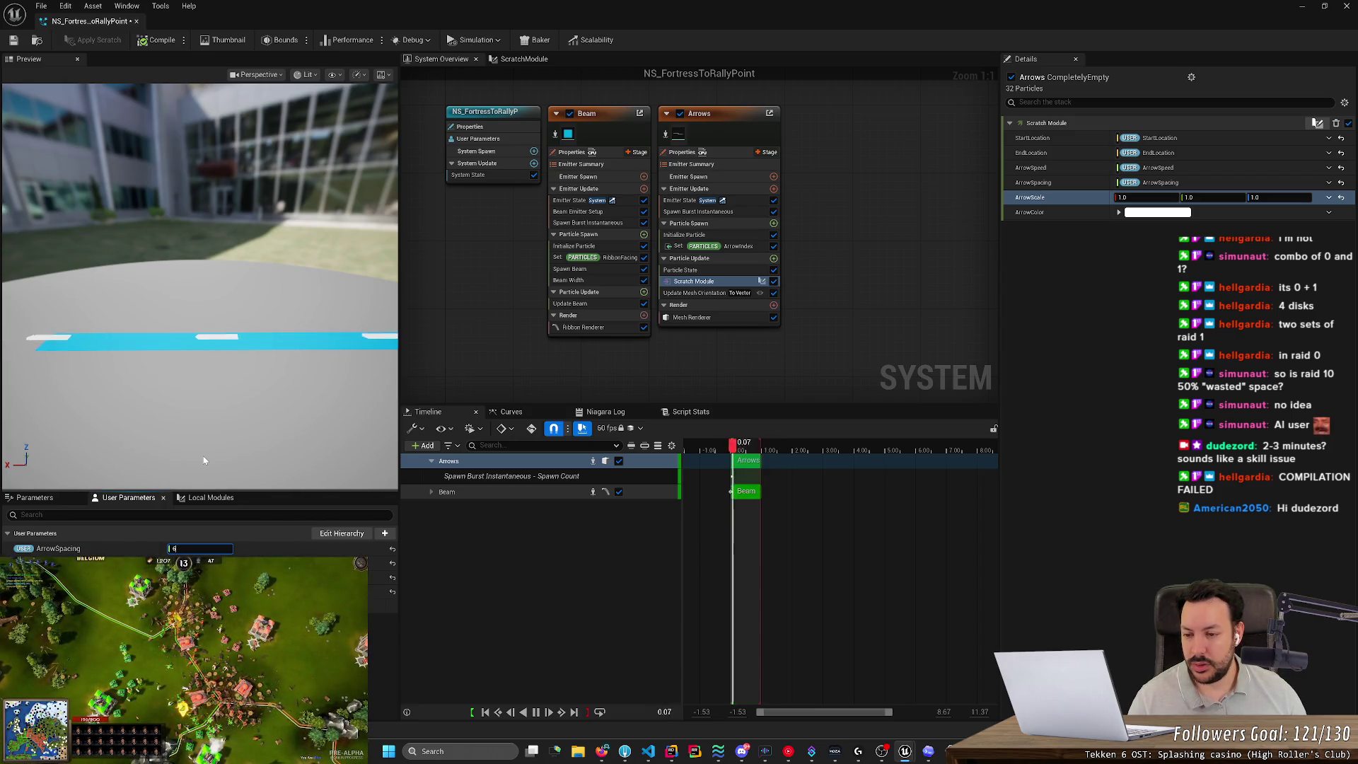
{"action": "key", "text": "BackSpace"}
{"action": "type", "text": "3"}
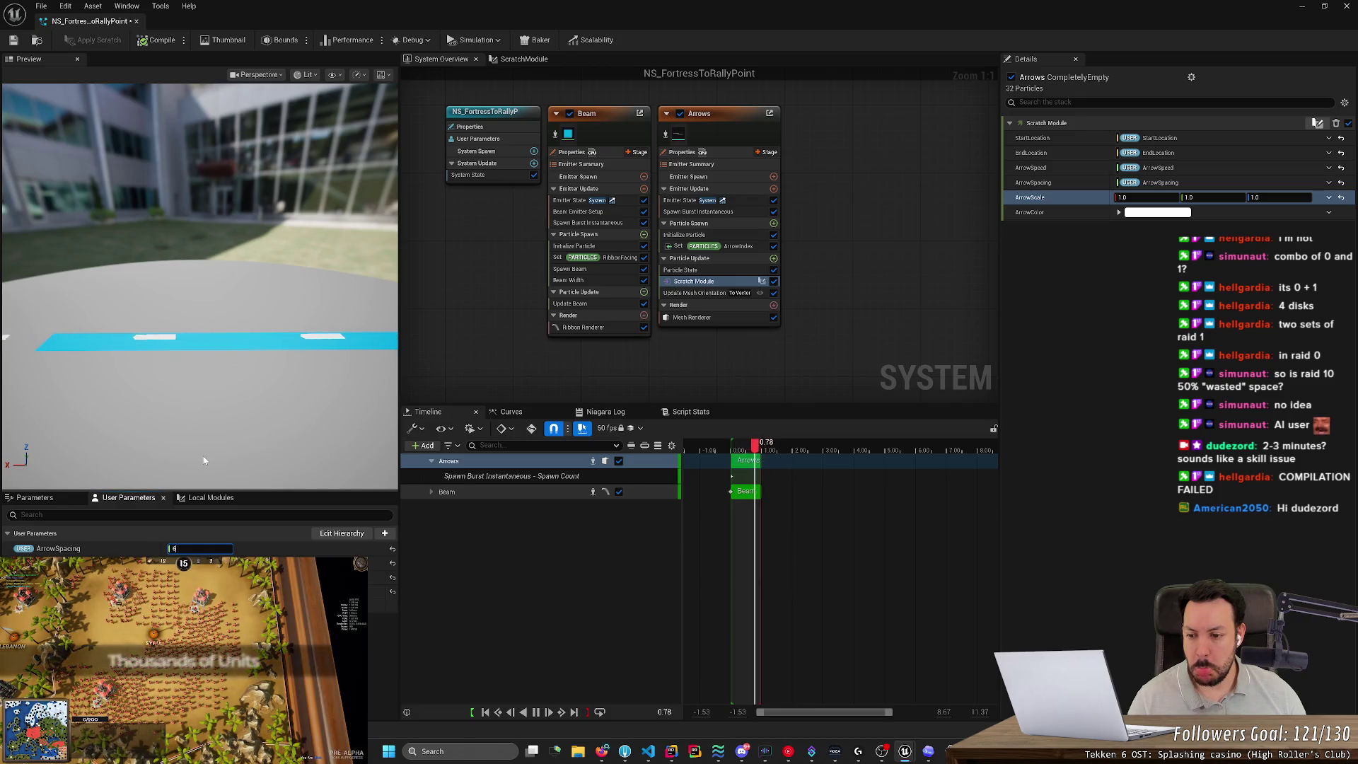
{"action": "key", "text": "Return"}
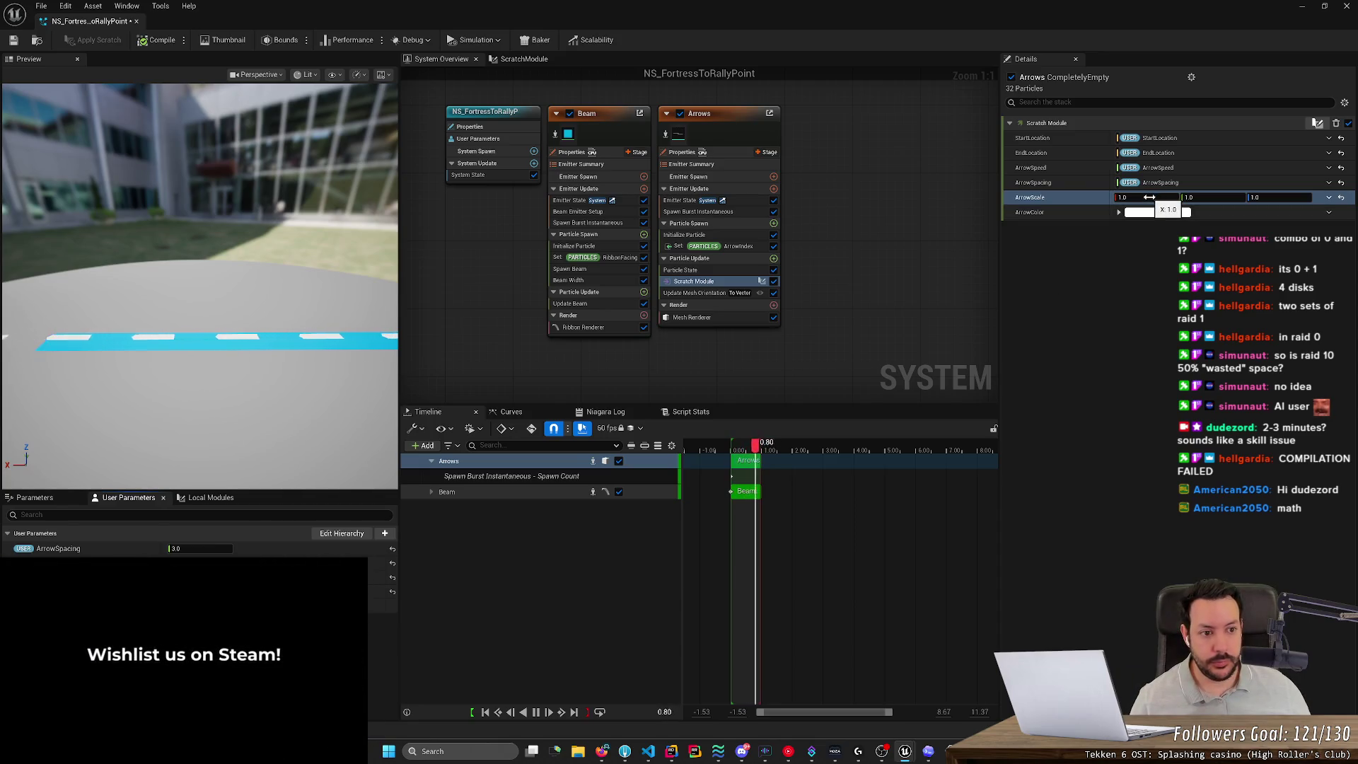
Stretch ArrowScale X to 2.0 and restore it to 1.0, then set ArrowScale Y to 2.0.
{"action": "left_click_drag", "start_coordinate": [1149, 197], "coordinate": [1167, 197]}
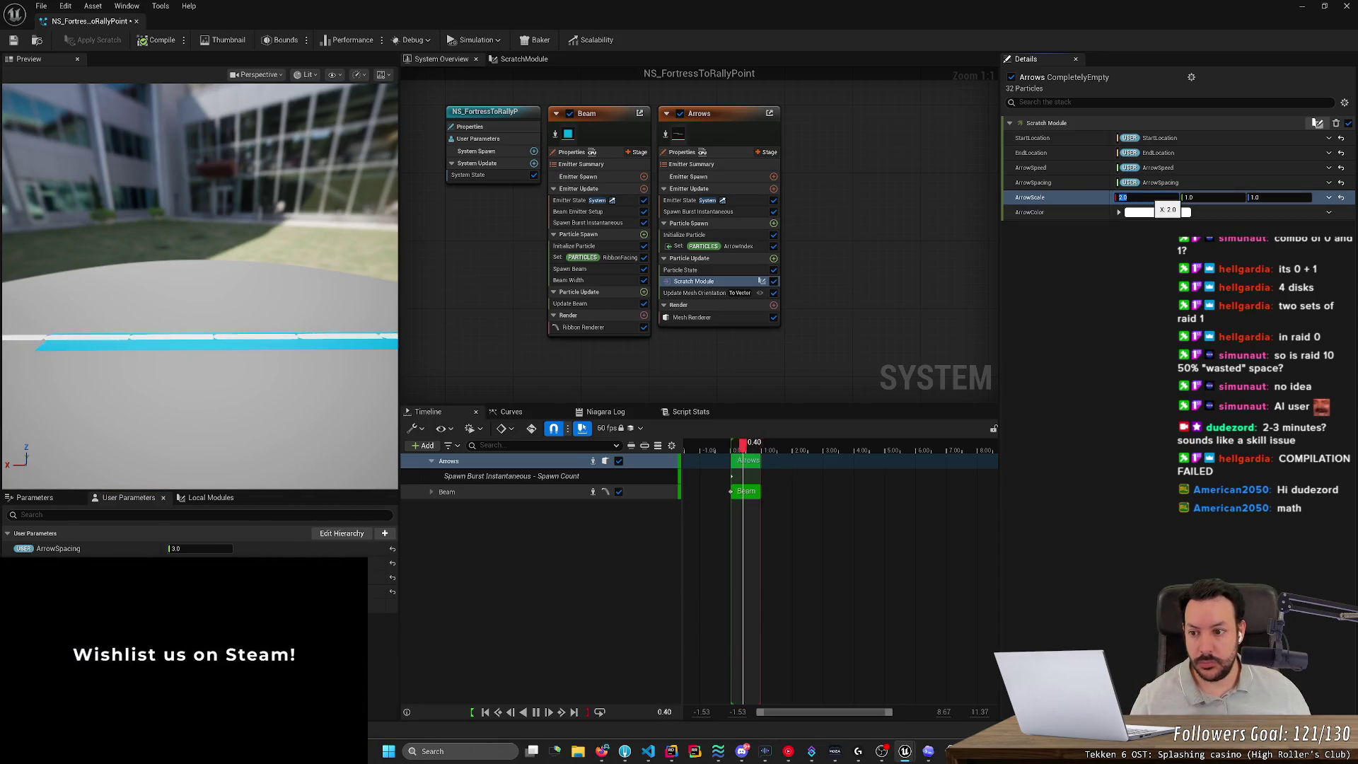
{"action": "type", "text": "1"}
{"action": "key", "text": "Tab"}
{"action": "key", "text": "Tab"}
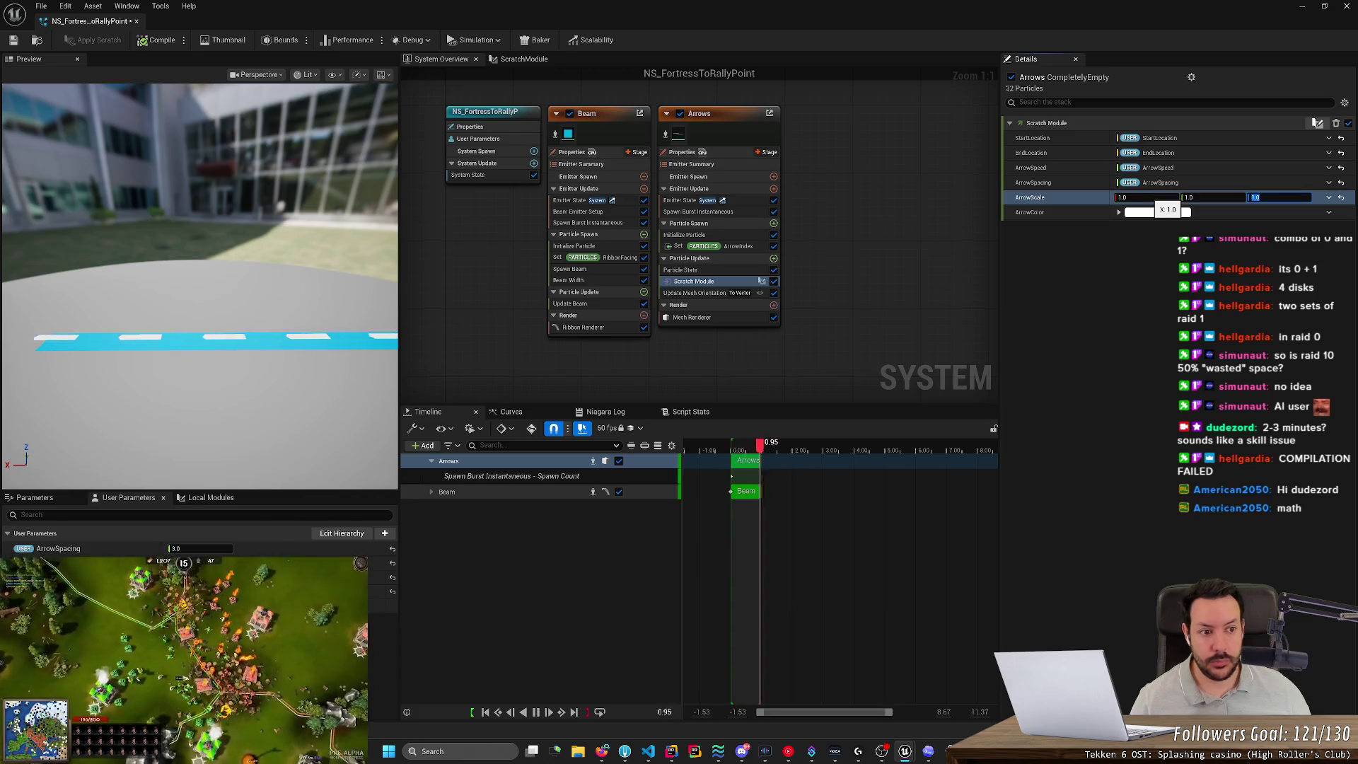
{"action": "key", "text": "shift+Tab"}
{"action": "type", "text": "2"}
{"action": "key", "text": "Return"}
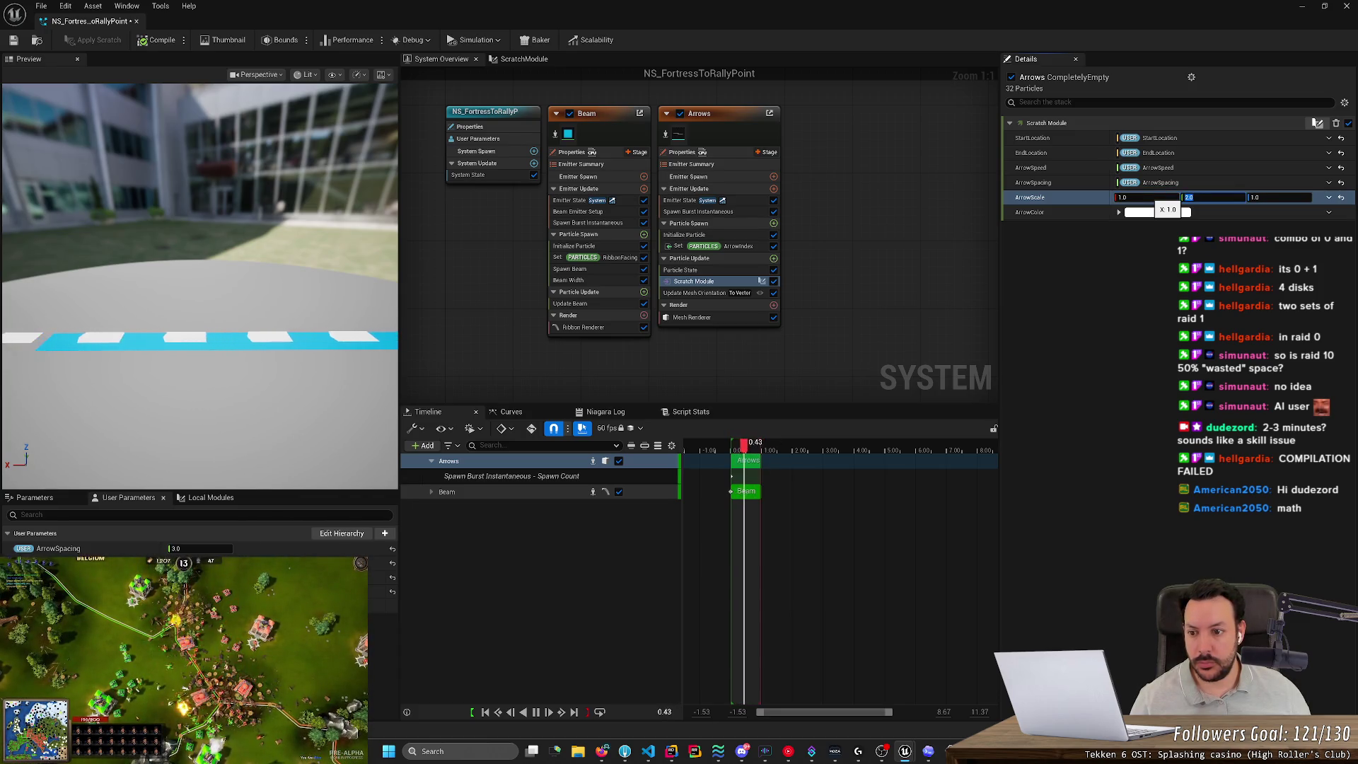
Reduce ArrowScale Y to 1.5 and then to 1.0.
{"action": "type", "text": "1.5"}
{"action": "key", "text": "Return"}
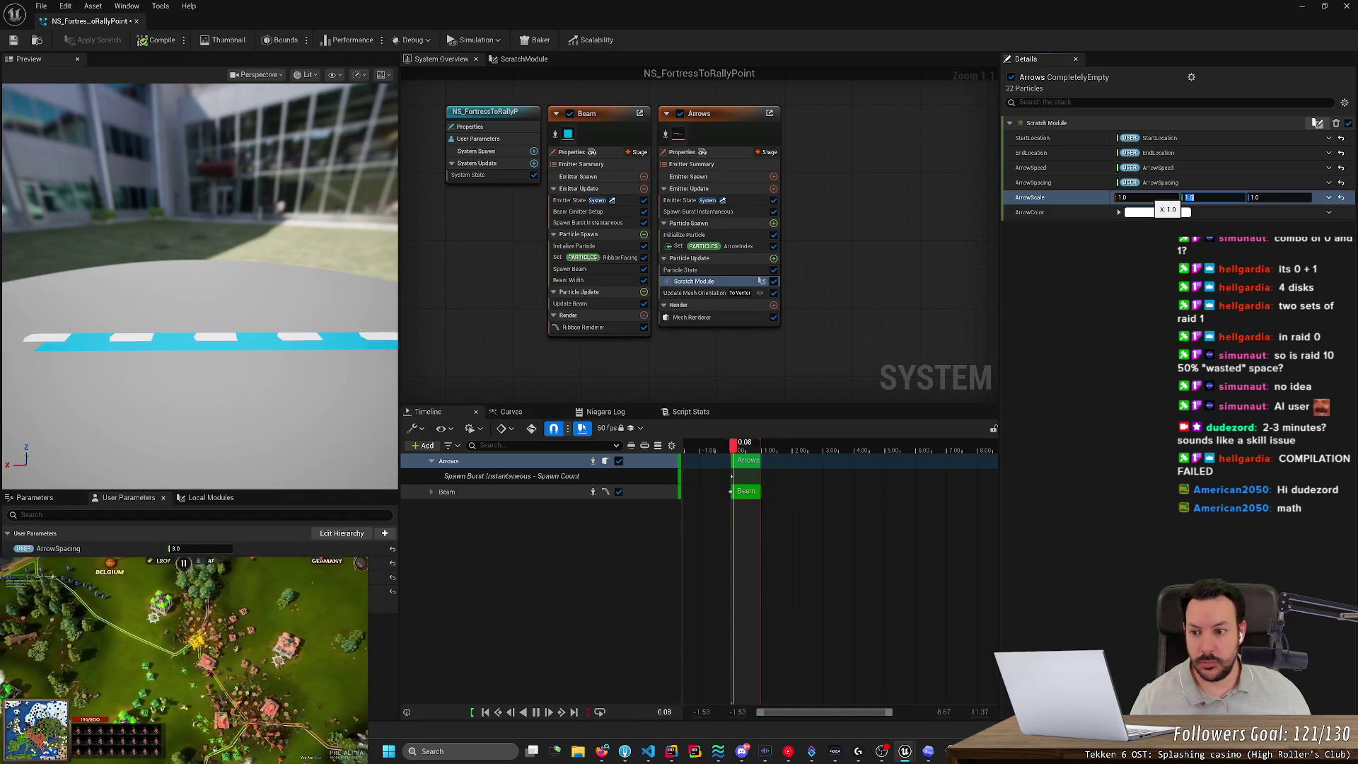
{"action": "type", "text": "1"}
{"action": "key", "text": "Return"}
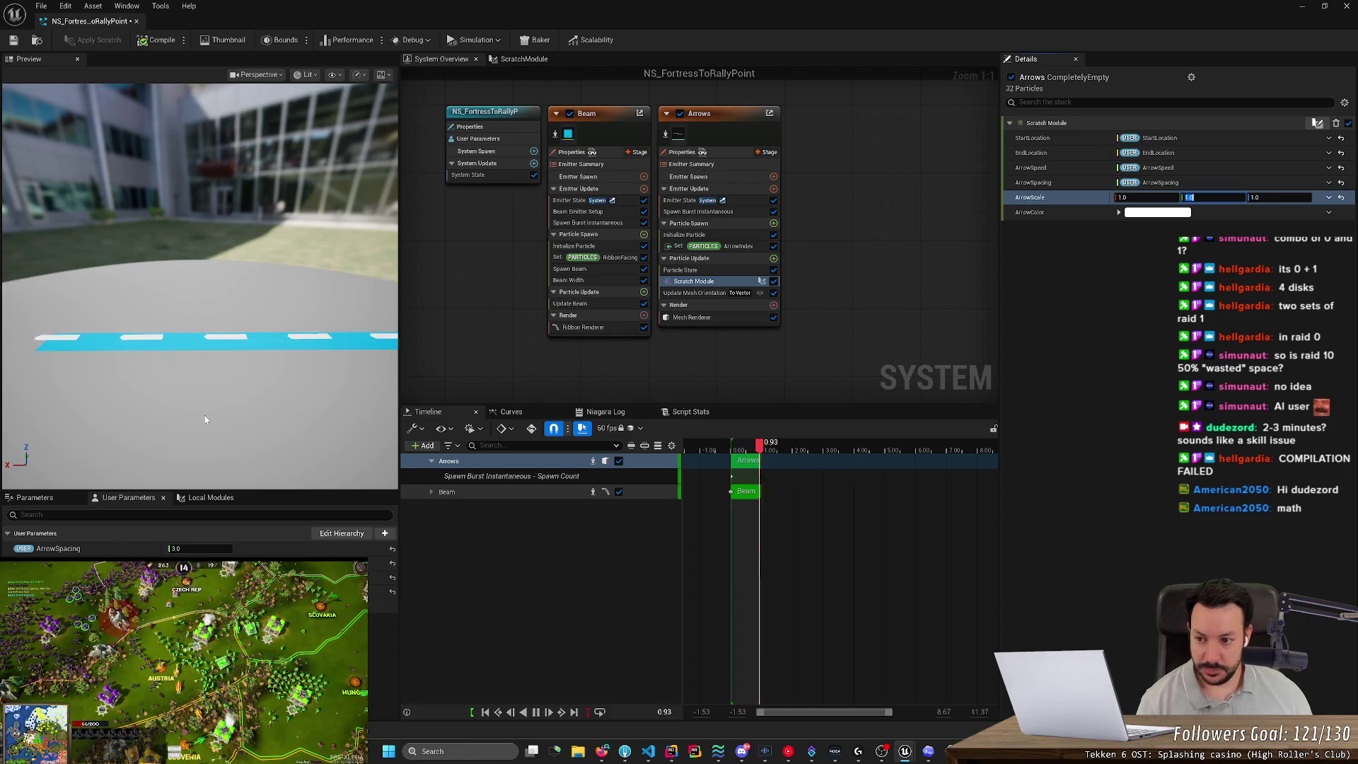
{"action": "left_click_drag", "start_coordinate": [208, 420], "coordinate": [229, 415]}
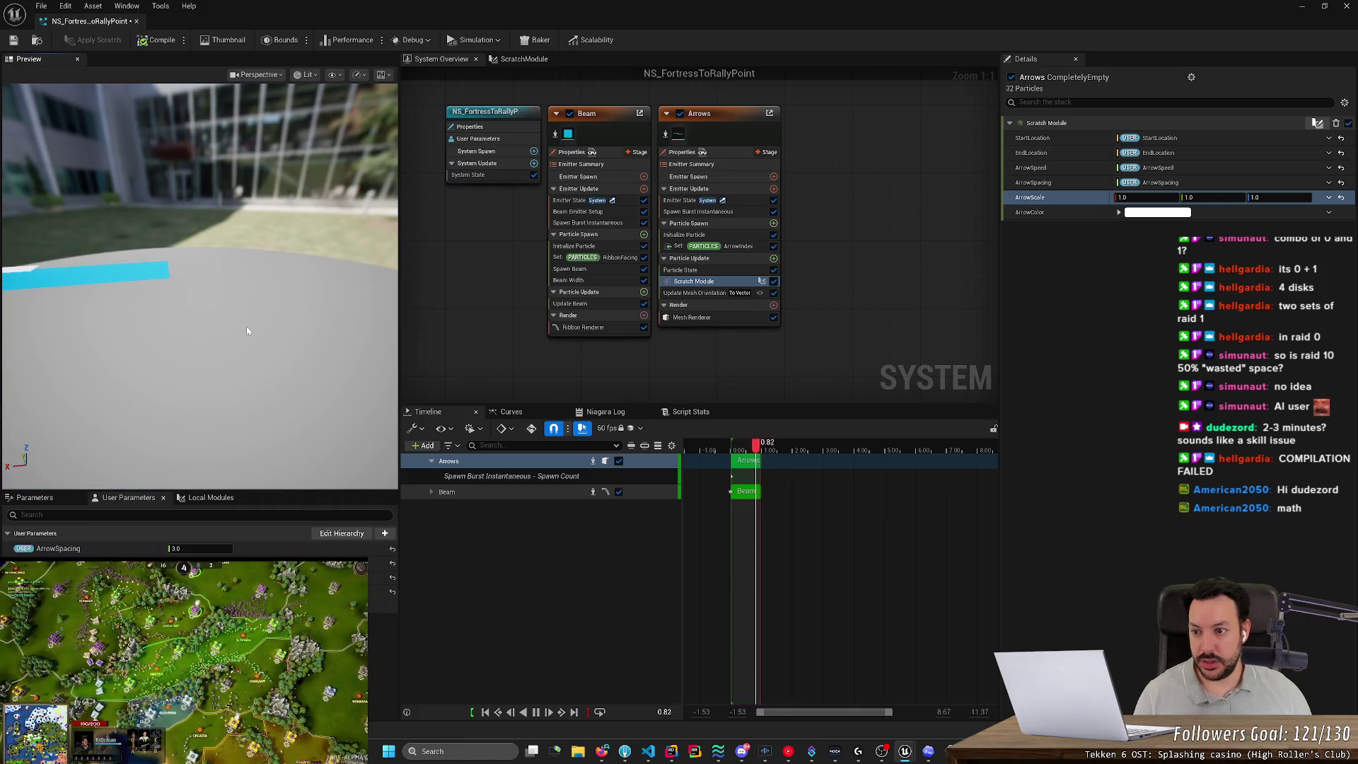
{"action": "left_click_drag", "start_coordinate": [246, 325], "coordinate": [235, 330]}
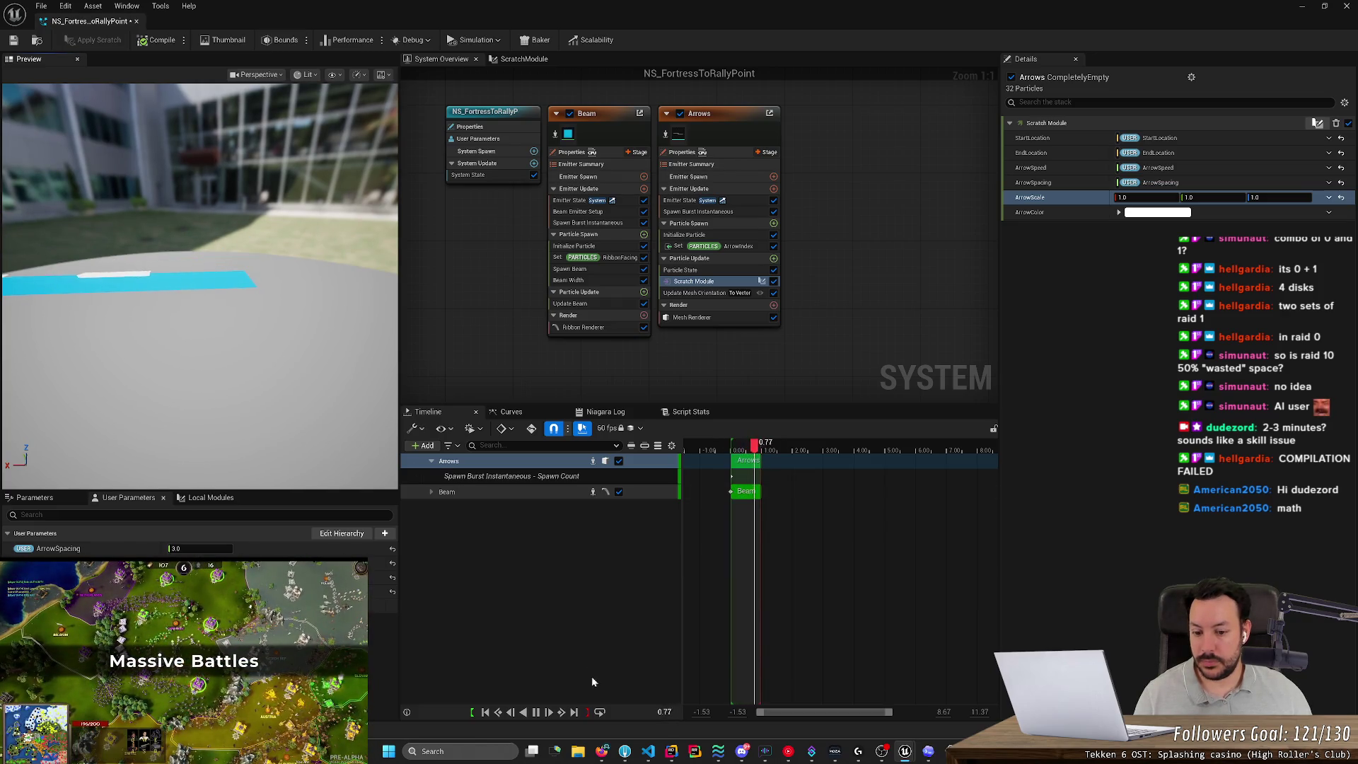
{"action": "left_click", "coordinate": [536, 713]}
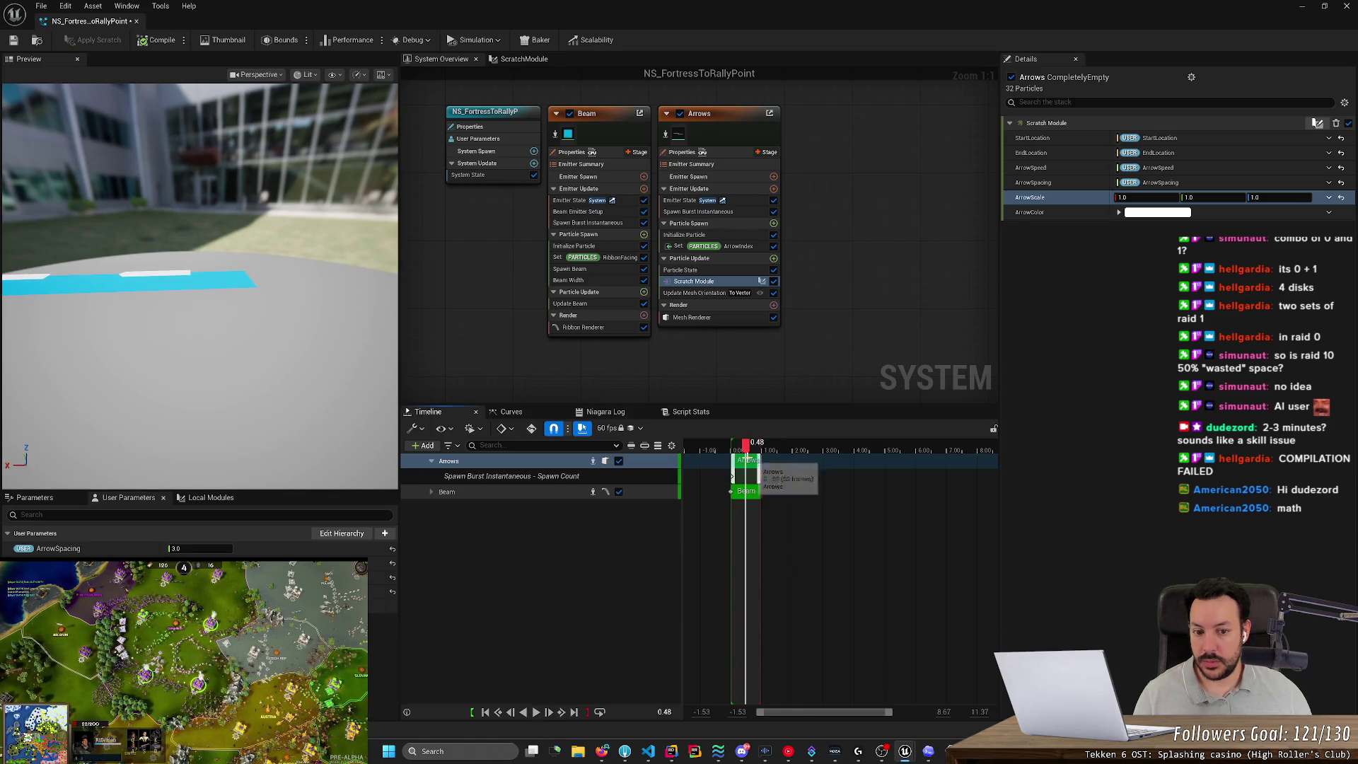
{"action": "mouse_move", "coordinate": [747, 451]}
{"action": "left_mouse_down"}
{"action": "mouse_move", "coordinate": [715, 452]}
{"action": "mouse_move", "coordinate": [761, 459]}
{"action": "left_mouse_up"}
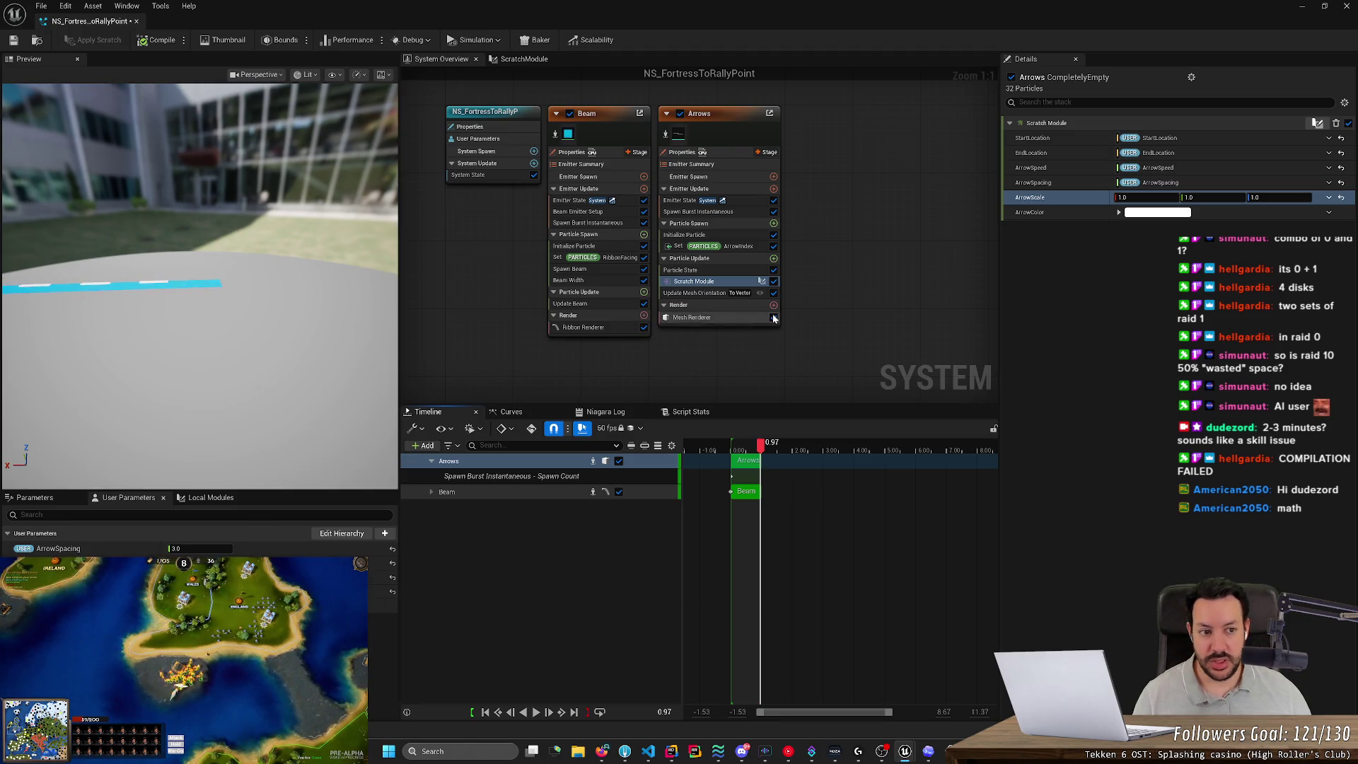
{"action": "scroll", "coordinate": [453, 320], "scroll_direction": "down", "scroll_amount": 2}
Set the Arrows Spawn Burst Instantaneous count to 1, play the preview, then raise it to 50.
{"action": "scroll", "coordinate": [455, 312], "scroll_direction": "up", "scroll_amount": 2}
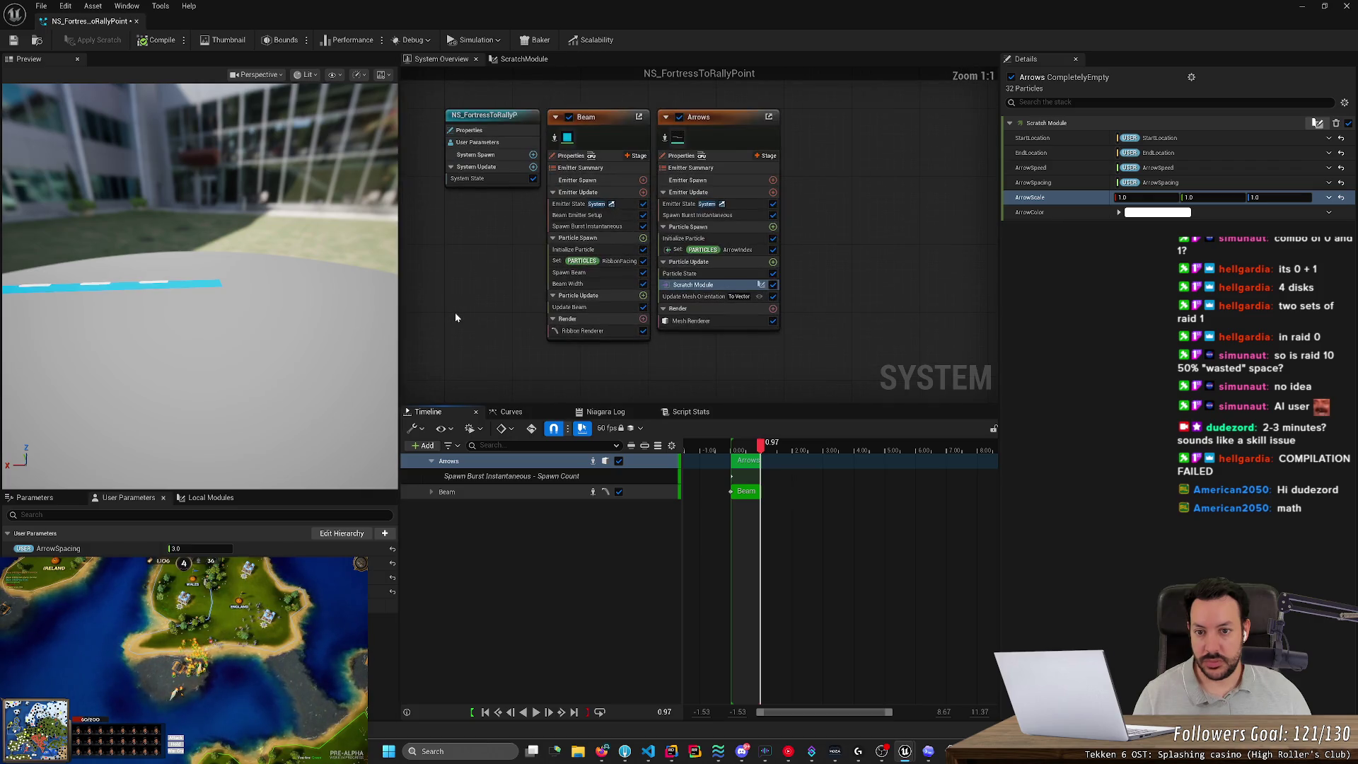
{"action": "left_click", "coordinate": [685, 216]}
{"action": "left_click", "coordinate": [1124, 138]}
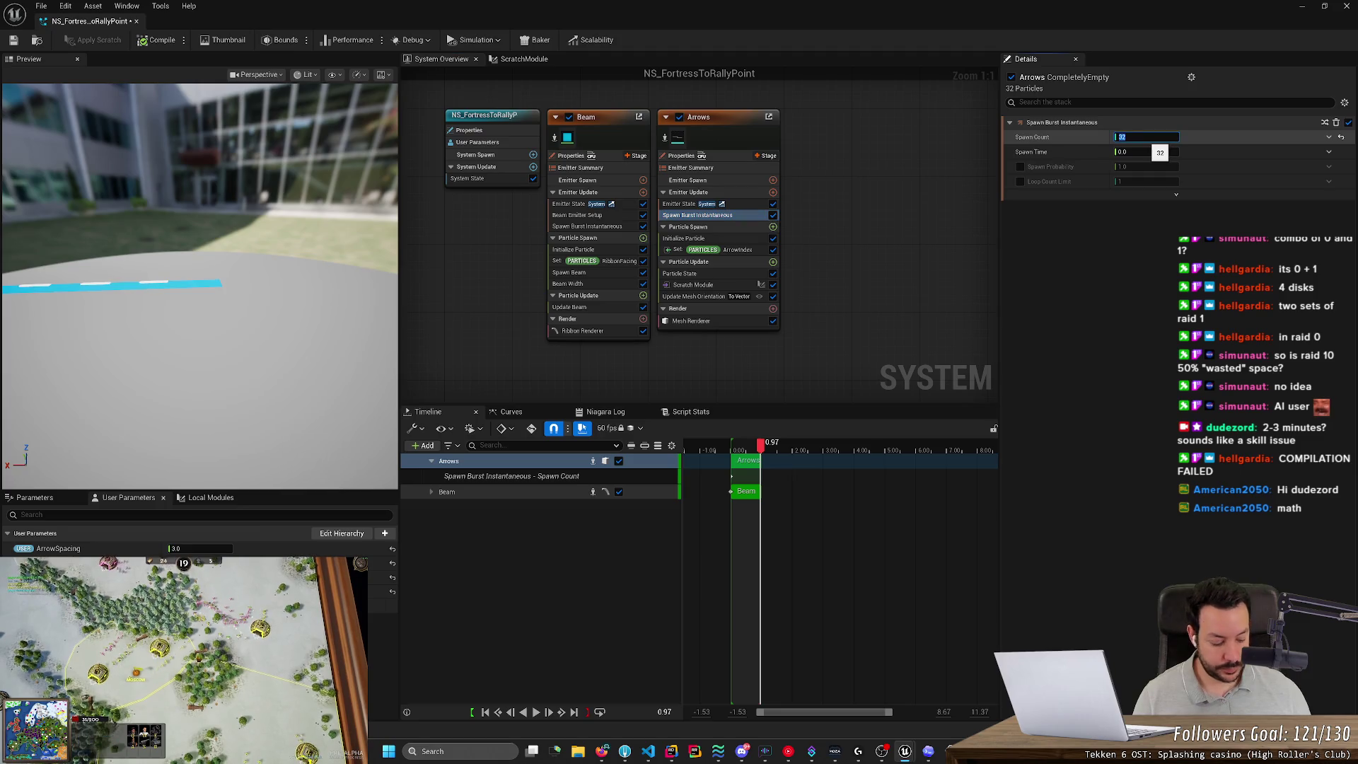
{"action": "type", "text": "1"}
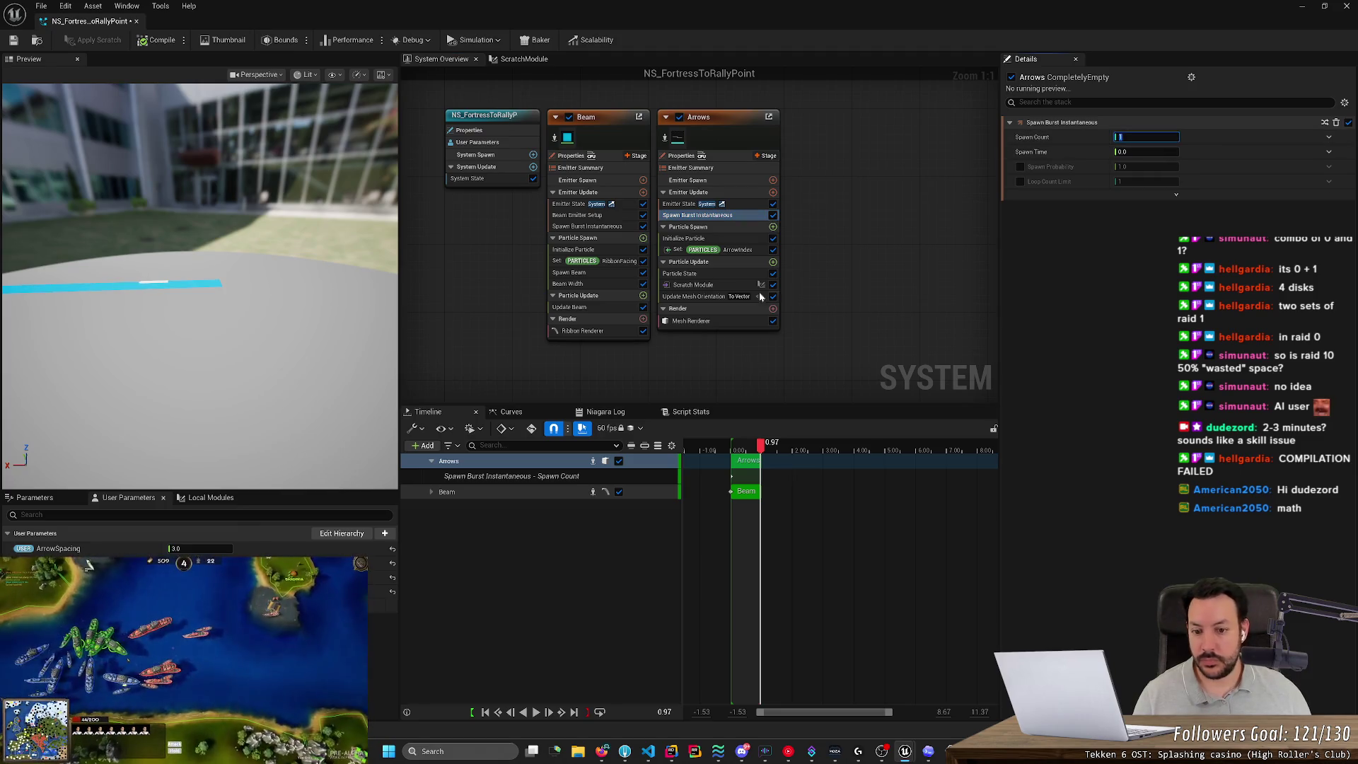
{"action": "left_click", "coordinate": [535, 713]}
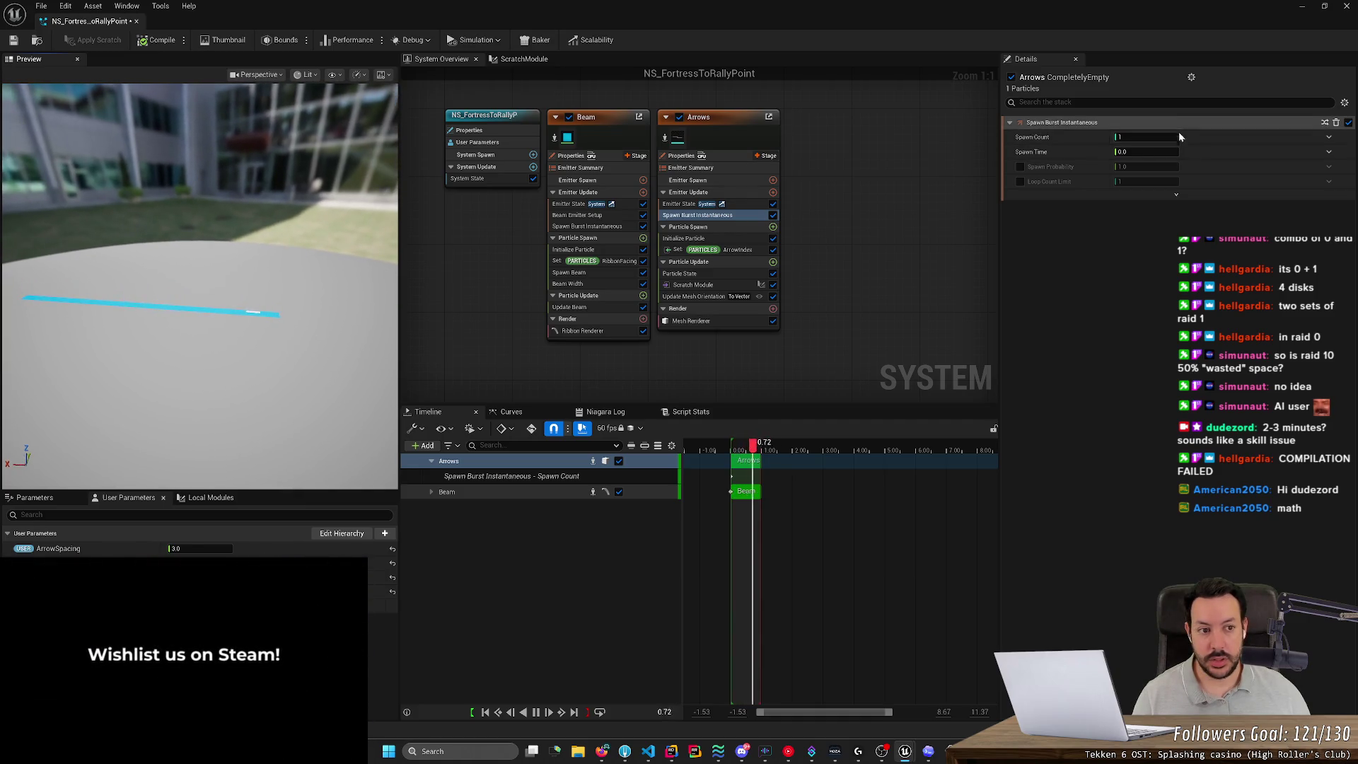
{"action": "left_click", "coordinate": [1175, 135]}
{"action": "type", "text": "1"}
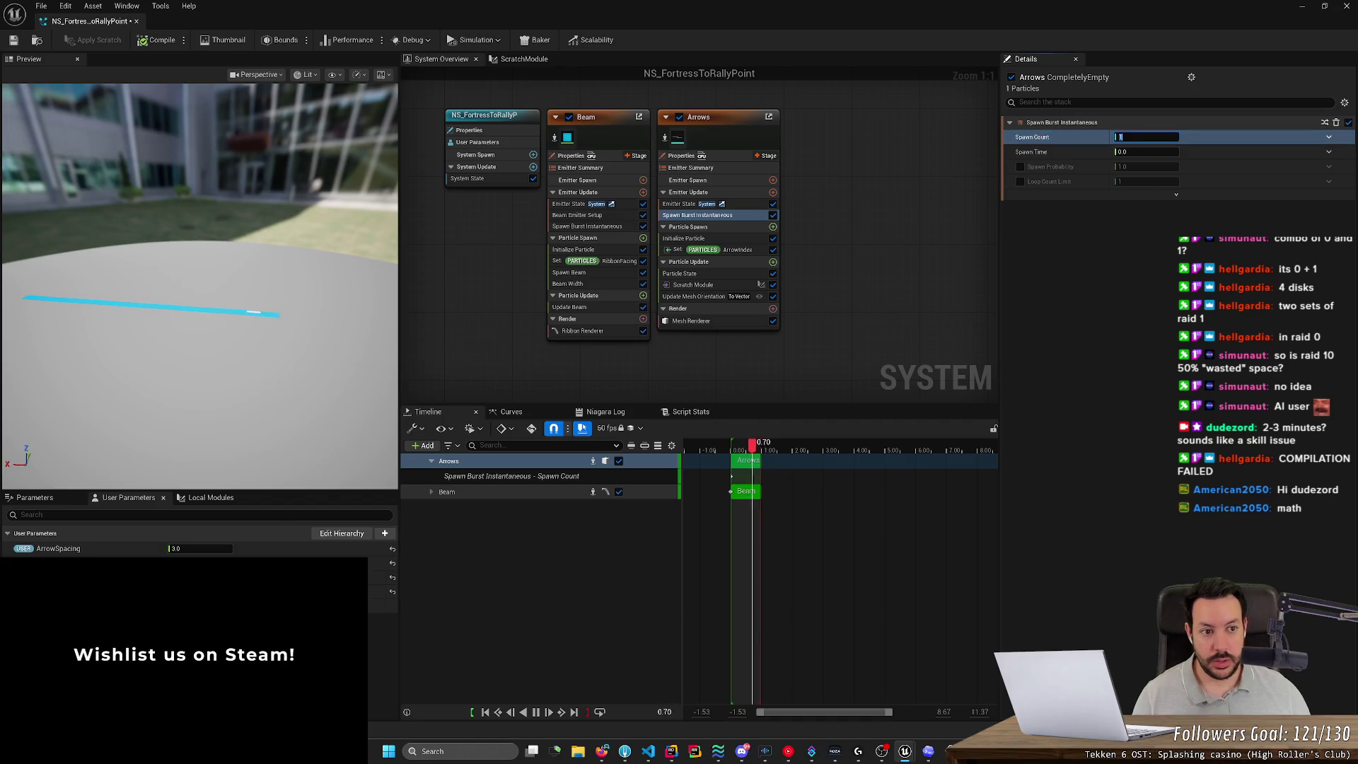
{"action": "type", "text": "0"}
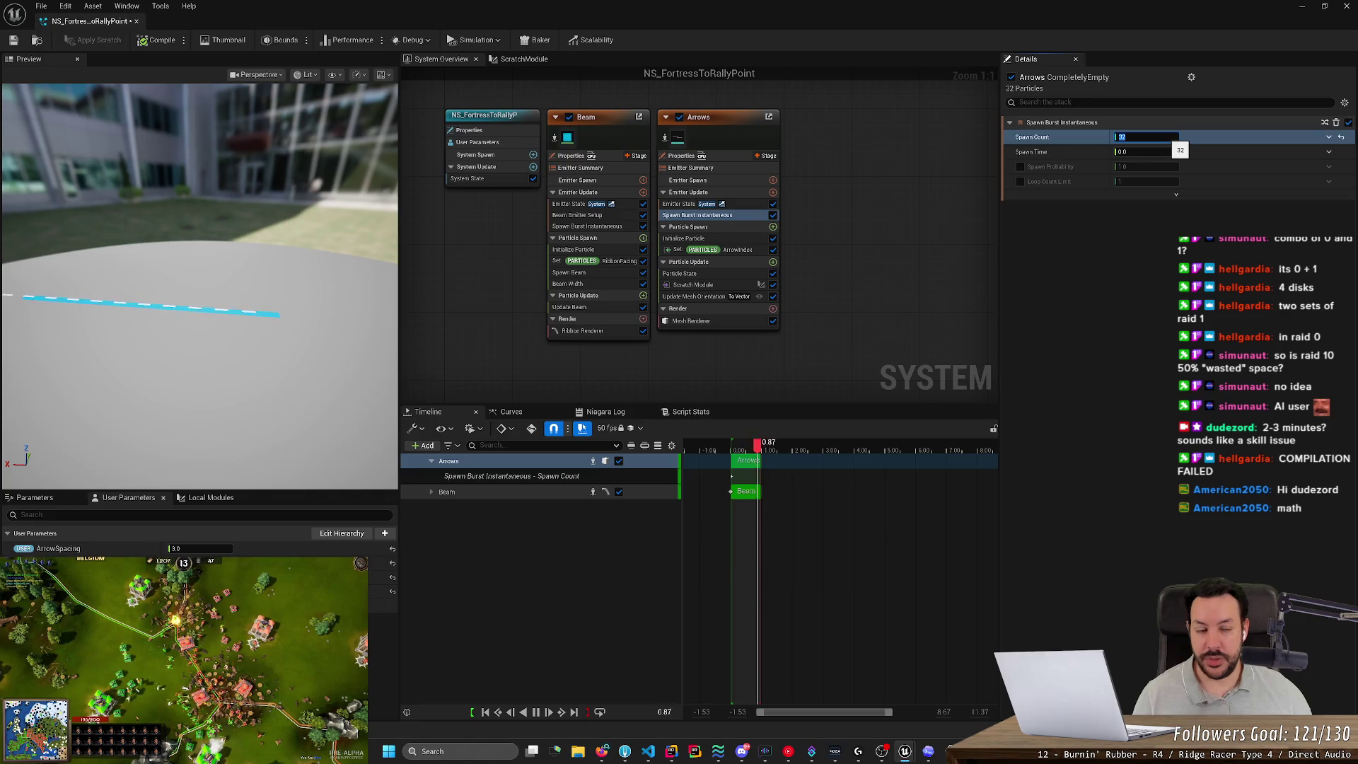
{"action": "type", "text": "50"}
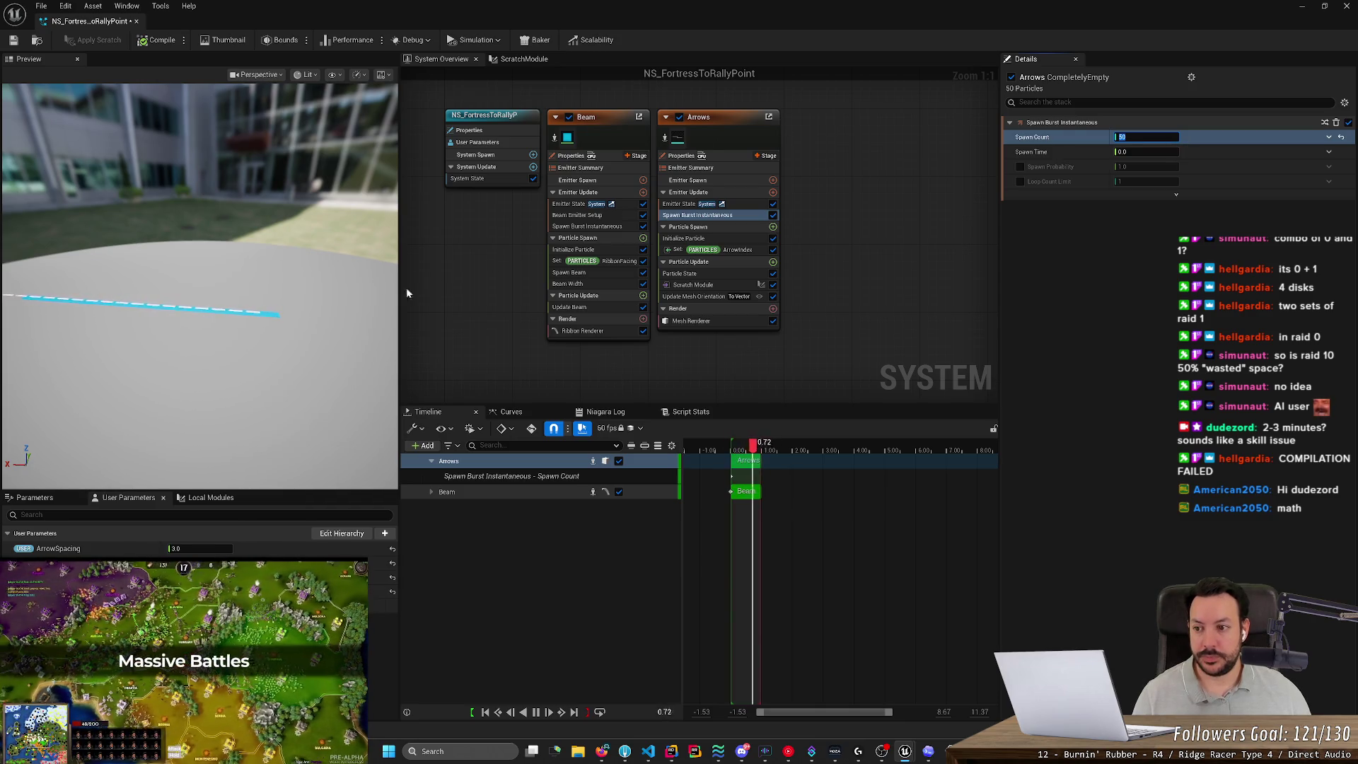
Review the Arrows Mesh Renderer, Particle State, Mesh Orientation, Initialize Particle and Emitter State, ending on Particle Update.
{"action": "left_click_drag", "start_coordinate": [289, 364], "coordinate": [290, 318]}
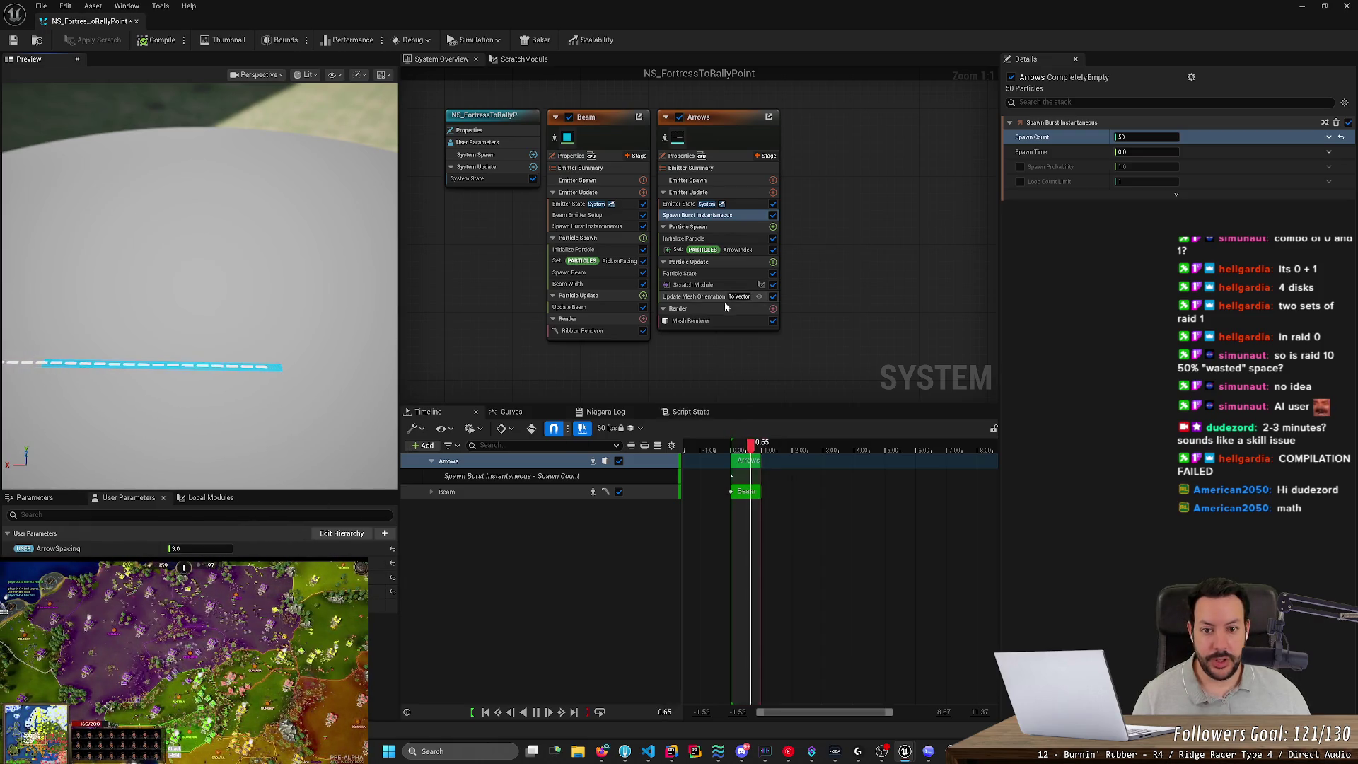
{"action": "left_click", "coordinate": [698, 324]}
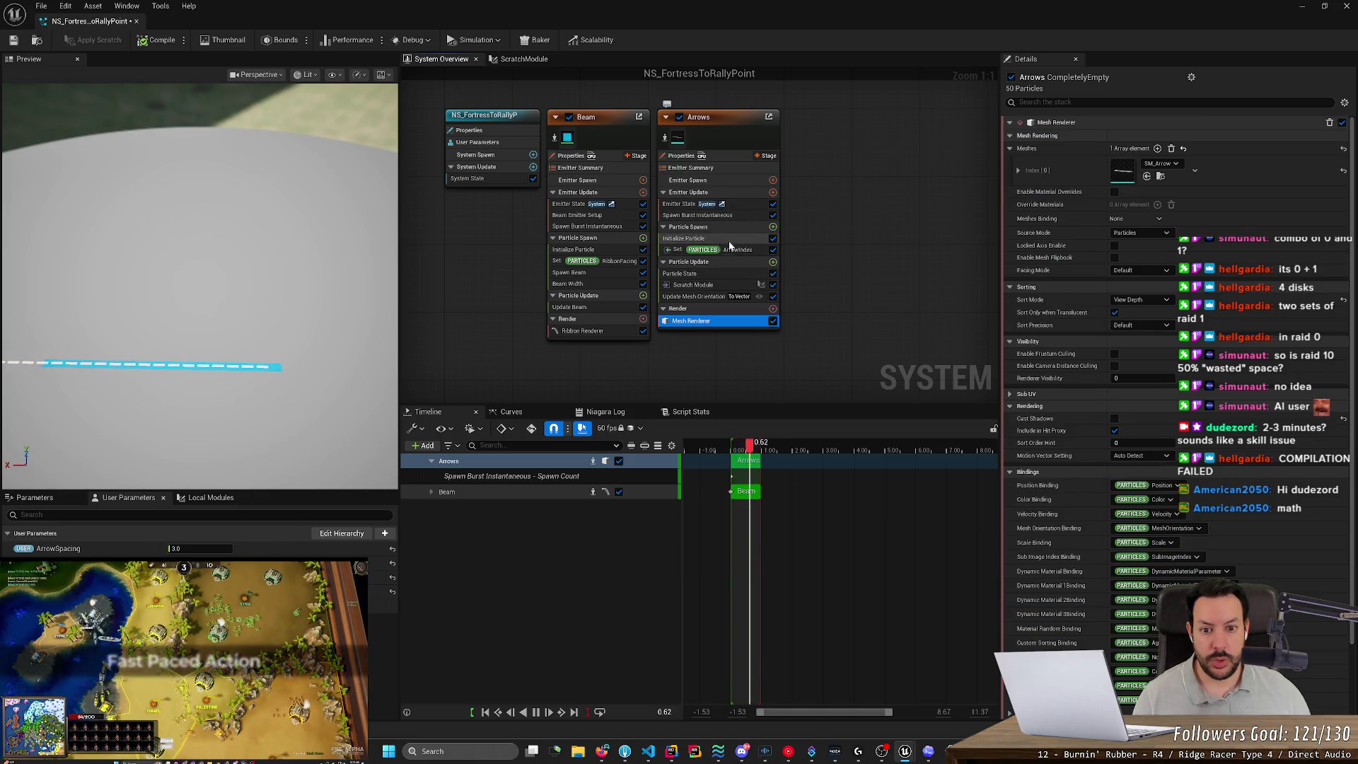
{"action": "left_click", "coordinate": [715, 274]}
{"action": "left_click", "coordinate": [715, 297]}
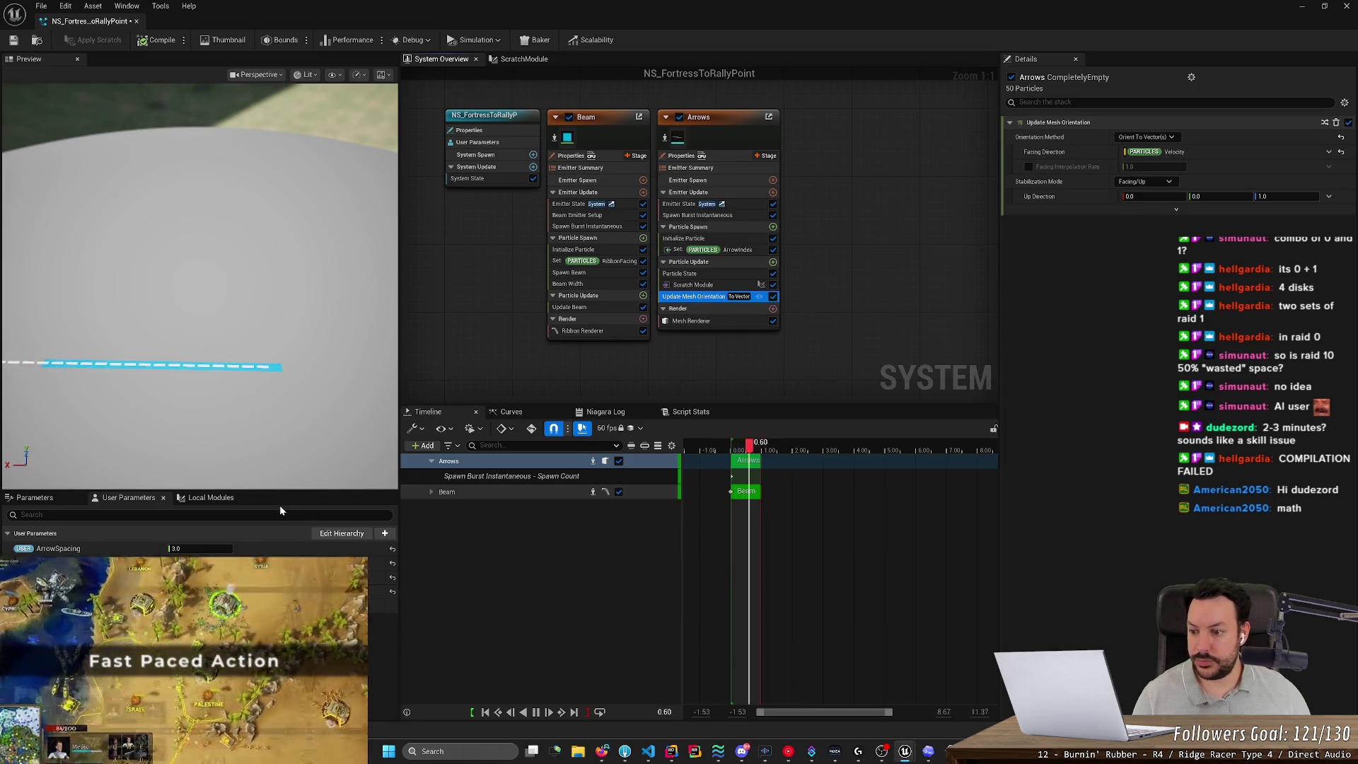
{"action": "left_click", "coordinate": [696, 321]}
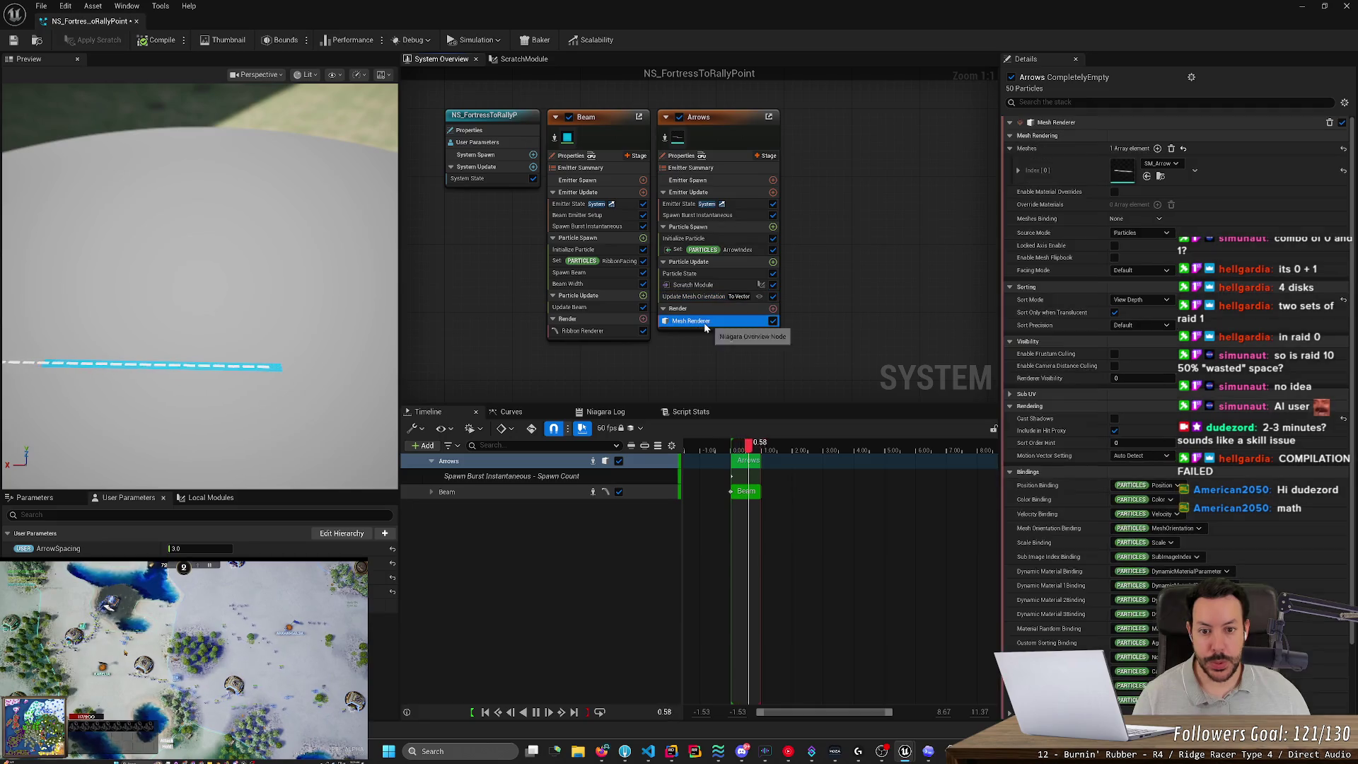
{"action": "left_click", "coordinate": [684, 238]}
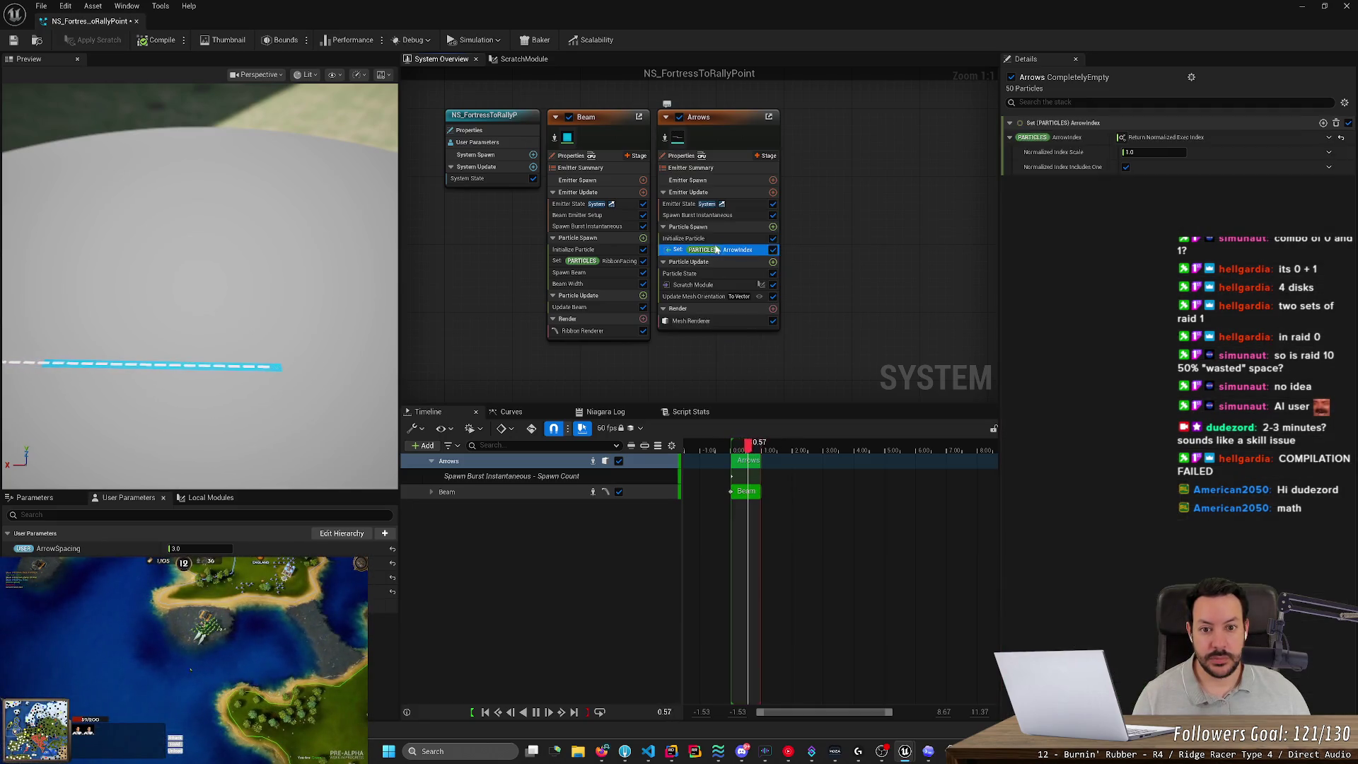
{"action": "left_click", "coordinate": [683, 204]}
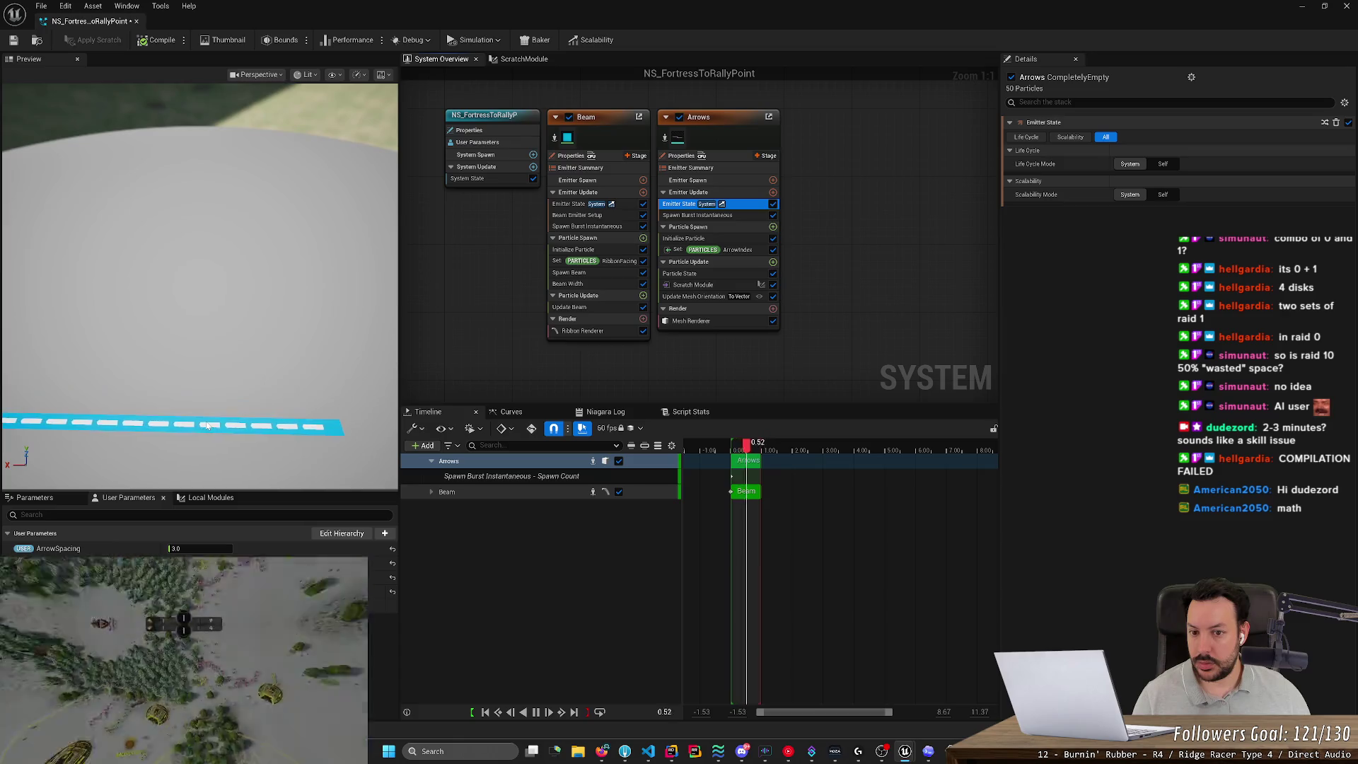
{"action": "left_click", "coordinate": [689, 261]}
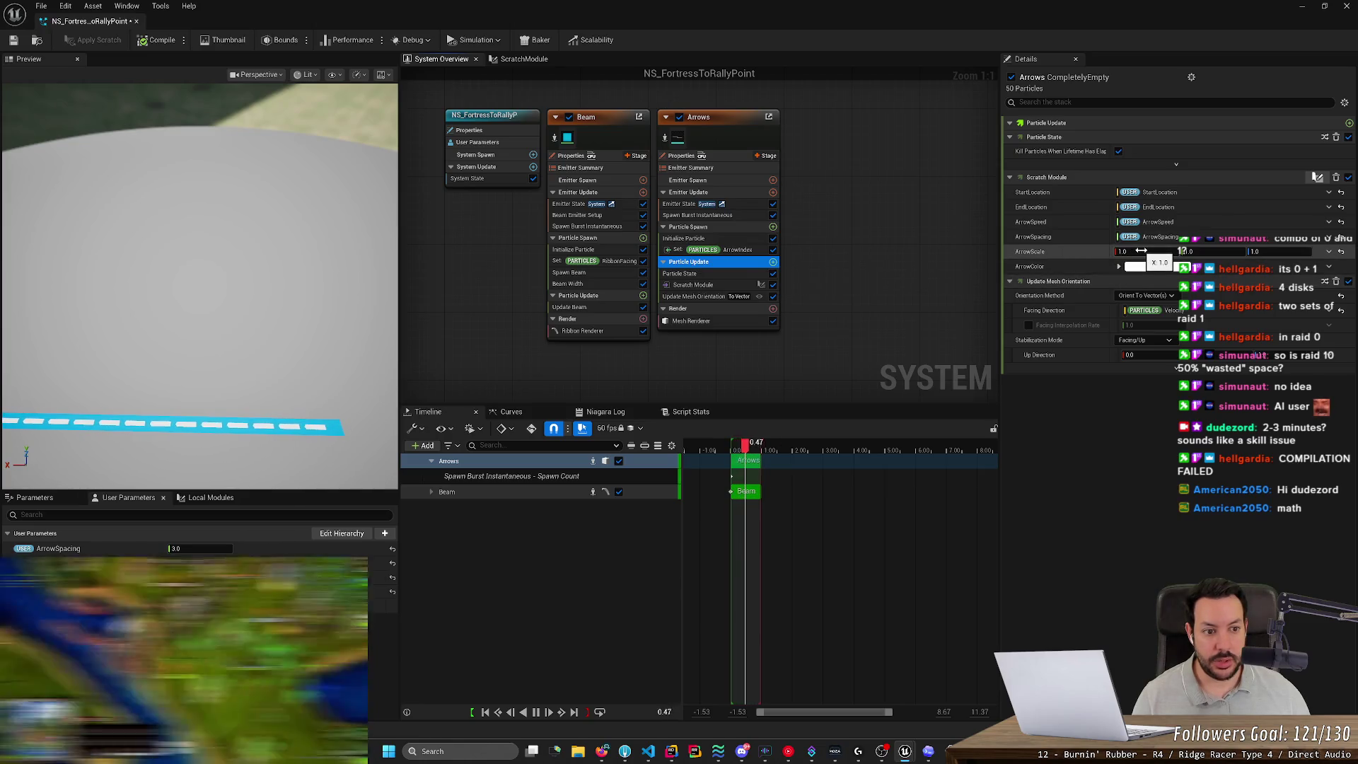
Try ArrowScale X at 0.2 and 0.5, then settle on 1.0.
{"action": "left_click", "coordinate": [1125, 251]}
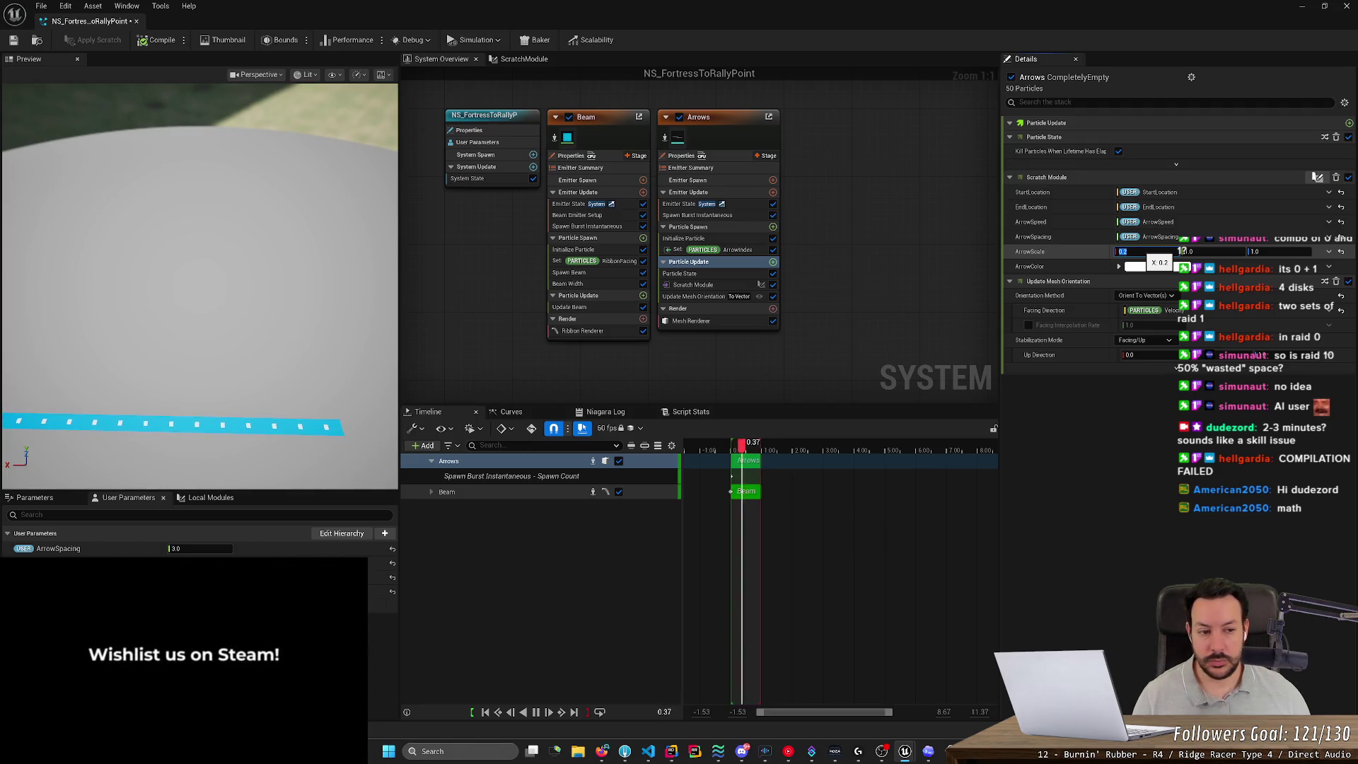
{"action": "key", "text": "Return"}
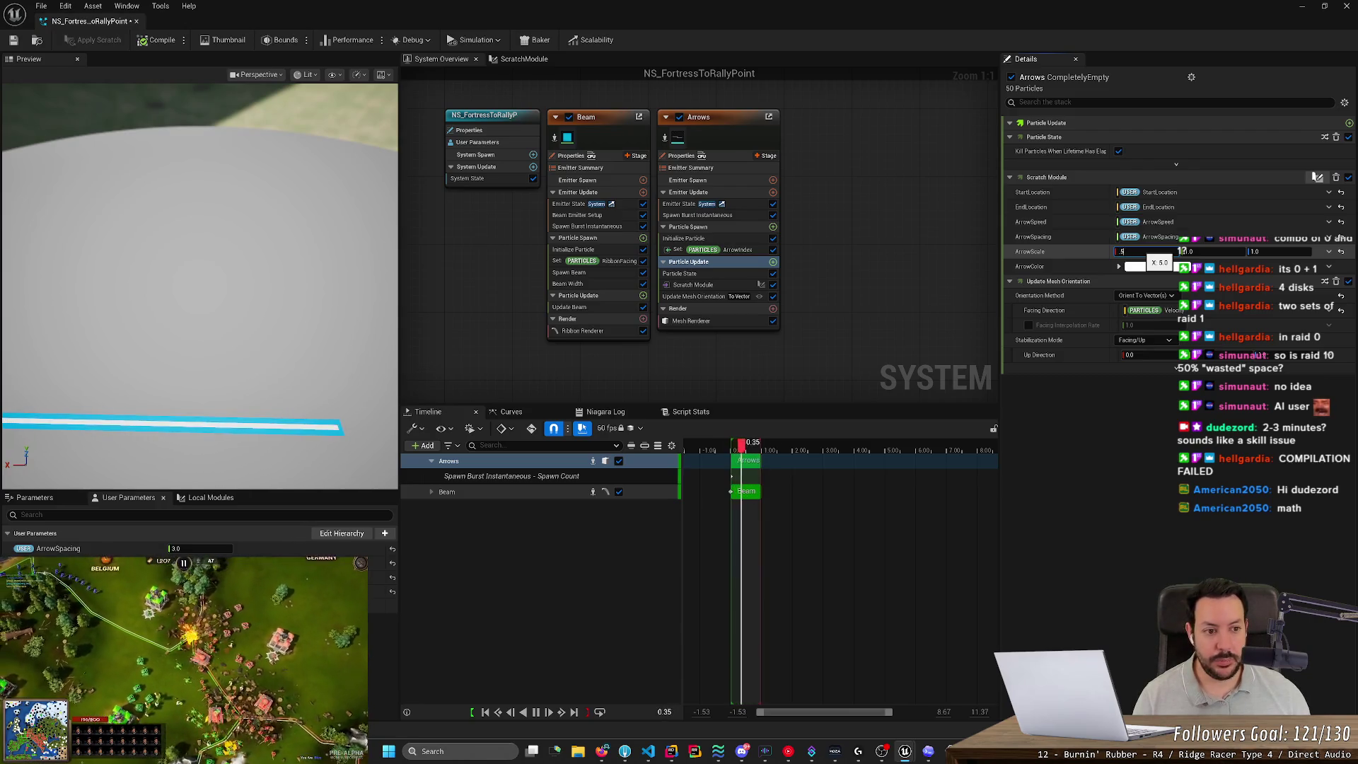
{"action": "type", "text": "0.5"}
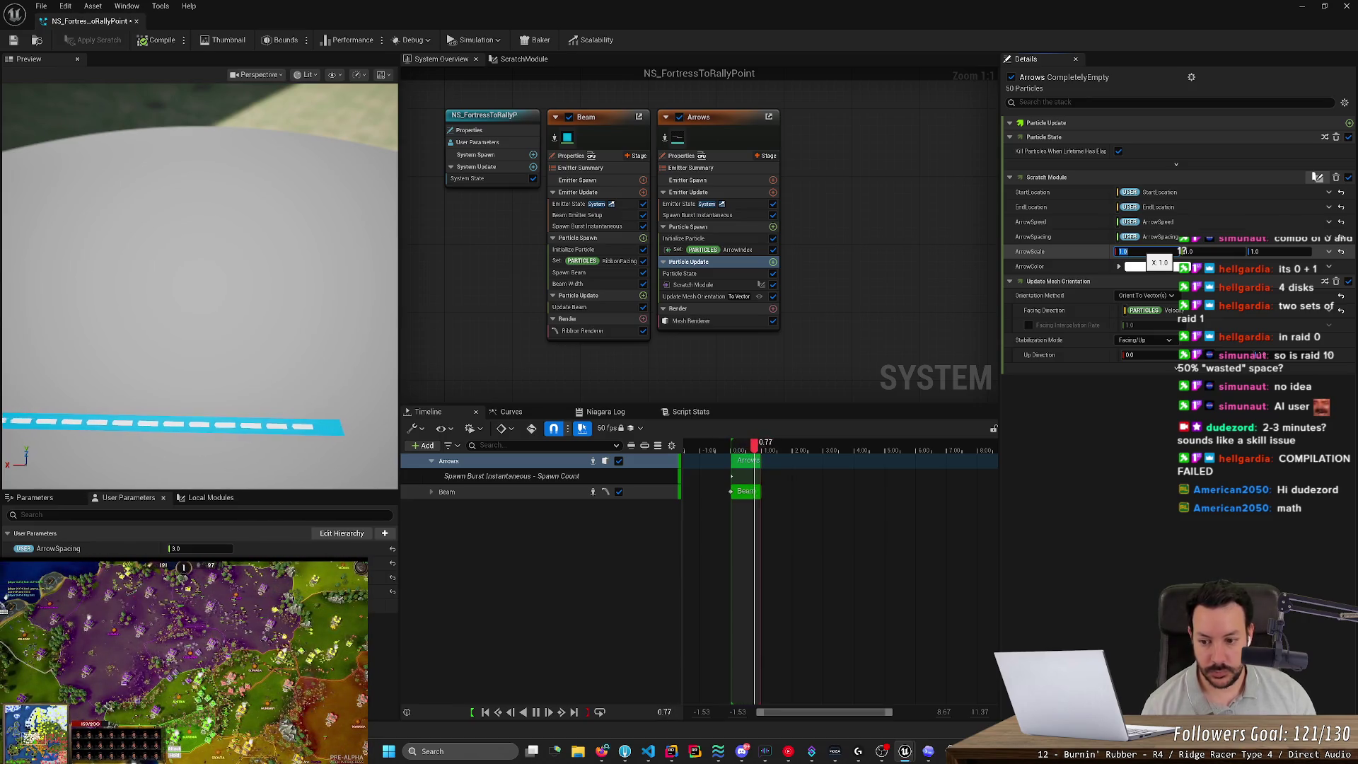
{"action": "key", "text": "Return"}
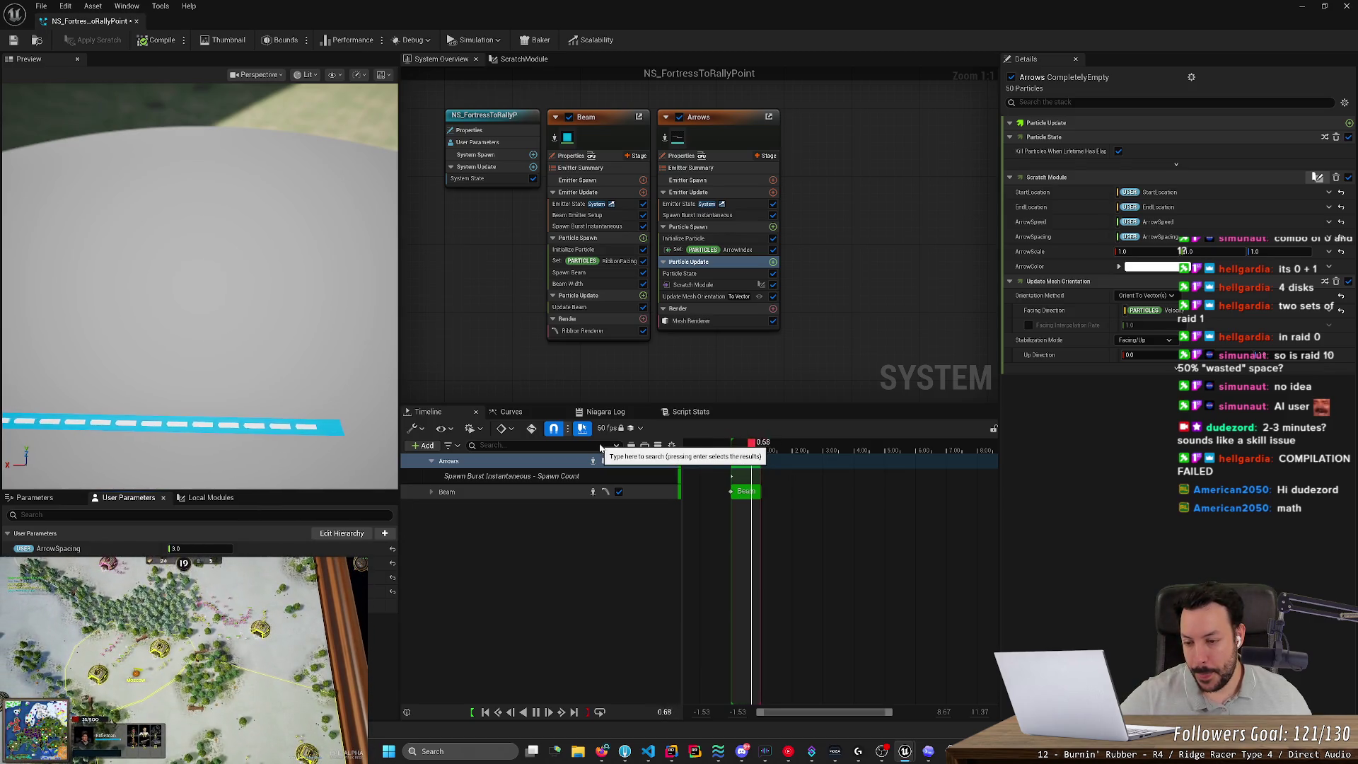
{"action": "mouse_move", "coordinate": [316, 396]}
{"action": "left_mouse_down"}
{"action": "mouse_move", "coordinate": [276, 311]}
{"action": "mouse_move", "coordinate": [258, 376]}
{"action": "mouse_move", "coordinate": [198, 372]}
{"action": "left_mouse_up"}
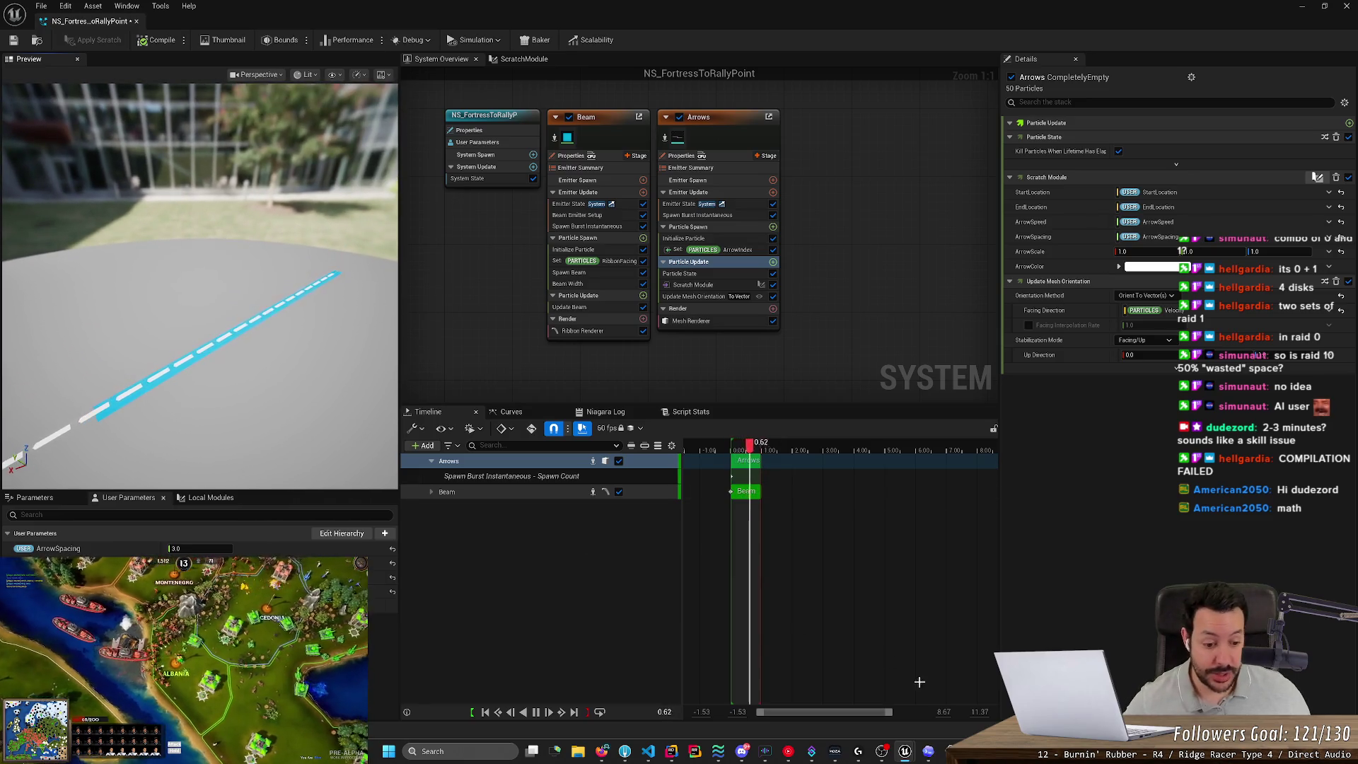
Bring ChatGPT forward, restore its window size, place it over Unreal and make it taller.
{"action": "key", "text": "alt+Tab"}
{"action": "scroll", "coordinate": [511, 392], "scroll_direction": "down", "scroll_amount": 15}
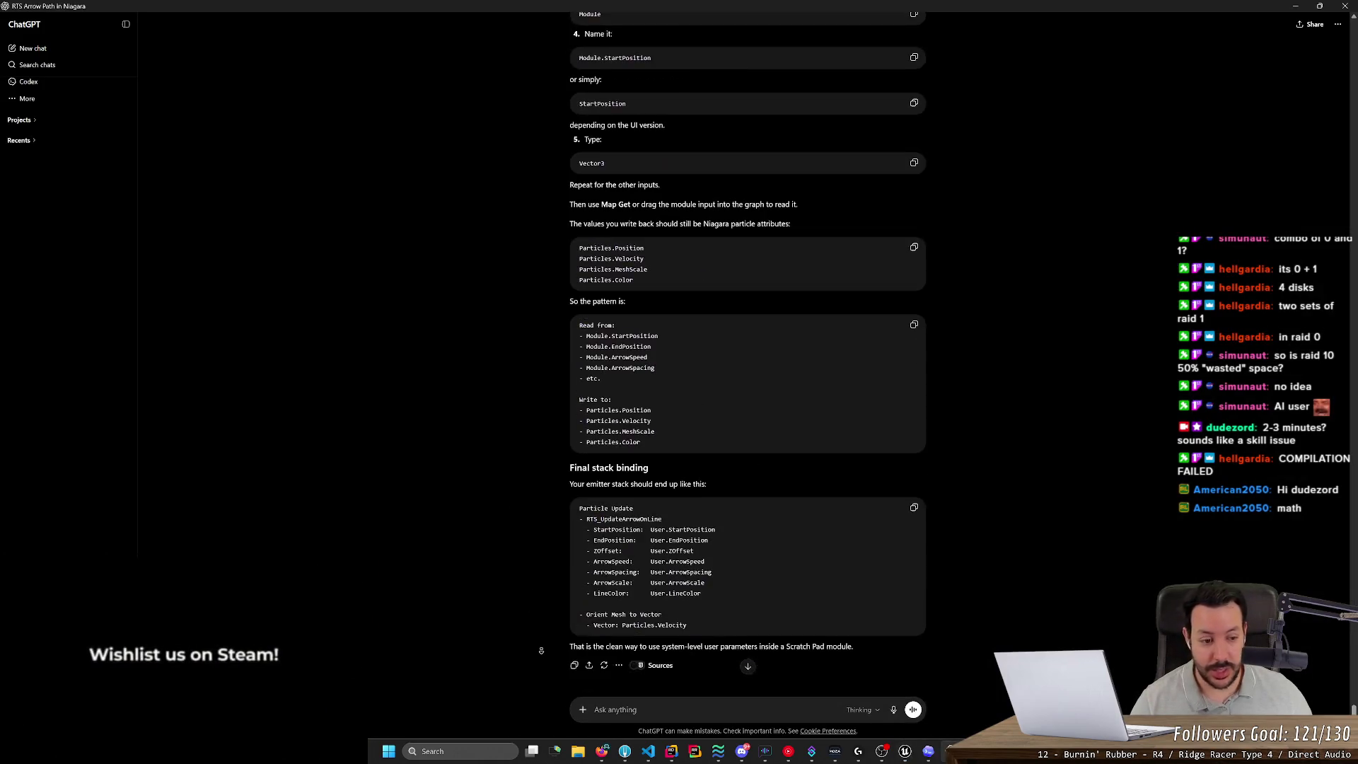
{"action": "double_click", "coordinate": [358, 5]}
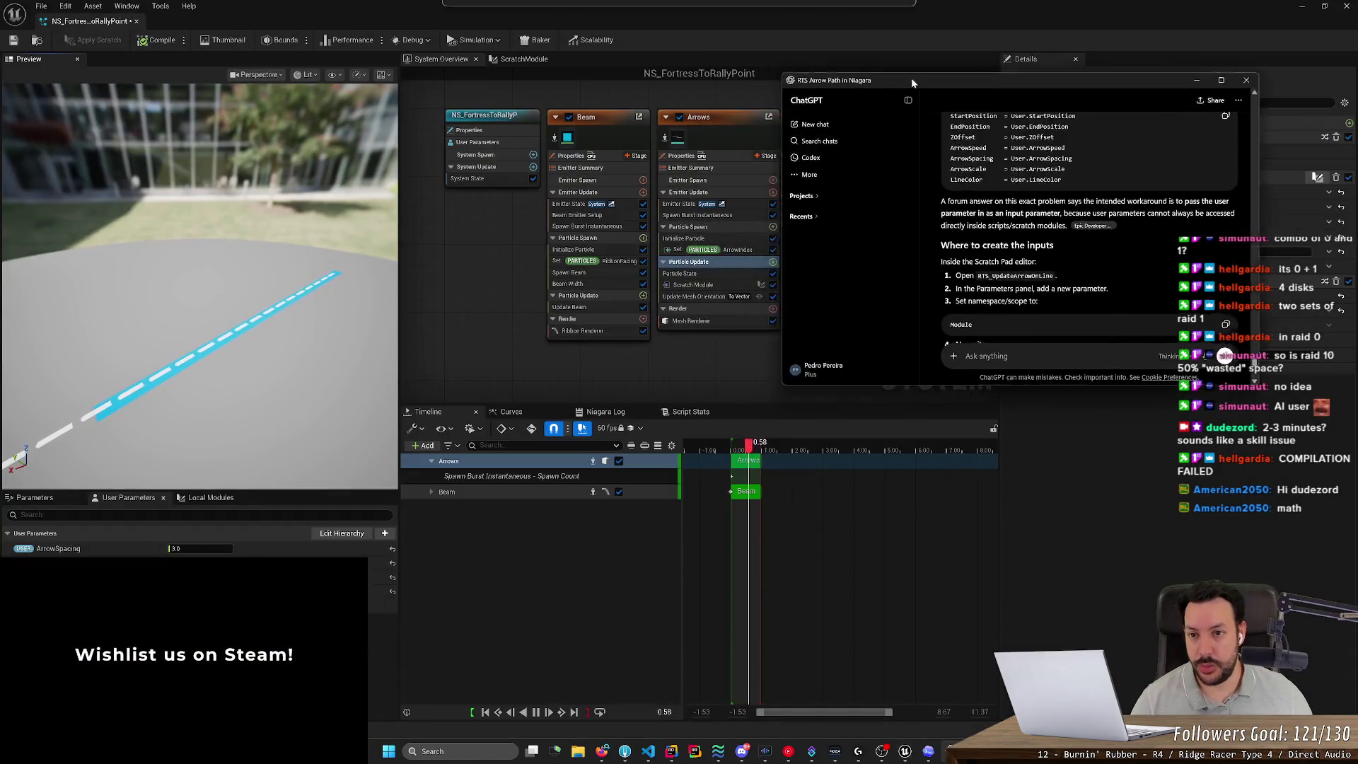
{"action": "left_click_drag", "start_coordinate": [912, 78], "coordinate": [565, 50]}
{"action": "scroll", "coordinate": [920, 220], "scroll_direction": "down", "scroll_amount": 10}
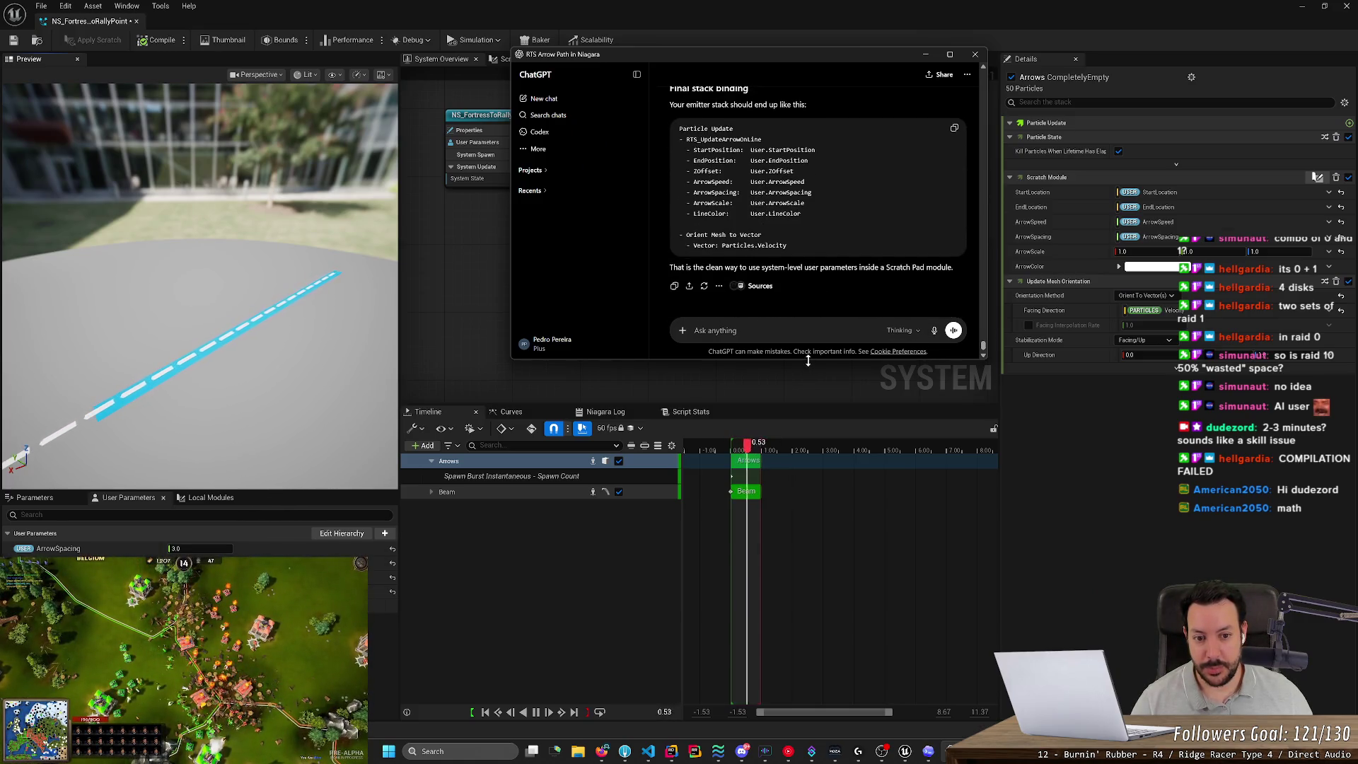
{"action": "left_click_drag", "start_coordinate": [807, 359], "coordinate": [807, 647]}
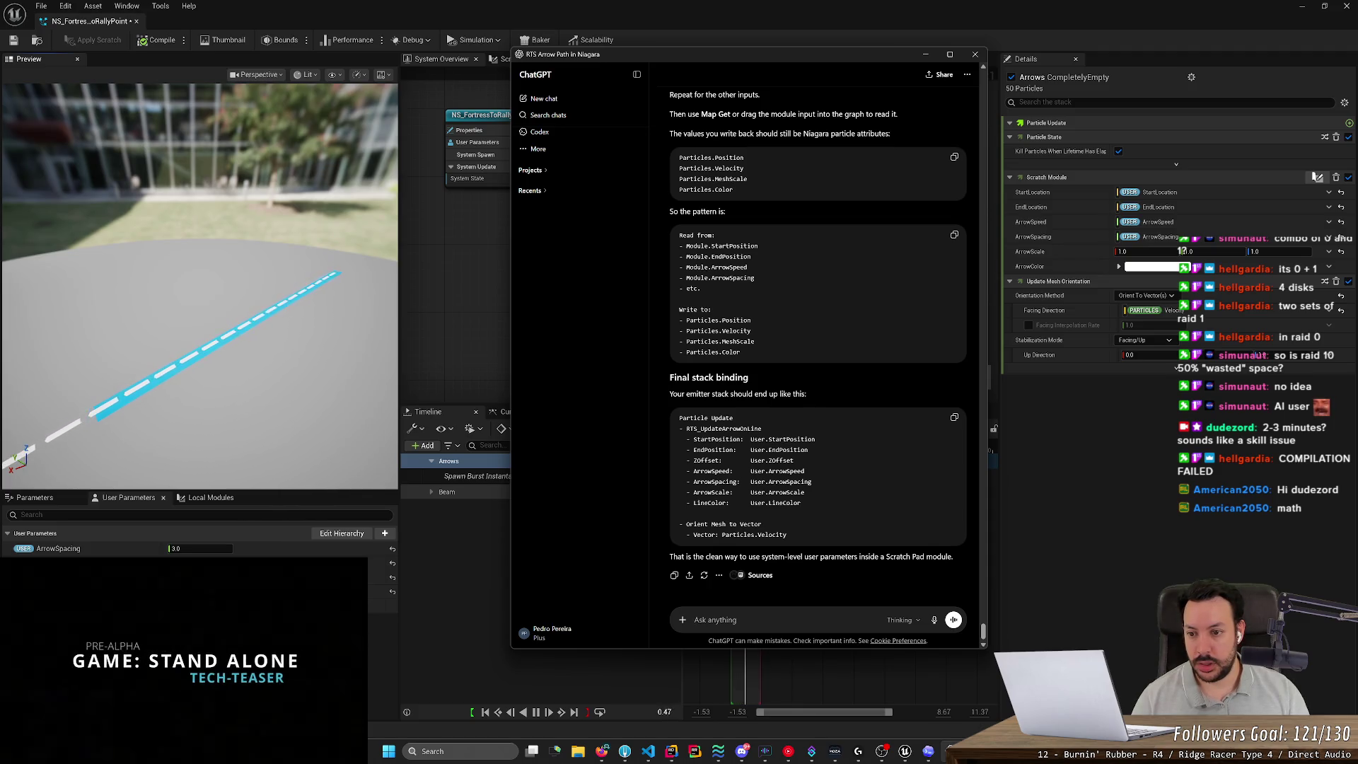
Draft that the beam works but has rendering issues, the parameter controls are too finicky, and 'changing the spacing'.
{"action": "type", "text": "cool,"}
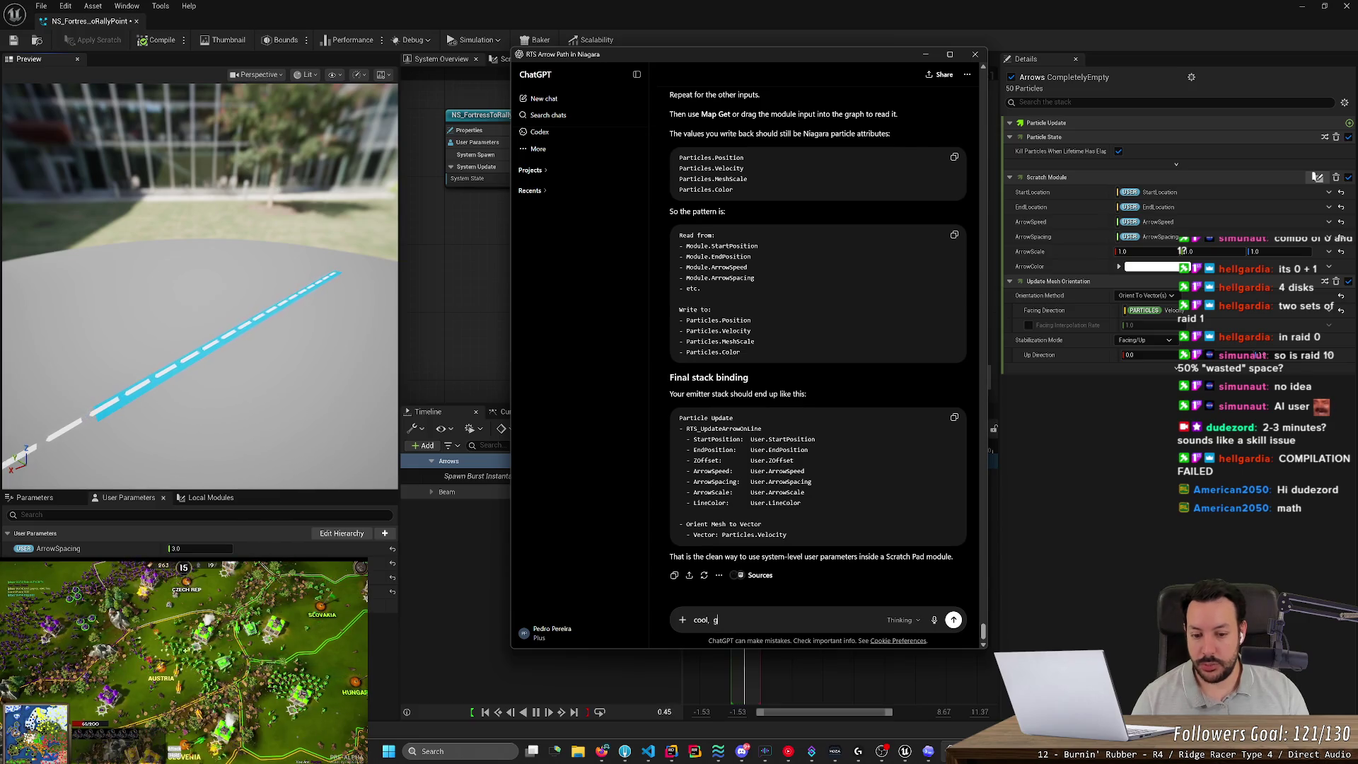
{"action": "type", "text": " got"}
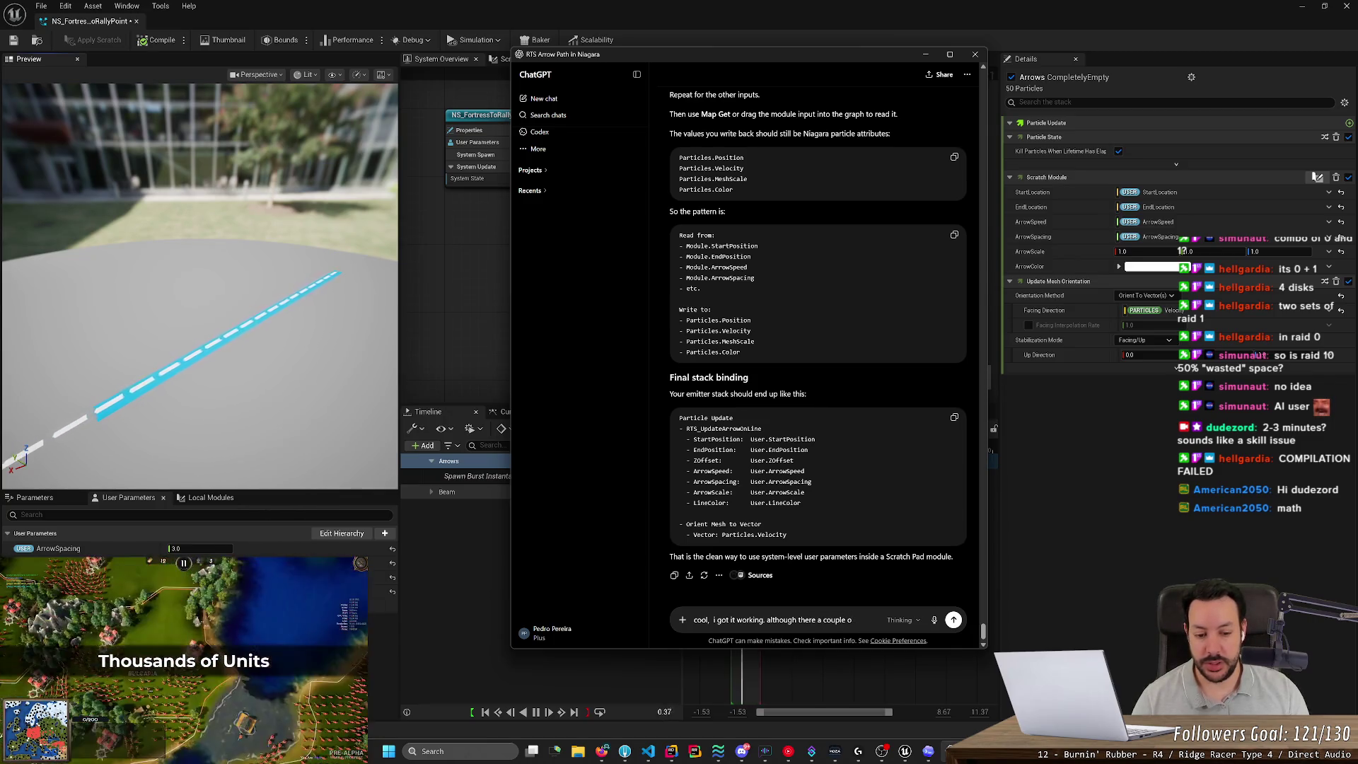
{"action": "type", "text": "ring issues"}
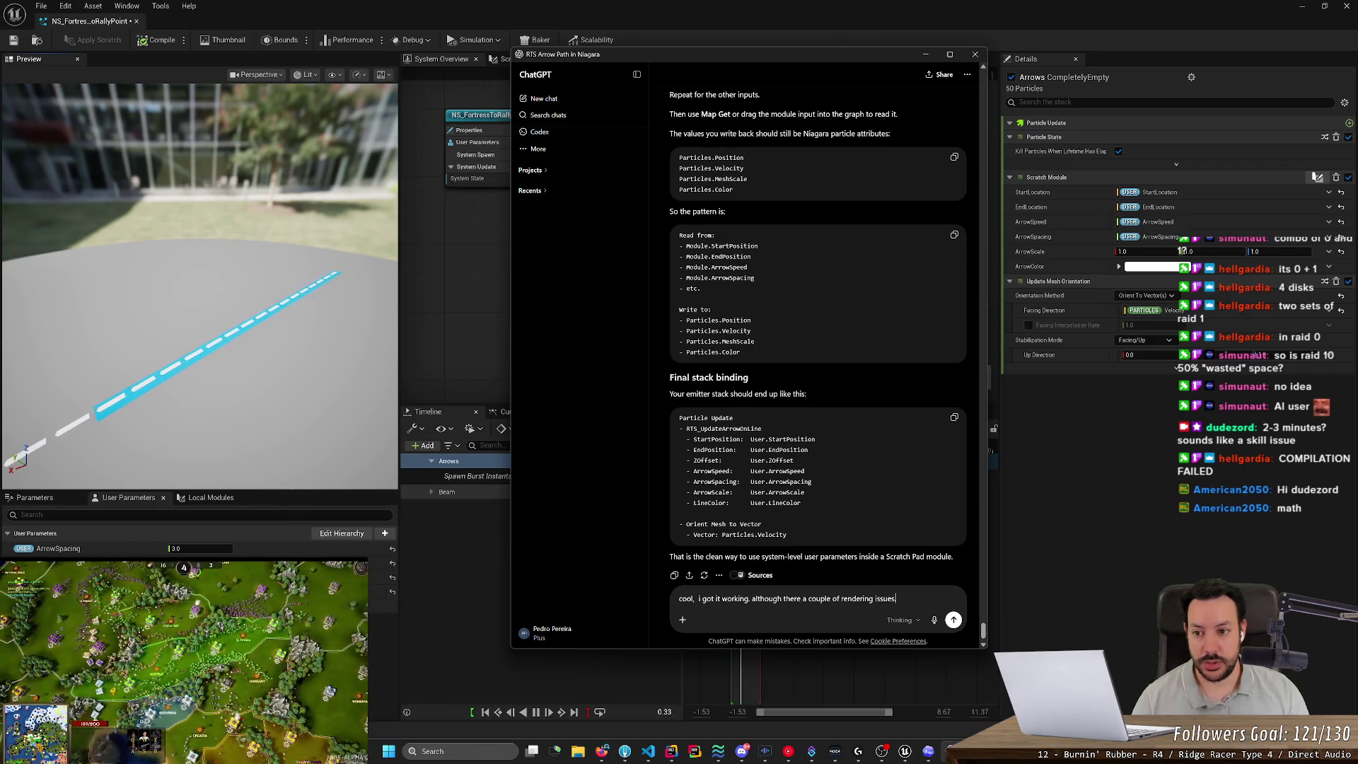
{"action": "type", "text": "."}
{"action": "key", "text": "shift+Return"}
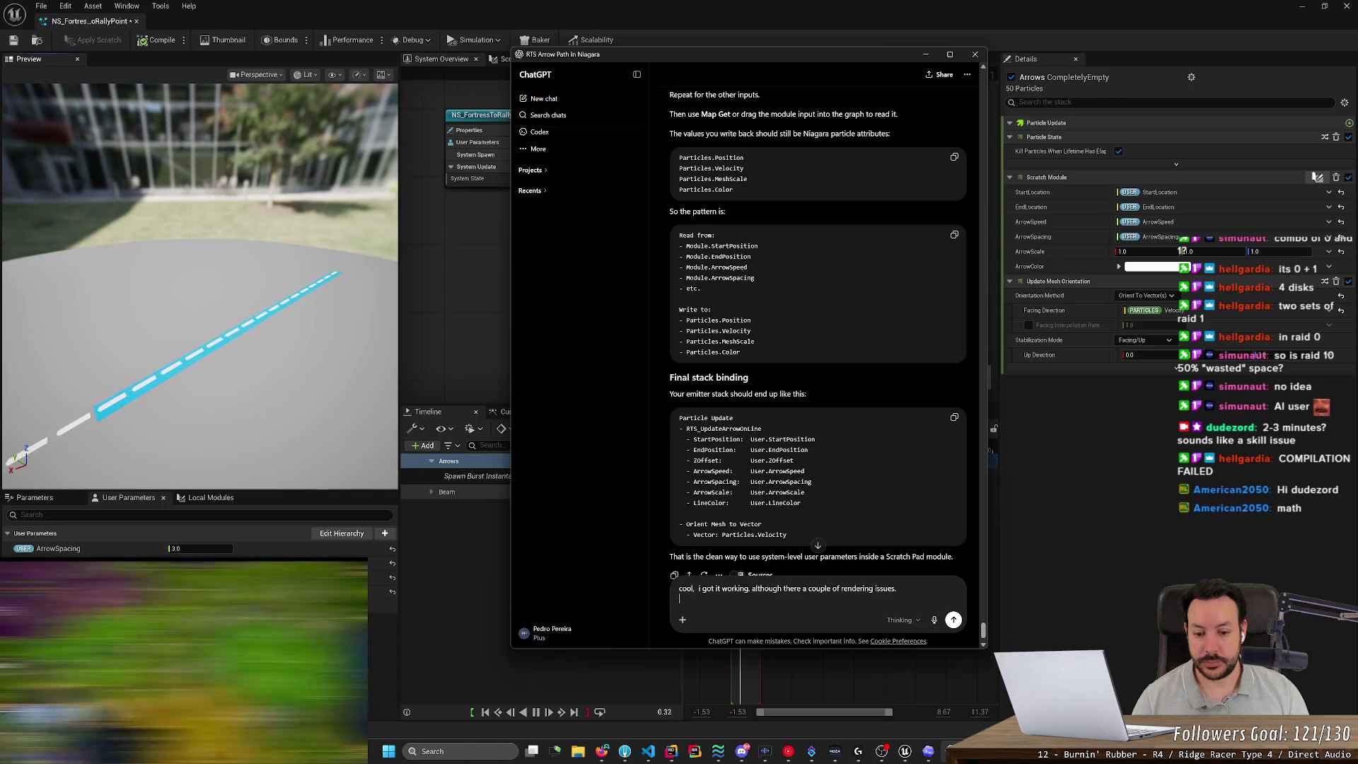
{"action": "type", "text": "the para"}
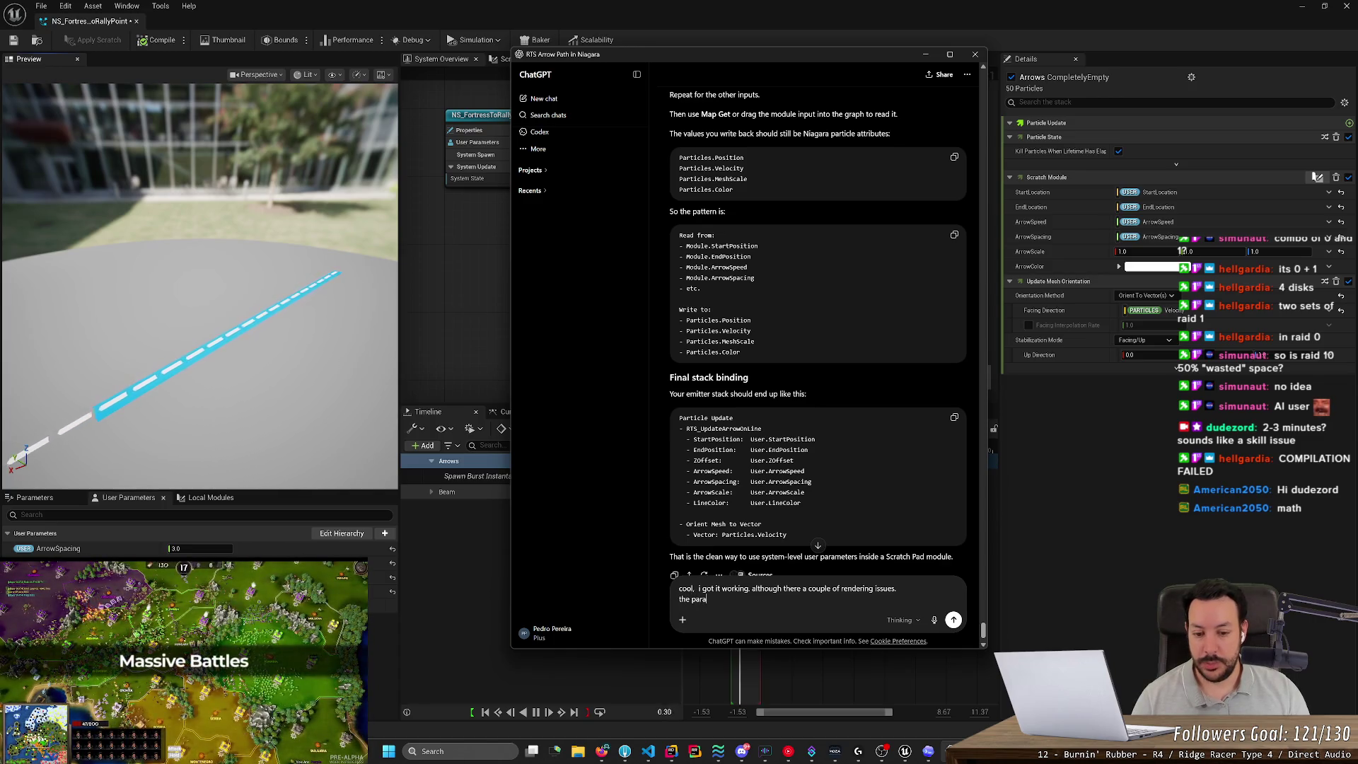
{"action": "type", "text": "meters contro"}
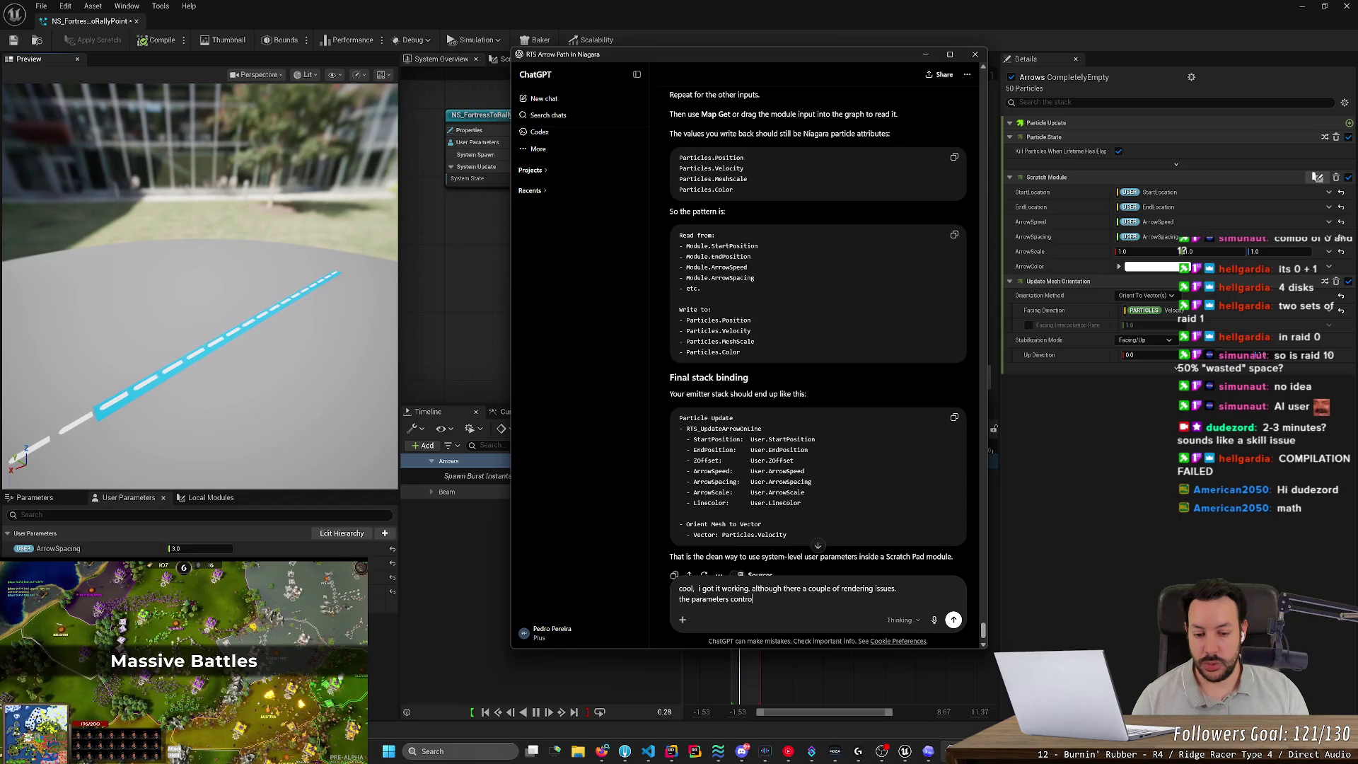
{"action": "type", "text": "ls are way to"}
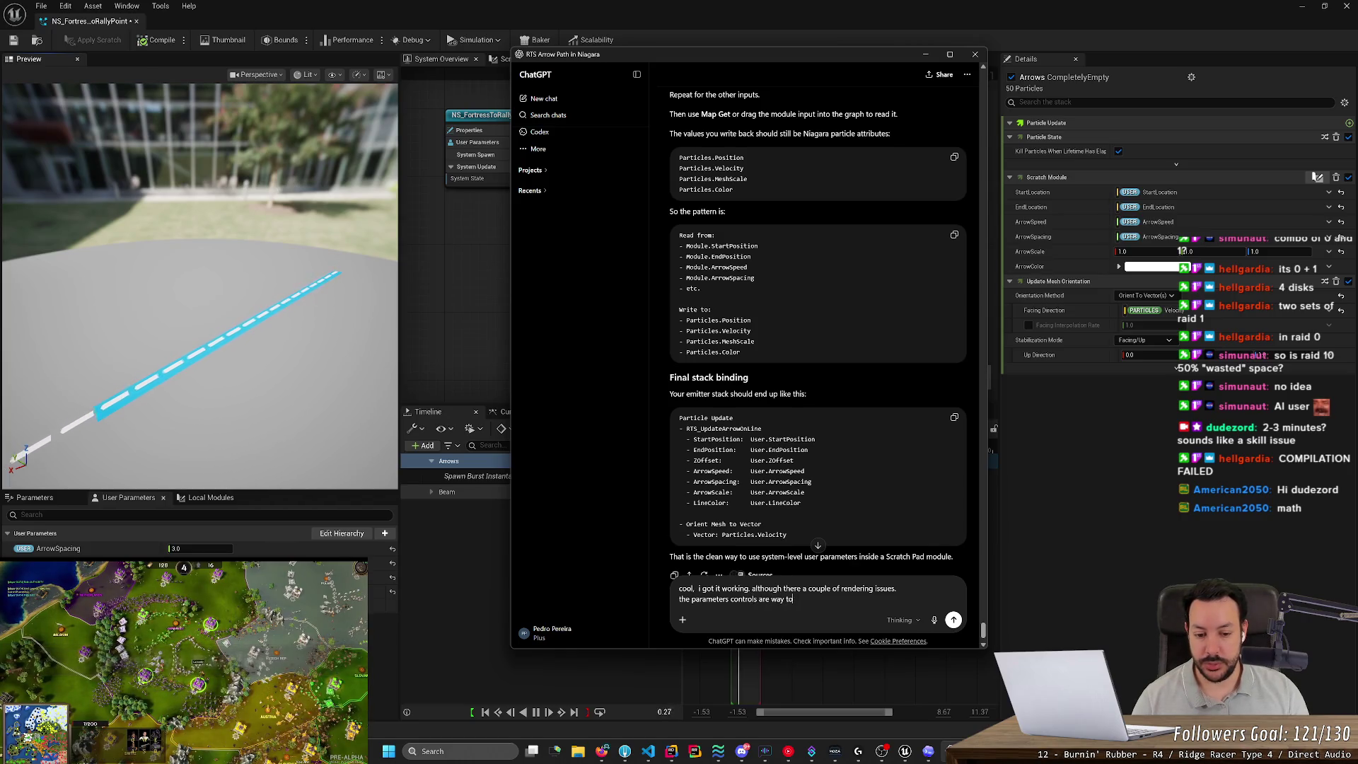
{"action": "type", "text": "o finicky."}
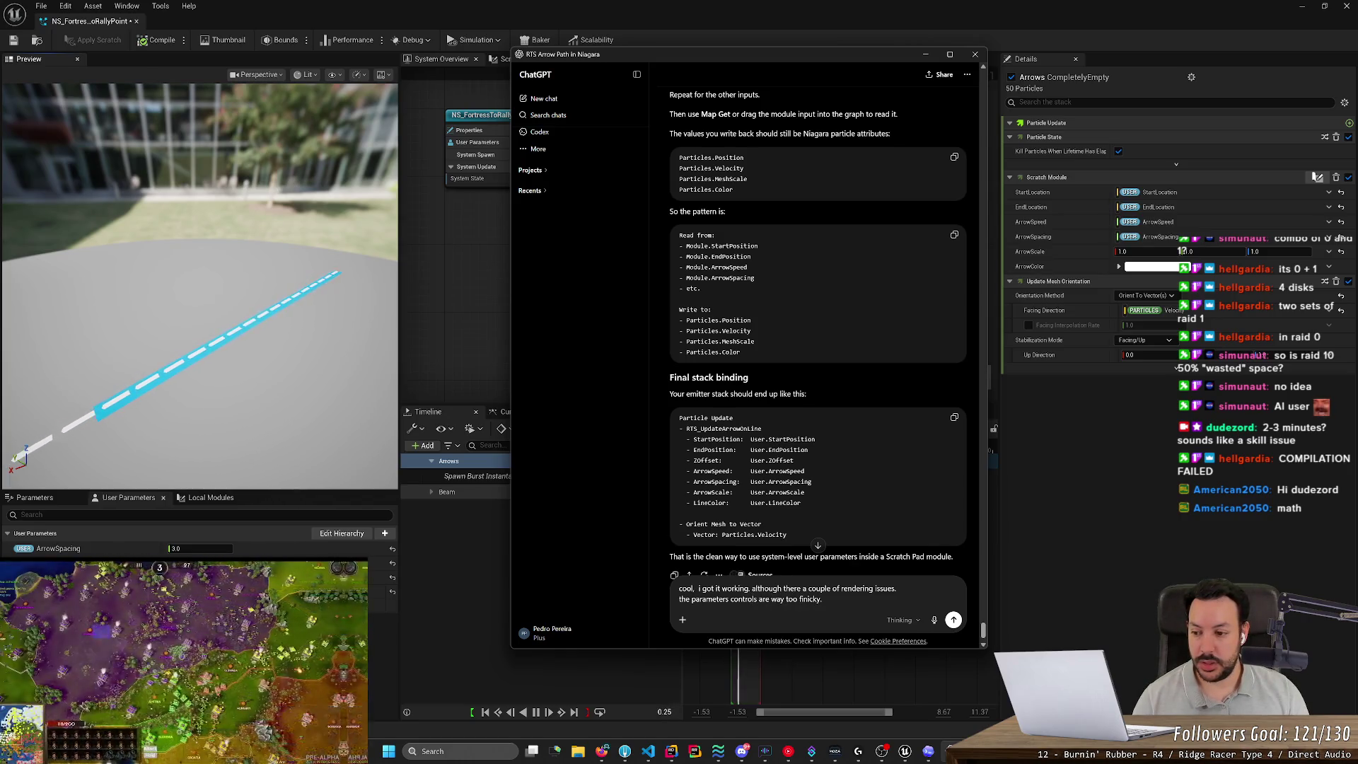
{"action": "key", "text": "shift+Return"}
{"action": "type", "text": "char"}
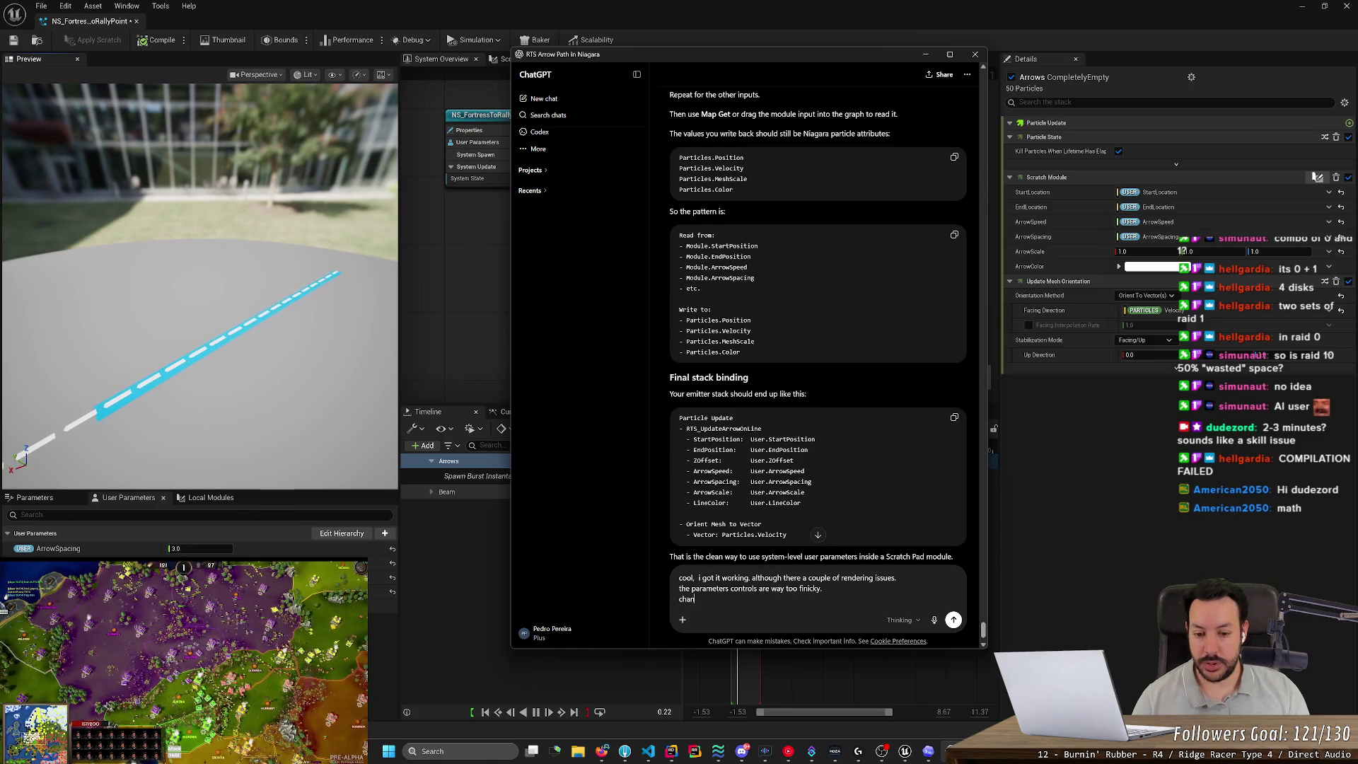
{"action": "type", "text": "nging the spacing"}
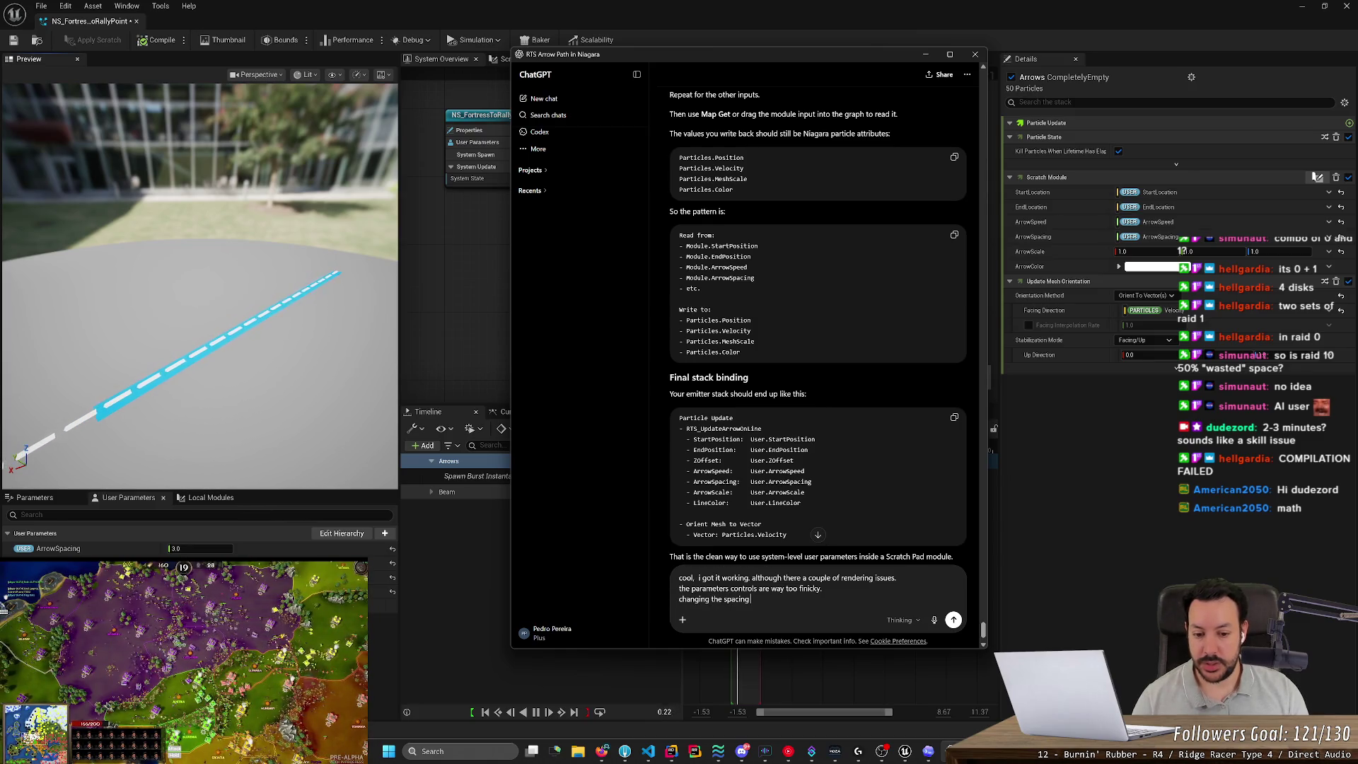
{"action": "left_click_drag", "start_coordinate": [201, 549], "coordinate": [195, 548]}
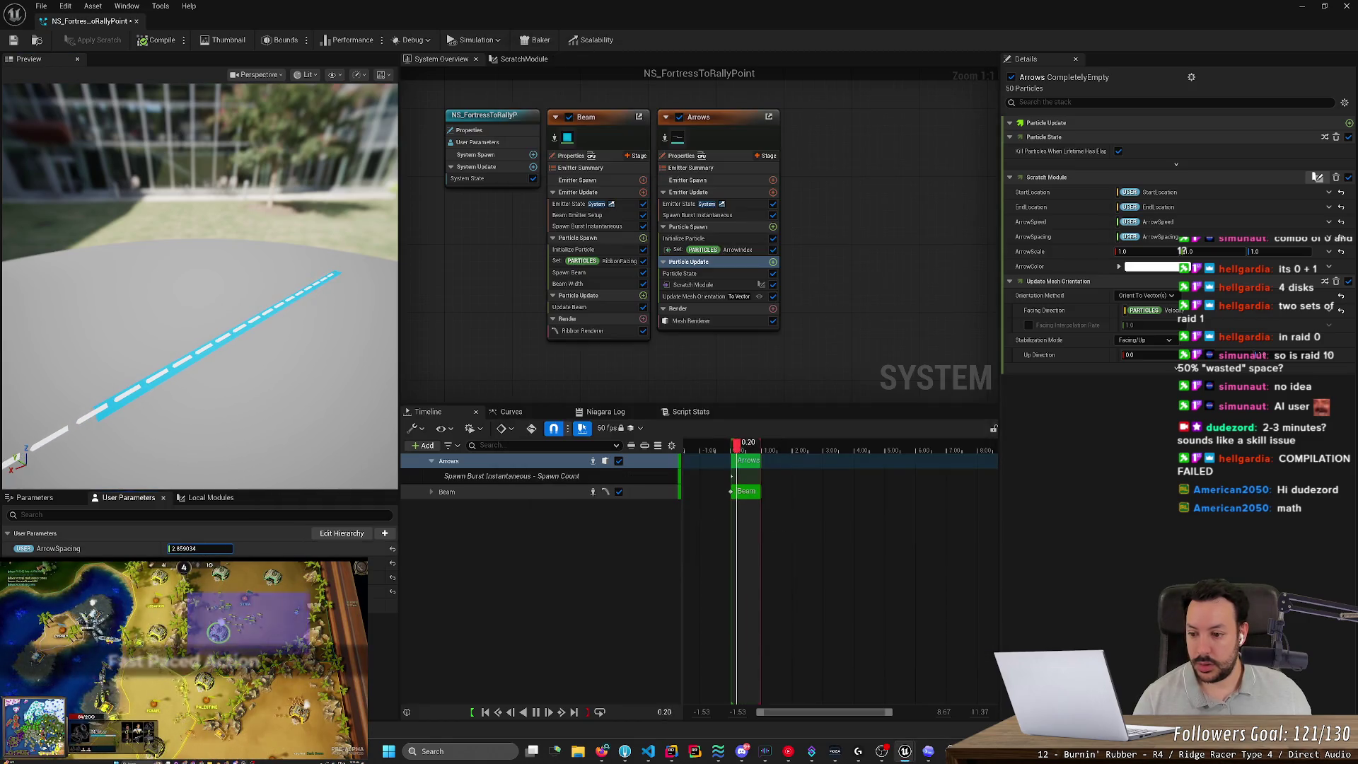
Preview ArrowSpacing at 2.0, 3.0, 5 and 7, ending at 0 with no arrows shown.
{"action": "type", "text": "2.0"}
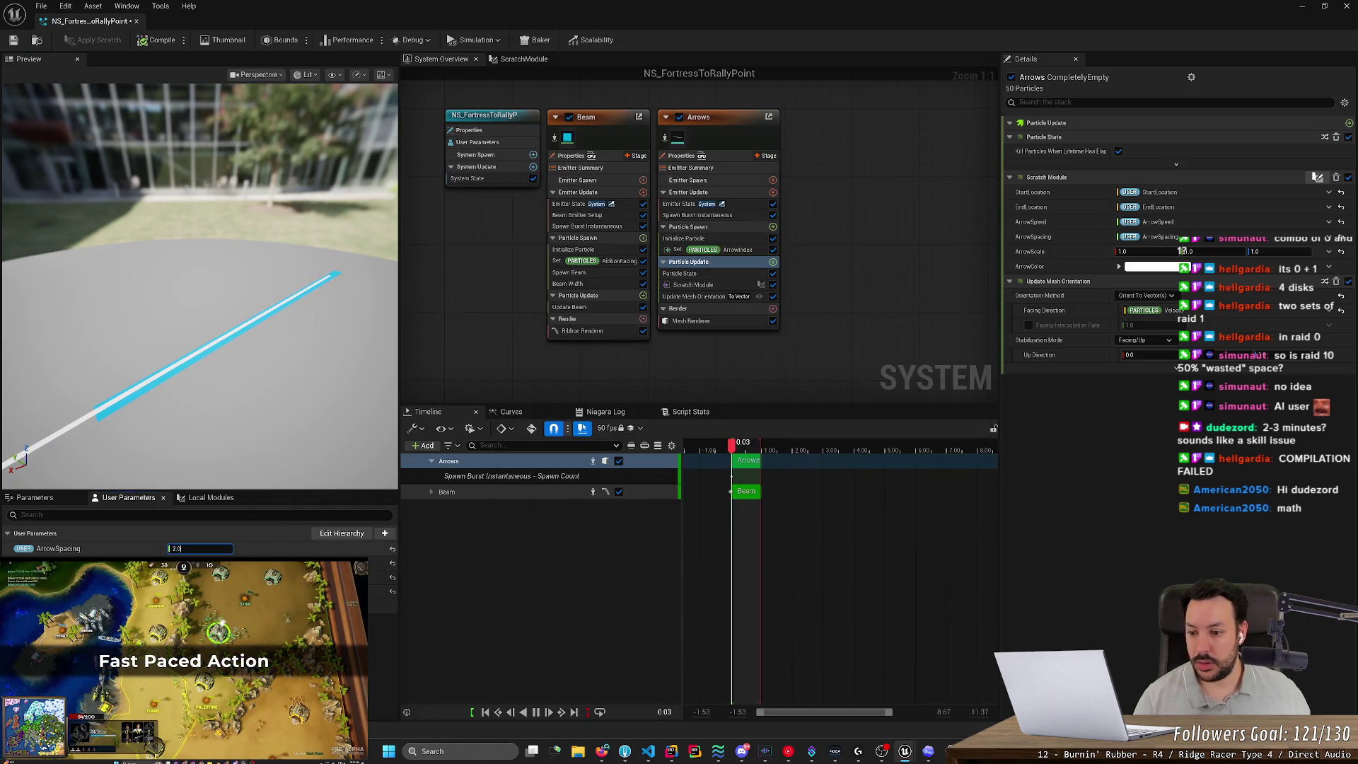
{"action": "type", "text": "3.0"}
{"action": "key", "text": "Return"}
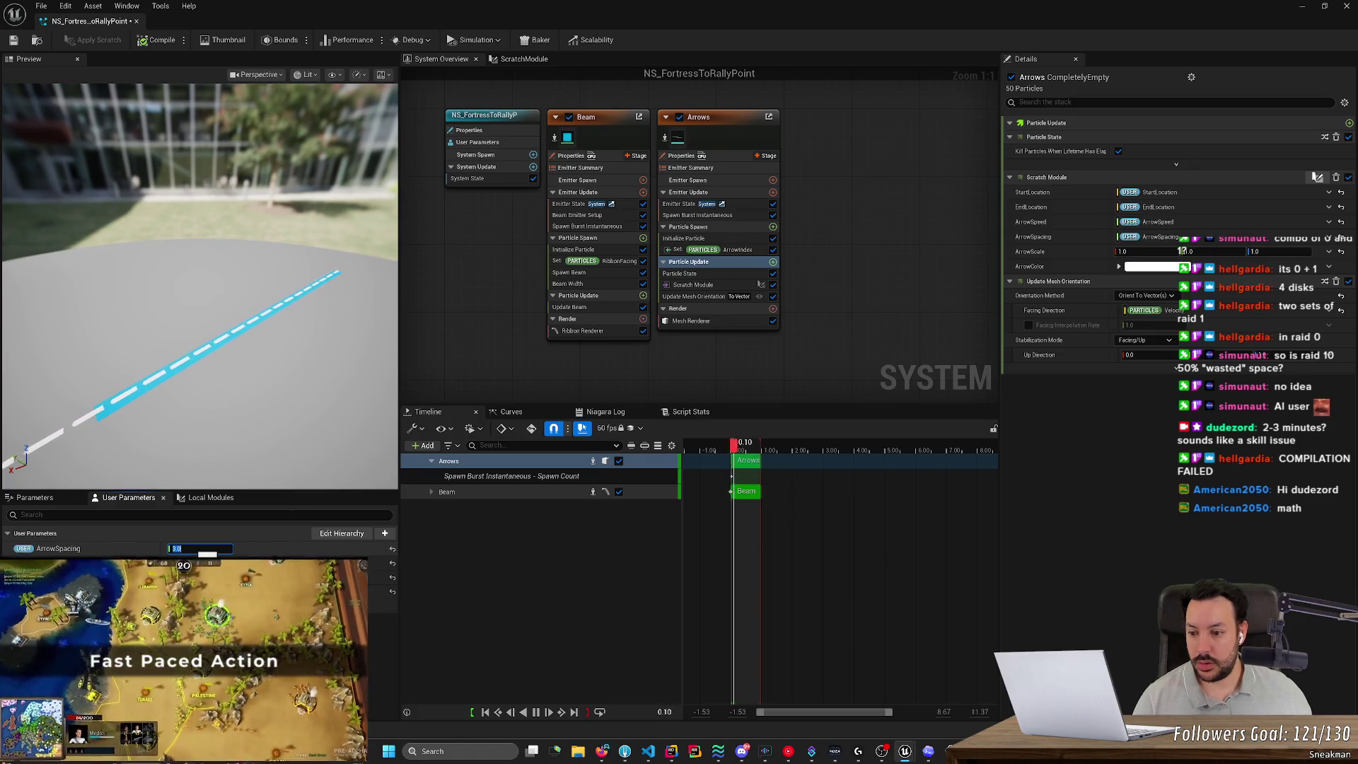
{"action": "type", "text": "5"}
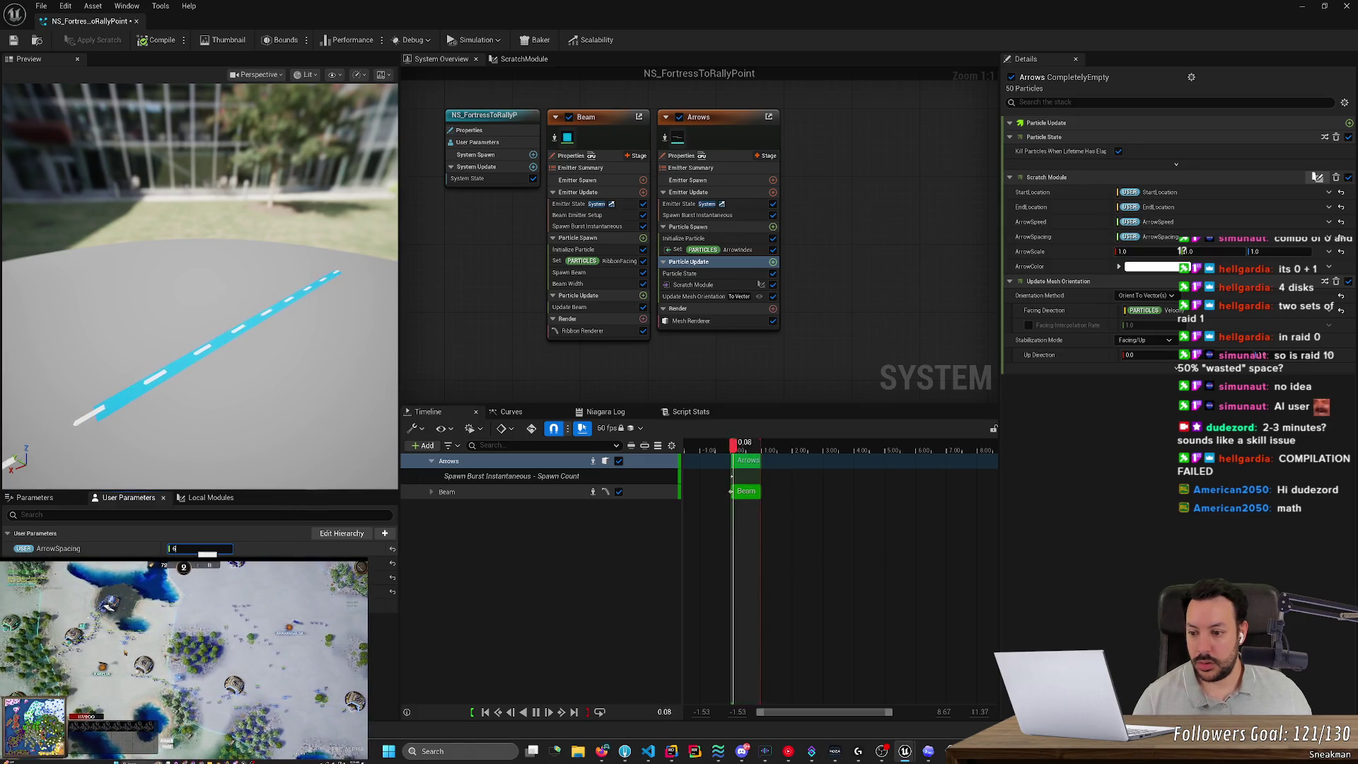
{"action": "type", "text": "7"}
{"action": "key", "text": "Return"}
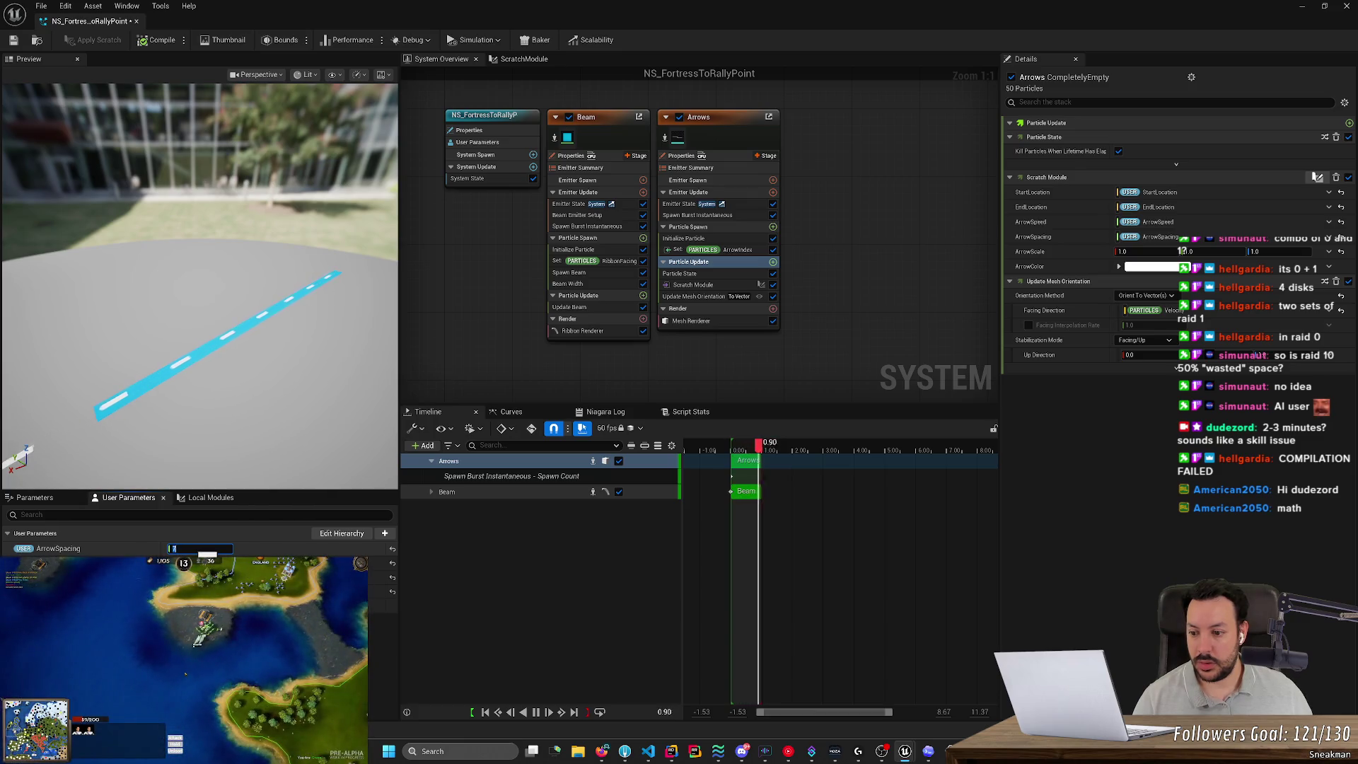
{"action": "type", "text": "0"}
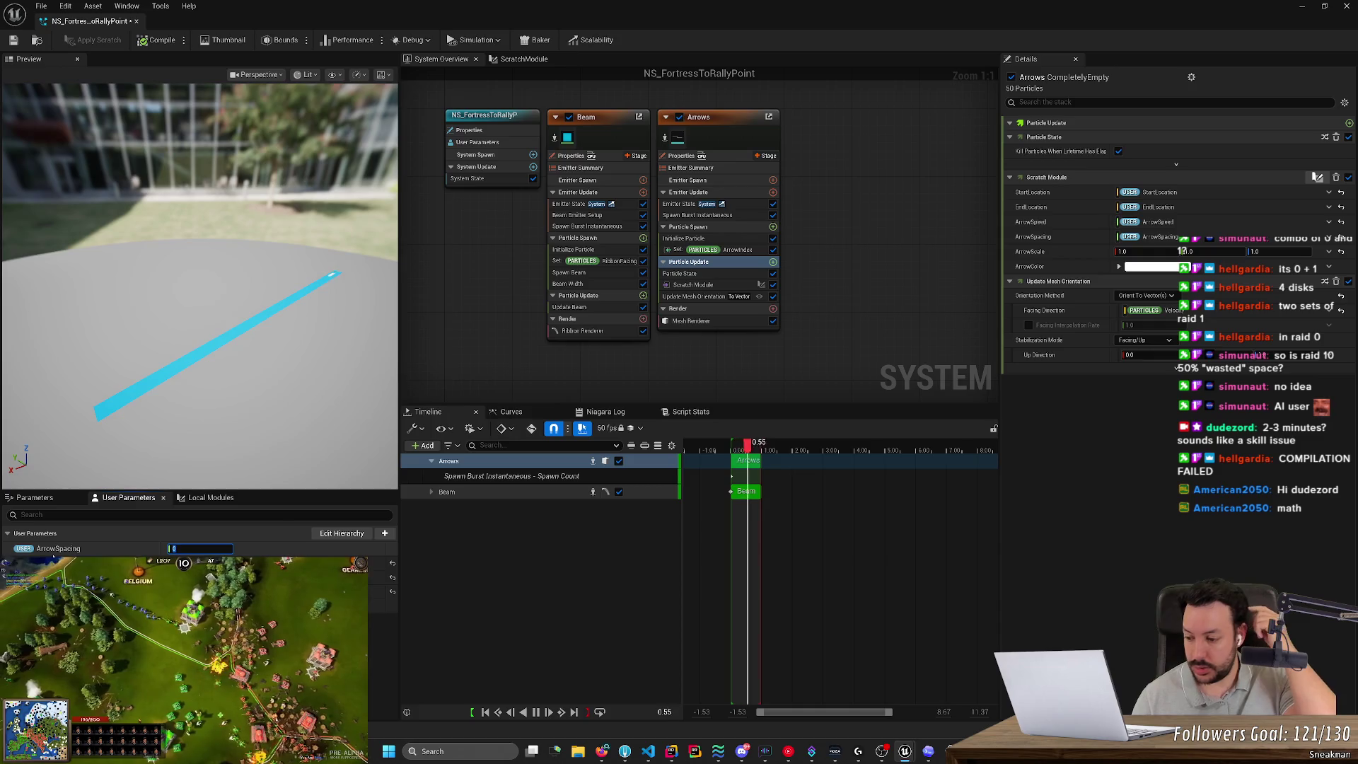
{"action": "key", "text": "alt+Tab"}
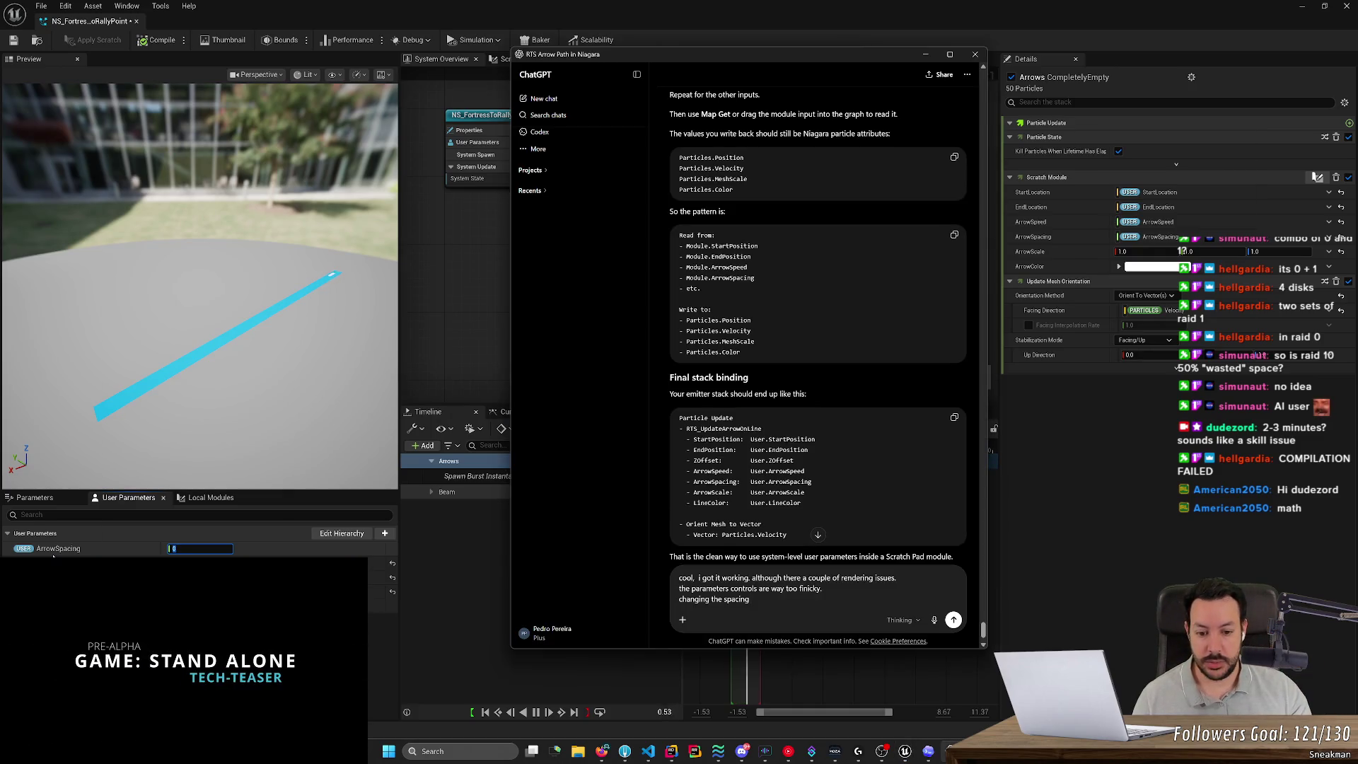
Explain in the draft that spacing is the gap between arrows and 0 means a continuous line; reset ArrowSpacing to 3.
{"action": "key", "text": "ctrl+BackSpace"}
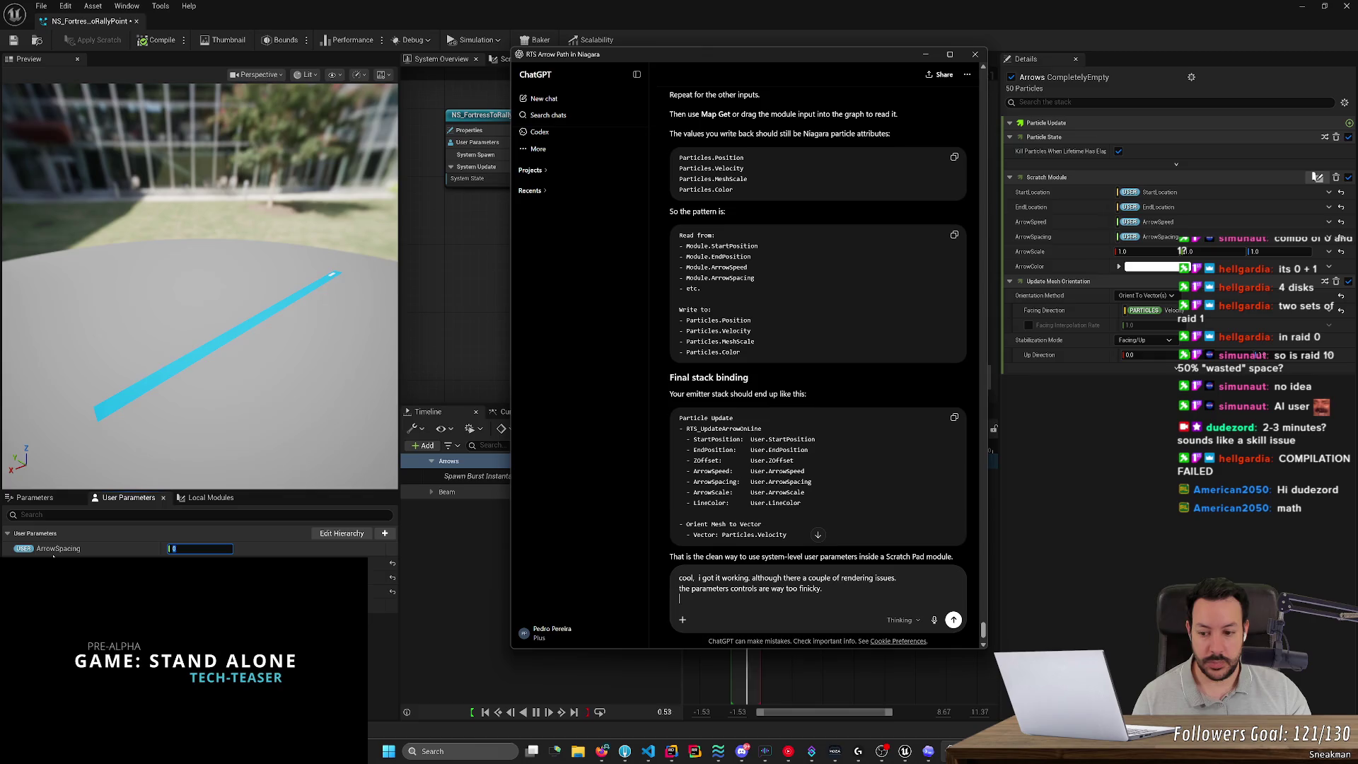
{"action": "type", "text": "arrow spac"}
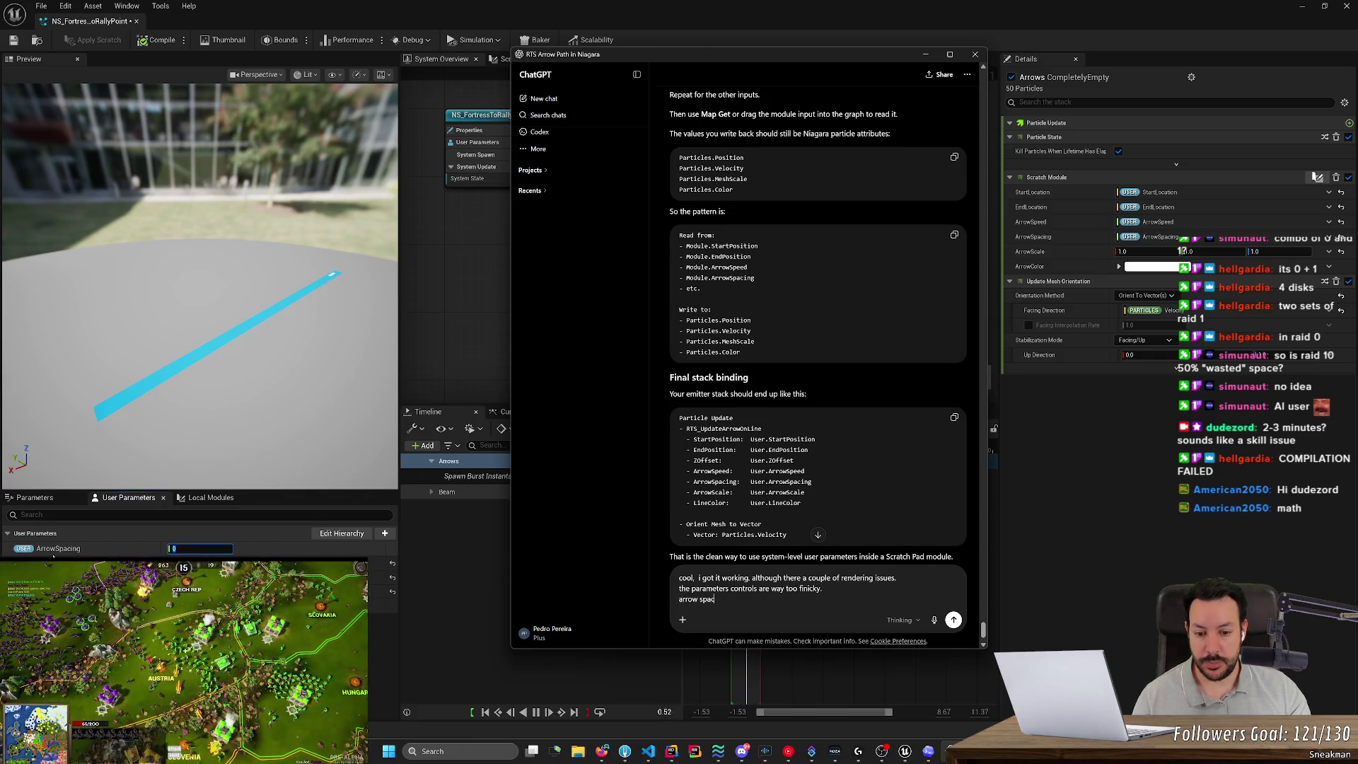
{"action": "type", "text": "ing should be the distance betw"}
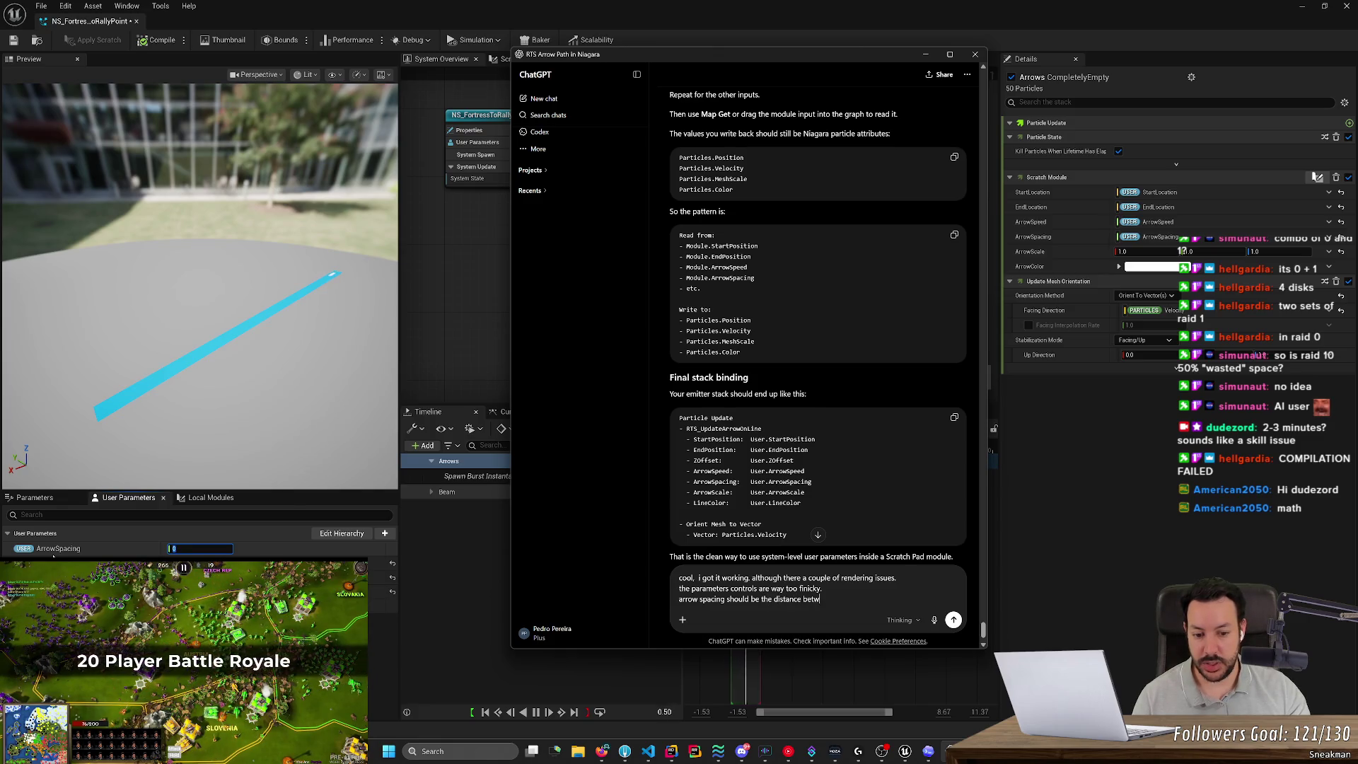
{"action": "type", "text": "een the end of"}
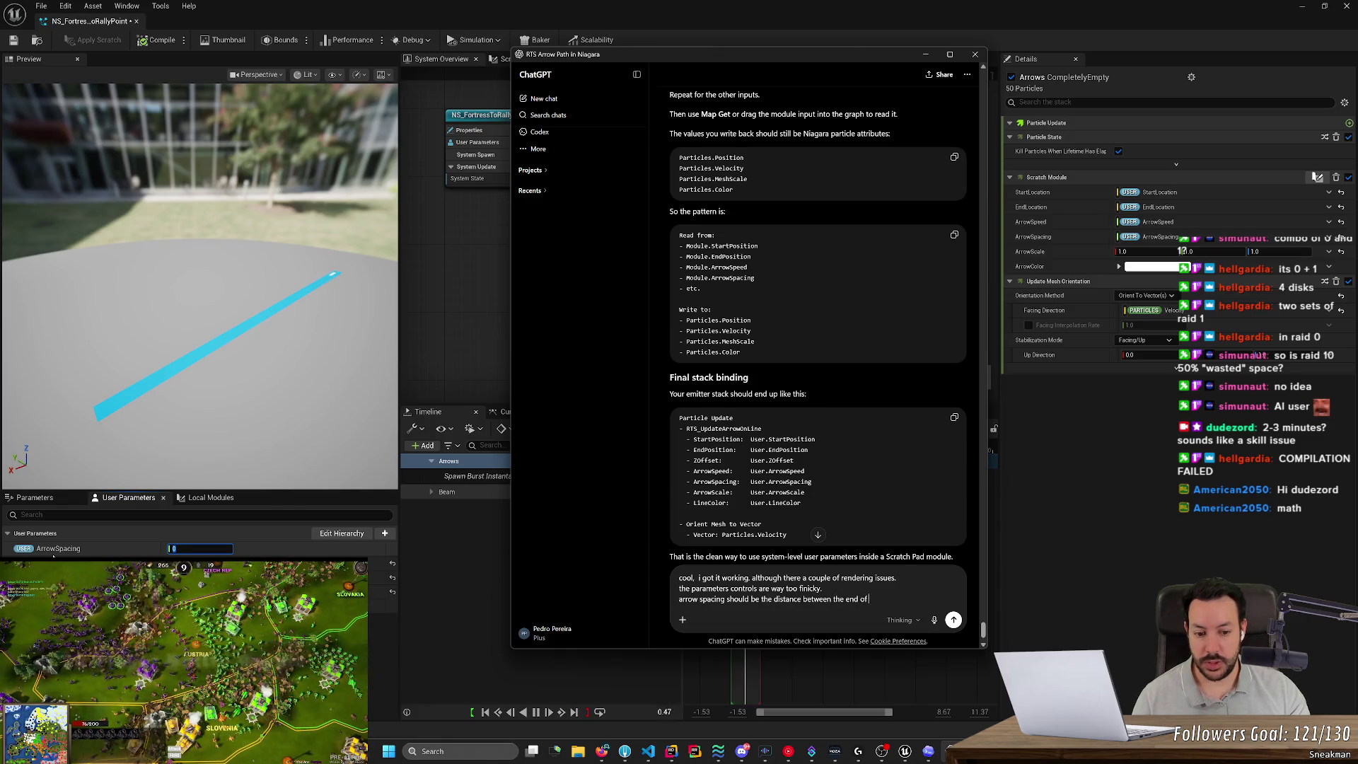
{"action": "type", "text": " one arrow and the "}
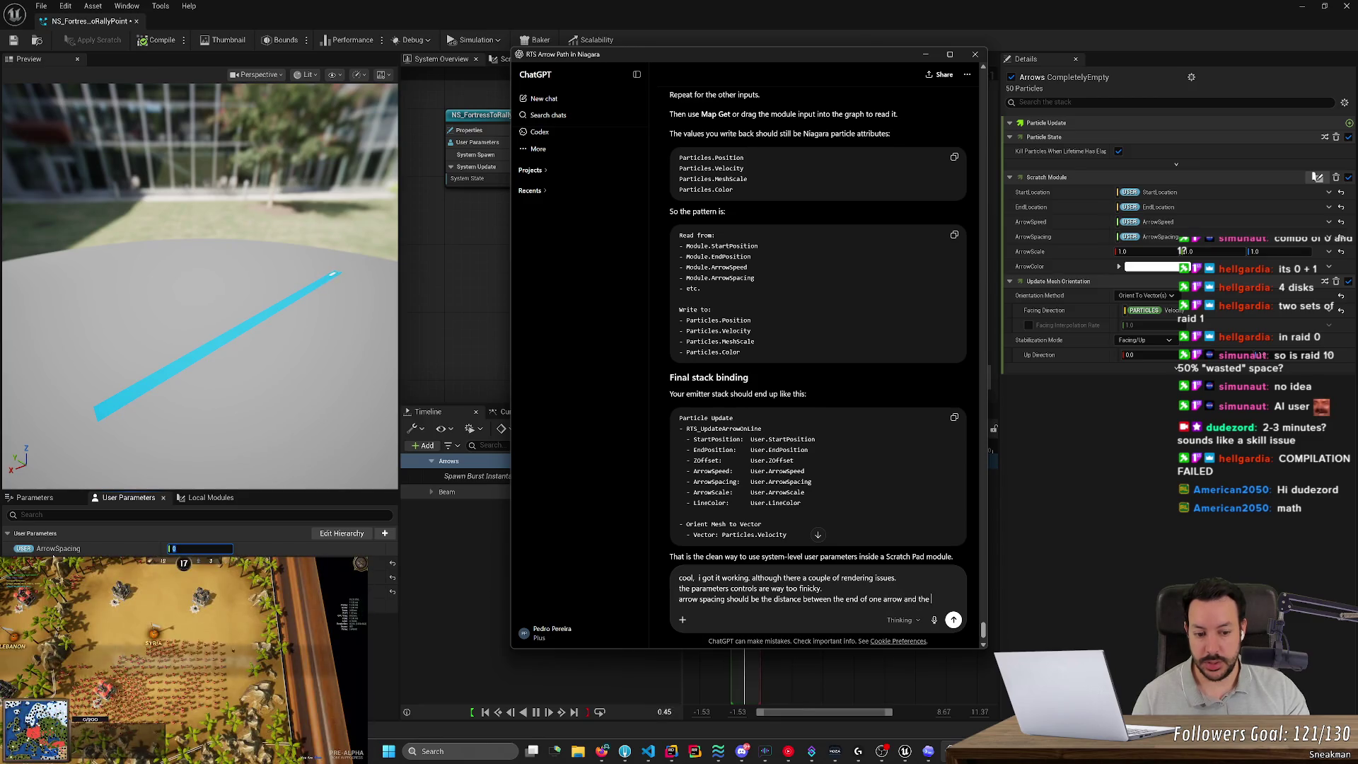
{"action": "type", "text": "start of the next o"}
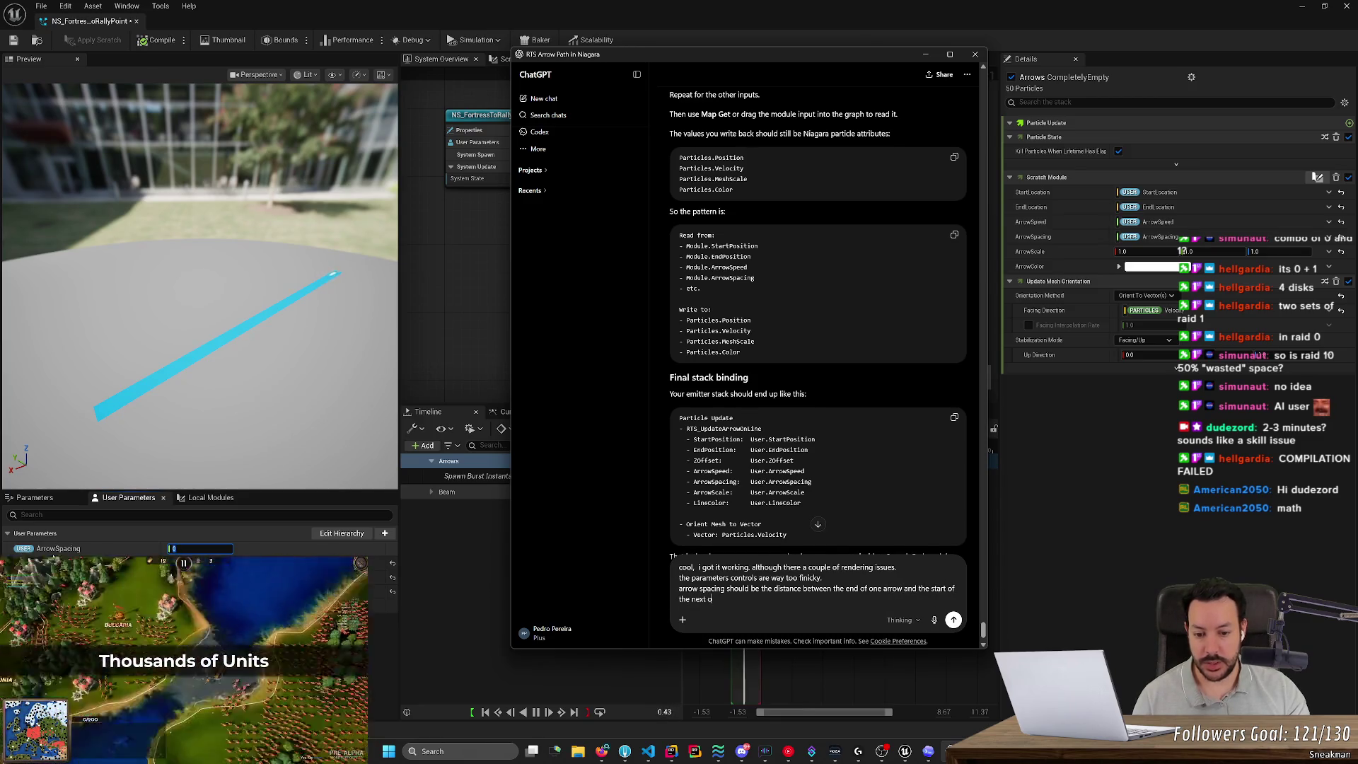
{"action": "type", "text": "ne. a value of 0"}
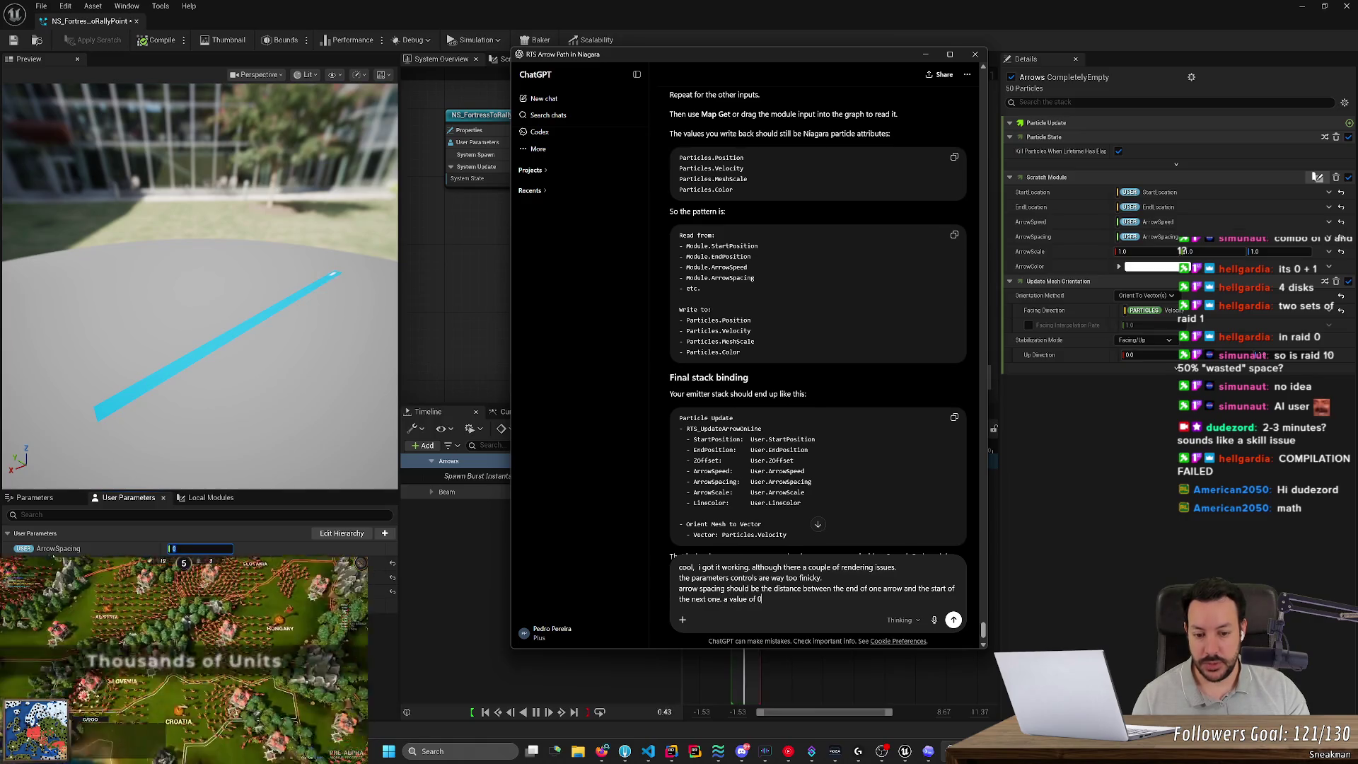
{"action": "type", "text": " should displa"}
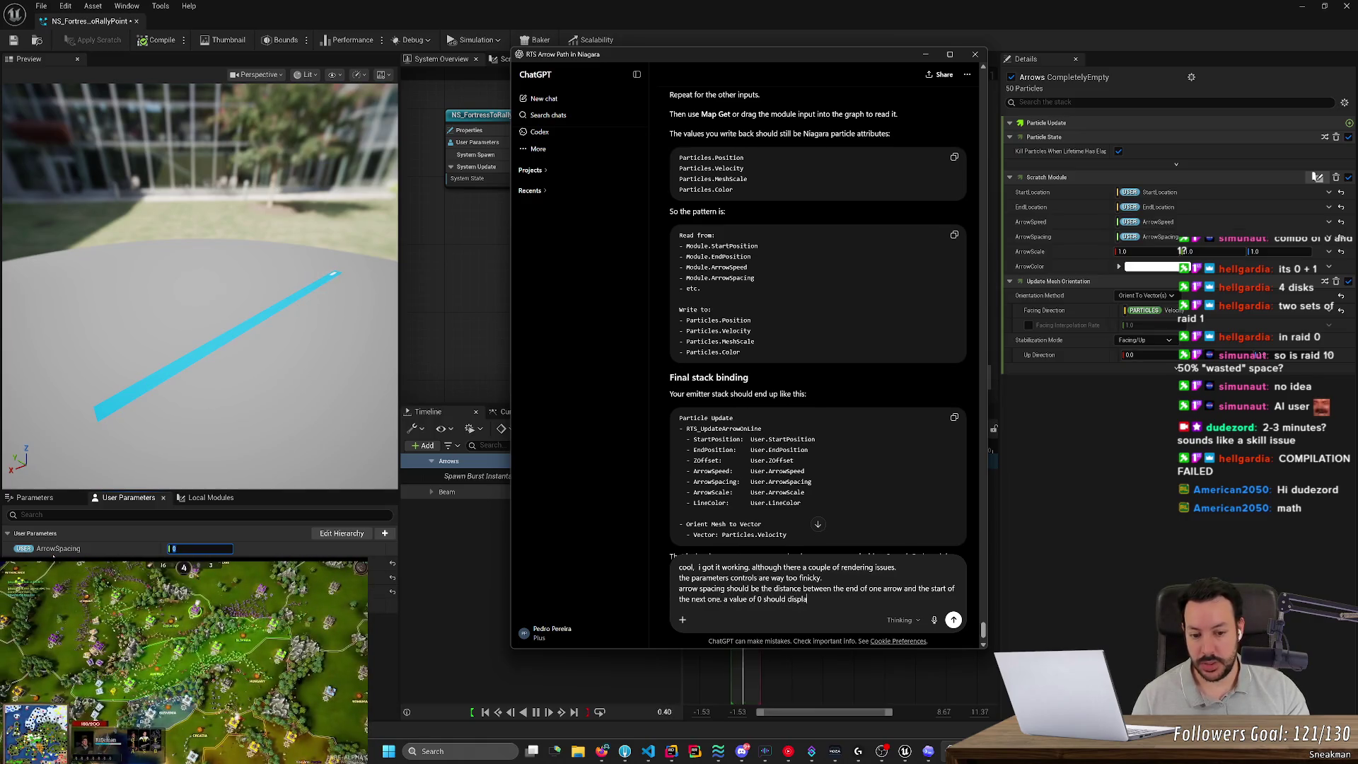
{"action": "type", "text": "y all arrows"}
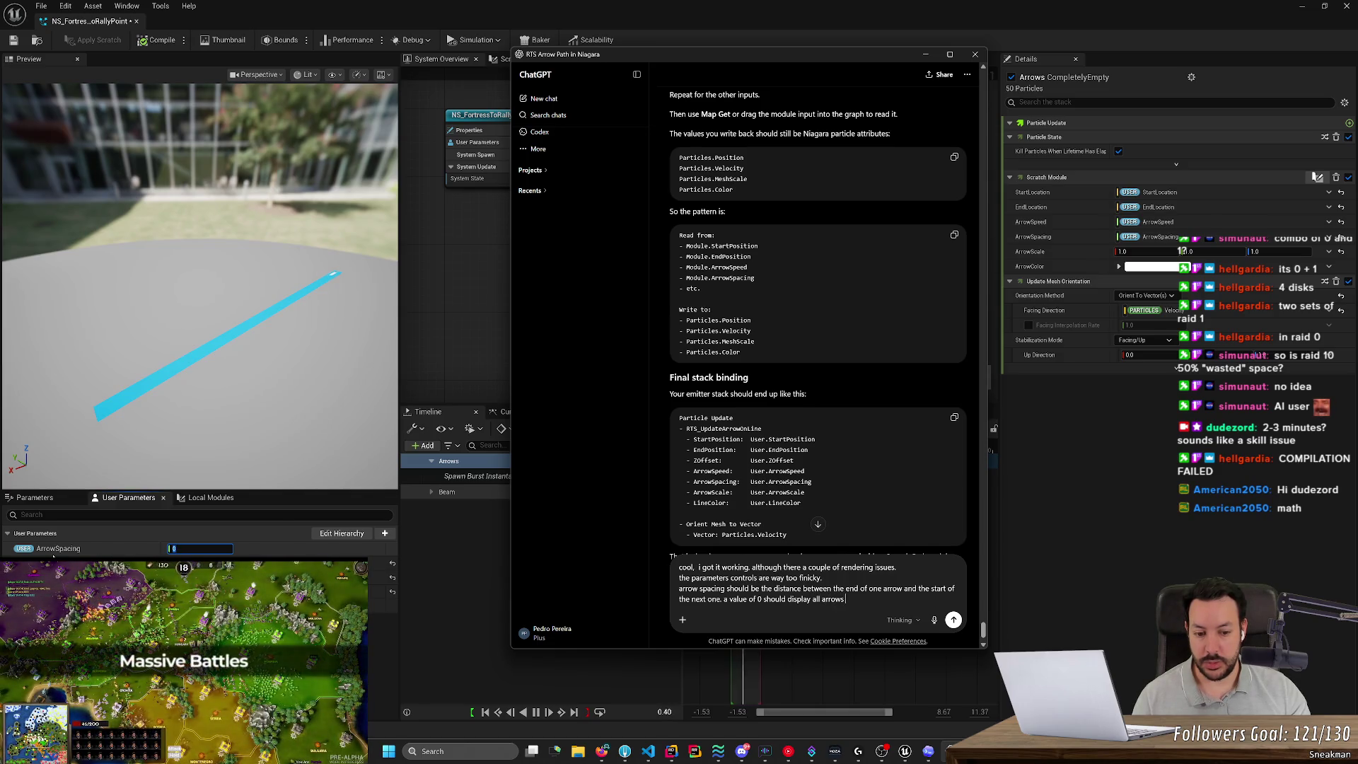
{"action": "type", "text": " as"}
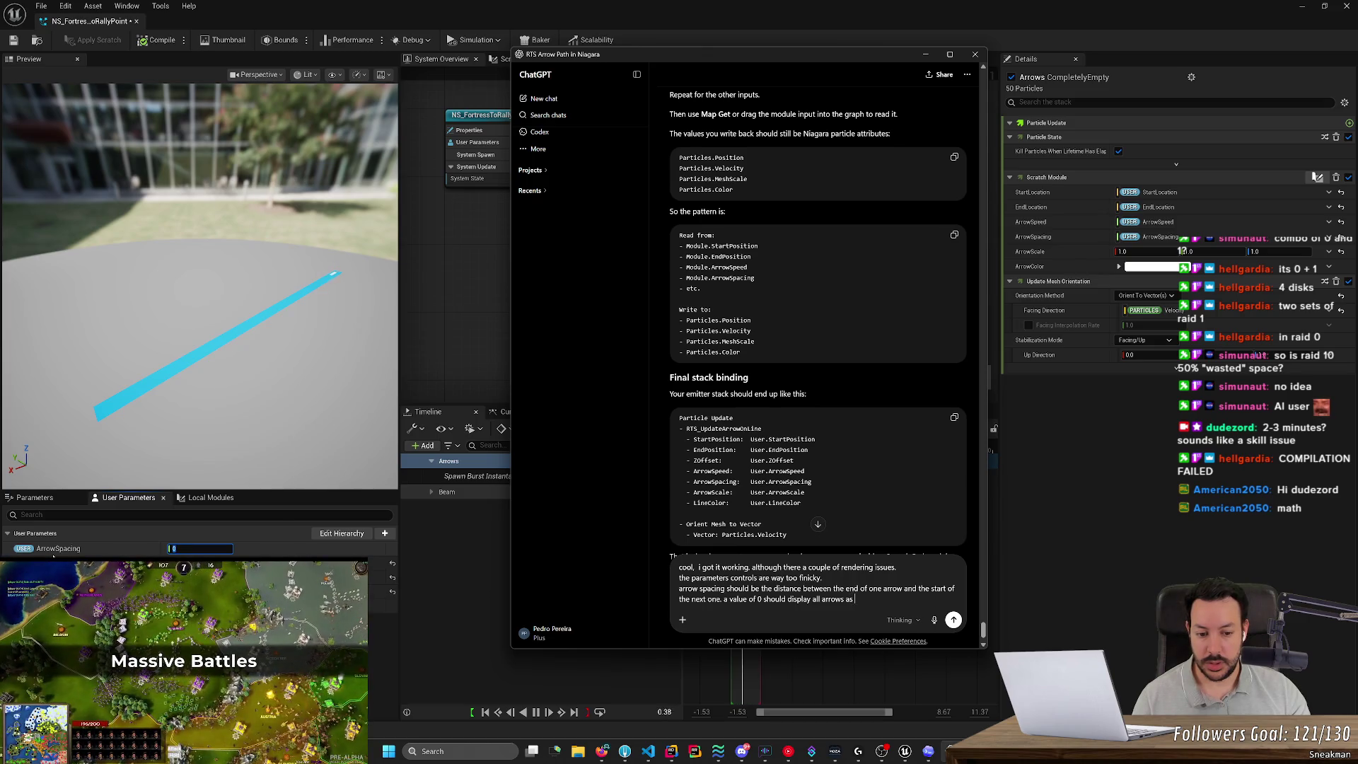
{"action": "type", "text": "a continuous line"}
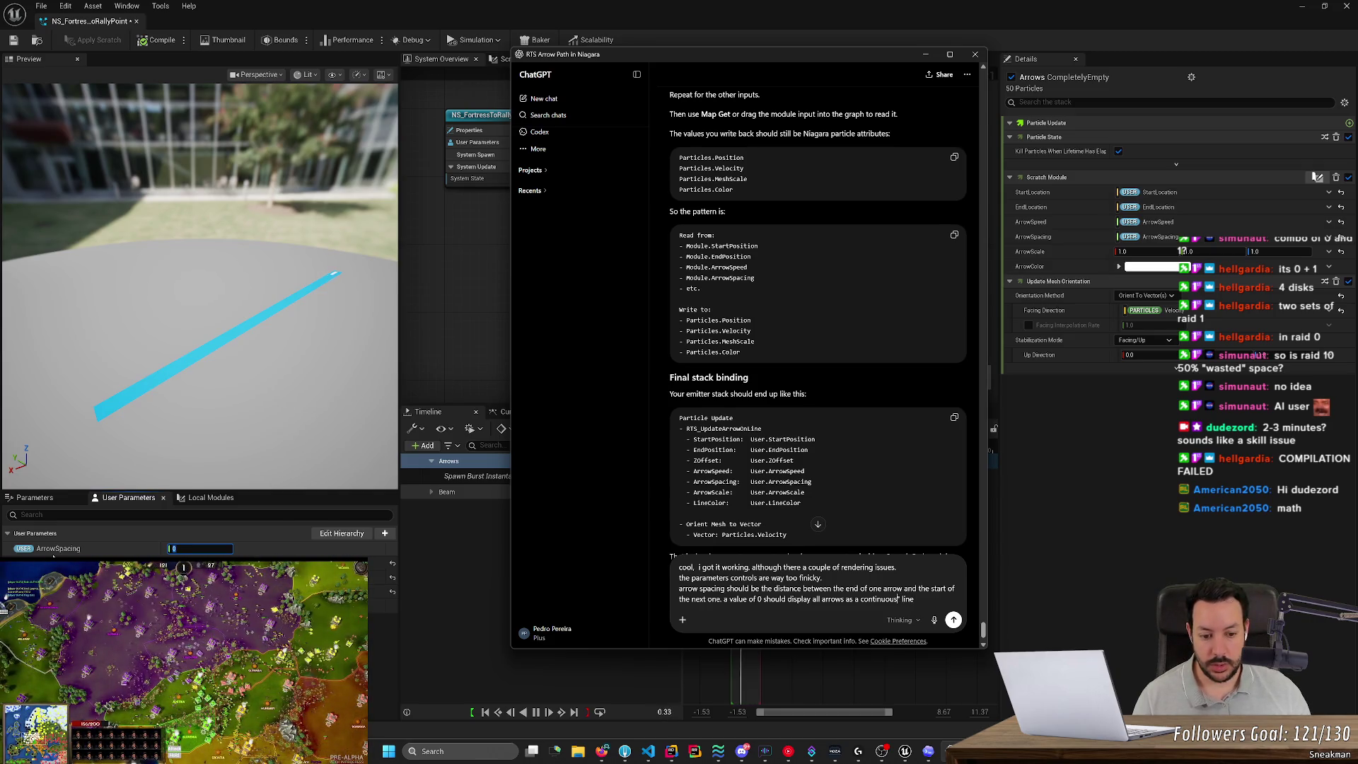
{"action": "type", "text": " \""}
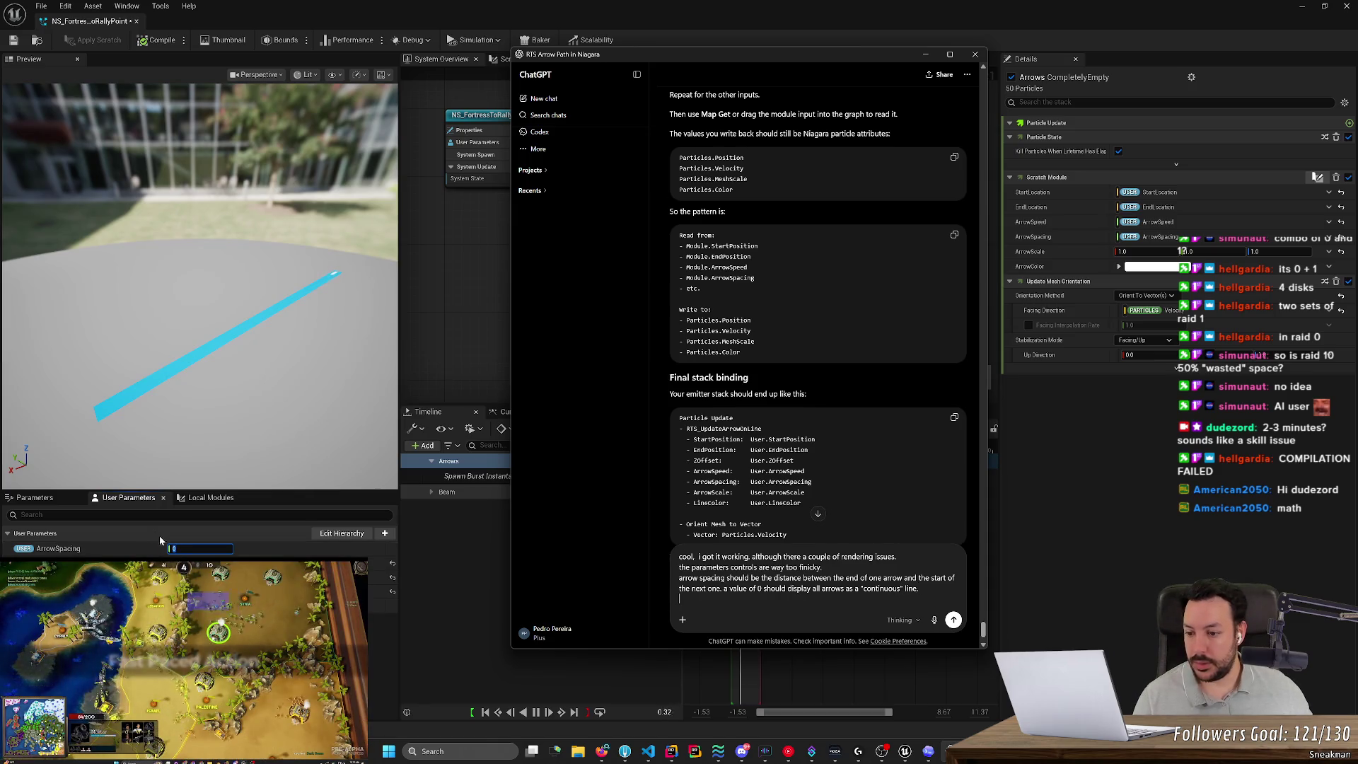
{"action": "left_click", "coordinate": [205, 546]}
{"action": "type", "text": "3"}
{"action": "key", "text": "Return"}
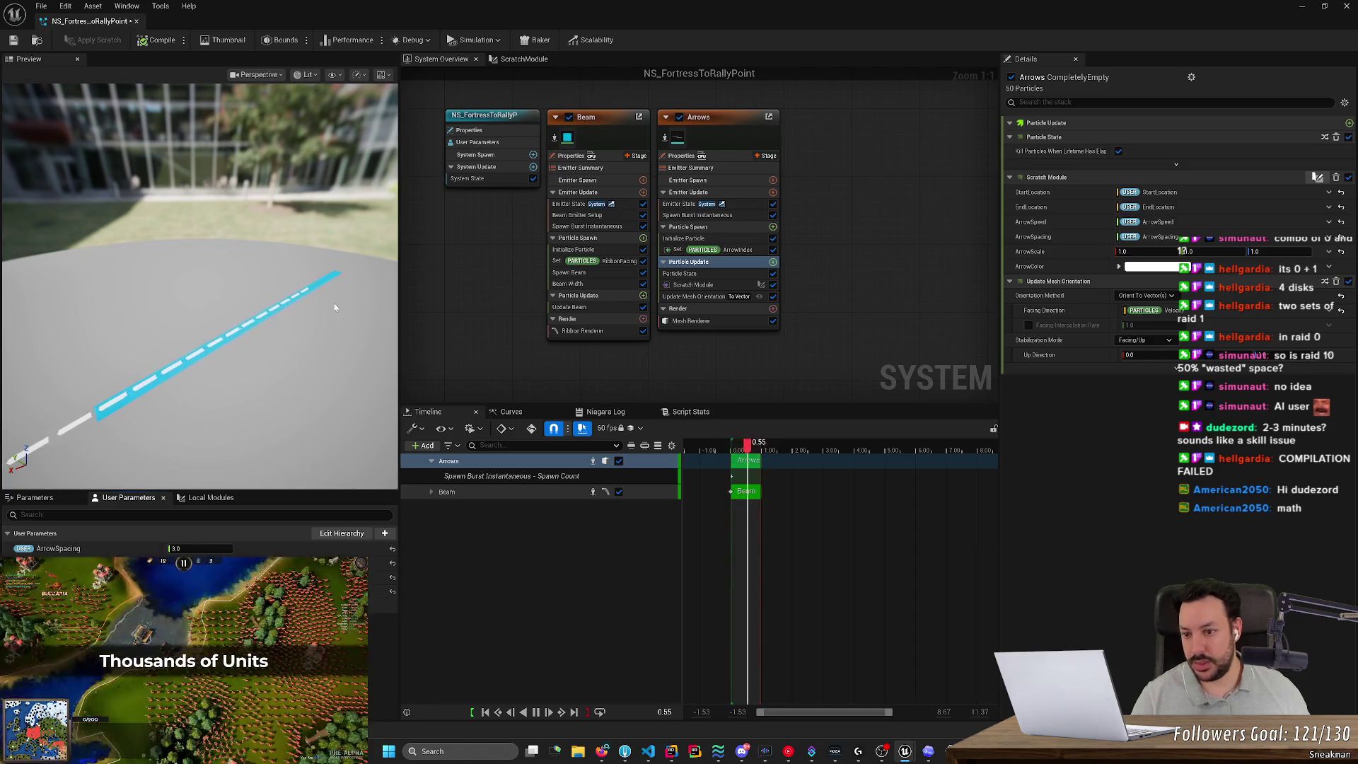
{"action": "key", "text": "alt+Tab"}
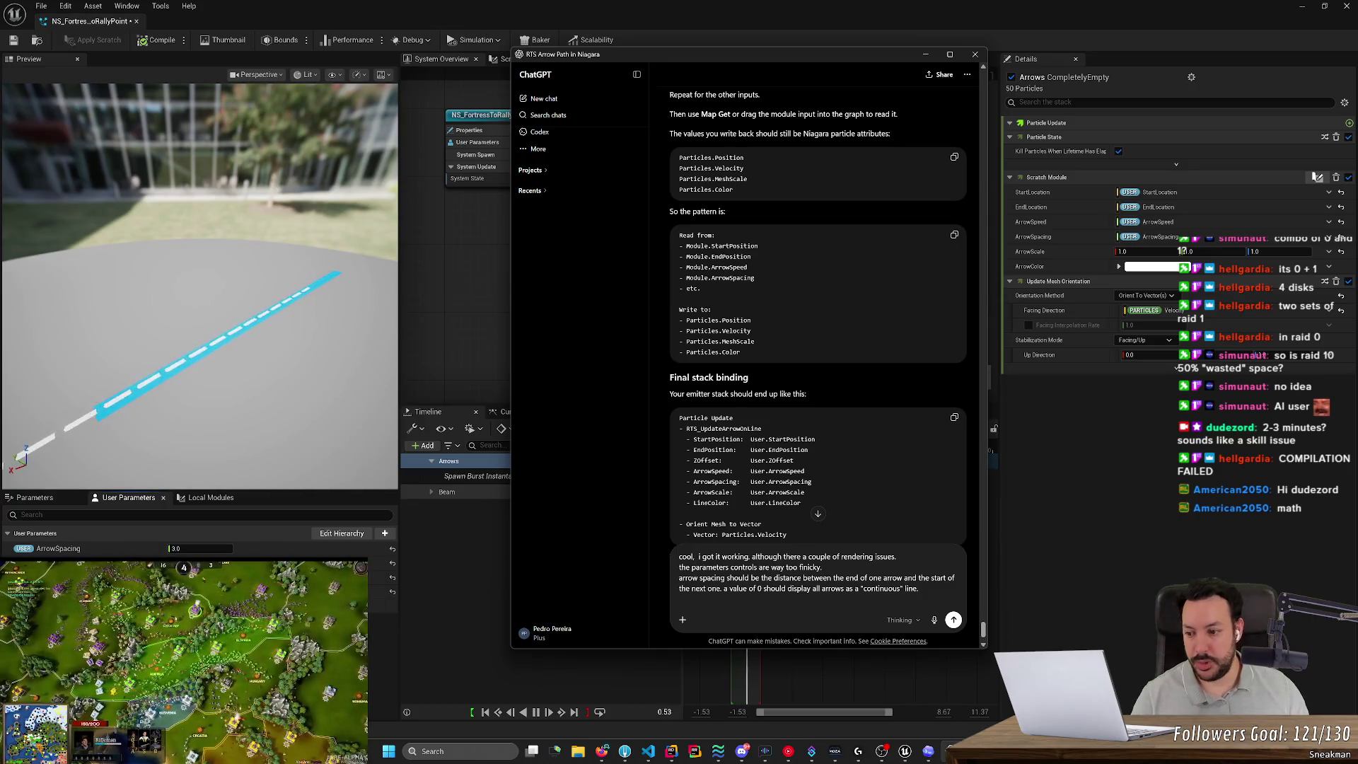
Add a new paragraph to the ChatGPT draft: 'increasing the arrow speed also makes so that'.
{"action": "key", "text": "shift+Return"}
{"action": "type", "text": "increasing the arrow"}
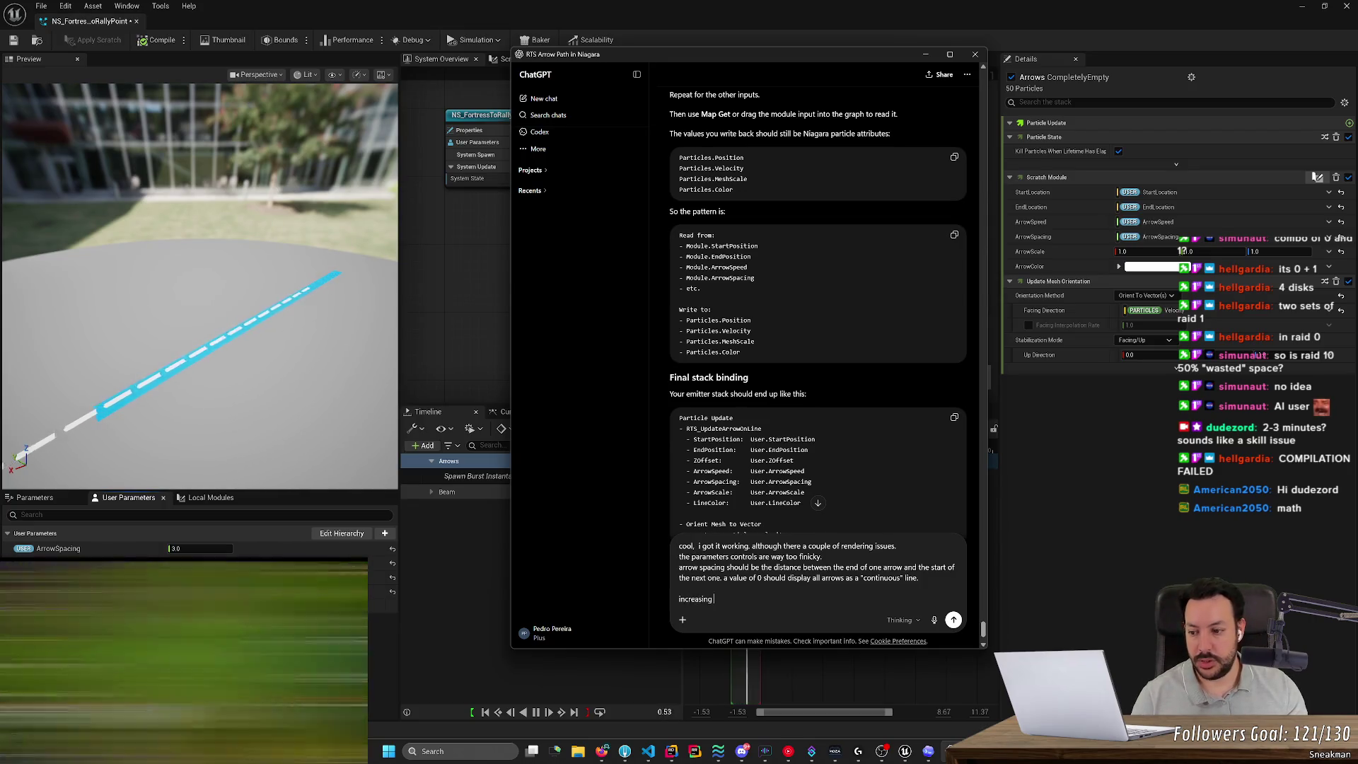
{"action": "type", "text": " speed a"}
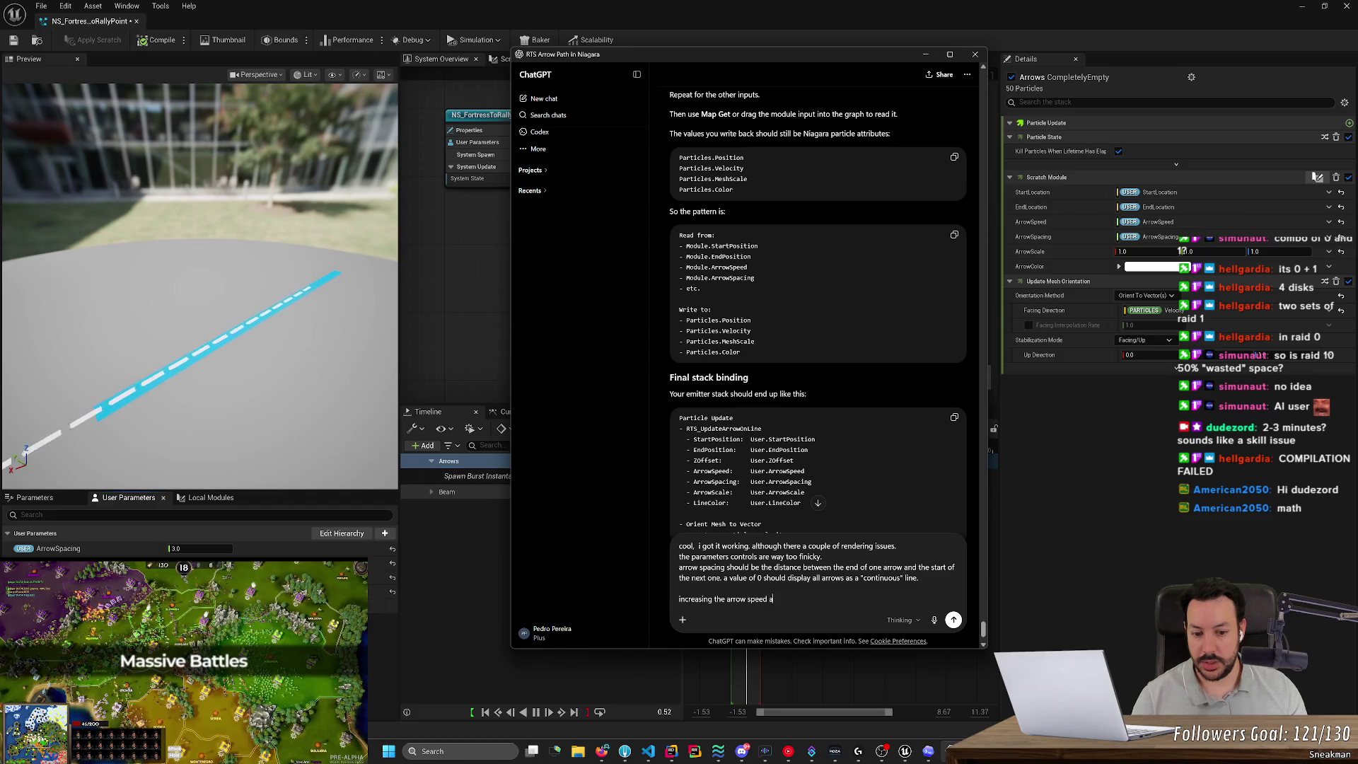
{"action": "type", "text": "lso makes "}
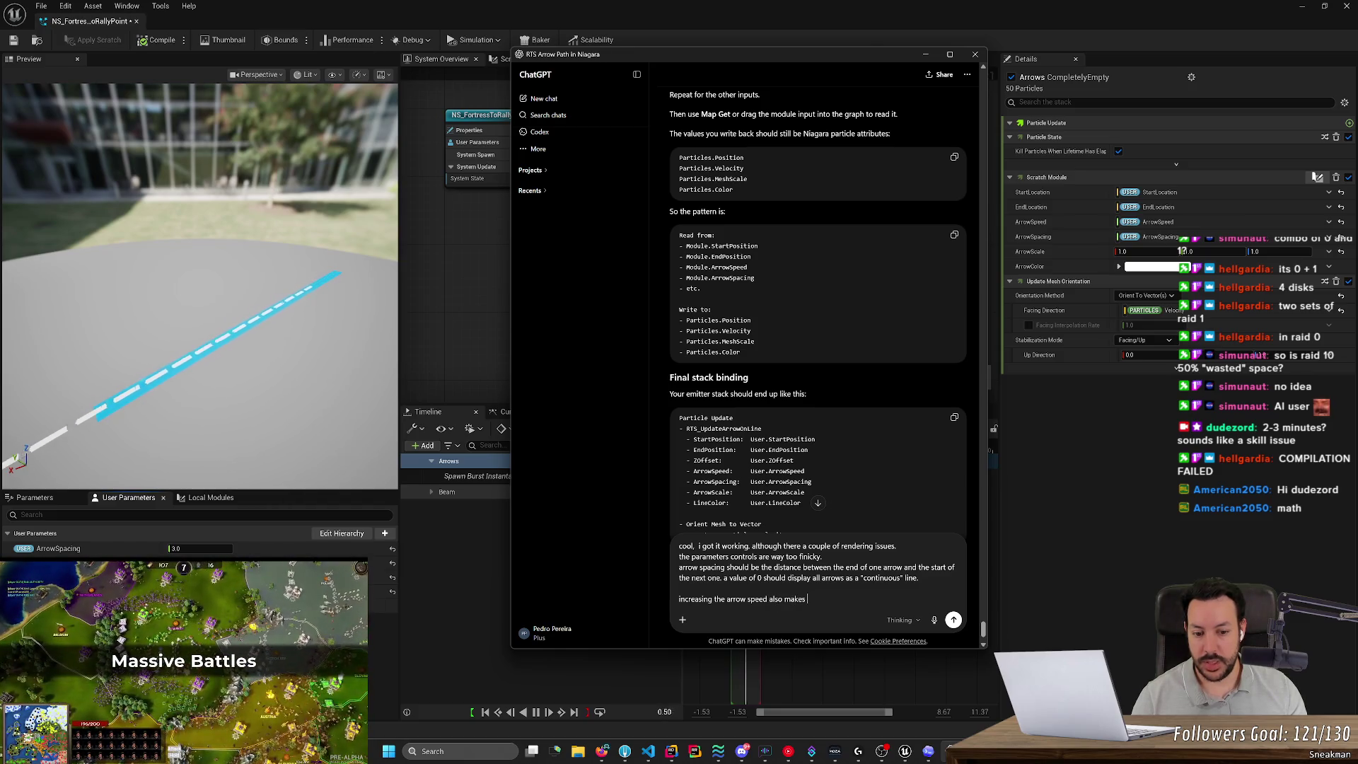
{"action": "type", "text": "so that no arrow"}
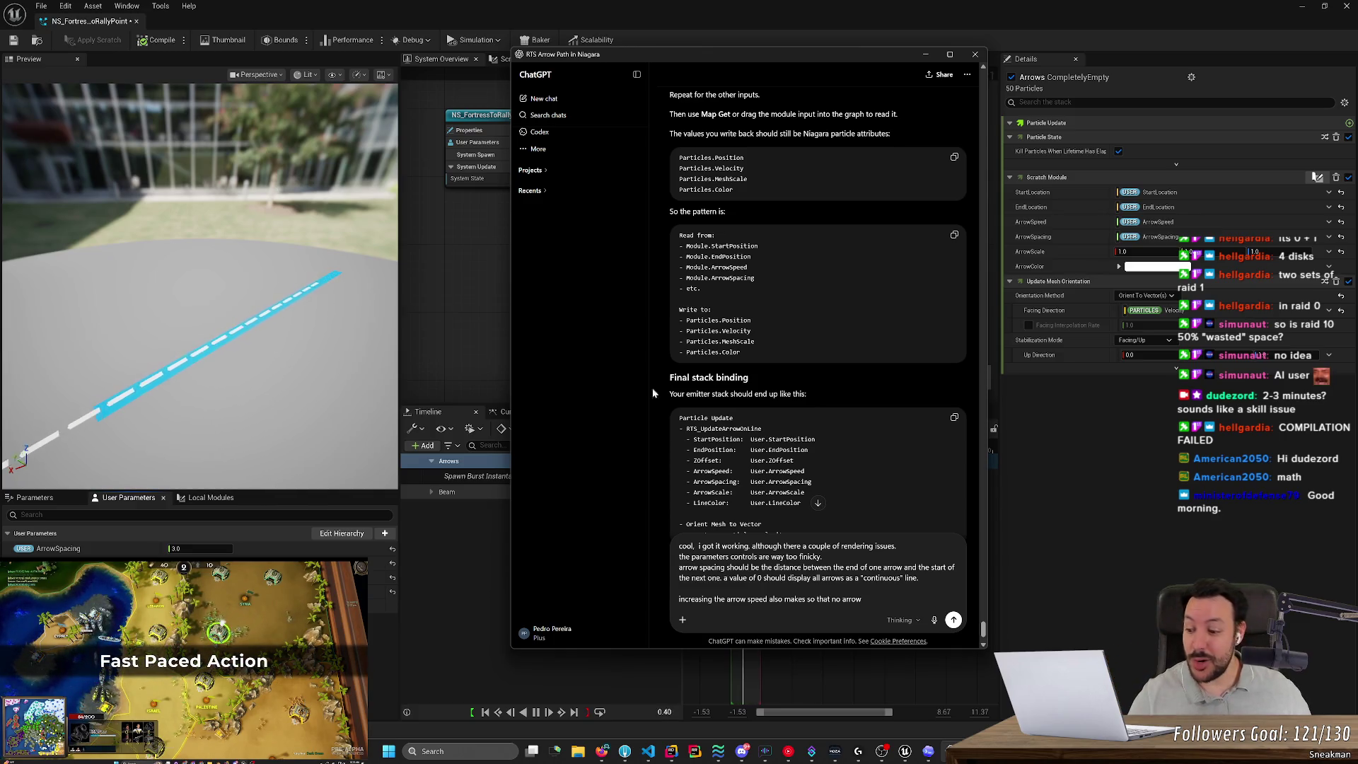
Hide ChatGPT and orbit the Niagara preview to see the arrow beam from another angle.
{"action": "left_click", "coordinate": [924, 54]}
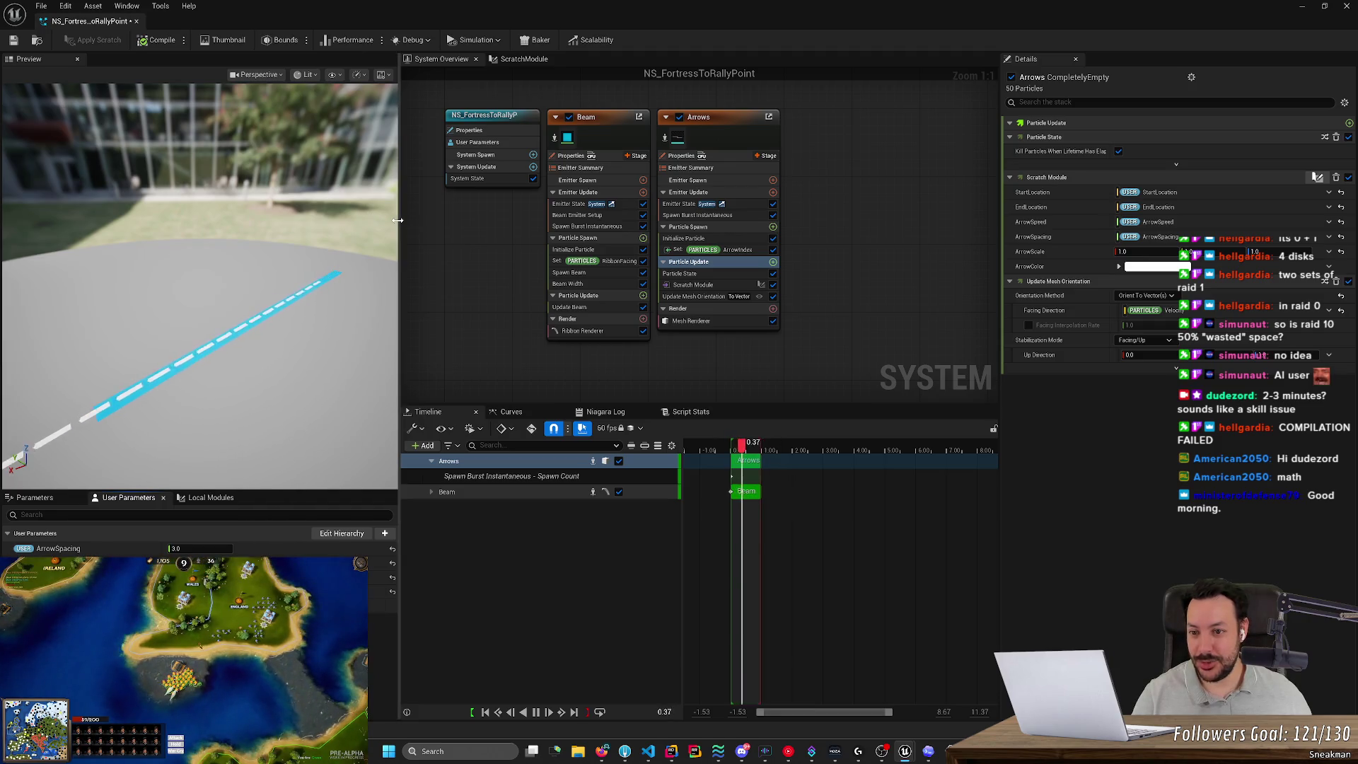
{"action": "mouse_move", "coordinate": [340, 226]}
{"action": "left_mouse_down"}
{"action": "mouse_move", "coordinate": [290, 212]}
{"action": "mouse_move", "coordinate": [360, 247]}
{"action": "left_mouse_up"}
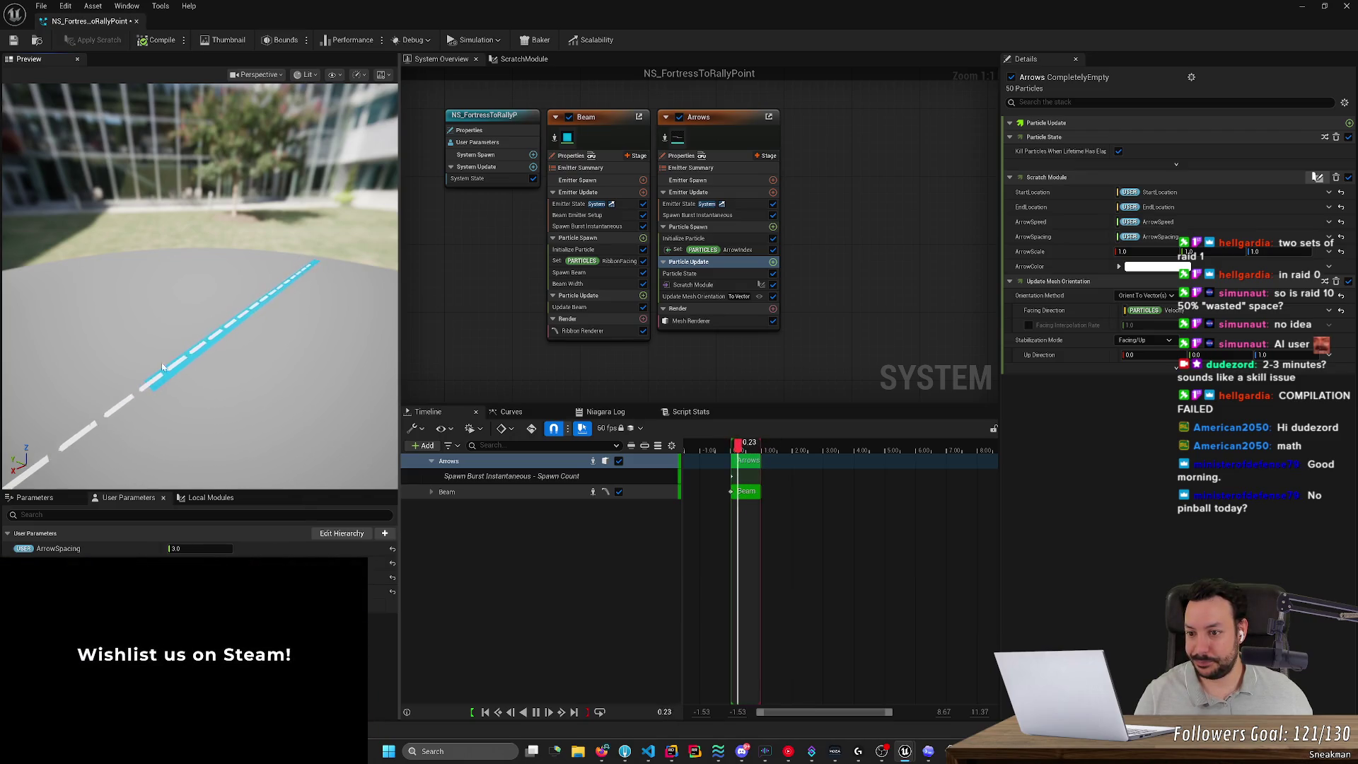
{"action": "left_click", "coordinate": [601, 751]}
Open HacknPlan task #173 and view its image(21).png StarCraft reference enlarged, then close it.
{"action": "left_click", "coordinate": [439, 11]}
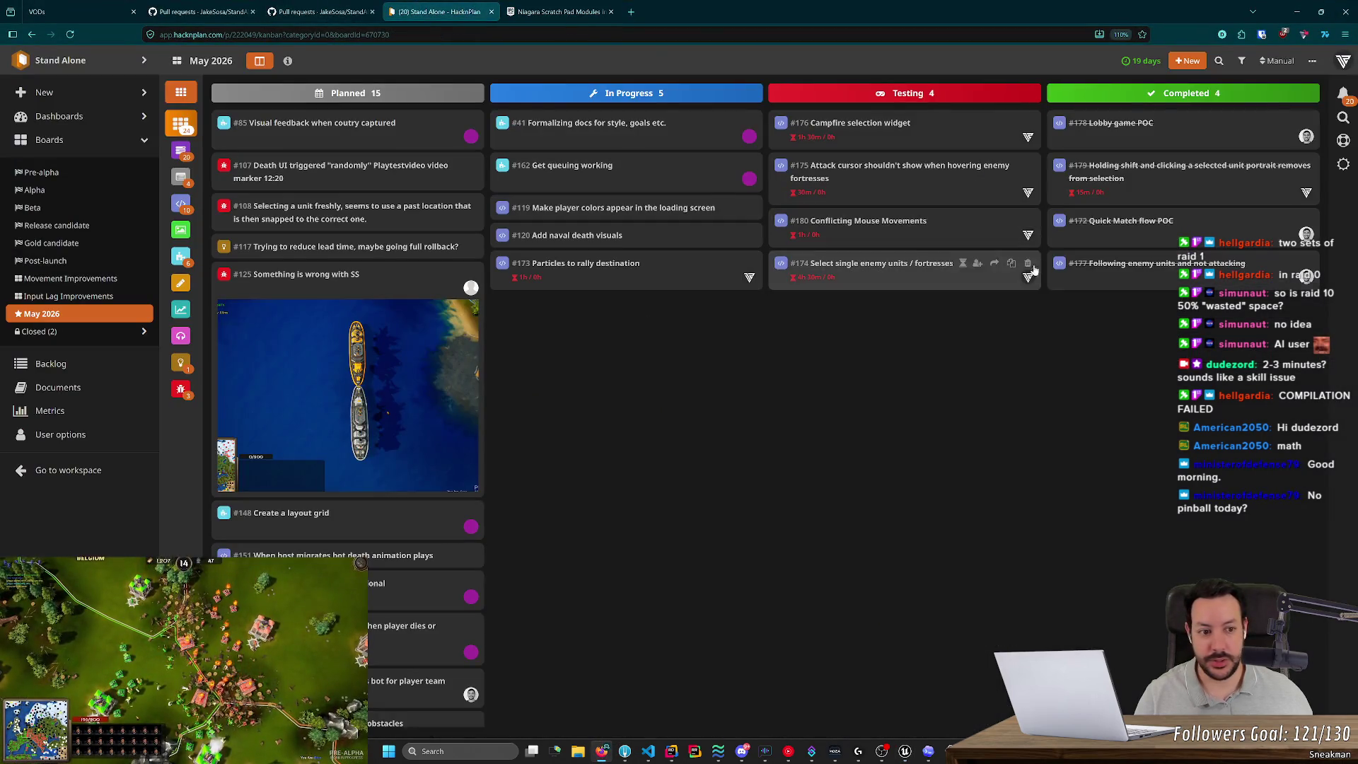
{"action": "left_click", "coordinate": [474, 290]}
{"action": "scroll", "coordinate": [1076, 390], "scroll_direction": "down", "scroll_amount": 3}
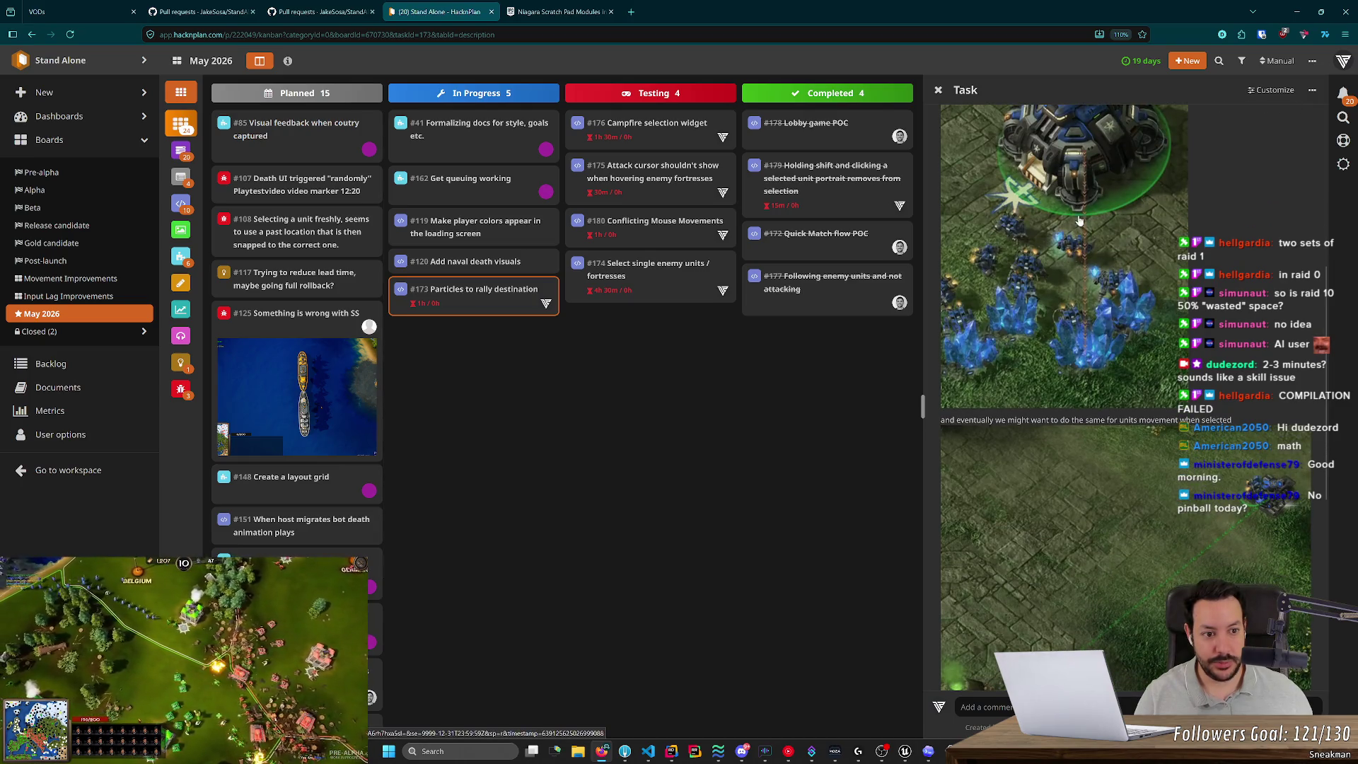
{"action": "scroll", "coordinate": [1104, 219], "scroll_direction": "down", "scroll_amount": 5}
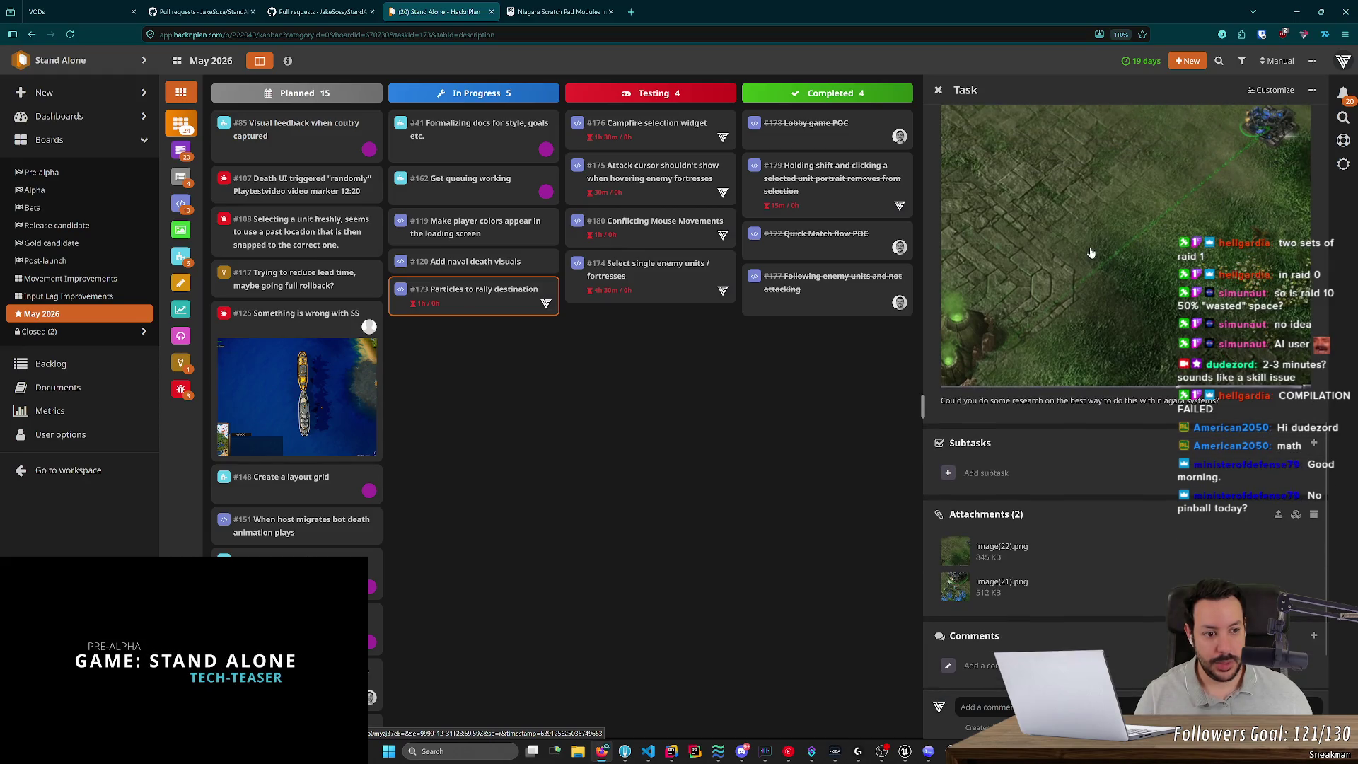
{"action": "left_click", "coordinate": [1002, 581]}
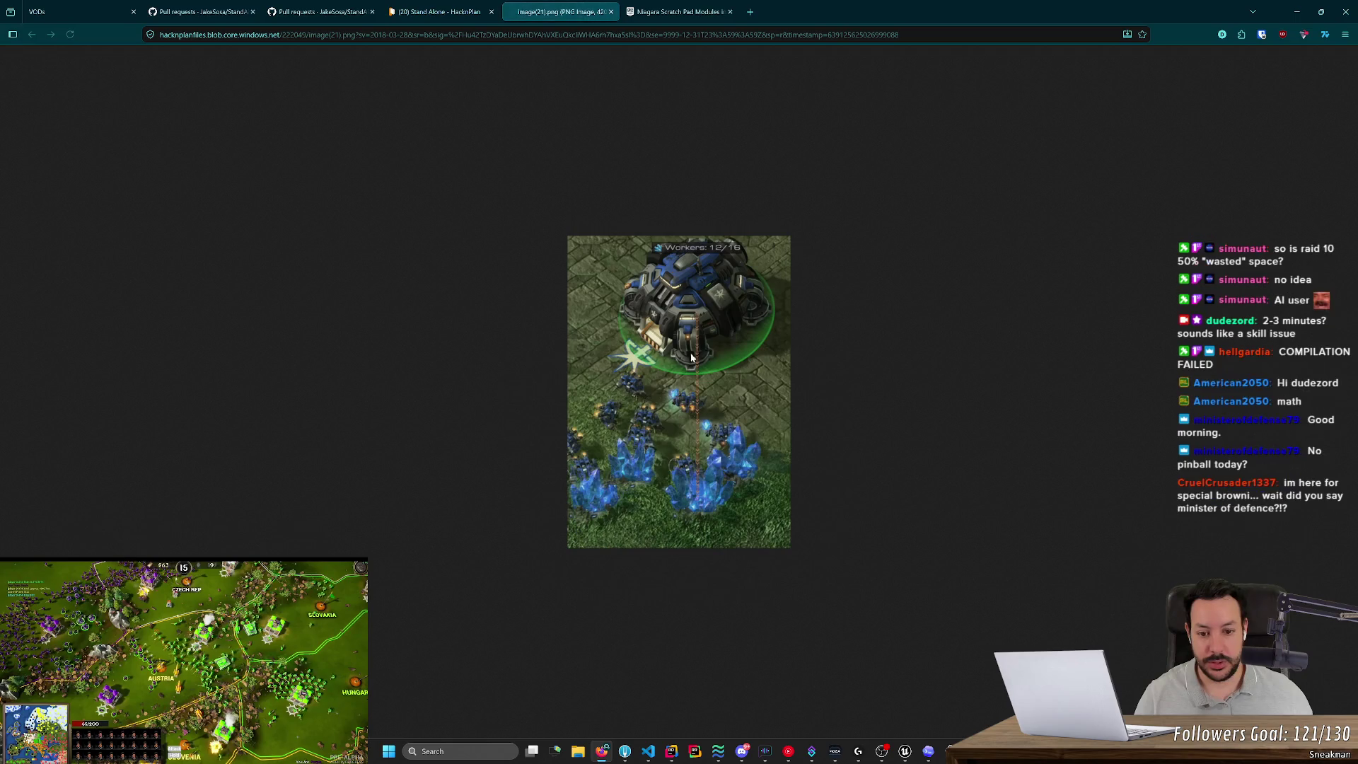
{"action": "scroll", "coordinate": [717, 316], "scroll_direction": "up", "scroll_amount": 7, "text": "ctrl"}
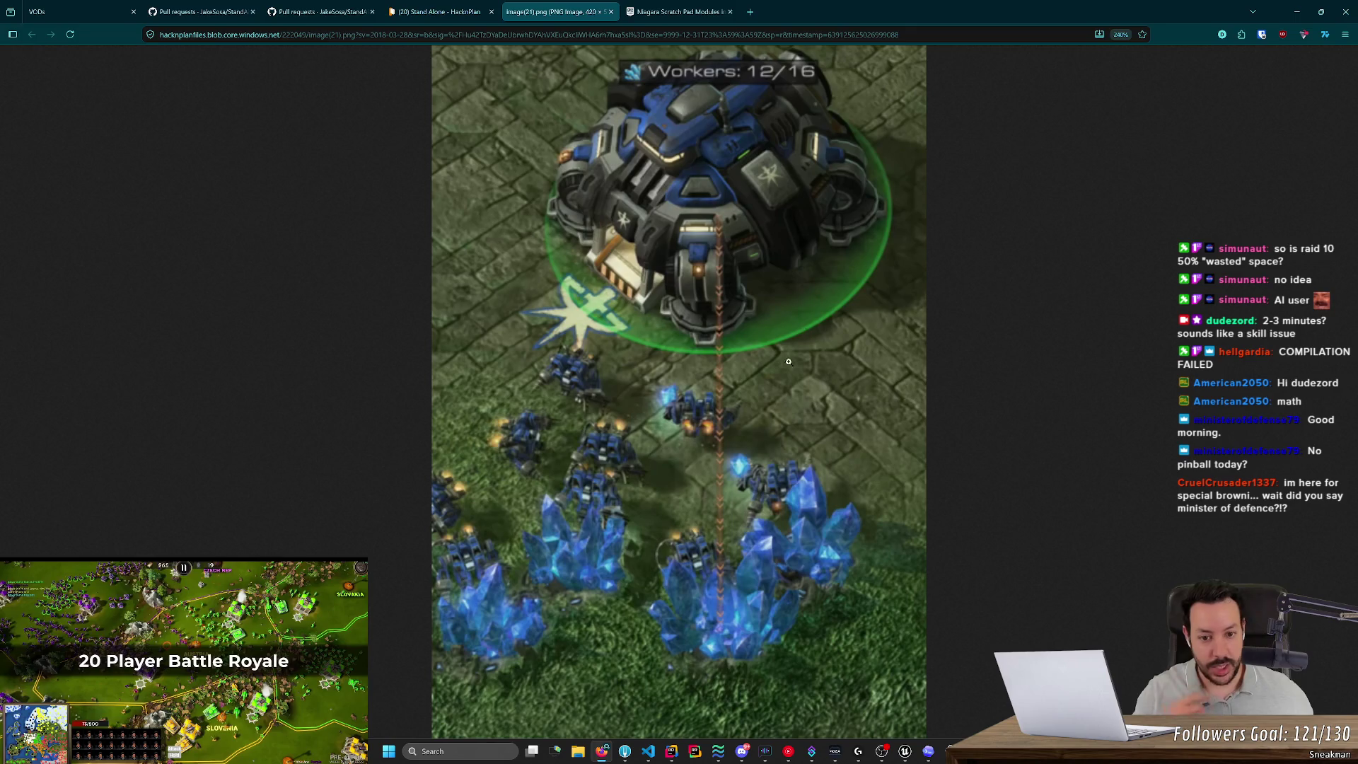
{"action": "key", "text": "ctrl+w"}
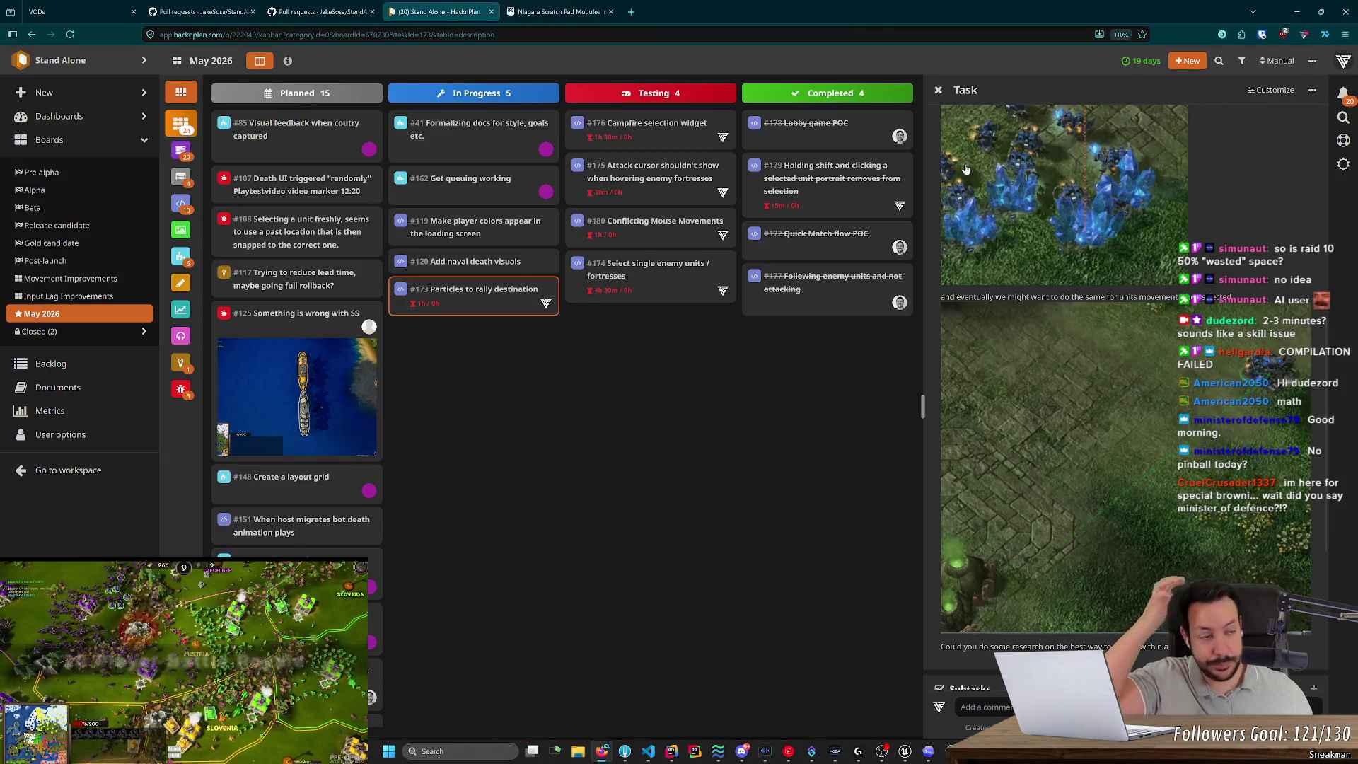
{"action": "key", "text": "alt+Tab"}
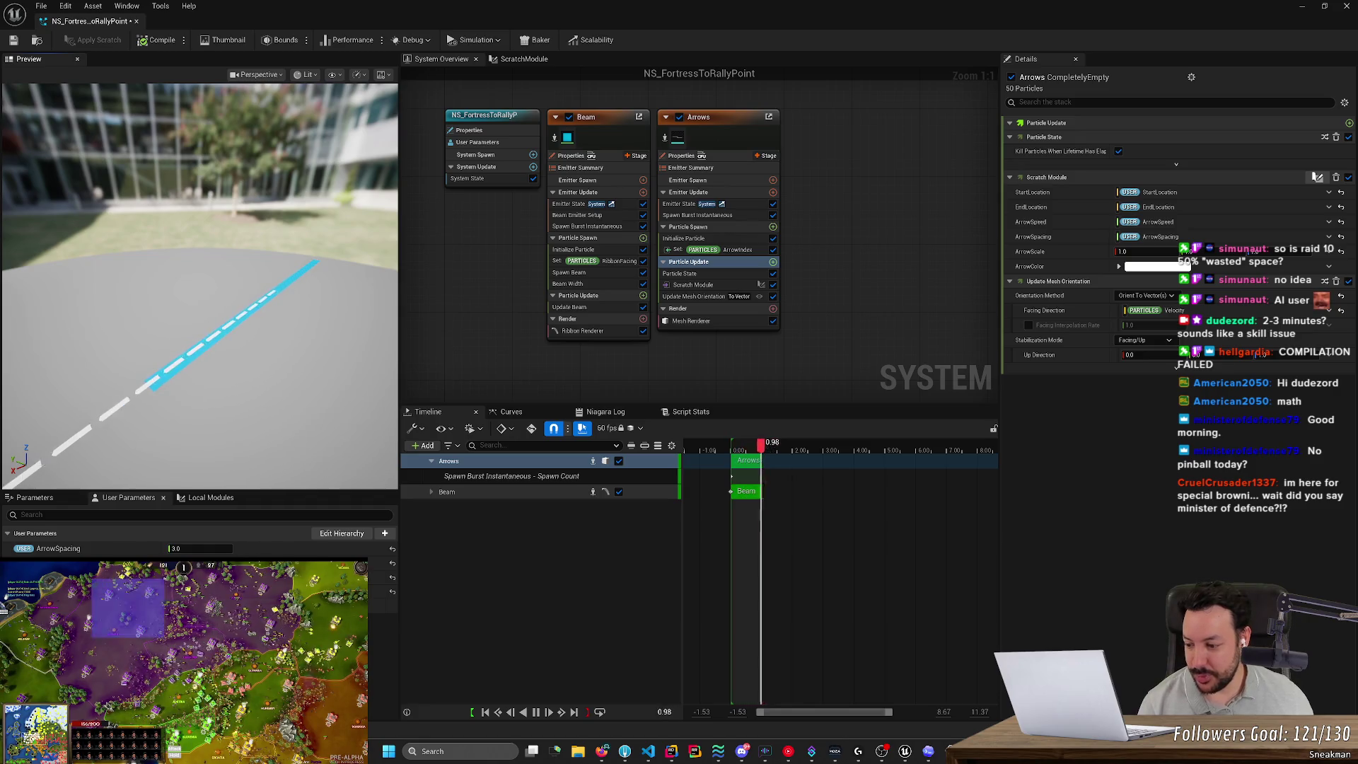
Hide BP_FlowField's red hex overlay on the L_Europe_NWP map and zoom in on the bunkers.
{"action": "key", "text": "alt+Tab"}
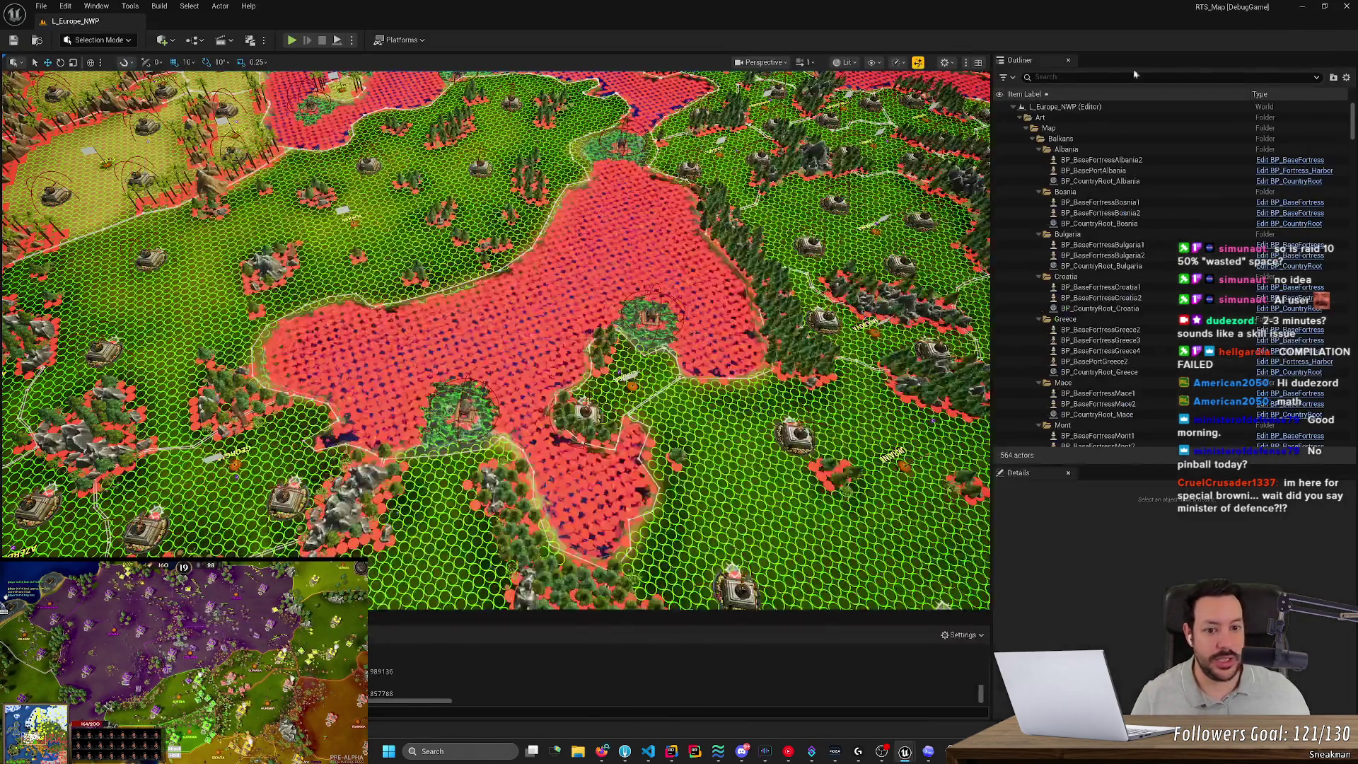
{"action": "scroll", "coordinate": [495, 340], "scroll_direction": "down", "scroll_amount": 5}
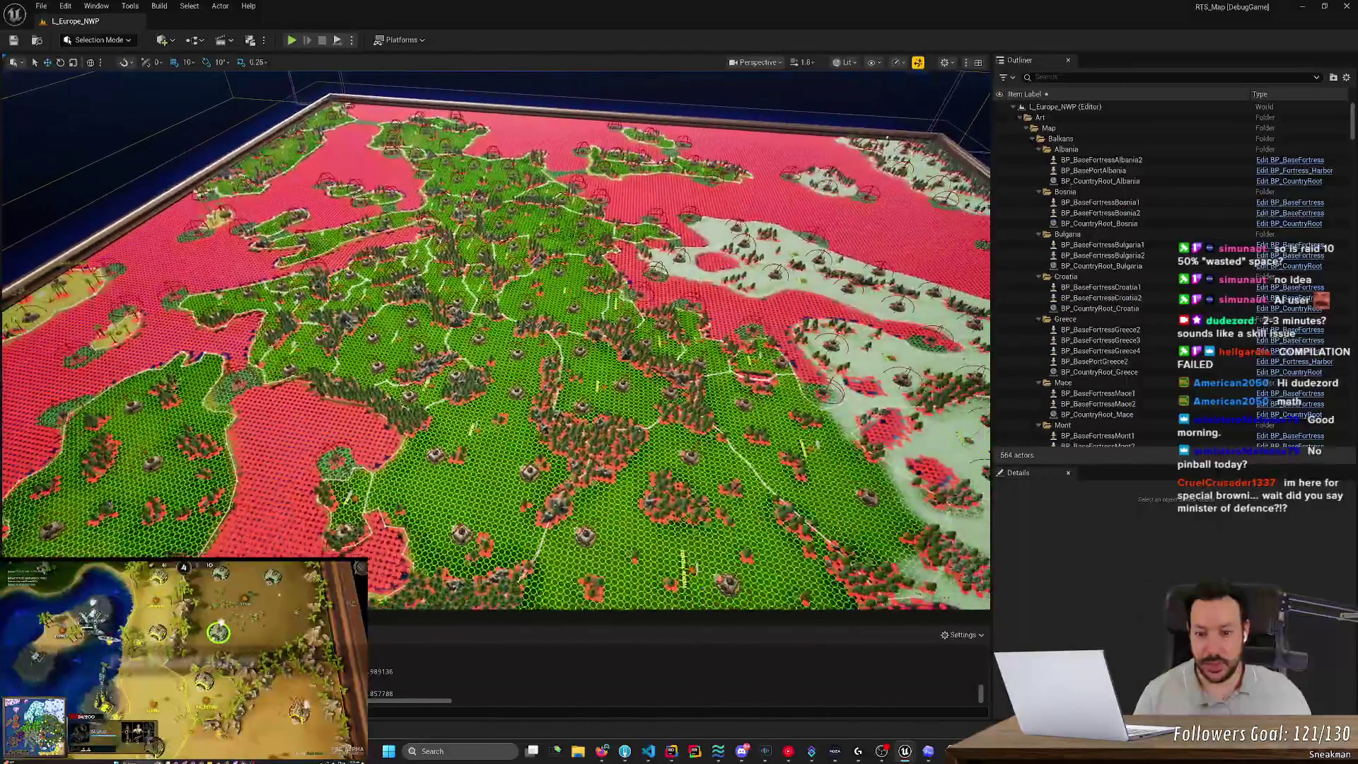
{"action": "left_click", "coordinate": [865, 221]}
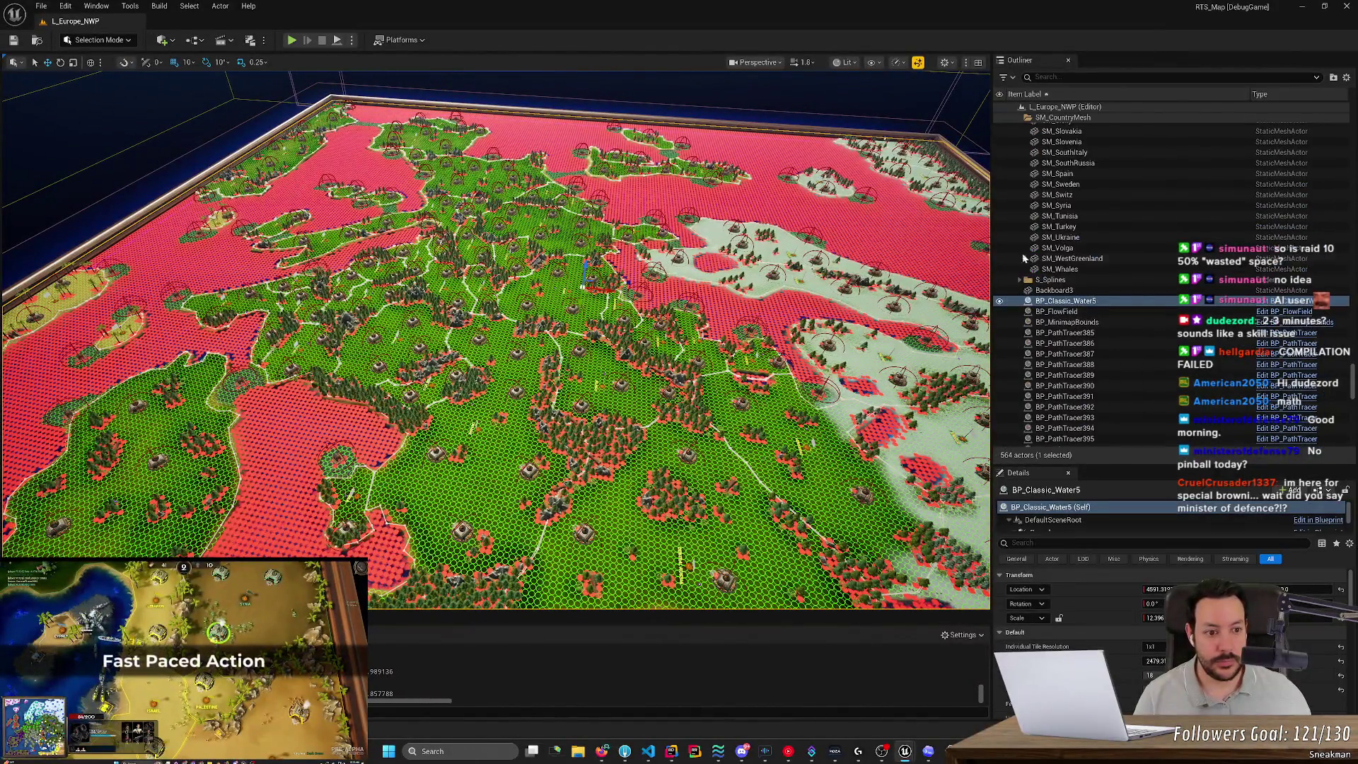
{"action": "left_click", "coordinate": [1000, 312]}
{"action": "scroll", "coordinate": [792, 300], "scroll_direction": "up", "scroll_amount": 8}
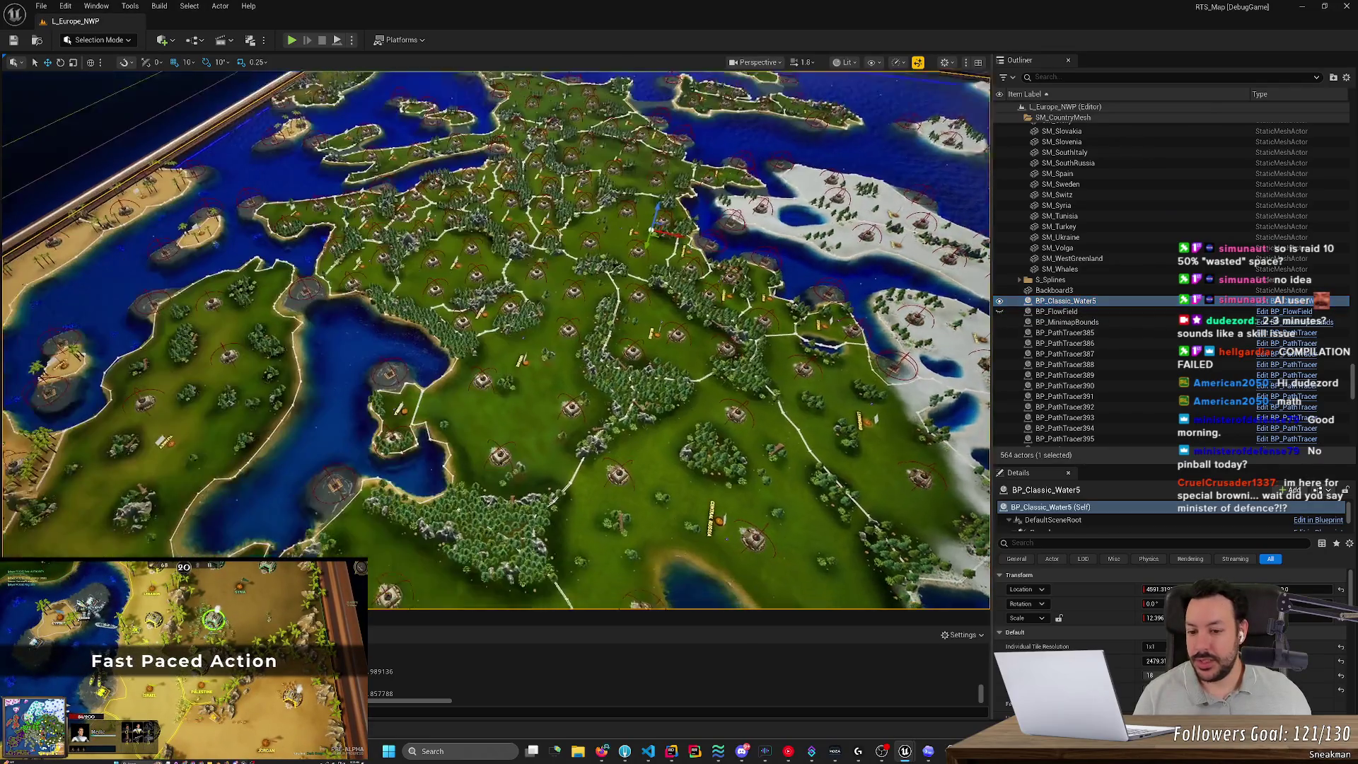
{"action": "scroll", "coordinate": [495, 339], "scroll_direction": "up", "scroll_amount": 8}
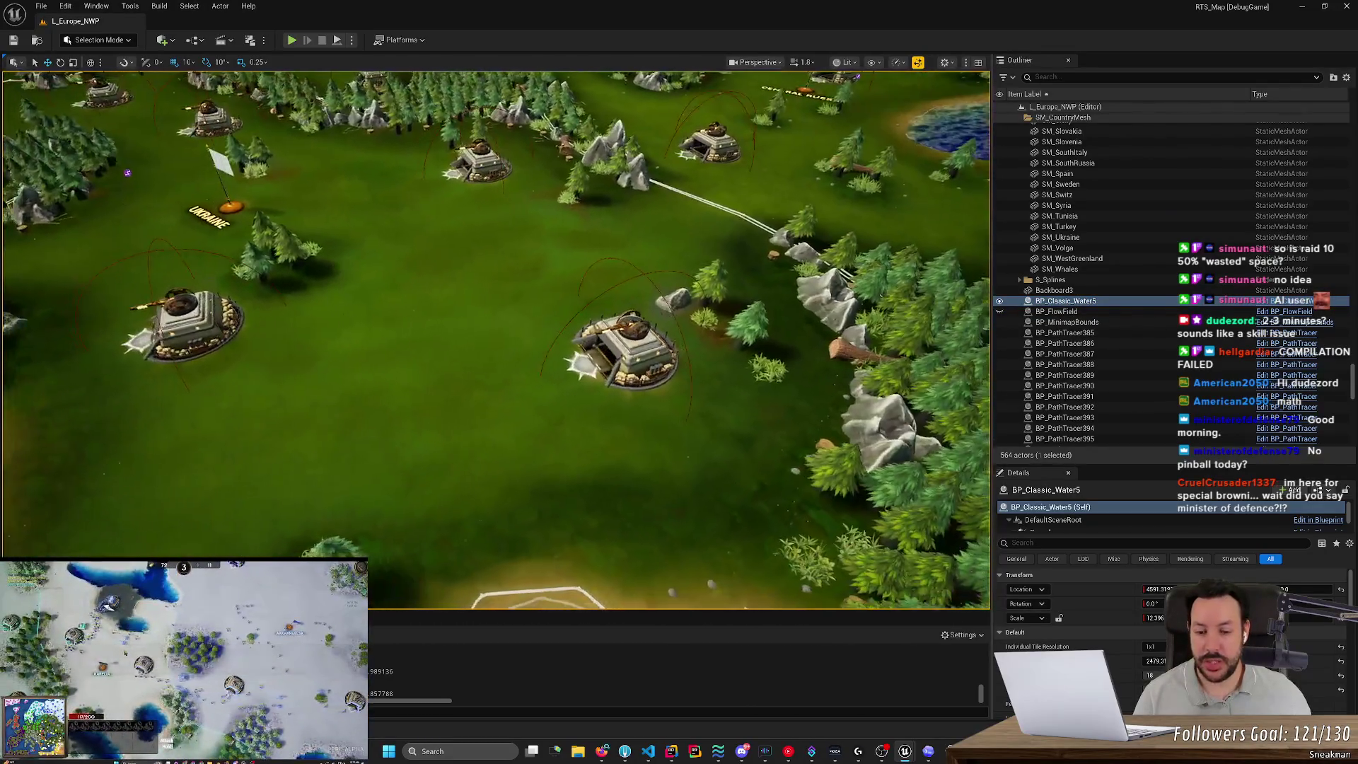
{"action": "scroll", "coordinate": [495, 340], "scroll_direction": "down", "scroll_amount": 6}
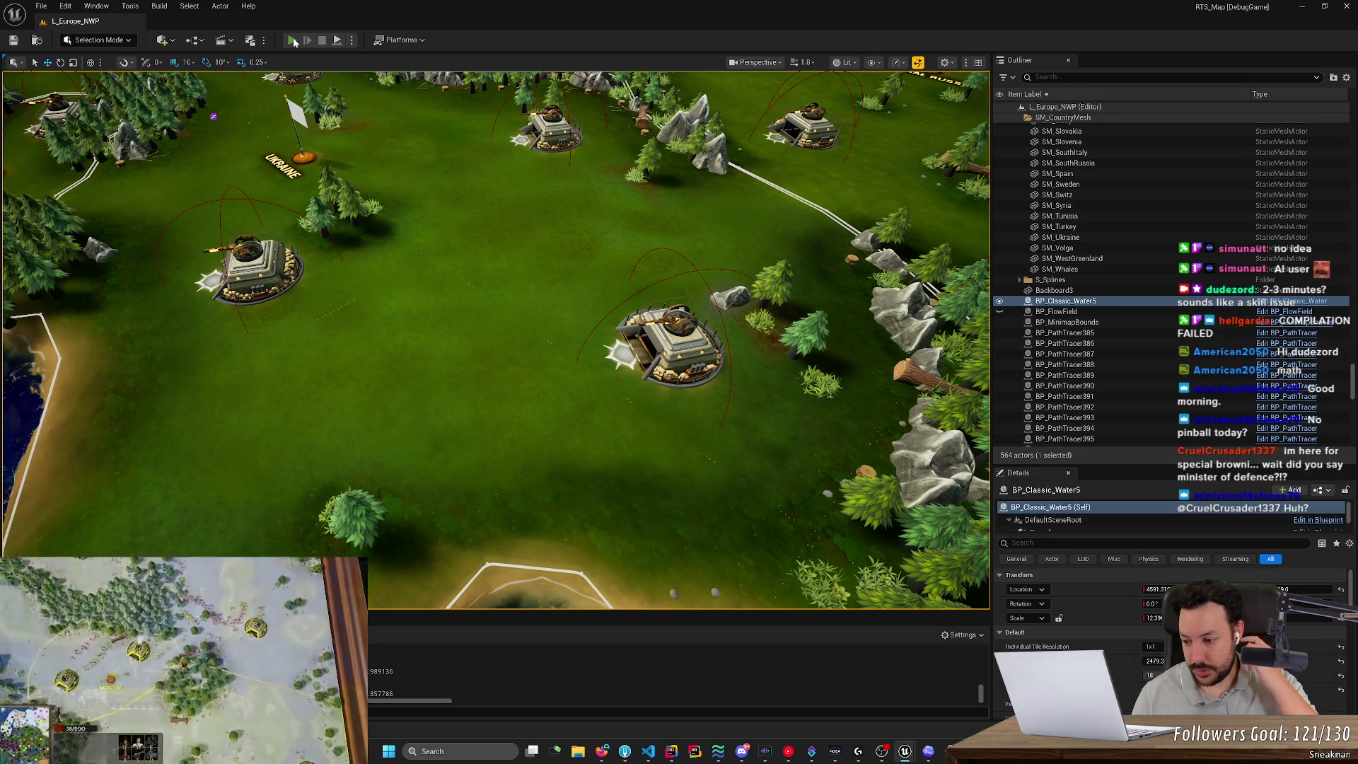
{"action": "left_click", "coordinate": [293, 40]}
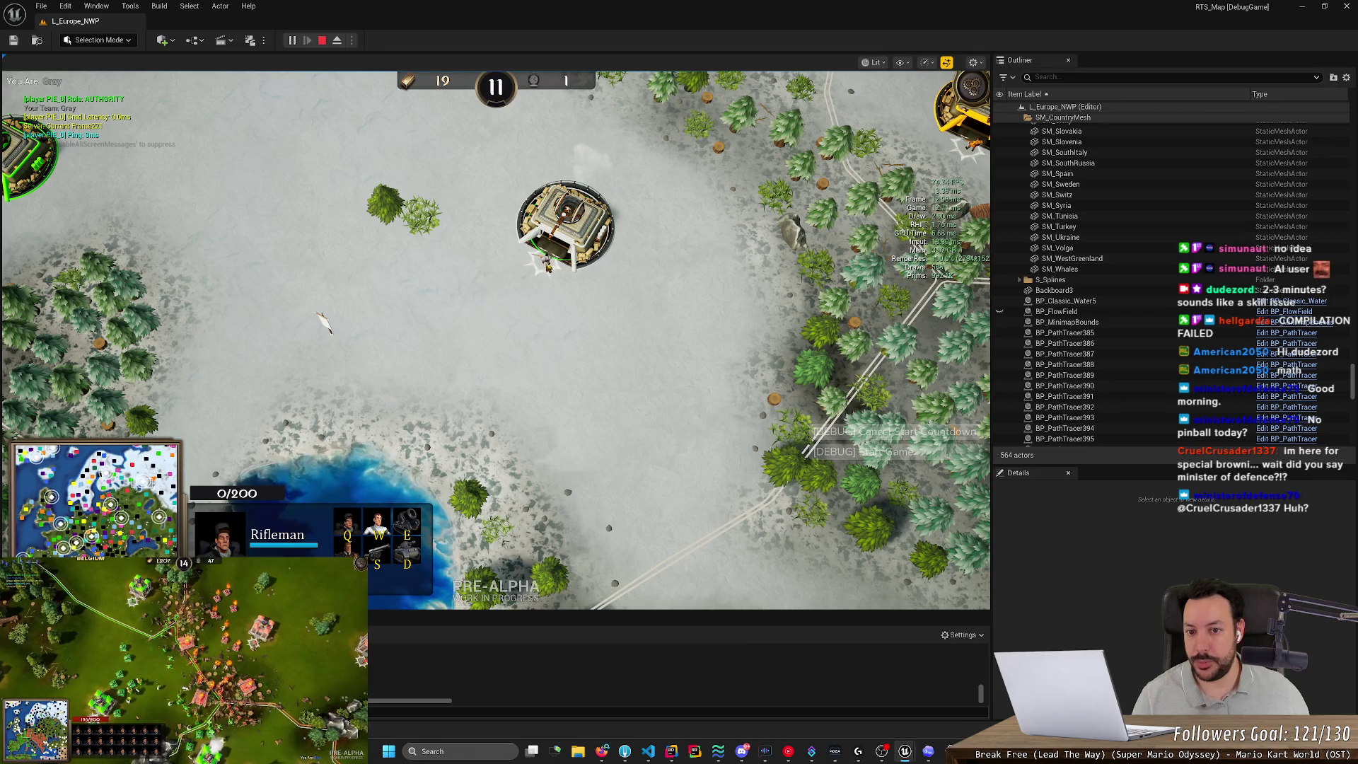
{"action": "left_click", "coordinate": [442, 298]}
{"action": "scroll", "coordinate": [442, 298], "scroll_direction": "up", "scroll_amount": 2}
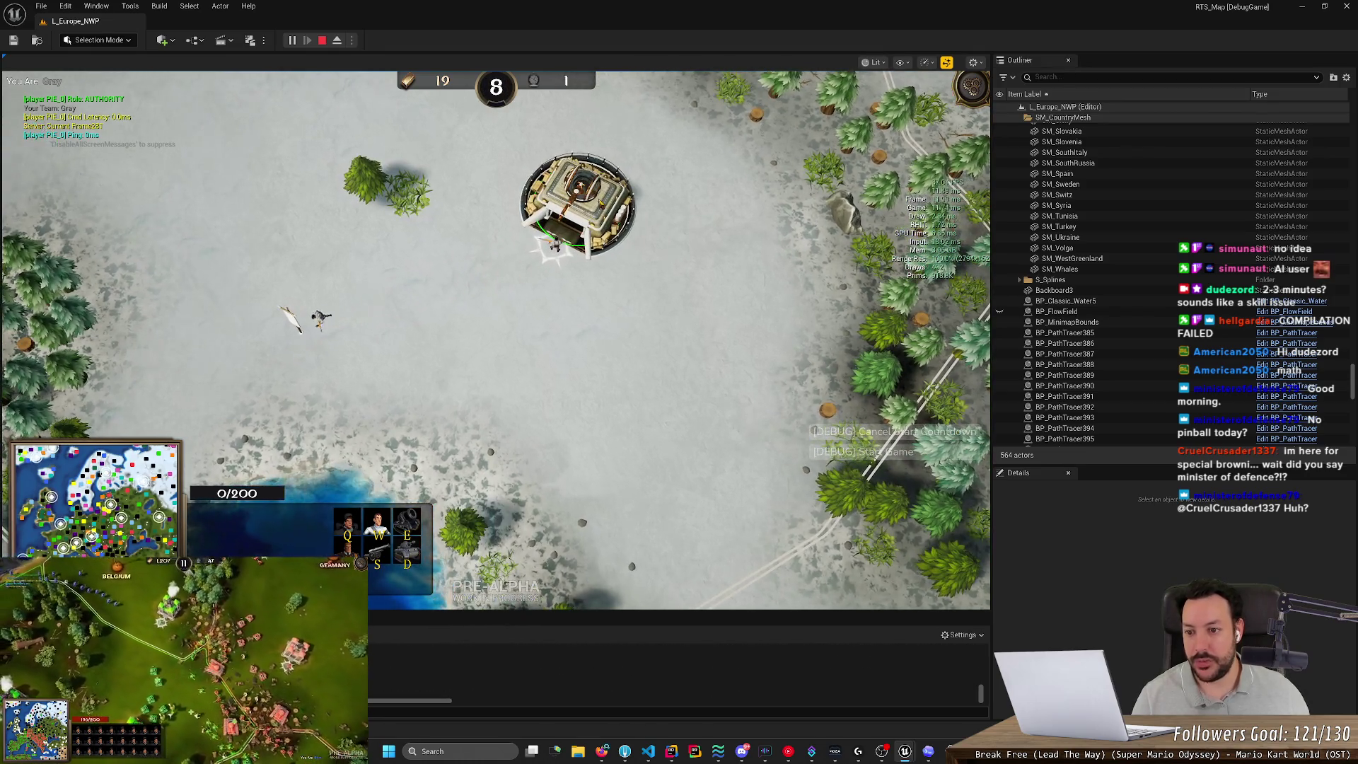
{"action": "scroll", "coordinate": [216, 382], "scroll_direction": "up", "scroll_amount": 2}
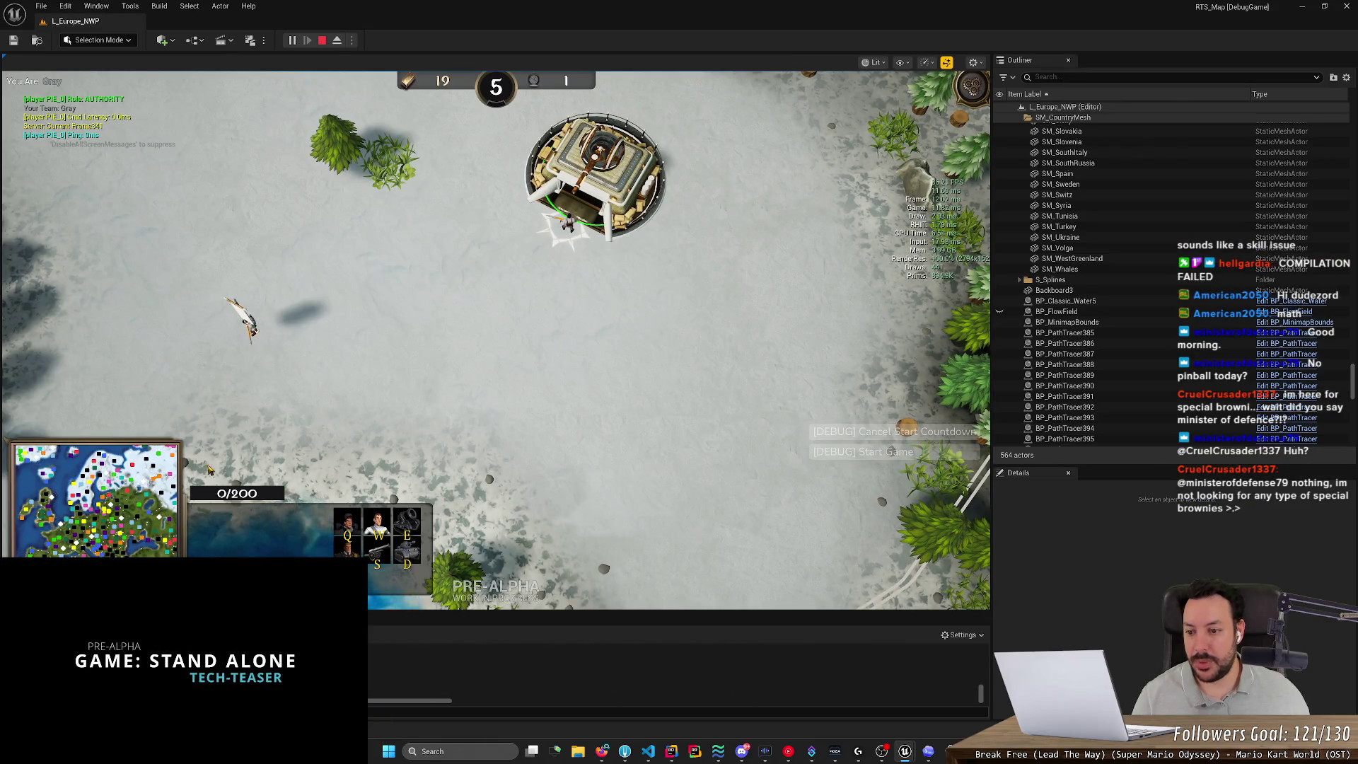
{"action": "scroll", "coordinate": [209, 469], "scroll_direction": "down", "scroll_amount": 3}
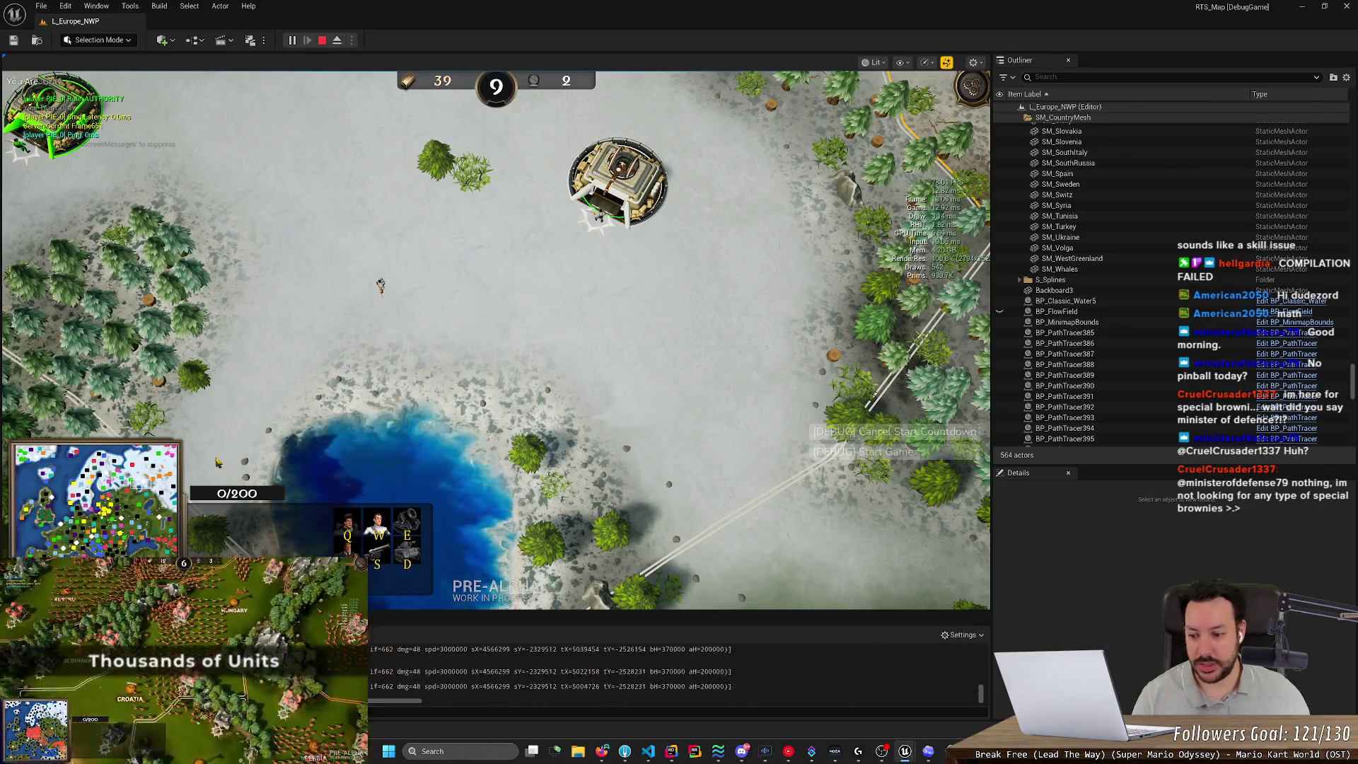
{"action": "left_click", "coordinate": [217, 461]}
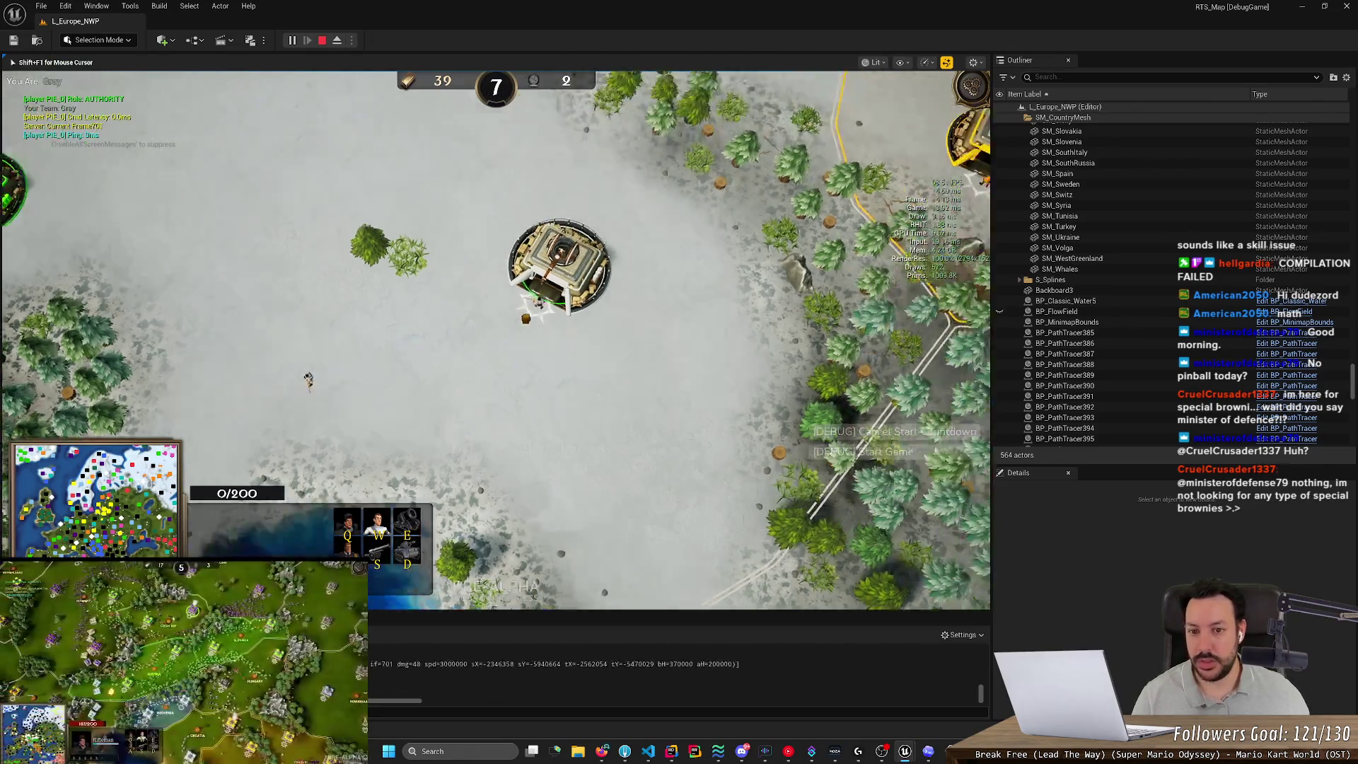
{"action": "scroll", "coordinate": [495, 340], "scroll_direction": "up", "scroll_amount": 2}
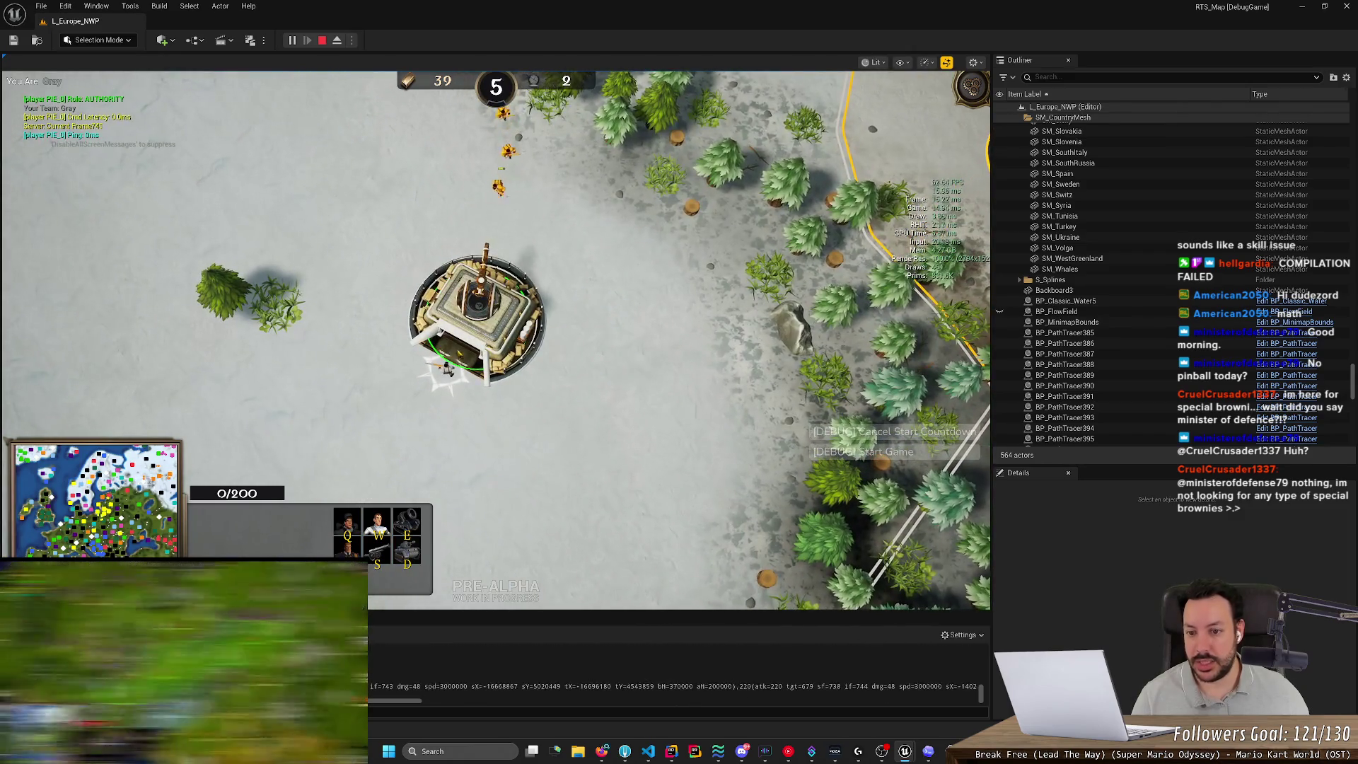
{"action": "scroll", "coordinate": [359, 368], "scroll_direction": "down", "scroll_amount": 1}
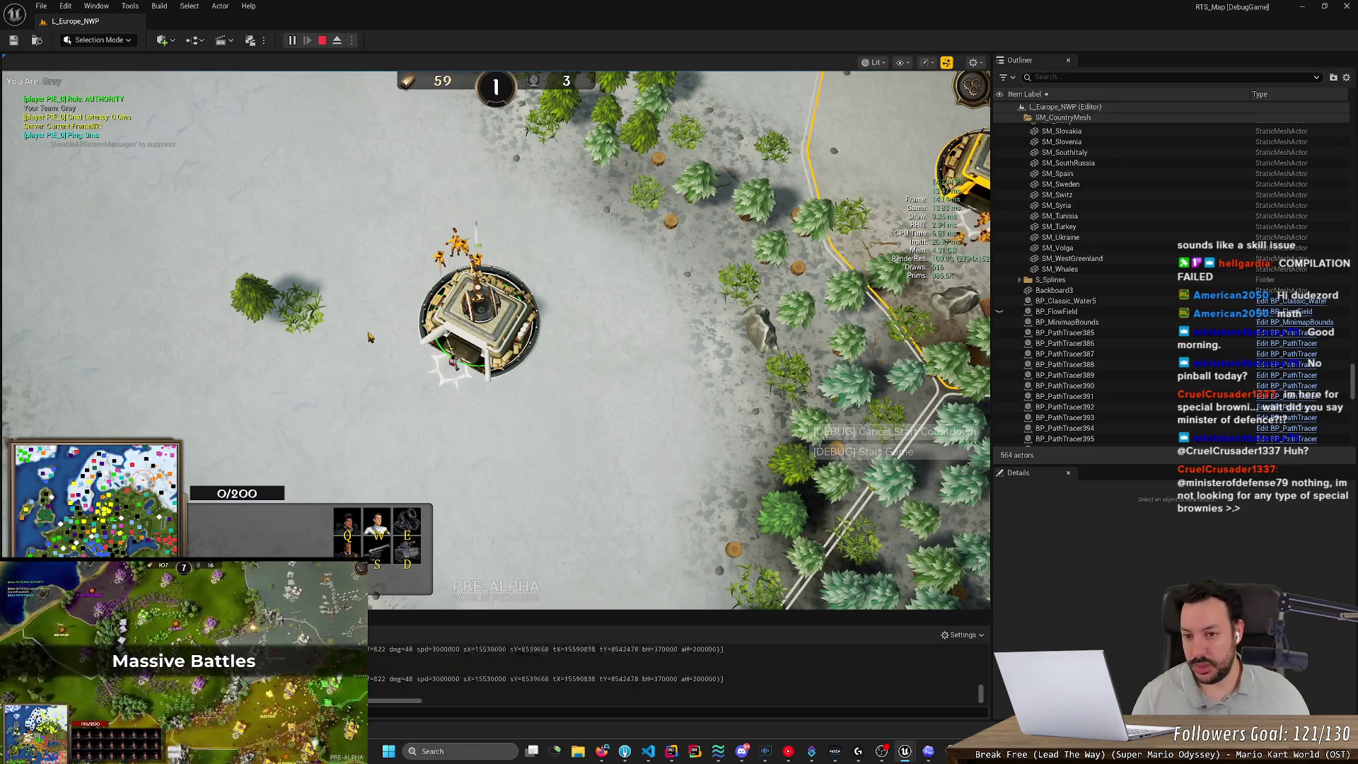
{"action": "key", "text": "Escape"}
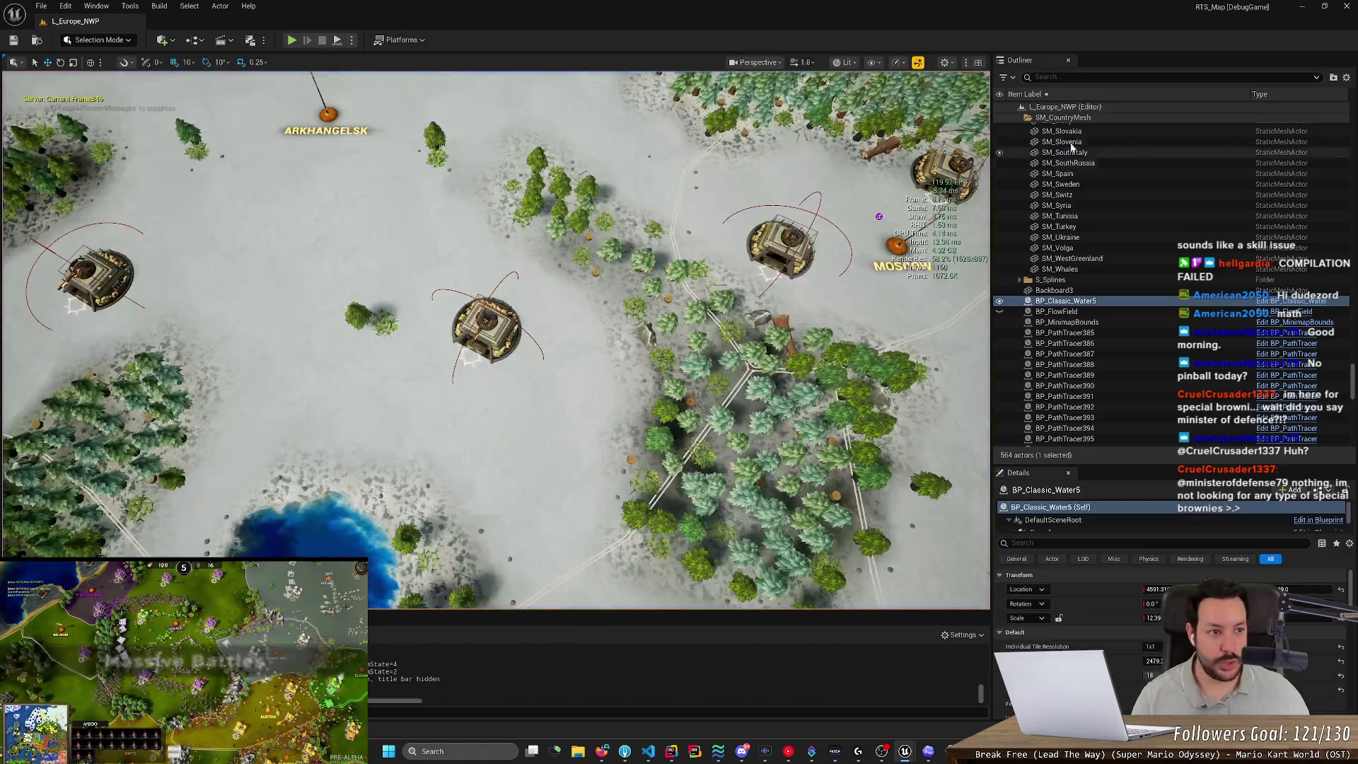
Glance at MOEFortressSelectionWidget.cpp in Rider, then return to the NS_FortressToRallyPoint Niagara editor.
{"action": "key", "text": "alt+Tab"}
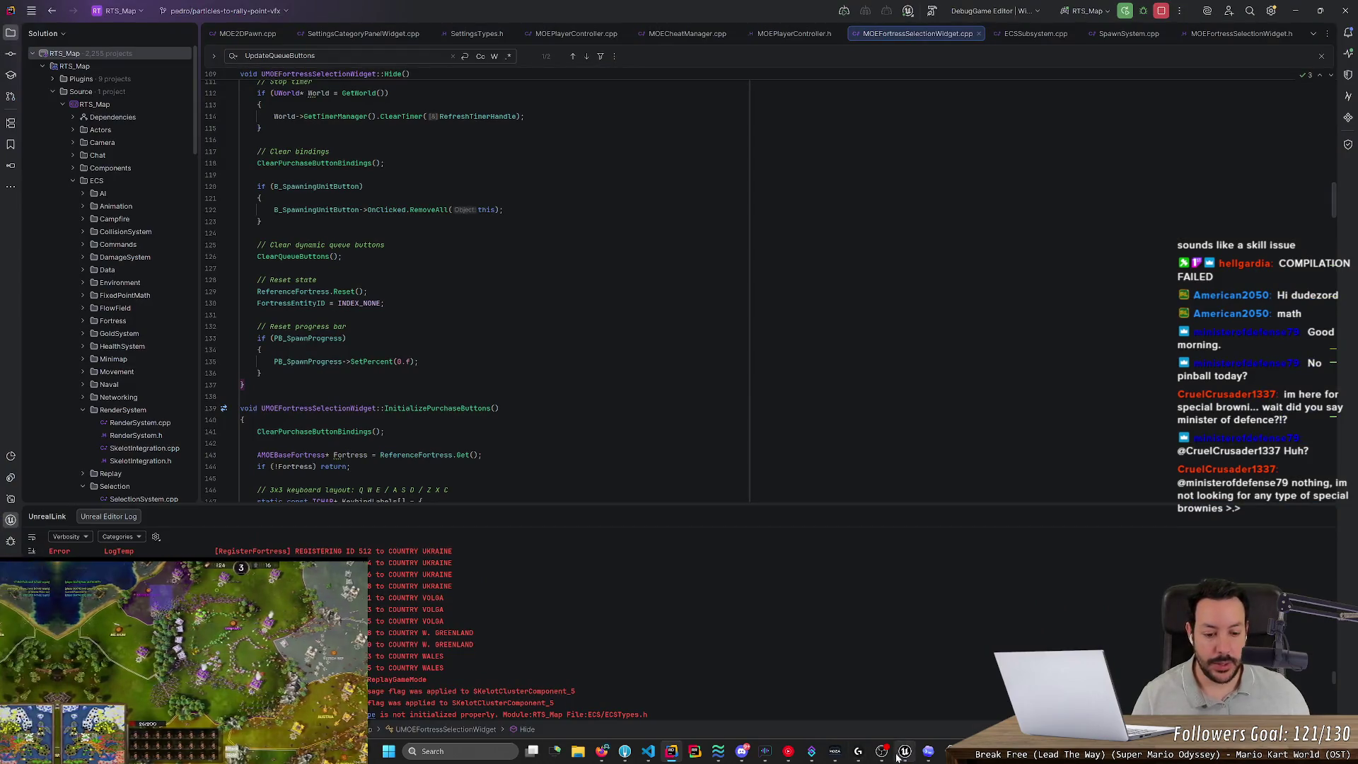
{"action": "left_click", "coordinate": [904, 751]}
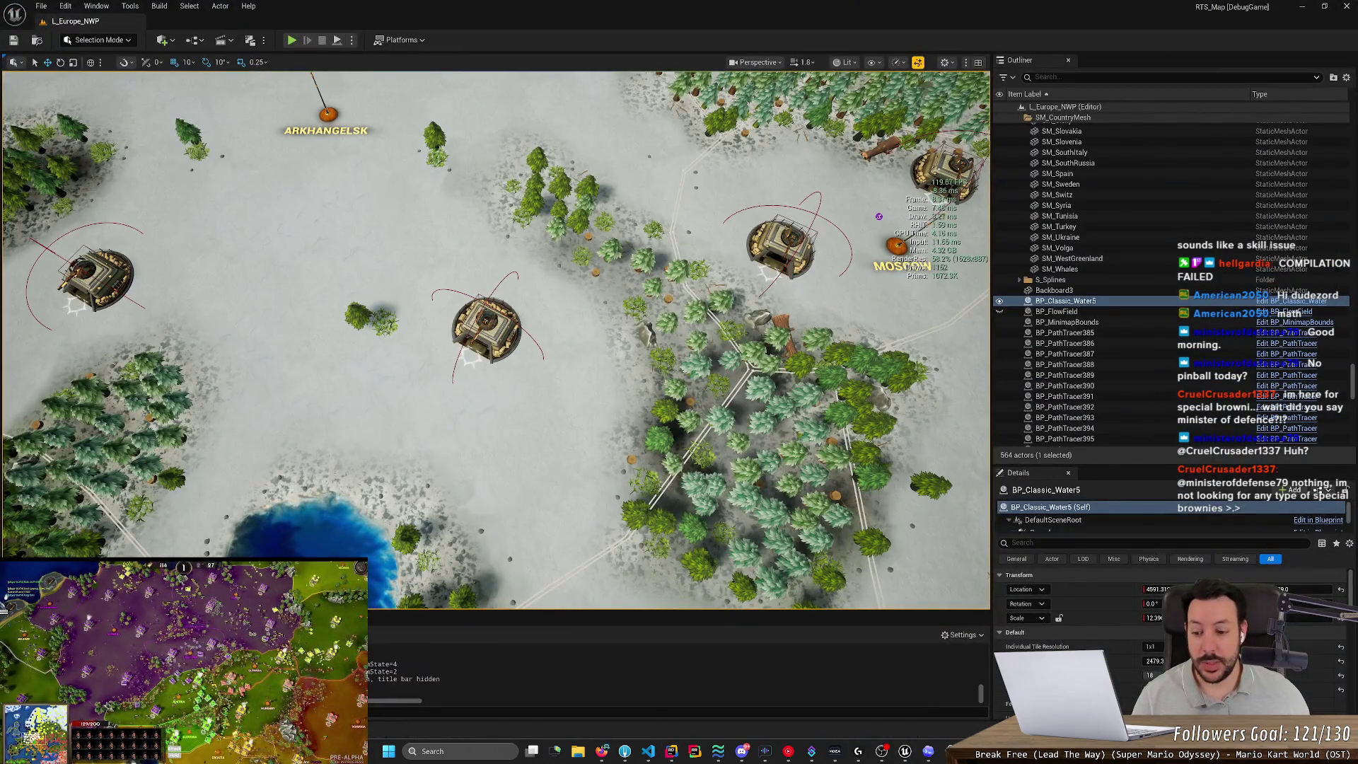
{"action": "mouse_move", "coordinate": [904, 751]}
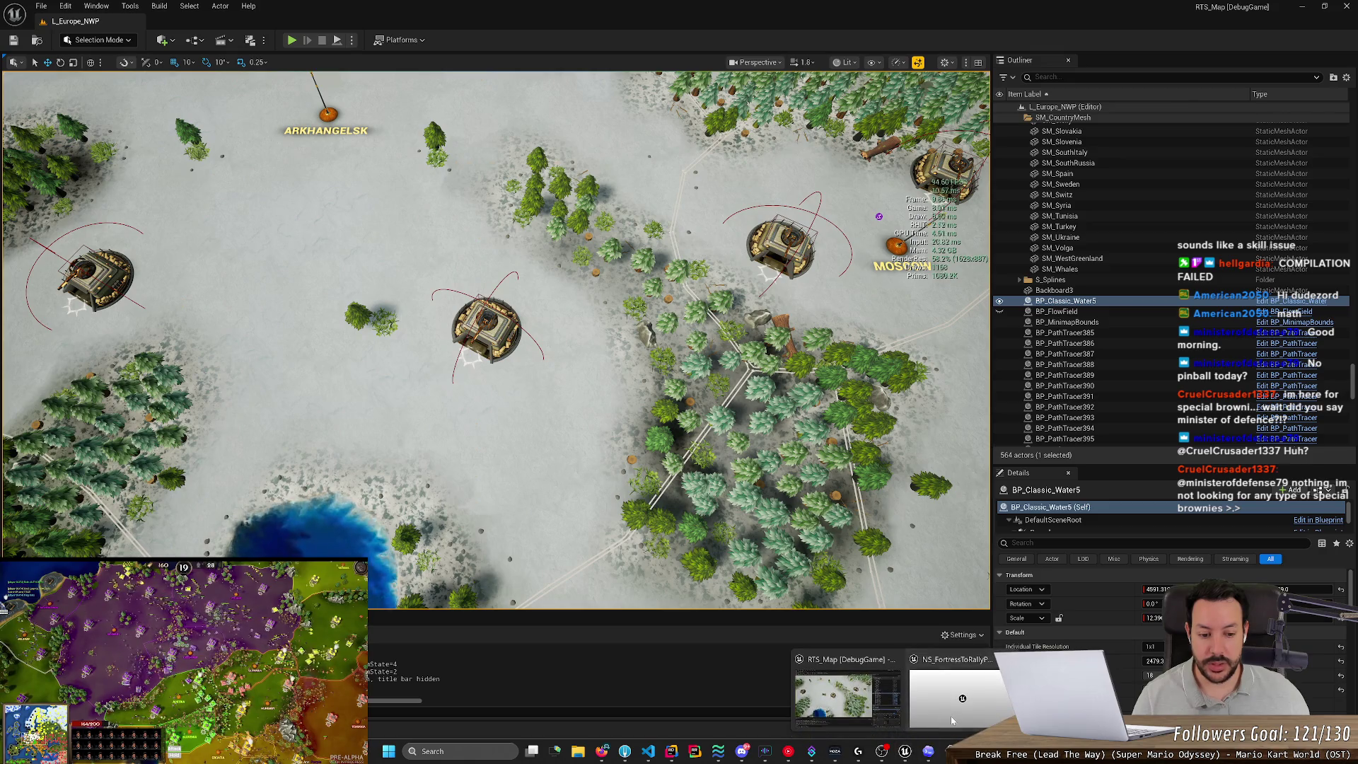
{"action": "left_click", "coordinate": [962, 700]}
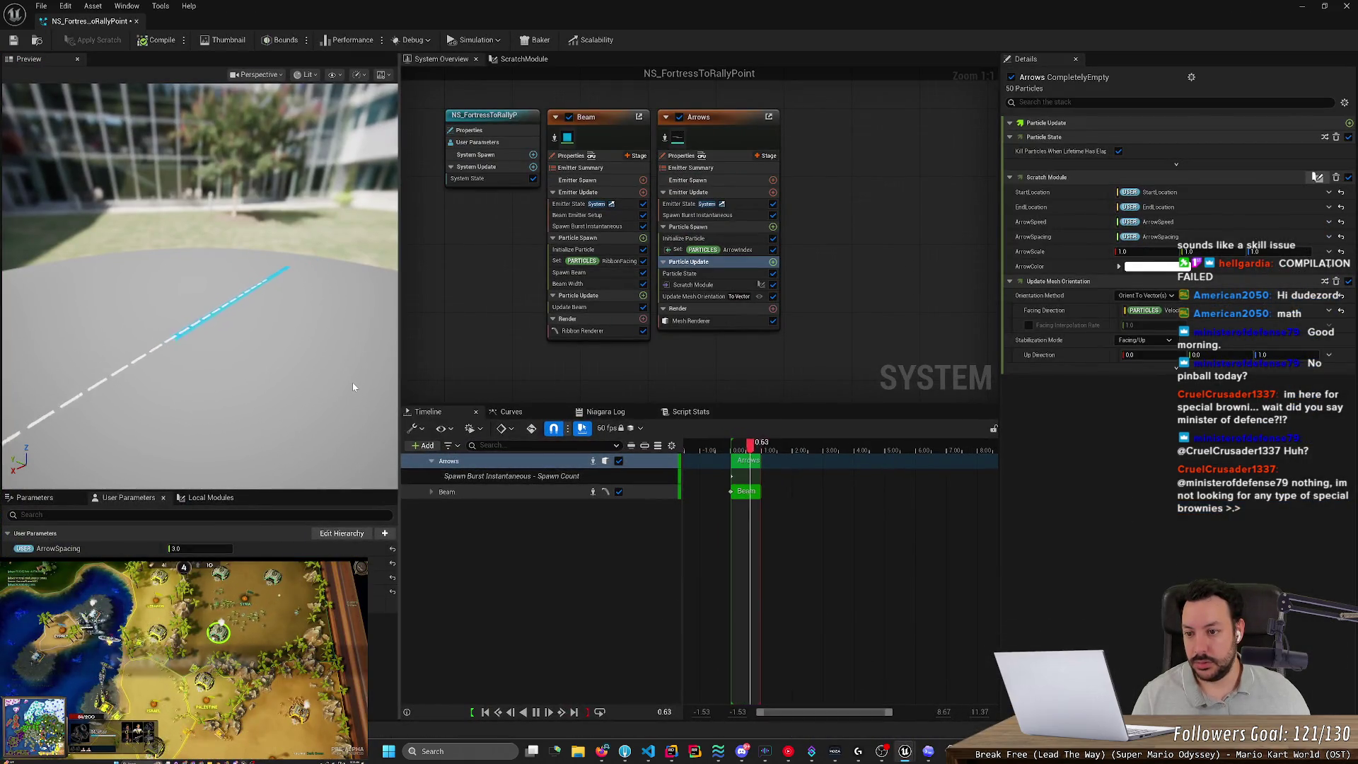
Orbit the NS_FortressToRallyPoint preview from several angles to check the white arrows along the beam.
{"action": "left_click_drag", "start_coordinate": [353, 382], "coordinate": [338, 385]}
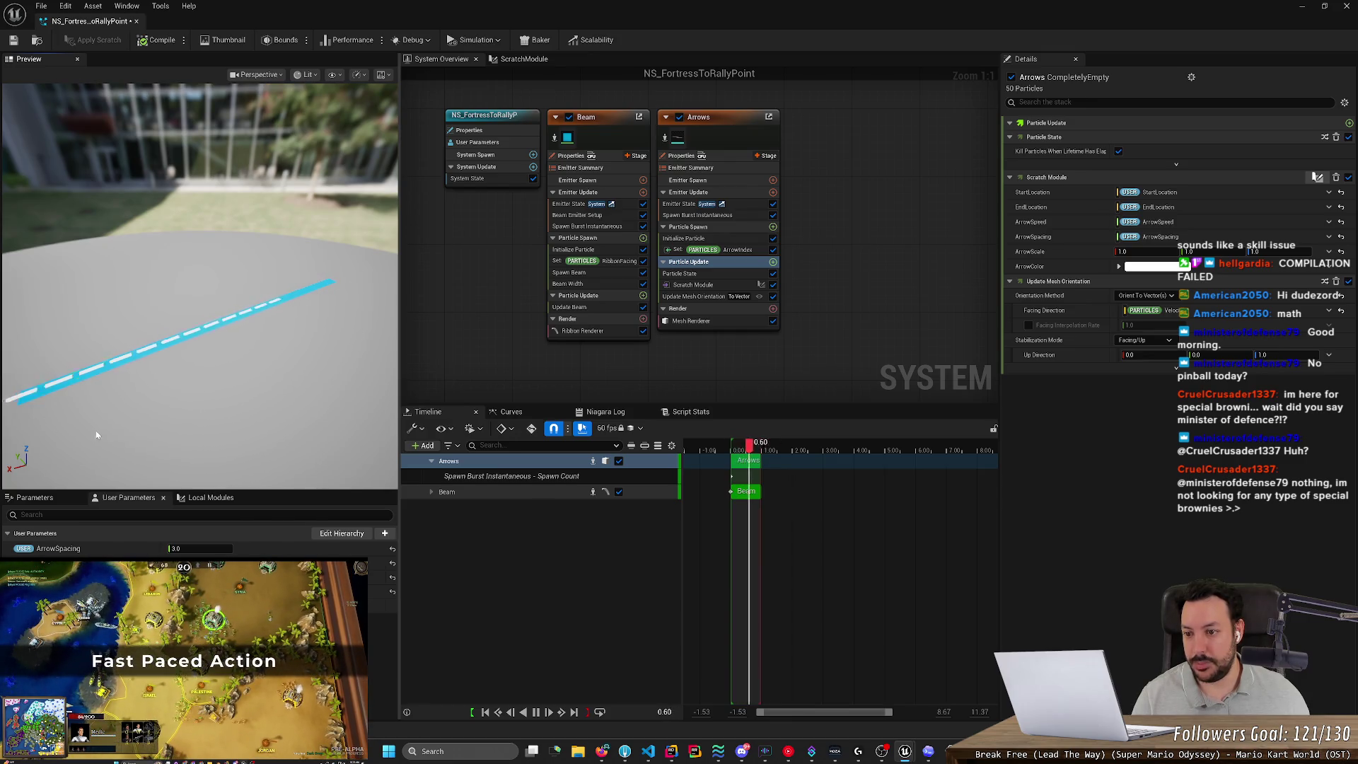
{"action": "left_click_drag", "start_coordinate": [97, 435], "coordinate": [140, 417]}
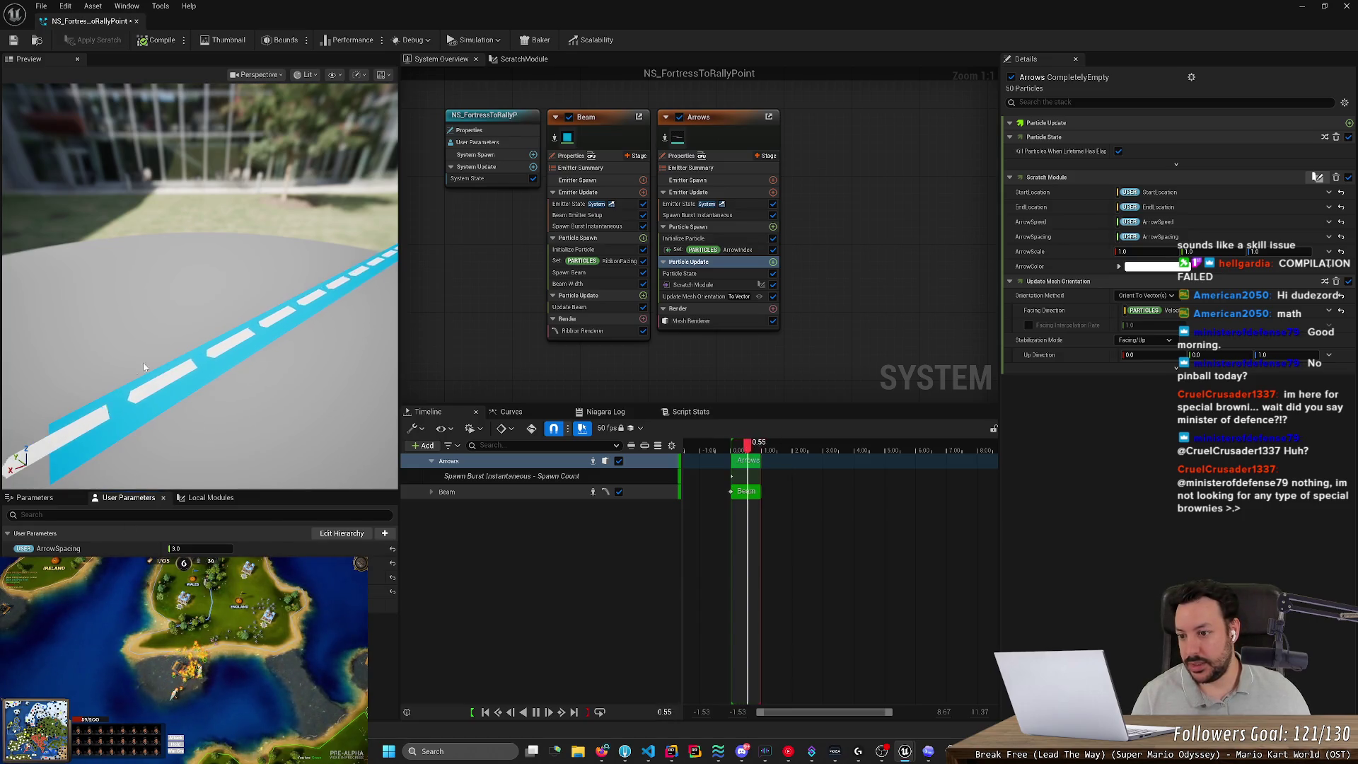
{"action": "left_click_drag", "start_coordinate": [143, 367], "coordinate": [122, 420]}
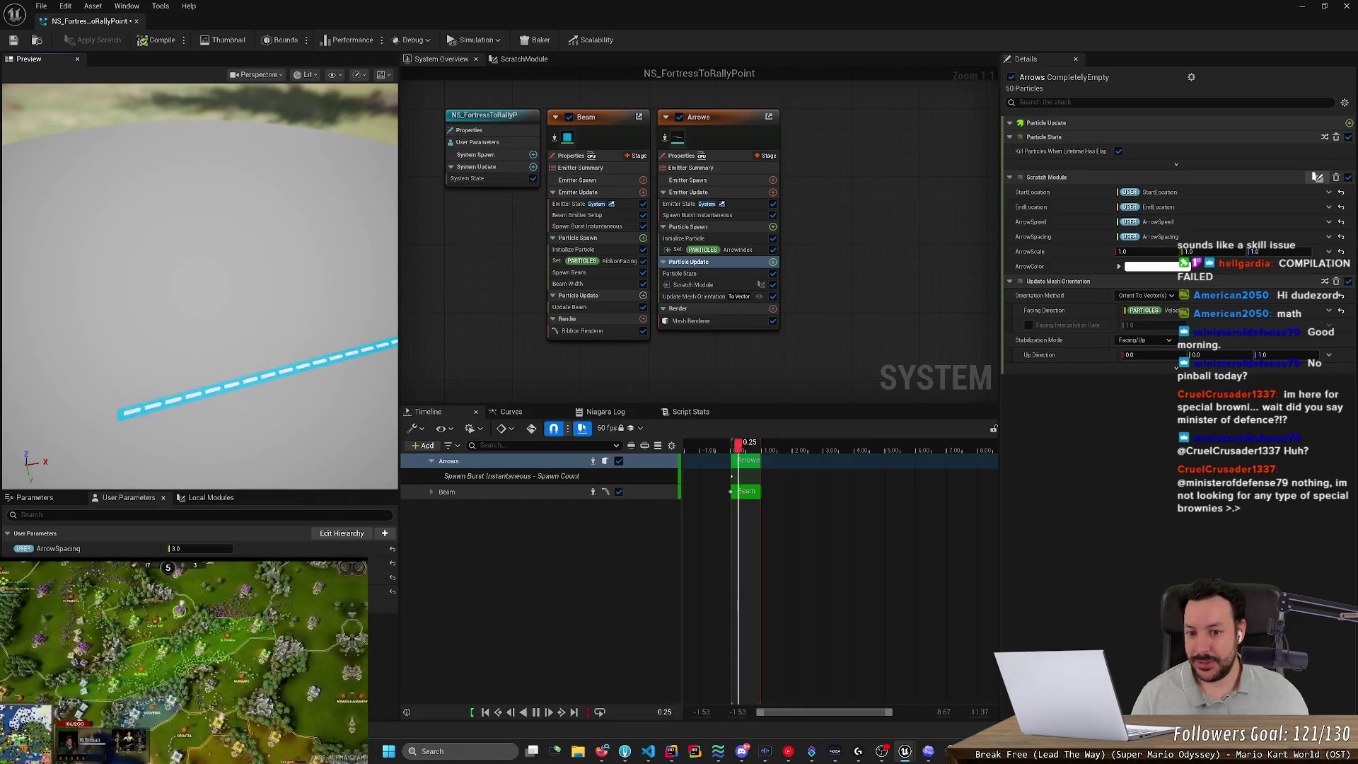
{"action": "mouse_move", "coordinate": [174, 344]}
{"action": "left_mouse_down"}
{"action": "mouse_move", "coordinate": [269, 347]}
{"action": "mouse_move", "coordinate": [190, 366]}
{"action": "left_mouse_up"}
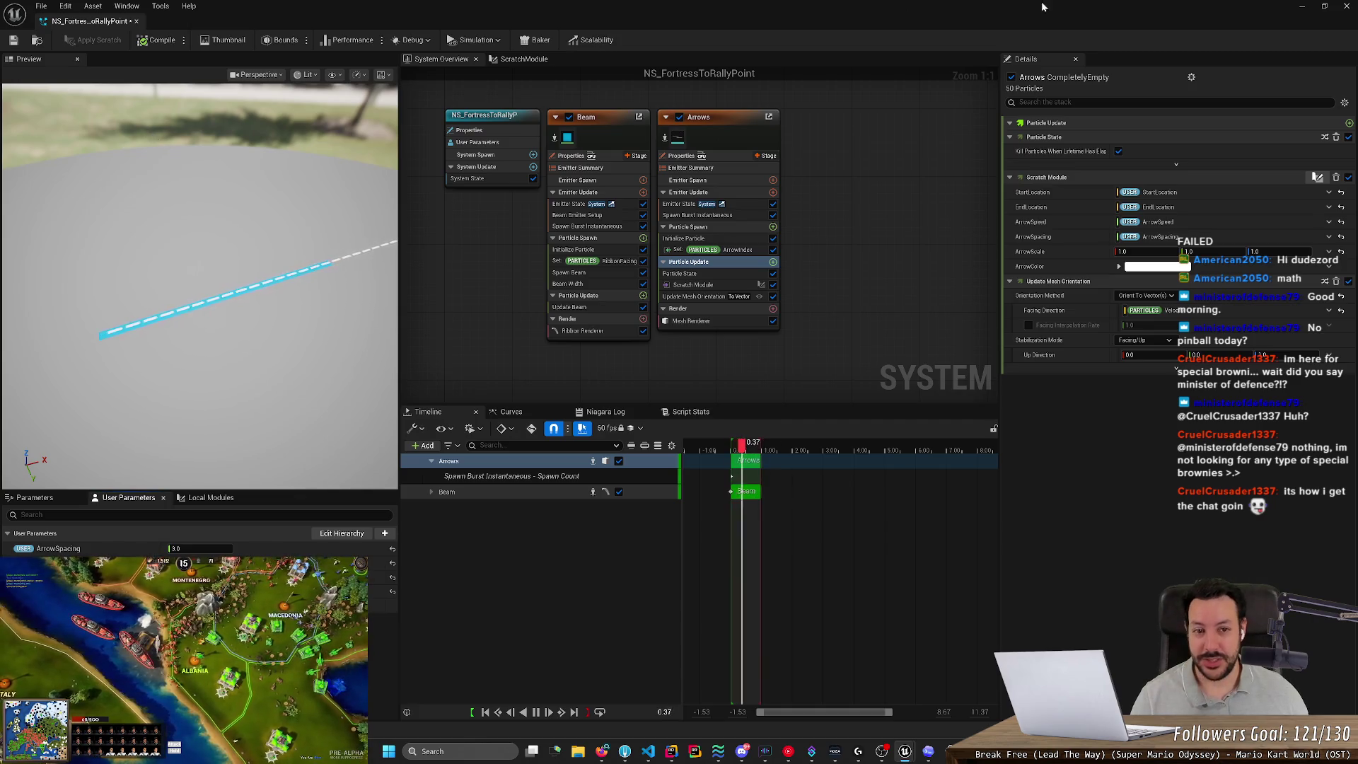
{"action": "left_click", "coordinate": [1301, 7]}
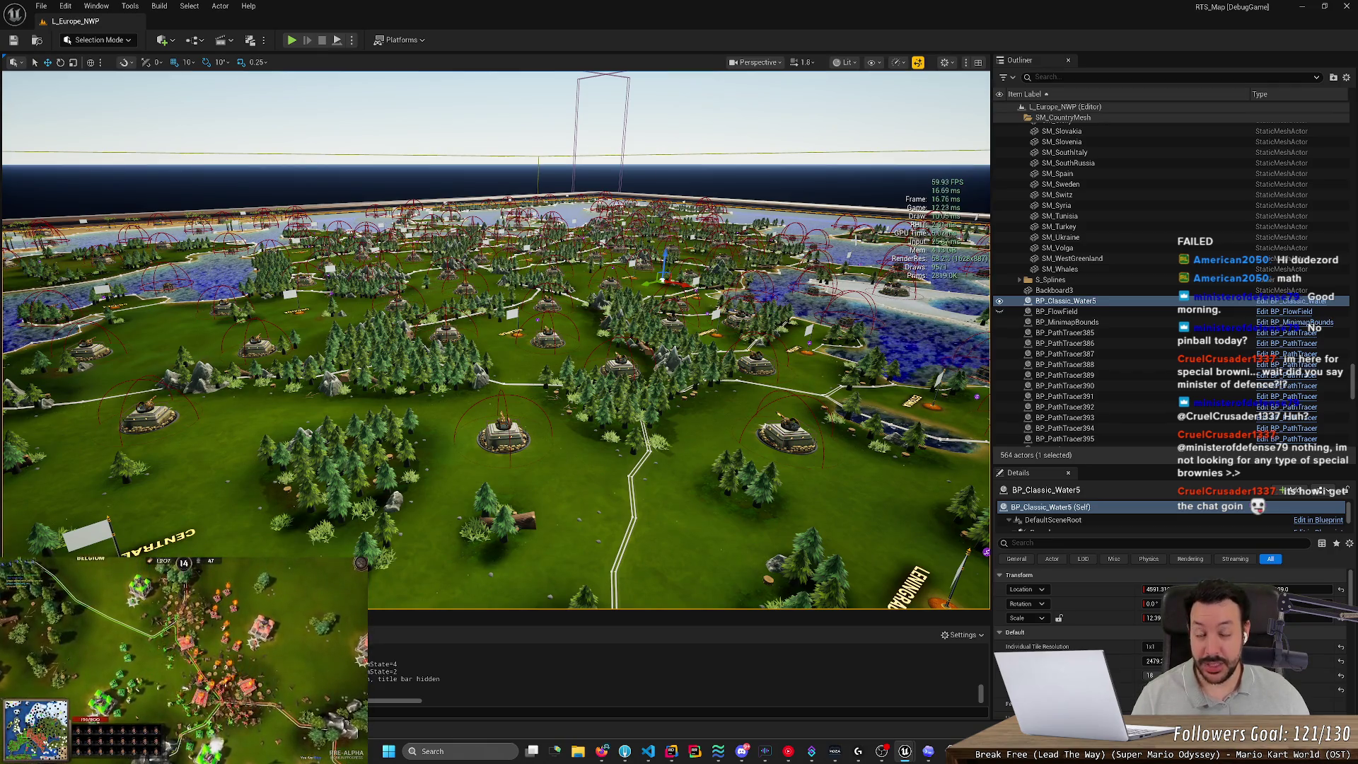
Fly the level view north to snowy Finland, then back west across the Baltic.
{"action": "scroll", "coordinate": [495, 340], "scroll_direction": "down", "scroll_amount": 5}
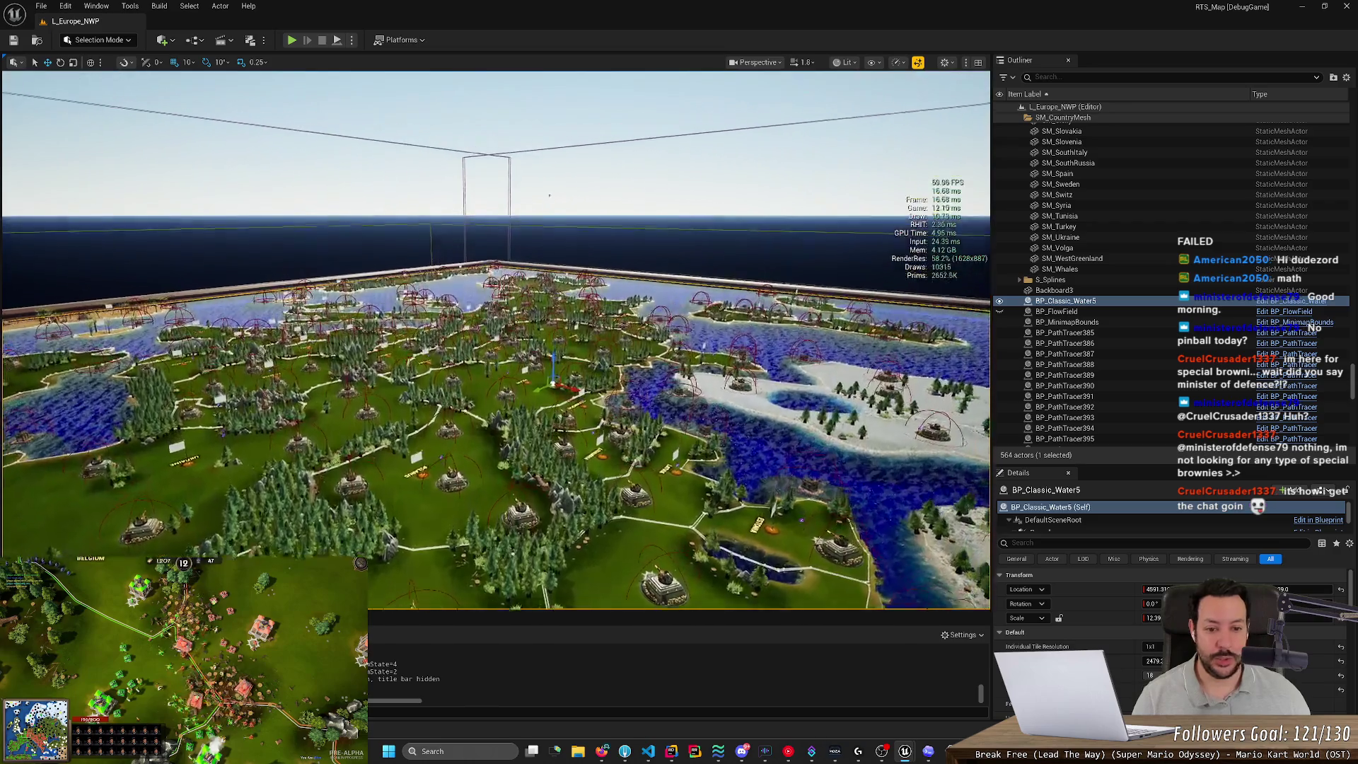
{"action": "scroll", "coordinate": [495, 339], "scroll_direction": "up", "scroll_amount": 5}
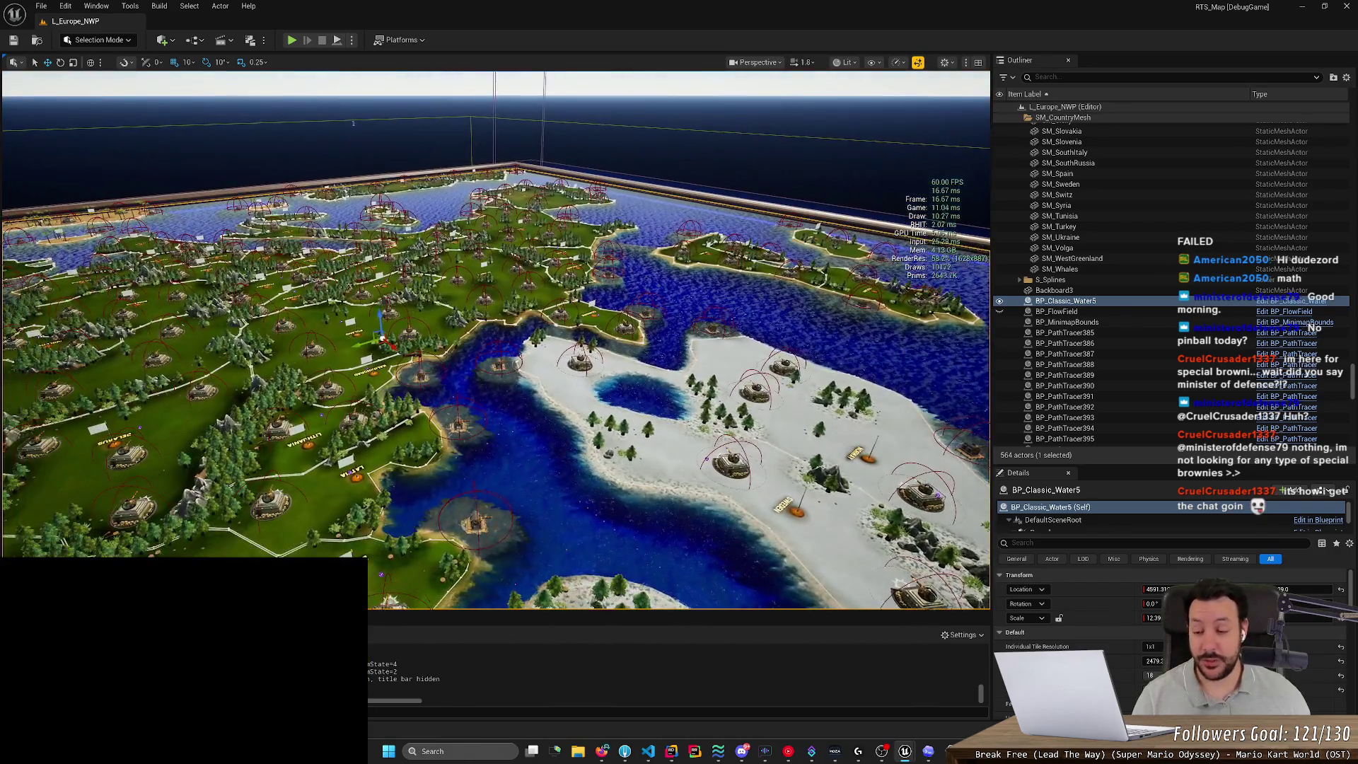
{"action": "key", "text": "a"}
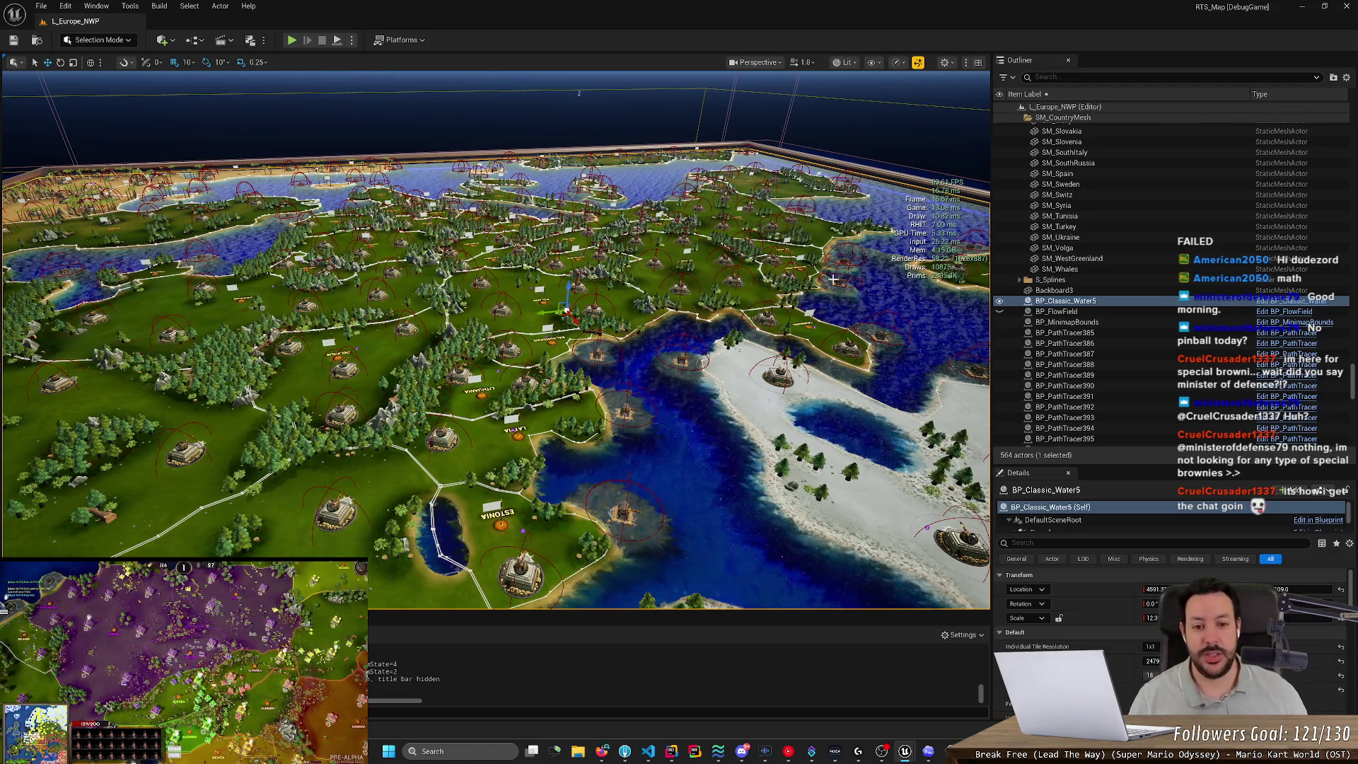
{"action": "key", "text": "w"}
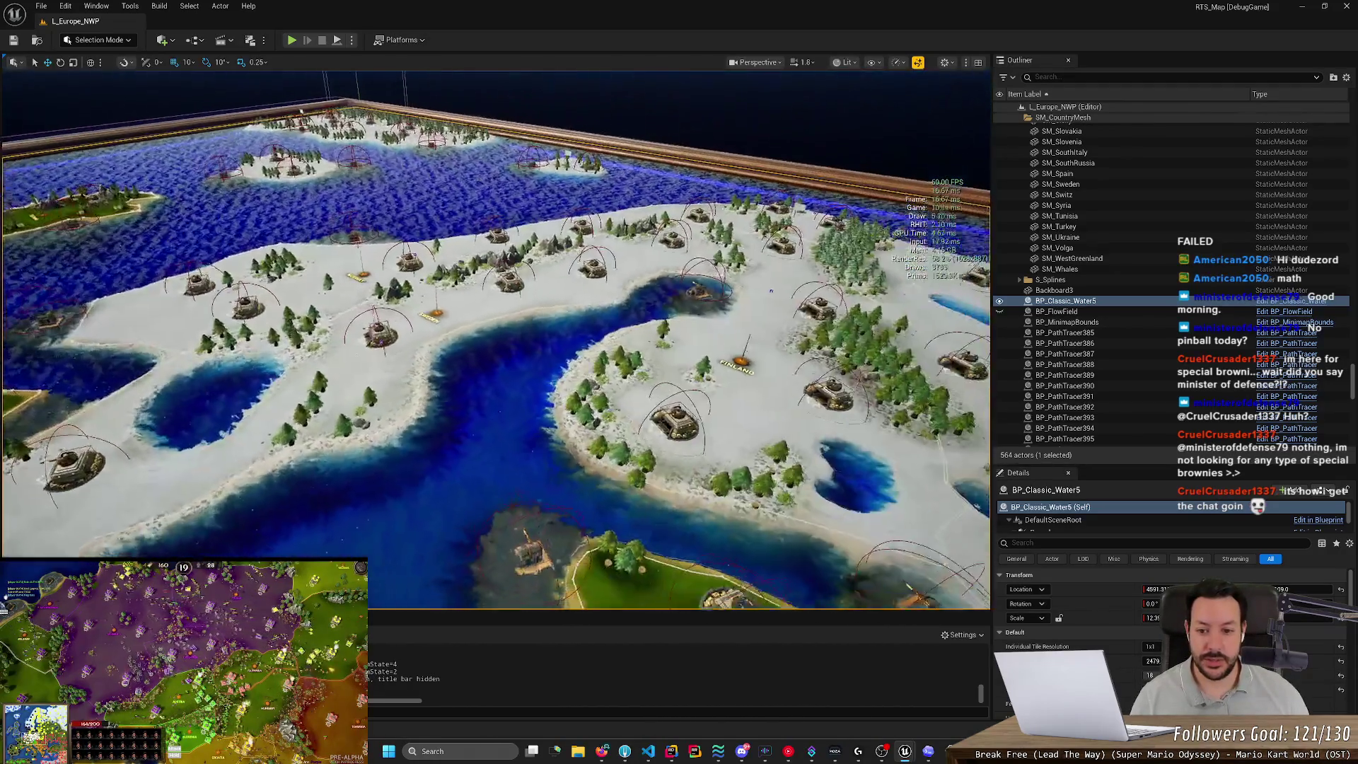
{"action": "key", "text": "s"}
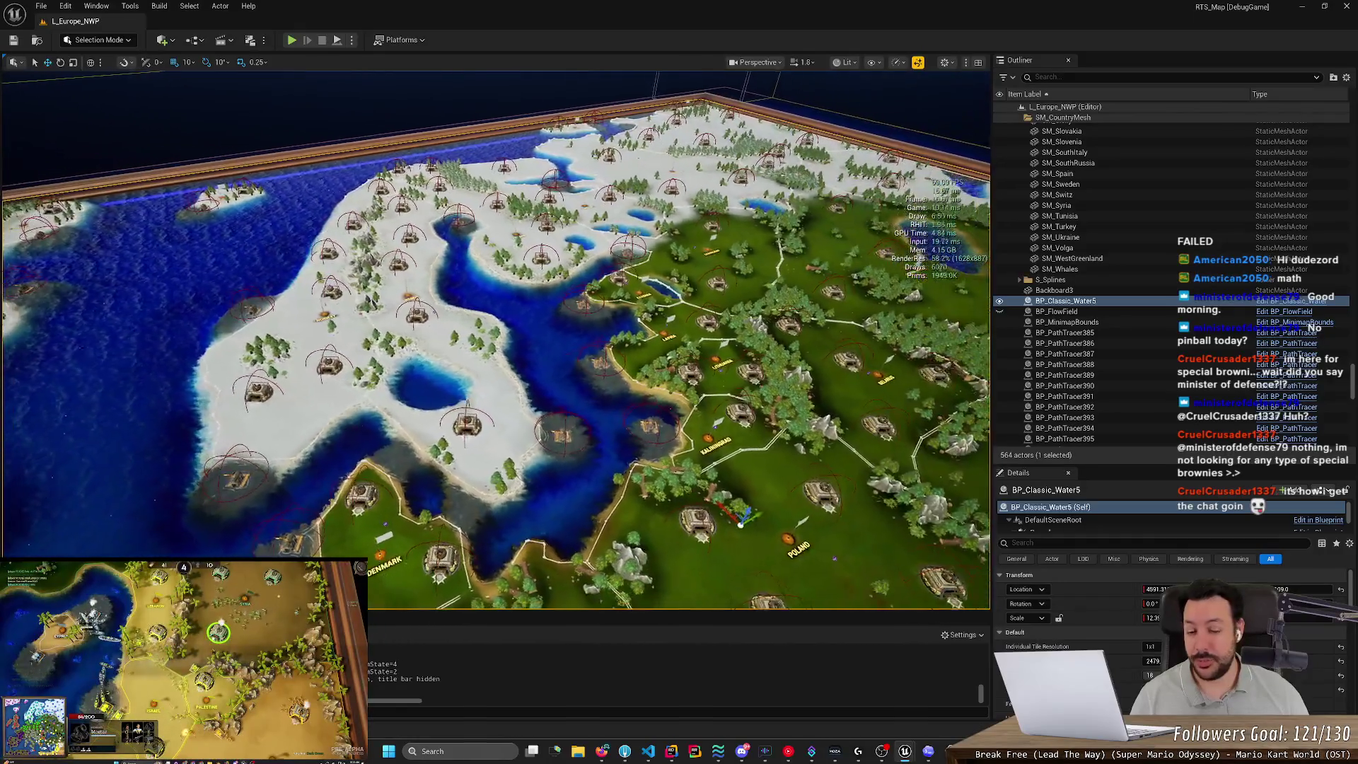
{"action": "key", "text": "a"}
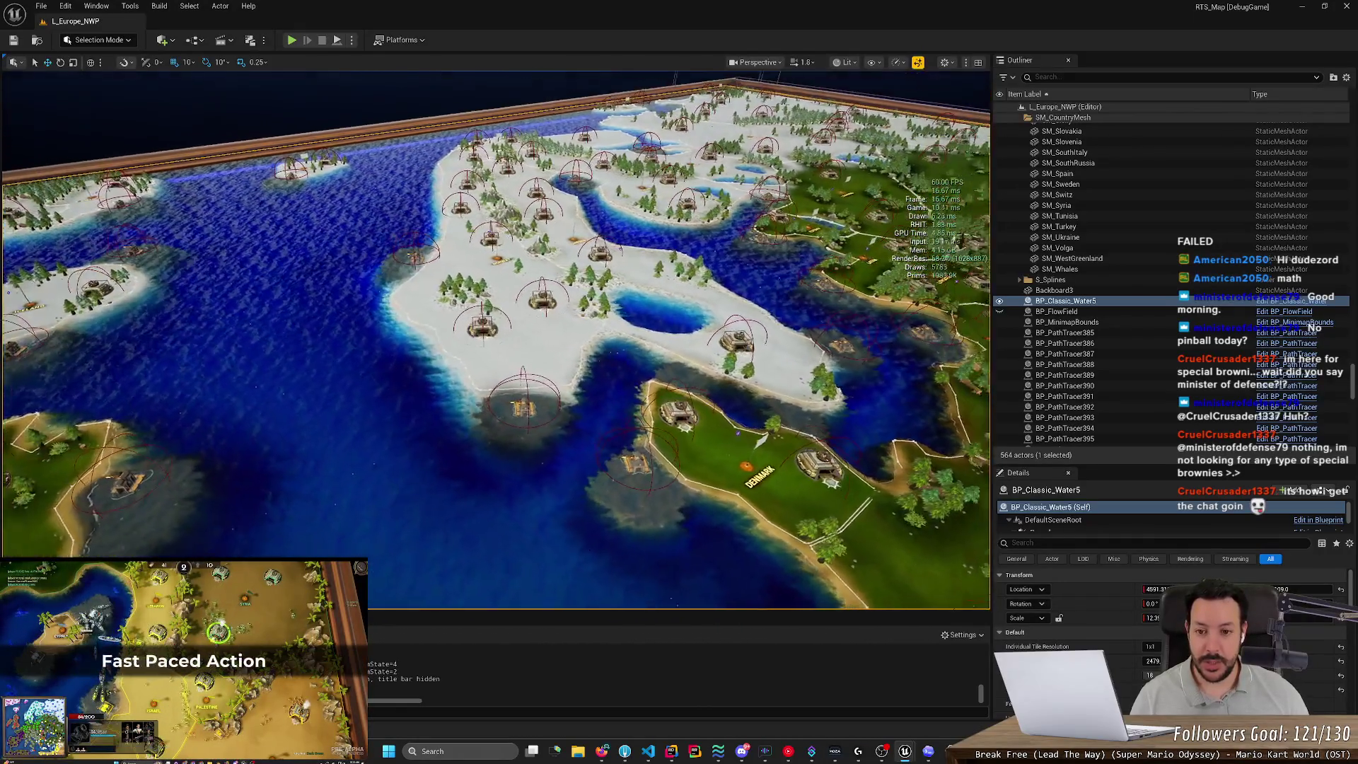
Rise over the northern lands, then pan over Denmark toward Germany and Central Europe.
{"action": "key", "text": "e"}
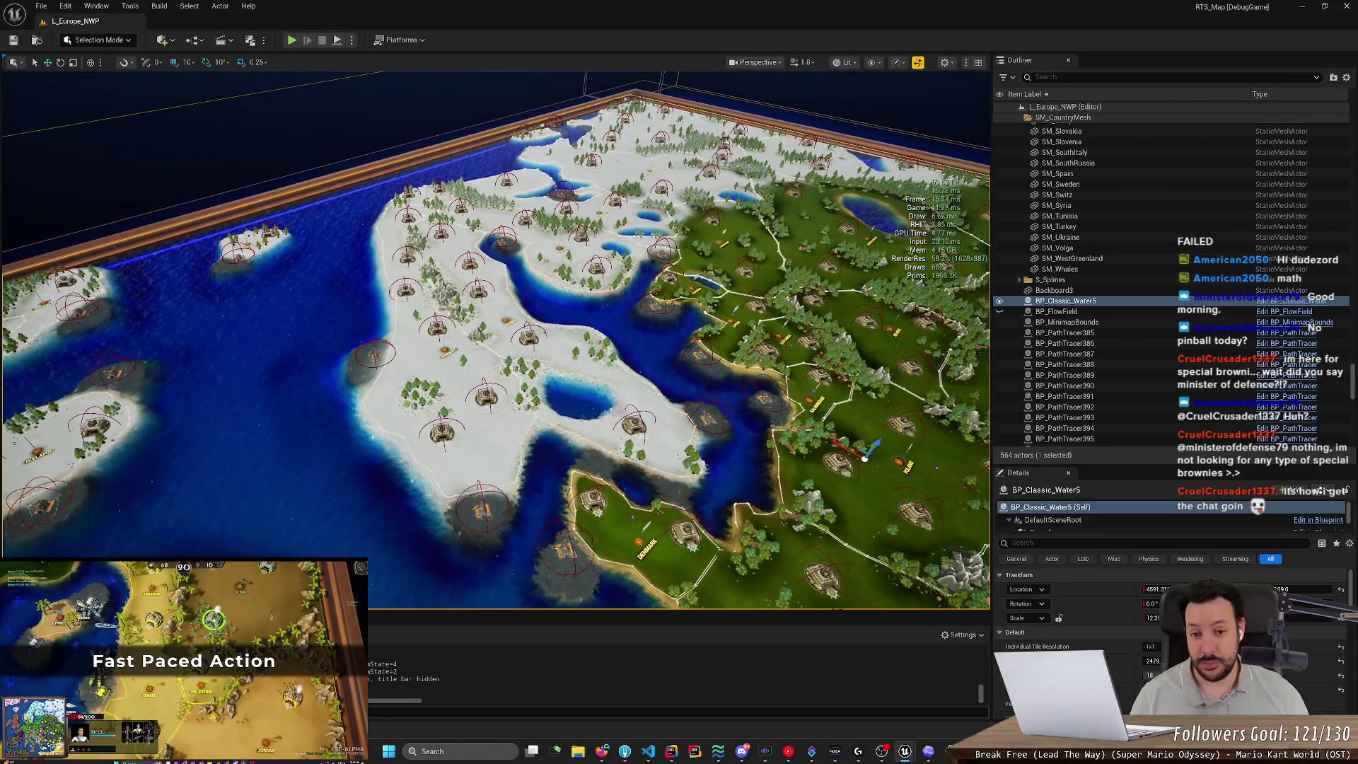
{"action": "key", "text": "s"}
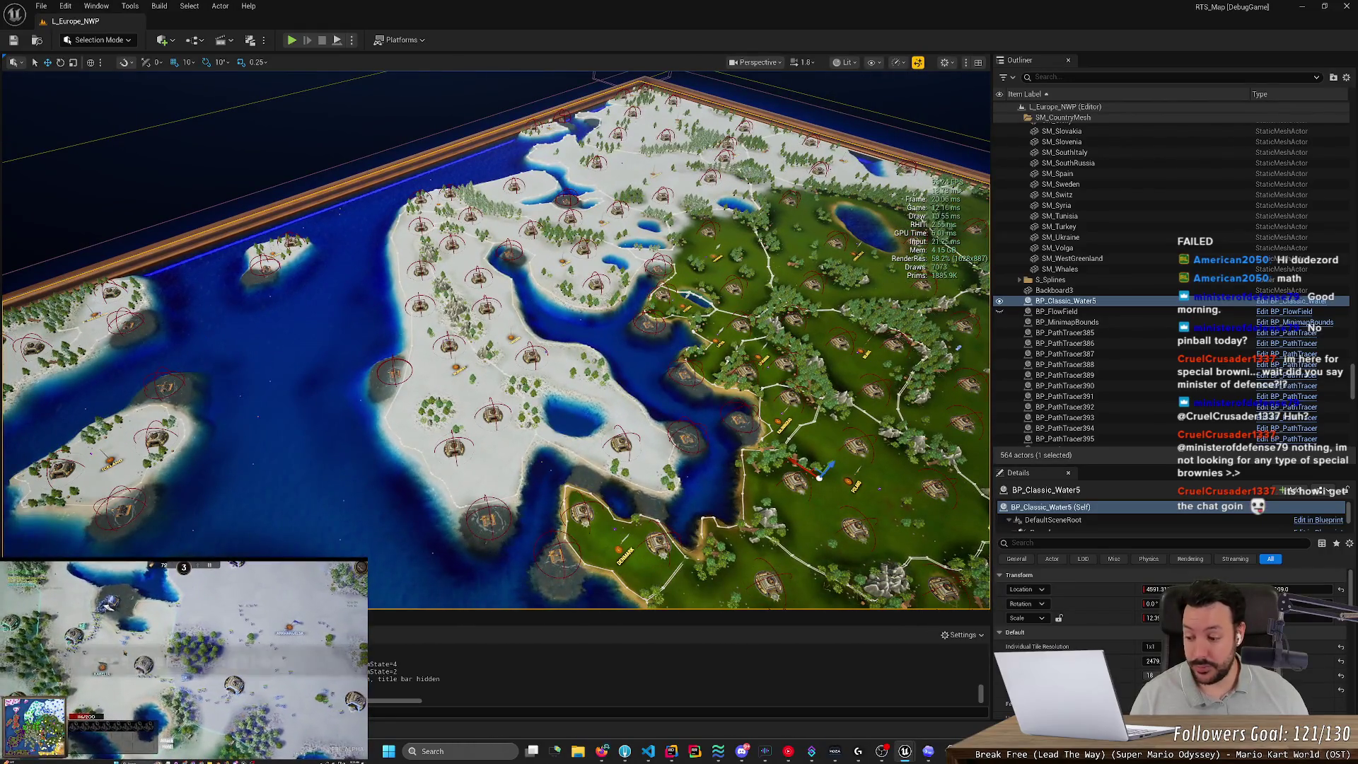
{"action": "key", "text": "w"}
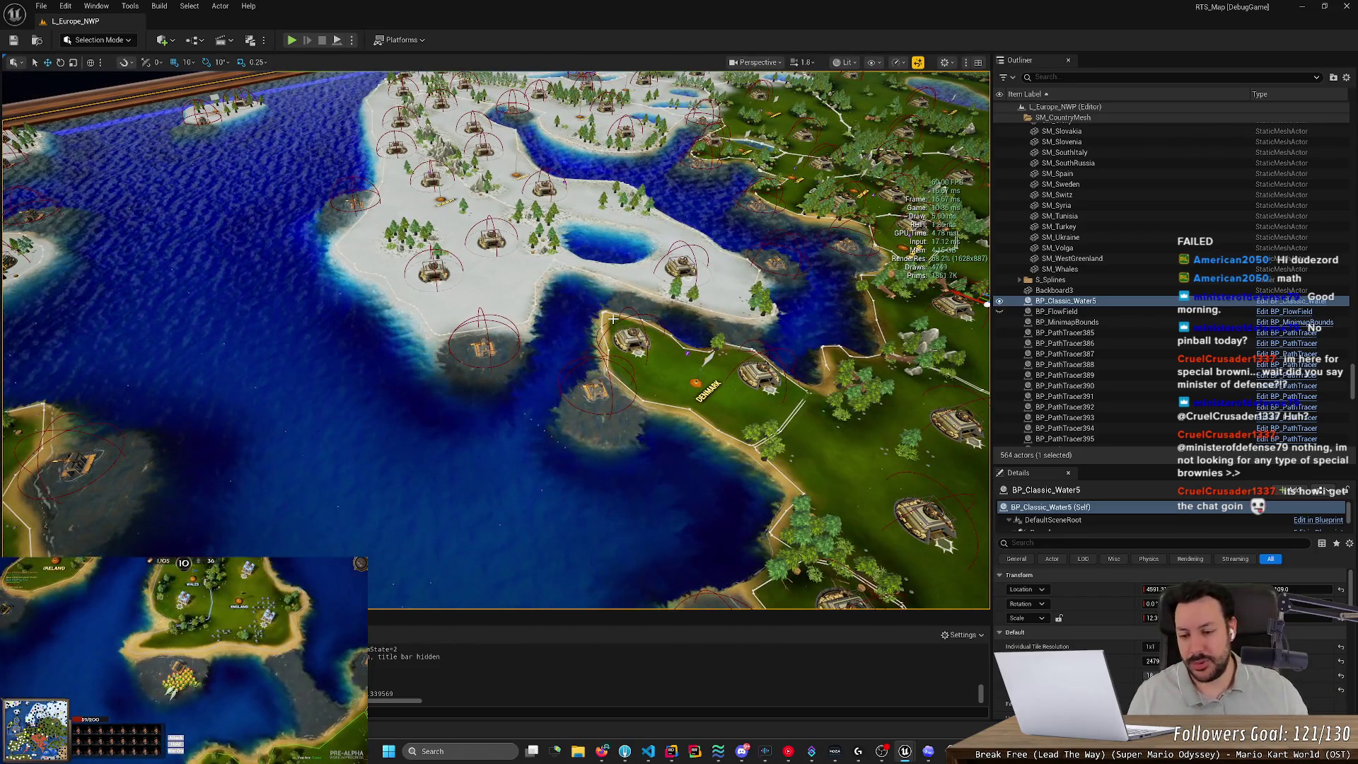
{"action": "key", "text": "d"}
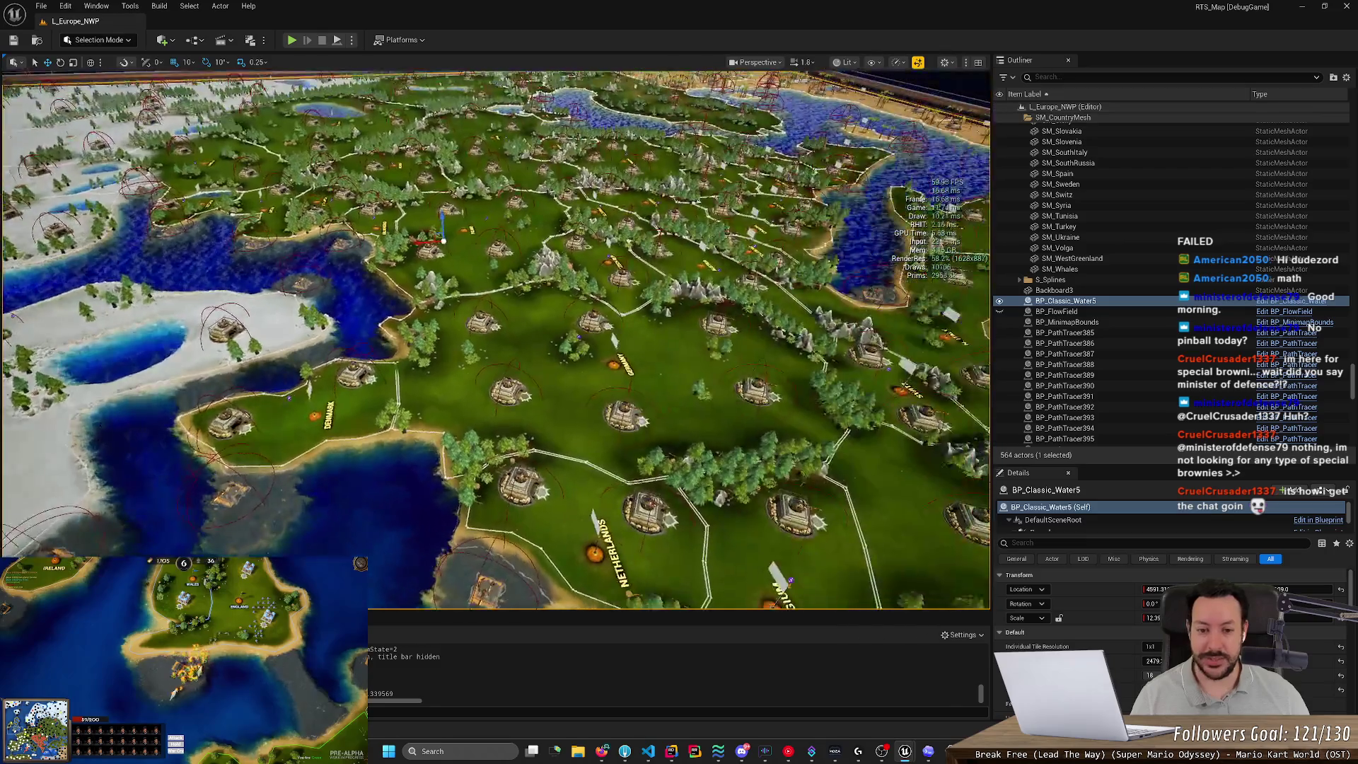
{"action": "key", "text": "s"}
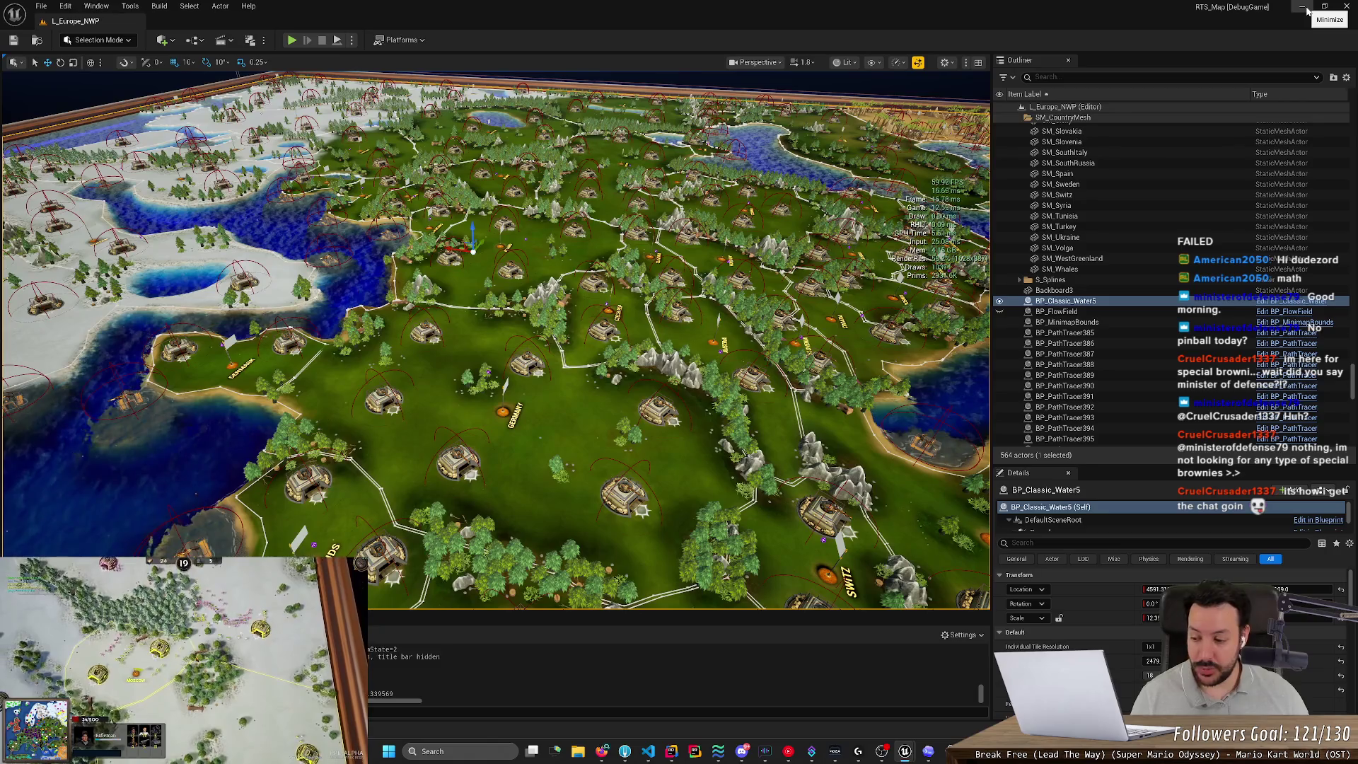
{"action": "left_click", "coordinate": [1307, 10]}
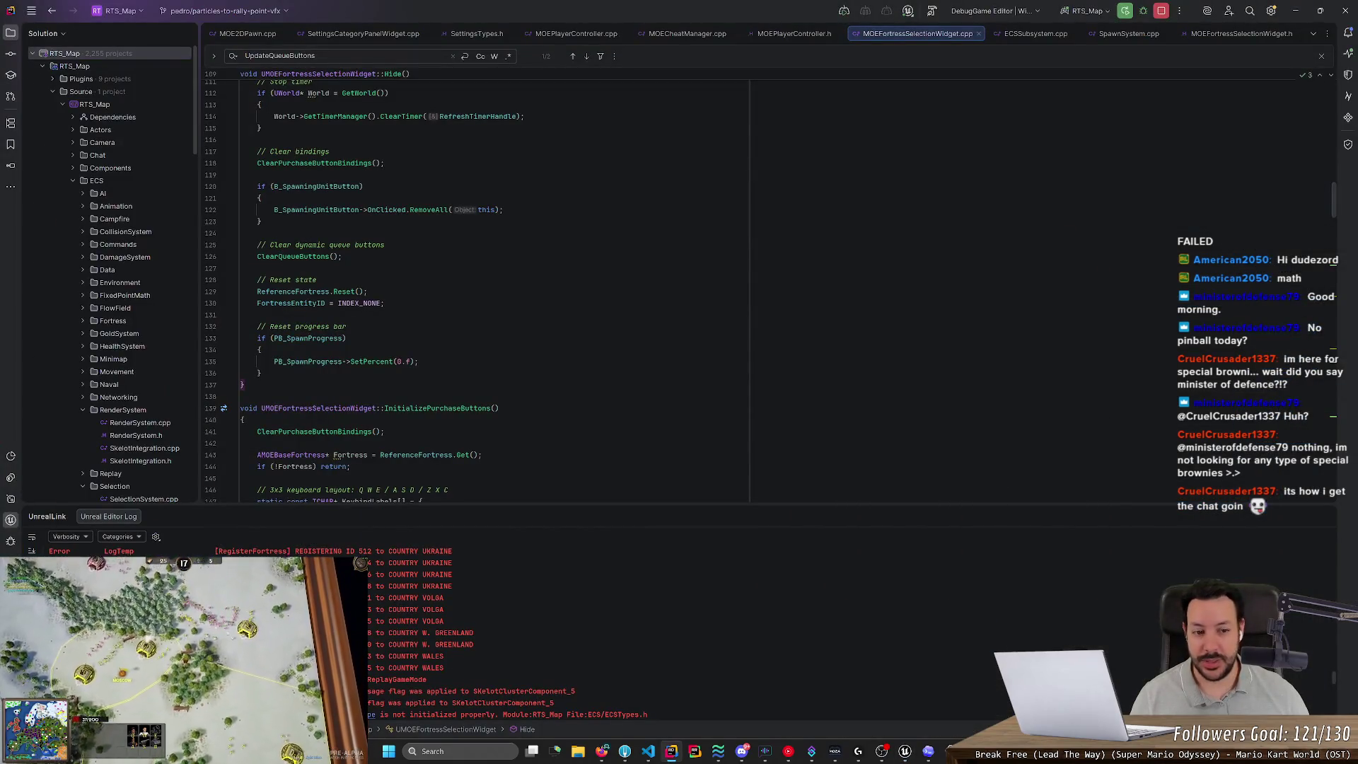
Reopen NS_FortressToRallyPoint from the Content Drawer and widen and zoom its Preview on the beam.
{"action": "mouse_move", "coordinate": [899, 758]}
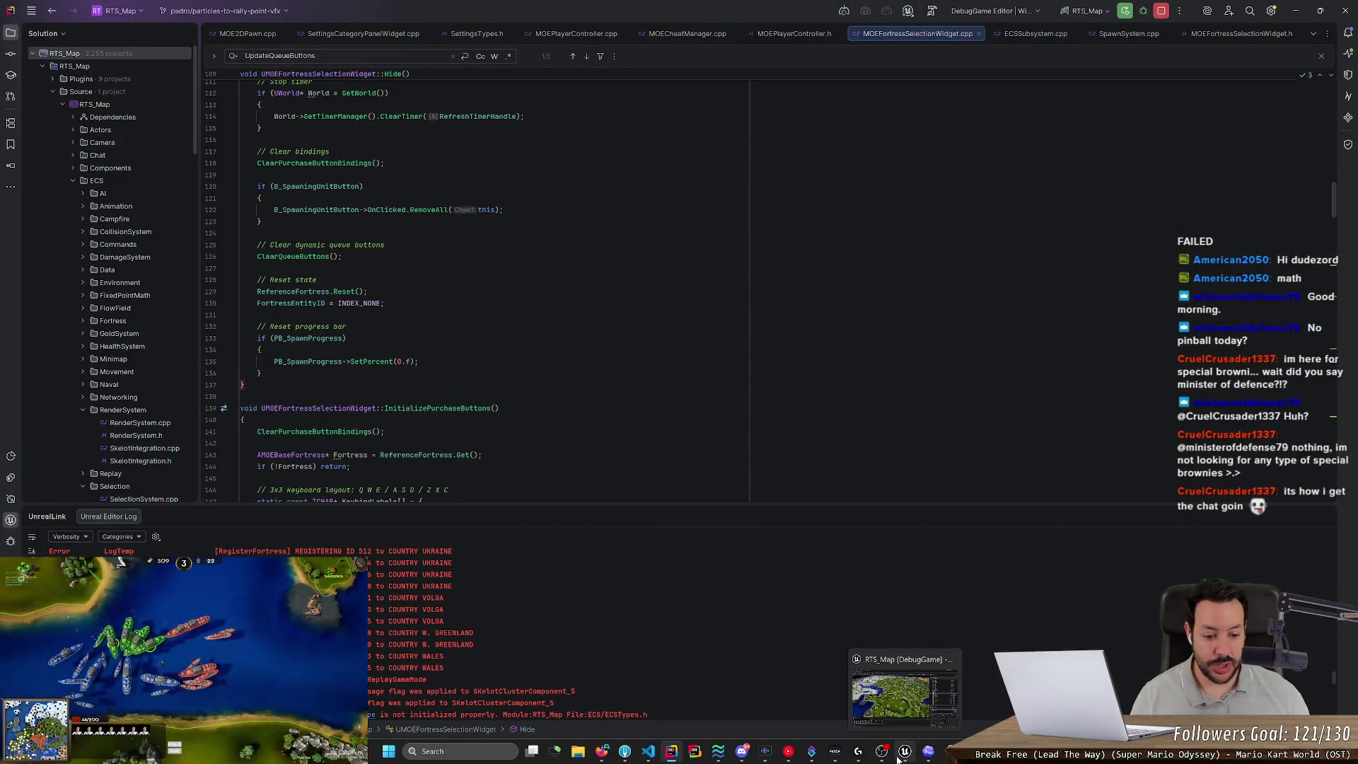
{"action": "left_click", "coordinate": [897, 758]}
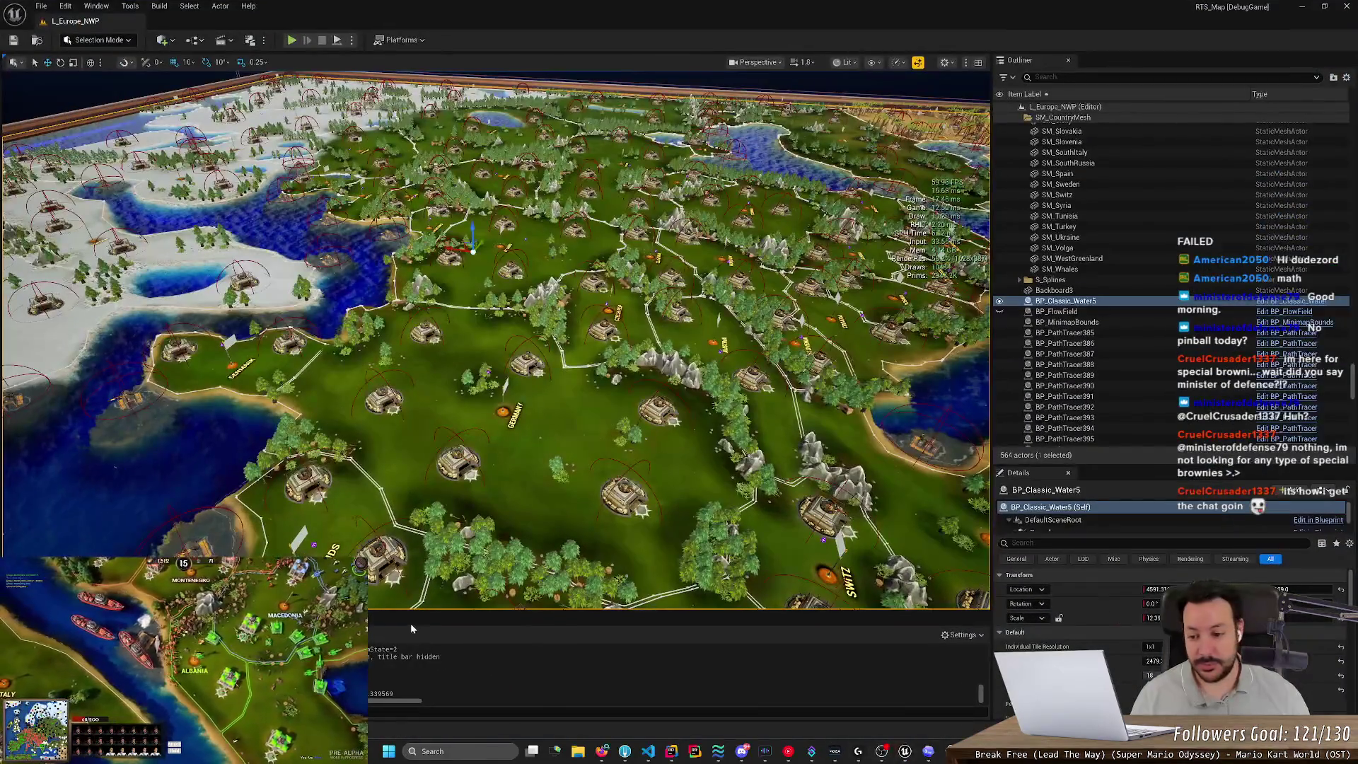
{"action": "key", "text": "ctrl+space"}
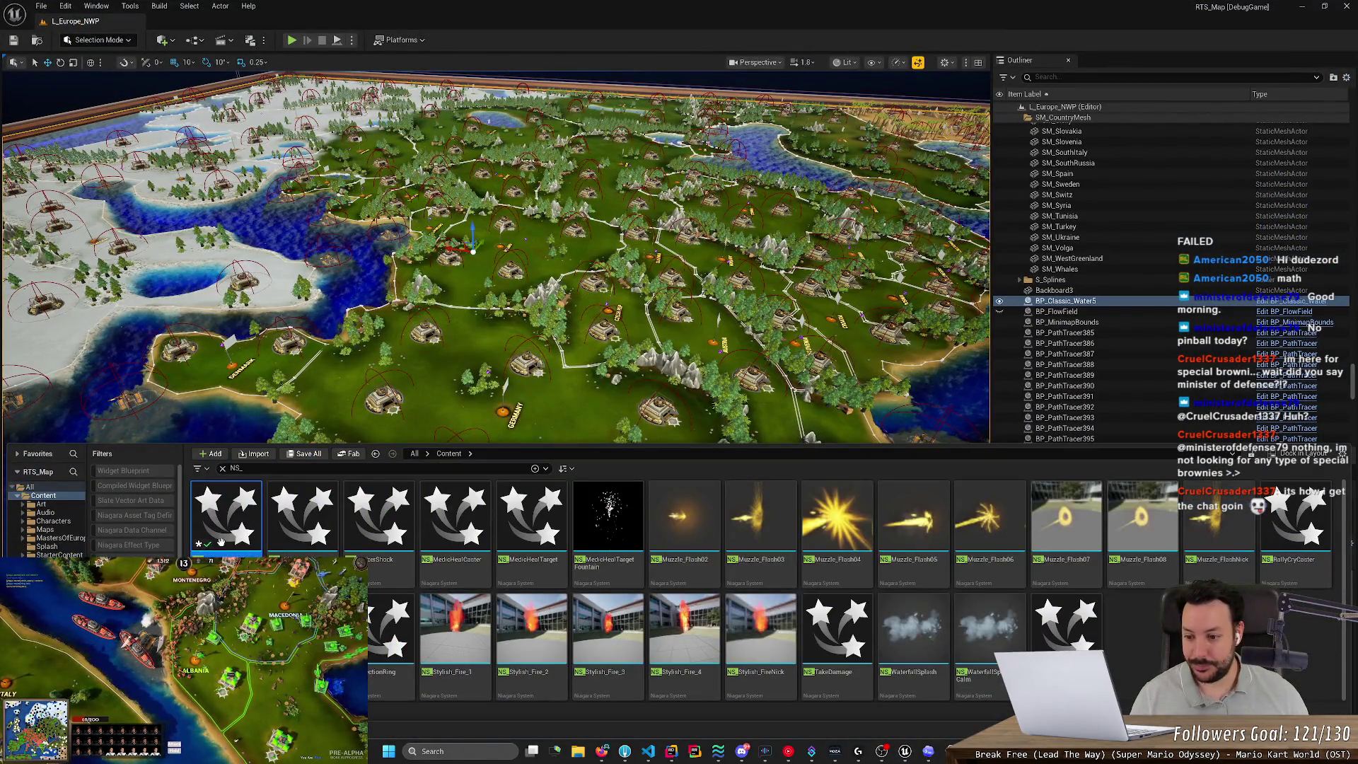
{"action": "double_click", "coordinate": [227, 510]}
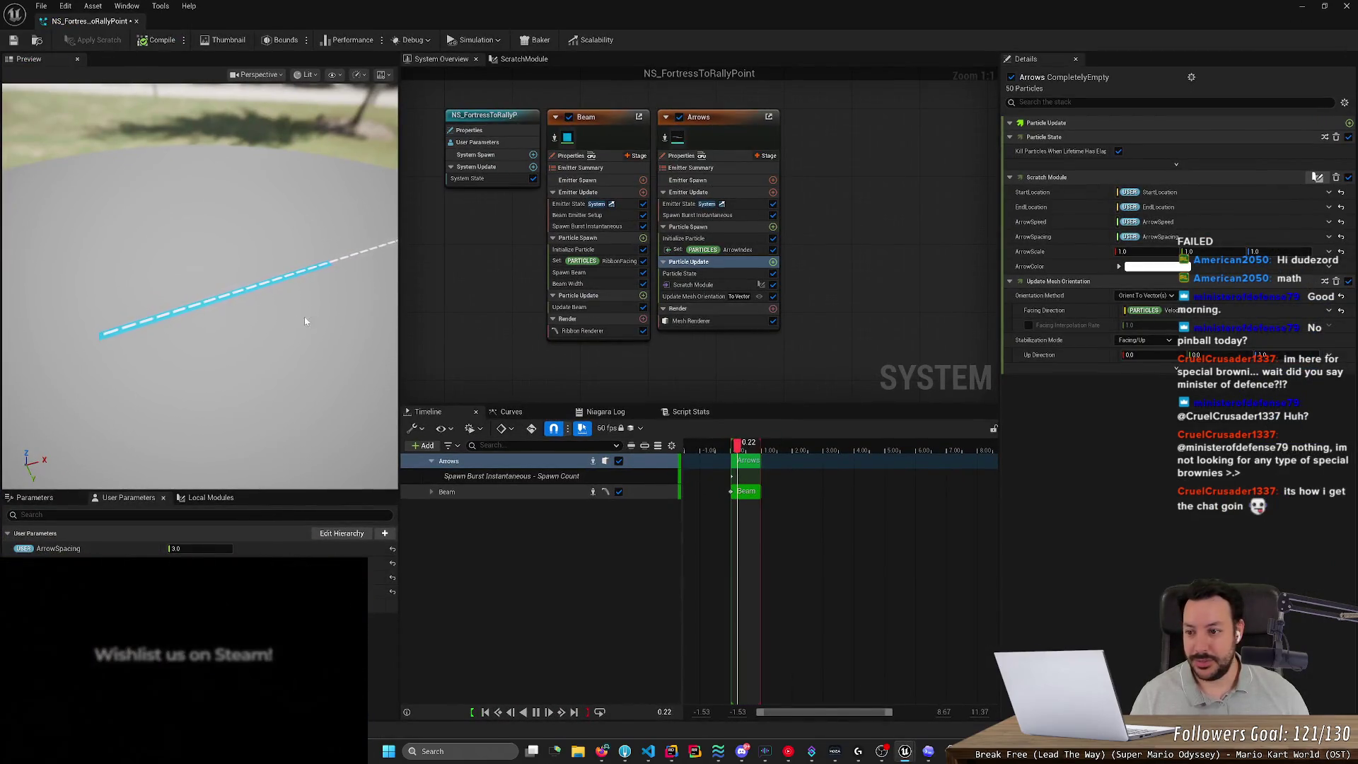
{"action": "scroll", "coordinate": [361, 340], "scroll_direction": "up", "scroll_amount": 3}
{"action": "mouse_move", "coordinate": [400, 339]}
{"action": "left_mouse_down"}
{"action": "mouse_move", "coordinate": [622, 338]}
{"action": "mouse_move", "coordinate": [565, 339]}
{"action": "left_mouse_up"}
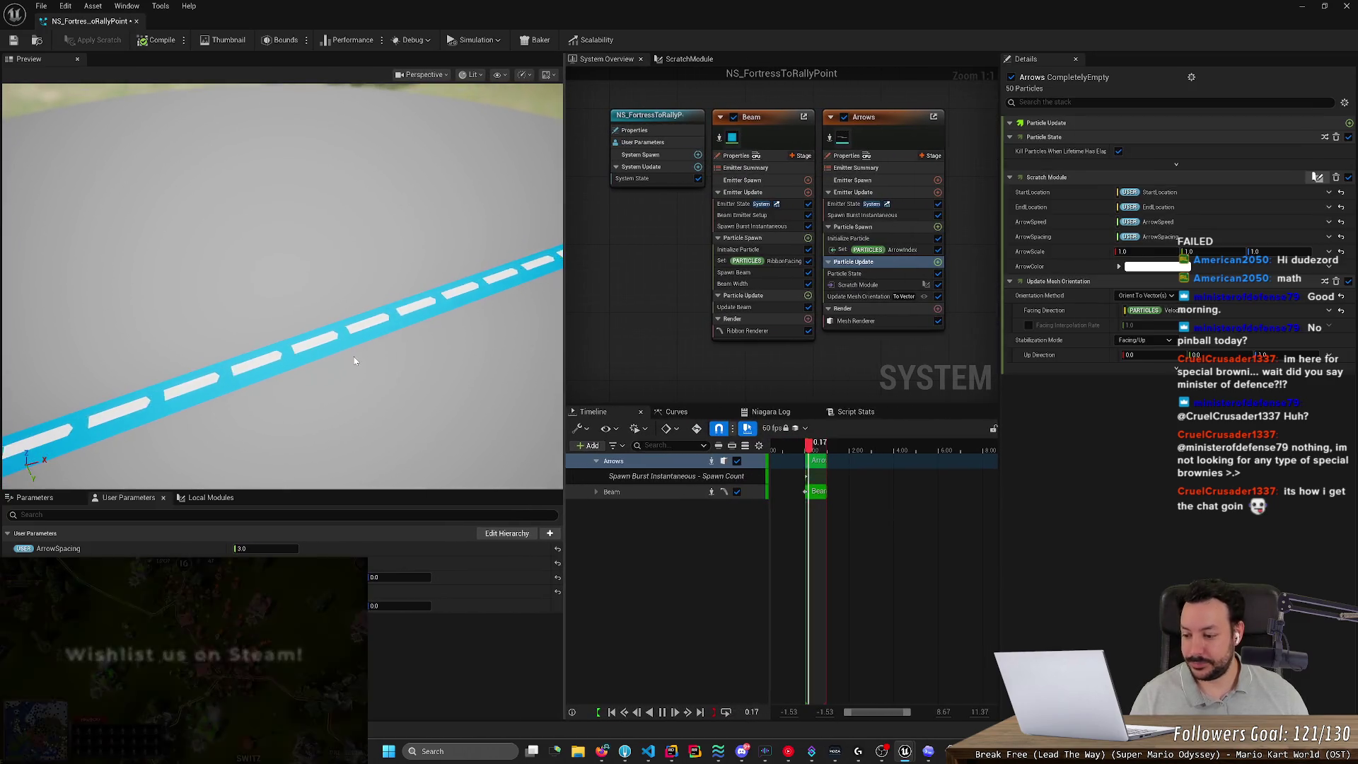
{"action": "scroll", "coordinate": [354, 360], "scroll_direction": "down", "scroll_amount": 3}
{"action": "scroll", "coordinate": [354, 361], "scroll_direction": "down", "scroll_amount": 1}
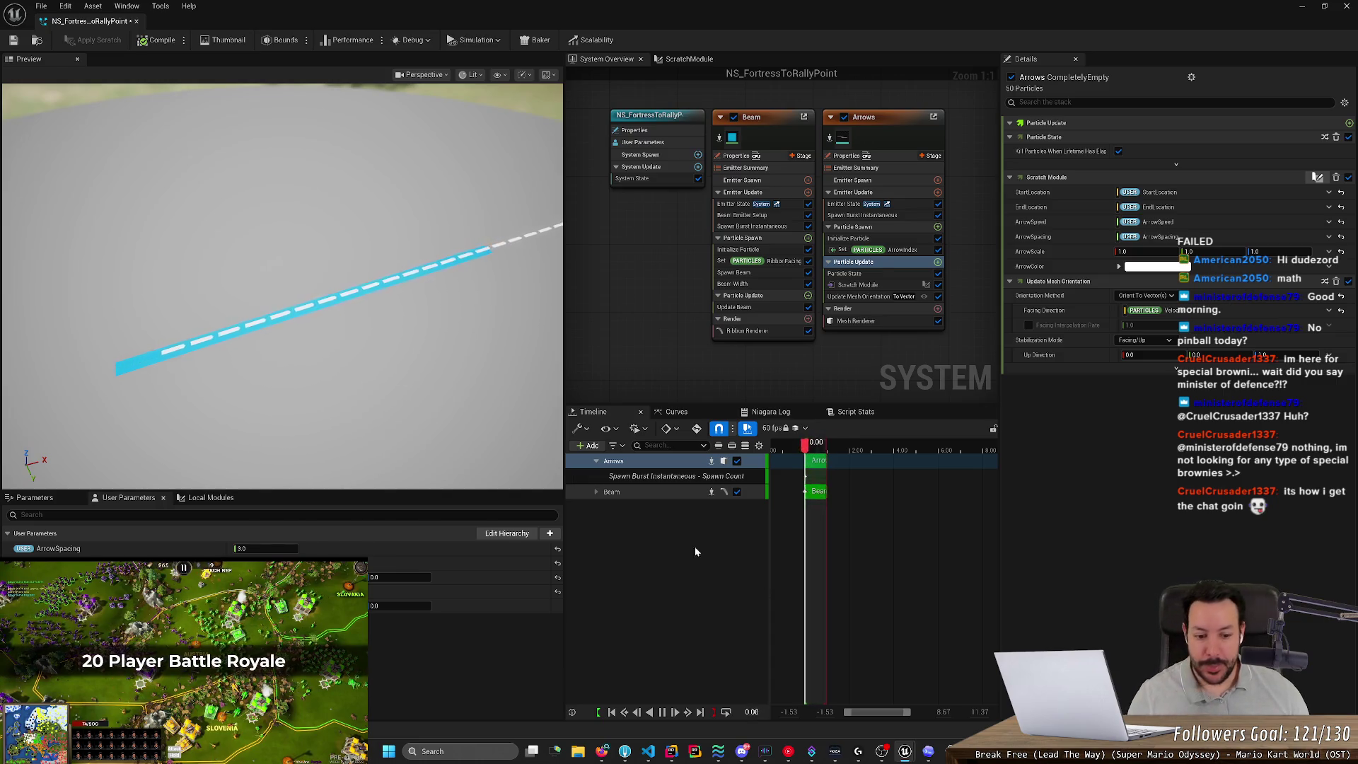
Read the end of ChatGPT's stack-binding advice, comparing it against the Niagara arrow preview.
{"action": "key", "text": "alt+Tab"}
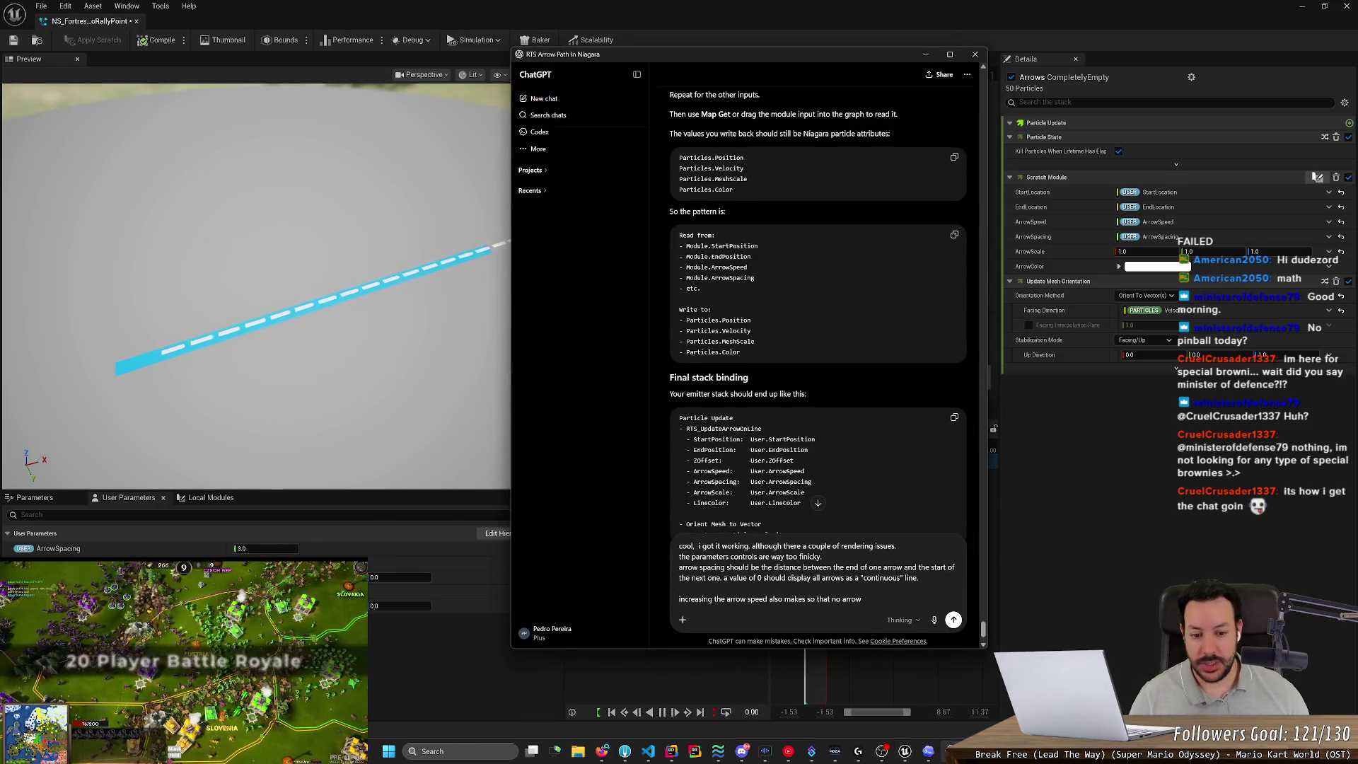
{"action": "scroll", "coordinate": [817, 319], "scroll_direction": "down", "scroll_amount": 2}
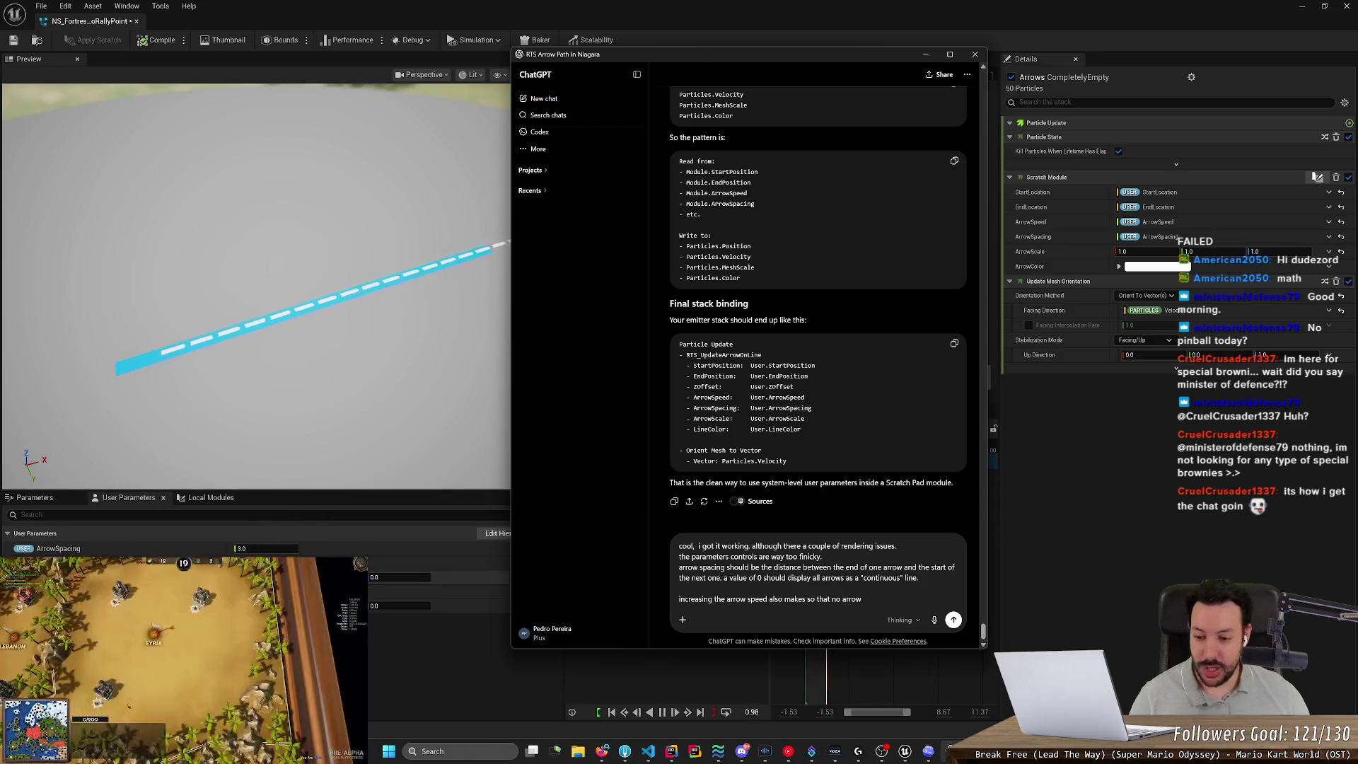
{"action": "key", "text": "alt+Tab"}
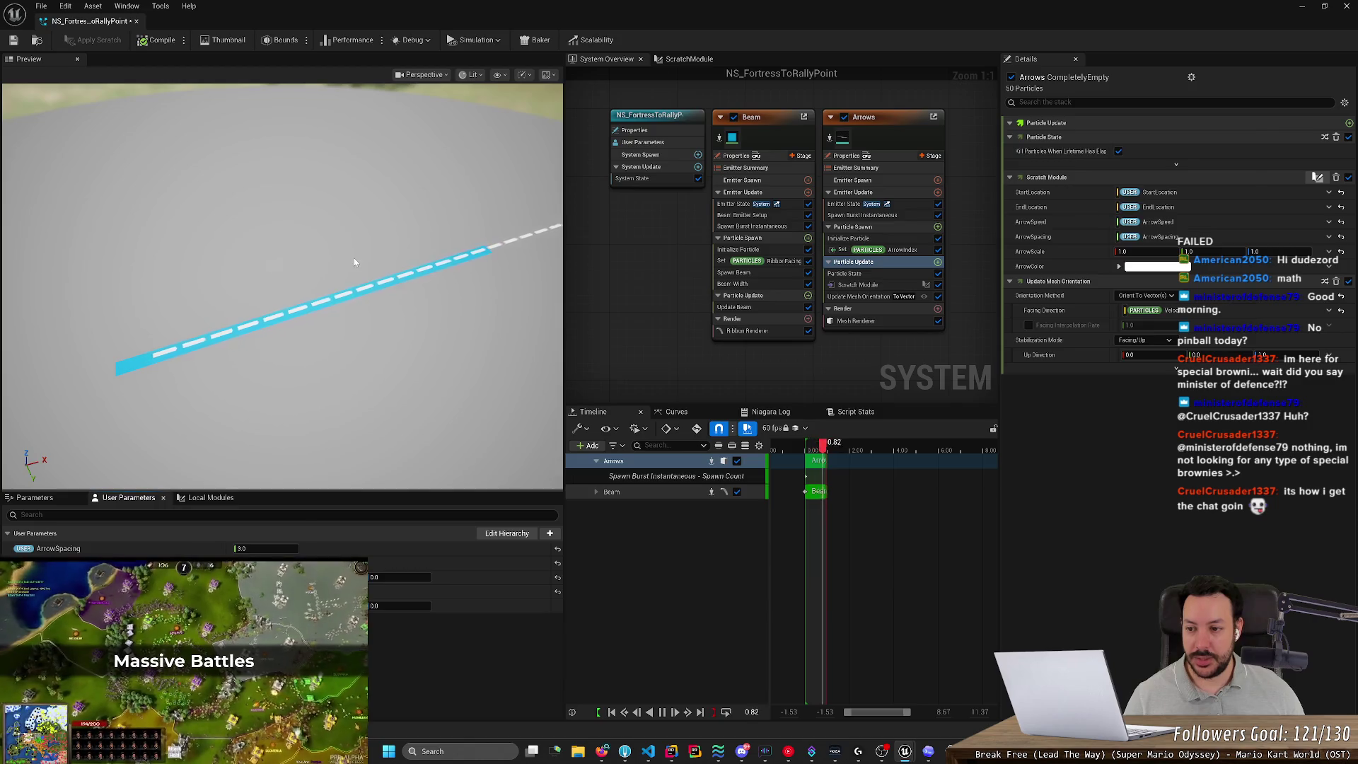
{"action": "key", "text": "alt+Tab"}
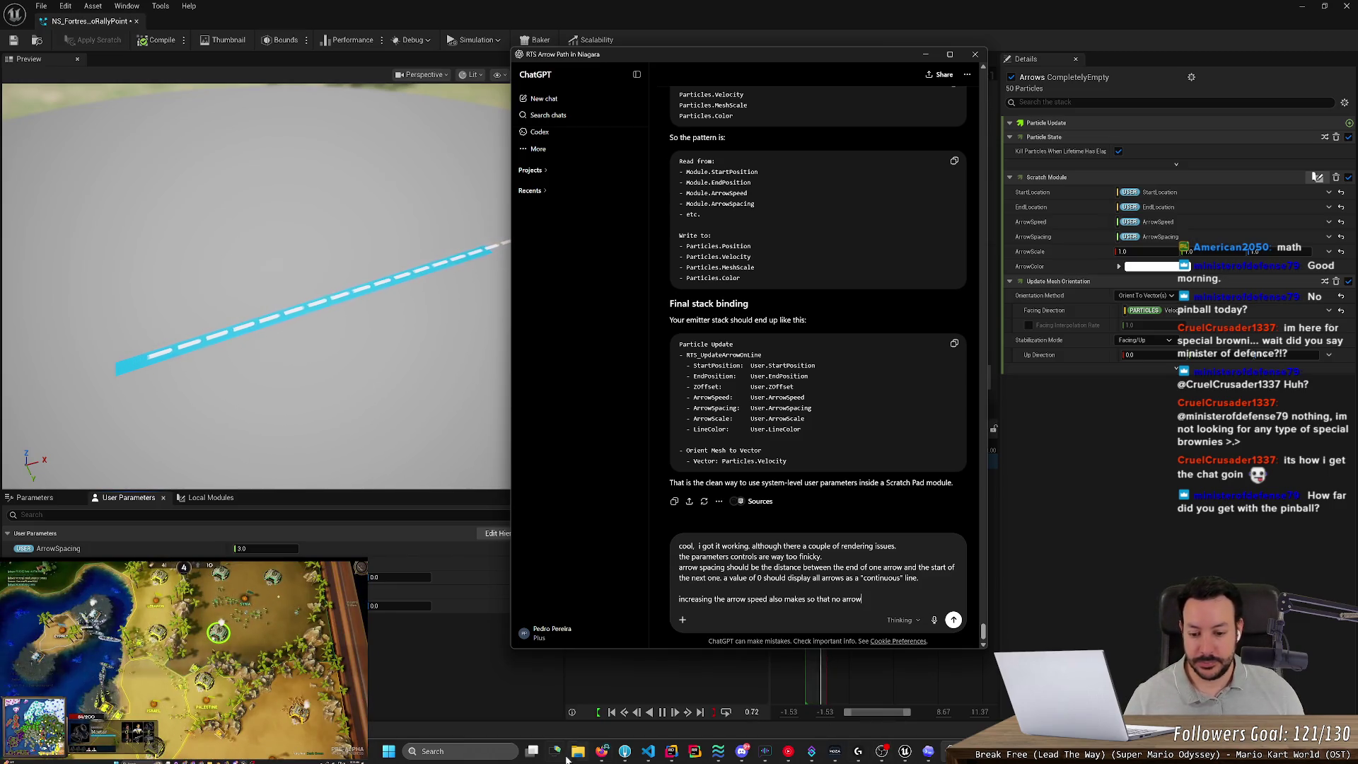
{"action": "left_click", "coordinate": [576, 753]}
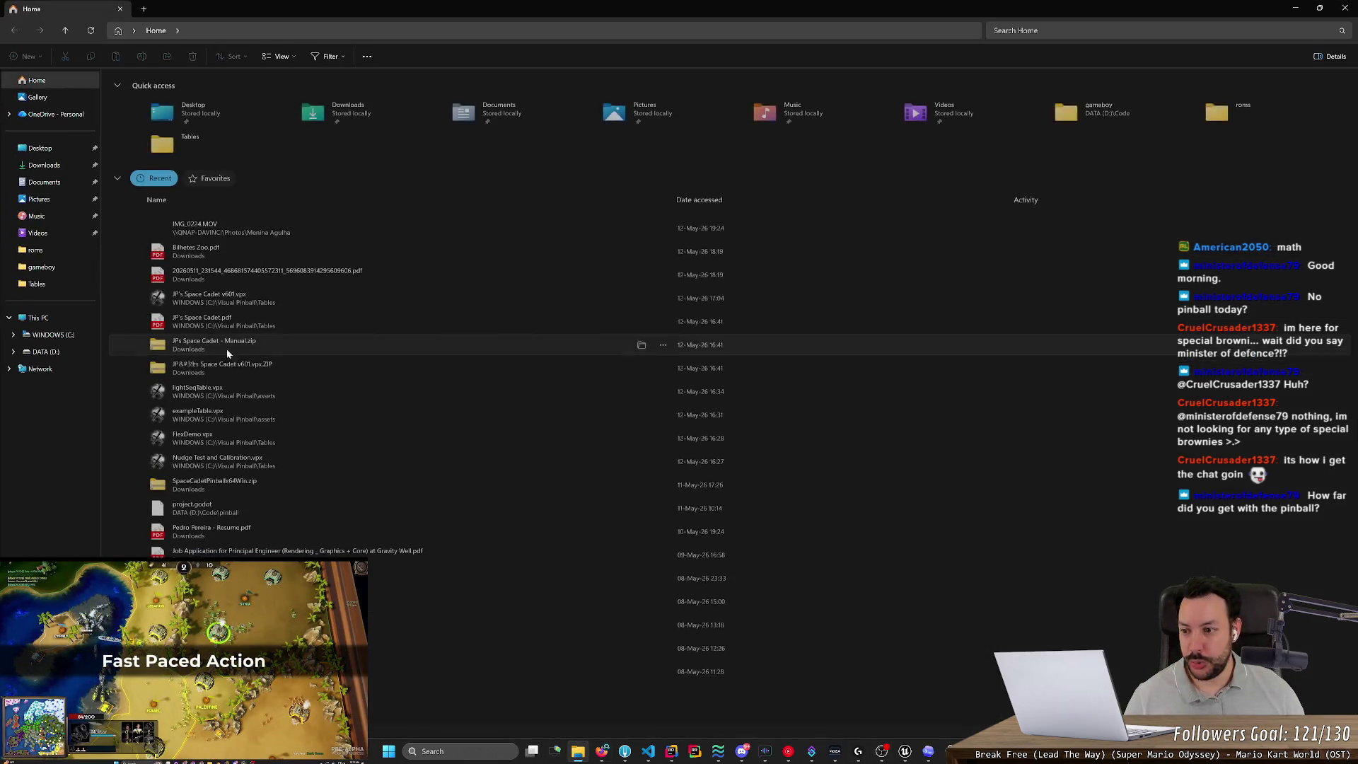
Run the Godot executable from D:\Code\godot and open the Pinball project.
{"action": "left_click", "coordinate": [47, 352]}
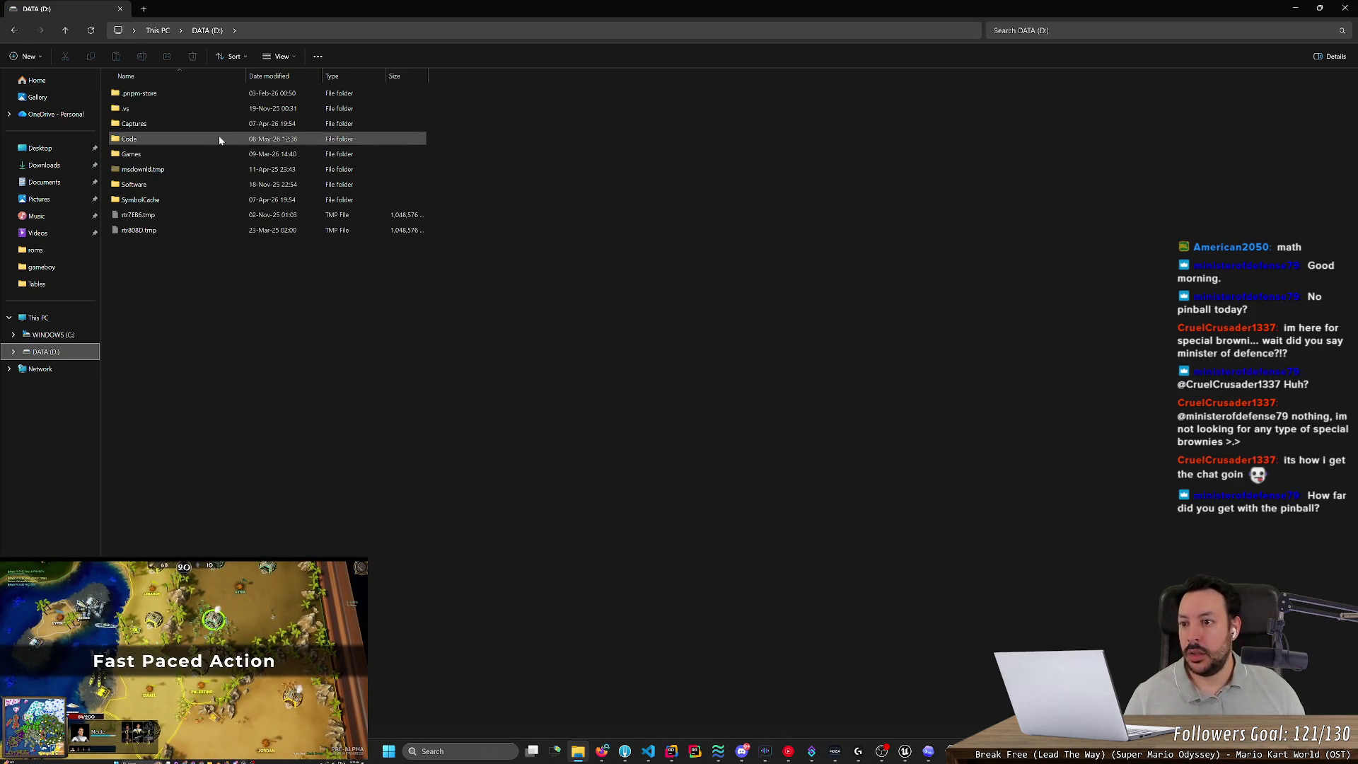
{"action": "double_click", "coordinate": [218, 136]}
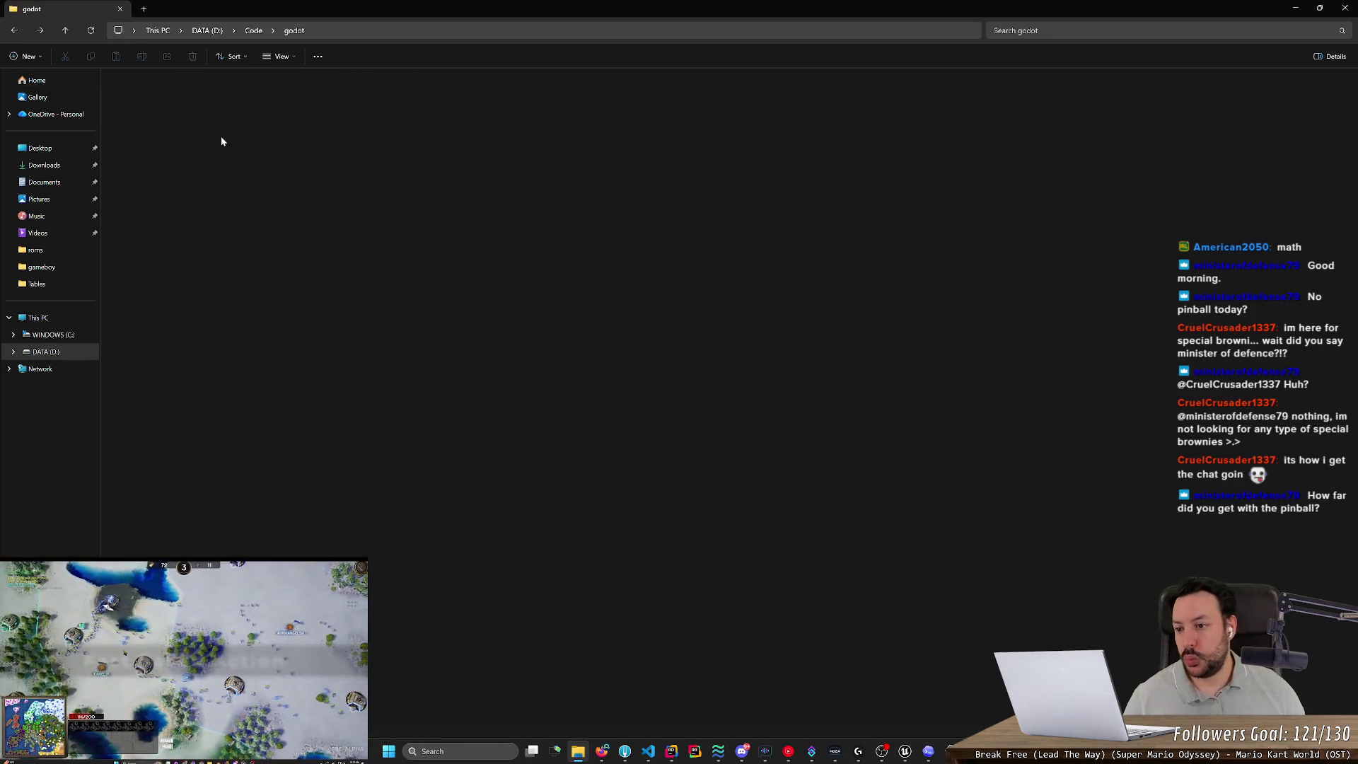
{"action": "key", "text": "alt+Left"}
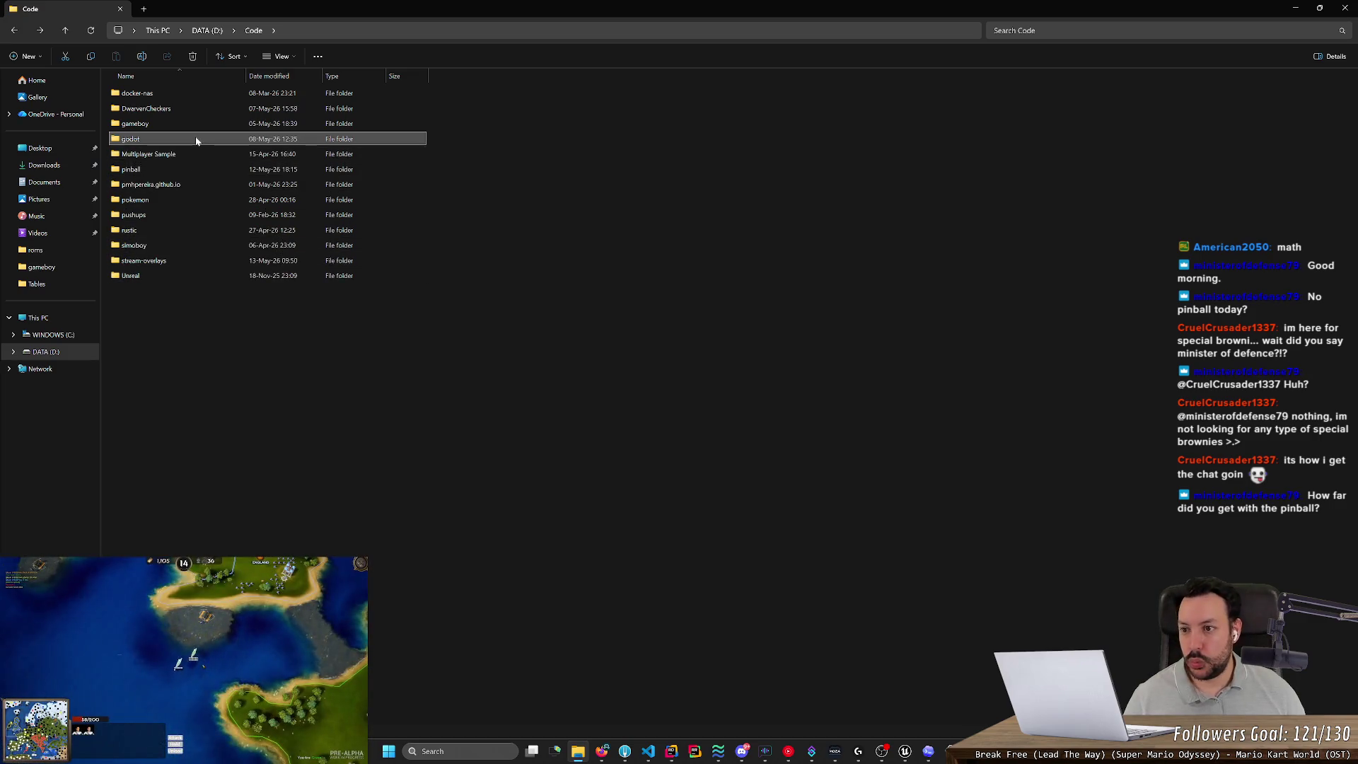
{"action": "double_click", "coordinate": [197, 141]}
{"action": "left_click", "coordinate": [216, 97]}
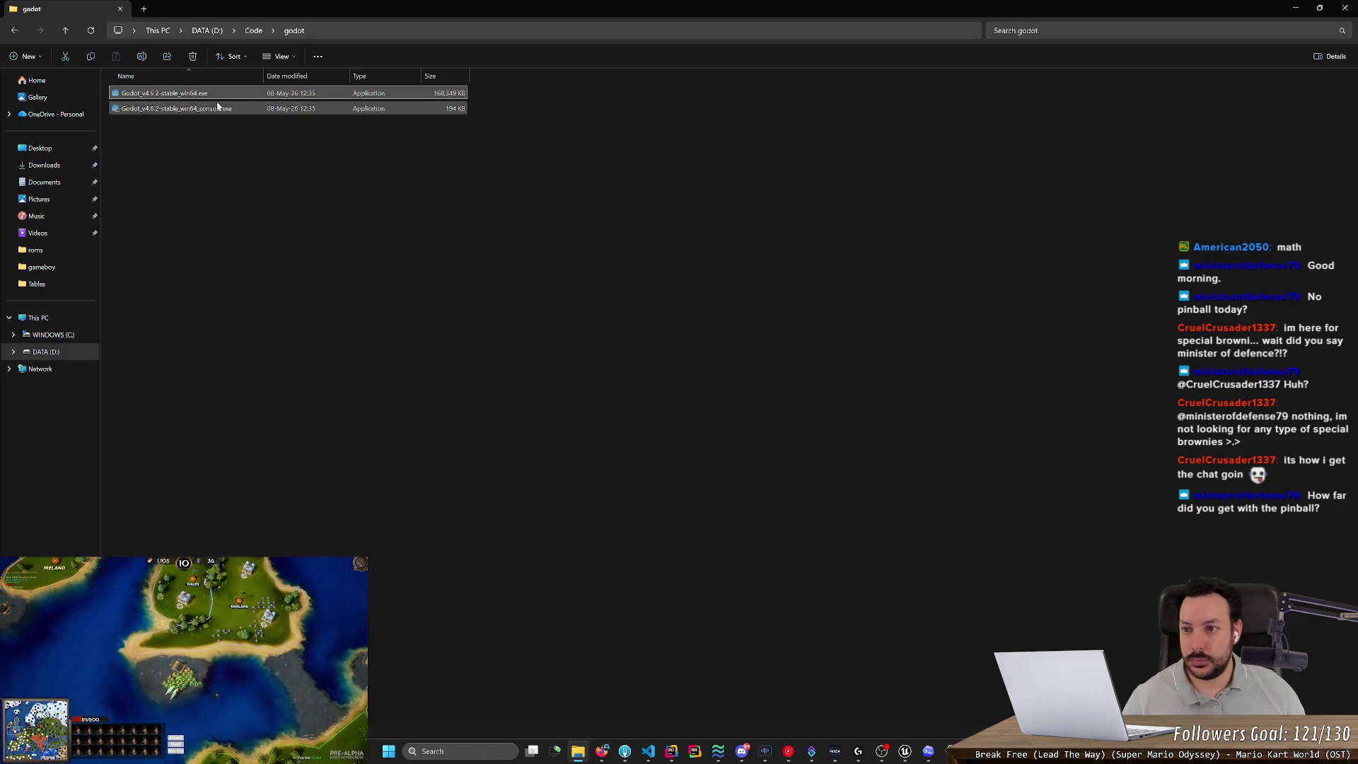
{"action": "key", "text": "Return"}
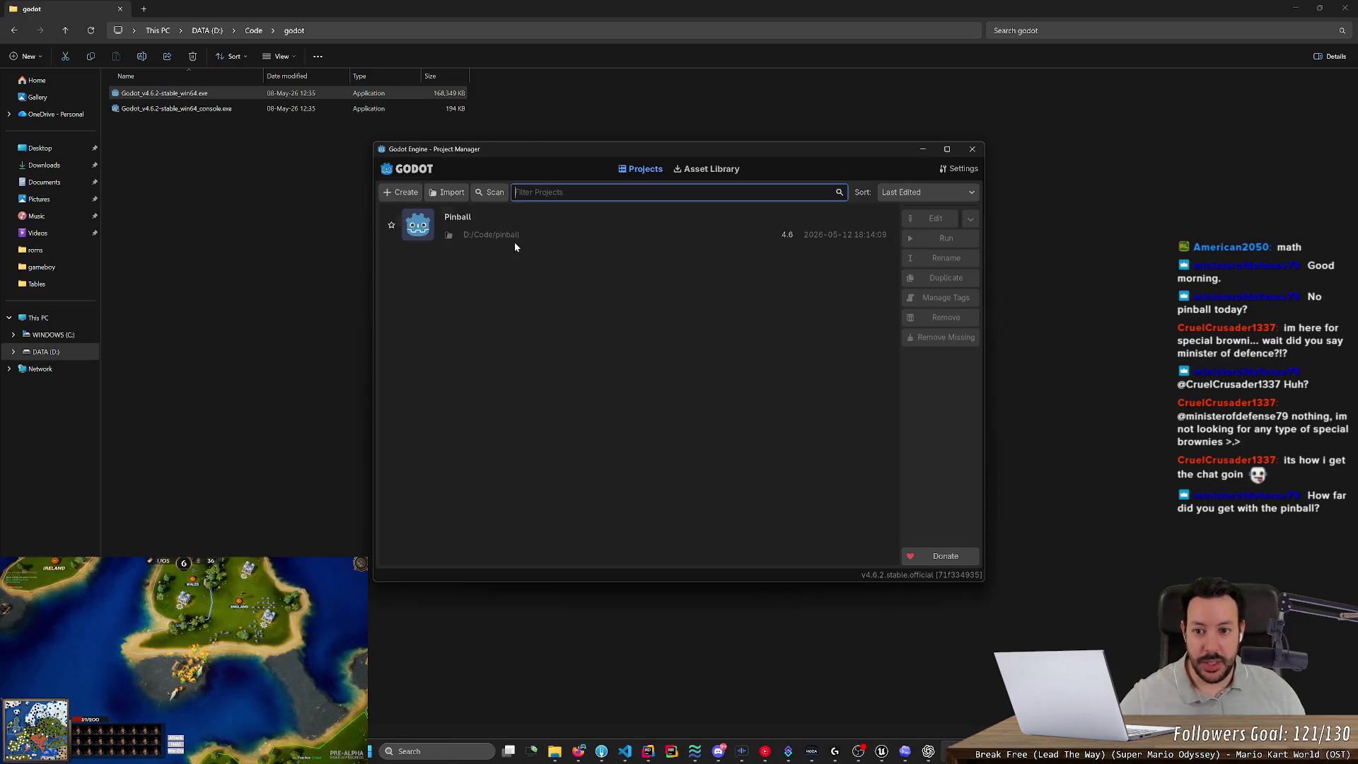
{"action": "double_click", "coordinate": [514, 227]}
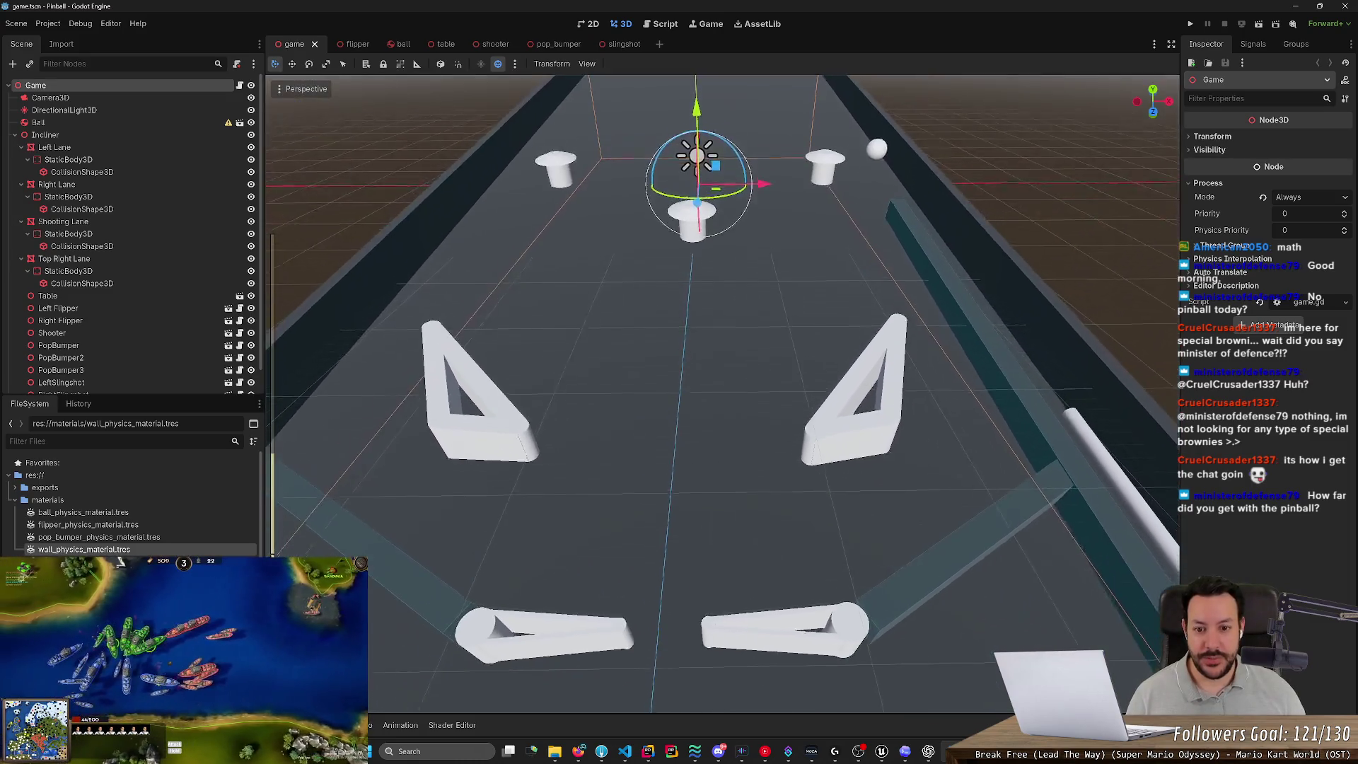
Inspect the LeftSlingshot and PopBumper2, then run the pinball prototype.
{"action": "scroll", "coordinate": [722, 393], "scroll_direction": "down", "scroll_amount": 8}
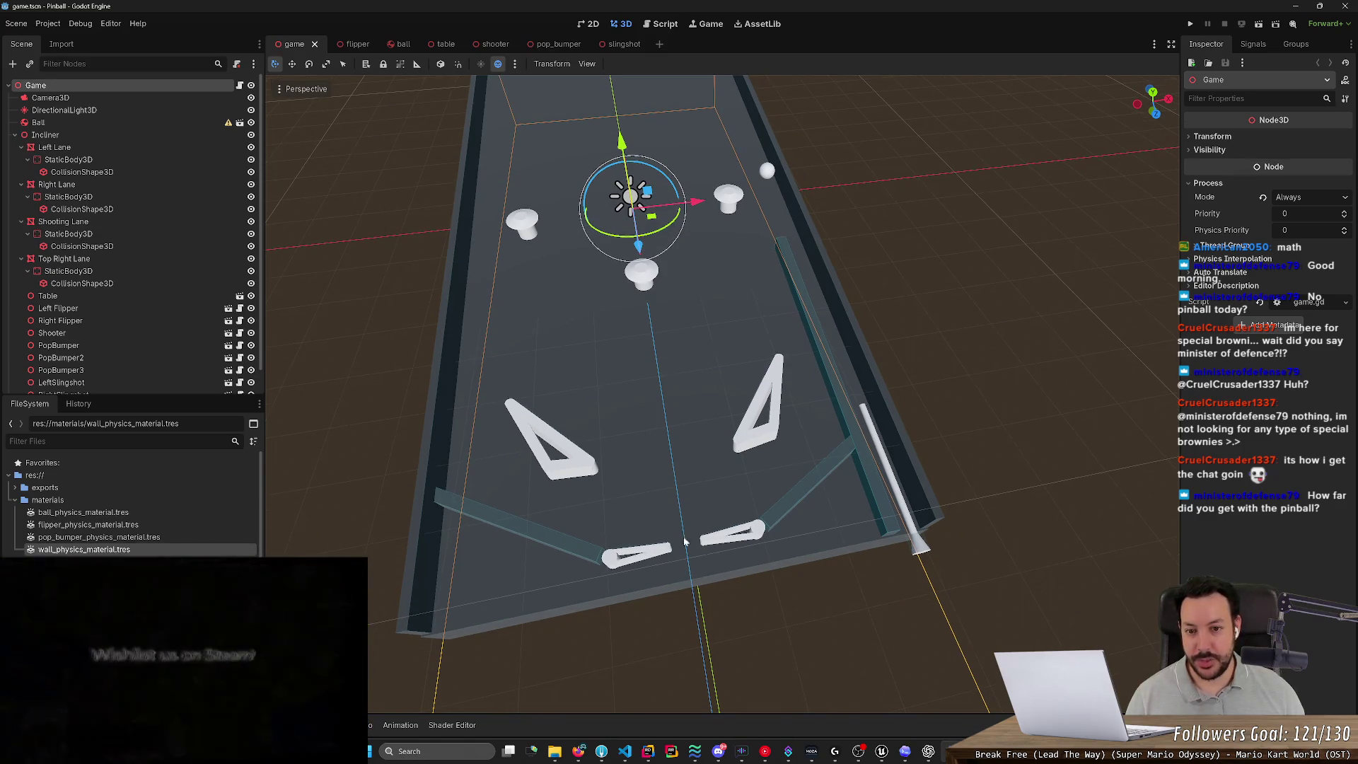
{"action": "left_click", "coordinate": [556, 436]}
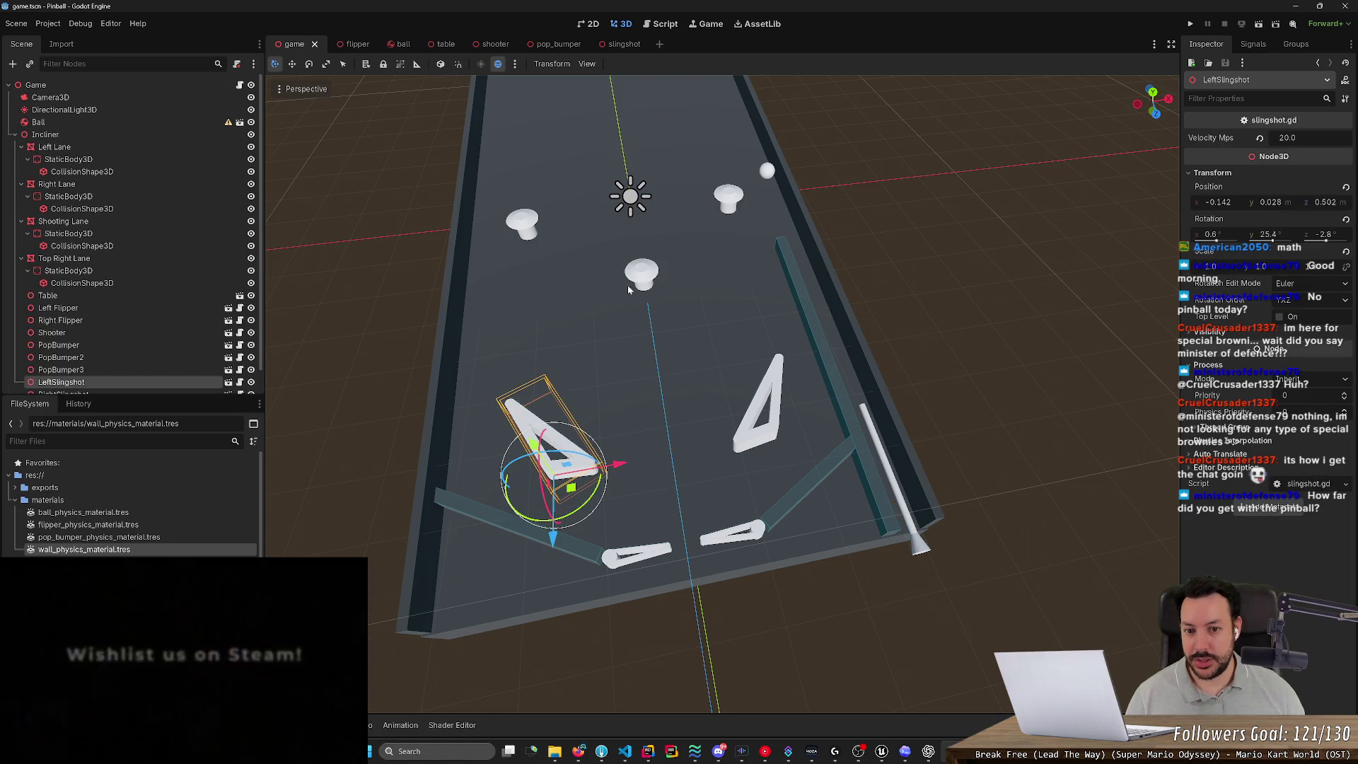
{"action": "left_click", "coordinate": [640, 278]}
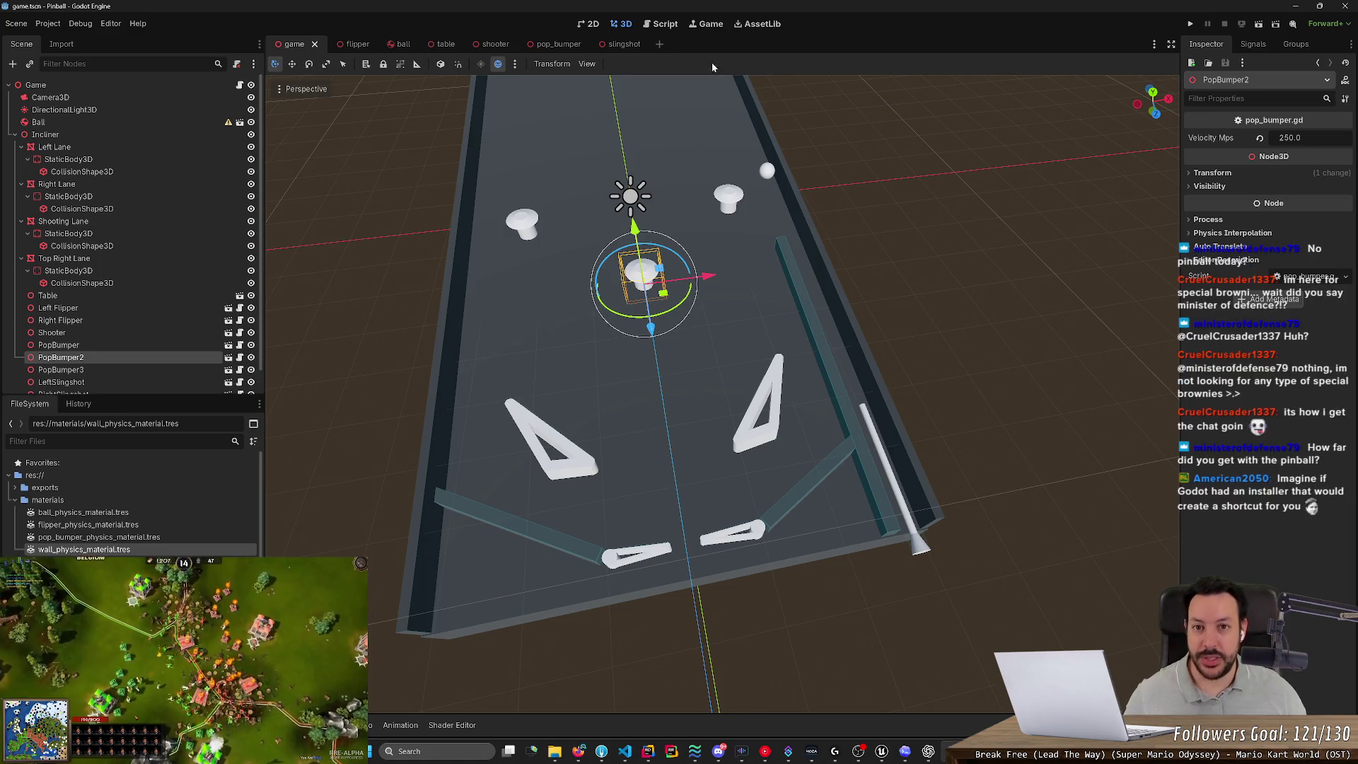
{"action": "left_click", "coordinate": [1191, 25]}
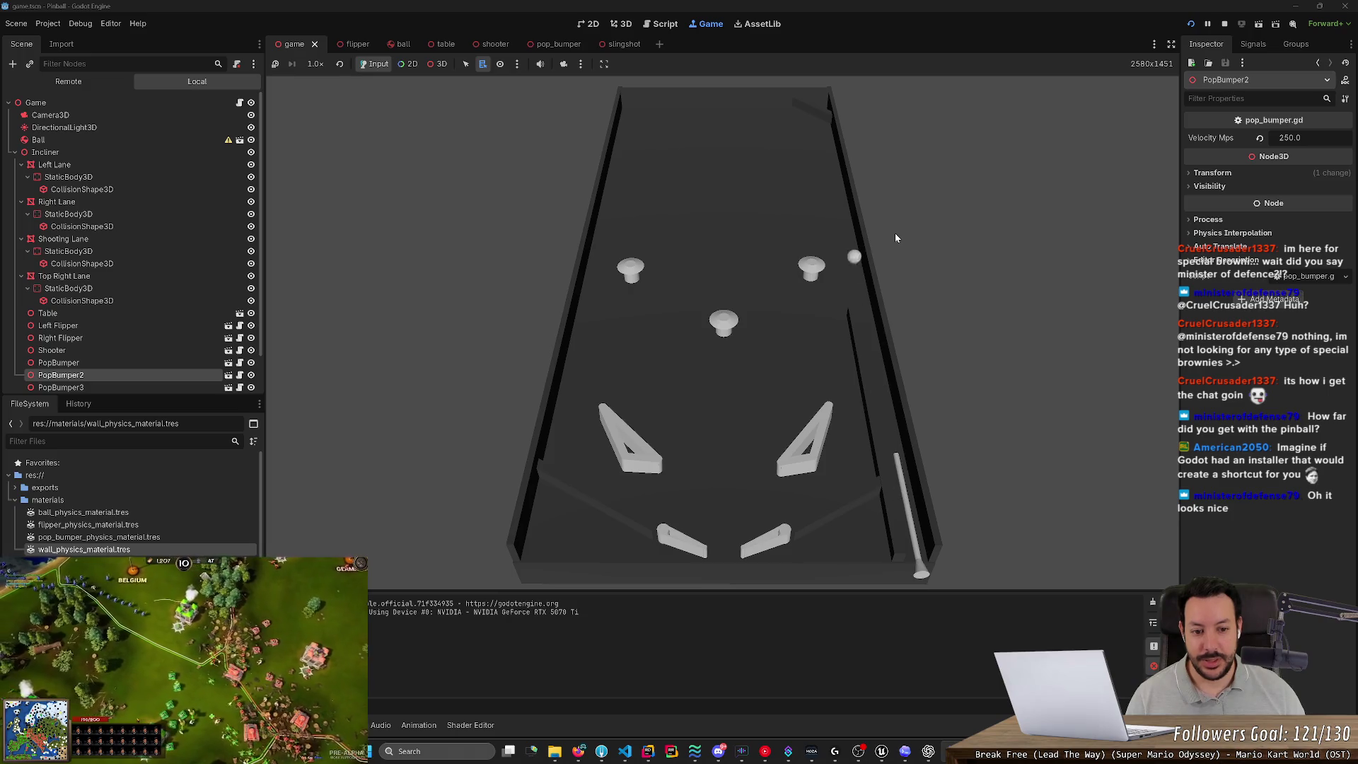
Launch the ball and keep it in play with the Left and Right flipper keys.
{"action": "key", "text": "Left"}
{"action": "key", "text": "Right"}
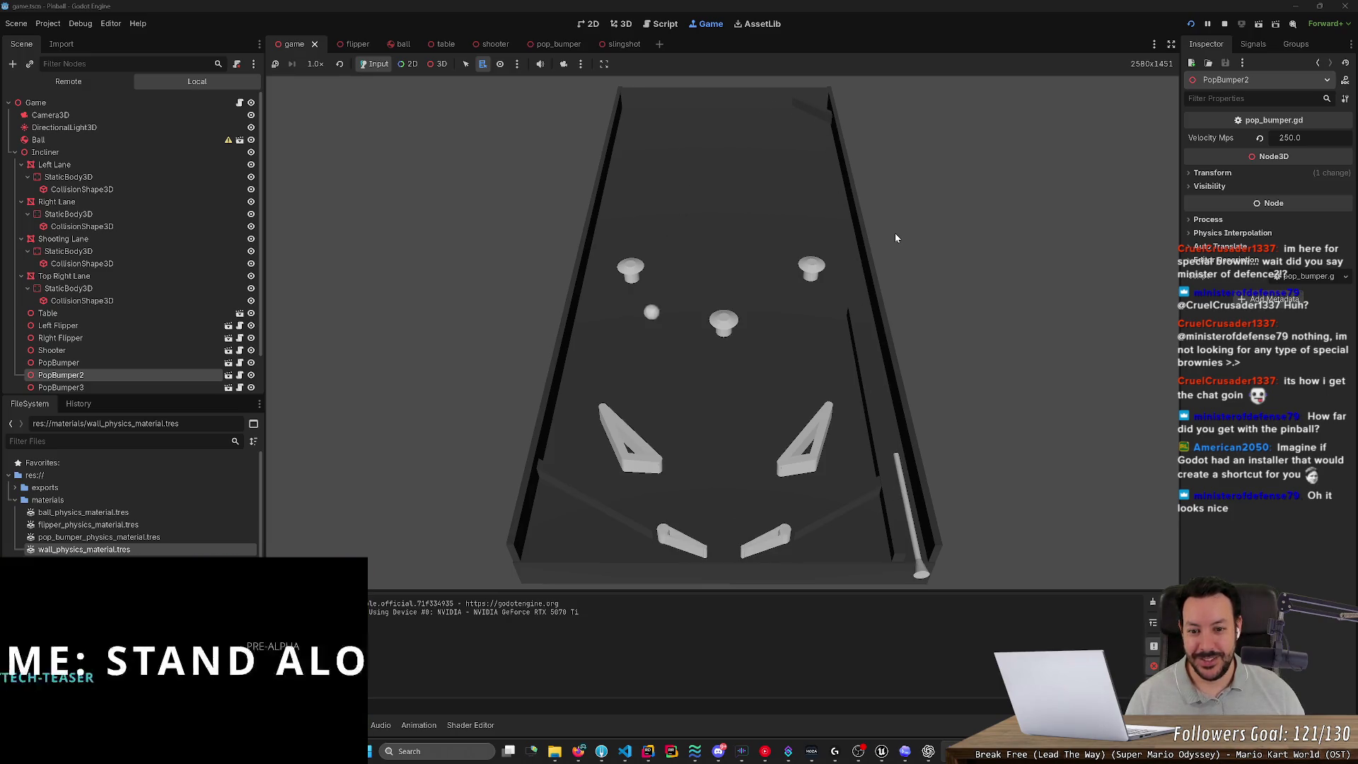
{"action": "key", "text": "Right"}
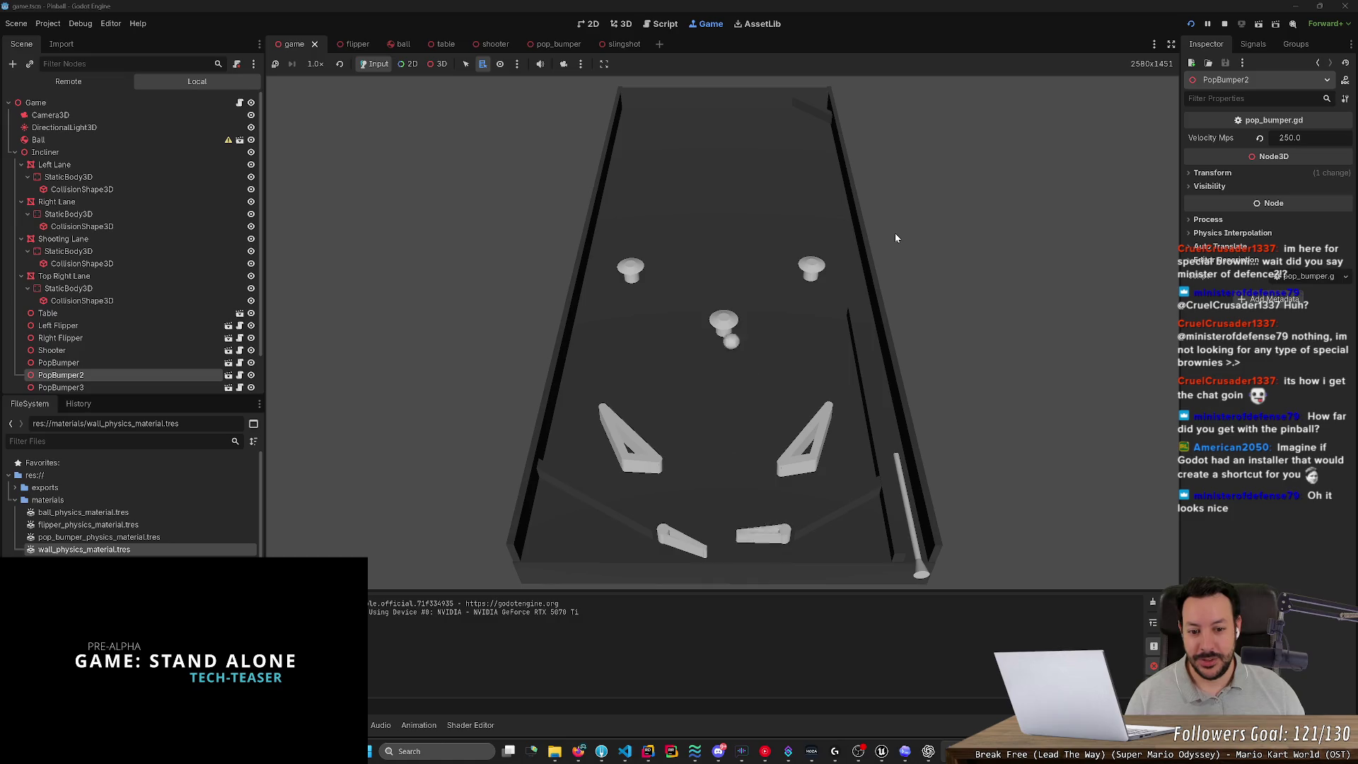
{"action": "key", "text": "space"}
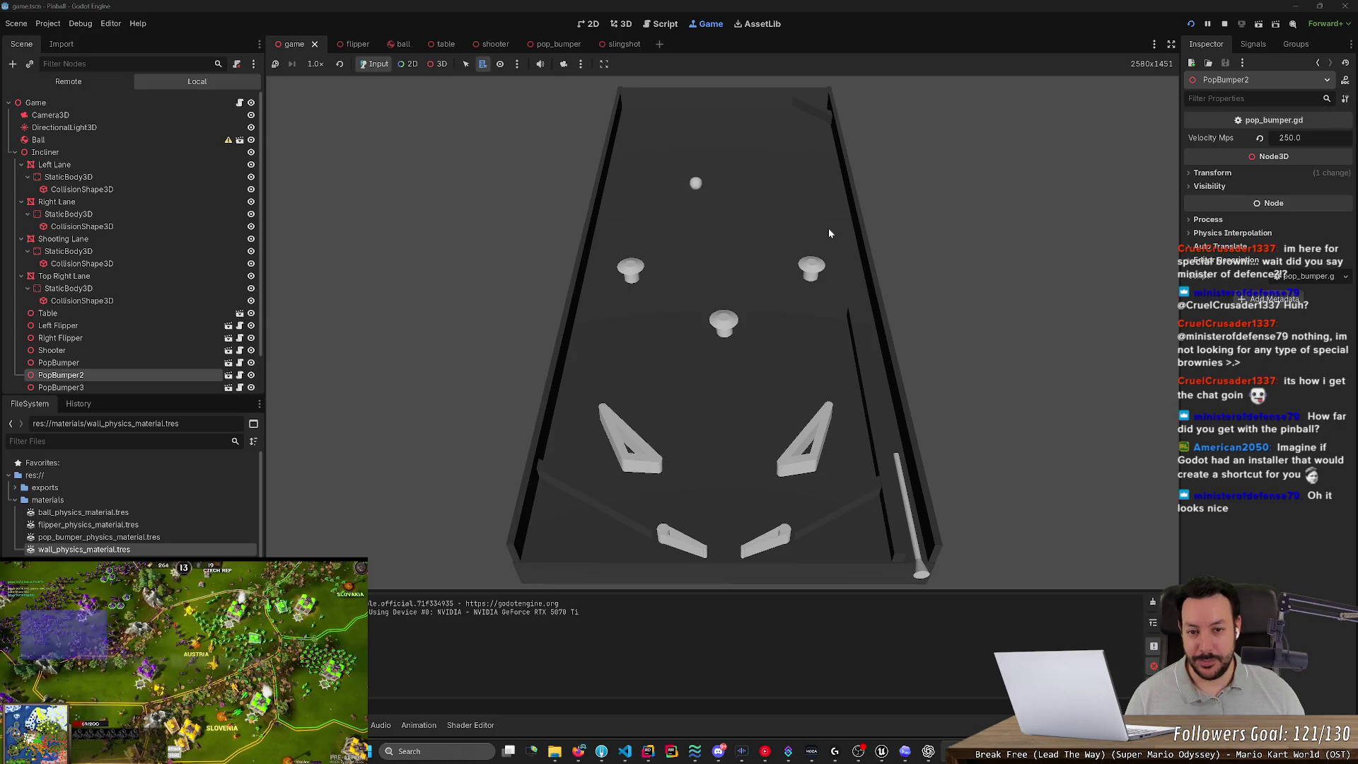
{"action": "key", "text": "Left"}
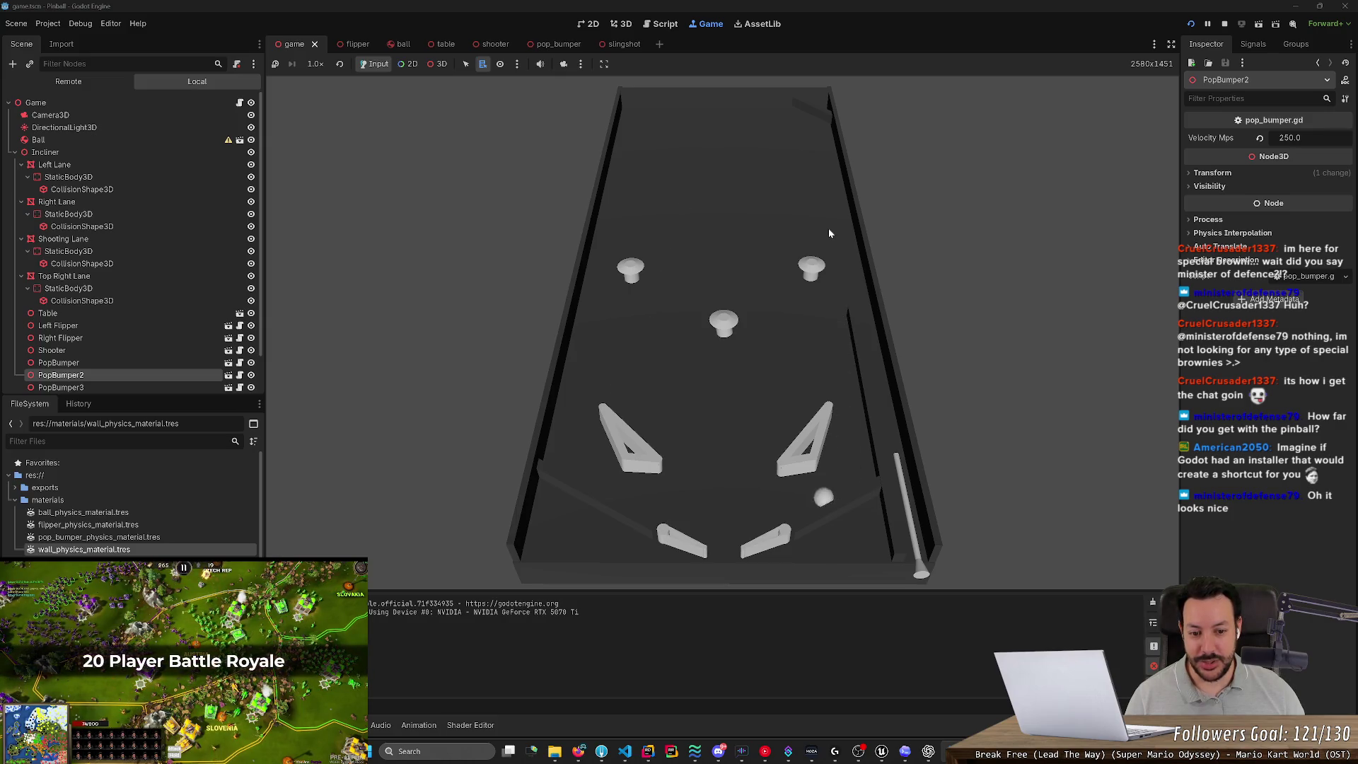
{"action": "key", "text": "Right"}
{"action": "key", "text": "Right"}
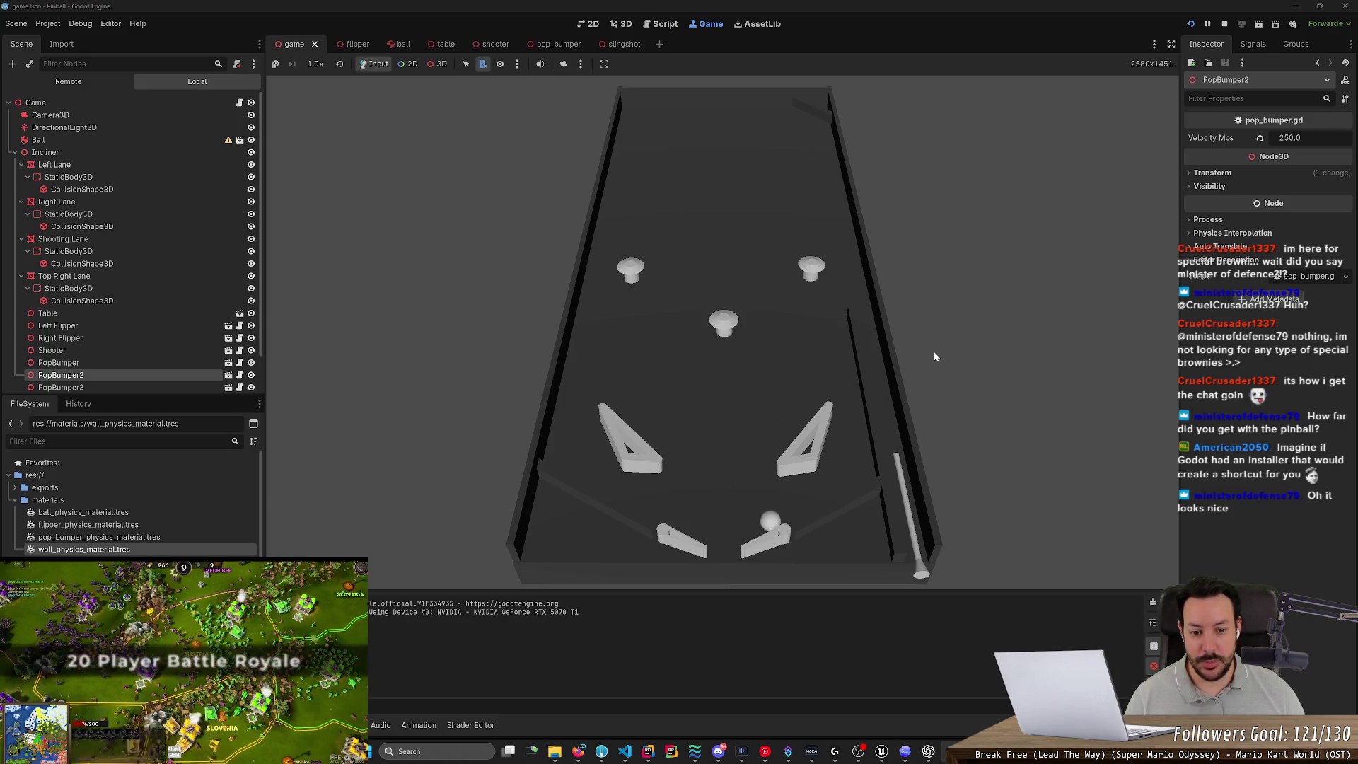
{"action": "key", "text": "Right"}
{"action": "key", "text": "Right"}
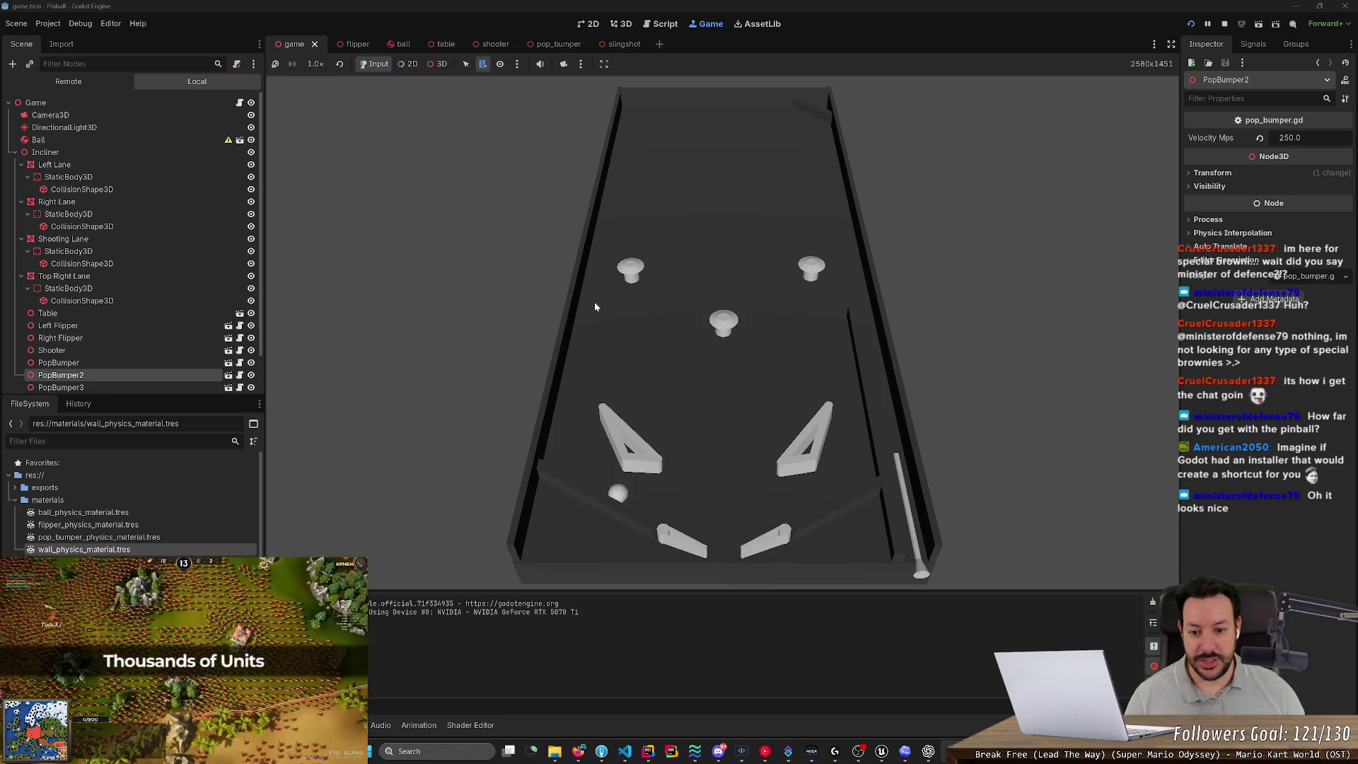
{"action": "key", "text": "Right"}
{"action": "key", "text": "Left"}
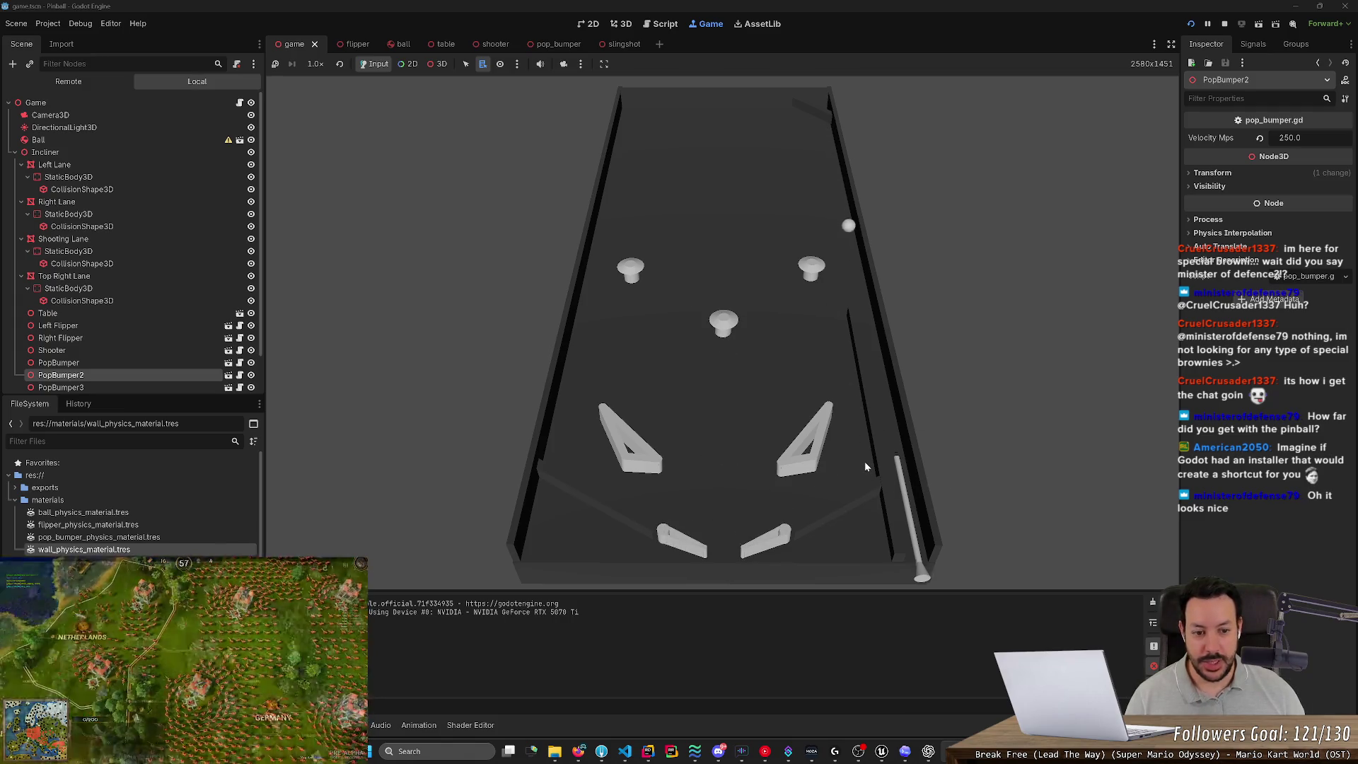
Relaunch the ball with Space, flip it back up, then quit to the desktop.
{"action": "key", "text": "space"}
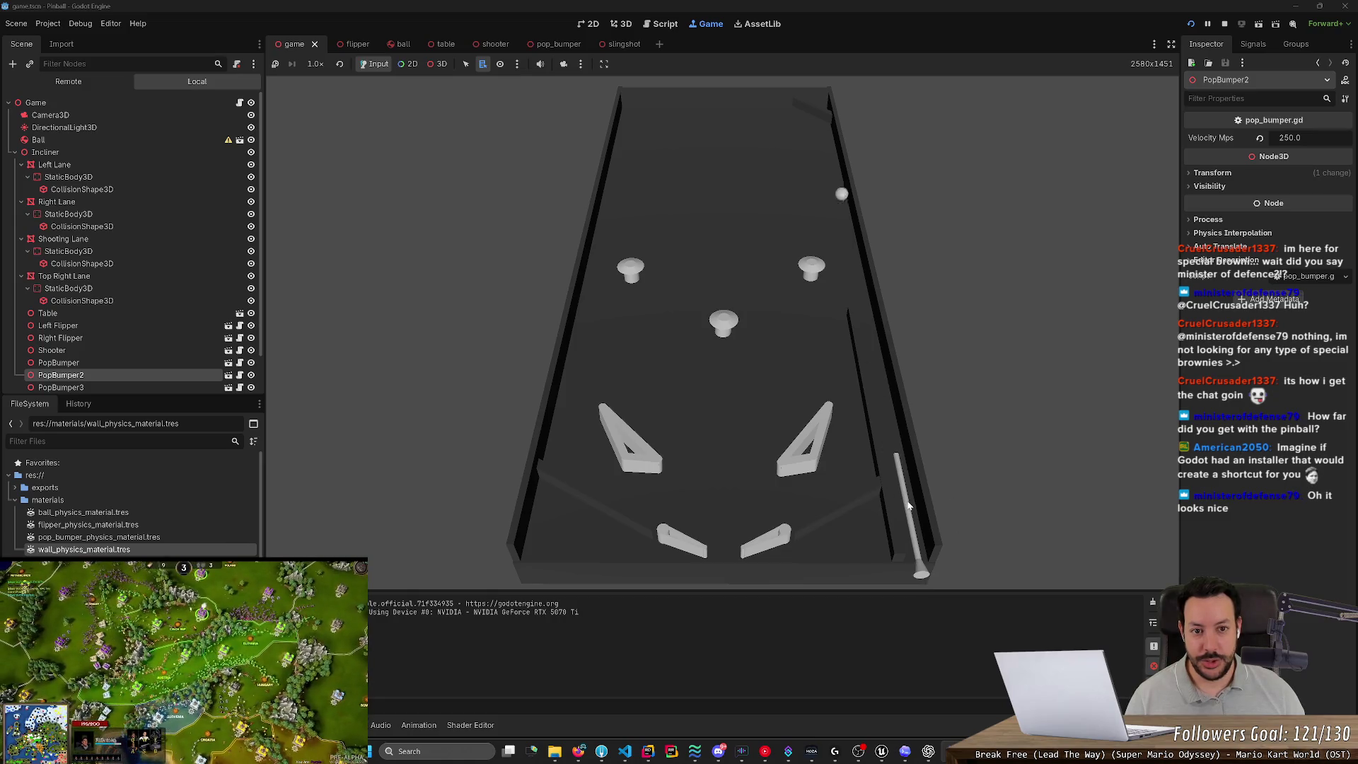
{"action": "key", "text": "Left"}
{"action": "key", "text": "Right"}
{"action": "key", "text": "Left"}
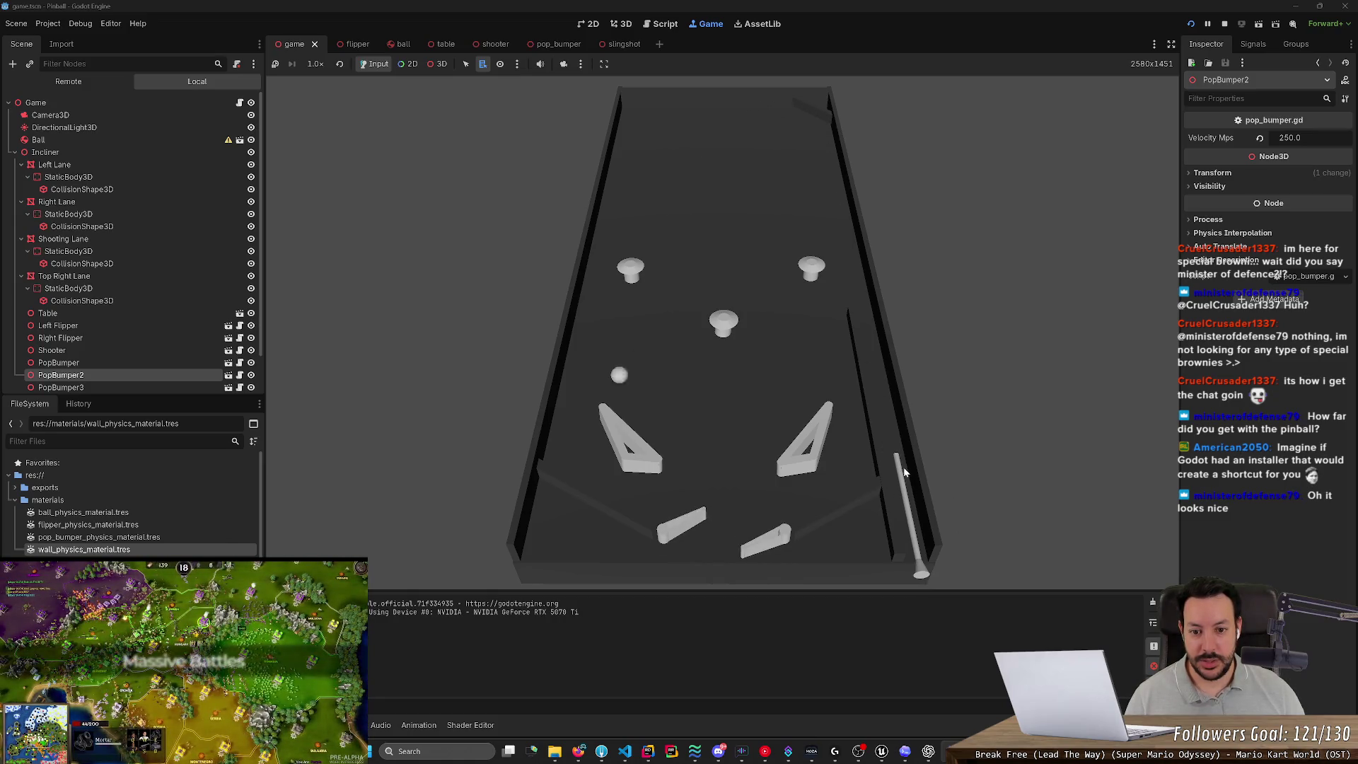
{"action": "key", "text": "Left"}
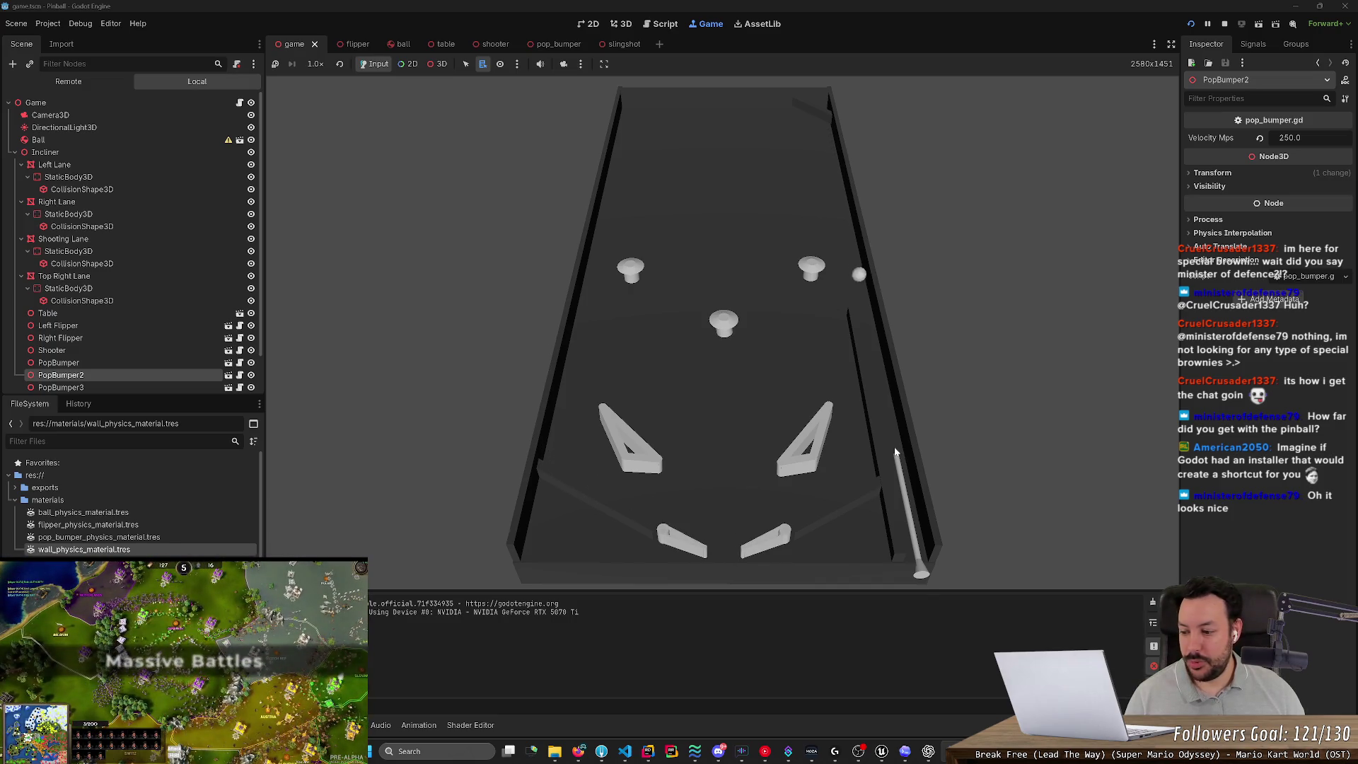
{"action": "key", "text": "Right"}
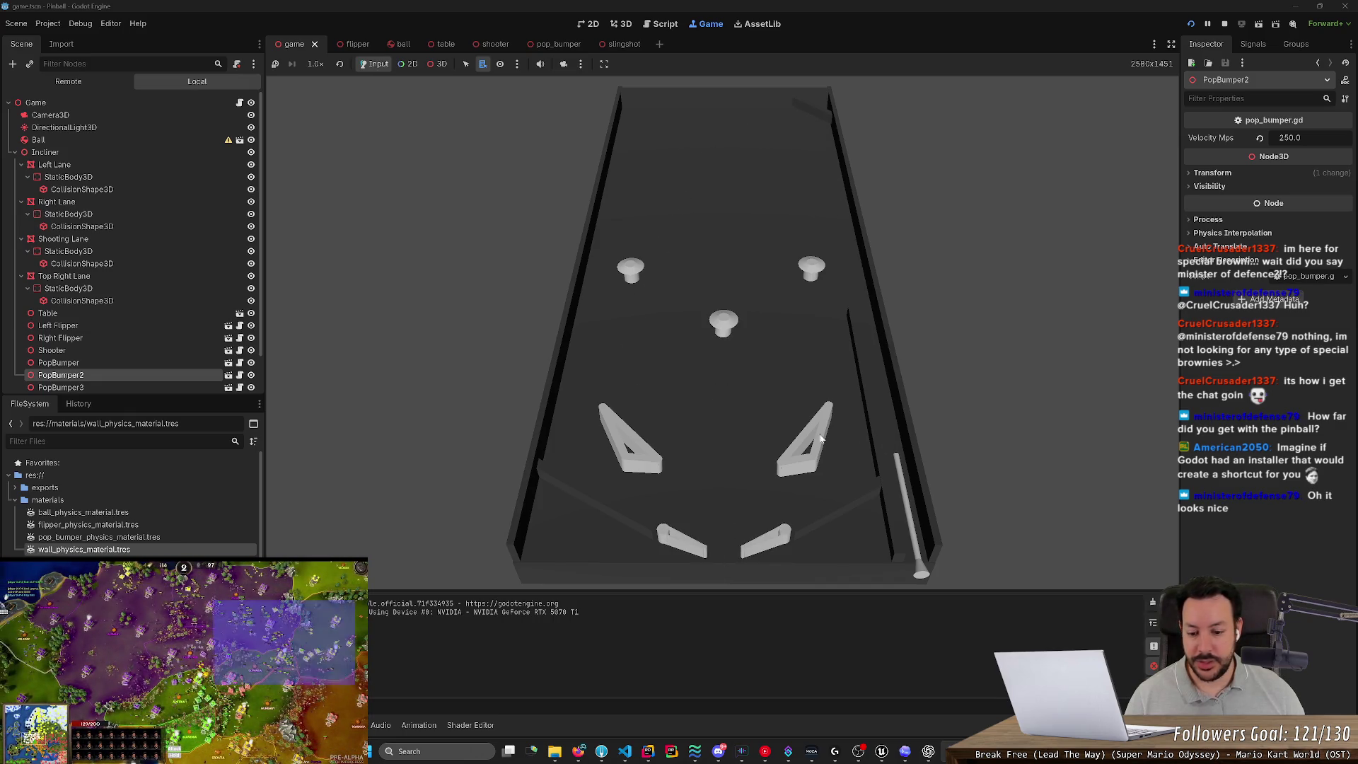
{"action": "key", "text": "super+d"}
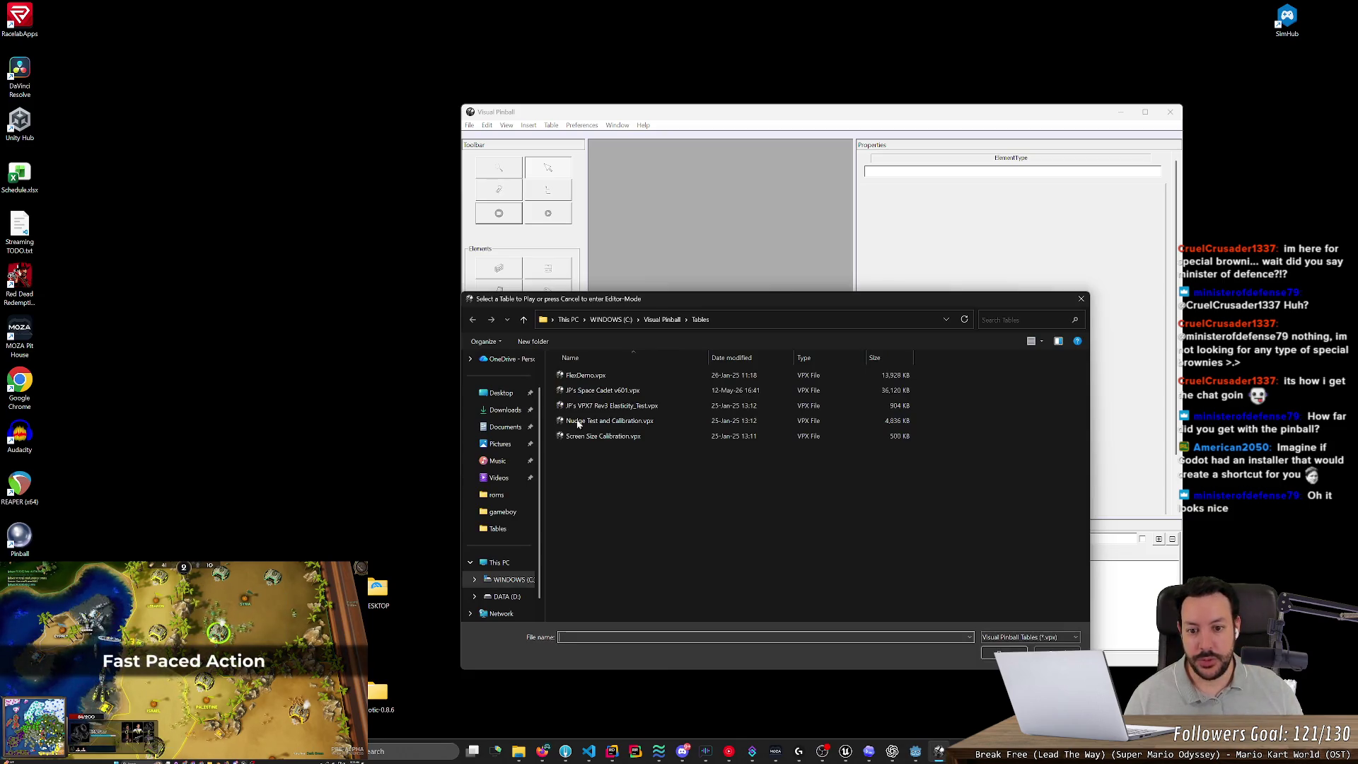
Load JP's Space Cadet v601.vpx, insert a coin with 5 and start a game with 1.
{"action": "double_click", "coordinate": [610, 390]}
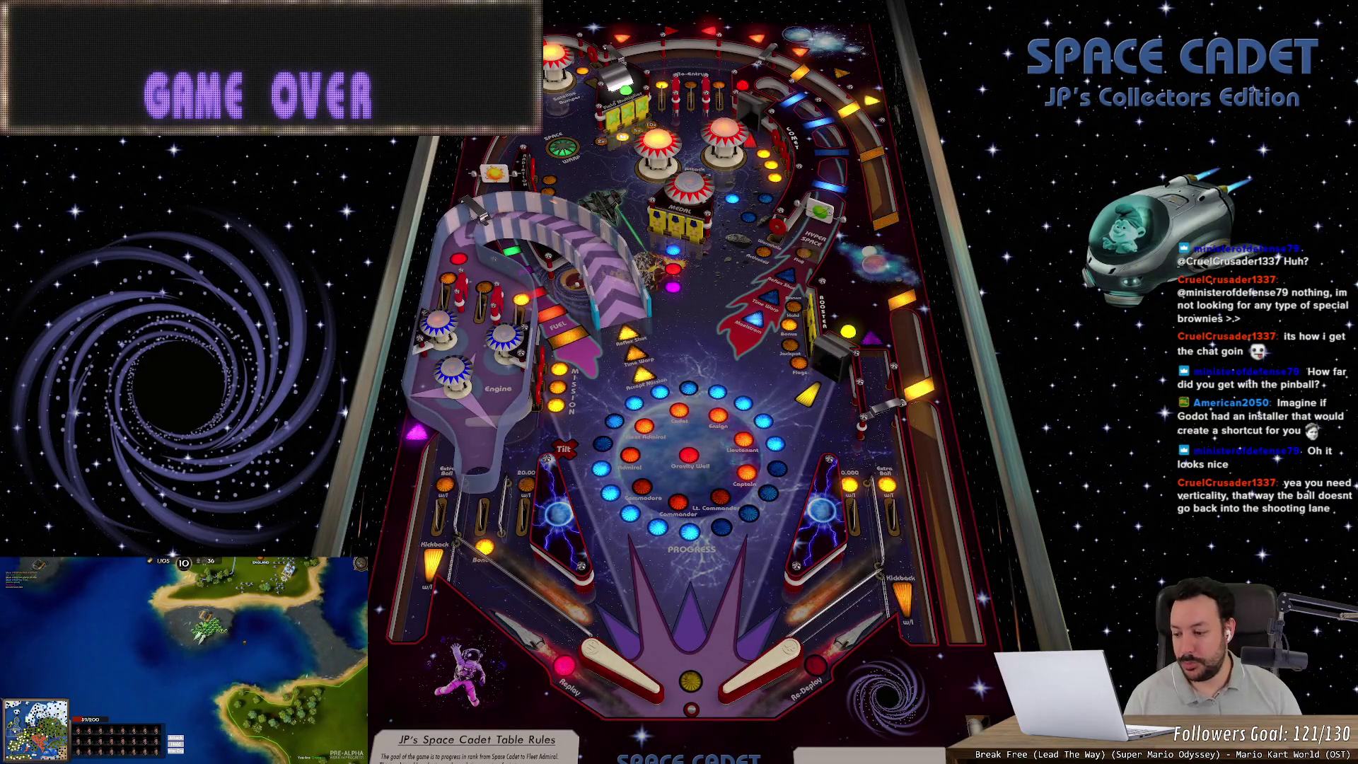
{"action": "key", "text": "5"}
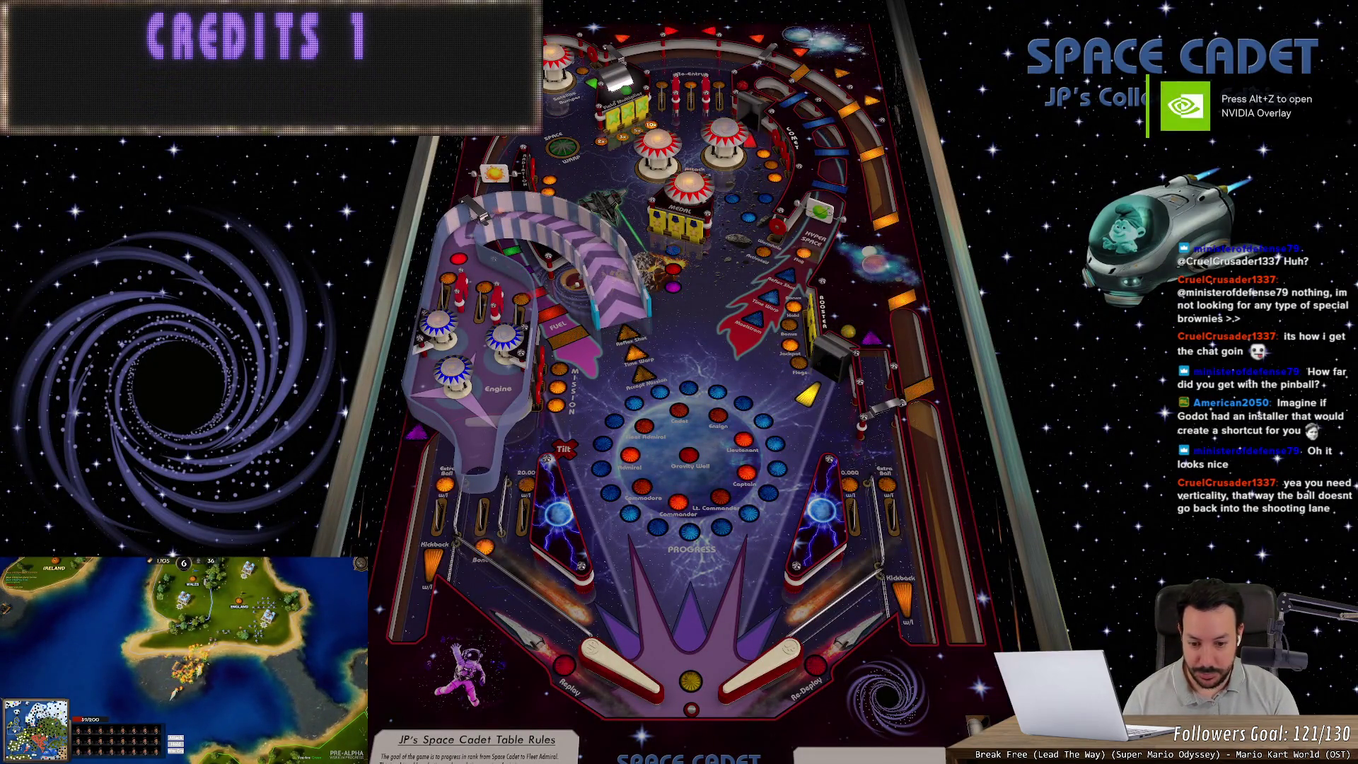
{"action": "key", "text": "1"}
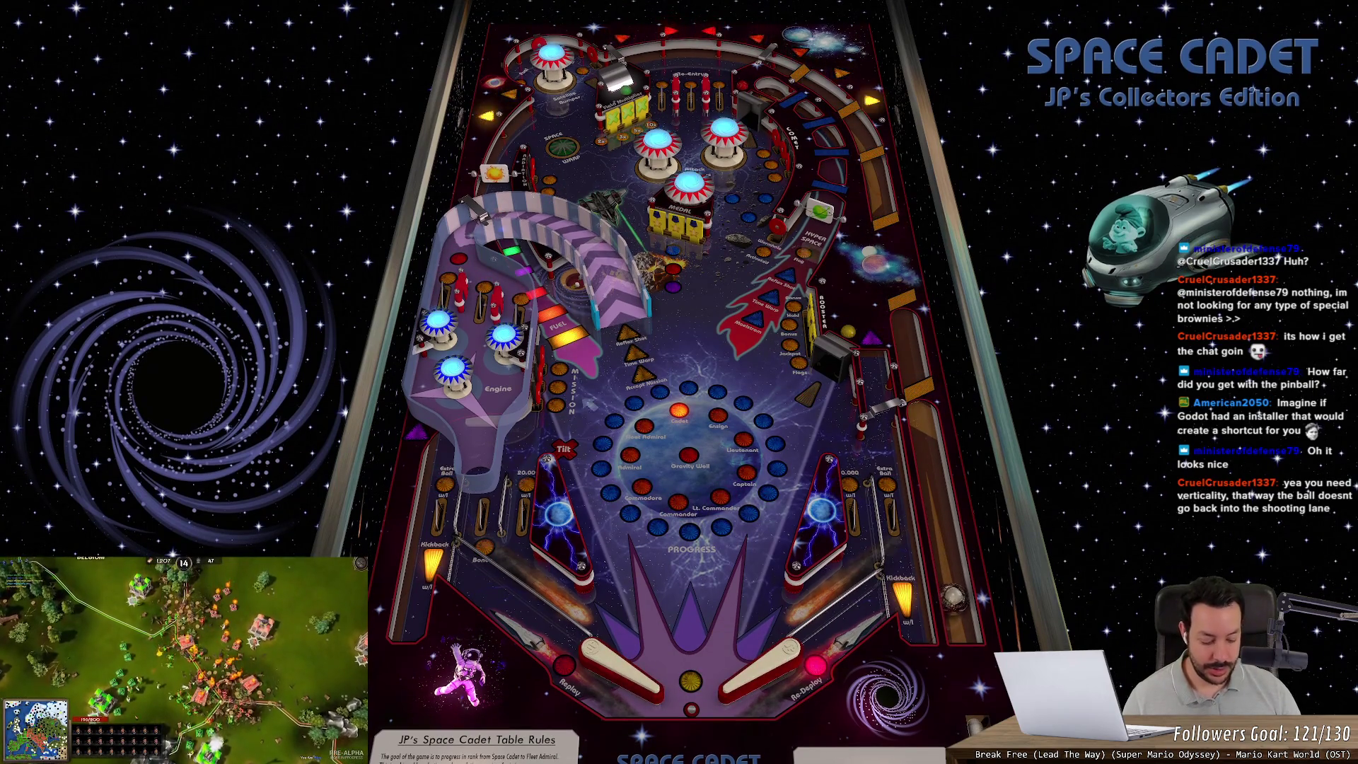
Launch the ball and play it using the Z and slash flipper keys.
{"action": "key", "text": "space"}
{"action": "key", "text": "slash"}
{"action": "key", "text": "z"}
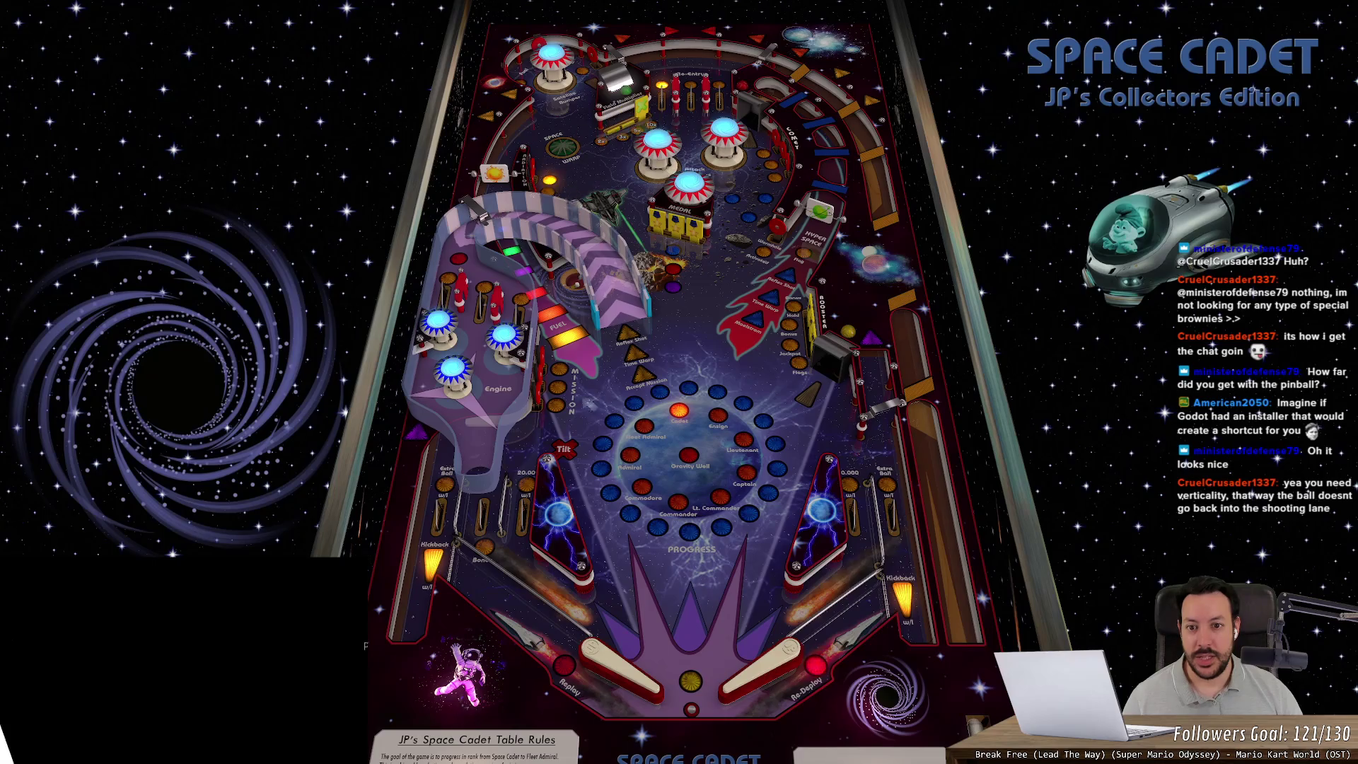
{"action": "key", "text": "z"}
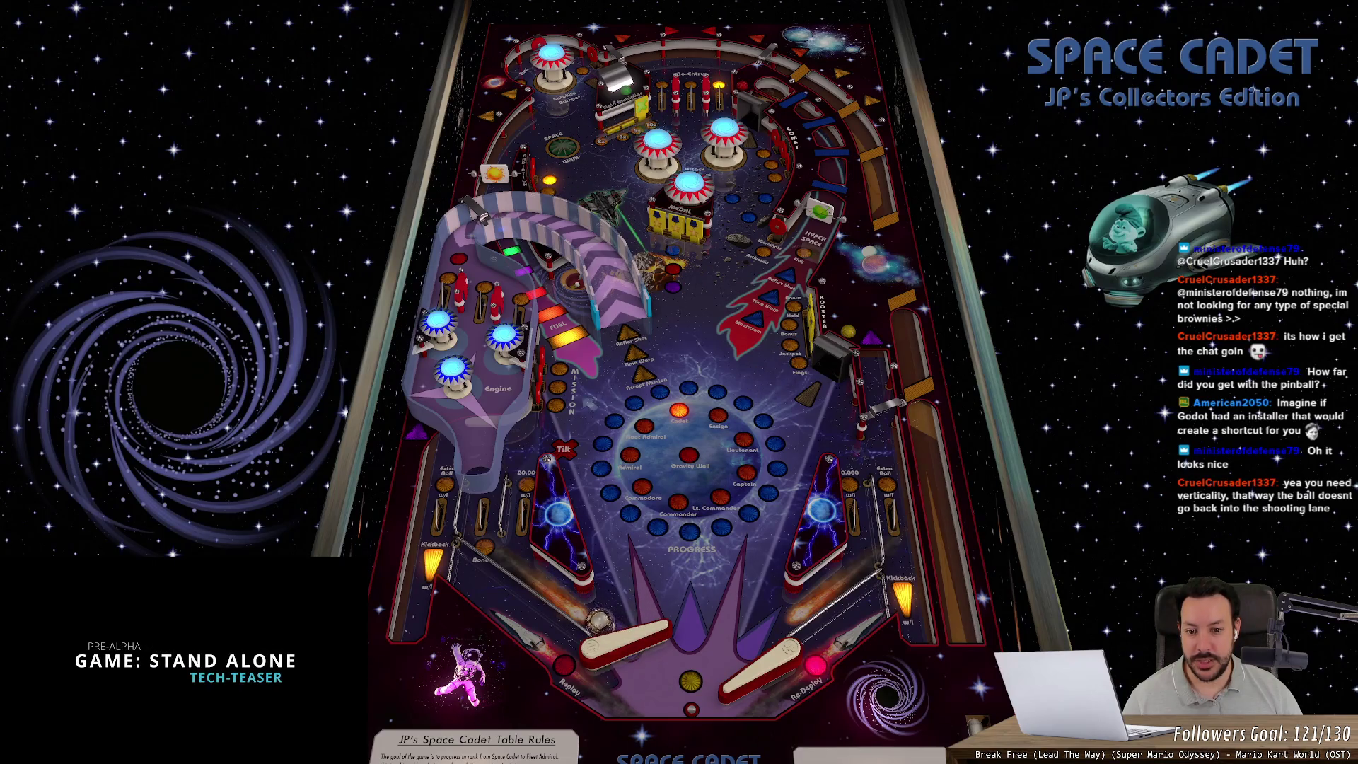
{"action": "key", "text": "z"}
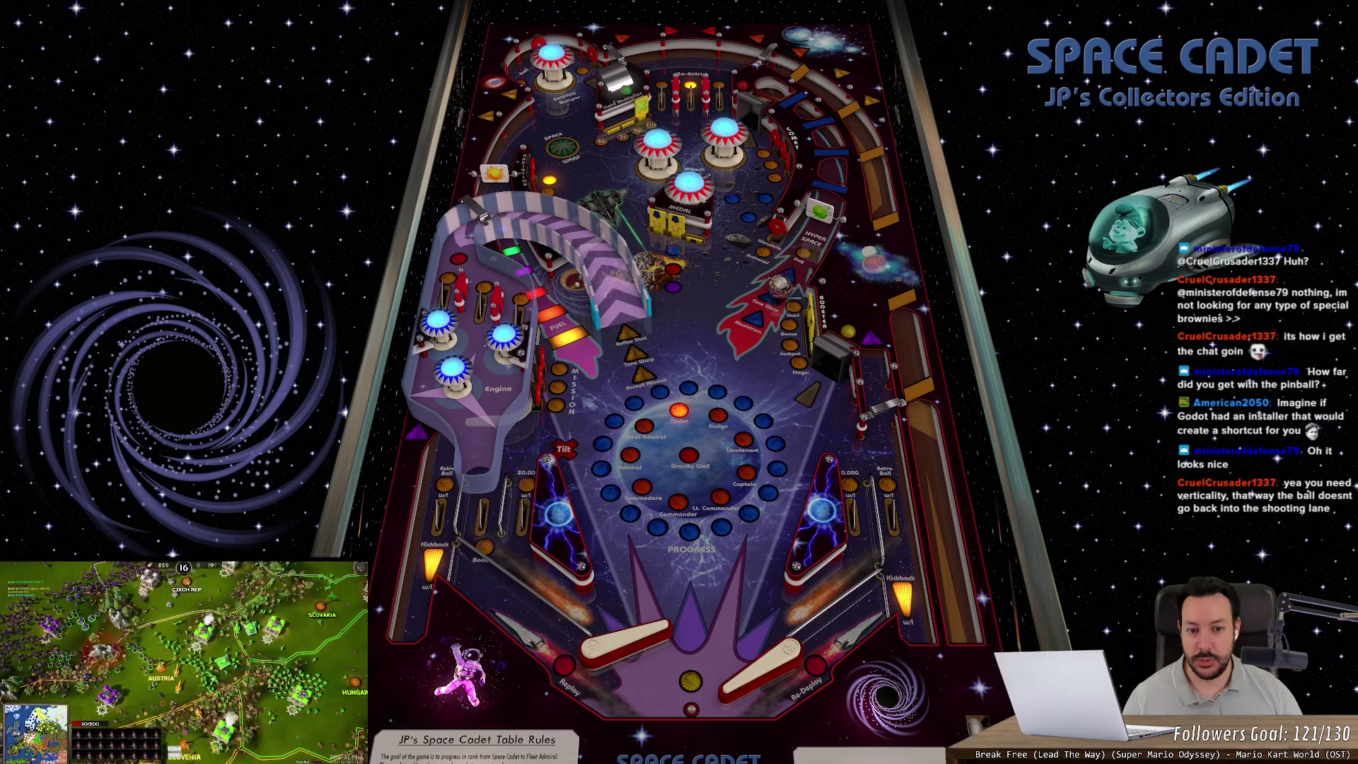
{"action": "key", "text": "slash"}
{"action": "key", "text": "slash"}
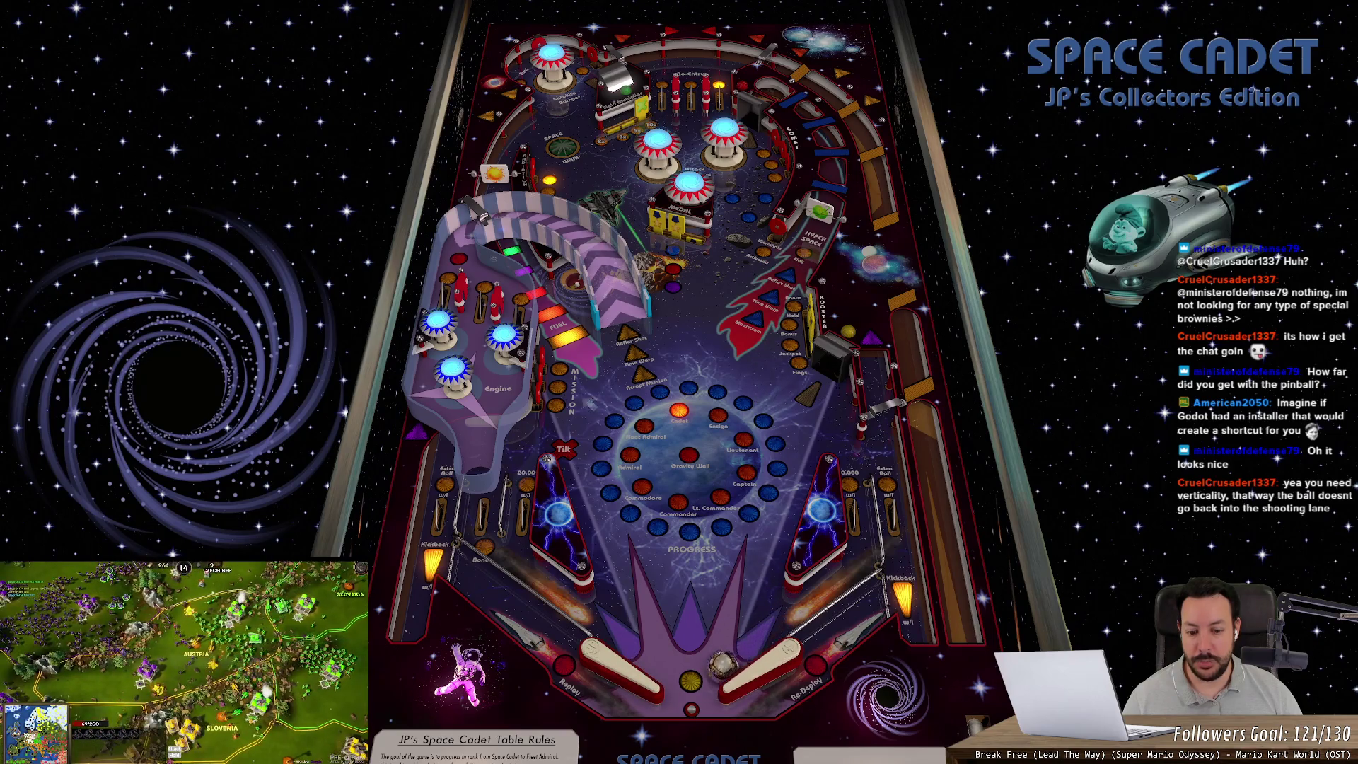
{"action": "key", "text": "z"}
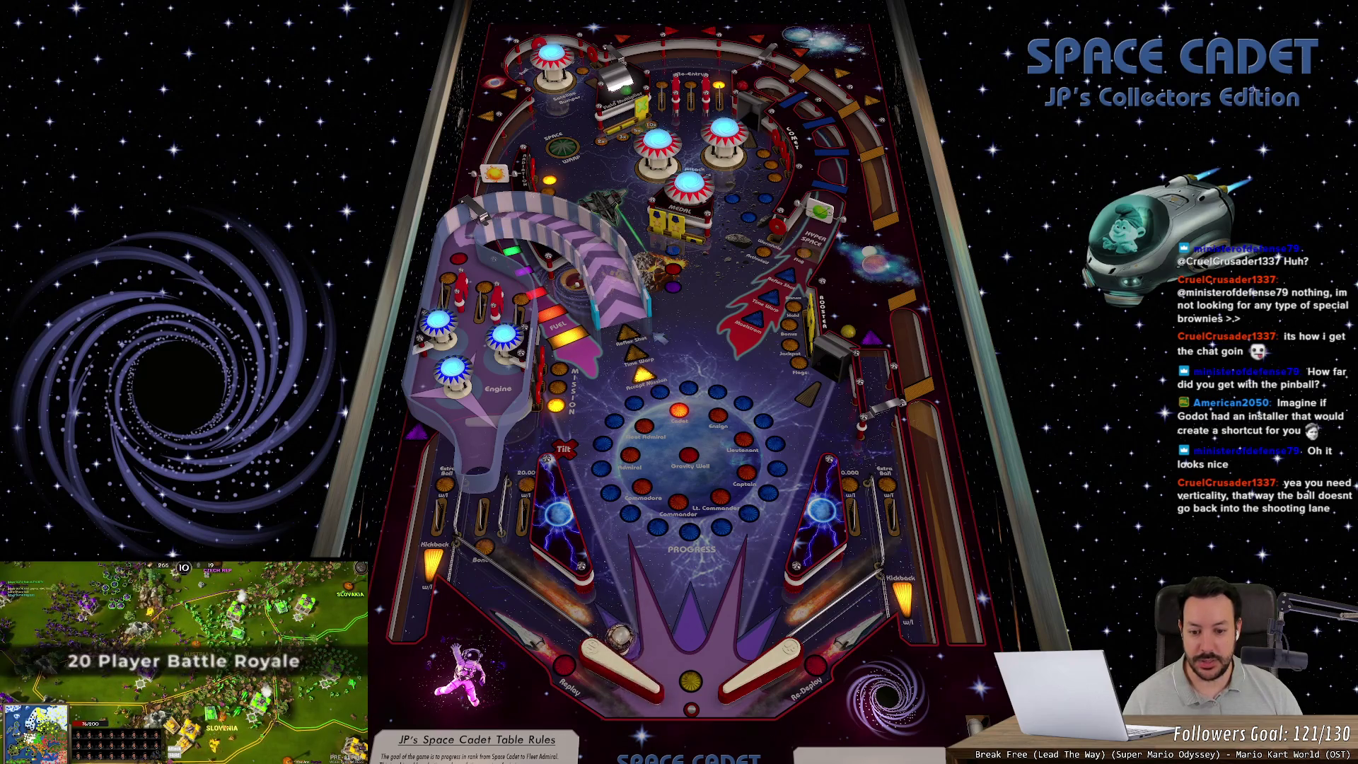
{"action": "key", "text": "z"}
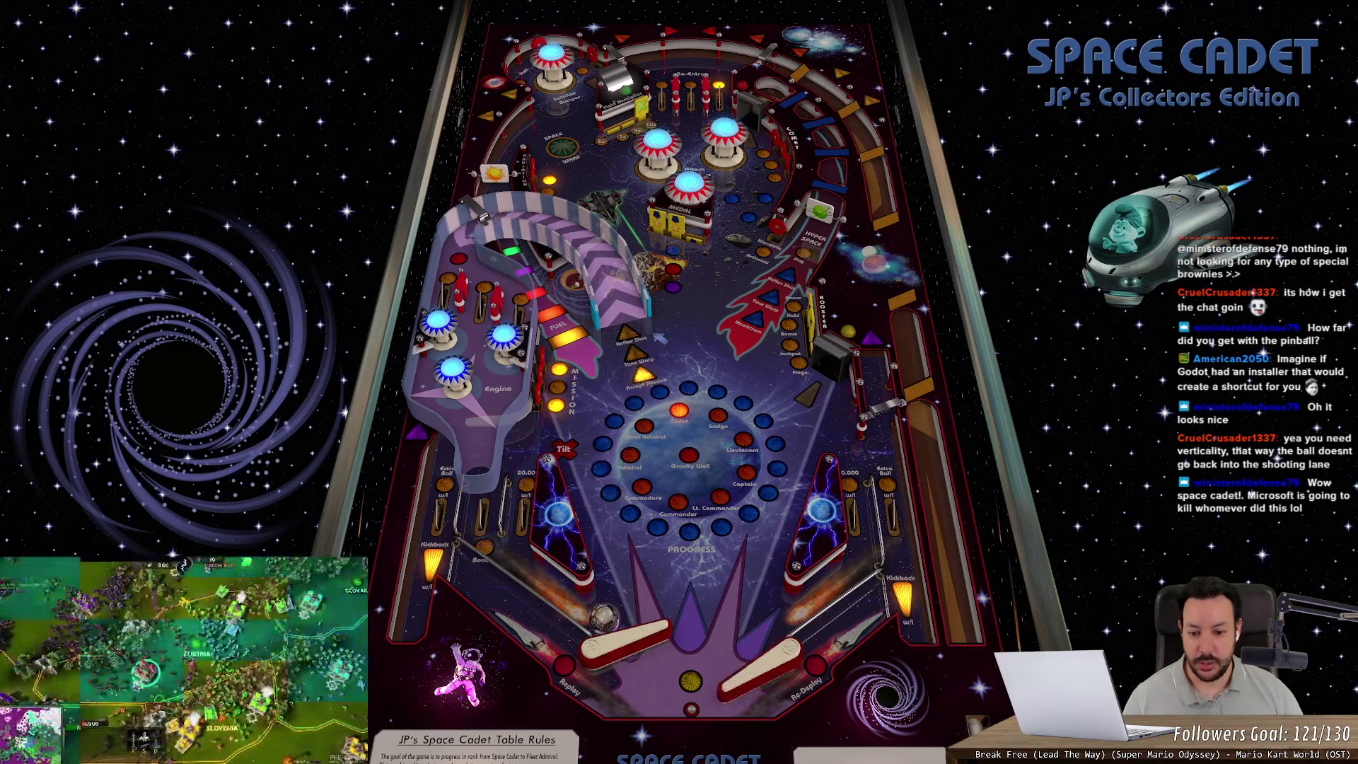
{"action": "key", "text": "z"}
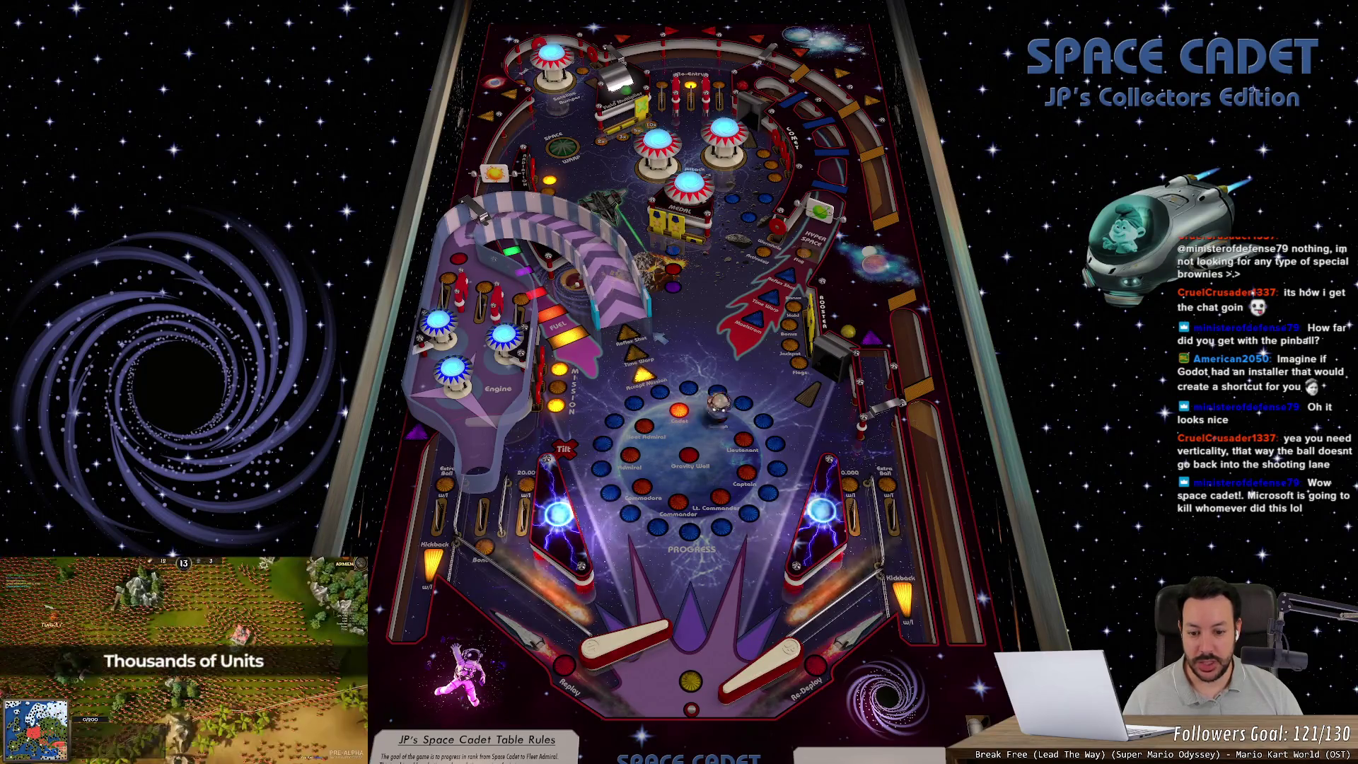